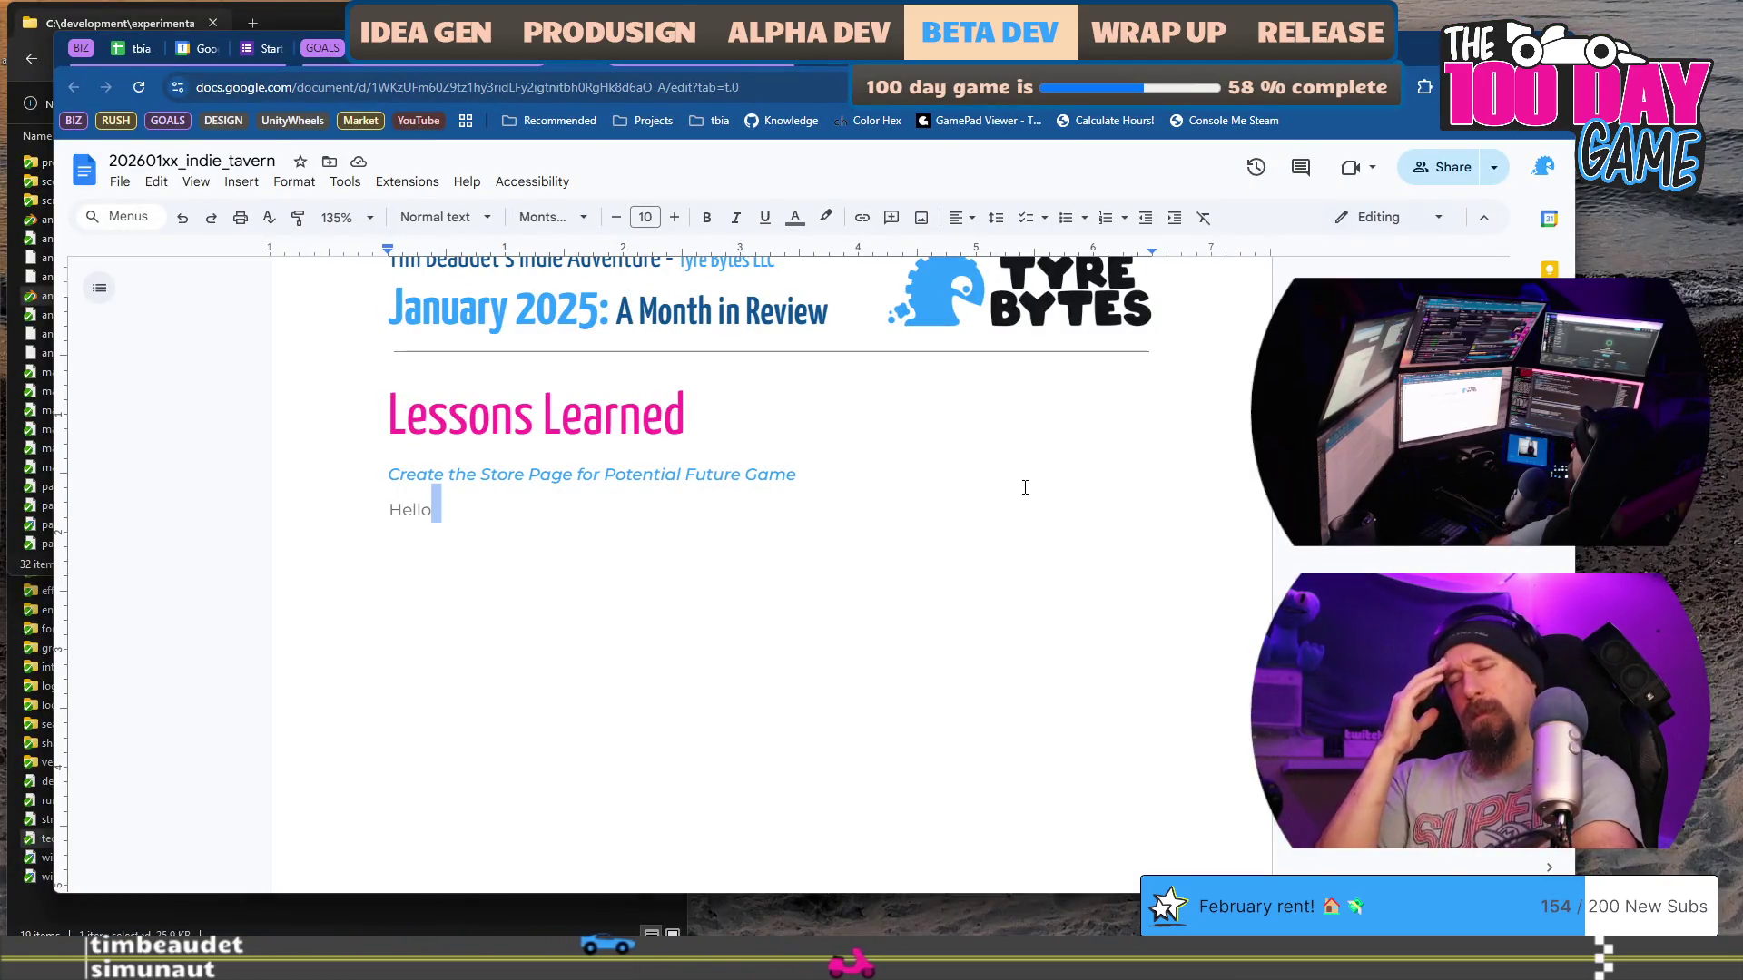
# Step: Scroll through the review to the Lessons Learned entry and place the cursor after 'Hello'
pyautogui.hotkey('ctrl', 'z')
pyautogui.scroll(3, 1018, 487)
pyautogui.scroll(-1, 1018, 487)
pyautogui.moveTo(381, 345)
pyautogui.mouseDown()
pyautogui.moveTo(966, 490)
pyautogui.moveTo(972, 412)
pyautogui.moveTo(986, 412)
pyautogui.moveTo(967, 754)
pyautogui.mouseUp()
pyautogui.click(968, 754)
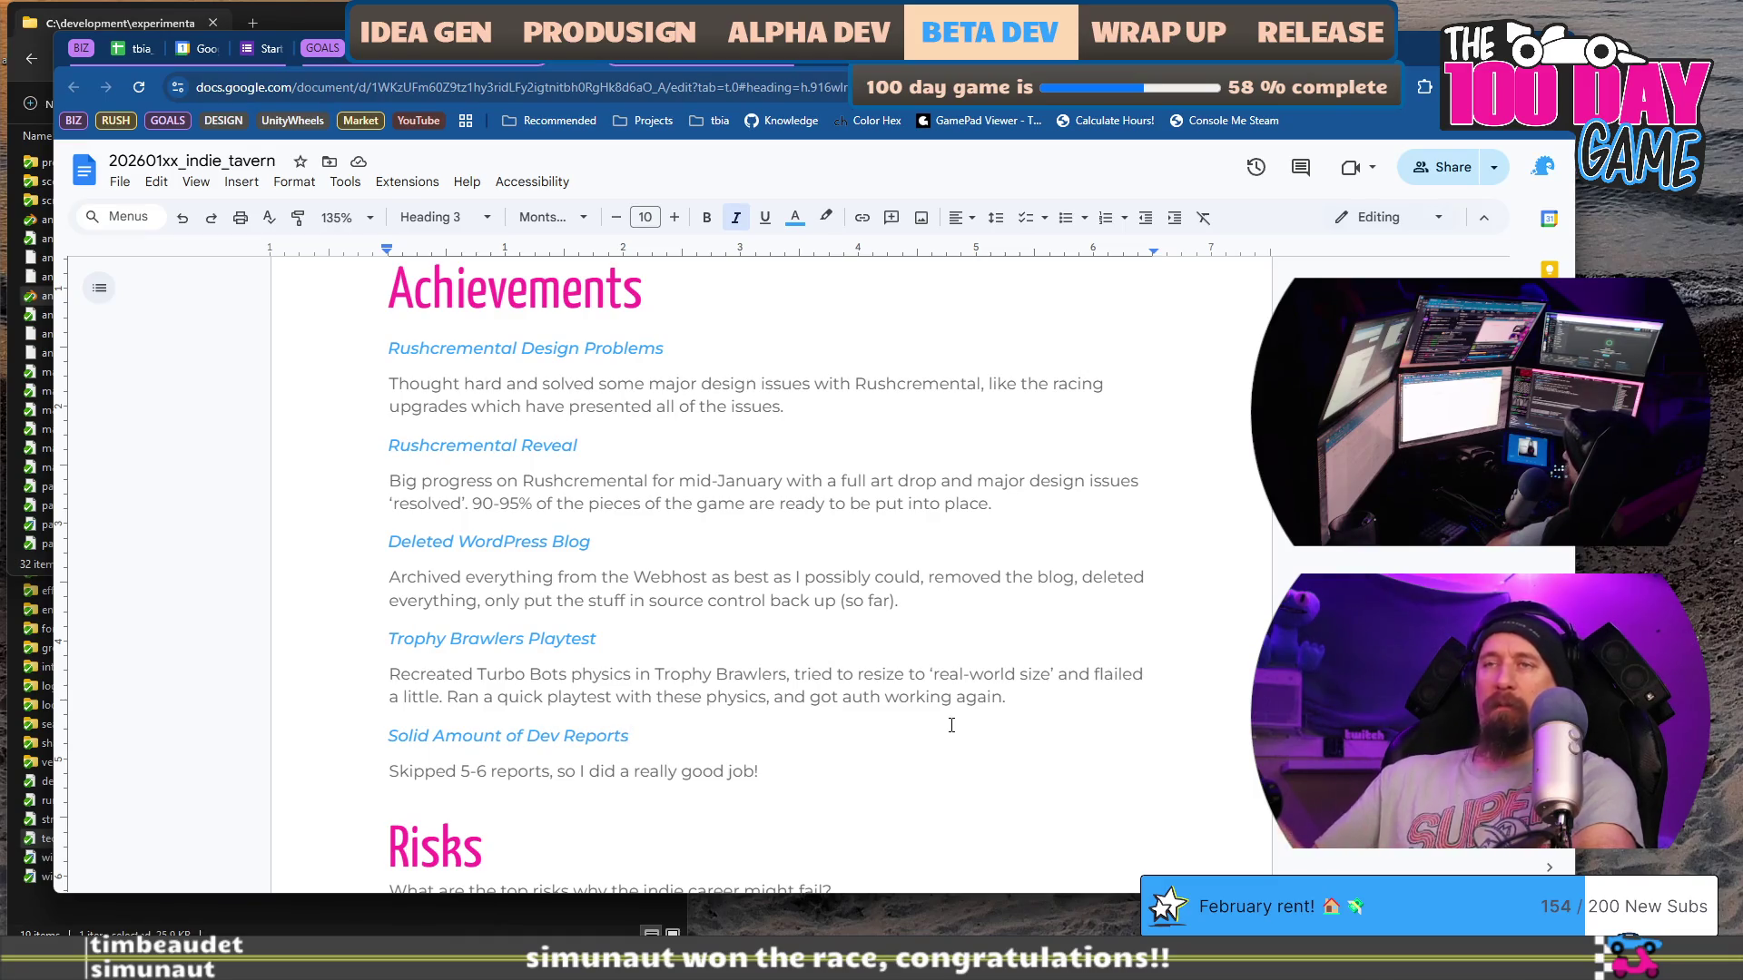
pyautogui.scroll(-7, 945, 723)
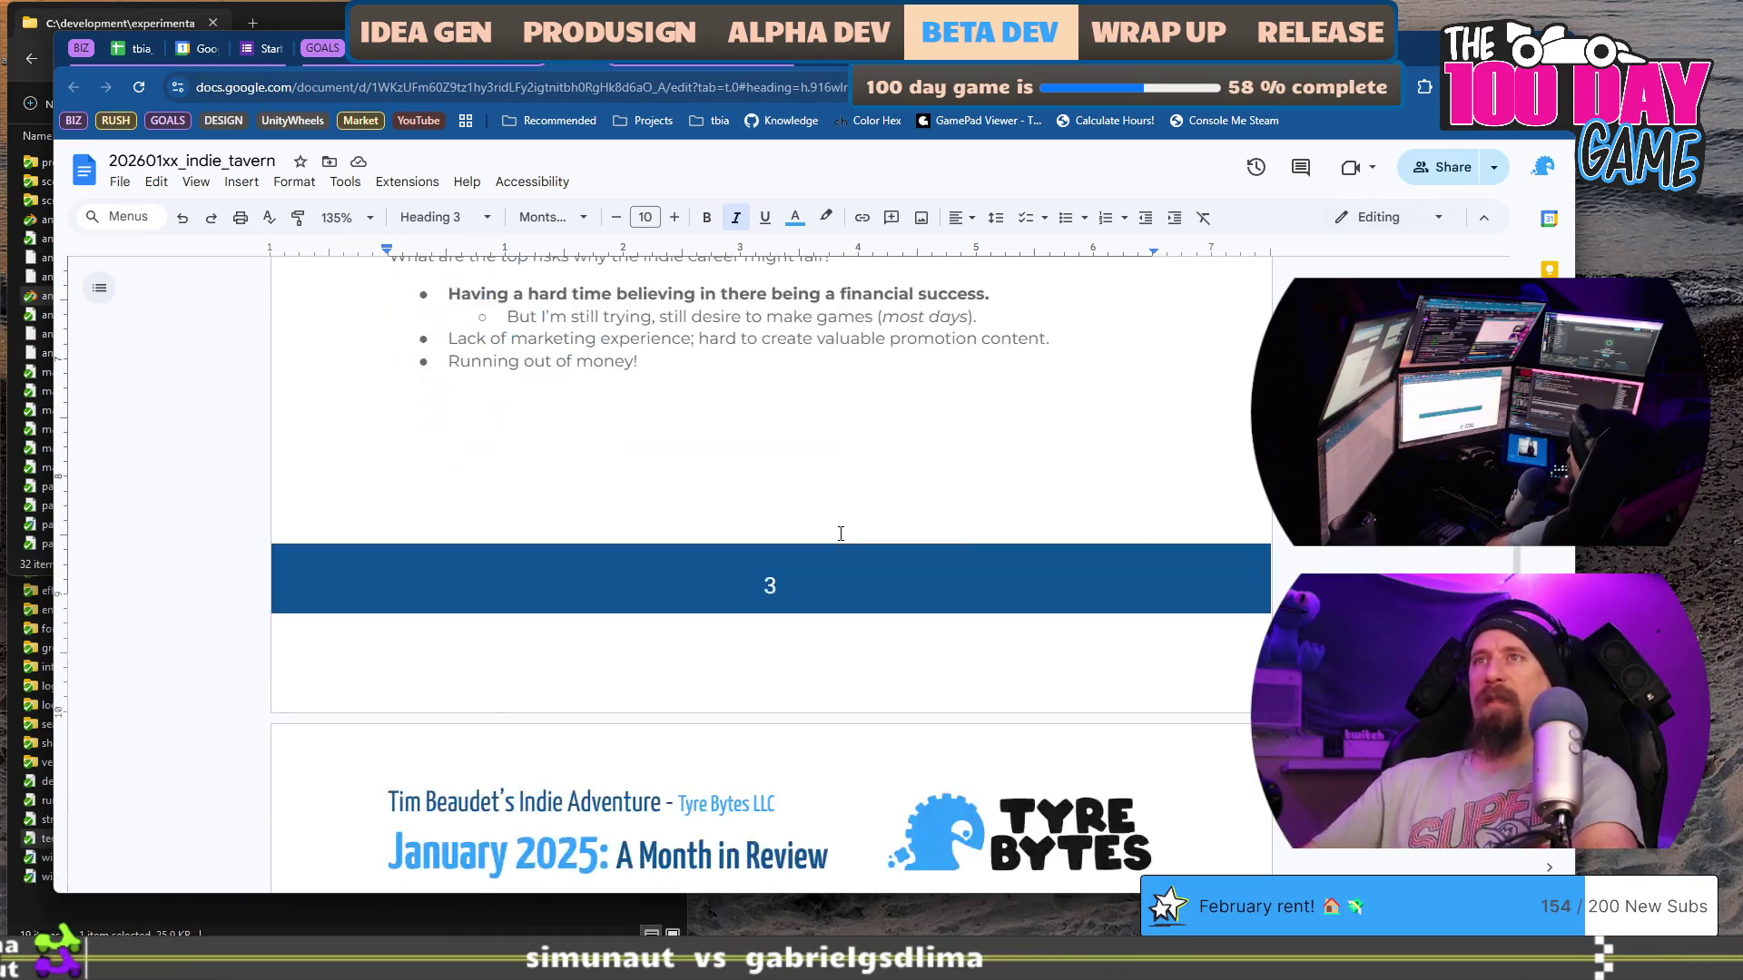
pyautogui.scroll(-6, 841, 534)
pyautogui.click(876, 508)
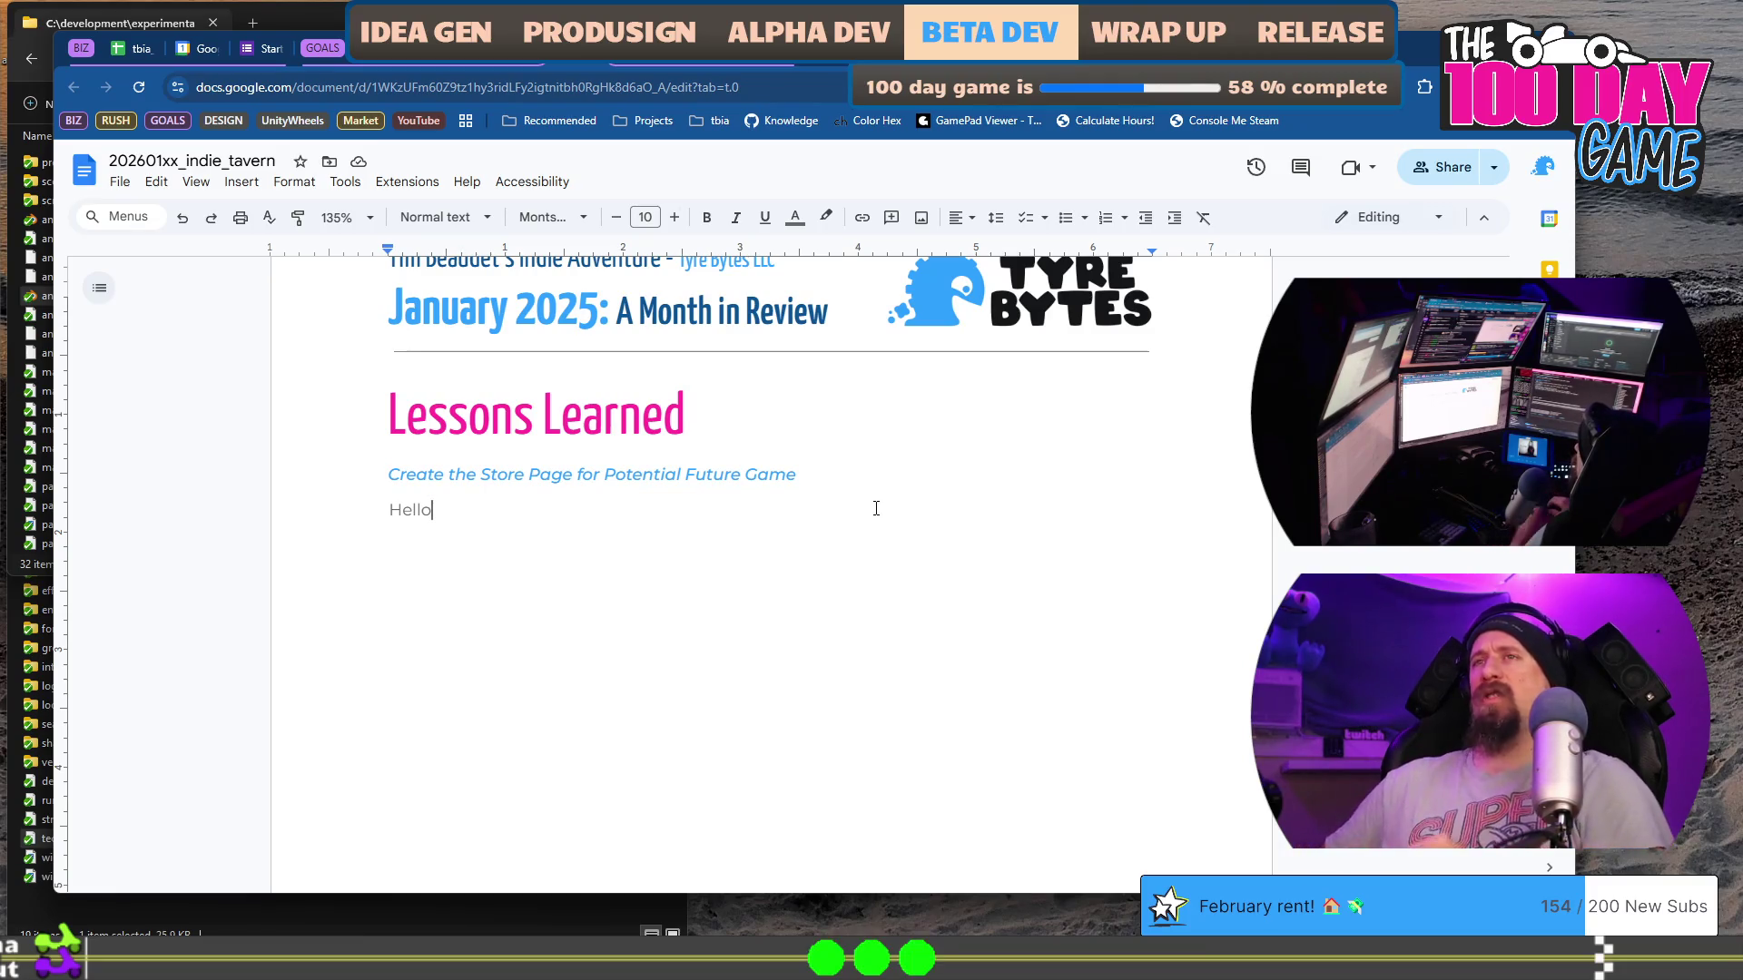
# Step: Retitle the entry 'Categorize Unlock Keys from the Start' and begin its body 'When using keys for unlocks in a game'
pyautogui.press('Up')
pyautogui.hotkey('shift', 'Home')
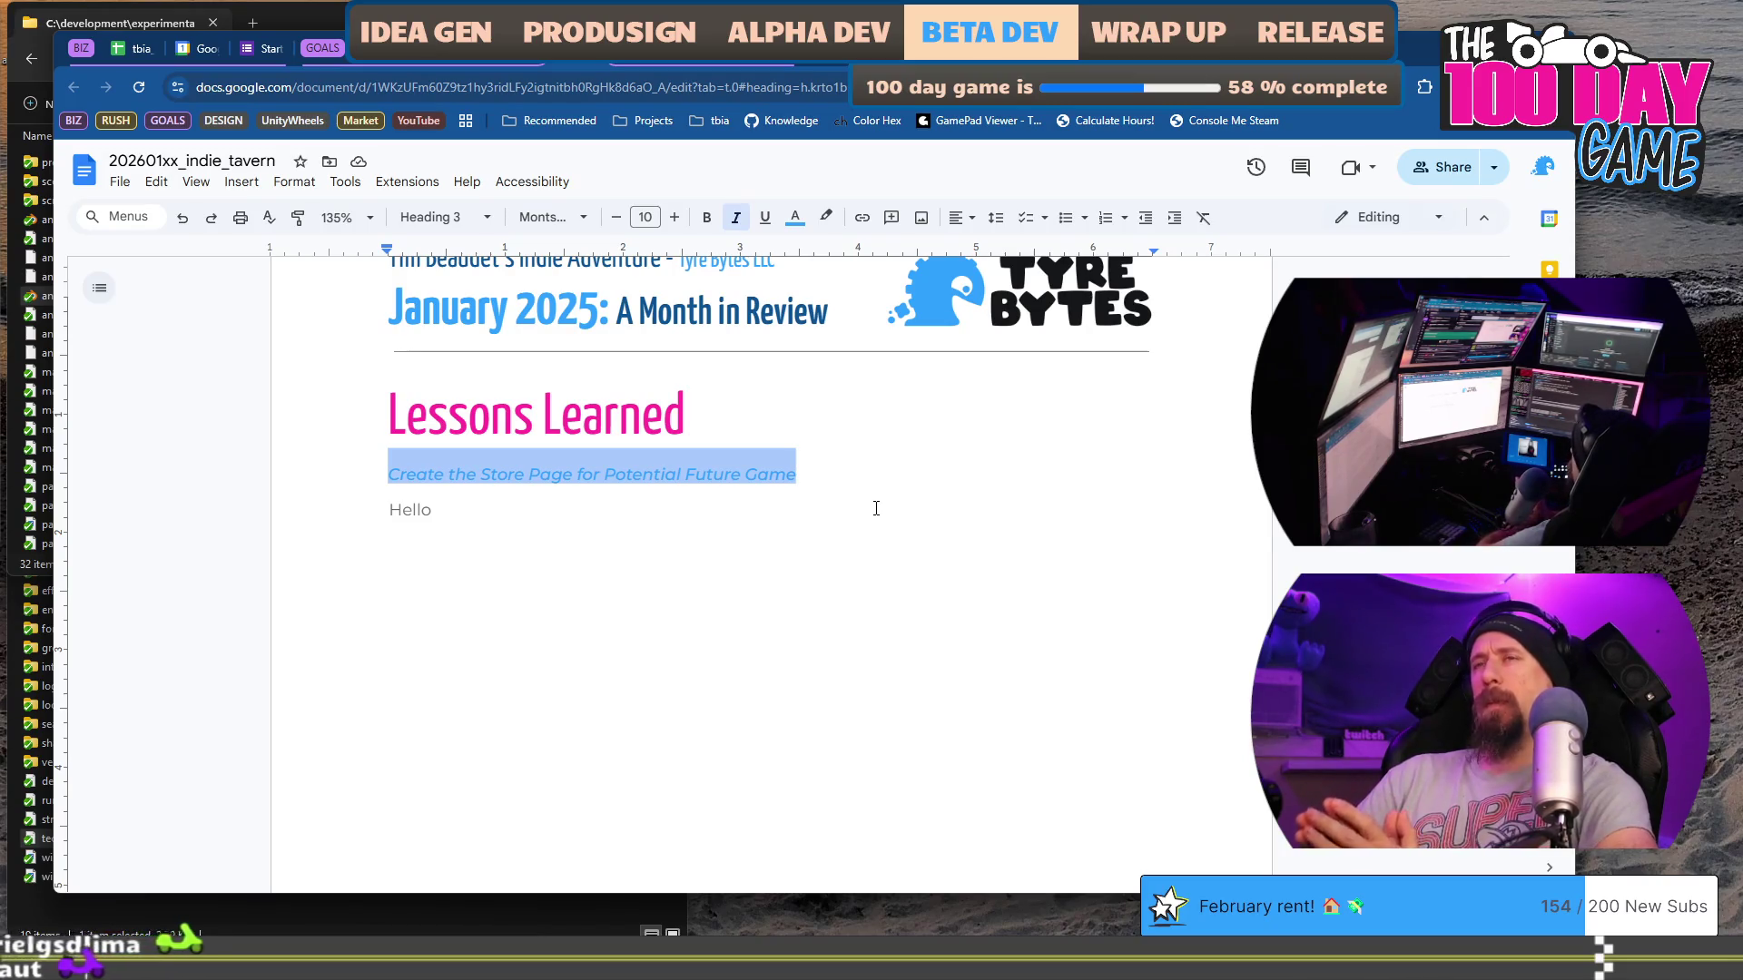
pyautogui.write('using un')
pyautogui.press('BackSpace')
pyautogui.press('BackSpace')
pyautogui.write('keys to ')
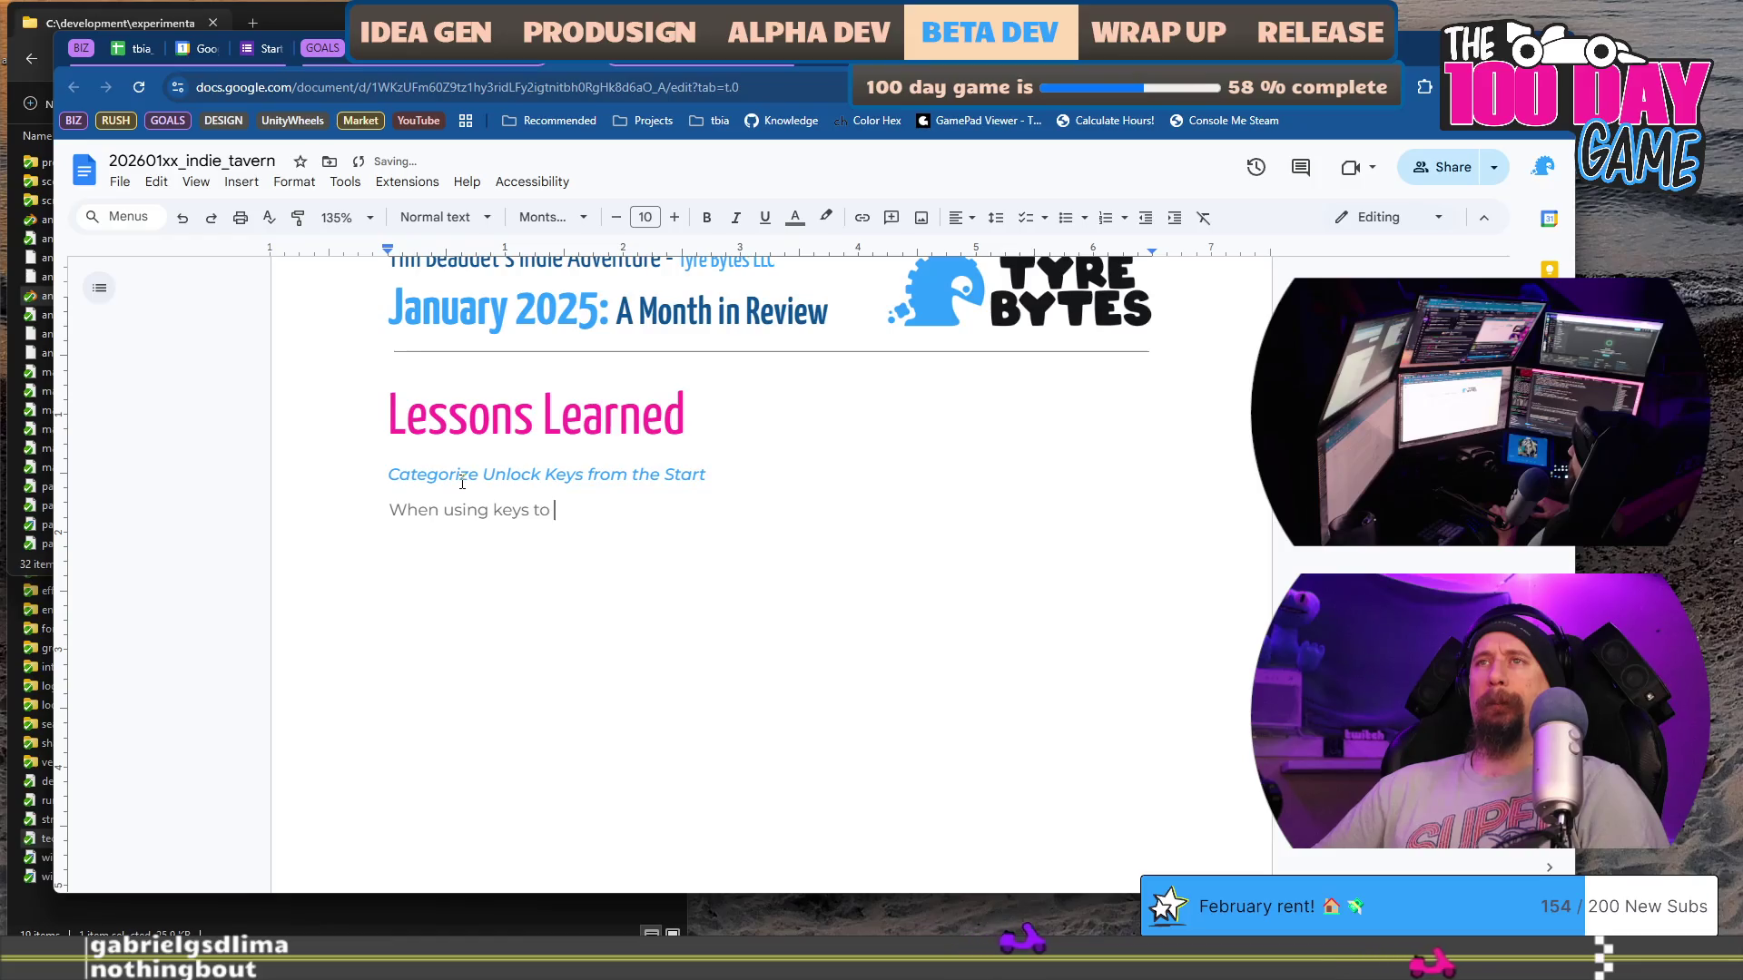
pyautogui.press('BackSpace')
pyautogui.press('BackSpace')
pyautogui.press('BackSpace')
pyautogui.write('unlock ')
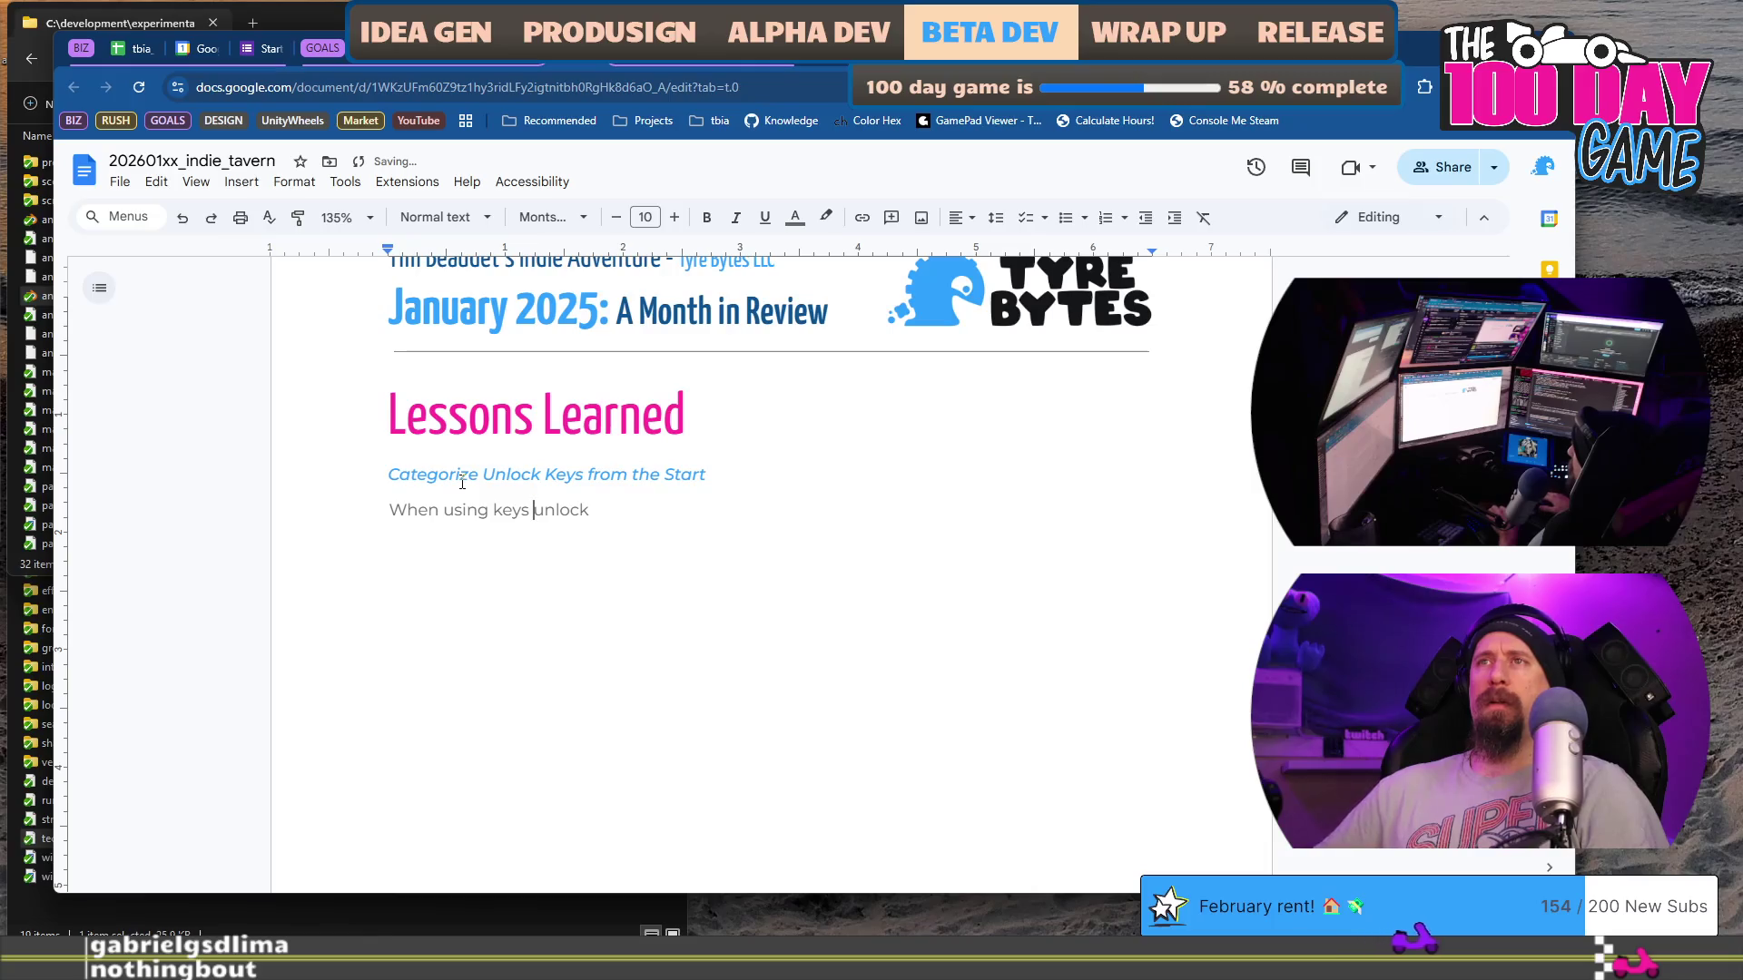
pyautogui.write('for')
pyautogui.press('End')
pyautogui.write('s in ')
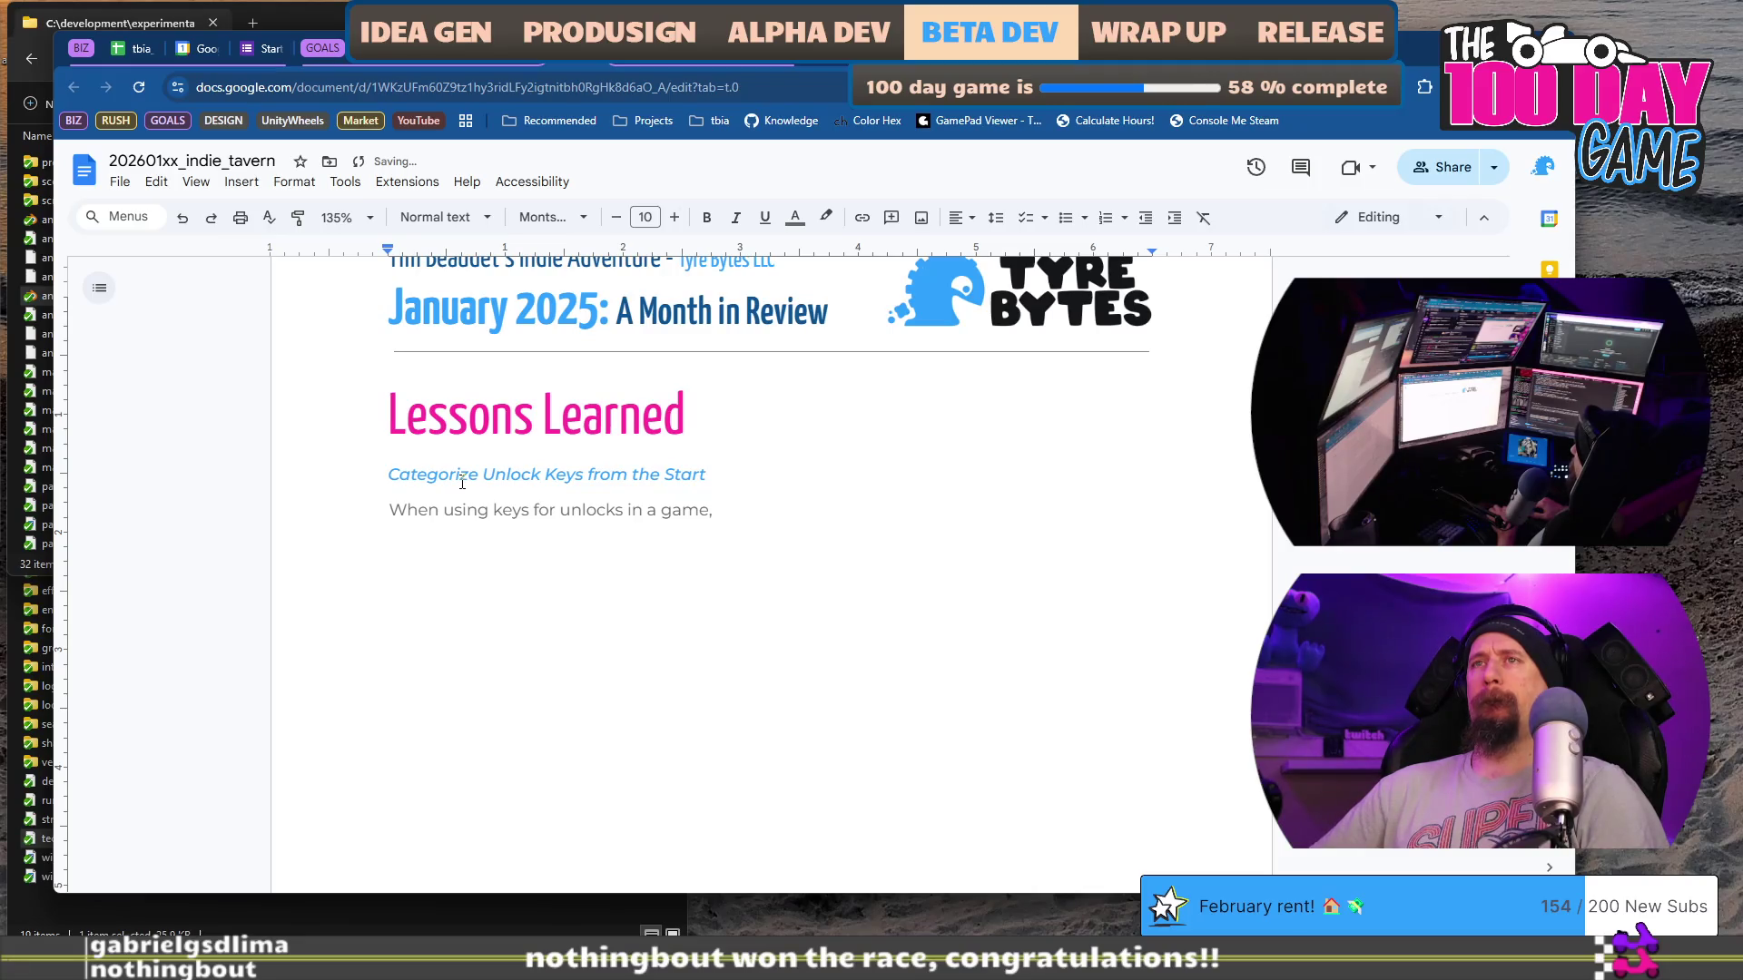
pyautogui.write('a game, always add a Ca')
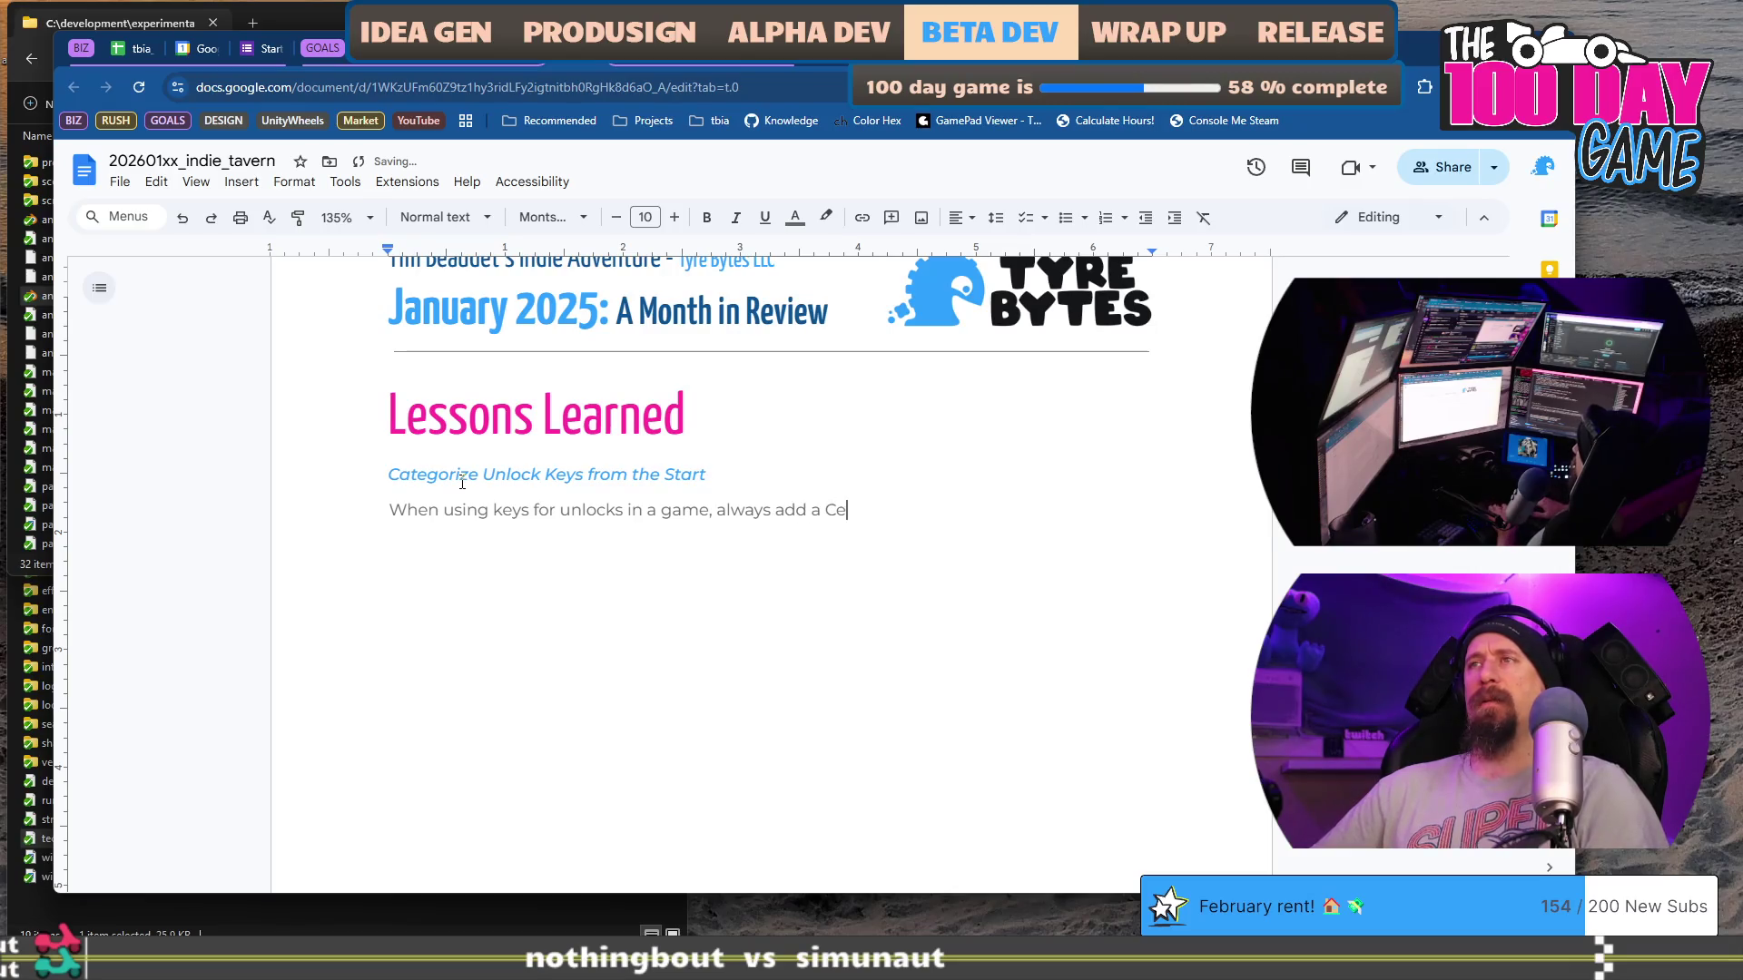
pyautogui.write('tegory_')
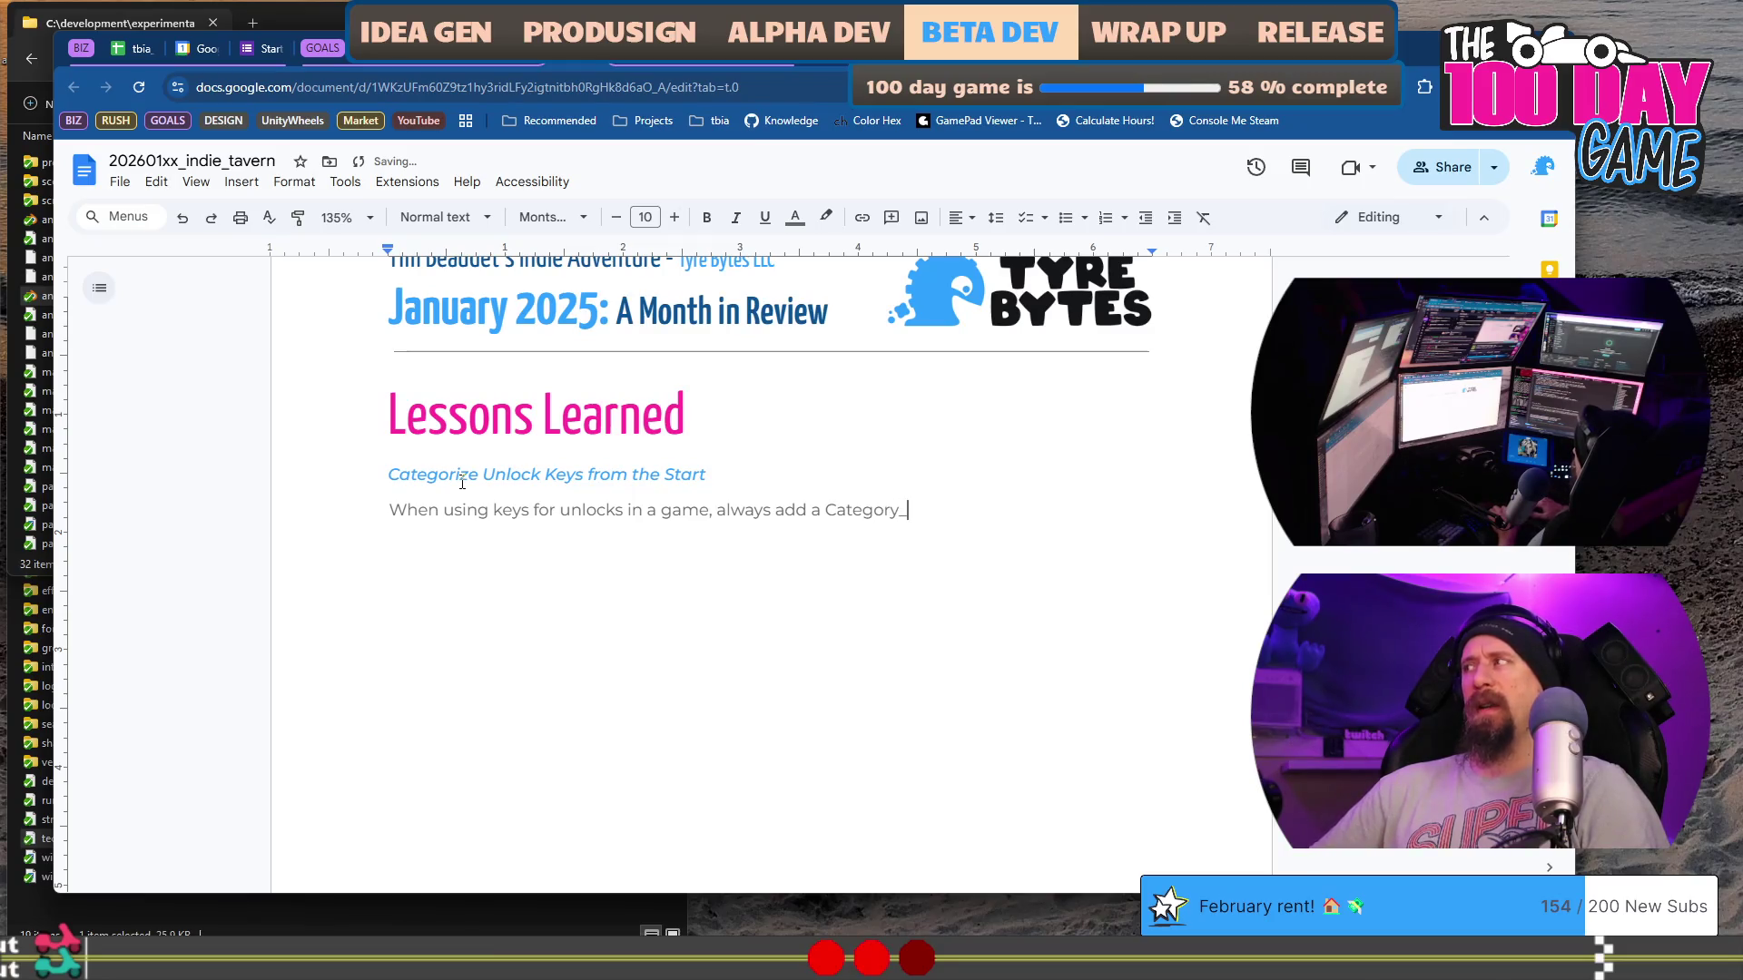
pyautogui.write('K')
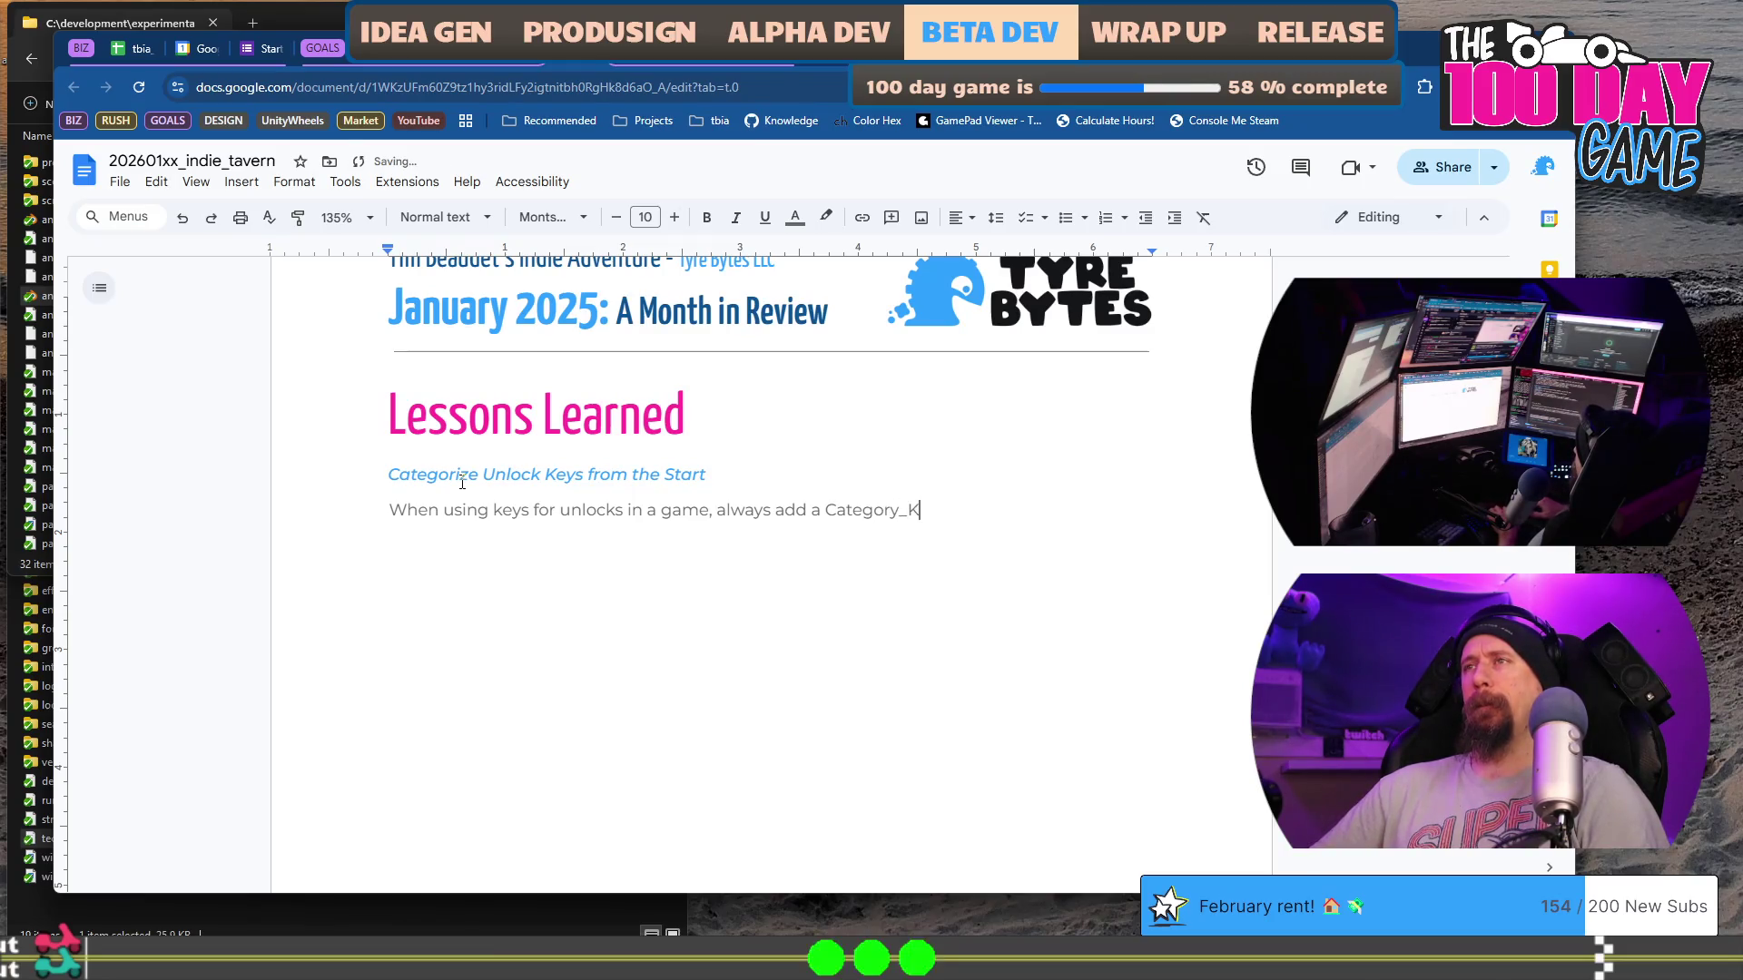
pyautogui.write('eyName, sojem')
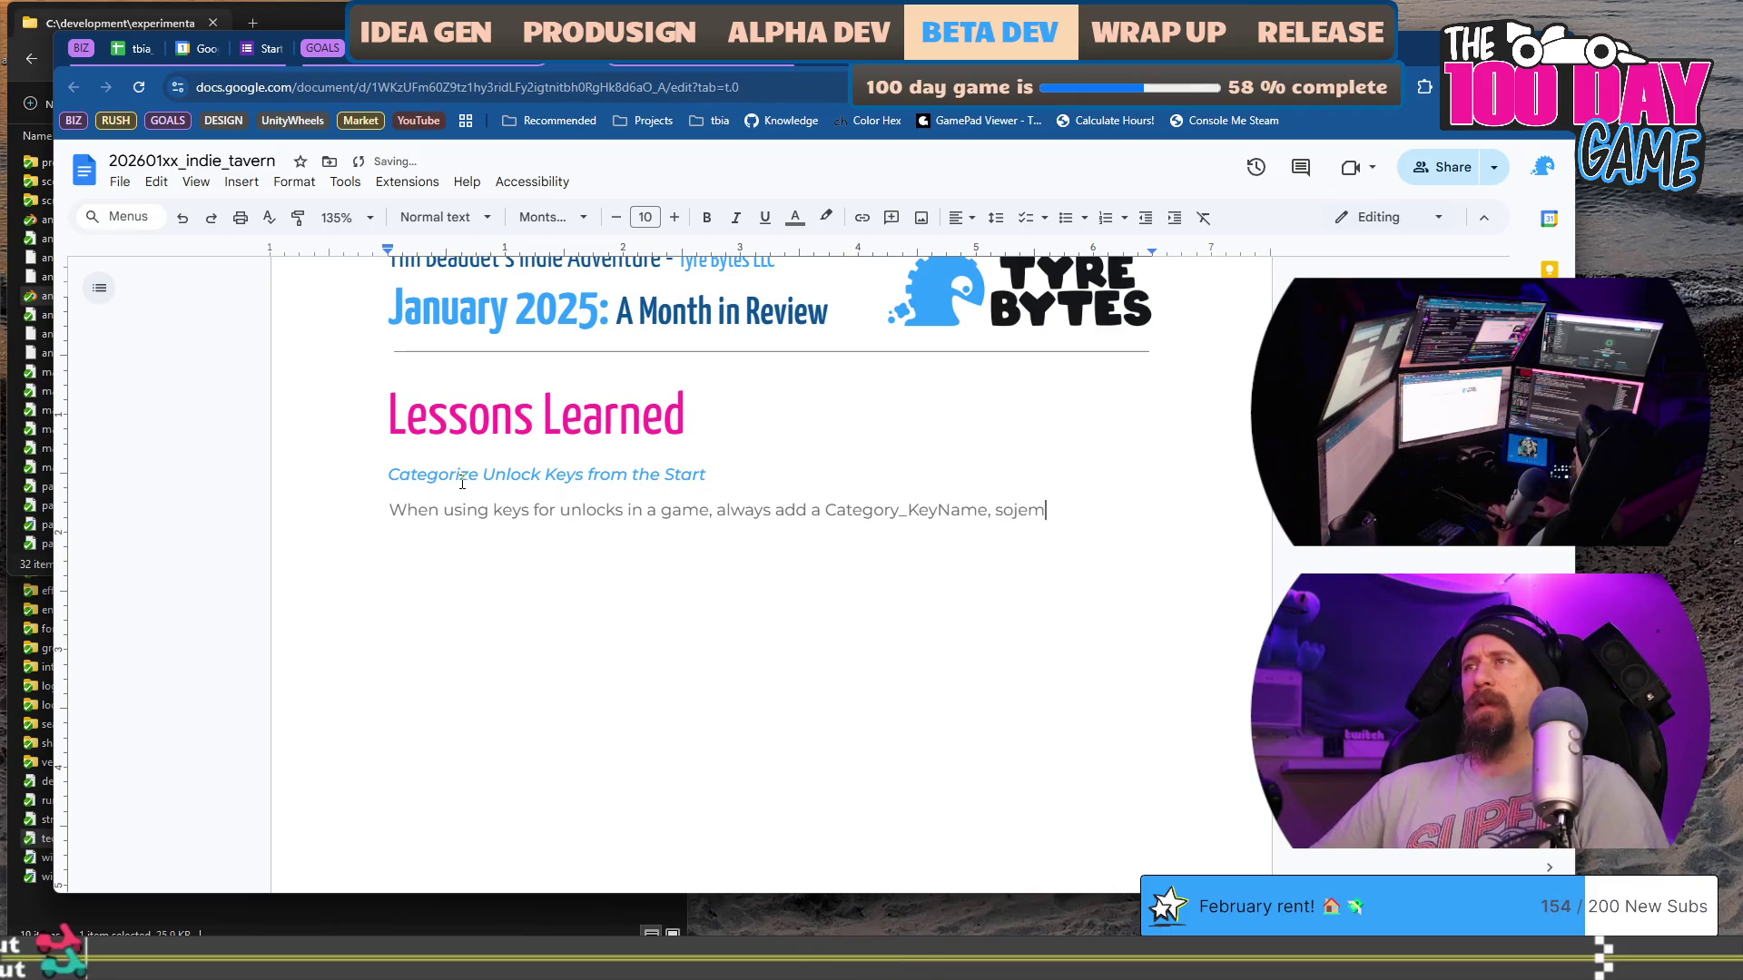
pyautogui.write('ething like Z')
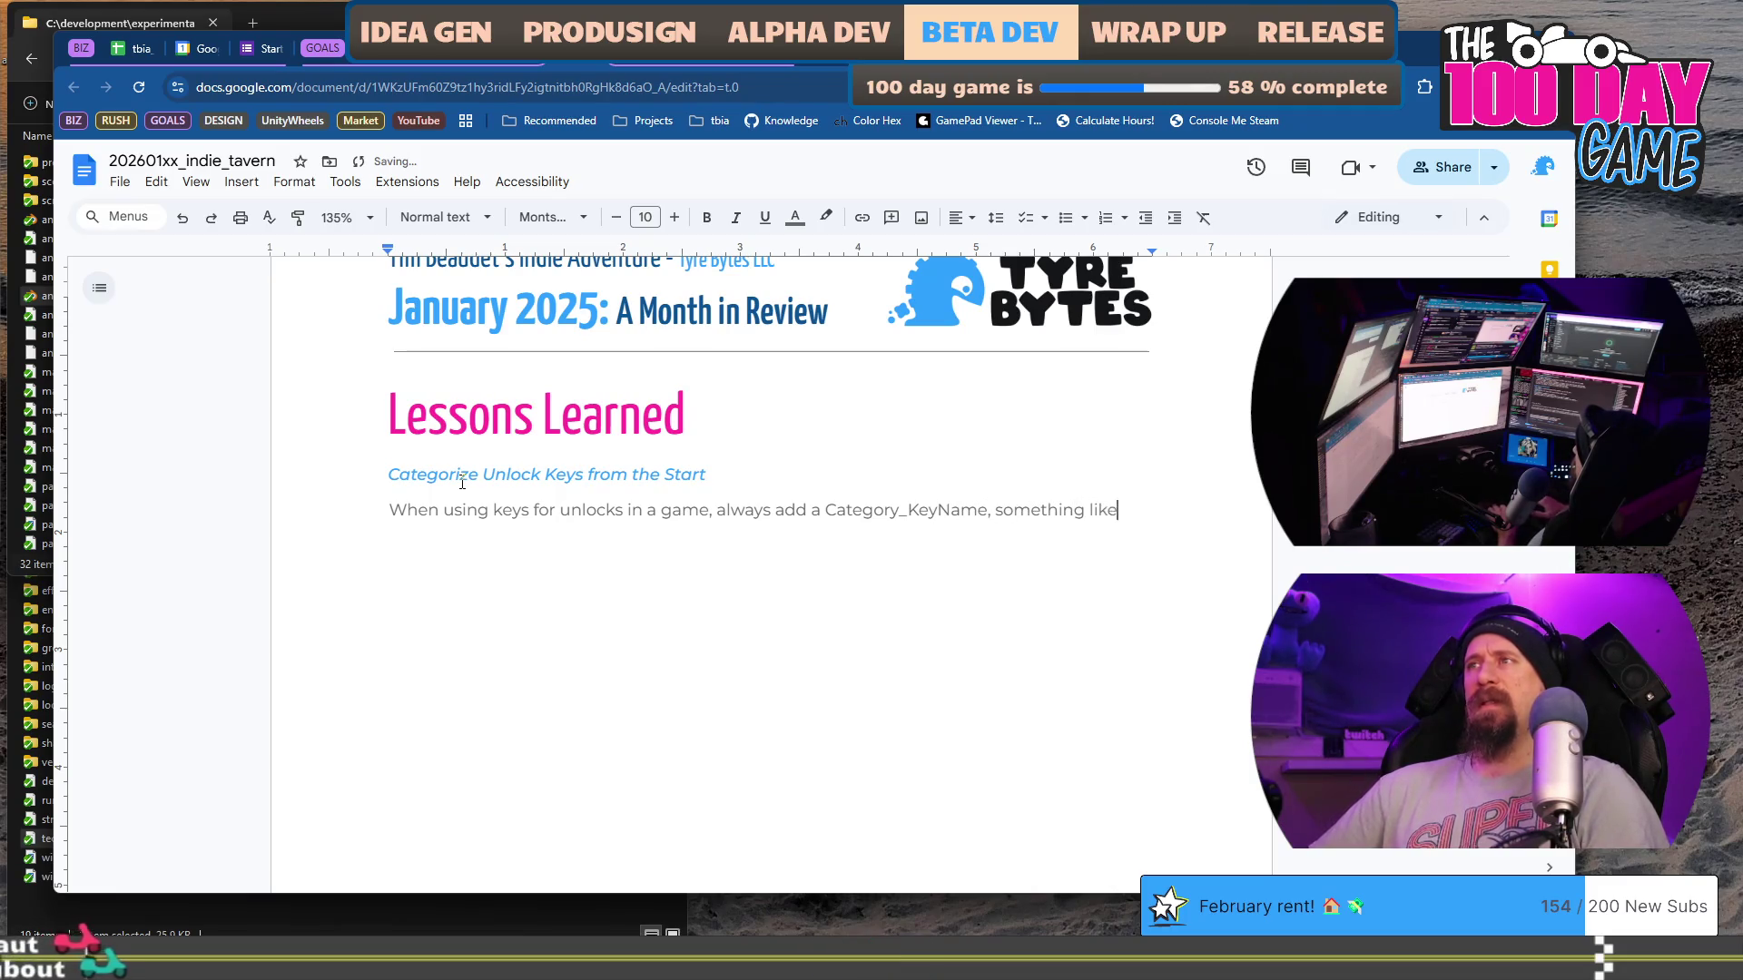
pyautogui.write('one_R')
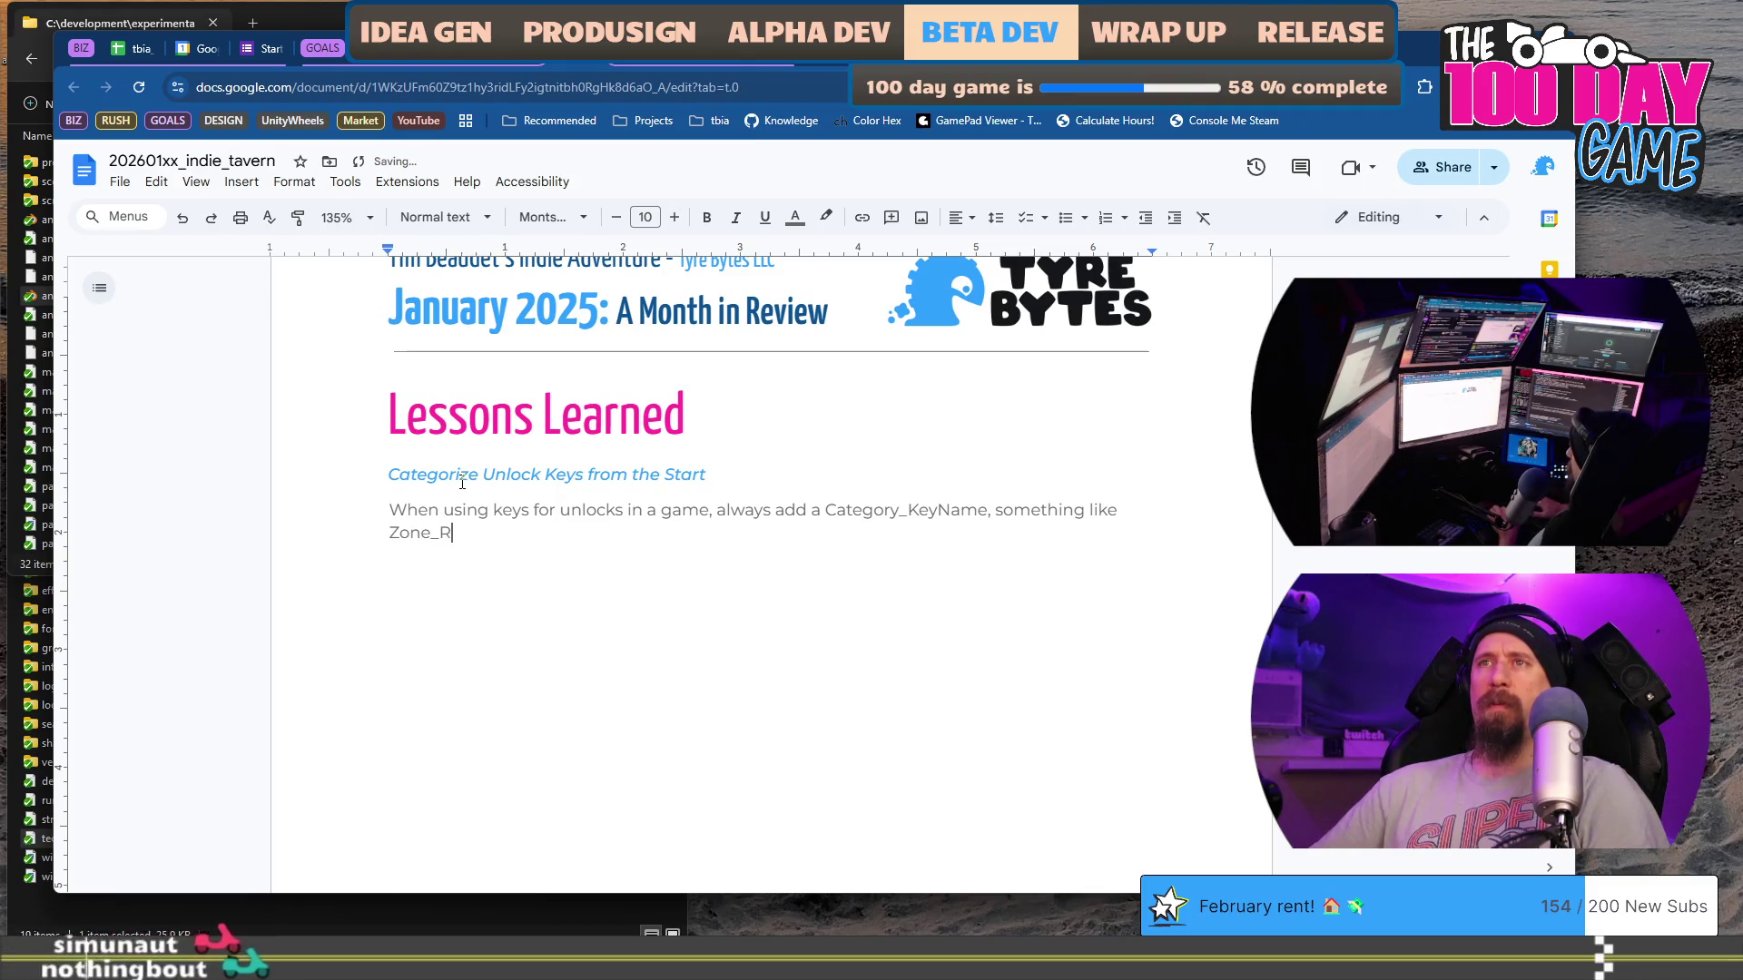
pyautogui.write('ustP')
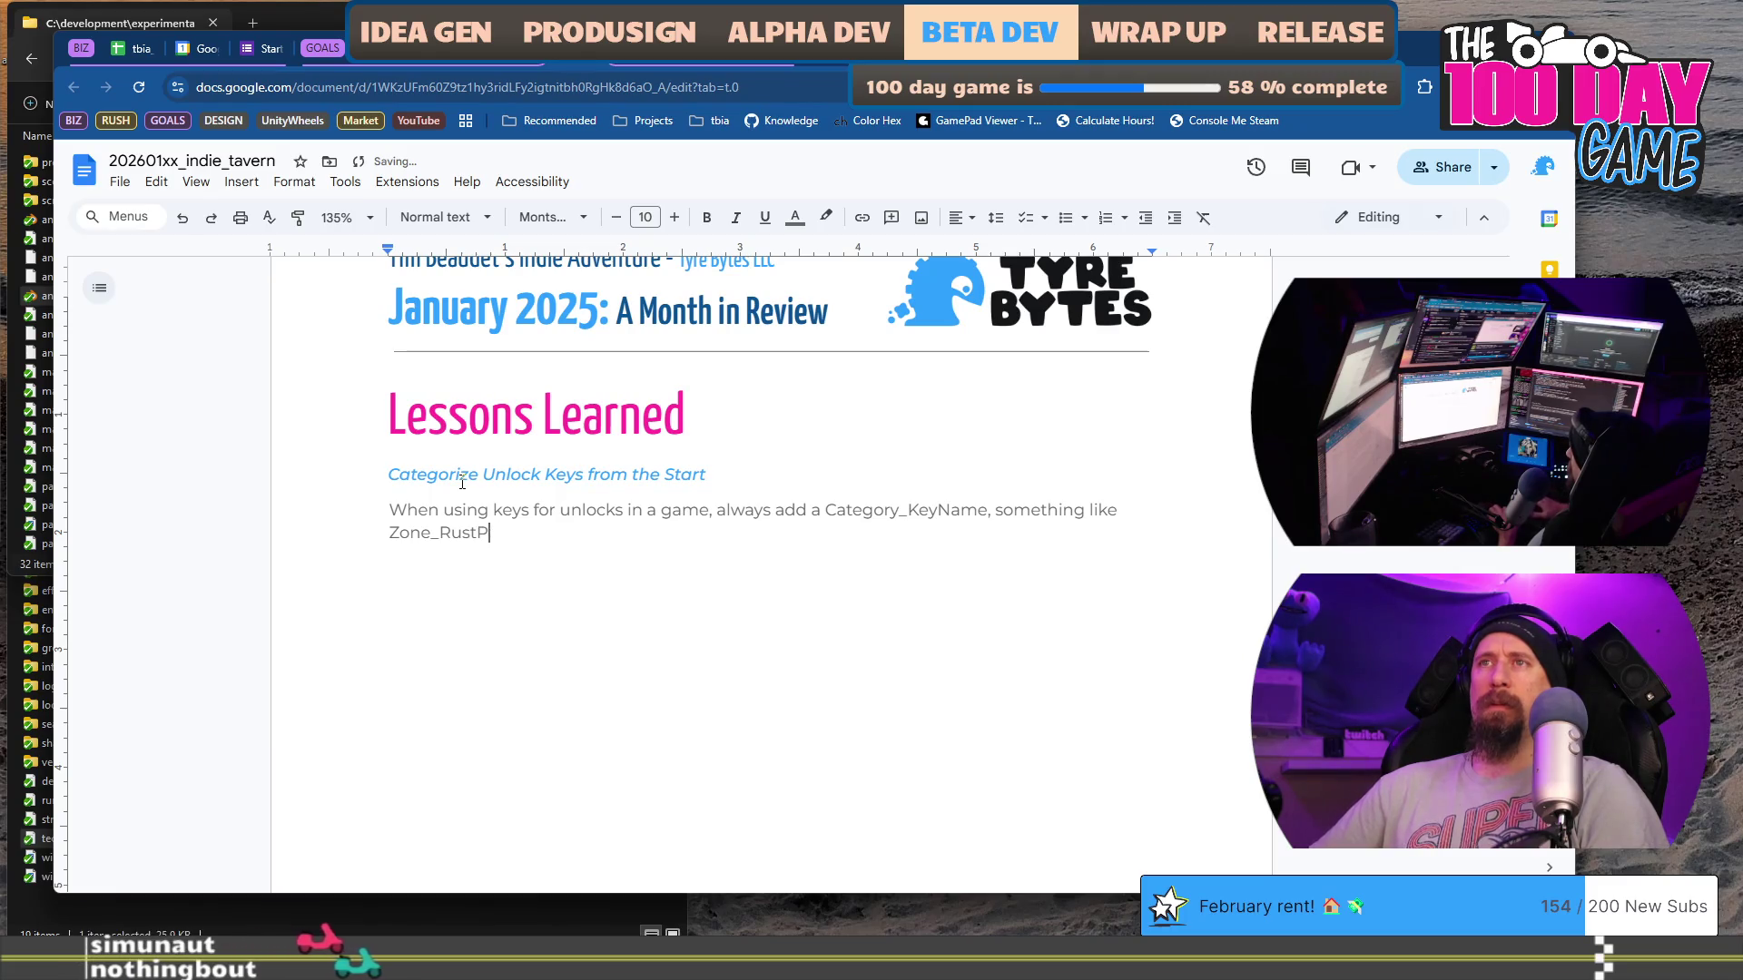
pyautogui.write('oint, Zone')
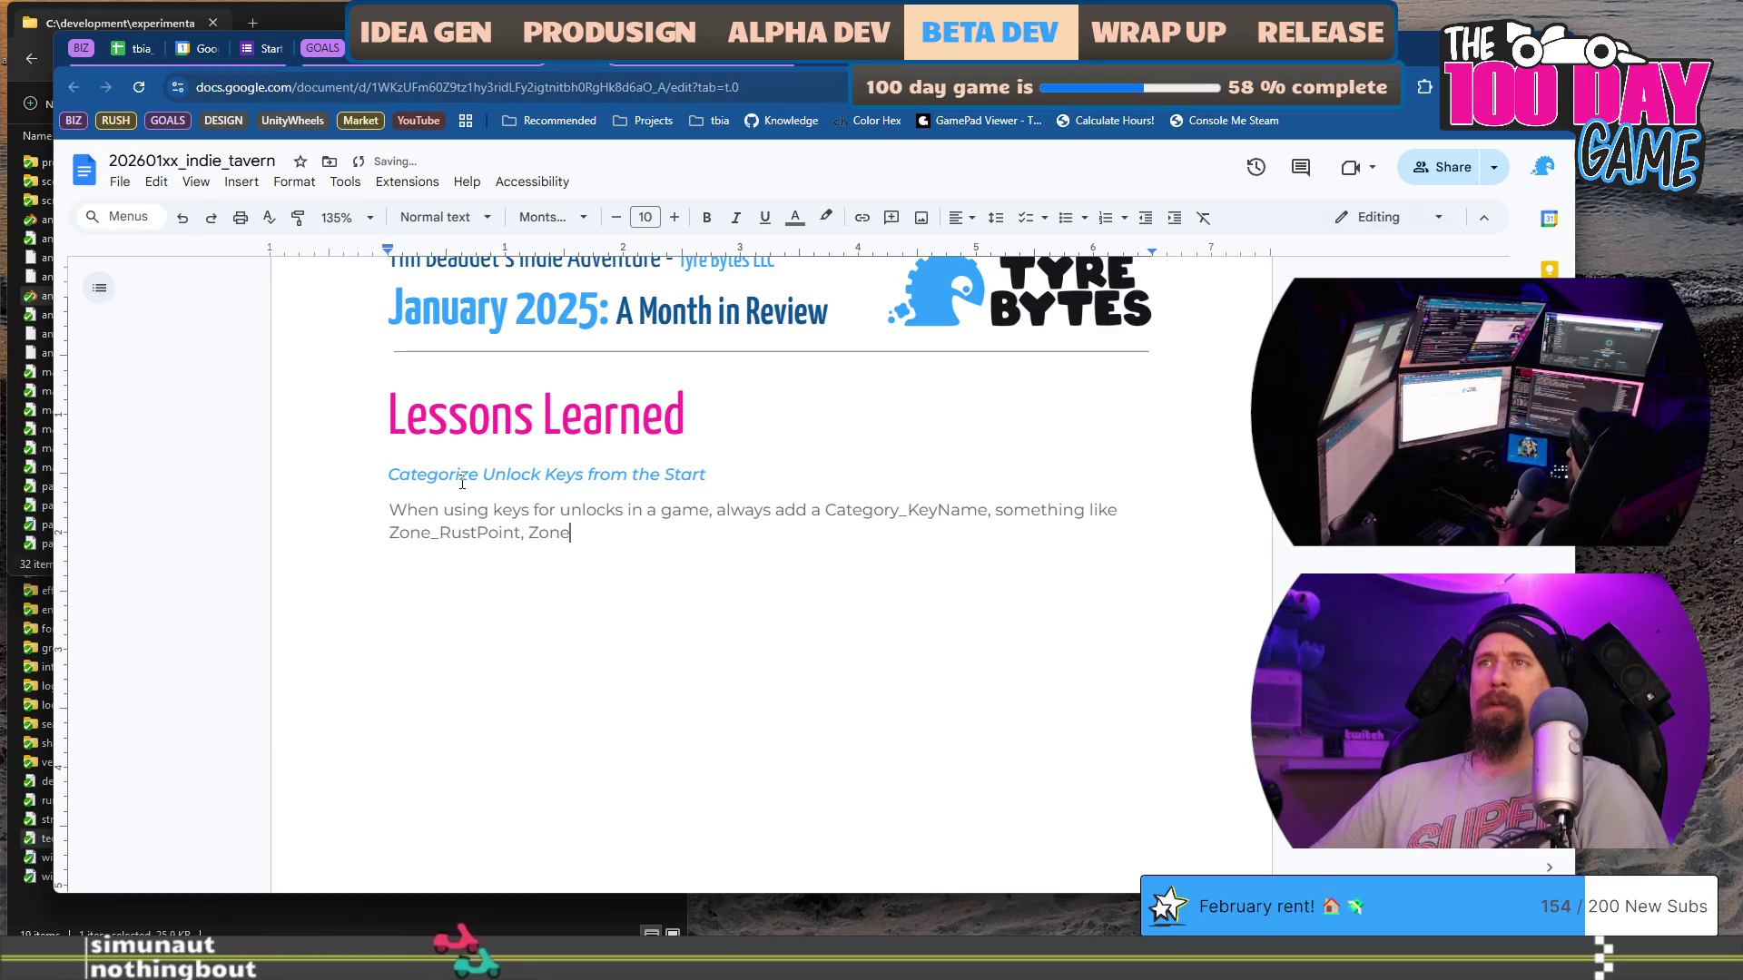
pyautogui.write('_Des')
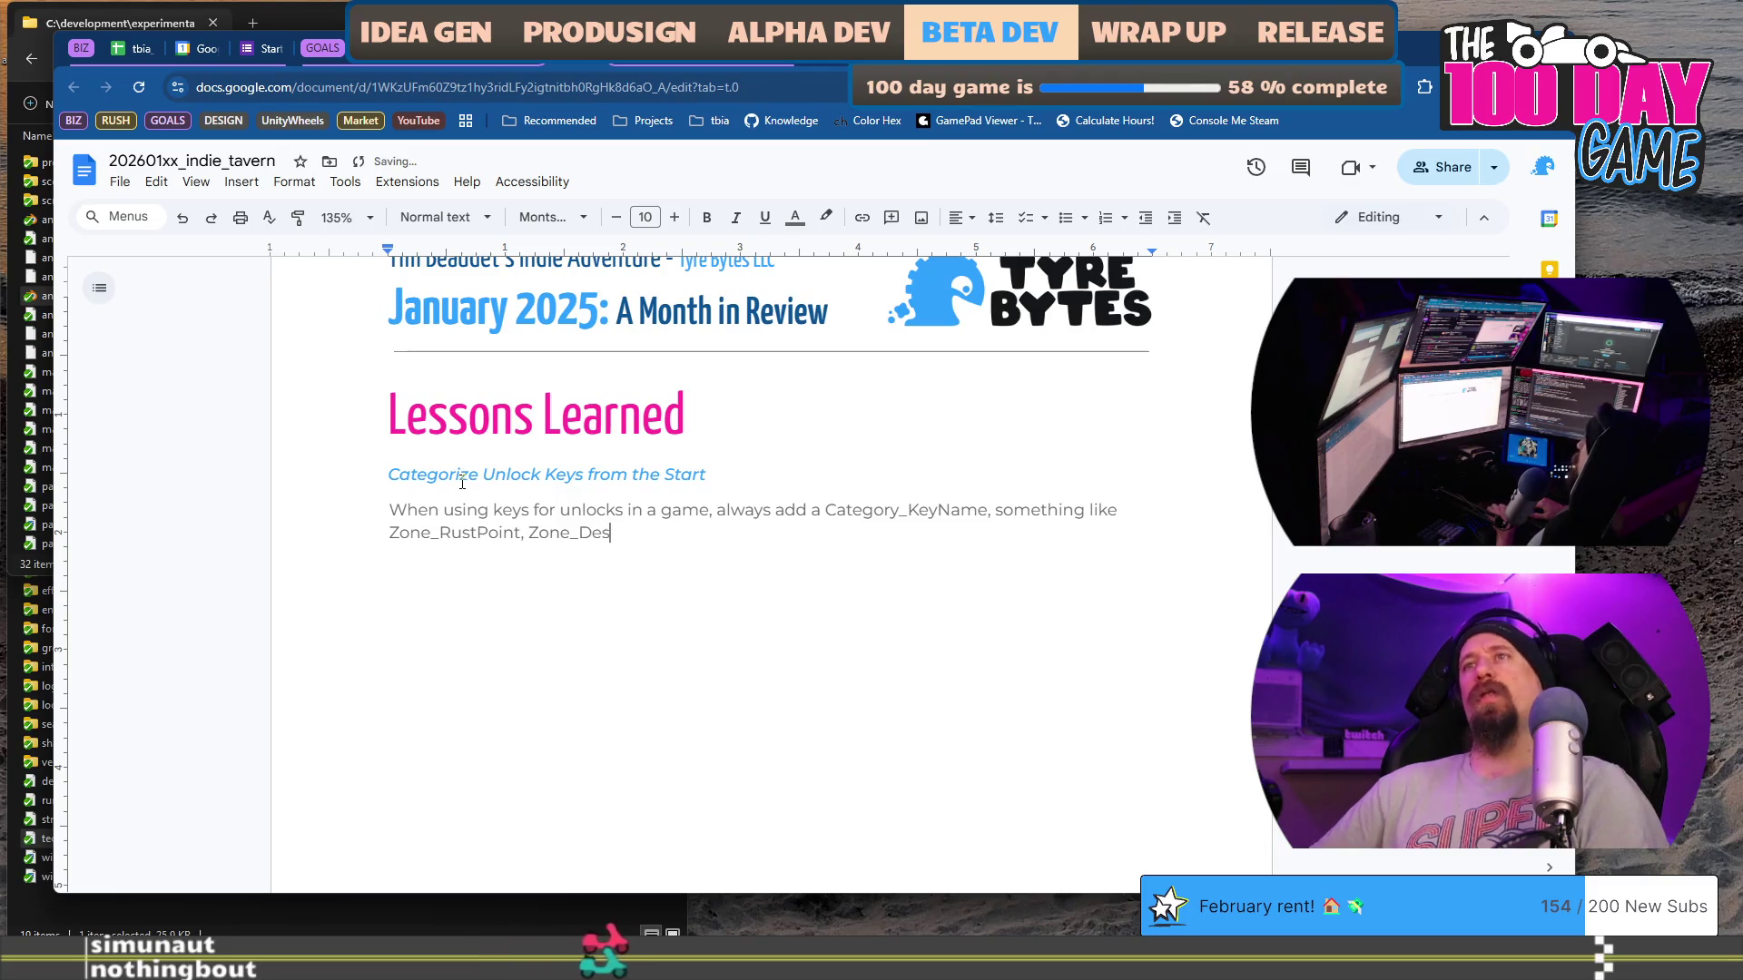
pyautogui.write('ertChapen')
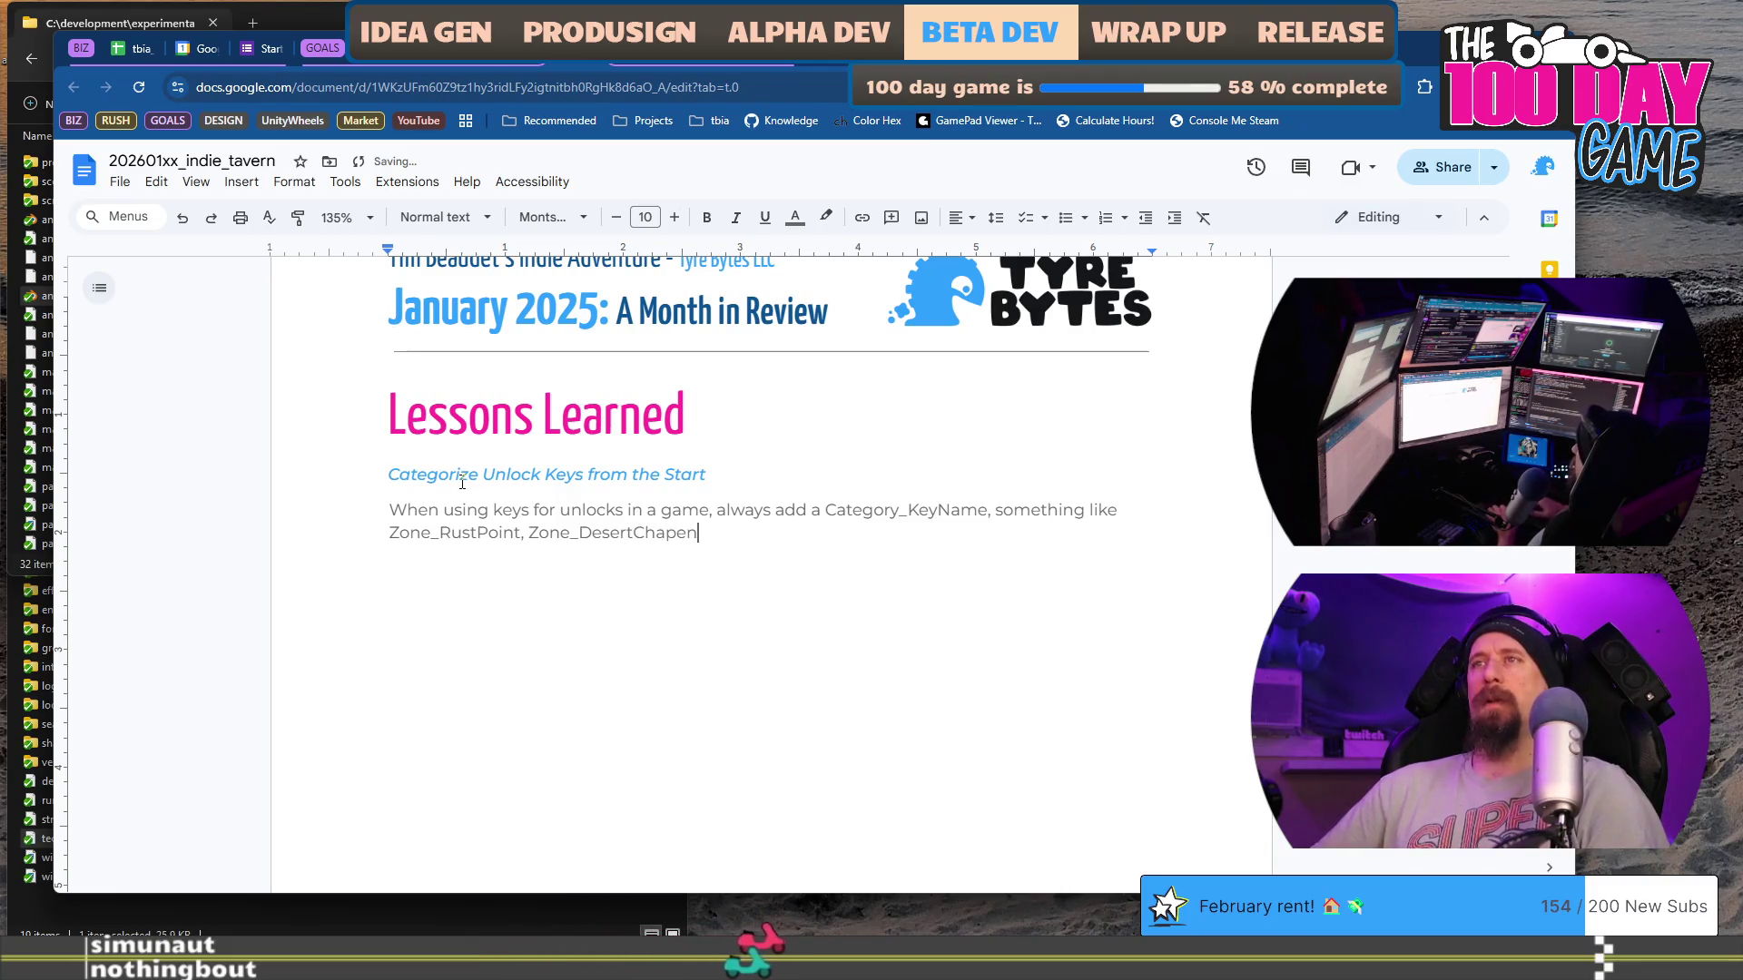
pyautogui.press('BackSpace')
pyautogui.write('l etc')
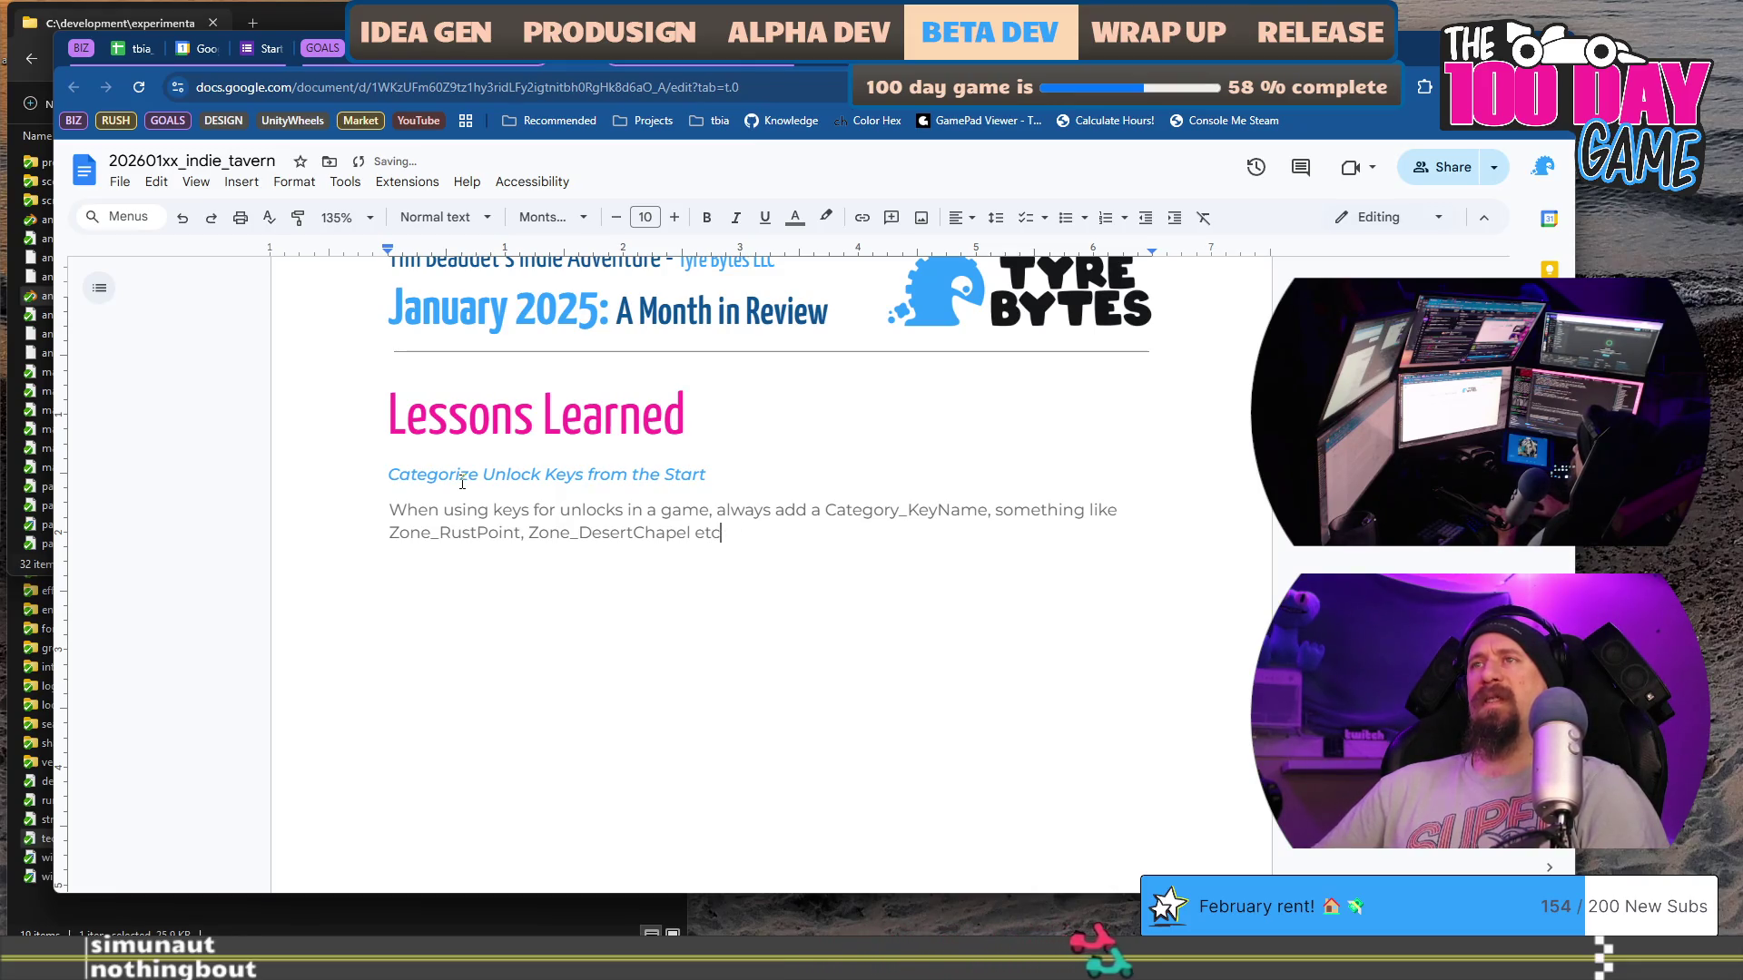
pyautogui.write(' rather ')
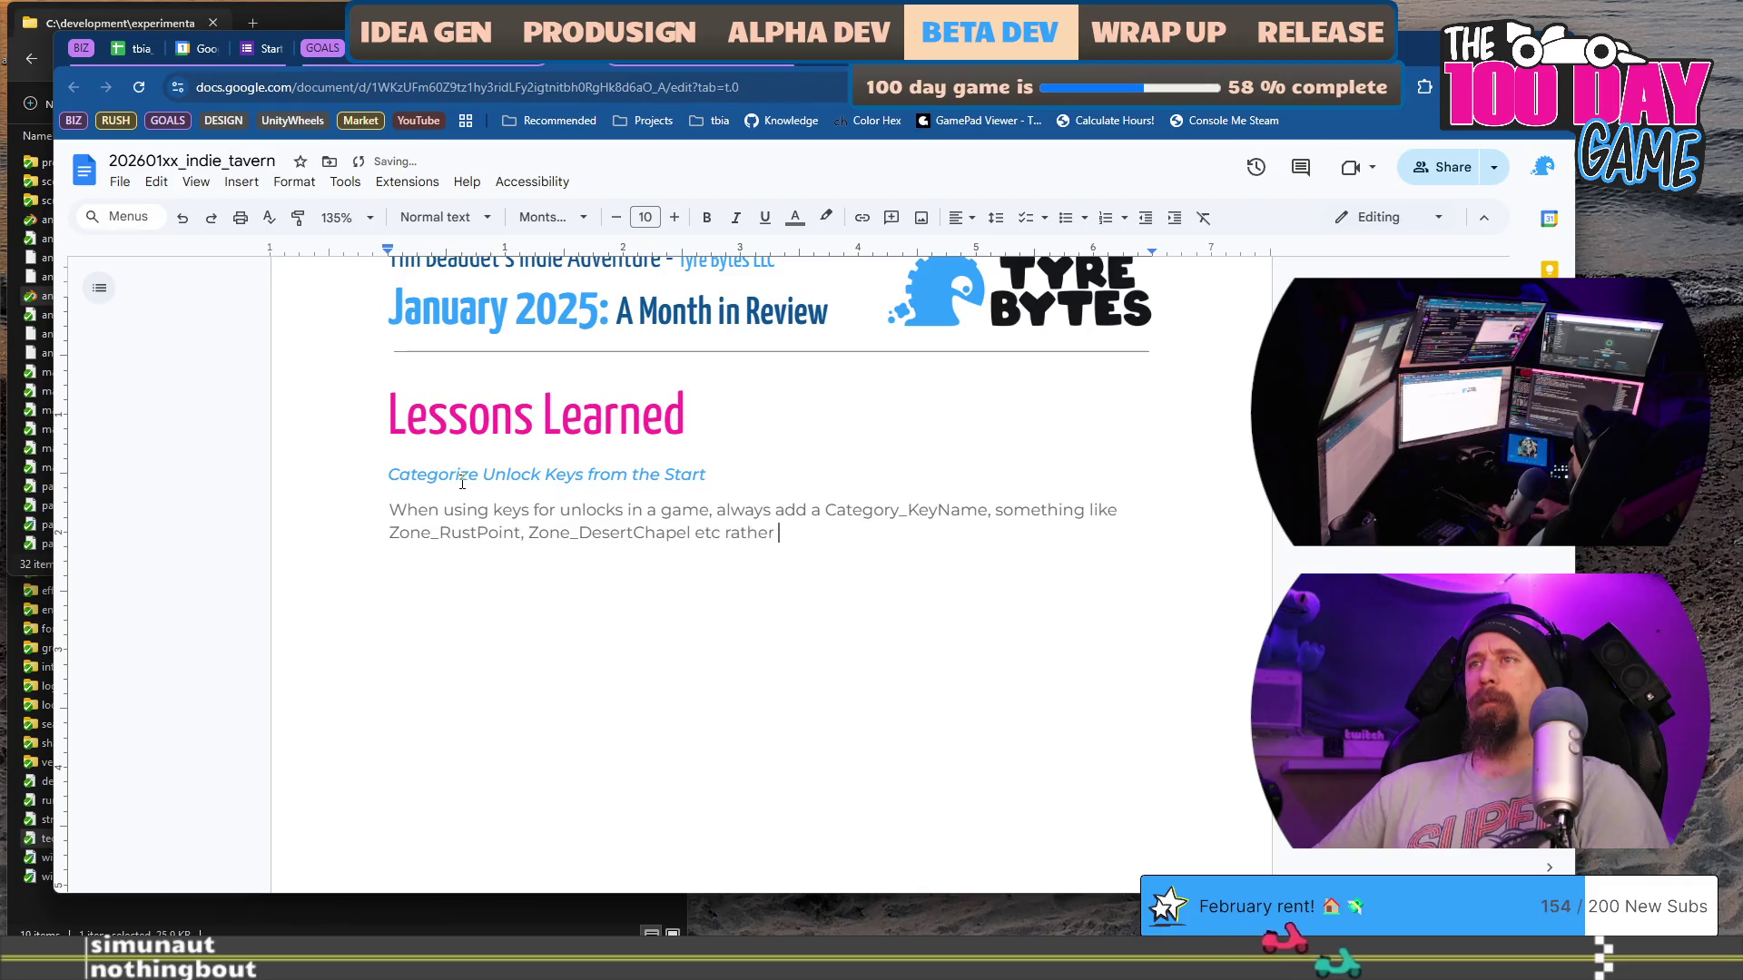
pyautogui.write('that ')
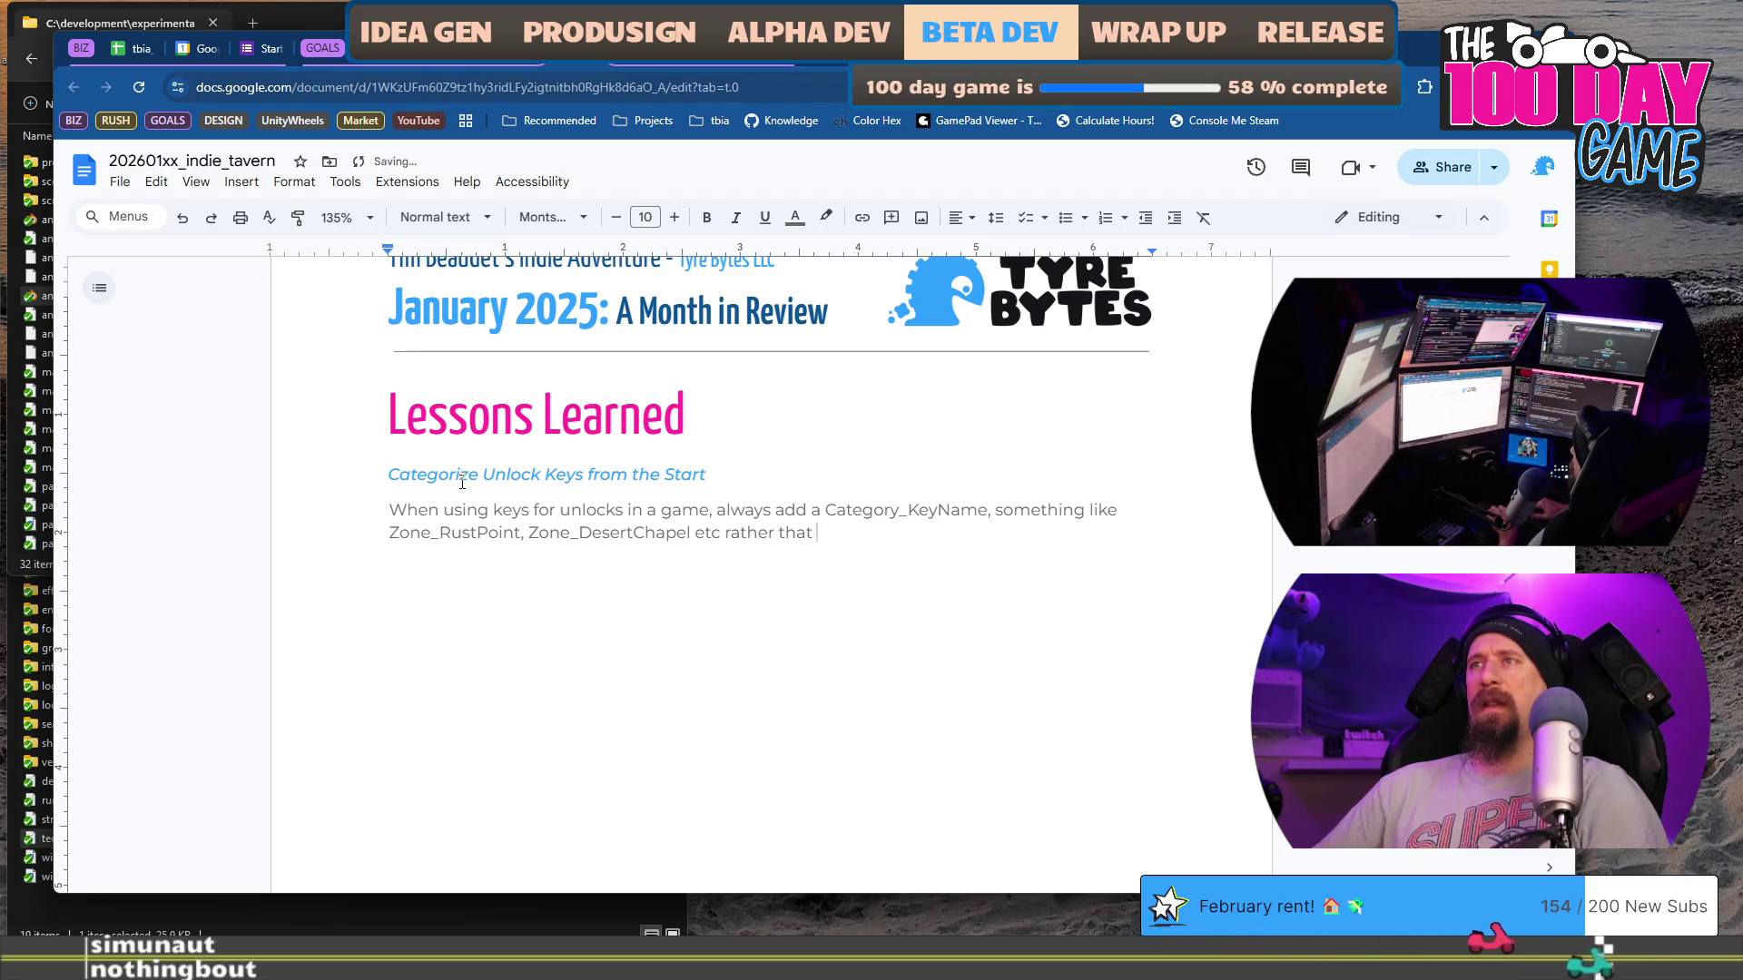
pyautogui.write('Hatch, Se')
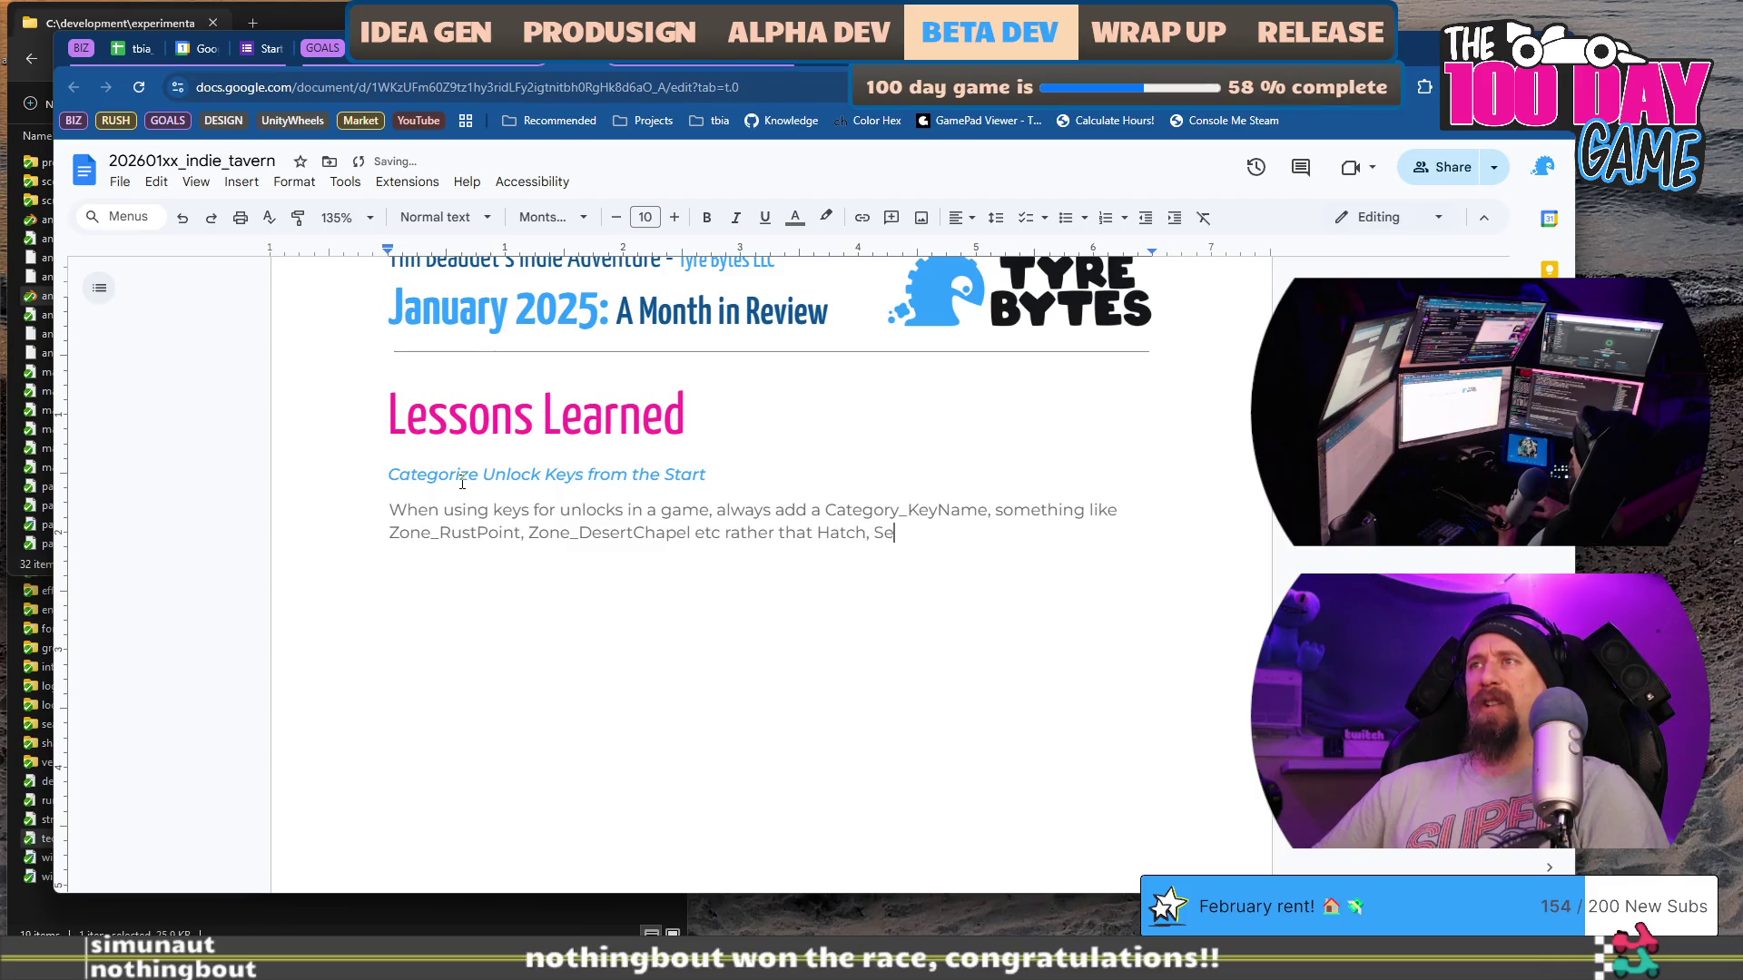
pyautogui.write('dan, Buggy')
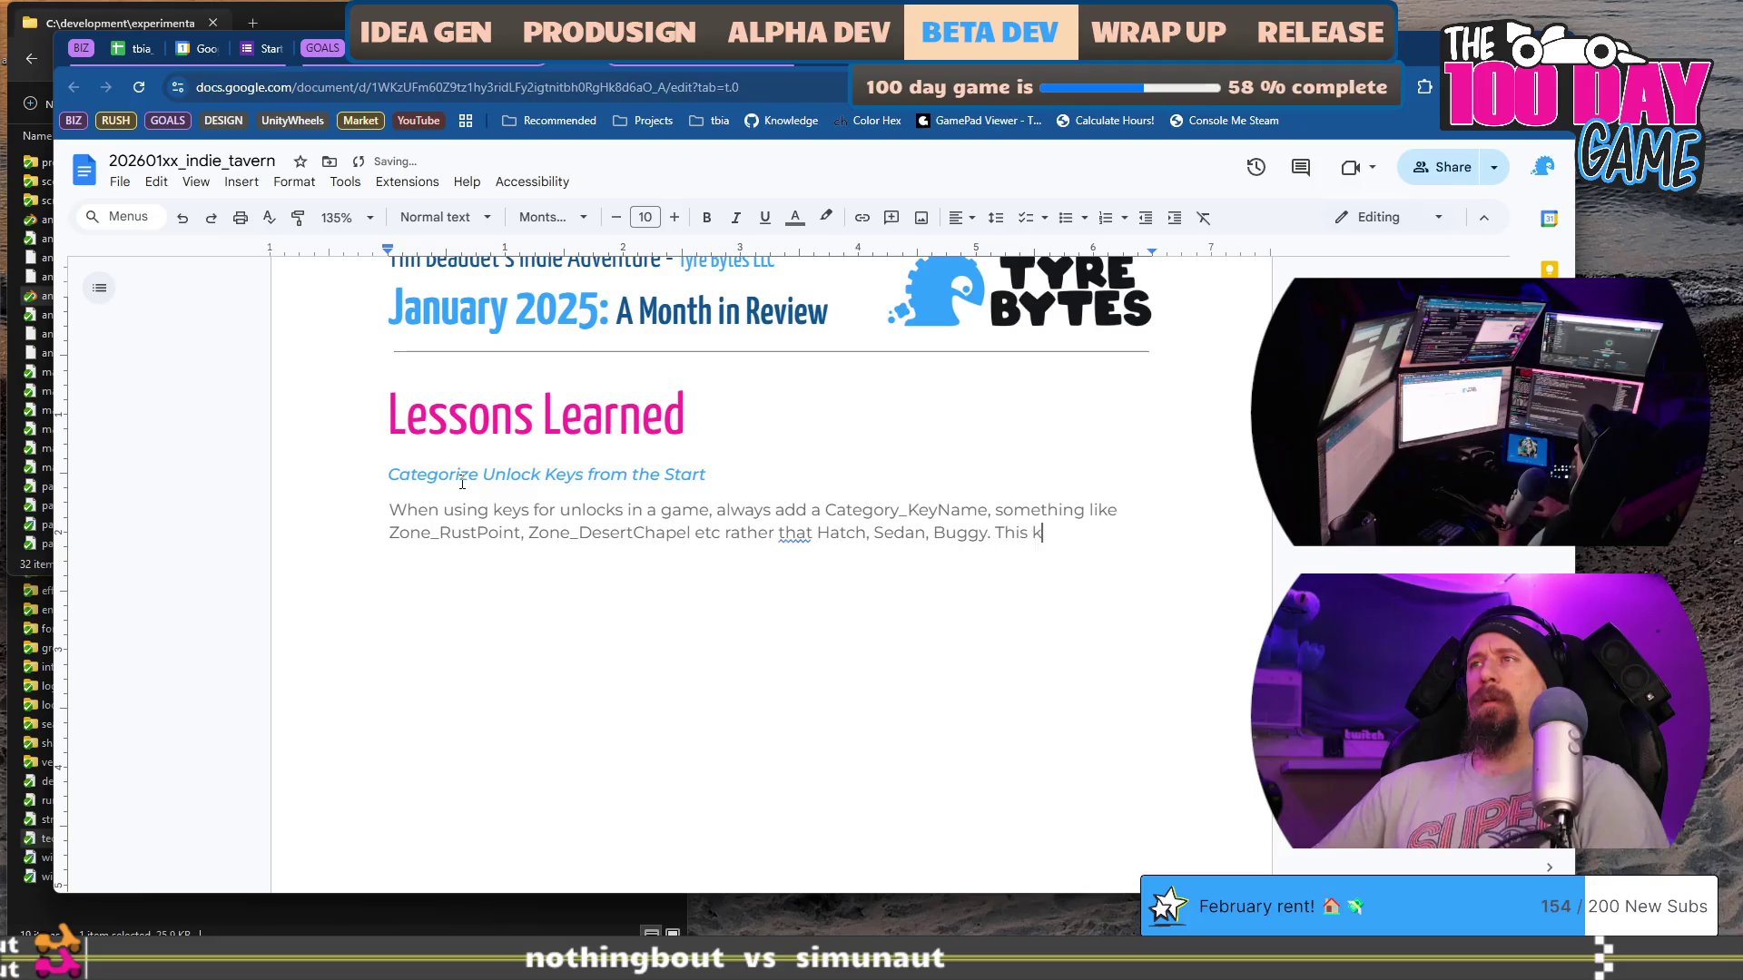
# Step: Finish the paragraph: categories make the code easier to read & maintain and prevent save-format changes later
pyautogui.write('em')
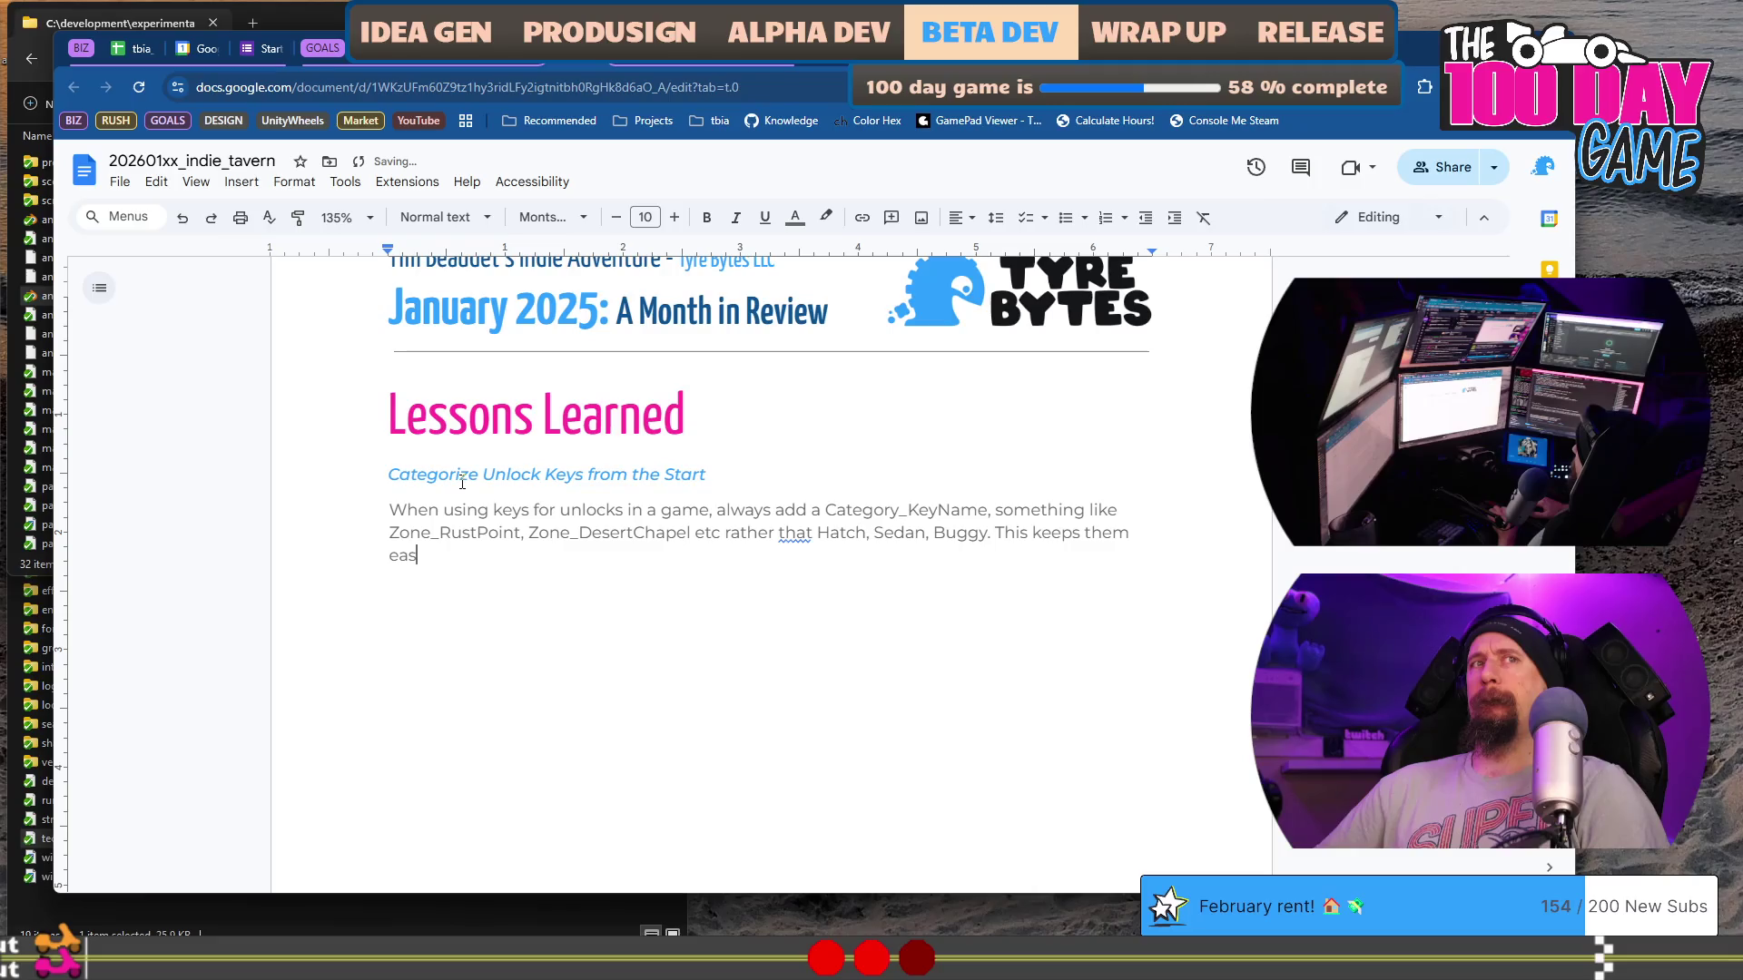
pyautogui.hotkey('ctrl', 'shift', 'Left')
pyautogui.hotkey('ctrl', 'shift', 'Left')
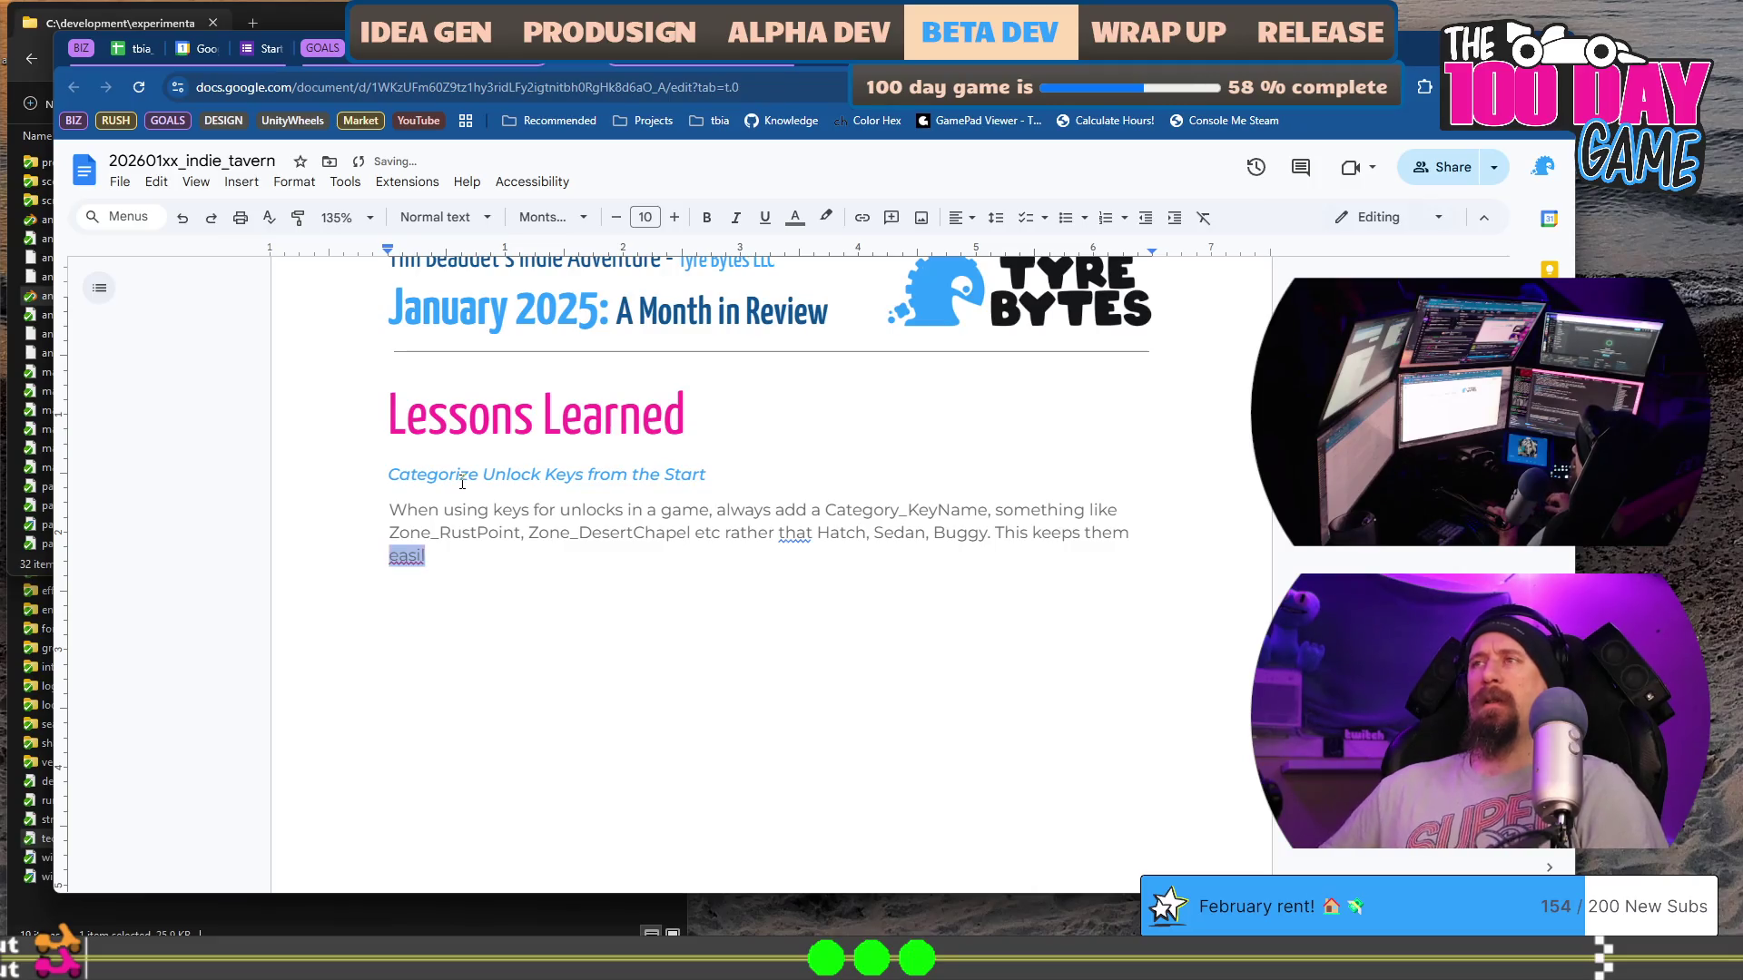
pyautogui.write('the ')
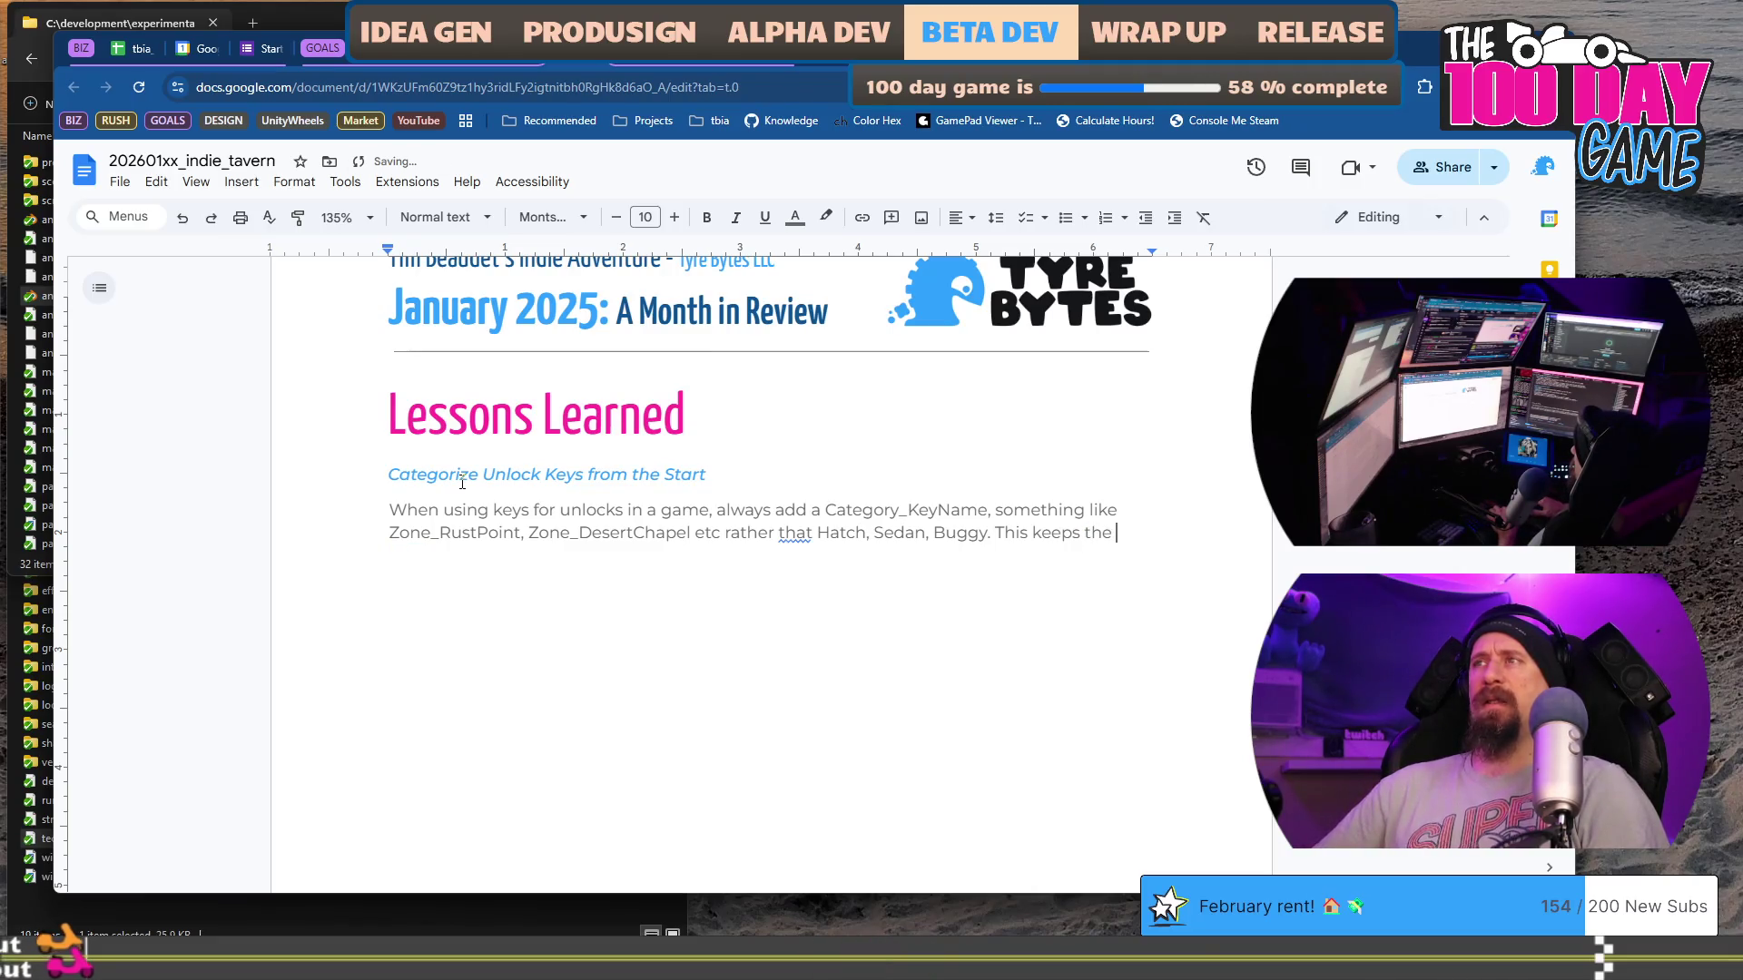
pyautogui.write('co')
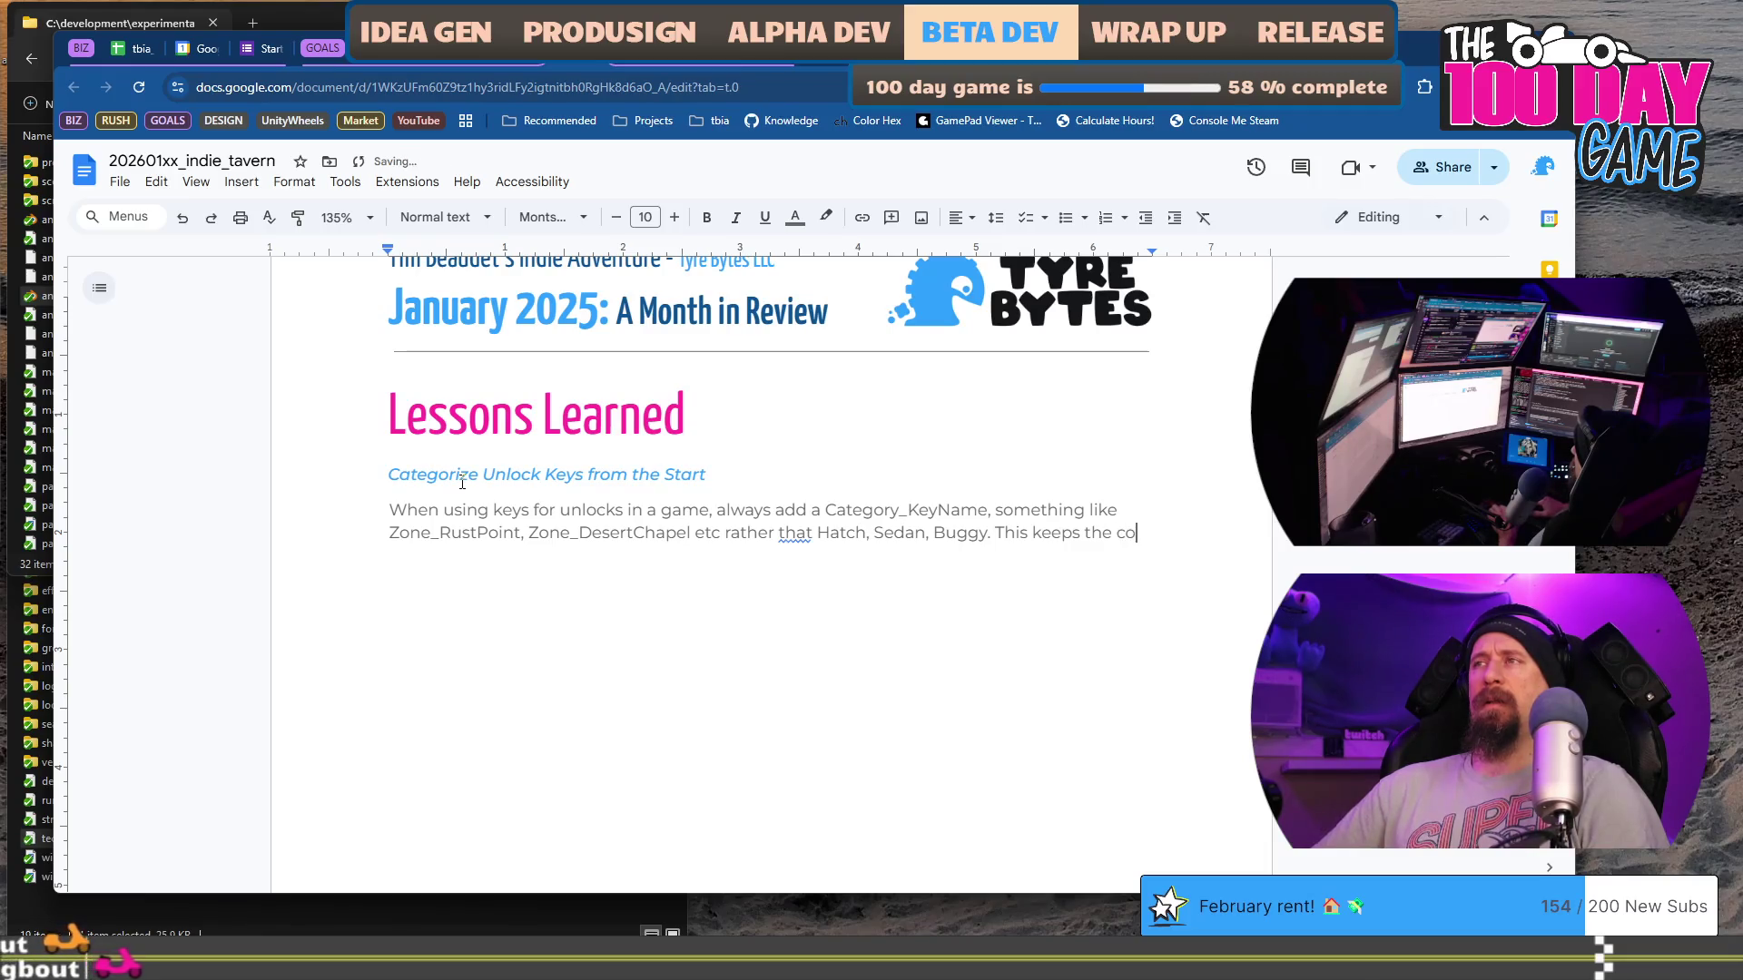
pyautogui.write('de easier to read &')
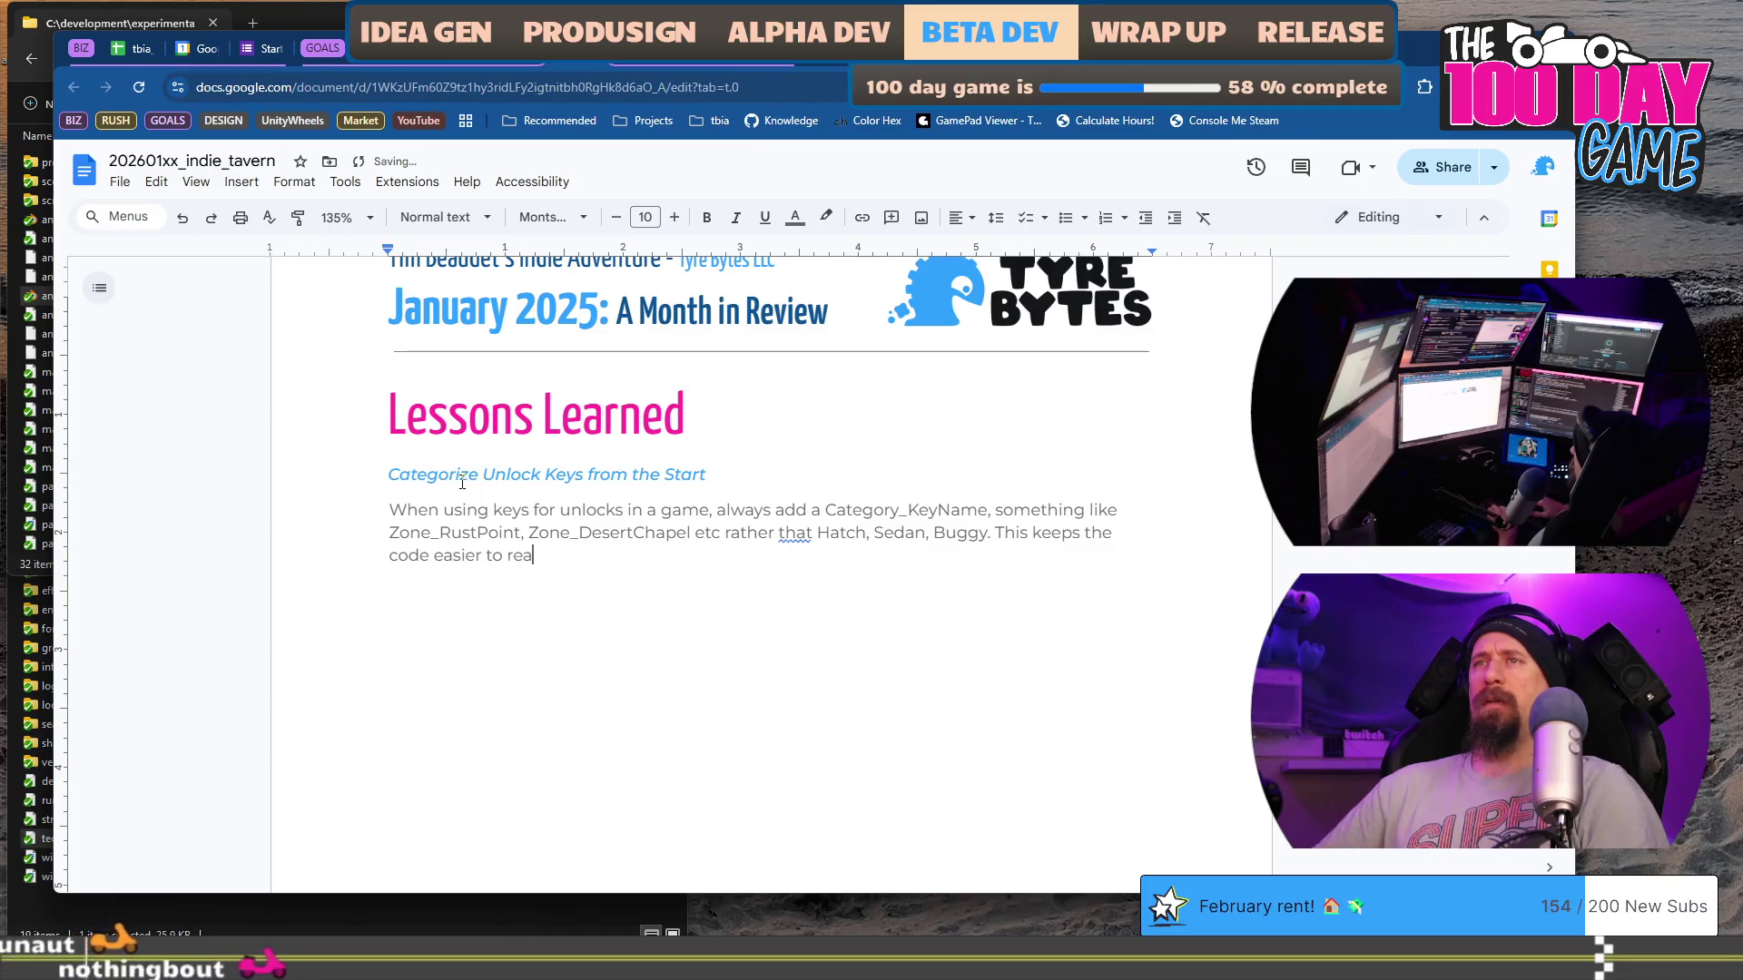
pyautogui.write(' mai')
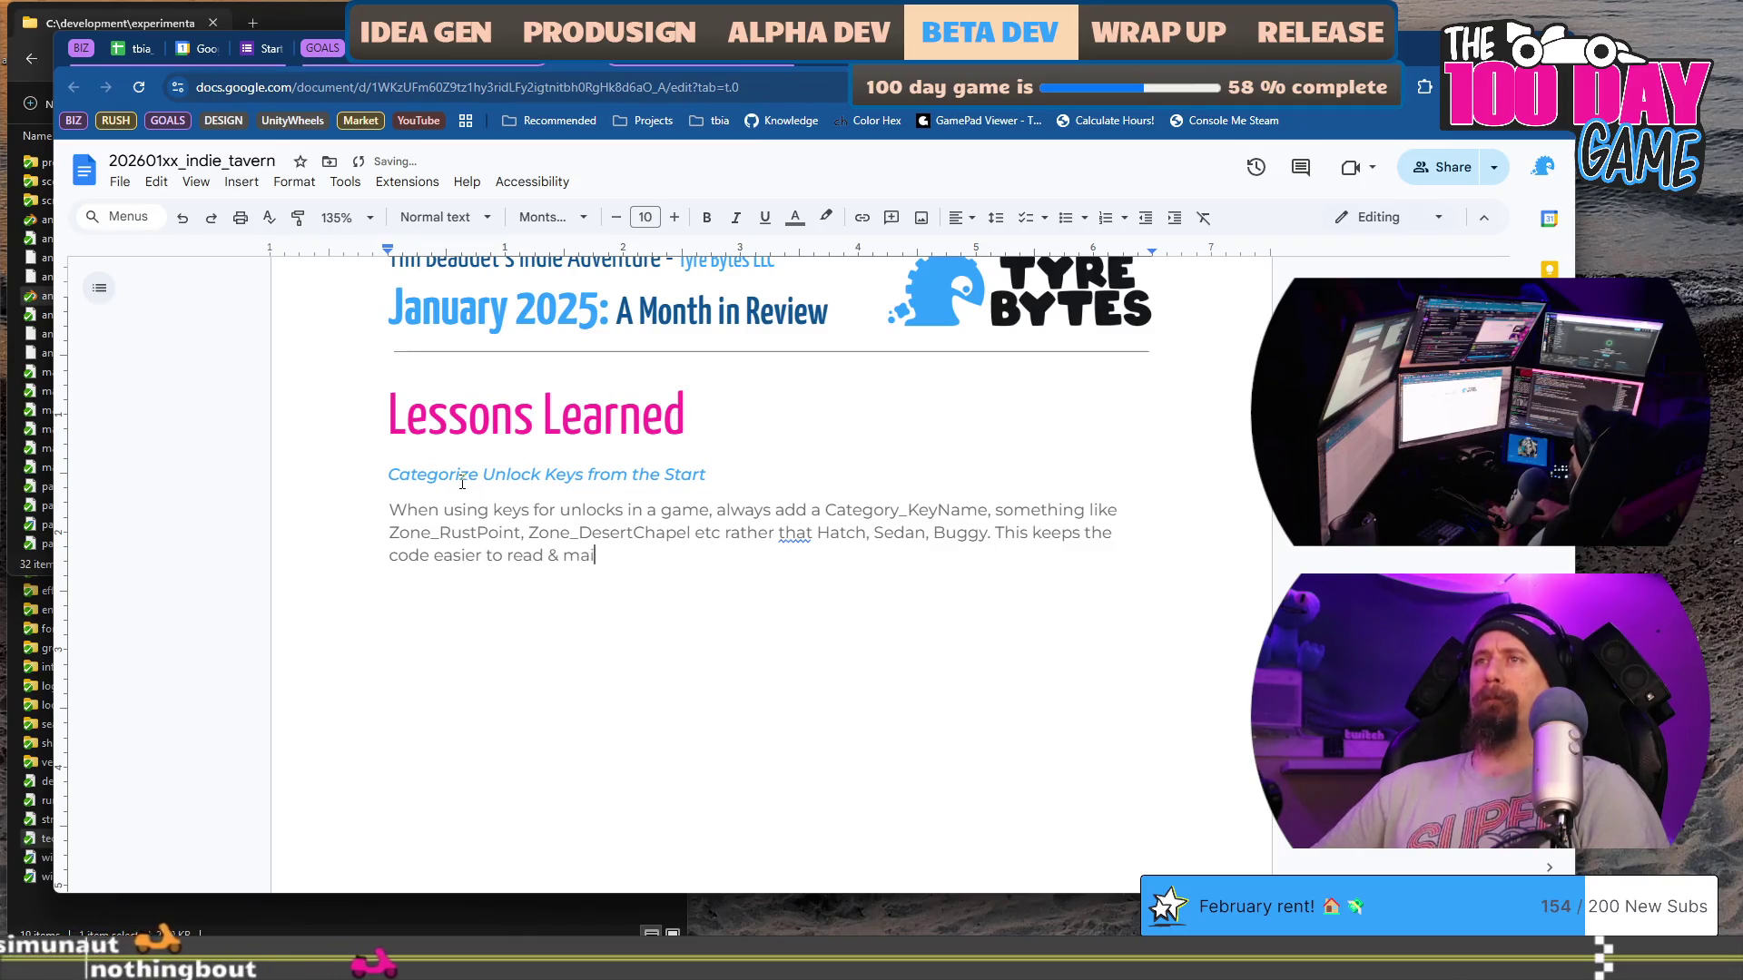
pyautogui.write('ntain')
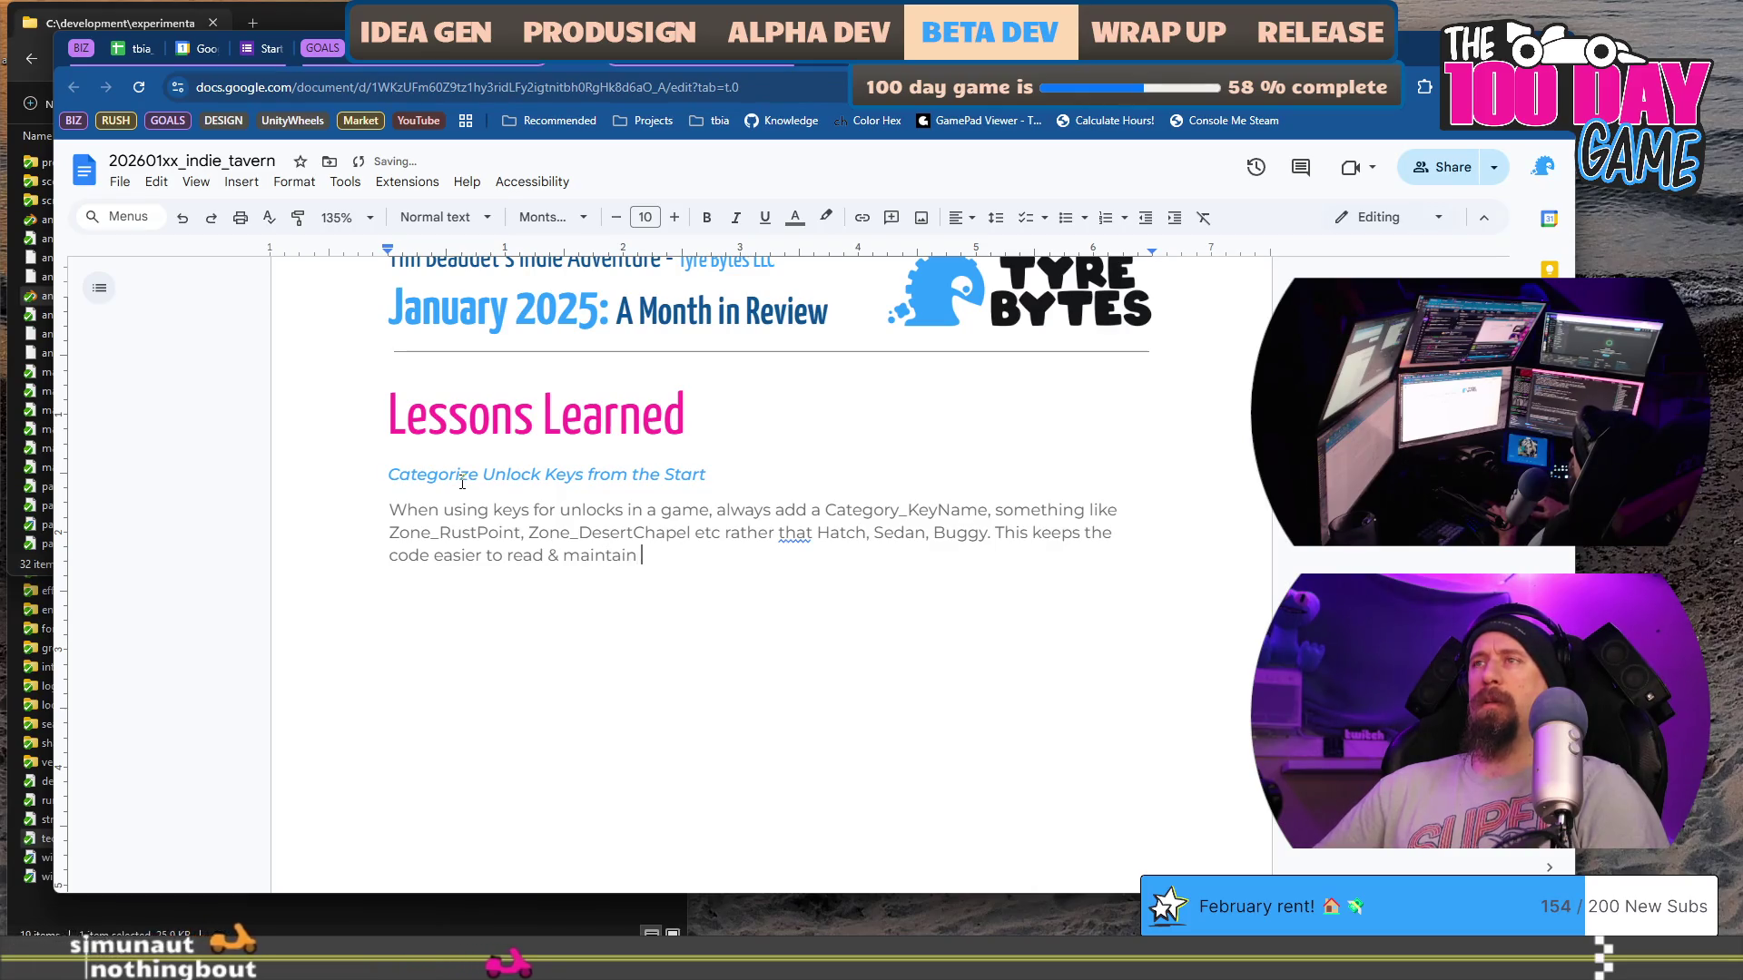
pyautogui.write(', and')
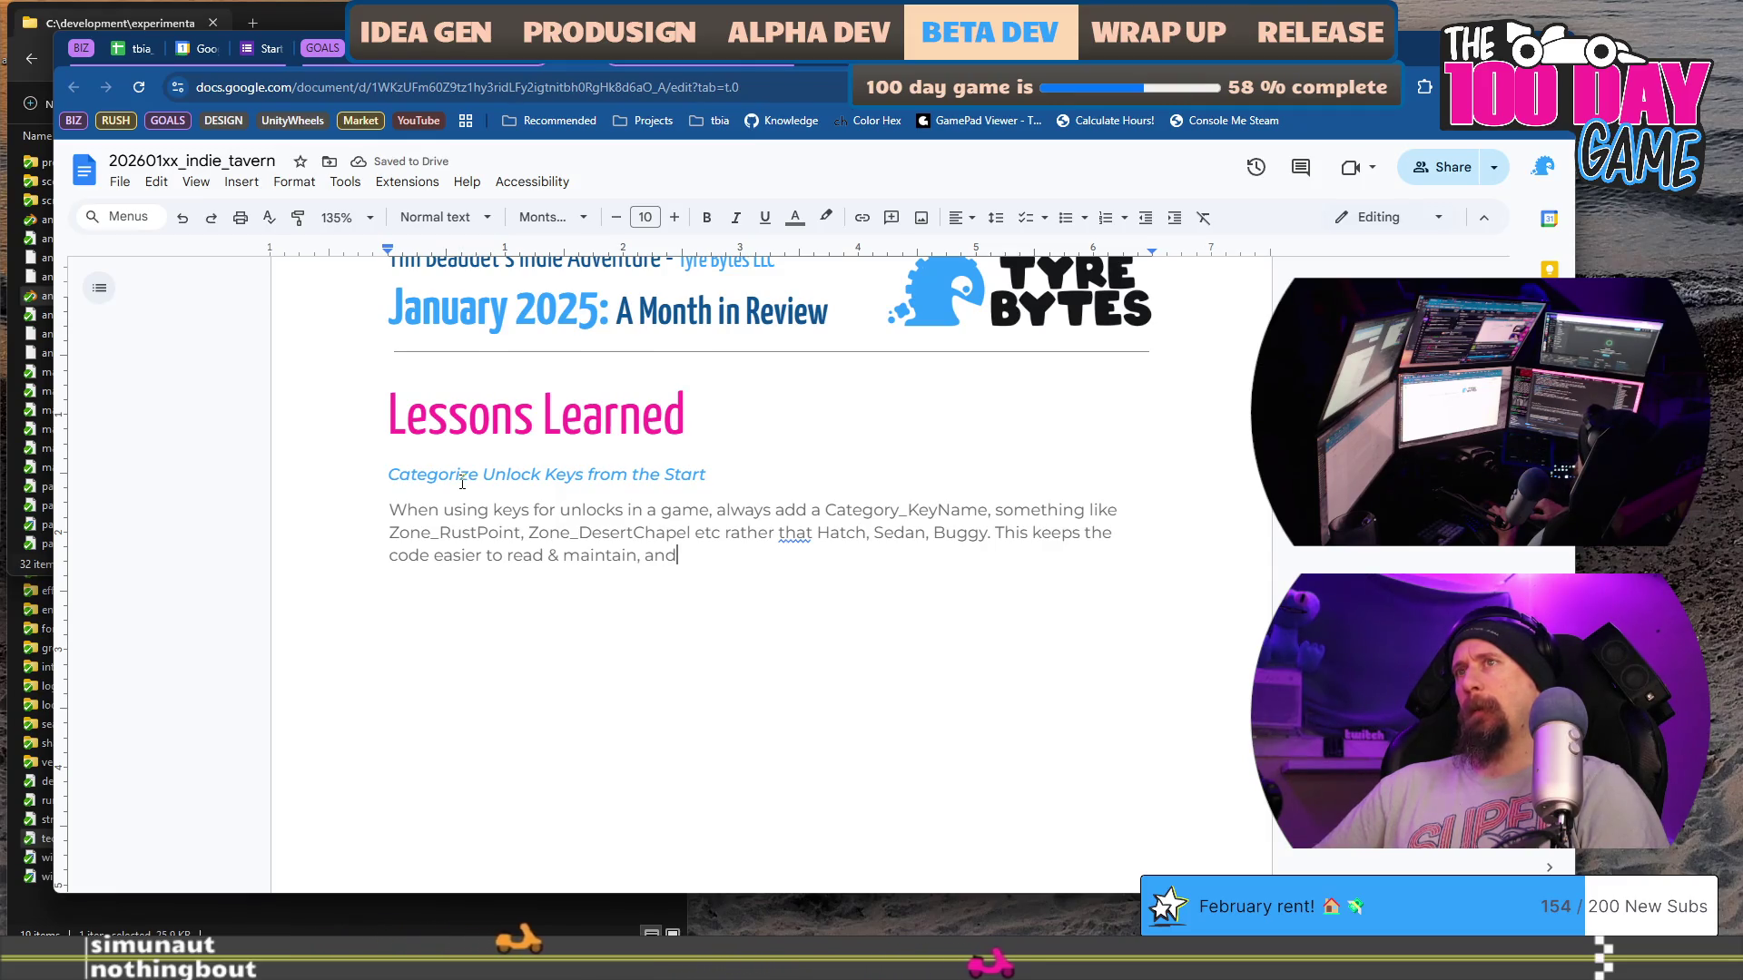
pyautogui.write('prevents')
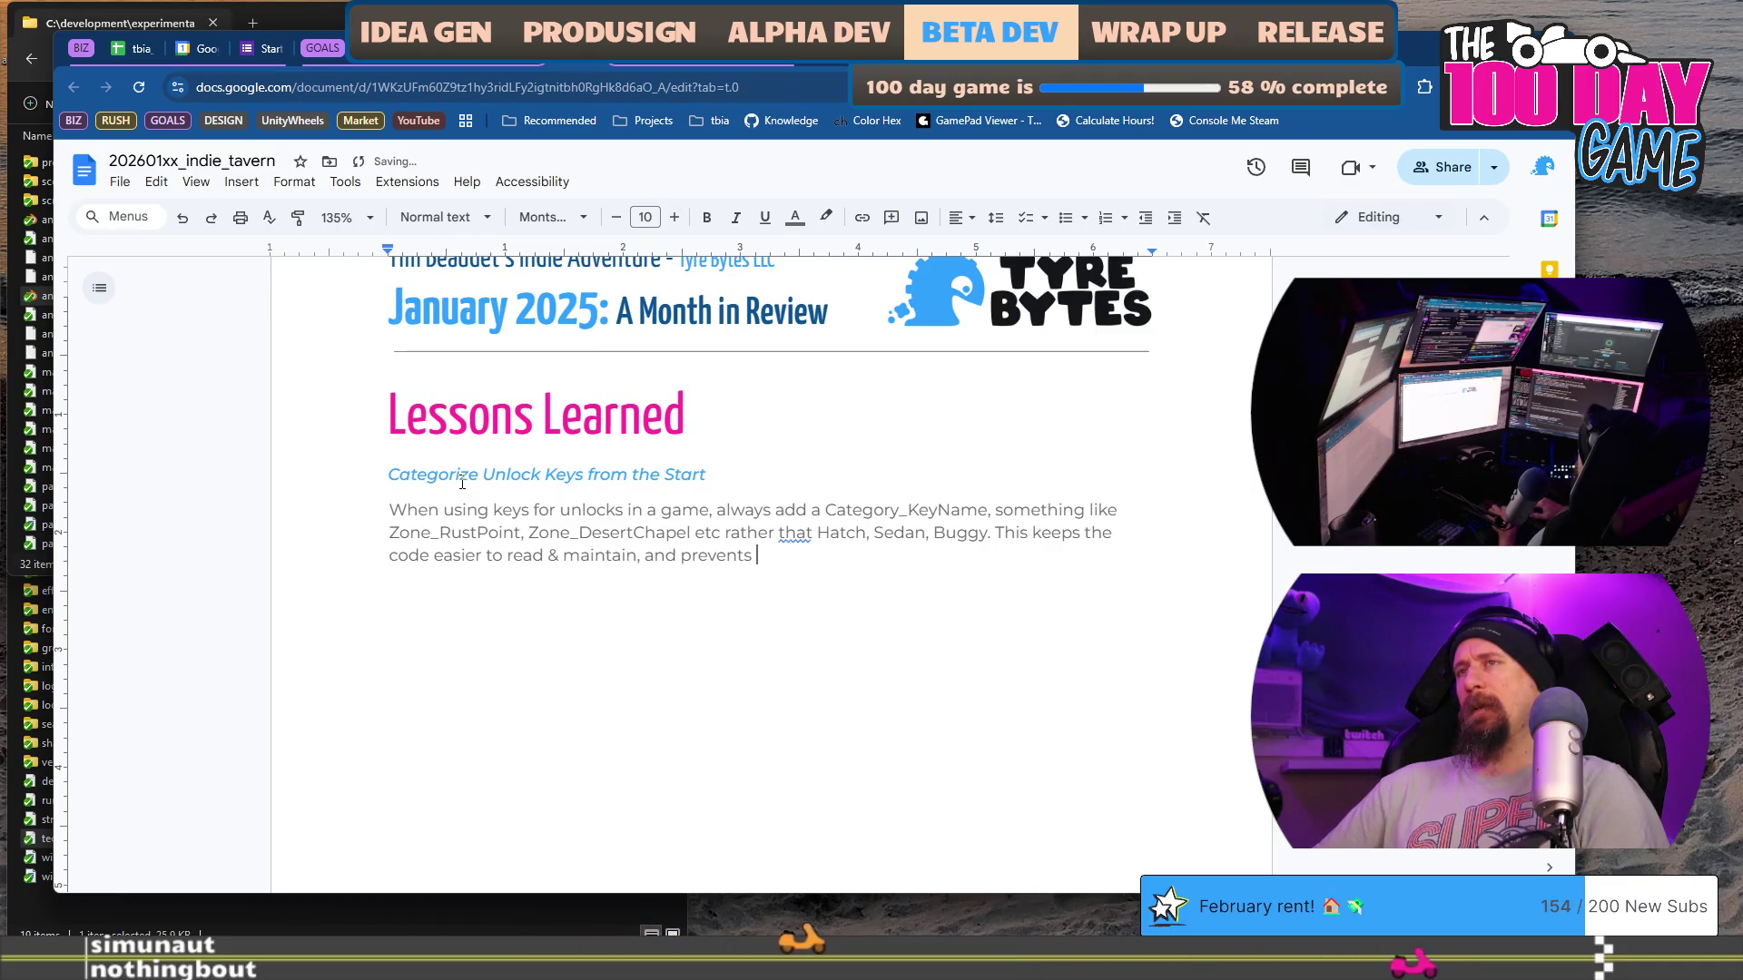
pyautogui.write(' change')
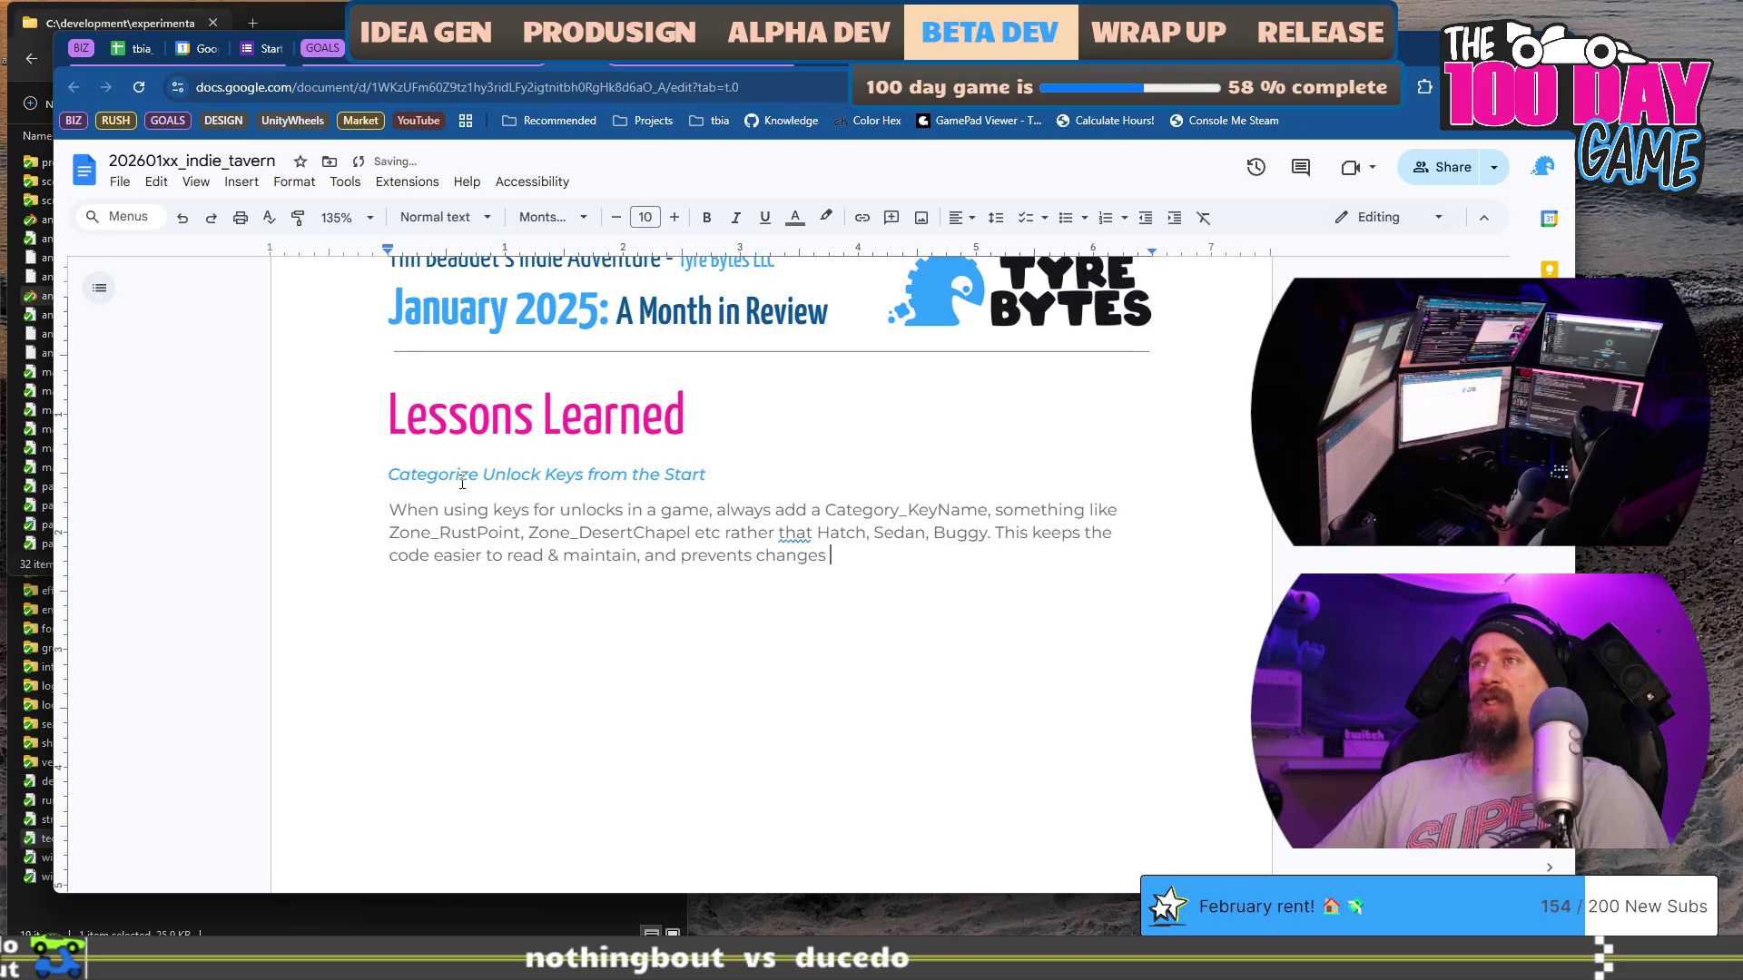
pyautogui.press('BackSpace')
pyautogui.write('ing ')
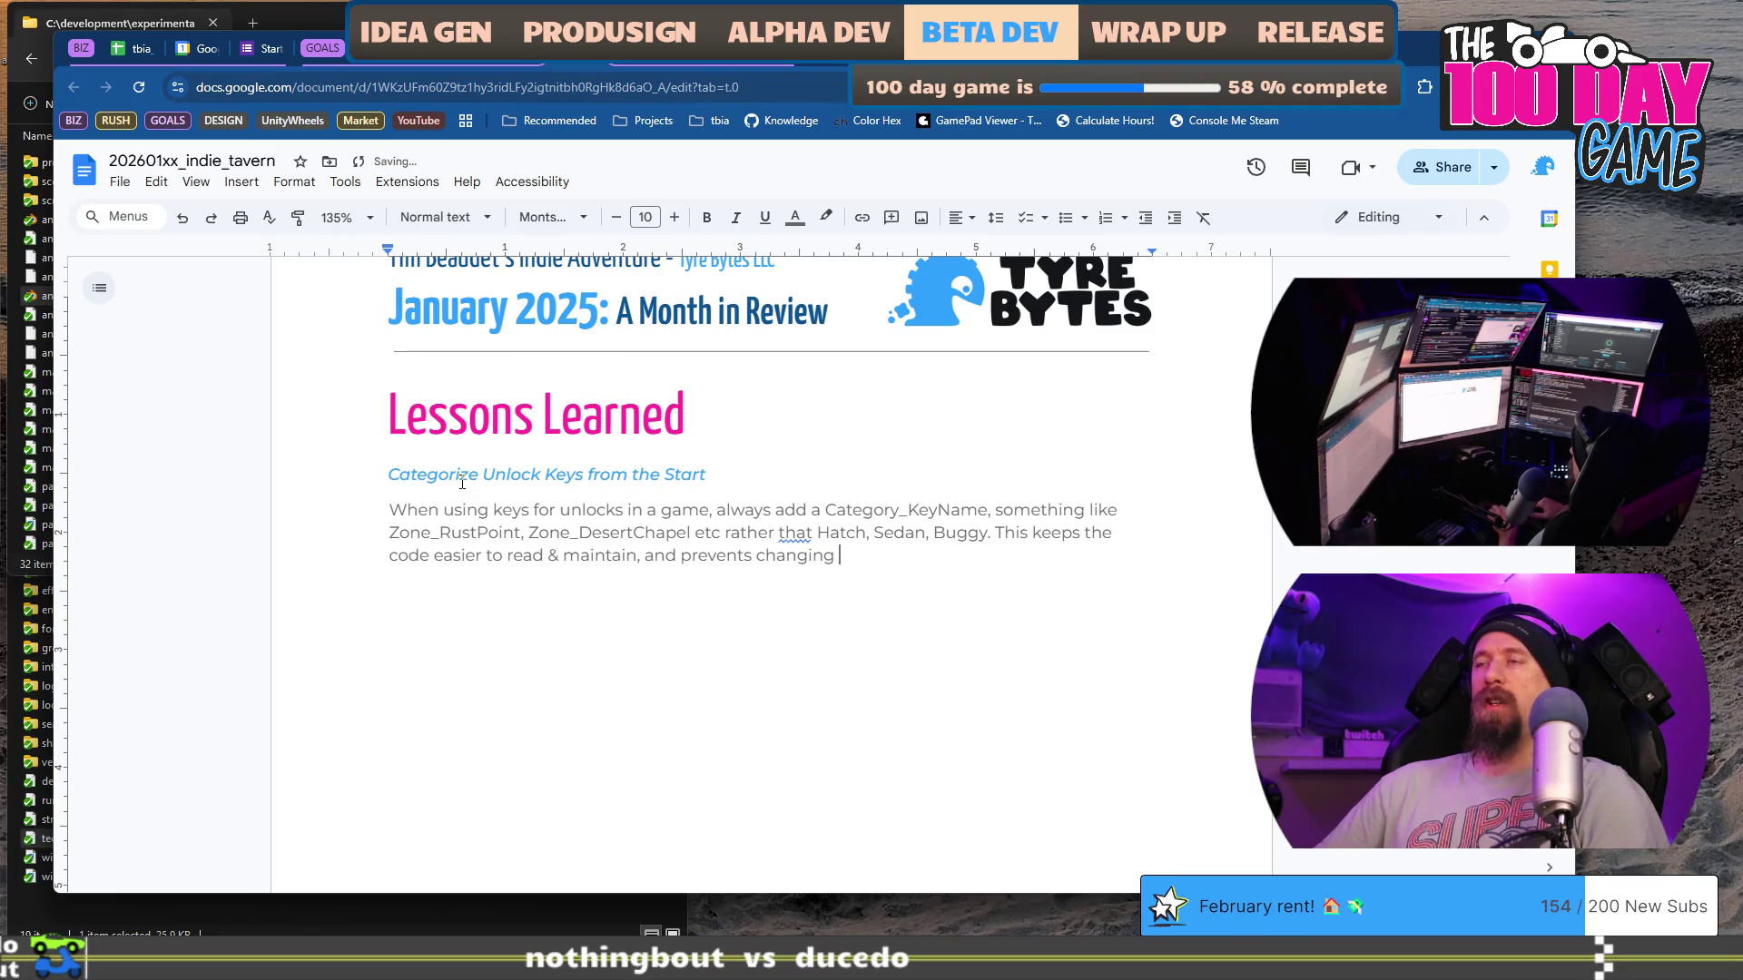
pyautogui.write('keys format to add them later.')
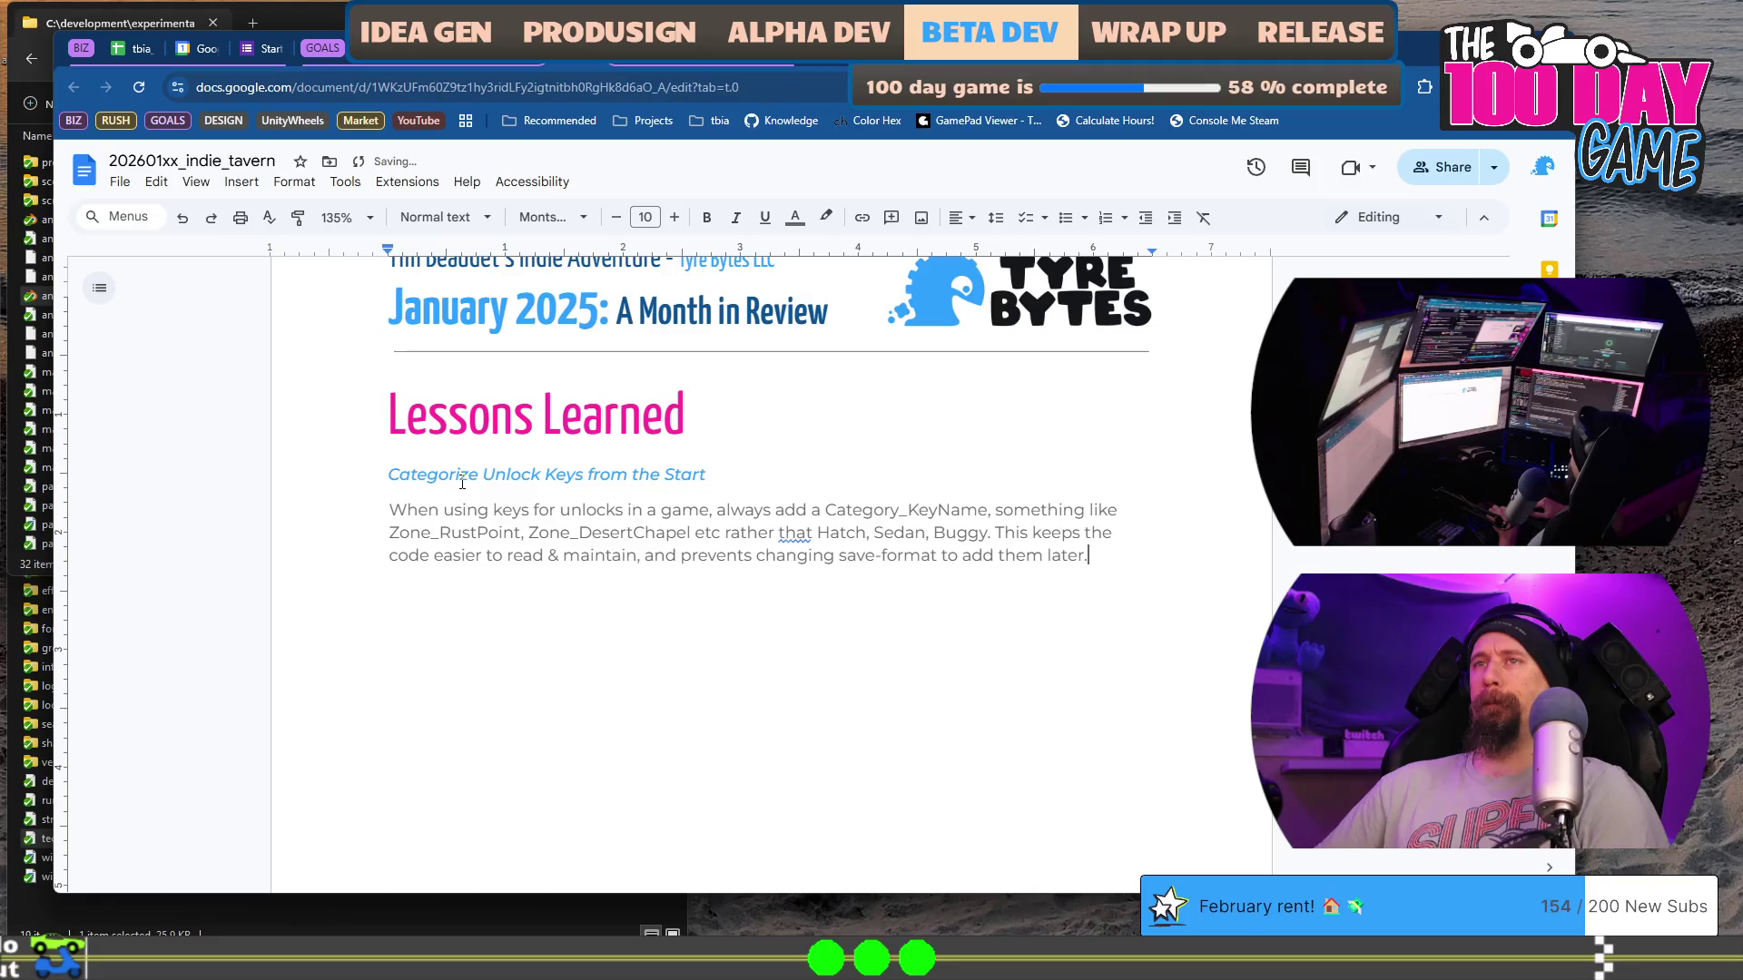
pyautogui.press('Return')
pyautogui.write('This')
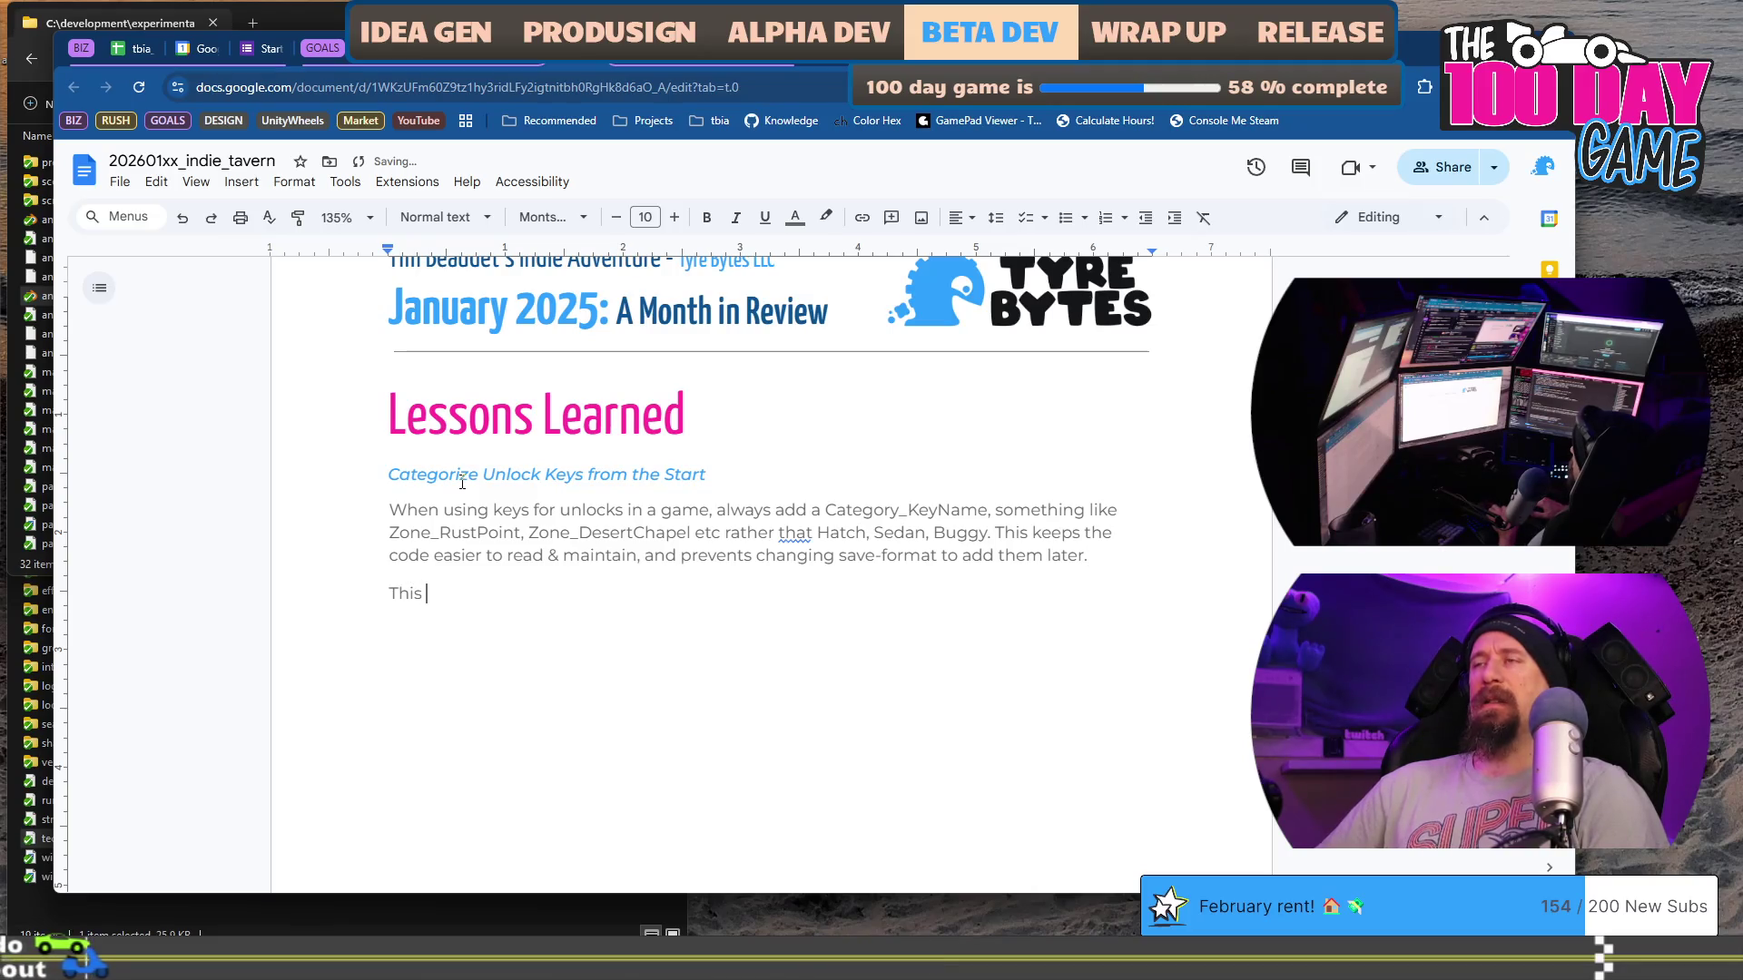
# Step: Add a paragraph saying the Category may not appear until later but is worth considering upfront
pyautogui.write("won't")
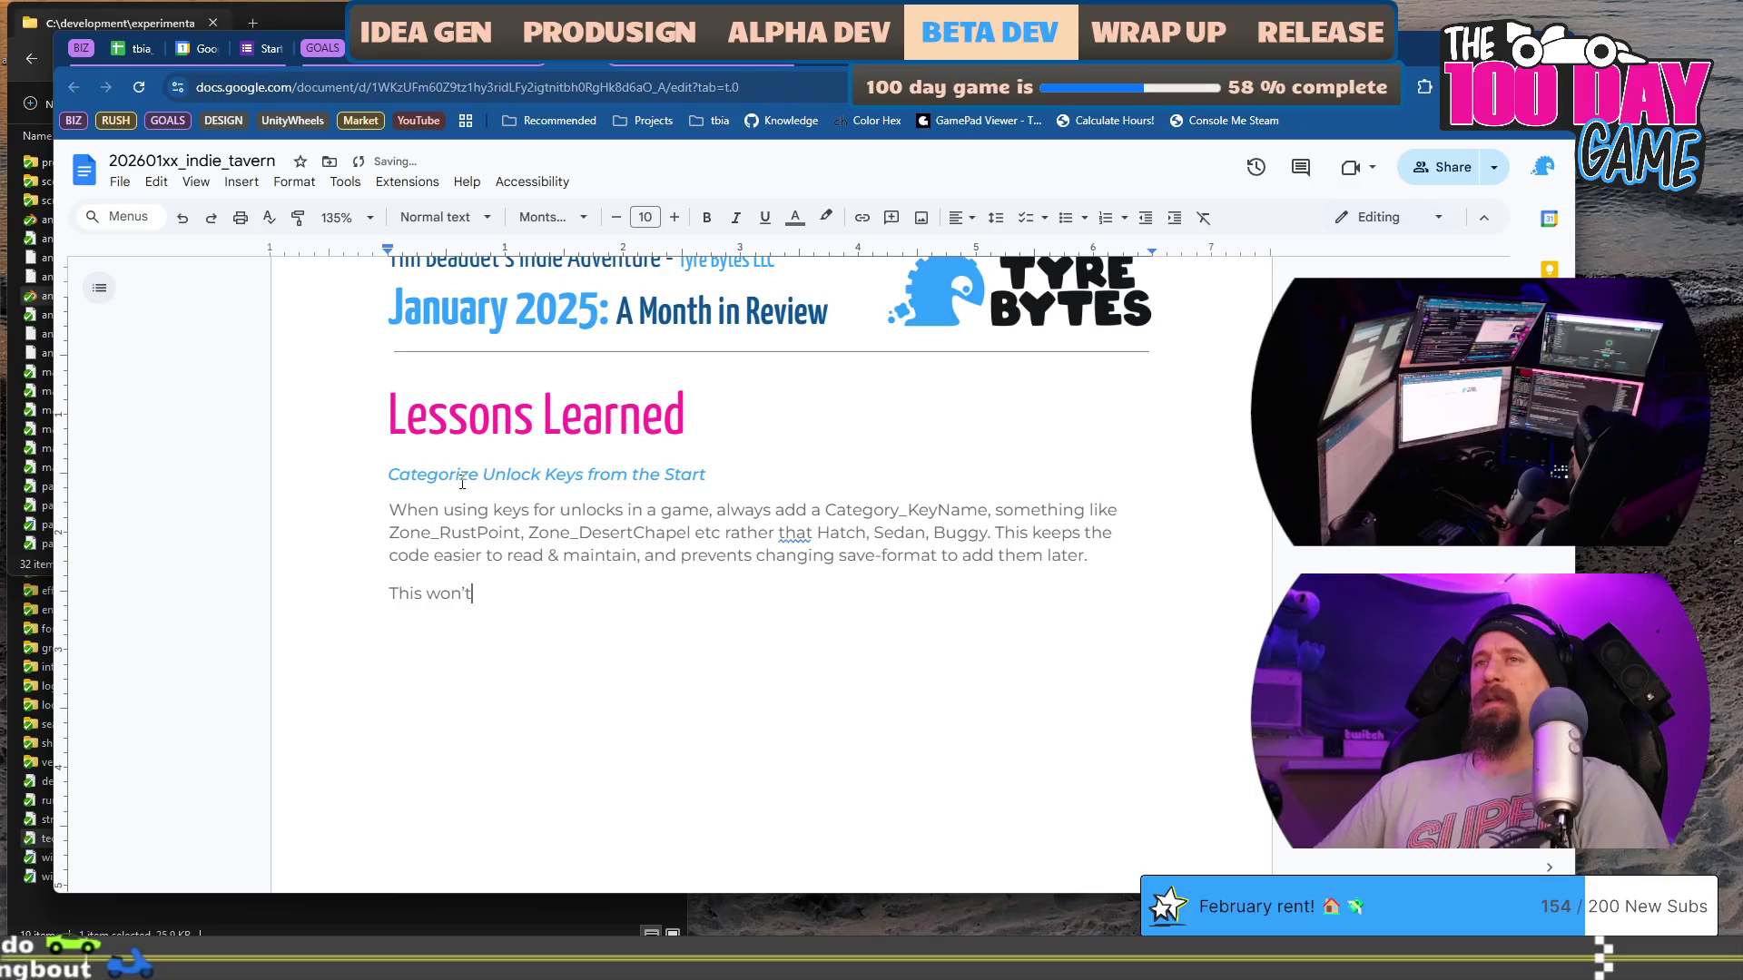
pyautogui.write(' always be clear, there are some keys that')
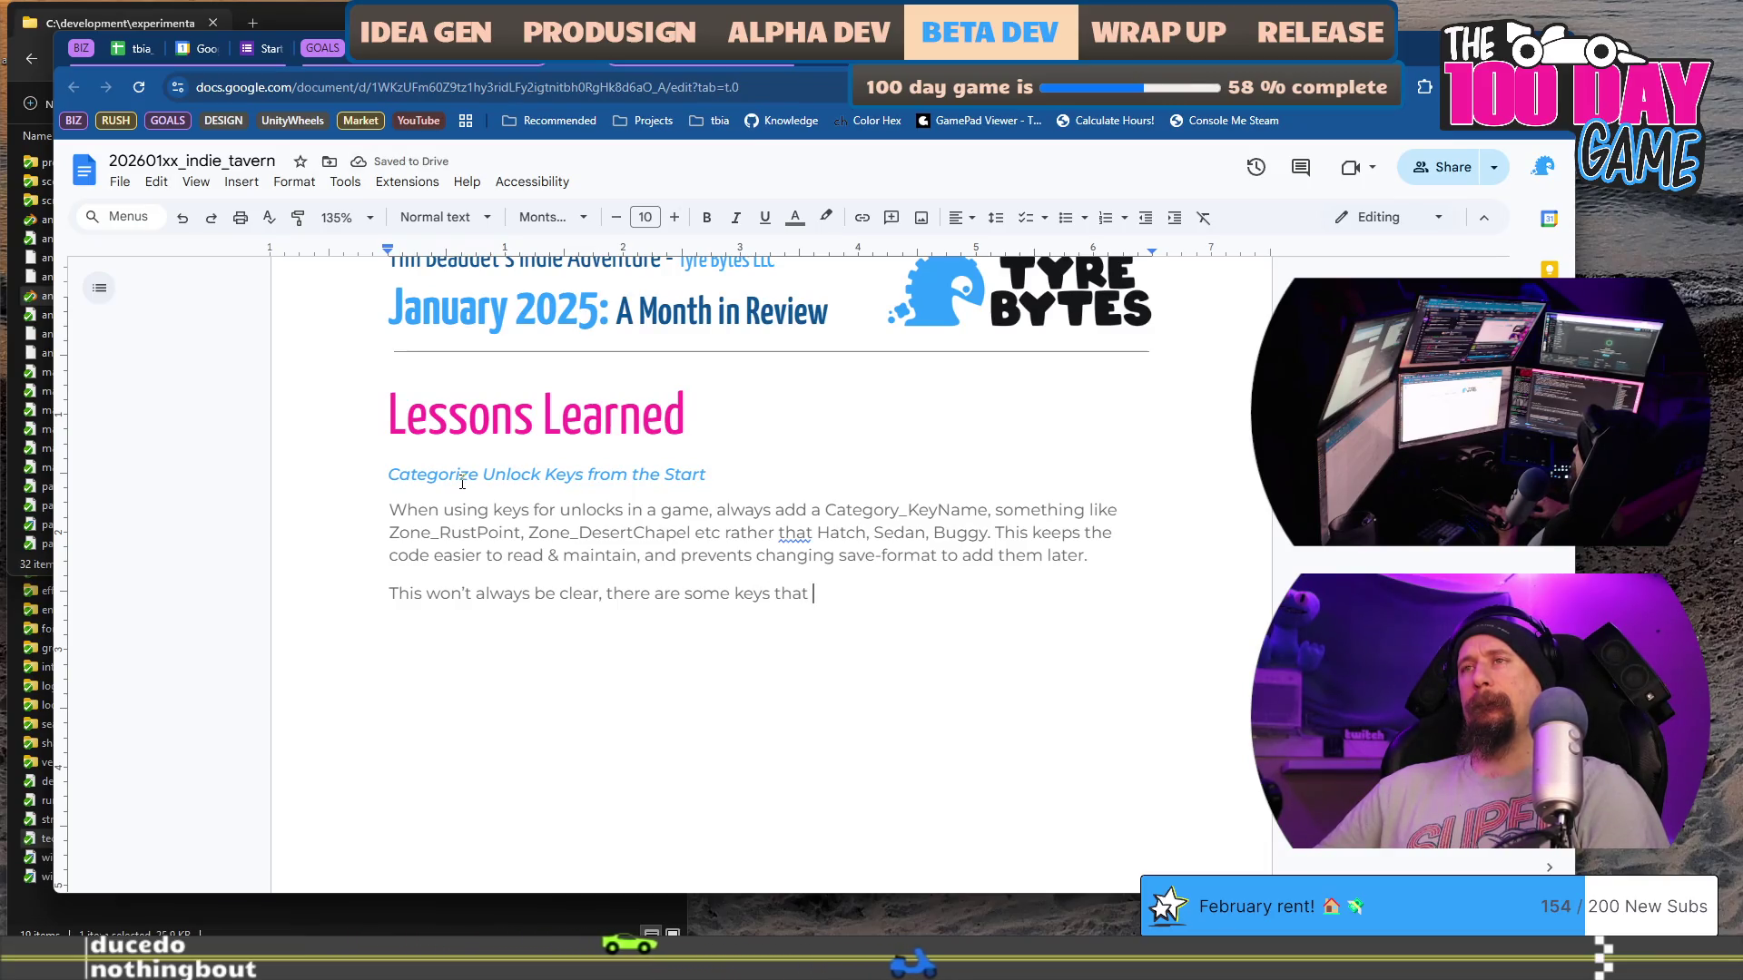
pyautogui.hotkey('ctrl', 'BackSpace')
pyautogui.hotkey('ctrl', 'BackSpace')
pyautogui.hotkey('ctrl', 'BackSpace')
pyautogui.write('situations where t')
pyautogui.write('he Ce')
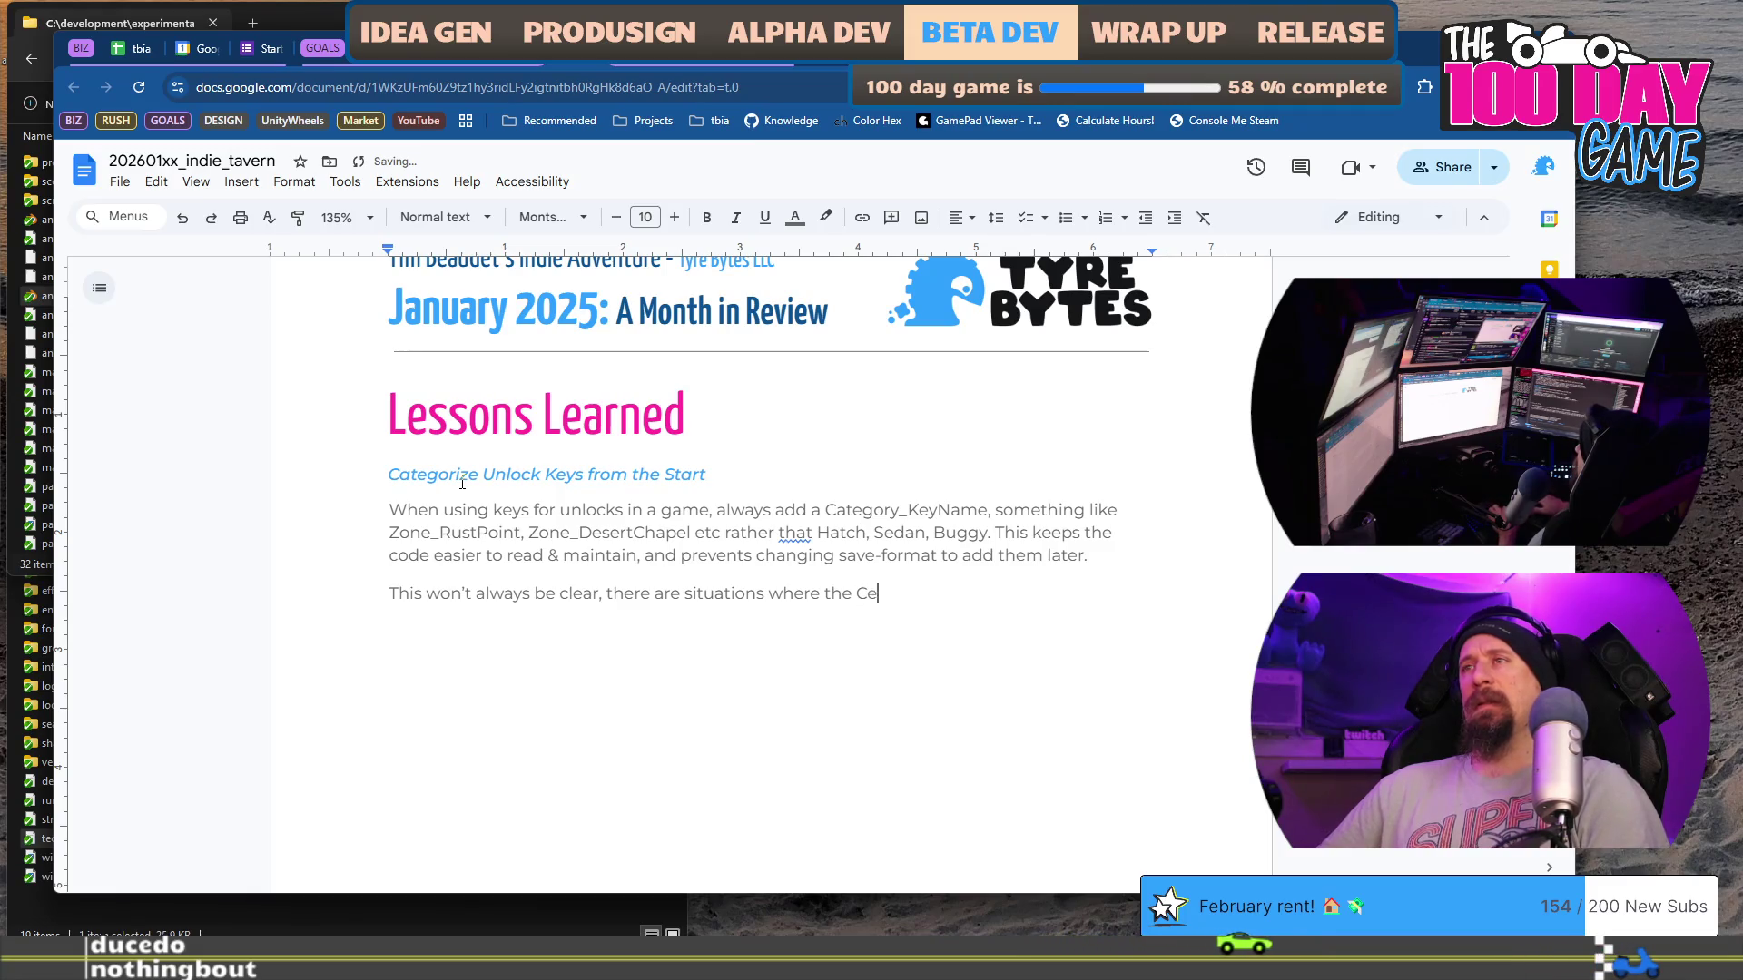
pyautogui.press('BackSpace')
pyautogui.write('ategory may ')
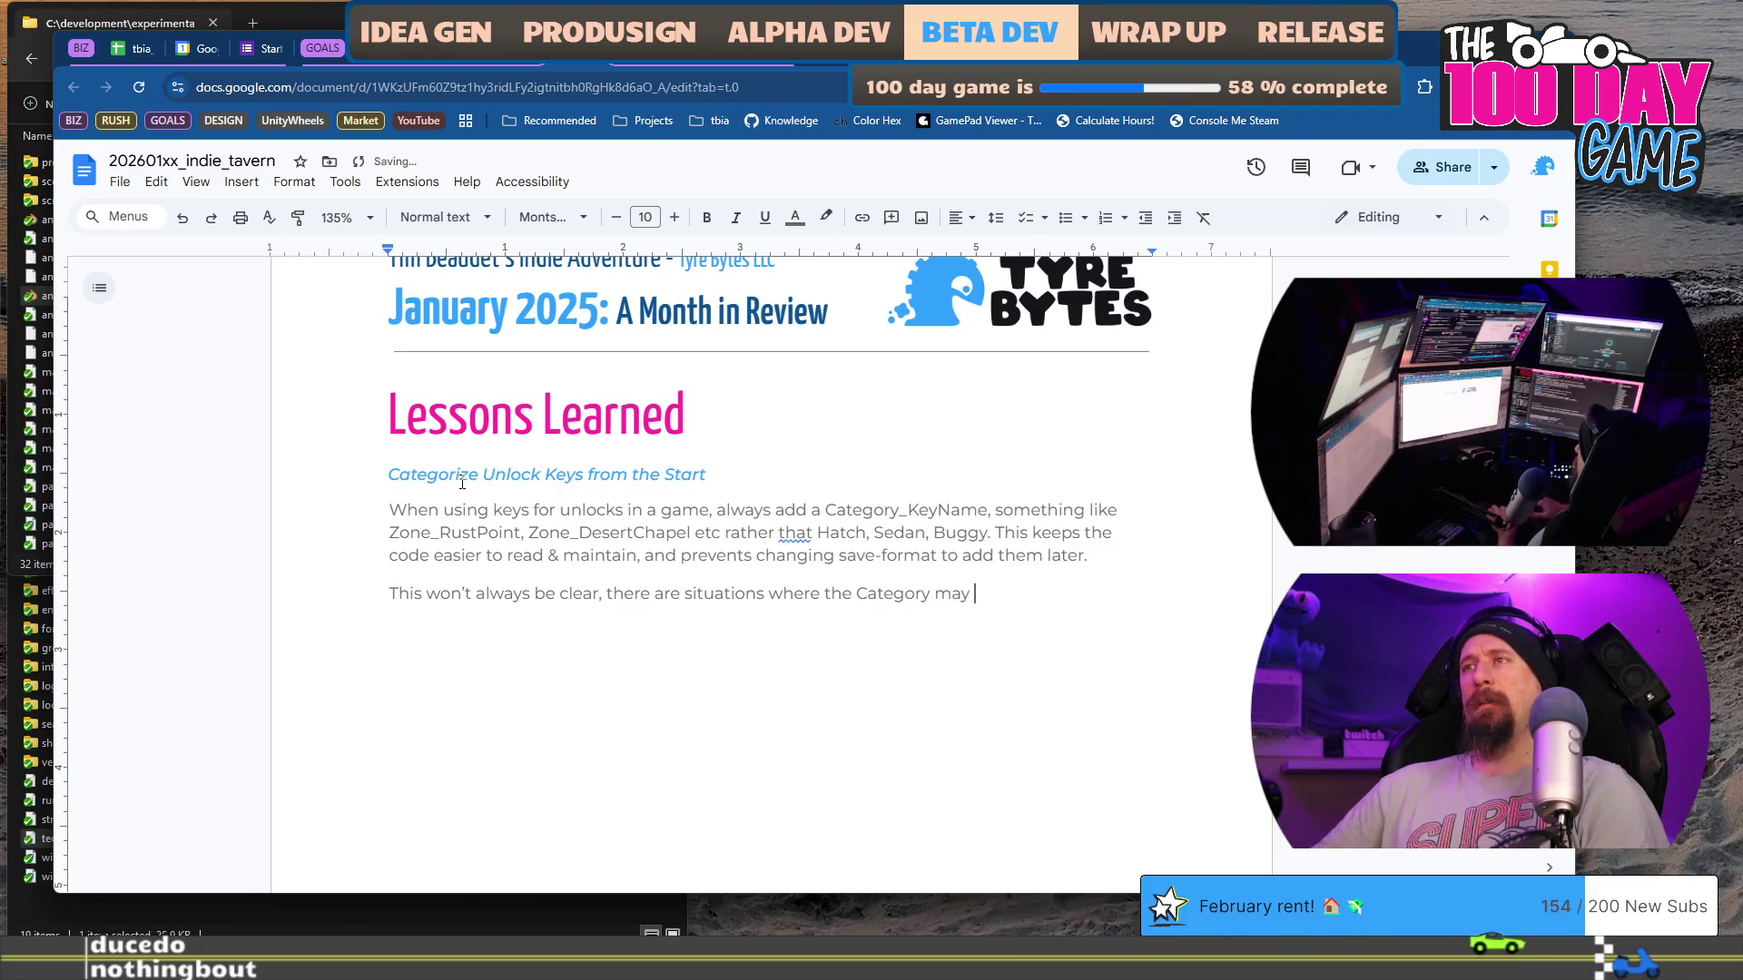
pyautogui.write('not appear until later')
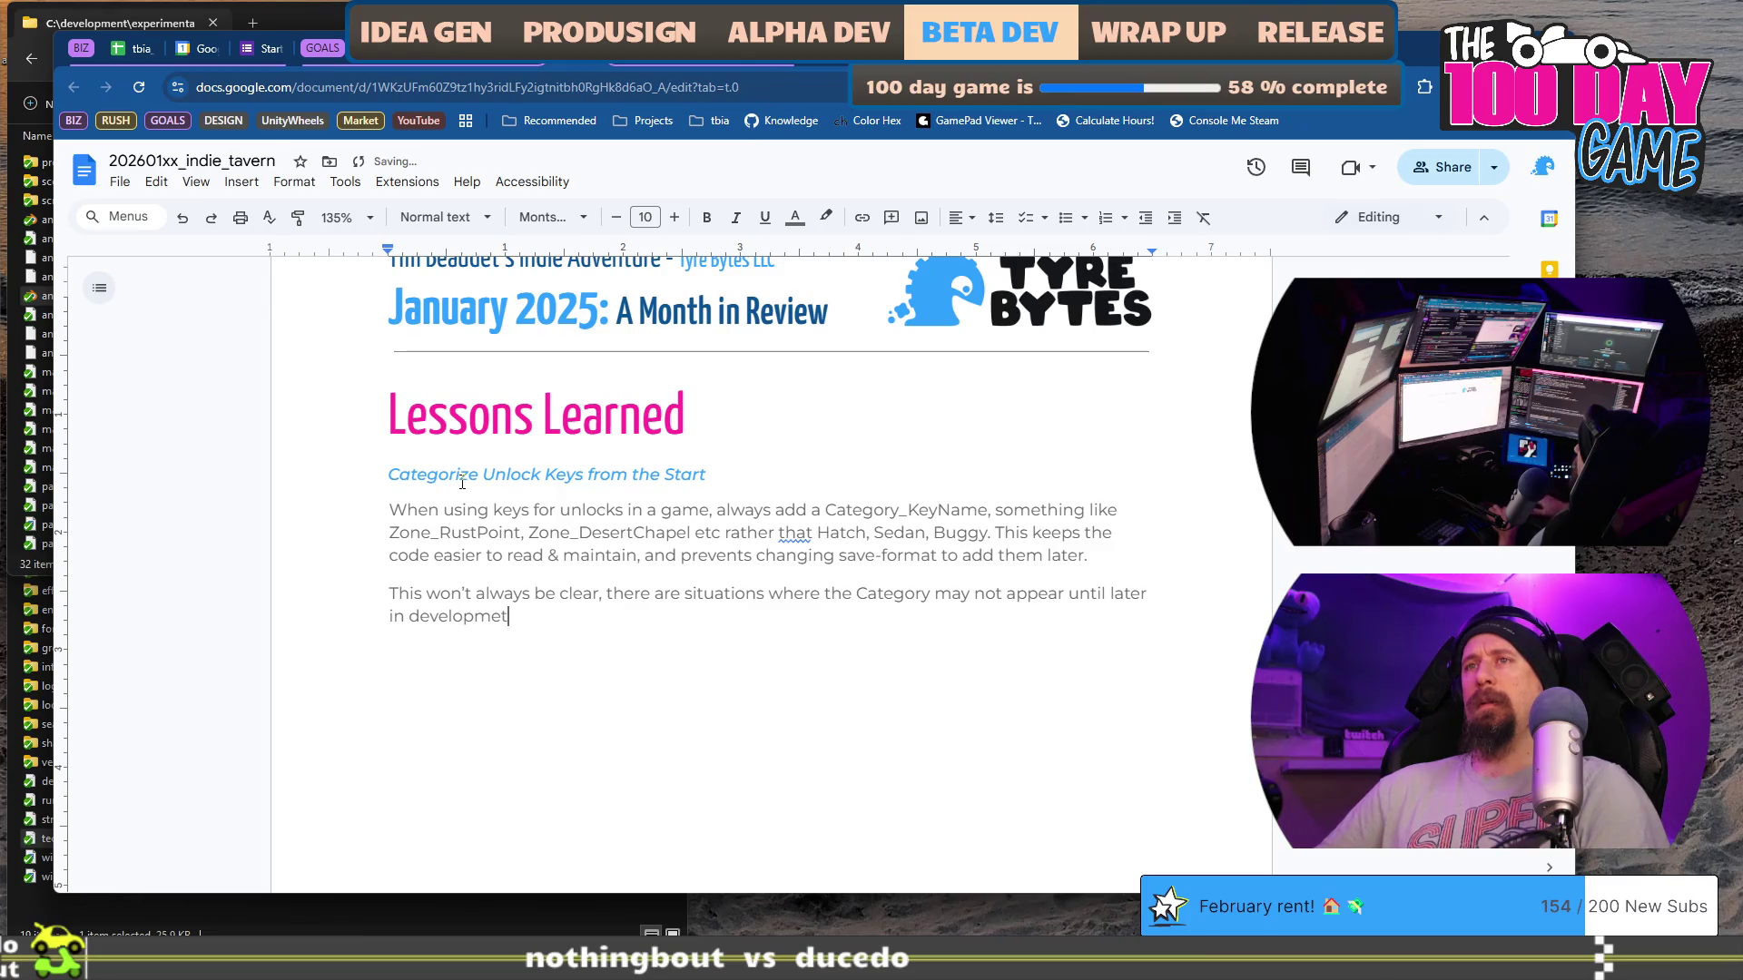
pyautogui.write(', but')
pyautogui.write(' it ')
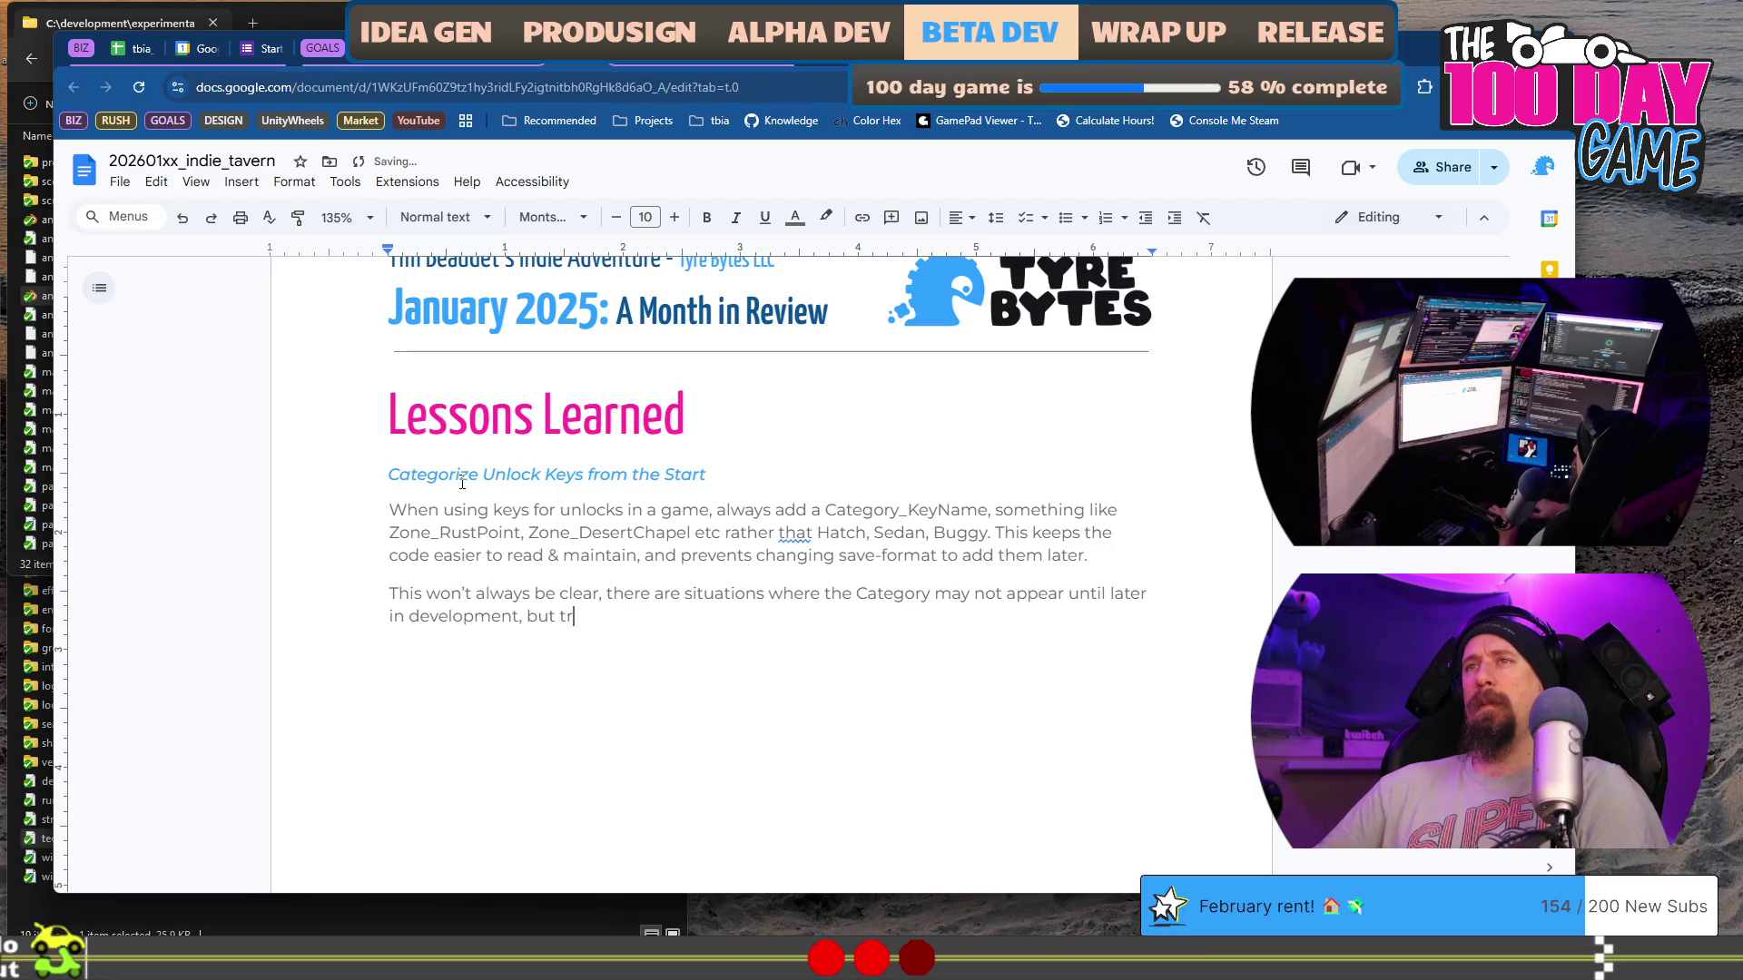
pyautogui.write('may stil')
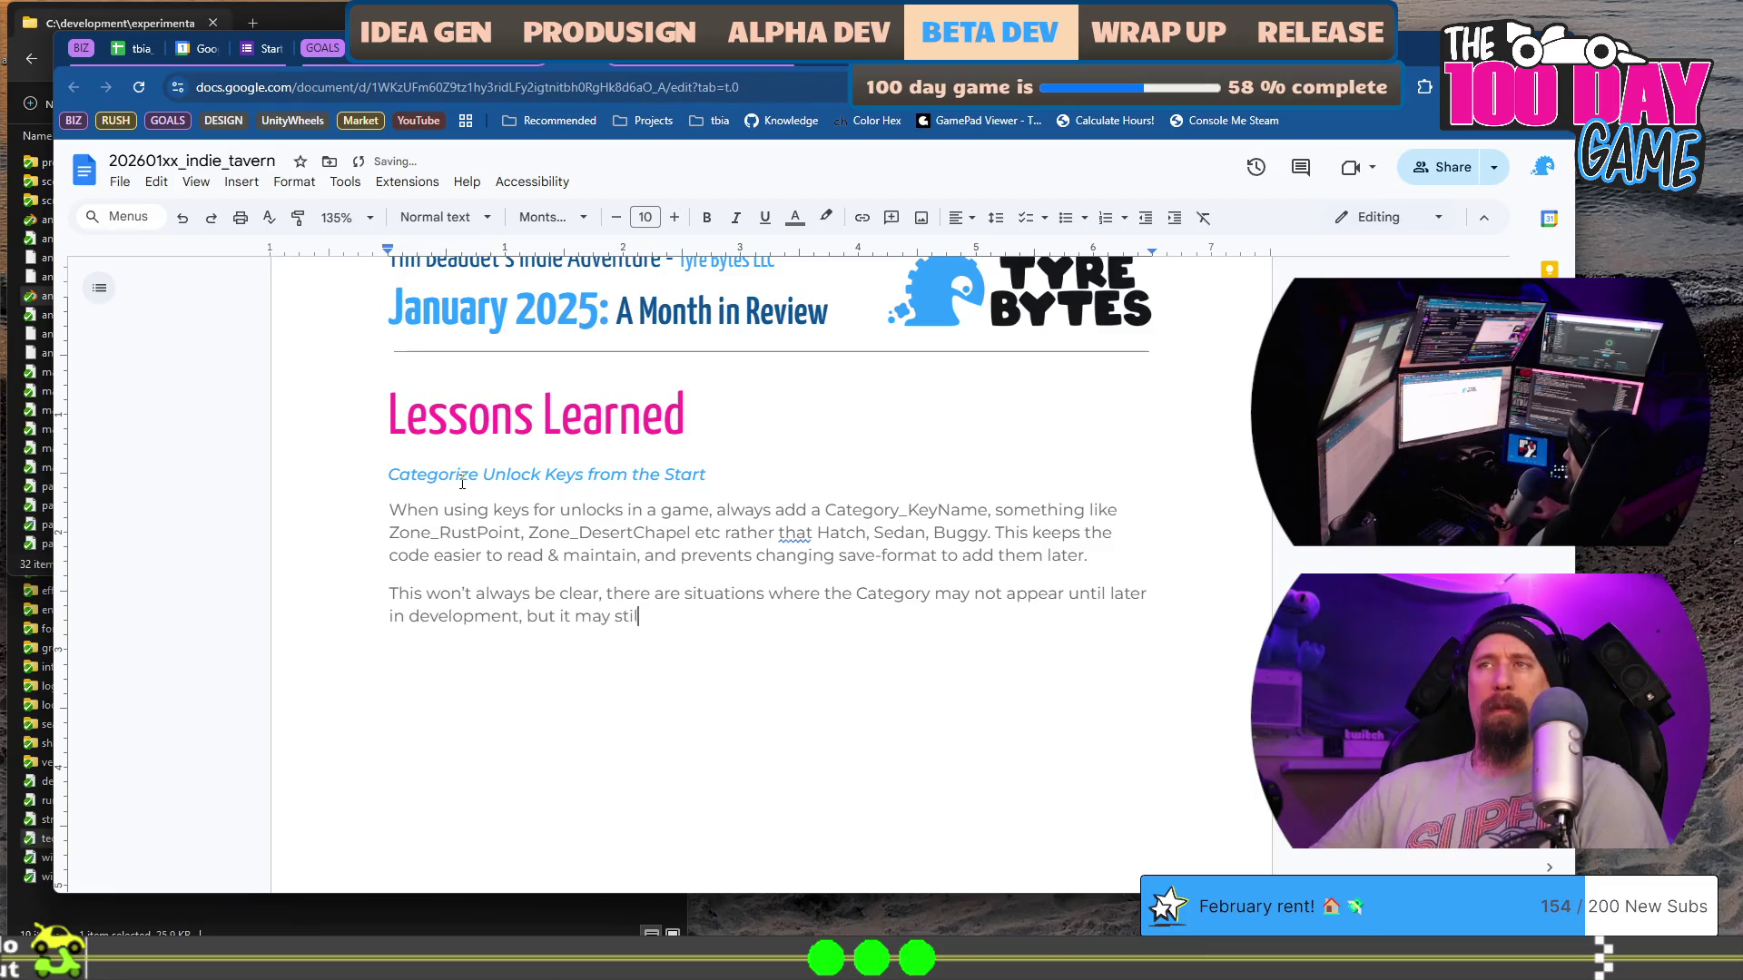
pyautogui.write('l be worth considering.')
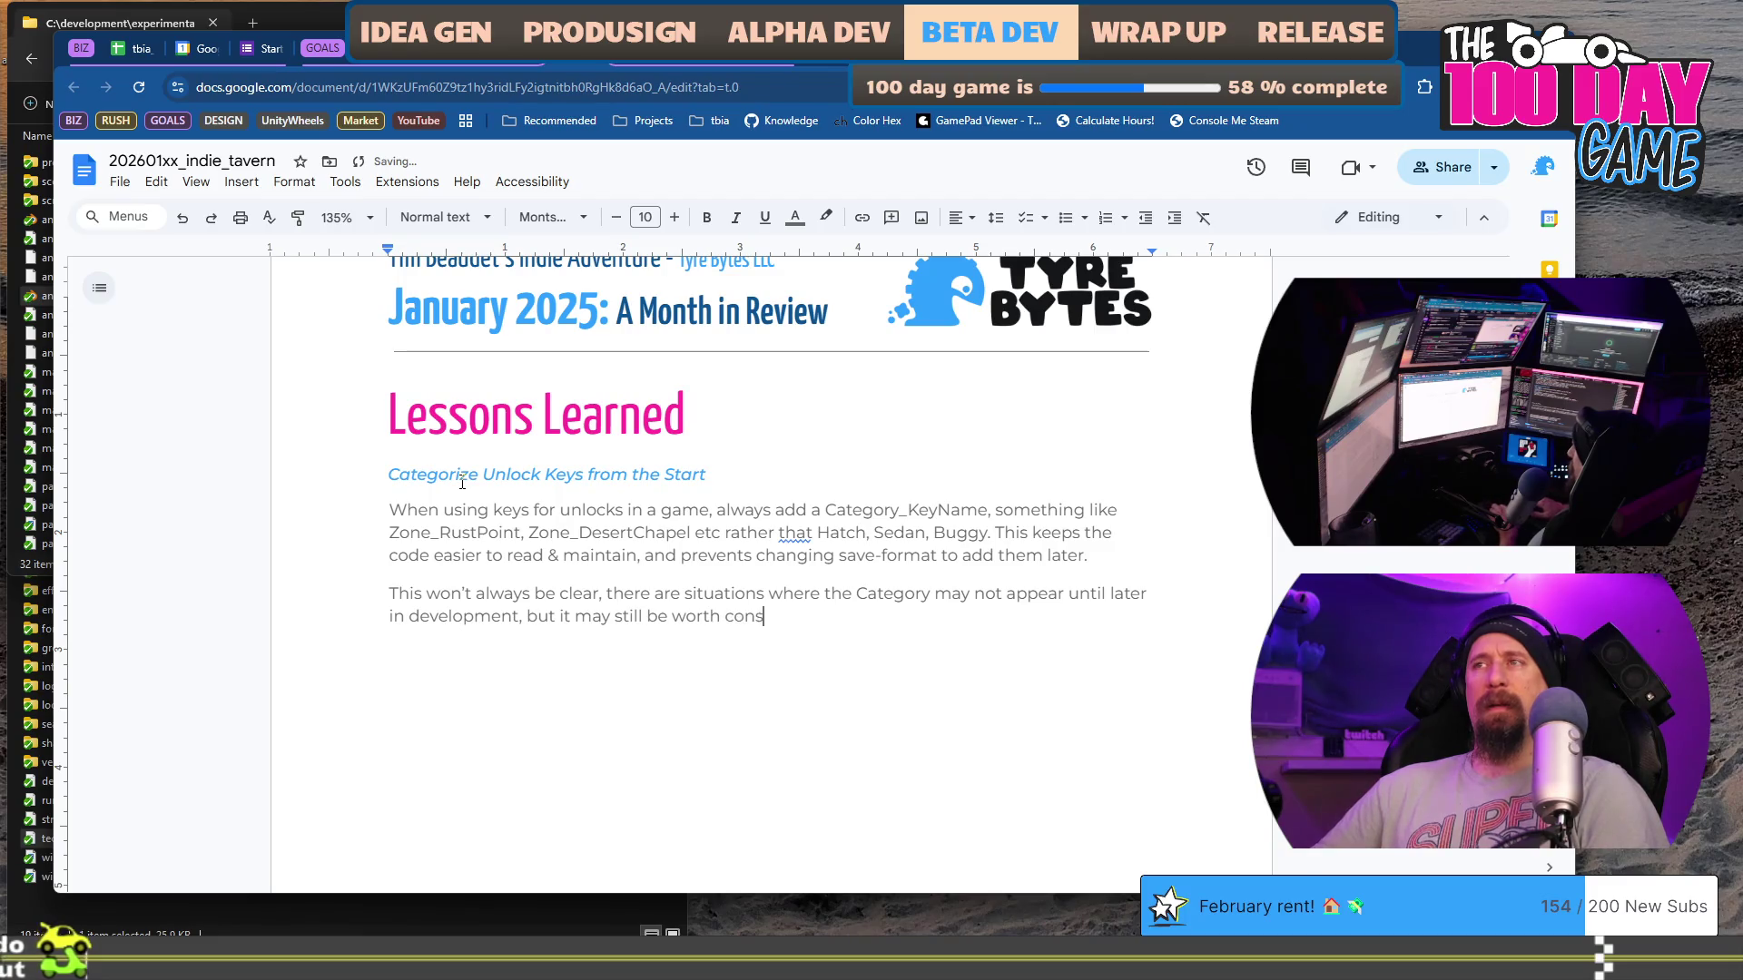
pyautogui.press('BackSpace')
pyautogui.write('up')
pyautogui.write('front to f')
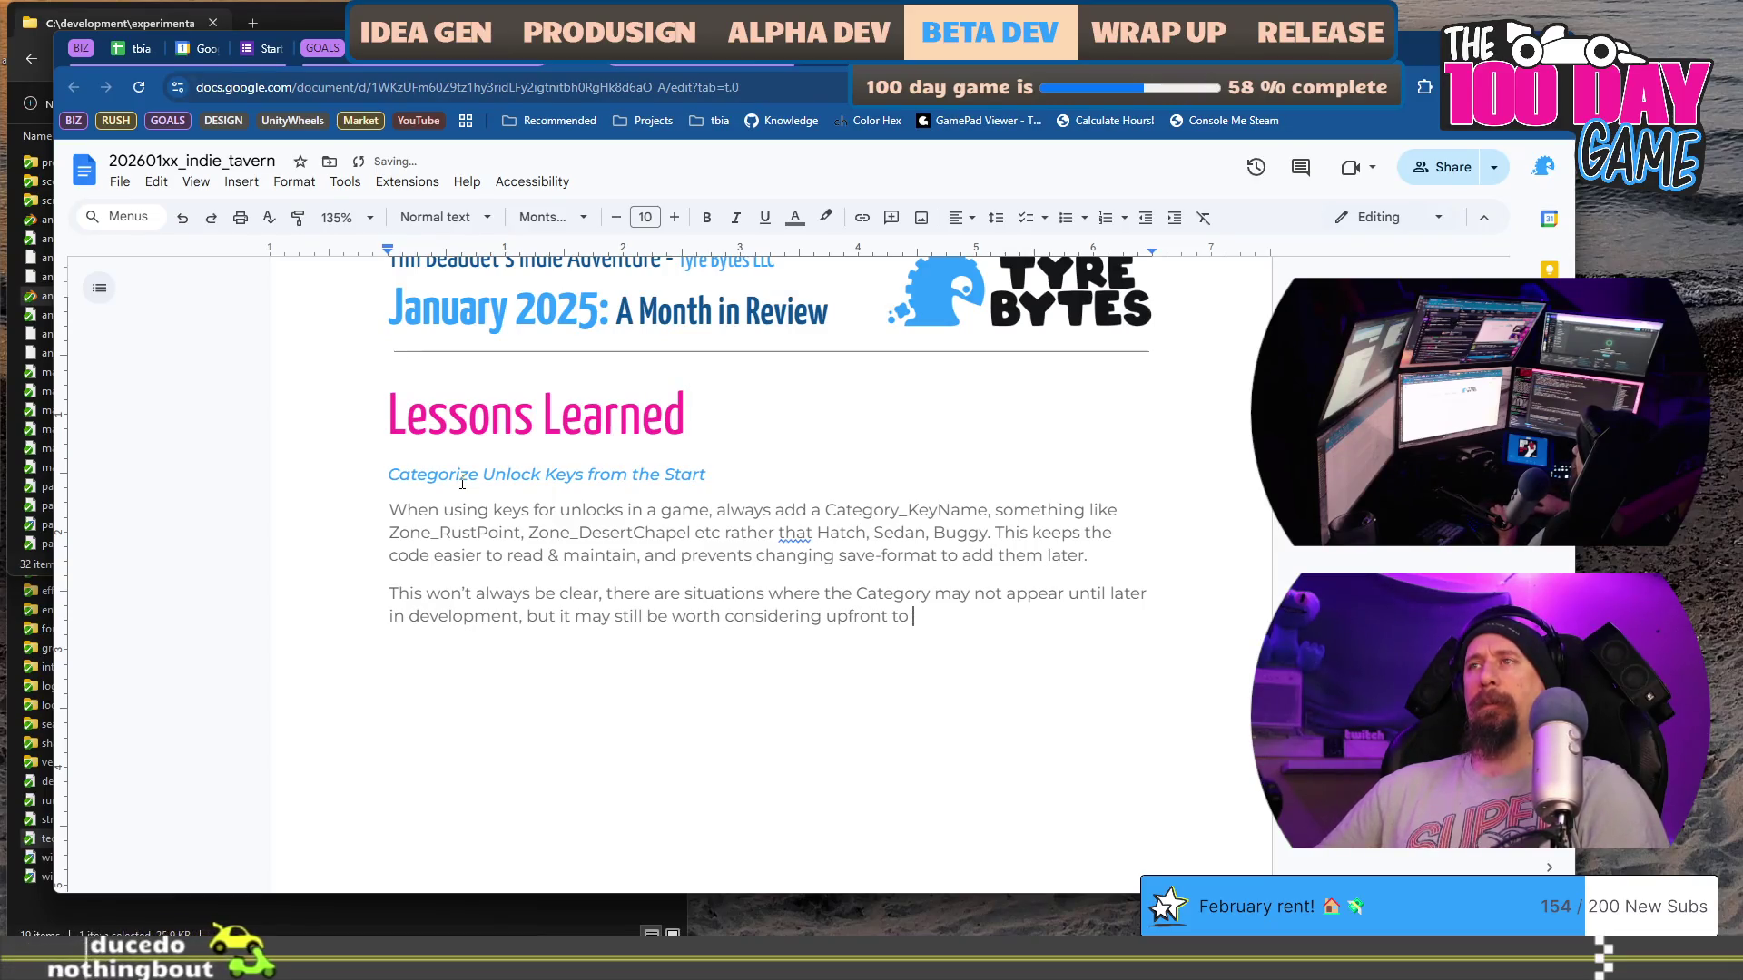
pyautogui.press('BackSpace')
pyautogui.press('BackSpace')
pyautogui.press('BackSpace')
pyautogui.write('.')
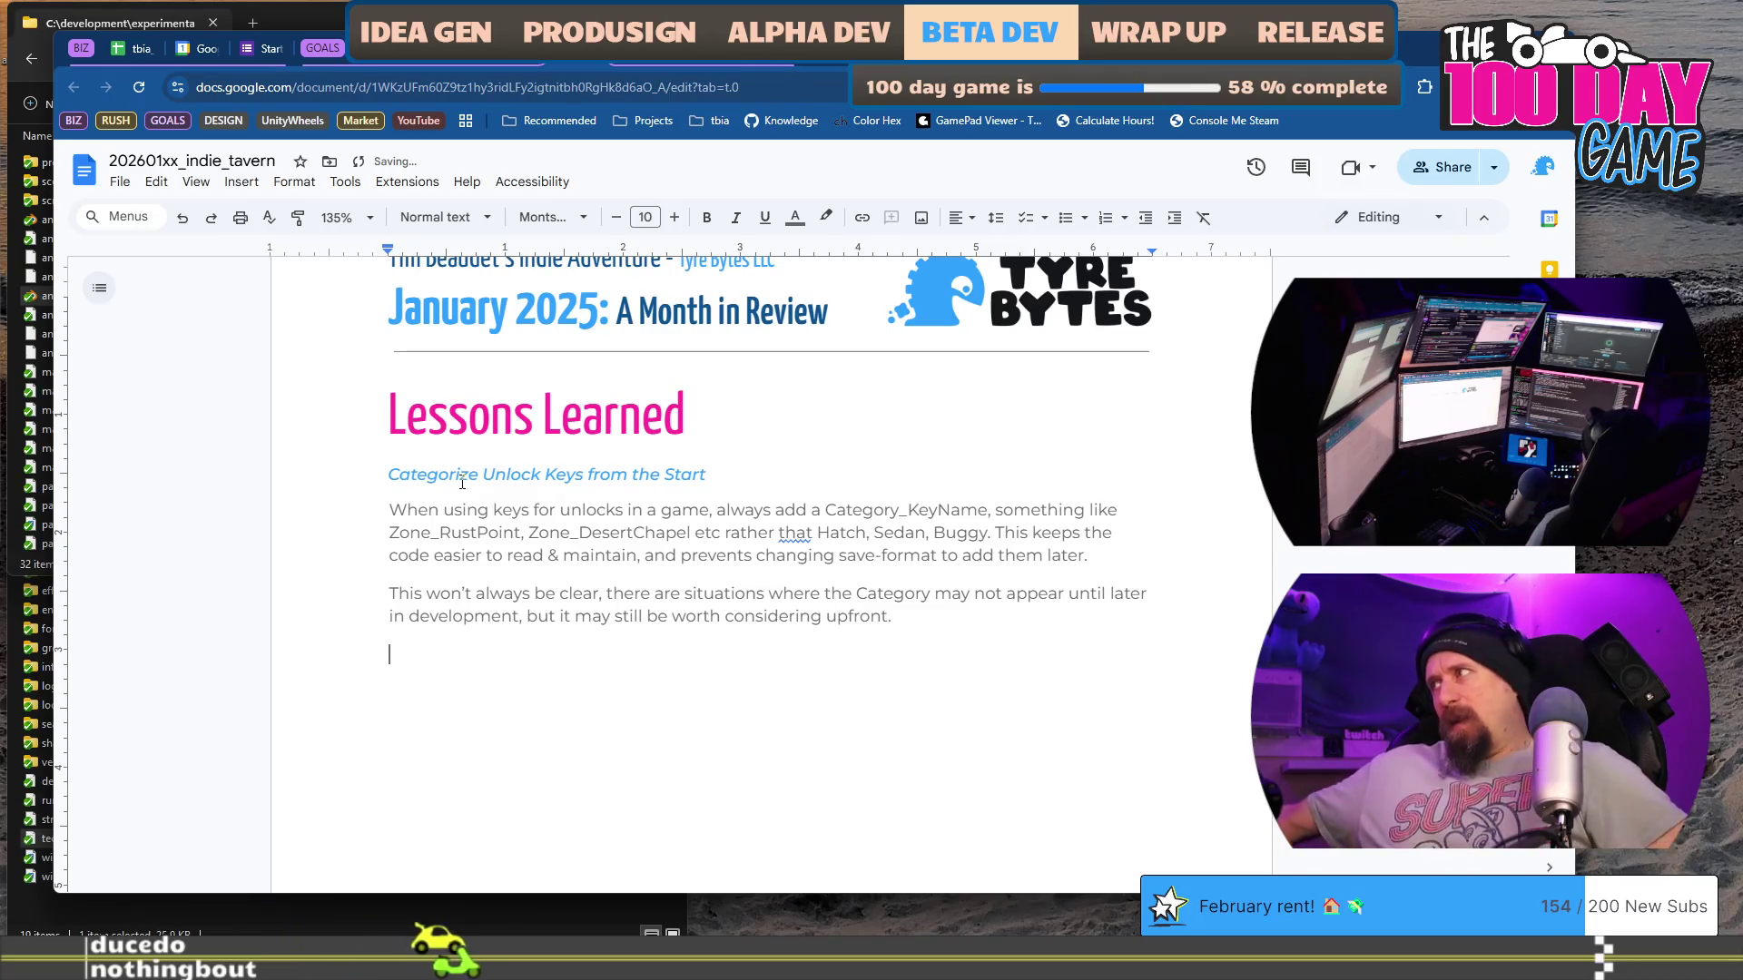
# Step: In the VS Code todo file, rename the heading to February and delete the old unlock-key notes
pyautogui.hotkey('alt', 'Tab')
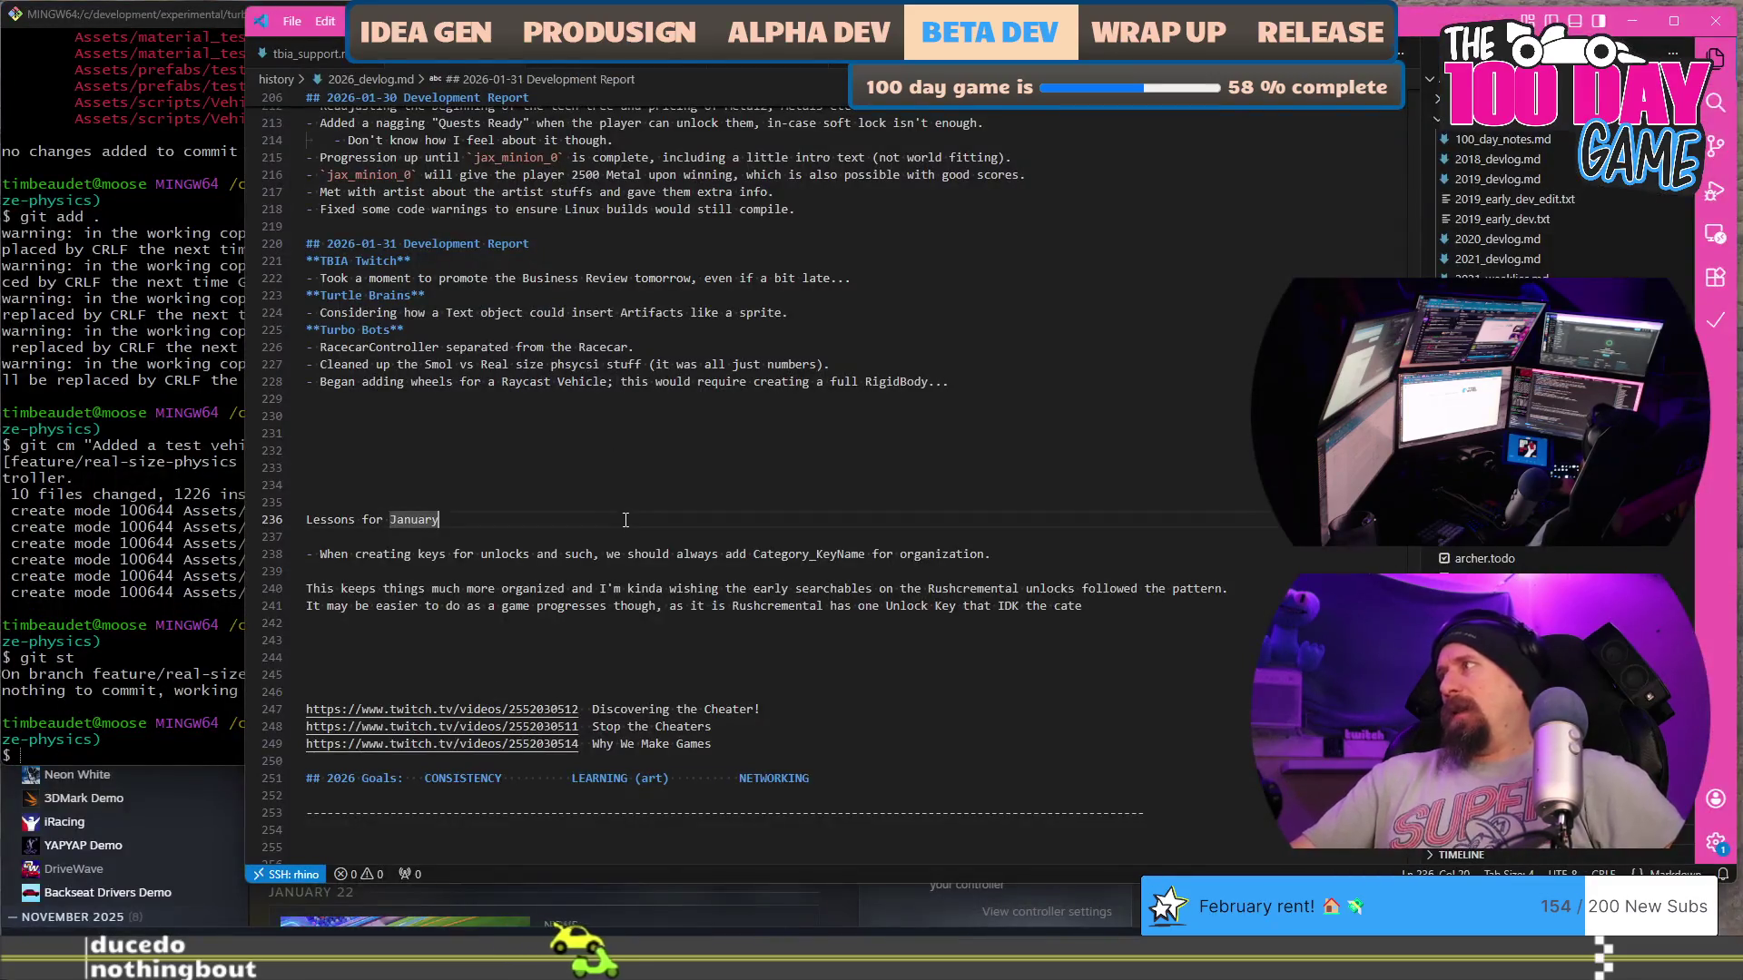
pyautogui.write('Feb')
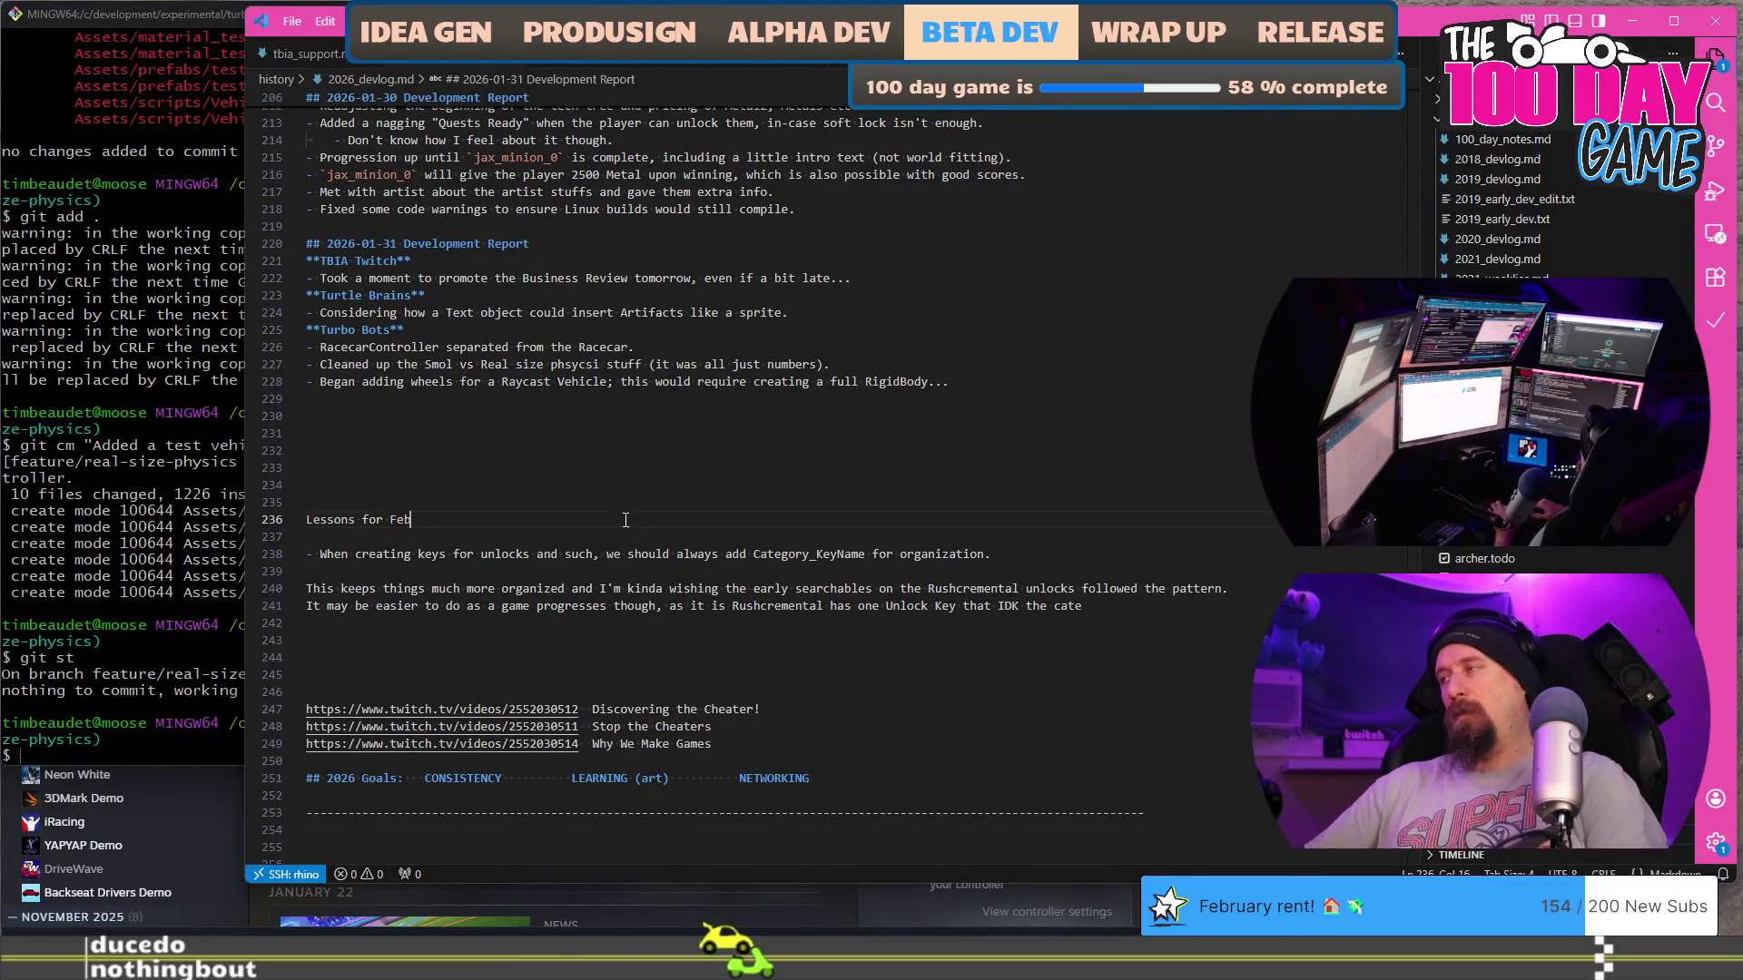
pyautogui.write('ruary')
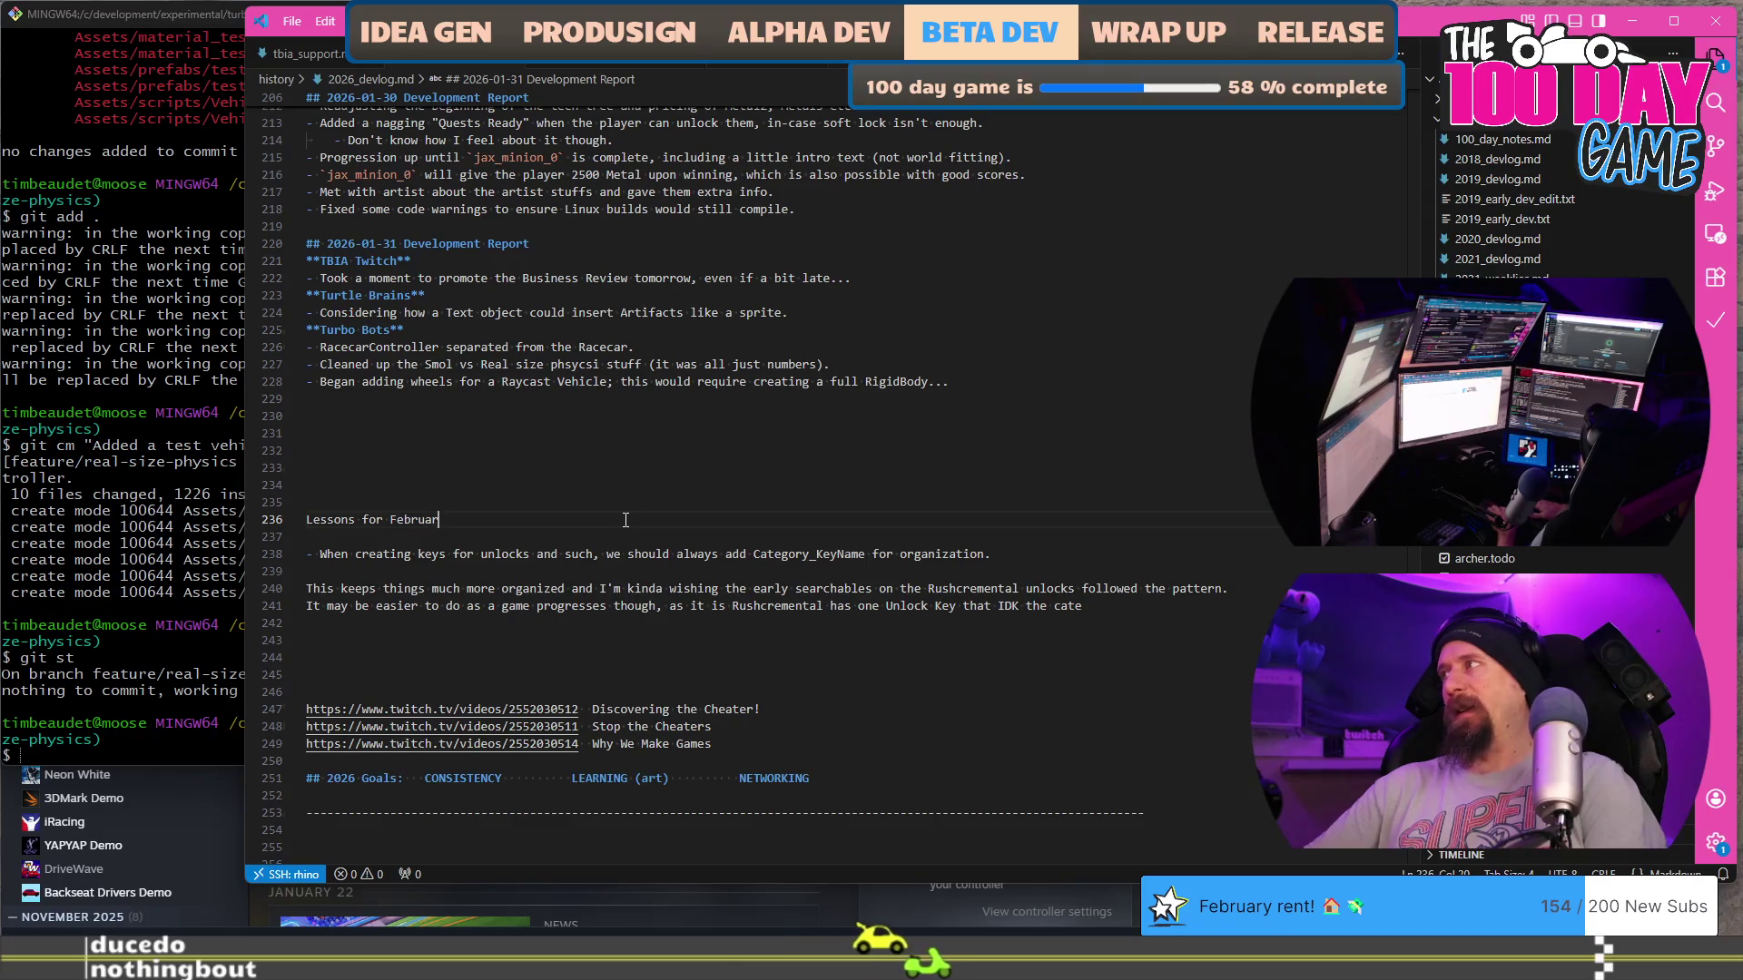
pyautogui.press('Down')
pyautogui.press('Down')
pyautogui.press('Down')
pyautogui.press('Down')
pyautogui.press('Down')
pyautogui.press('End')
pyautogui.hotkey('shift', 'Up')
pyautogui.hotkey('shift', 'Up')
pyautogui.hotkey('shift', 'Up')
pyautogui.hotkey('shift', 'Home')
pyautogui.press('BackSpace')
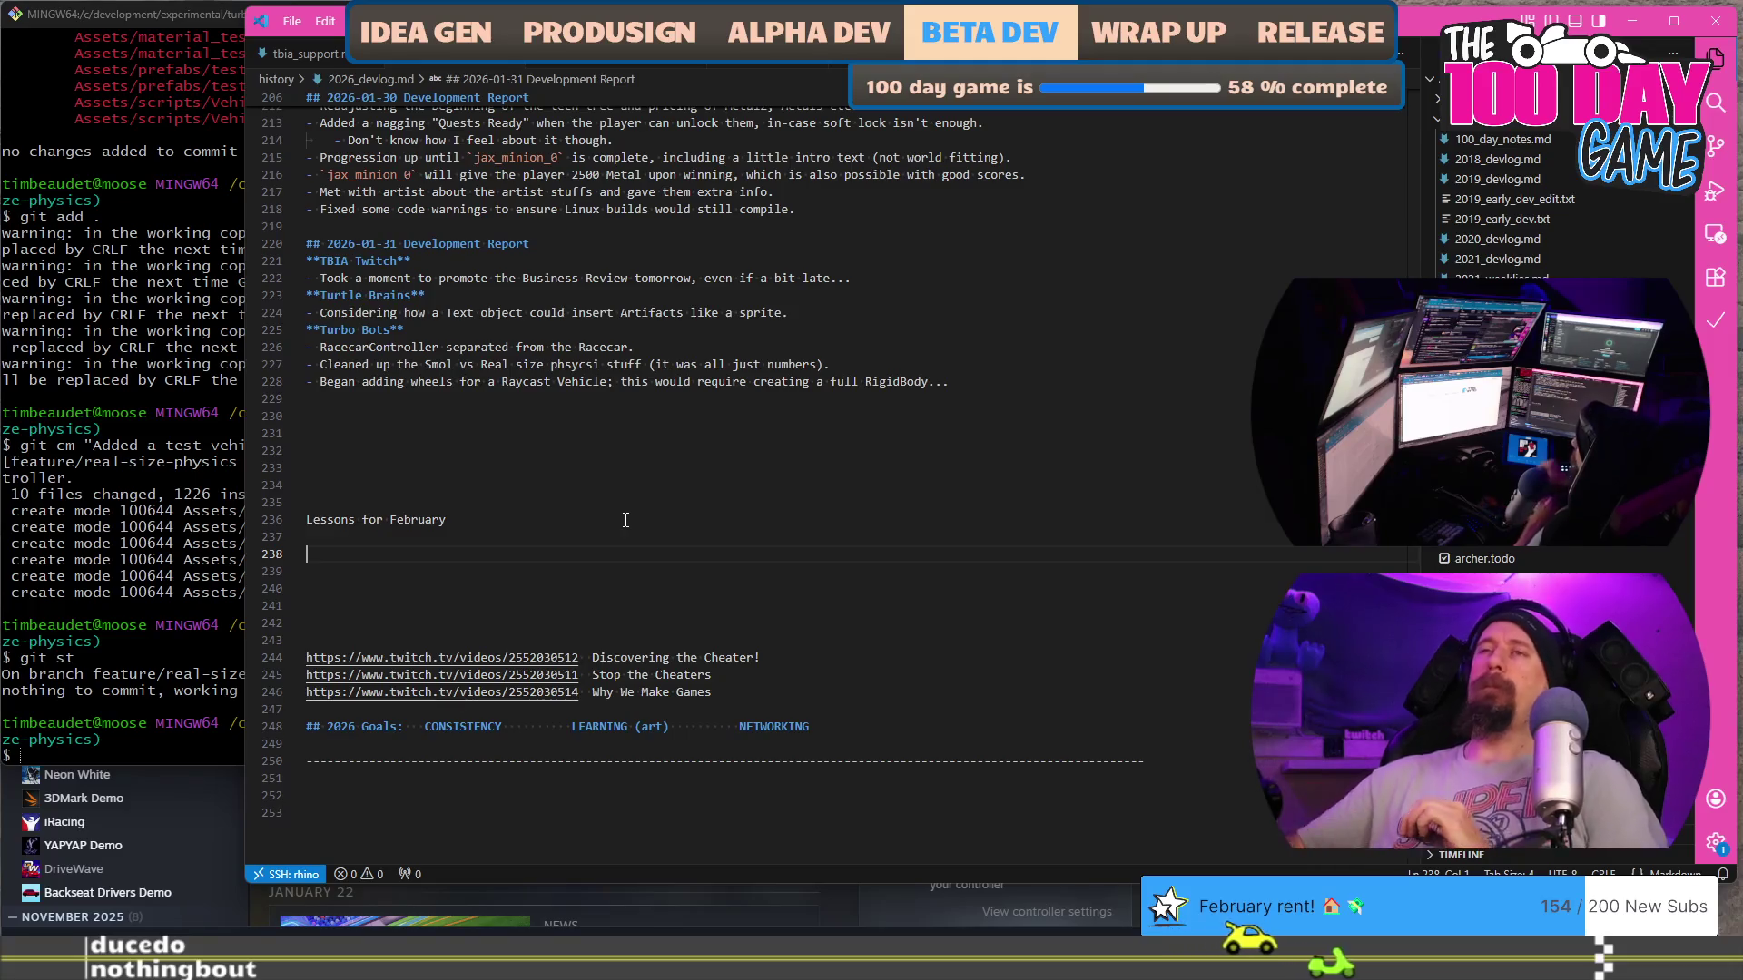
pyautogui.hotkey('alt', 'Tab')
pyautogui.click(842, 470)
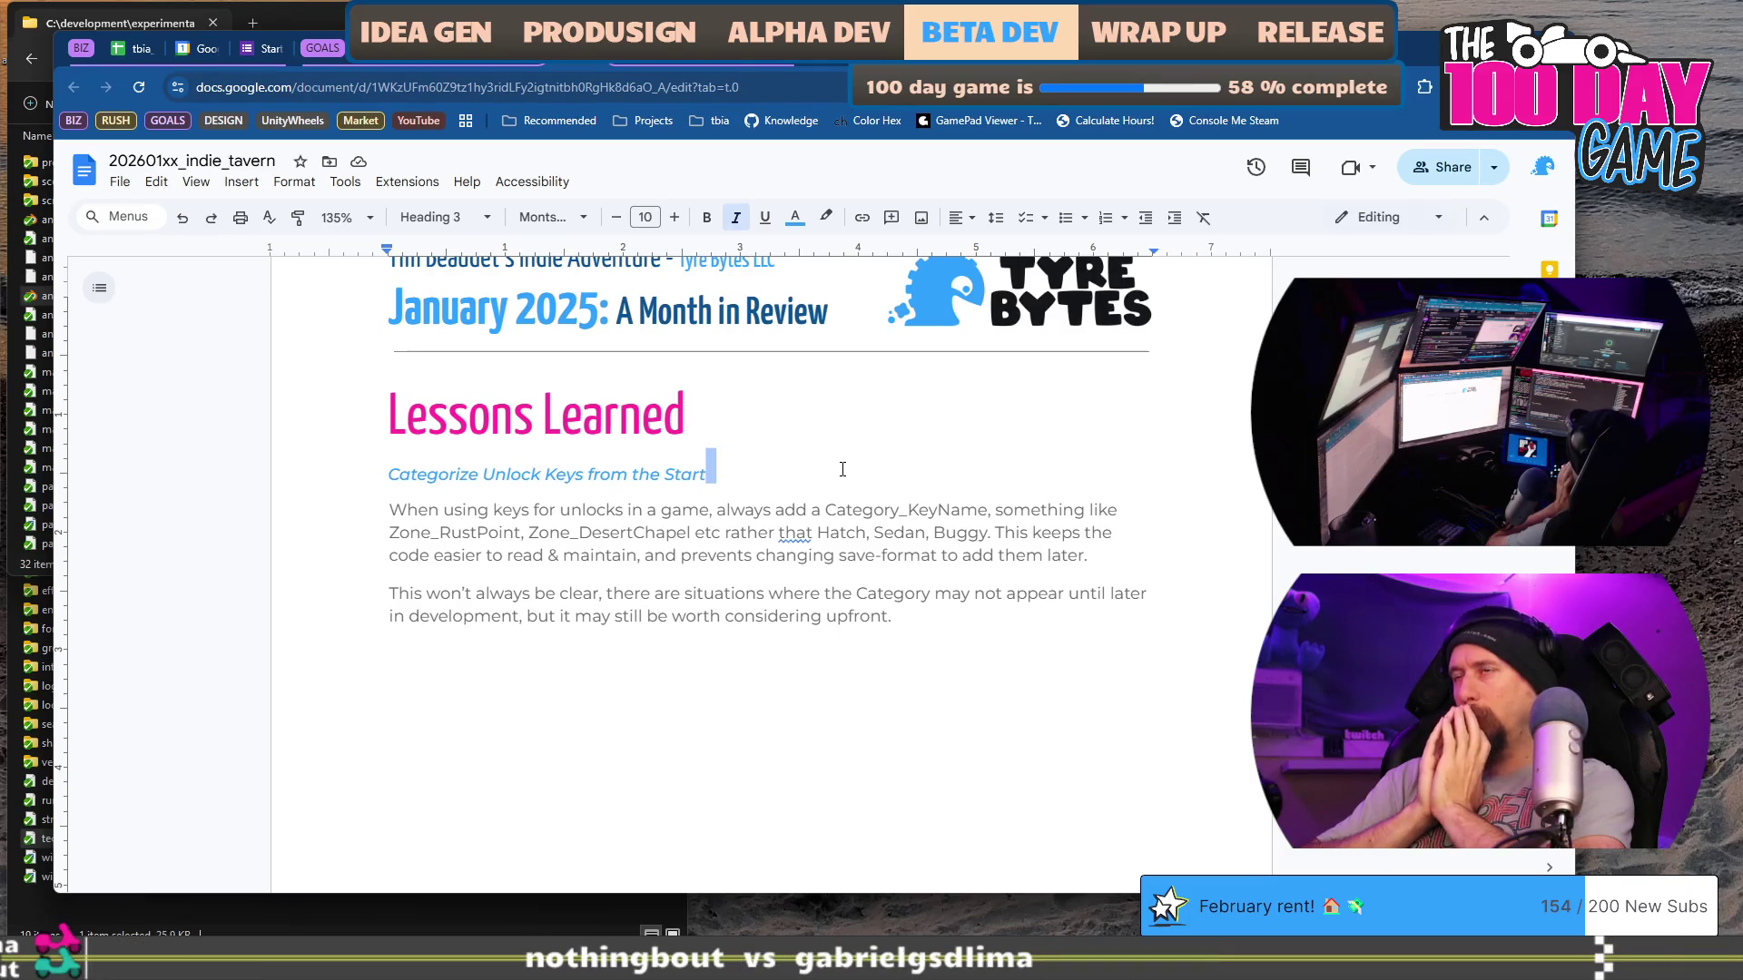
# Step: Duplicate the heading's style onto a new line above the unlock-keys entry and begin it 'Pressing'
pyautogui.press('Home')
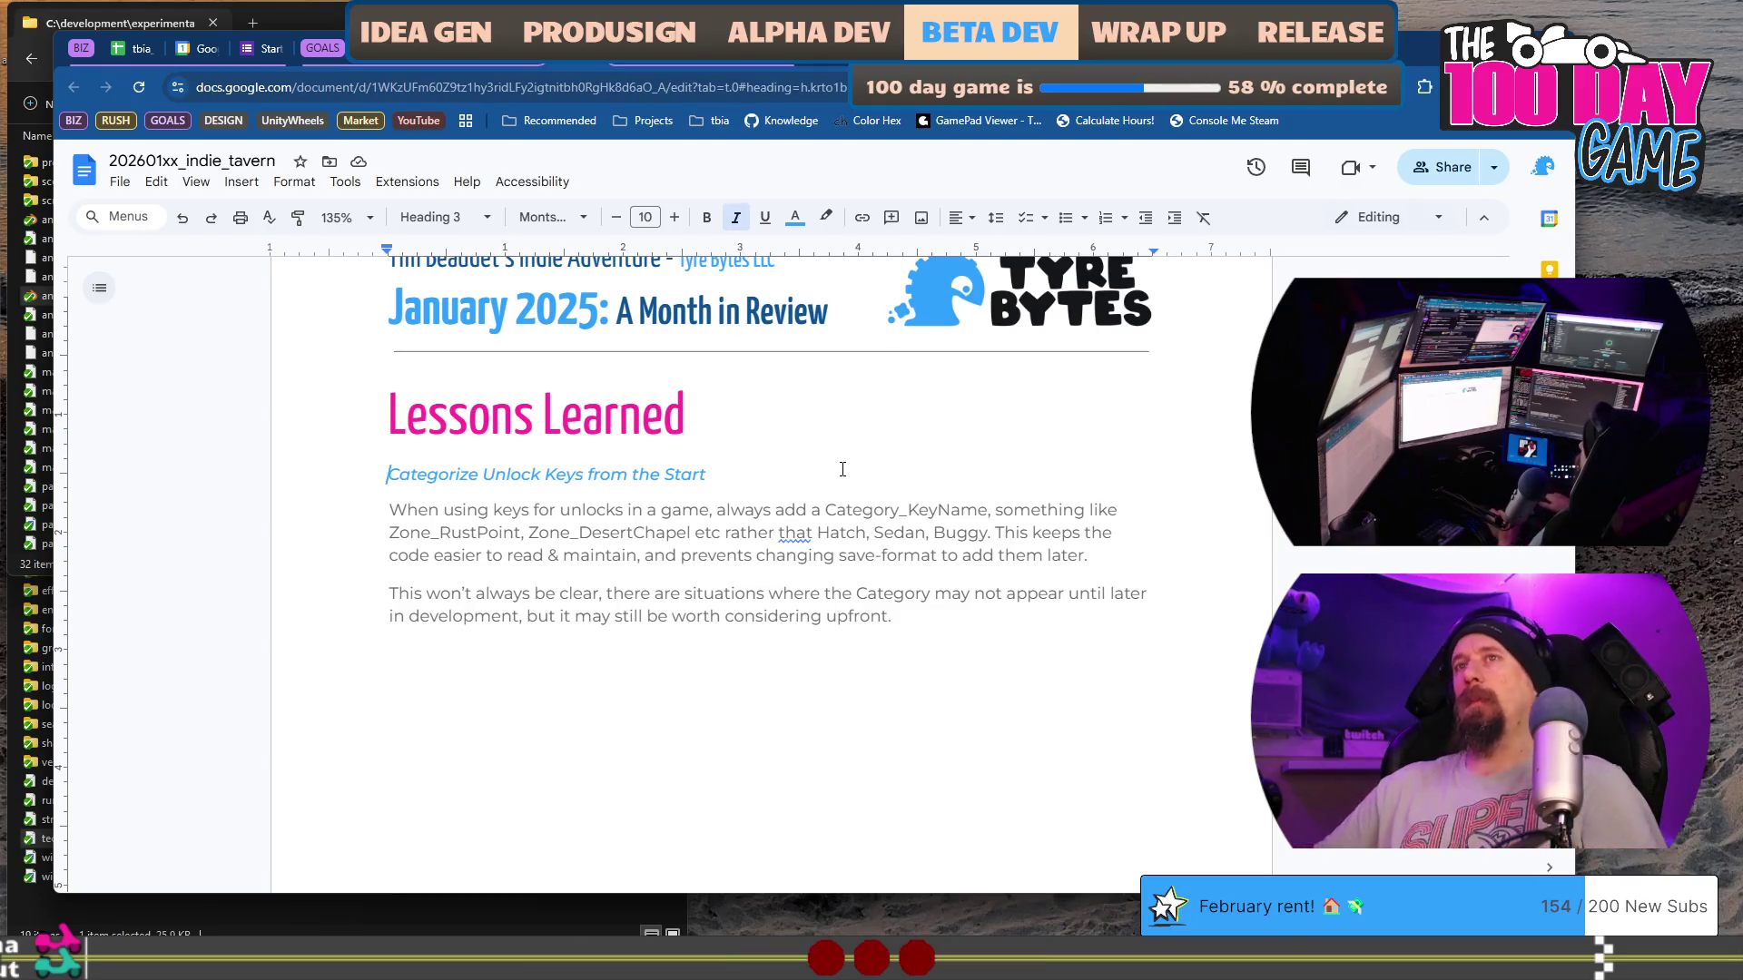
pyautogui.press('Return')
pyautogui.hotkey('shift', 'End')
pyautogui.hotkey('ctrl', 'c')
pyautogui.press('Up')
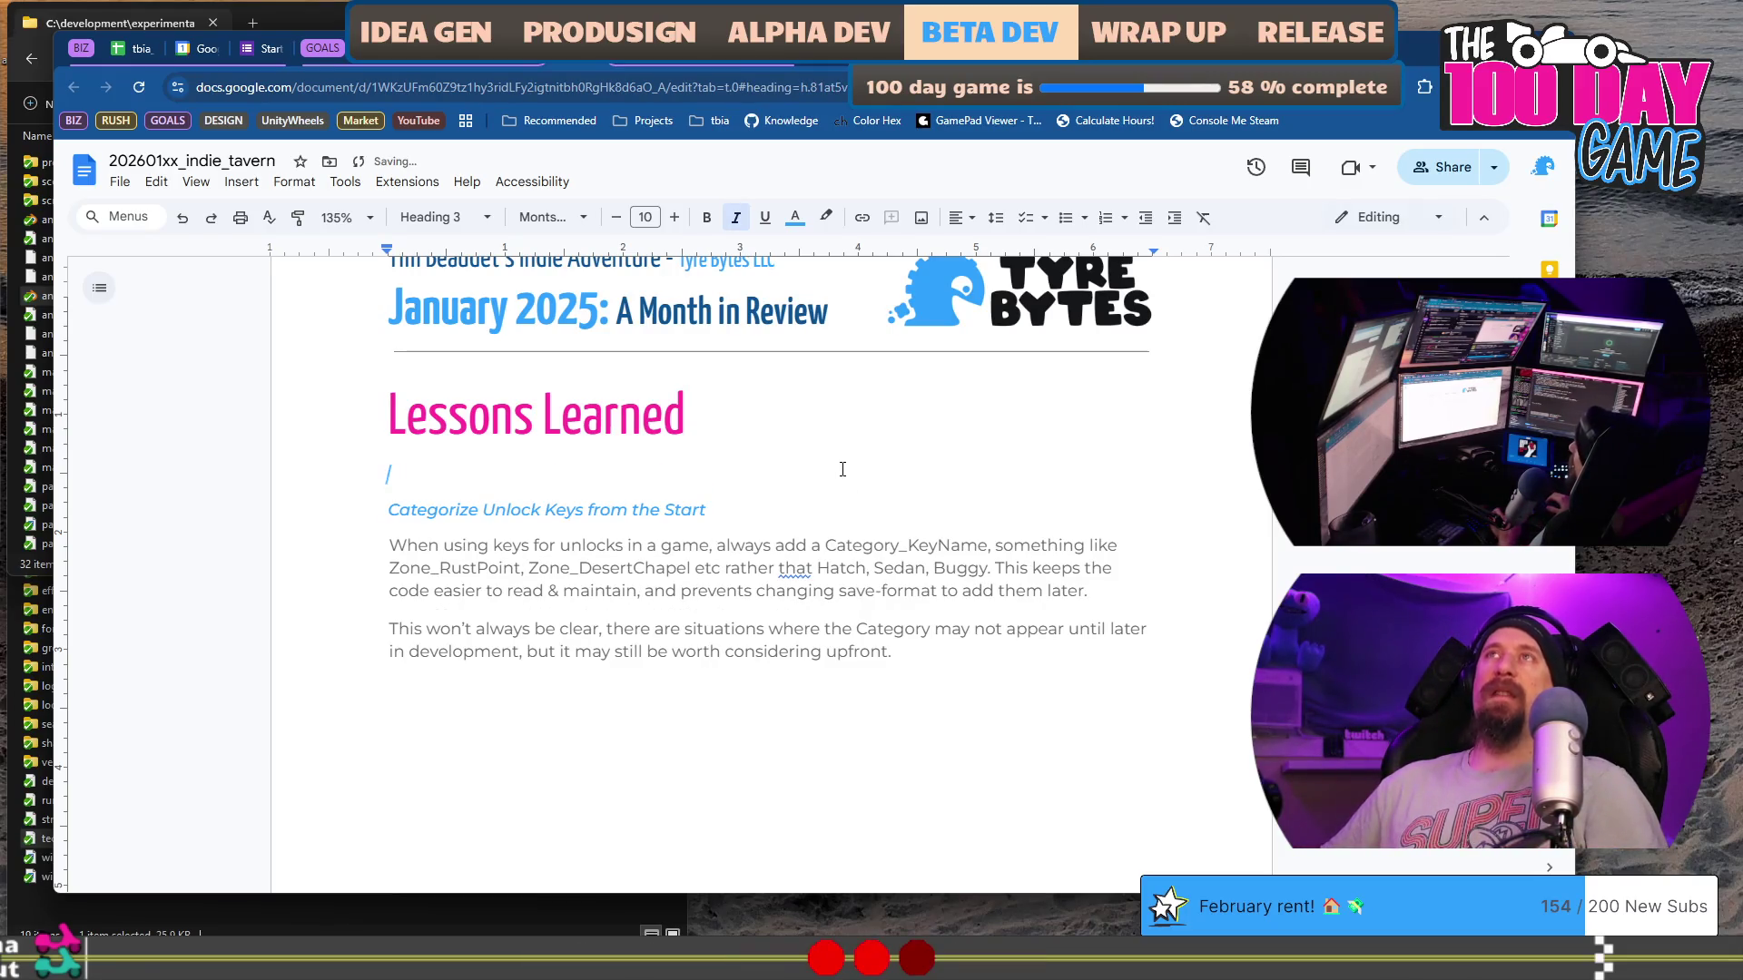
pyautogui.hotkey('ctrl', 'v')
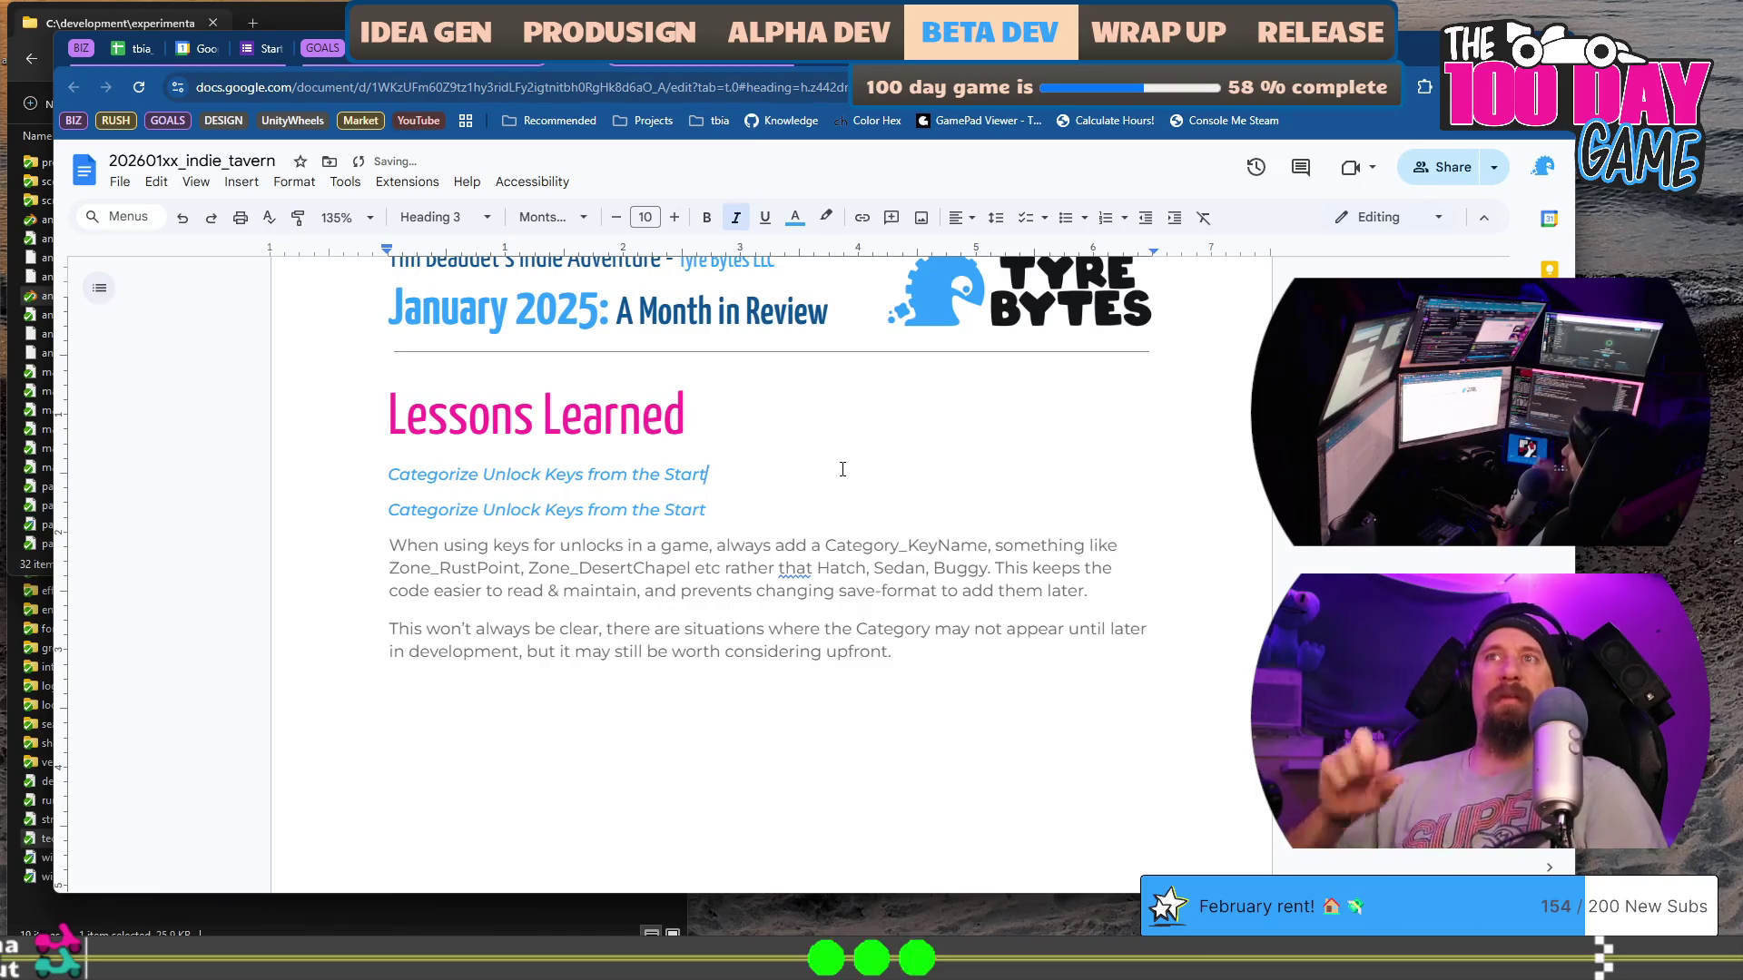
pyautogui.hotkey('shift', 'Home')
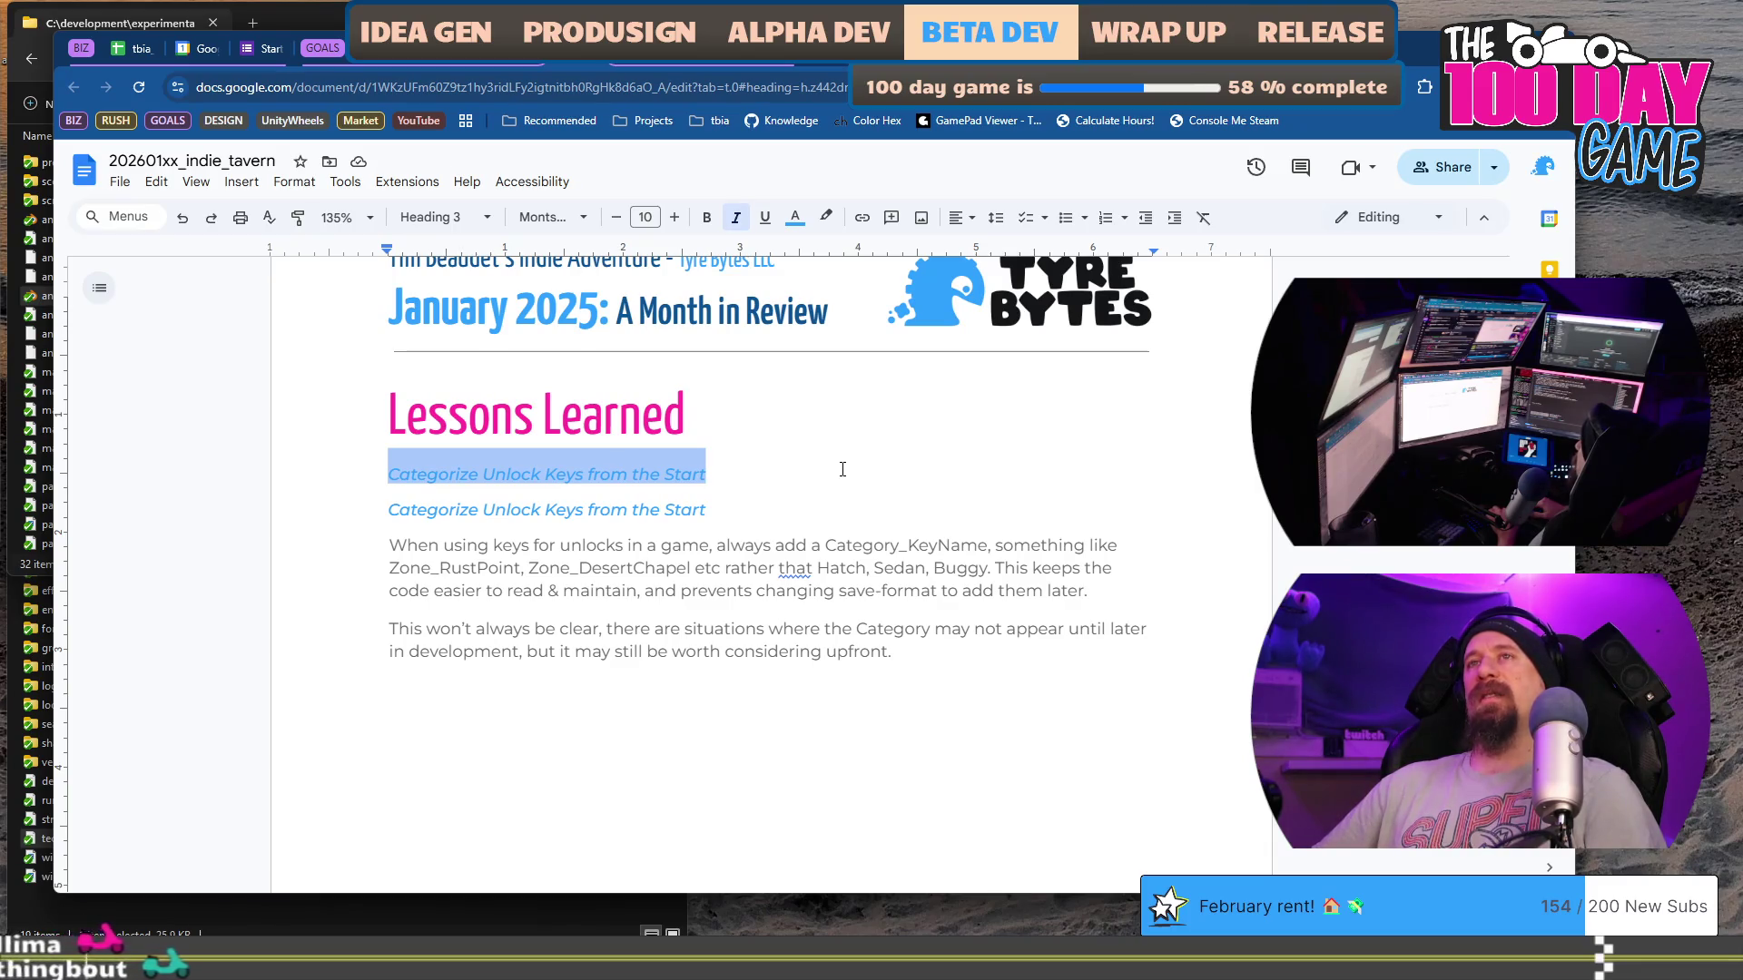
pyautogui.write('Pressing')
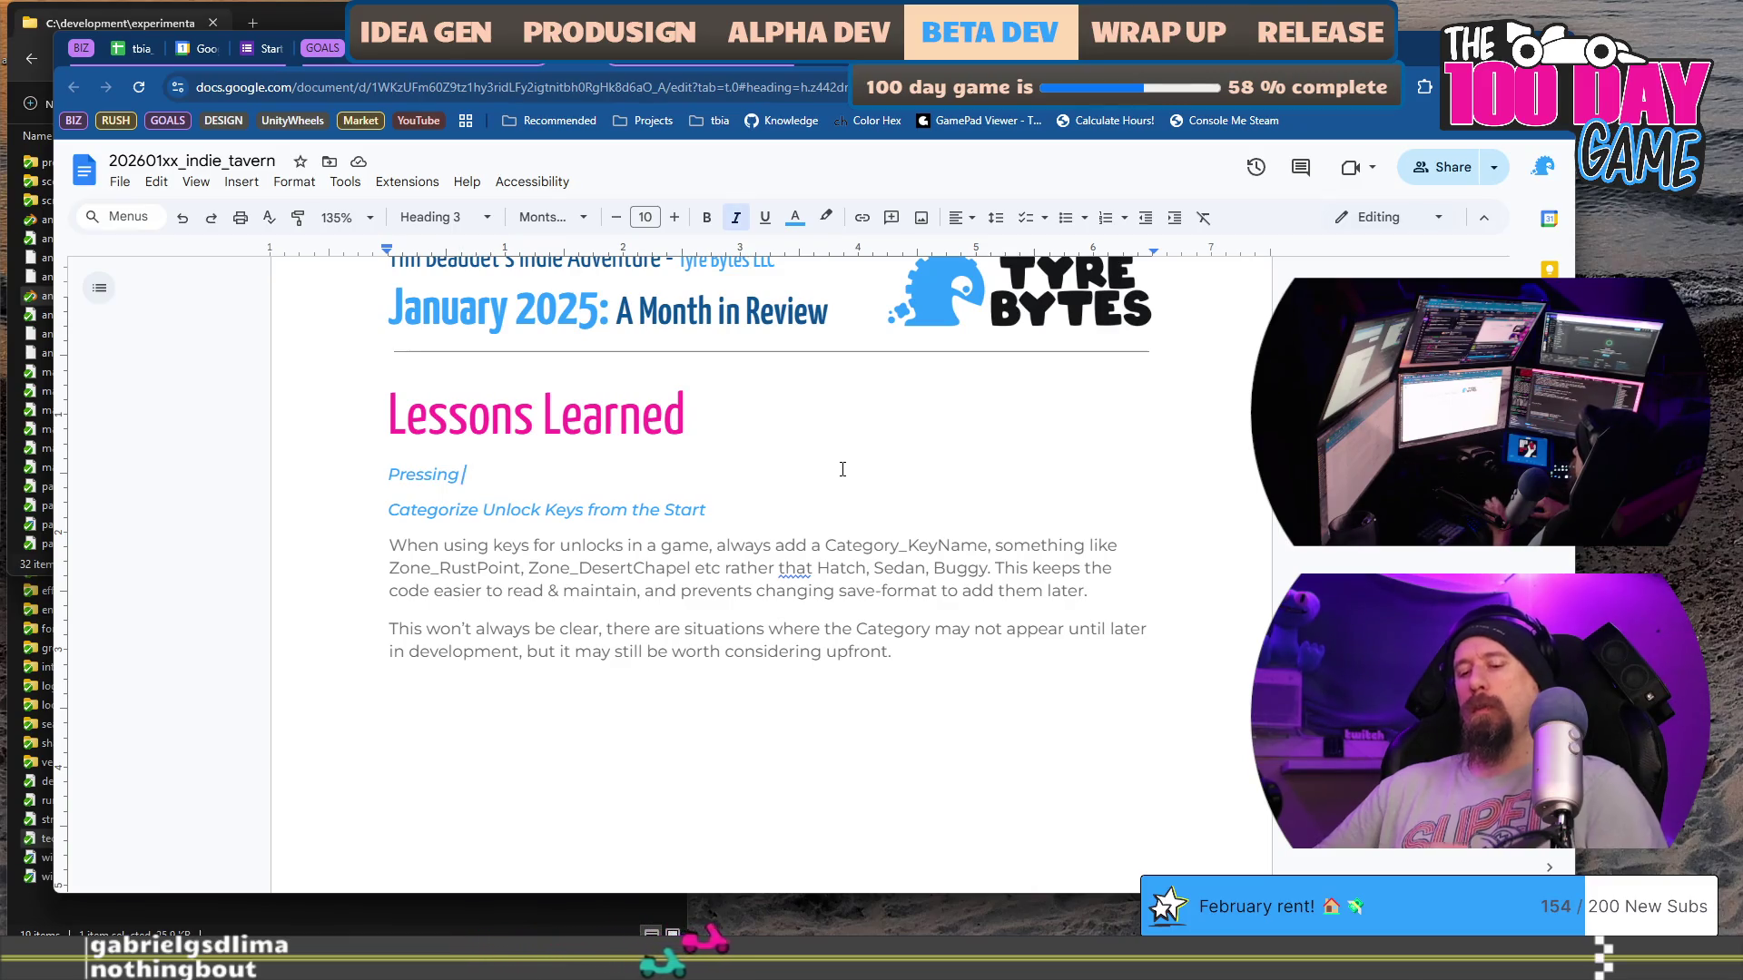
pyautogui.press('super')
# Step: Launch Blender, enter Edit Mode on the default cube, and add a horizontal loop cut near its middle
pyautogui.write('blen')
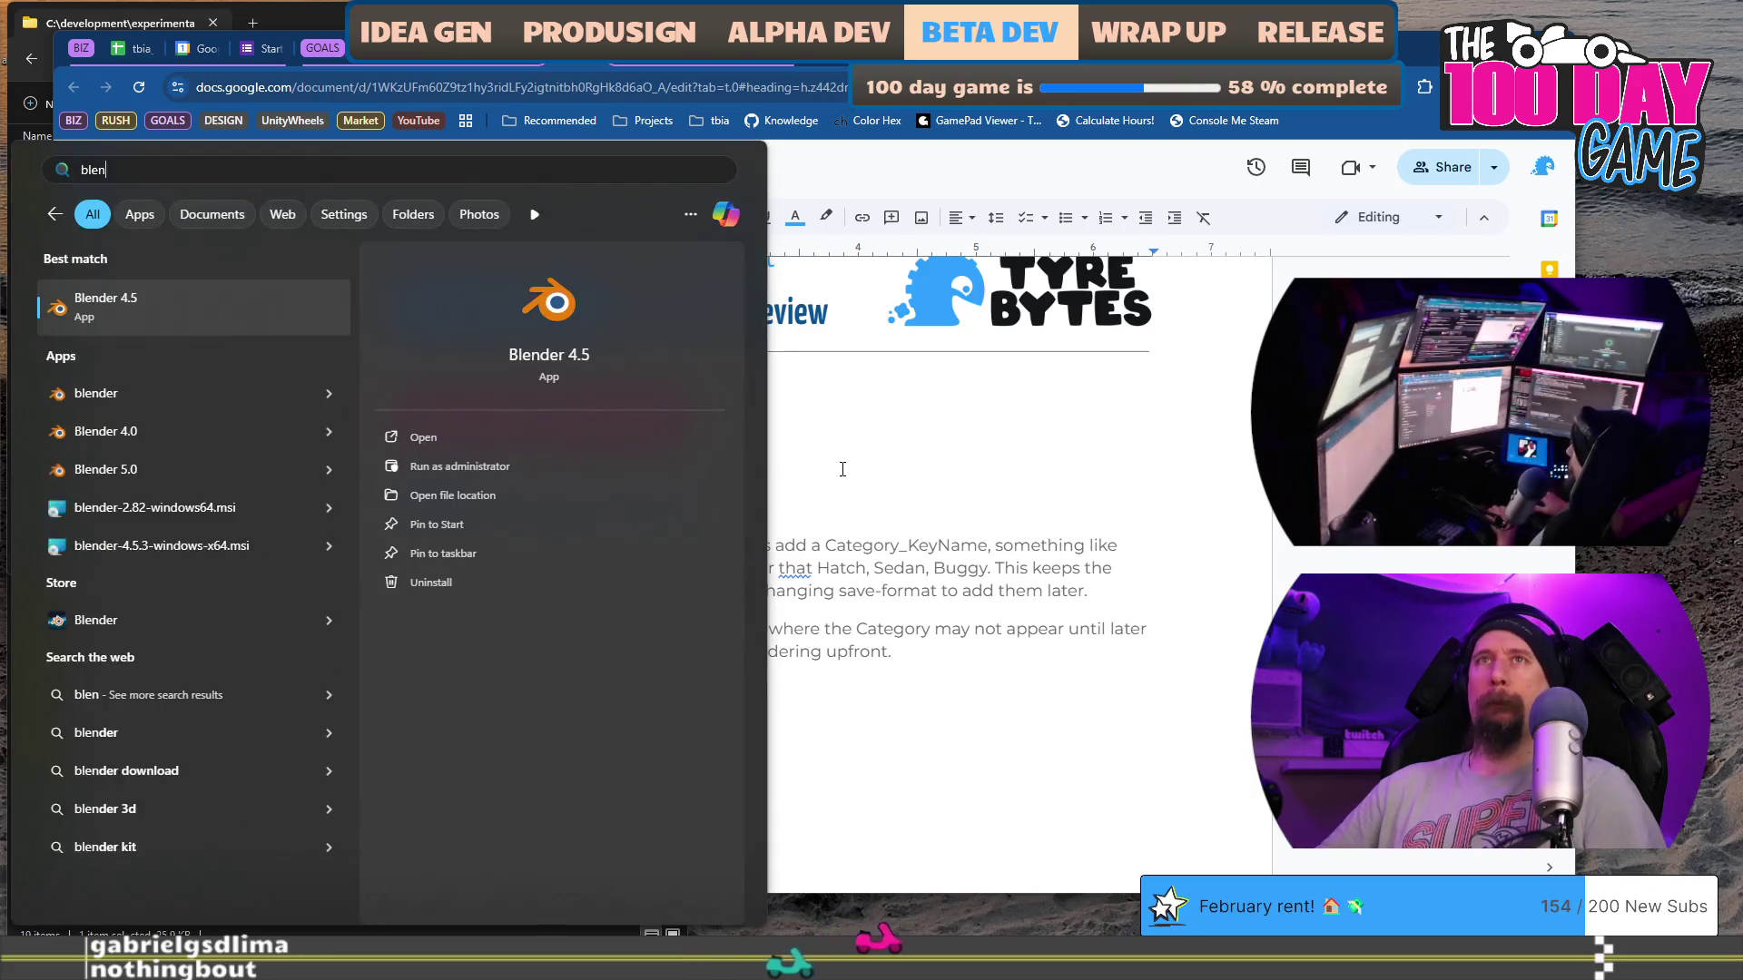
pyautogui.press('Return')
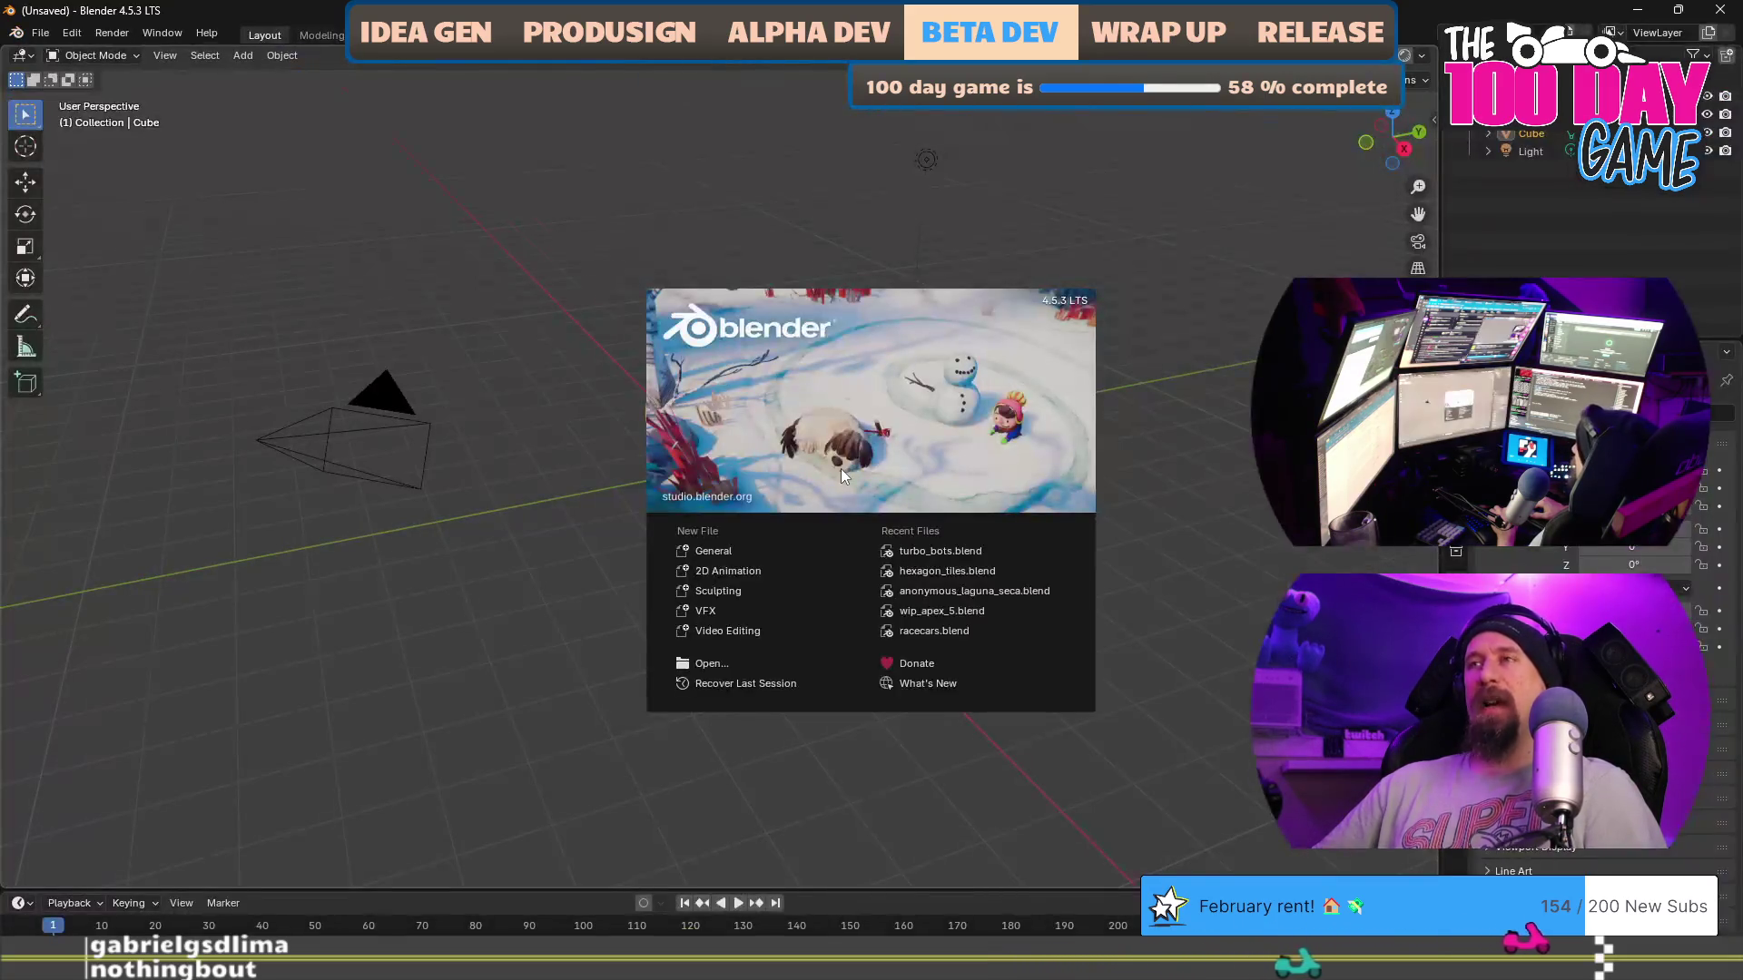
pyautogui.press('Escape')
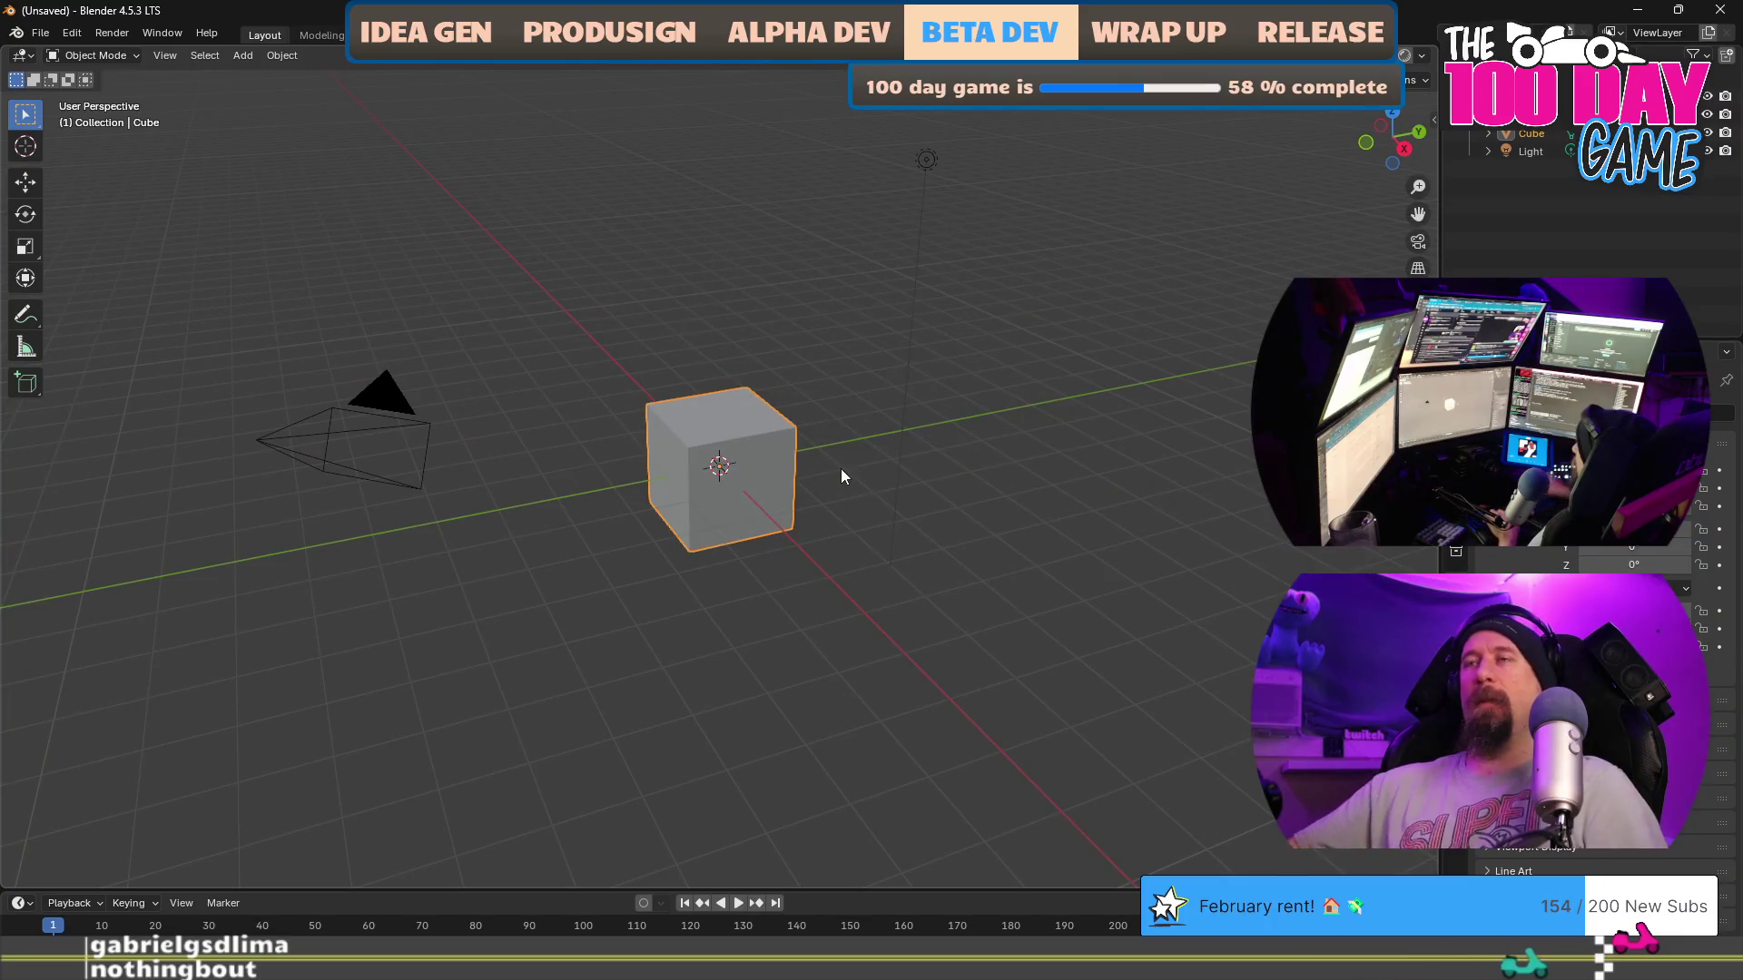
pyautogui.press('Tab')
pyautogui.scroll(5, 708, 493)
pyautogui.moveTo(707, 493); pyautogui.dragTo(712, 463)
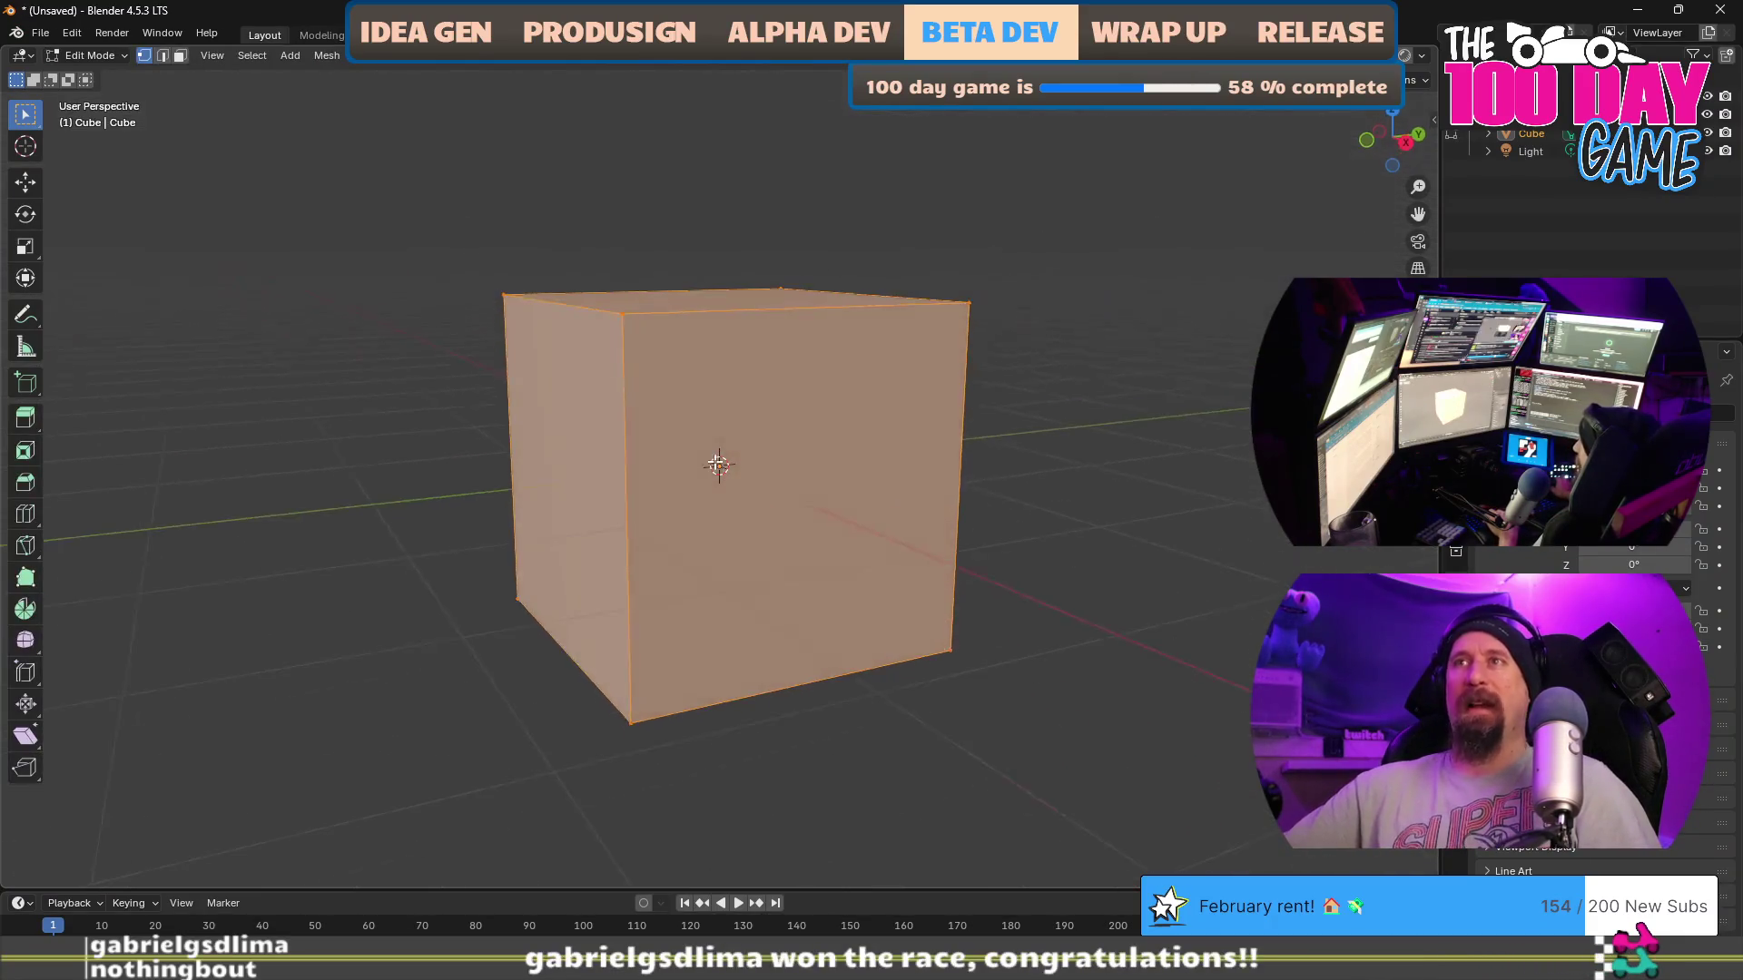
pyautogui.hotkey('ctrl', 'r')
pyautogui.click(649, 464)
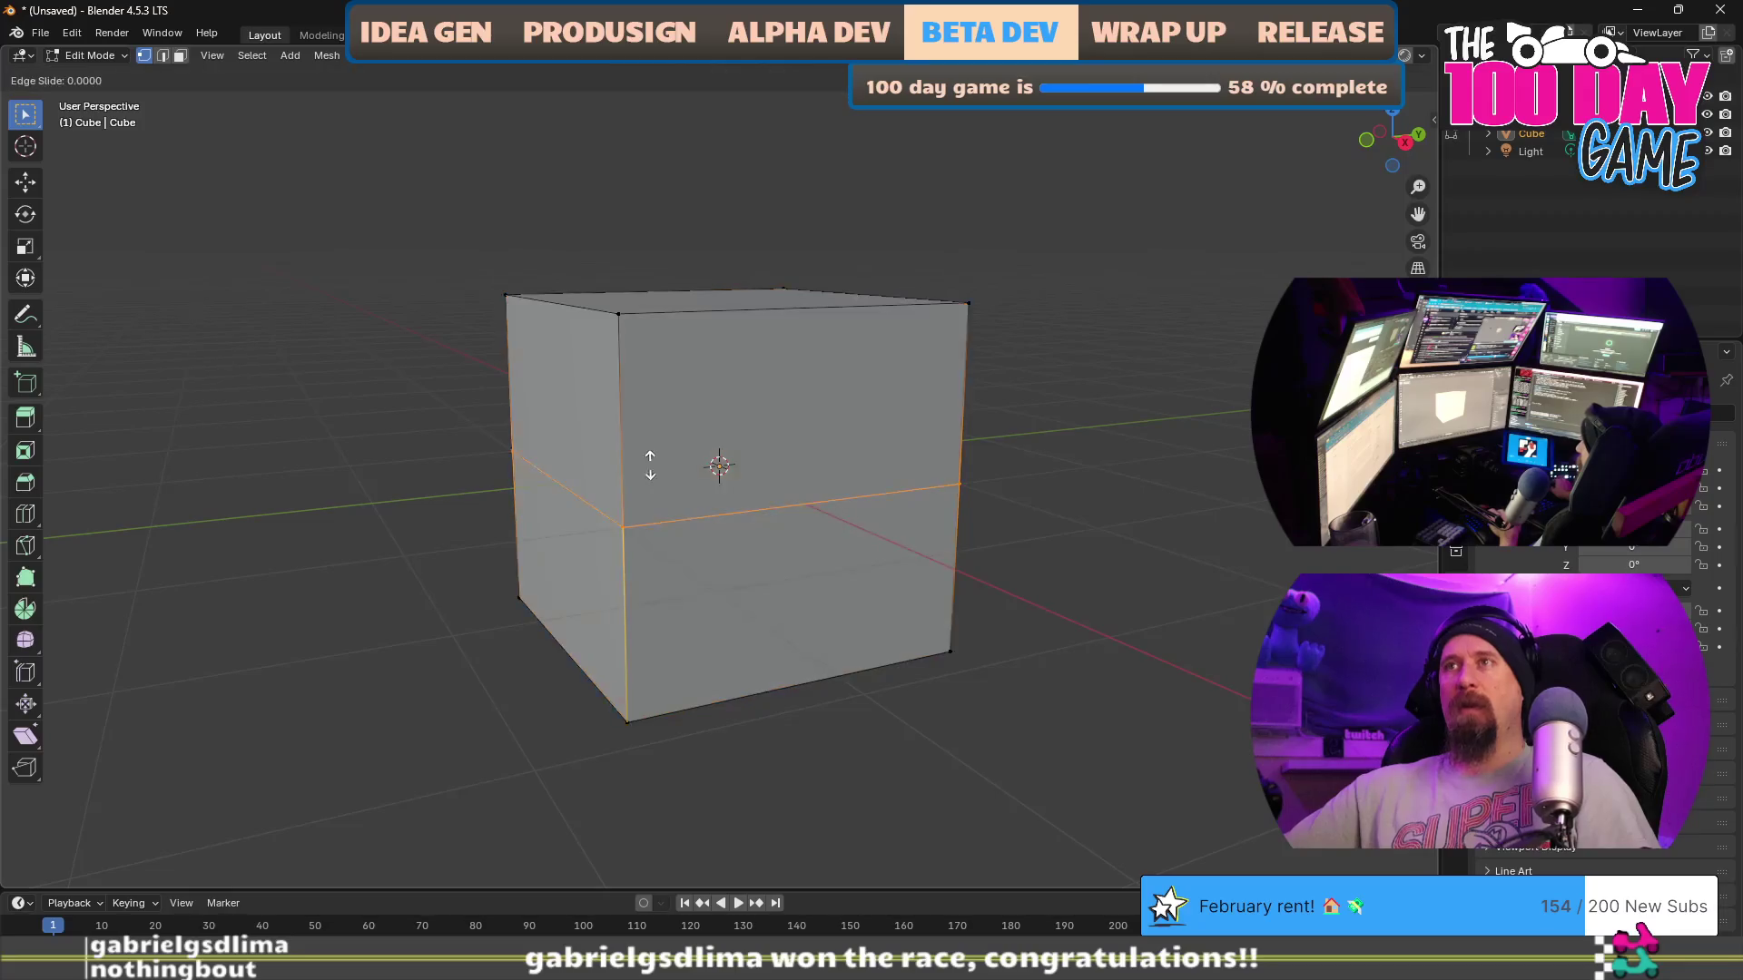
pyautogui.click(708, 488)
# Step: Add four evenly spaced vertical loop cuts across the cube
pyautogui.moveTo(809, 513); pyautogui.dragTo(784, 456)
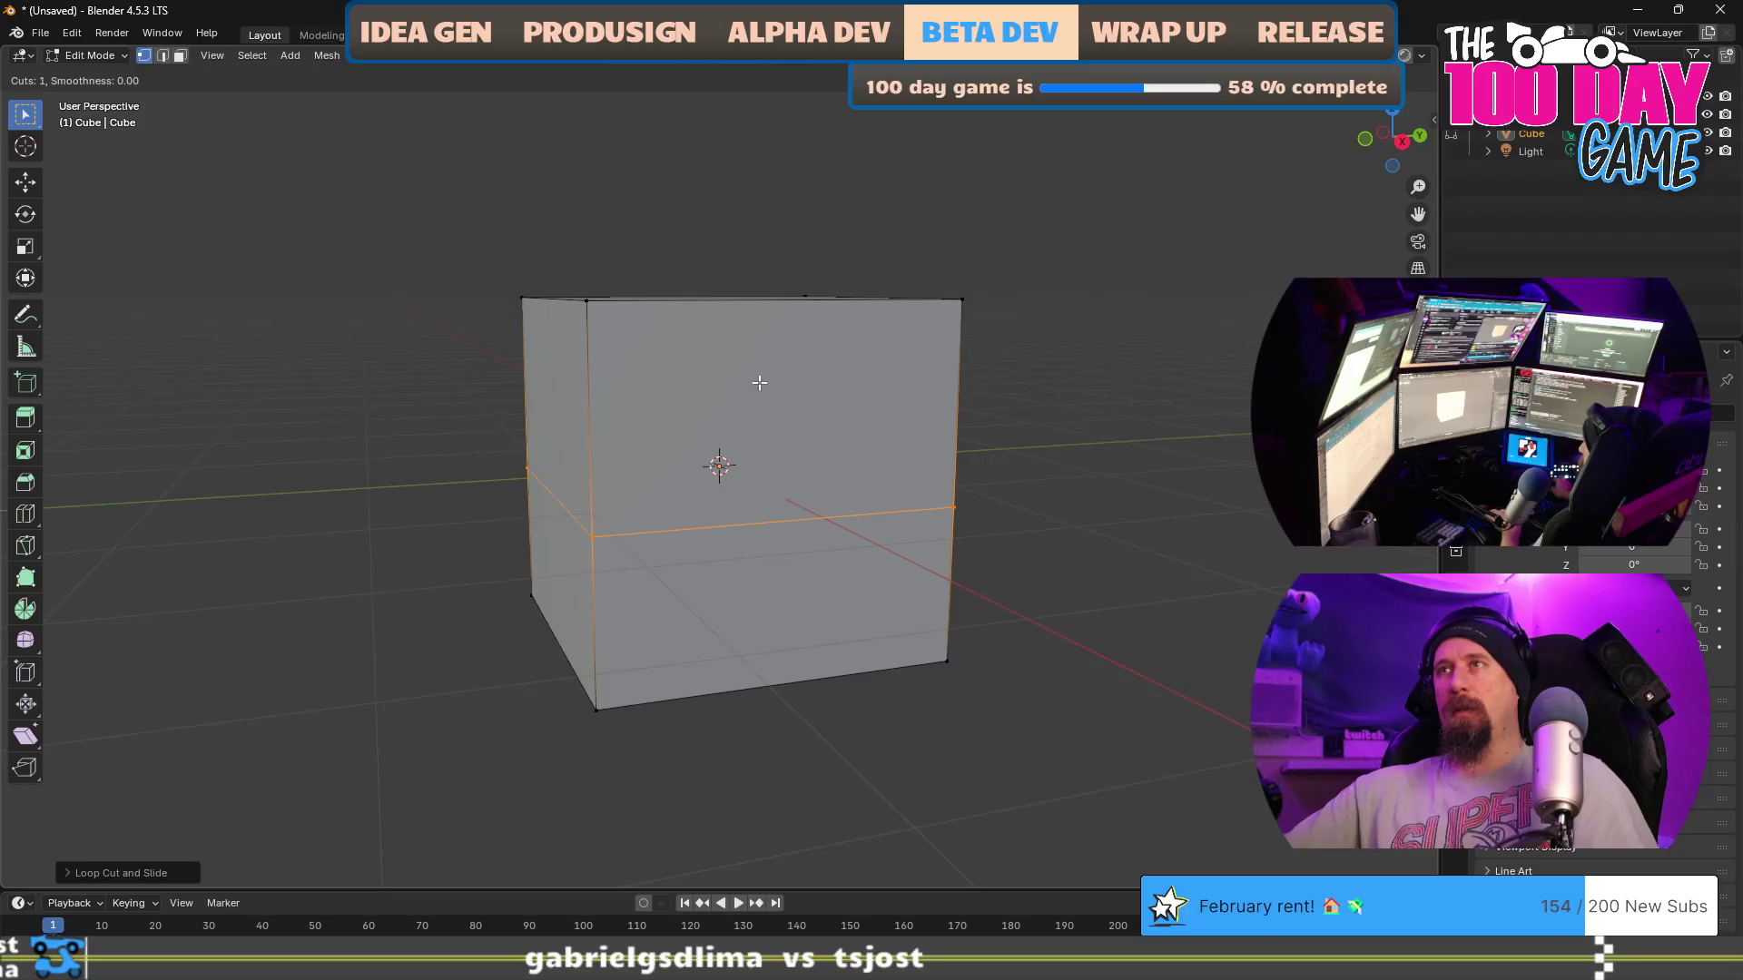
pyautogui.moveTo(829, 447); pyautogui.dragTo(745, 402)
pyautogui.hotkey('ctrl', 'r')
pyautogui.scroll(3, 711, 361)
pyautogui.click(640, 337)
pyautogui.rightClick(641, 337)
pyautogui.moveTo(641, 337); pyautogui.dragTo(644, 498)
# Step: Slide vertices of the horizontal loop upward to different heights so it zigzags across the front
pyautogui.click(647, 493)
pyautogui.press('g')
pyautogui.click(646, 382)
pyautogui.click(728, 491)
pyautogui.hotkey('shift', 'v')
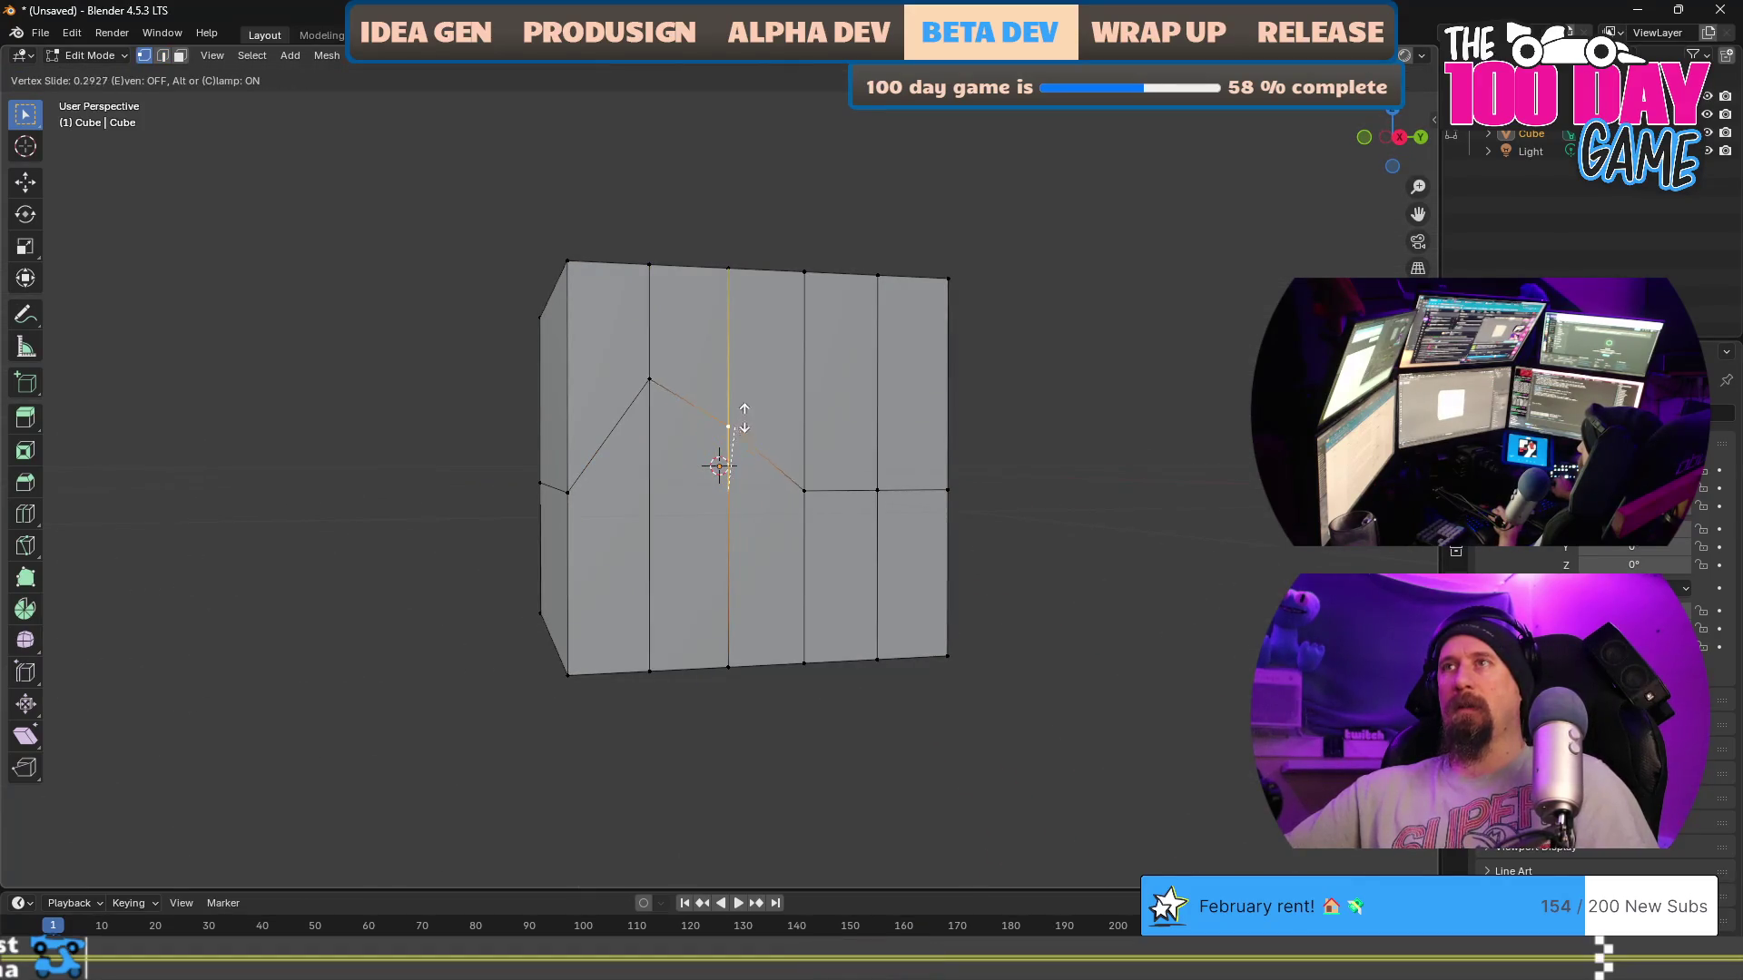
pyautogui.click(740, 344)
pyautogui.click(809, 487)
pyautogui.hotkey('shift', 'v')
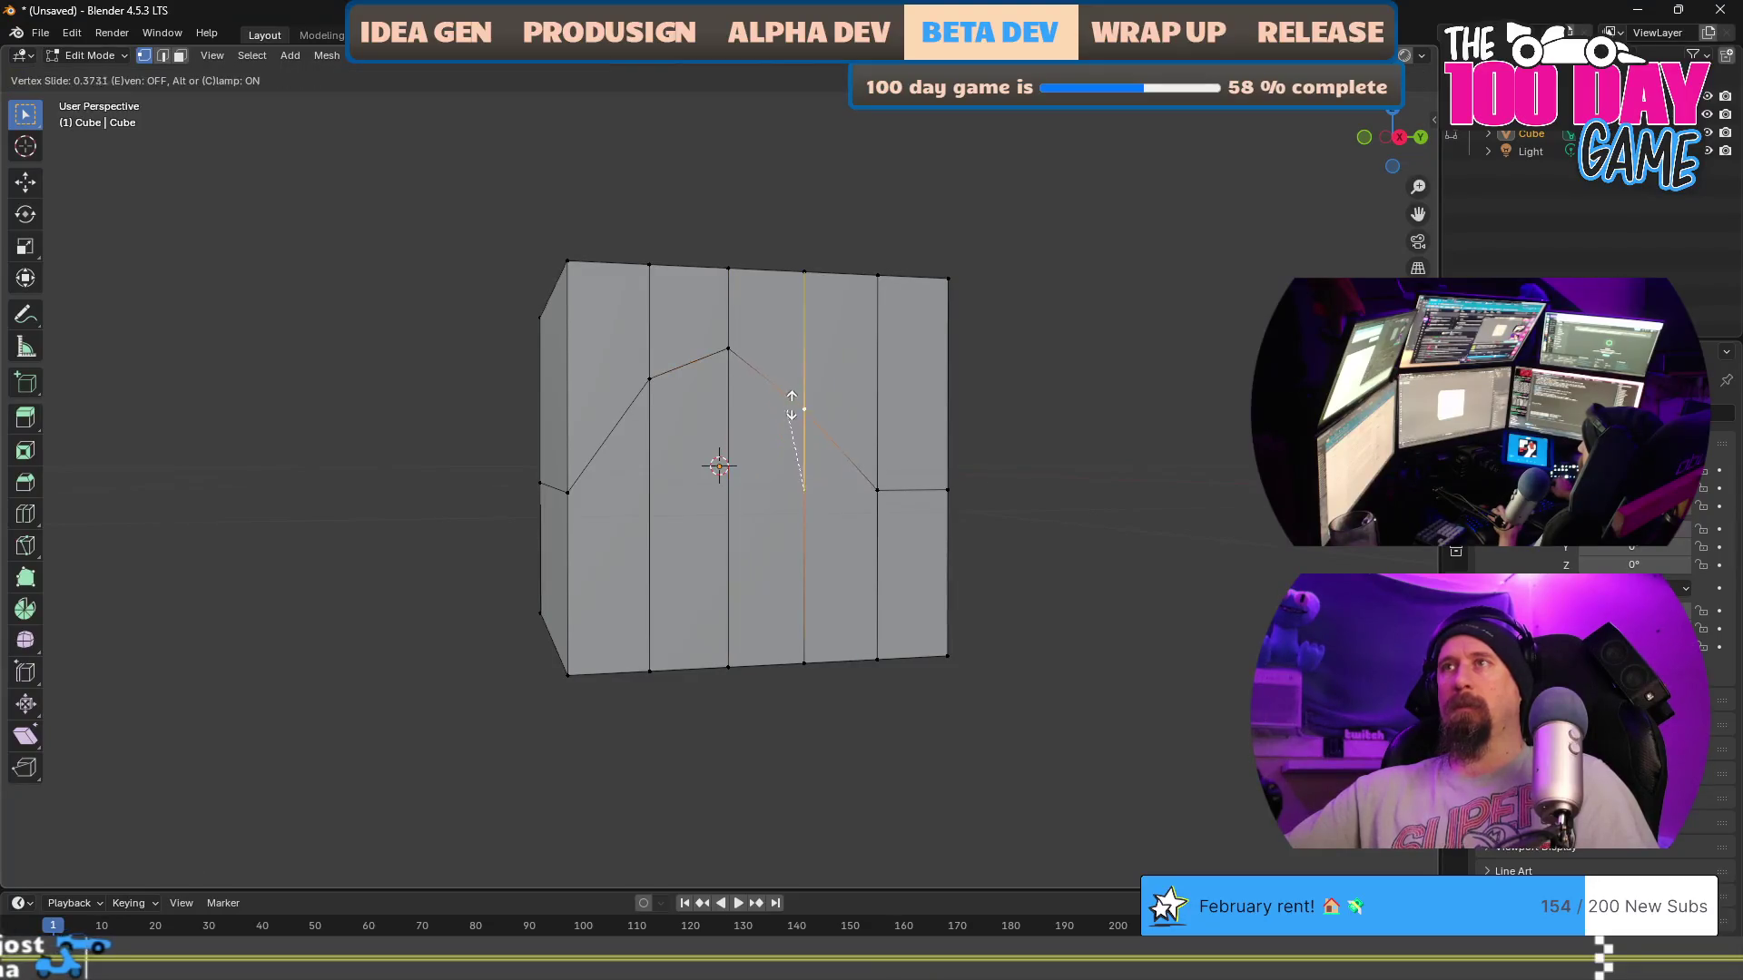
pyautogui.click(791, 385)
pyautogui.click(877, 490)
pyautogui.hotkey('shift', 'v')
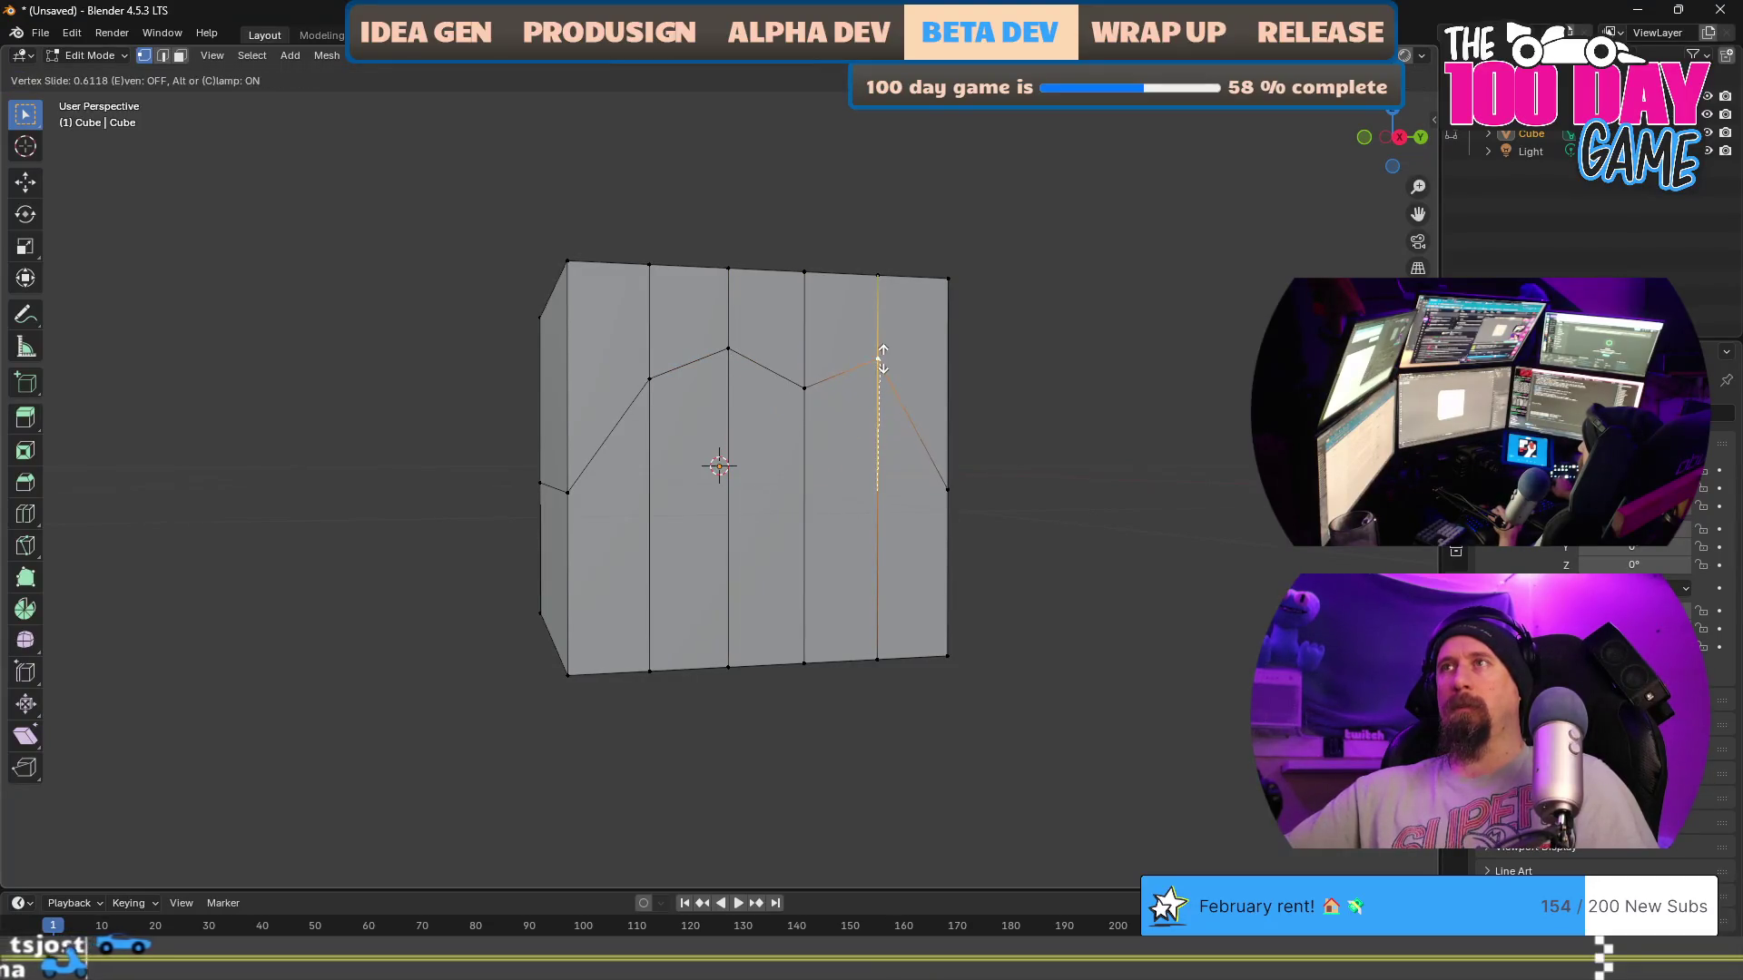
pyautogui.click(882, 360)
pyautogui.click(567, 491)
pyautogui.hotkey('shift', 'v')
pyautogui.click(564, 356)
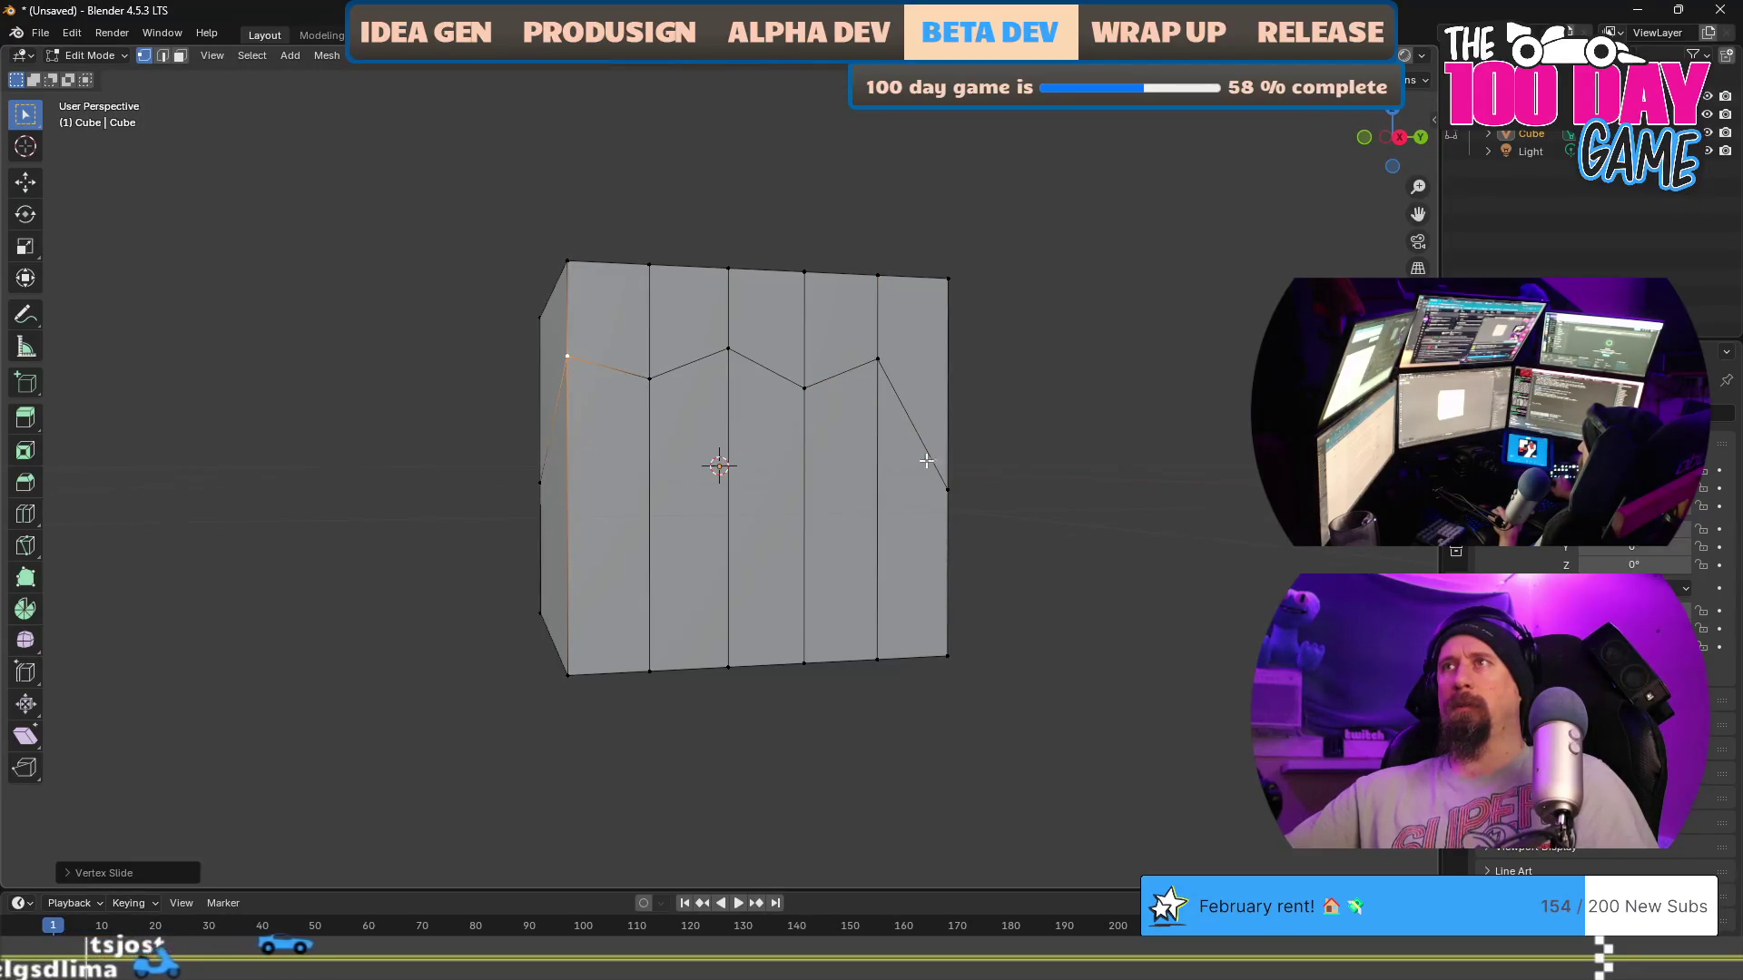
pyautogui.click(947, 481)
pyautogui.hotkey('shift', 'v')
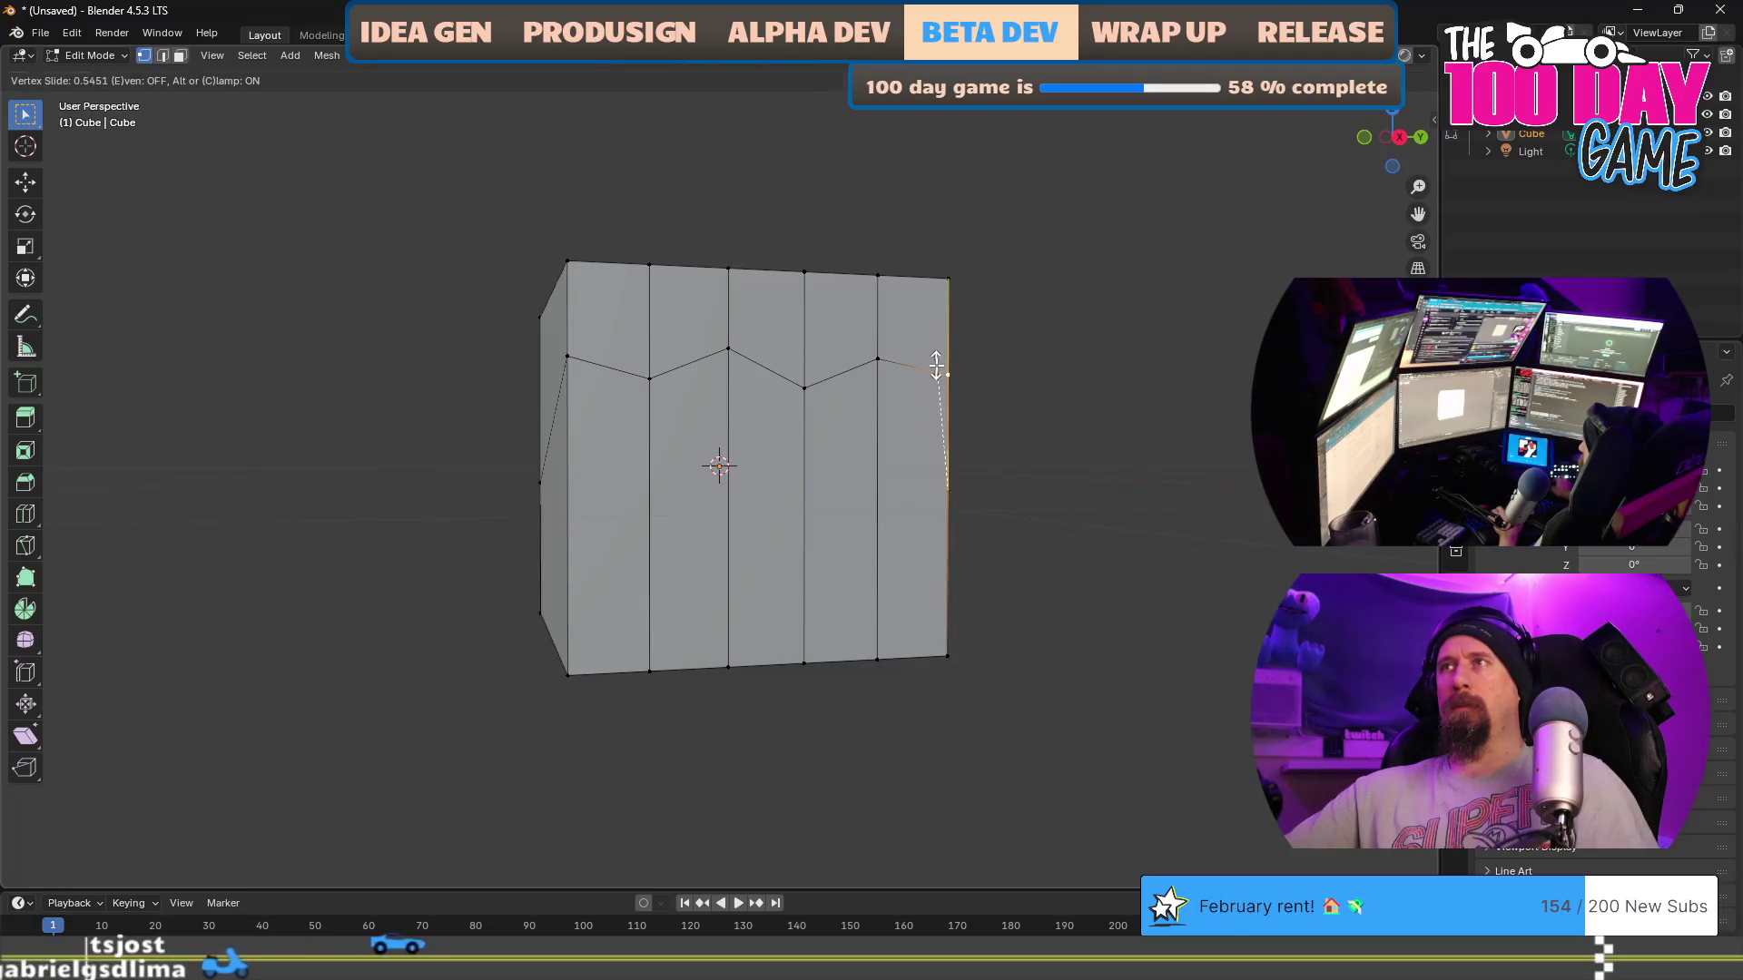
pyautogui.click(947, 374)
pyautogui.moveTo(766, 541)
pyautogui.mouseDown()
pyautogui.moveTo(899, 521)
pyautogui.moveTo(914, 541)
pyautogui.mouseUp()
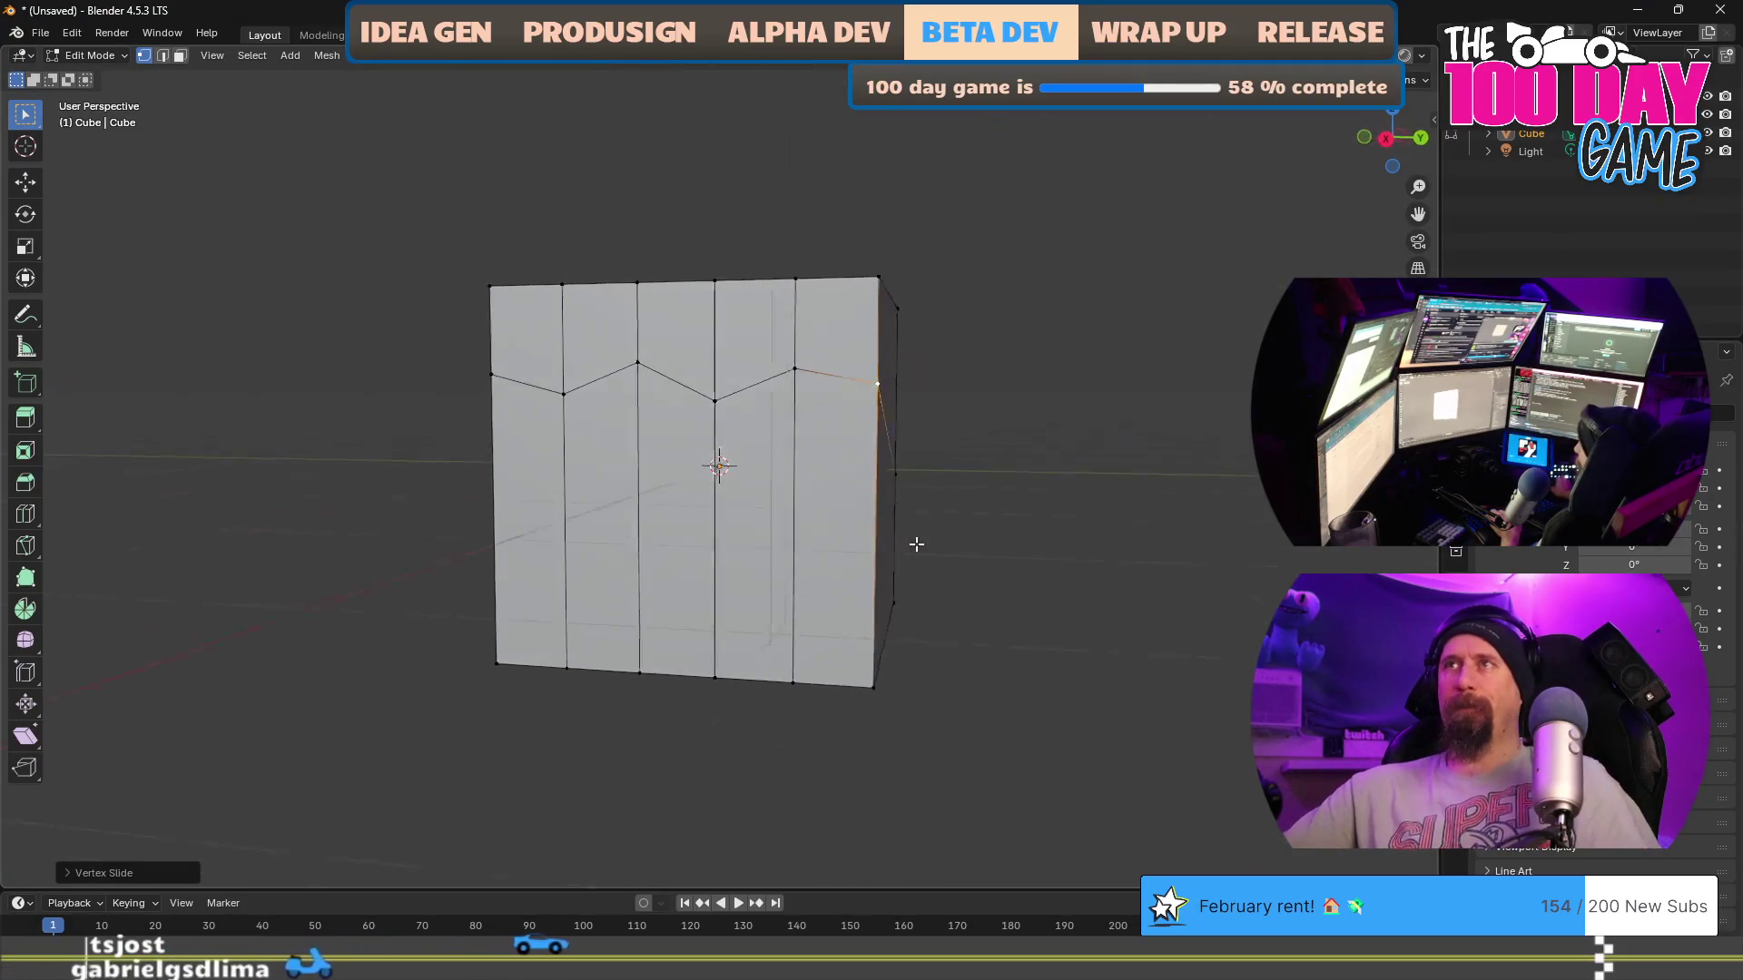
# Step: Try a loop cut low on the front face, then undo it
pyautogui.moveTo(813, 496)
pyautogui.mouseDown()
pyautogui.moveTo(836, 482)
pyautogui.moveTo(821, 482)
pyautogui.mouseUp()
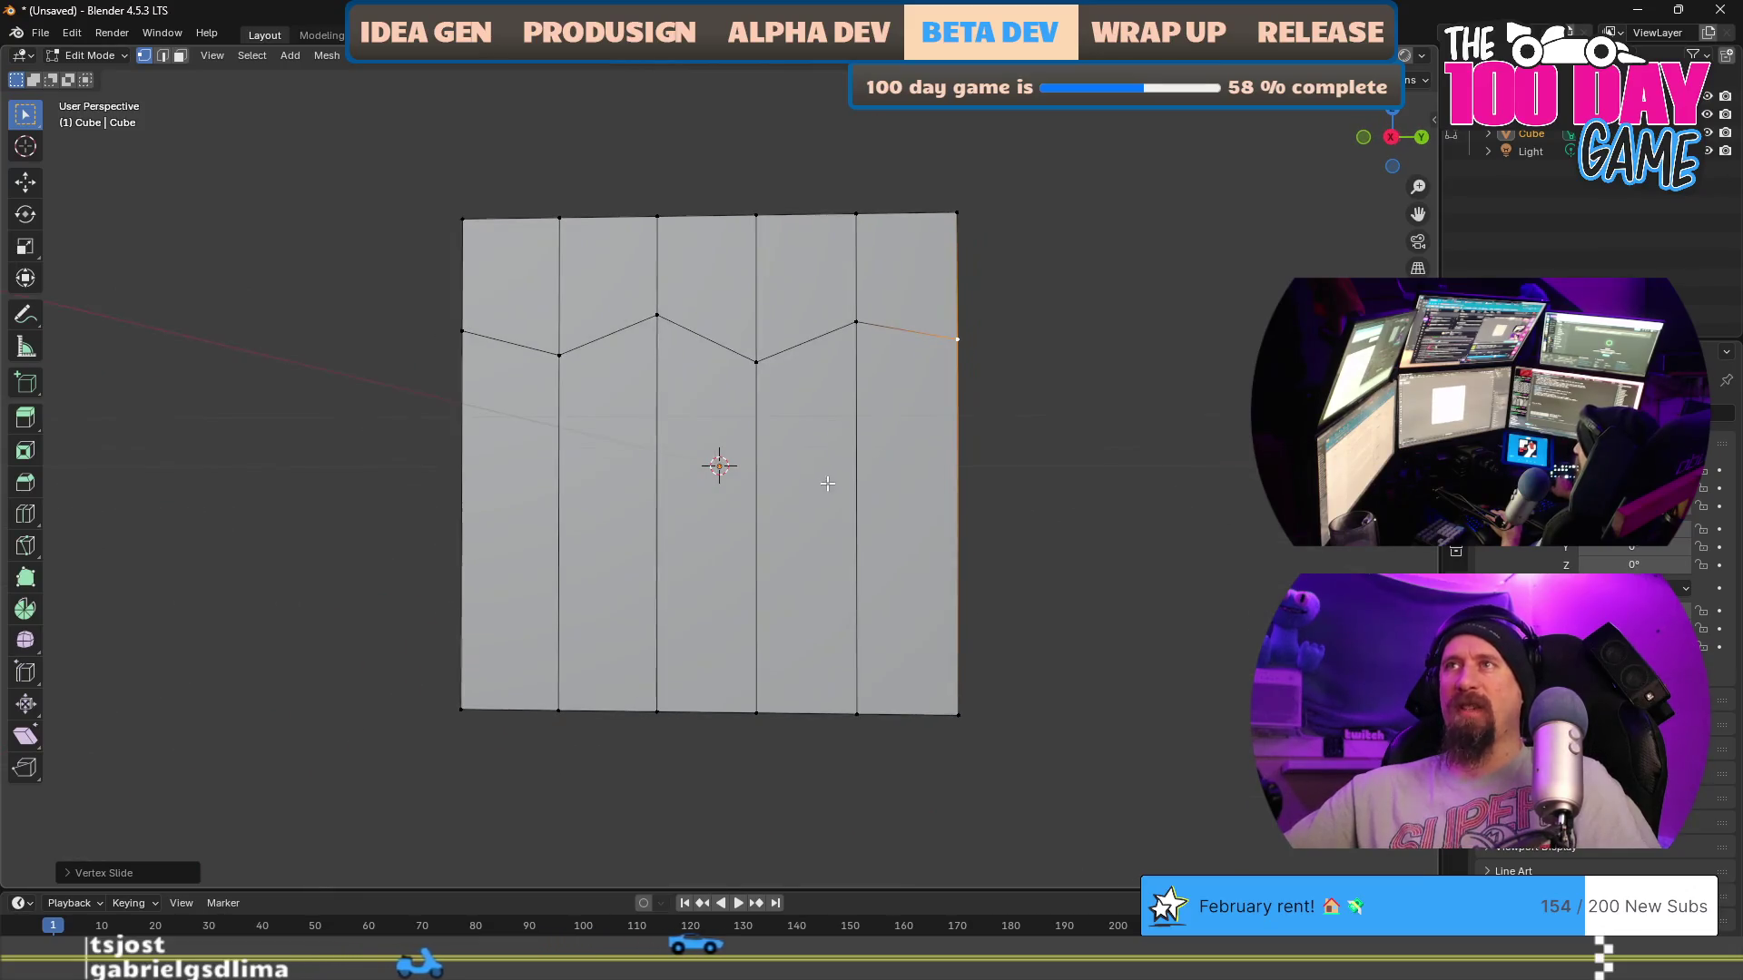
pyautogui.hotkey('ctrl', 'r')
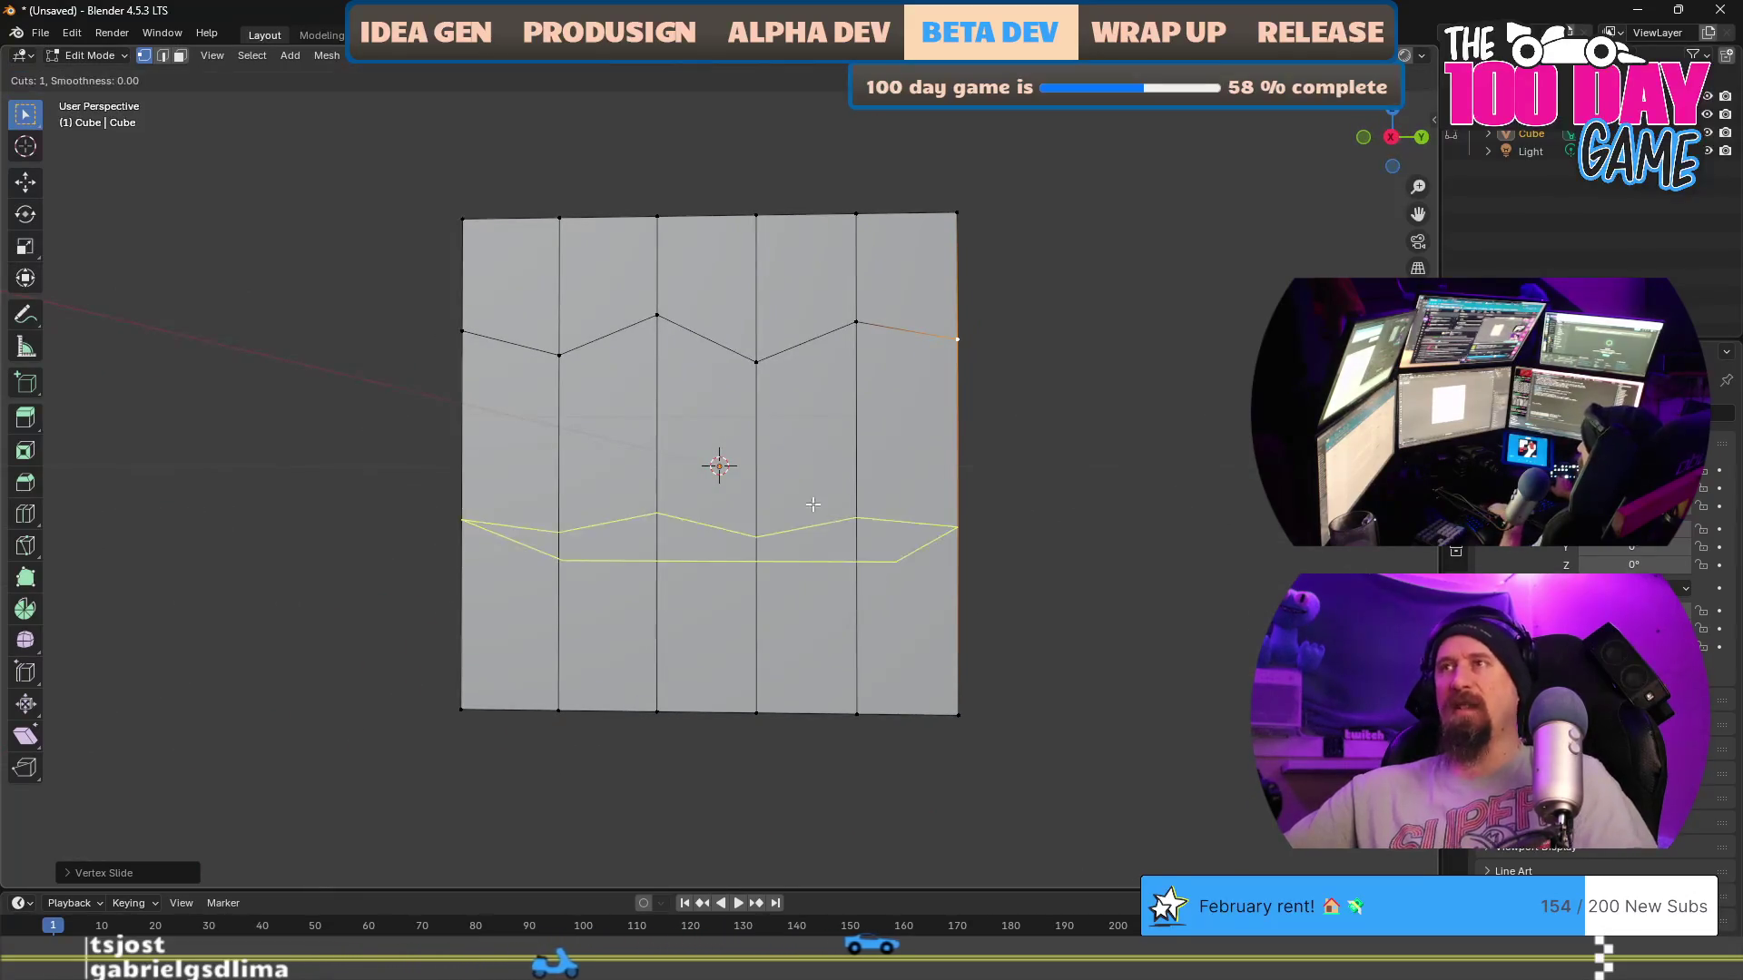
pyautogui.click(786, 548)
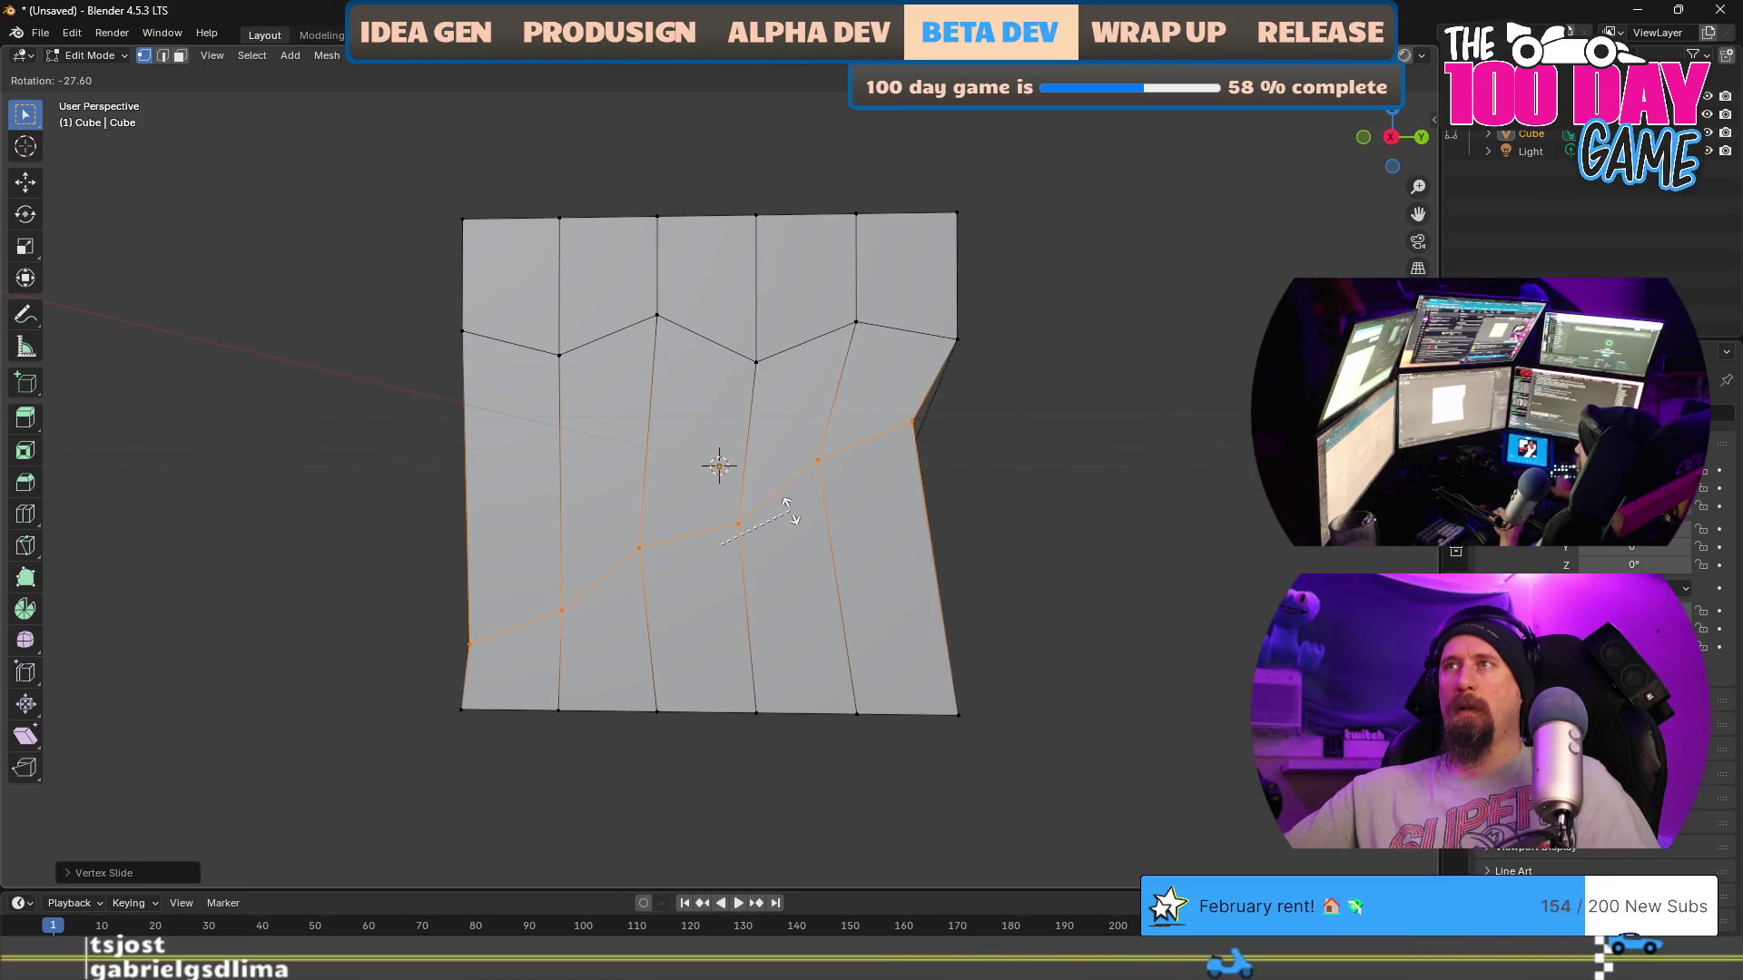
pyautogui.click(795, 510)
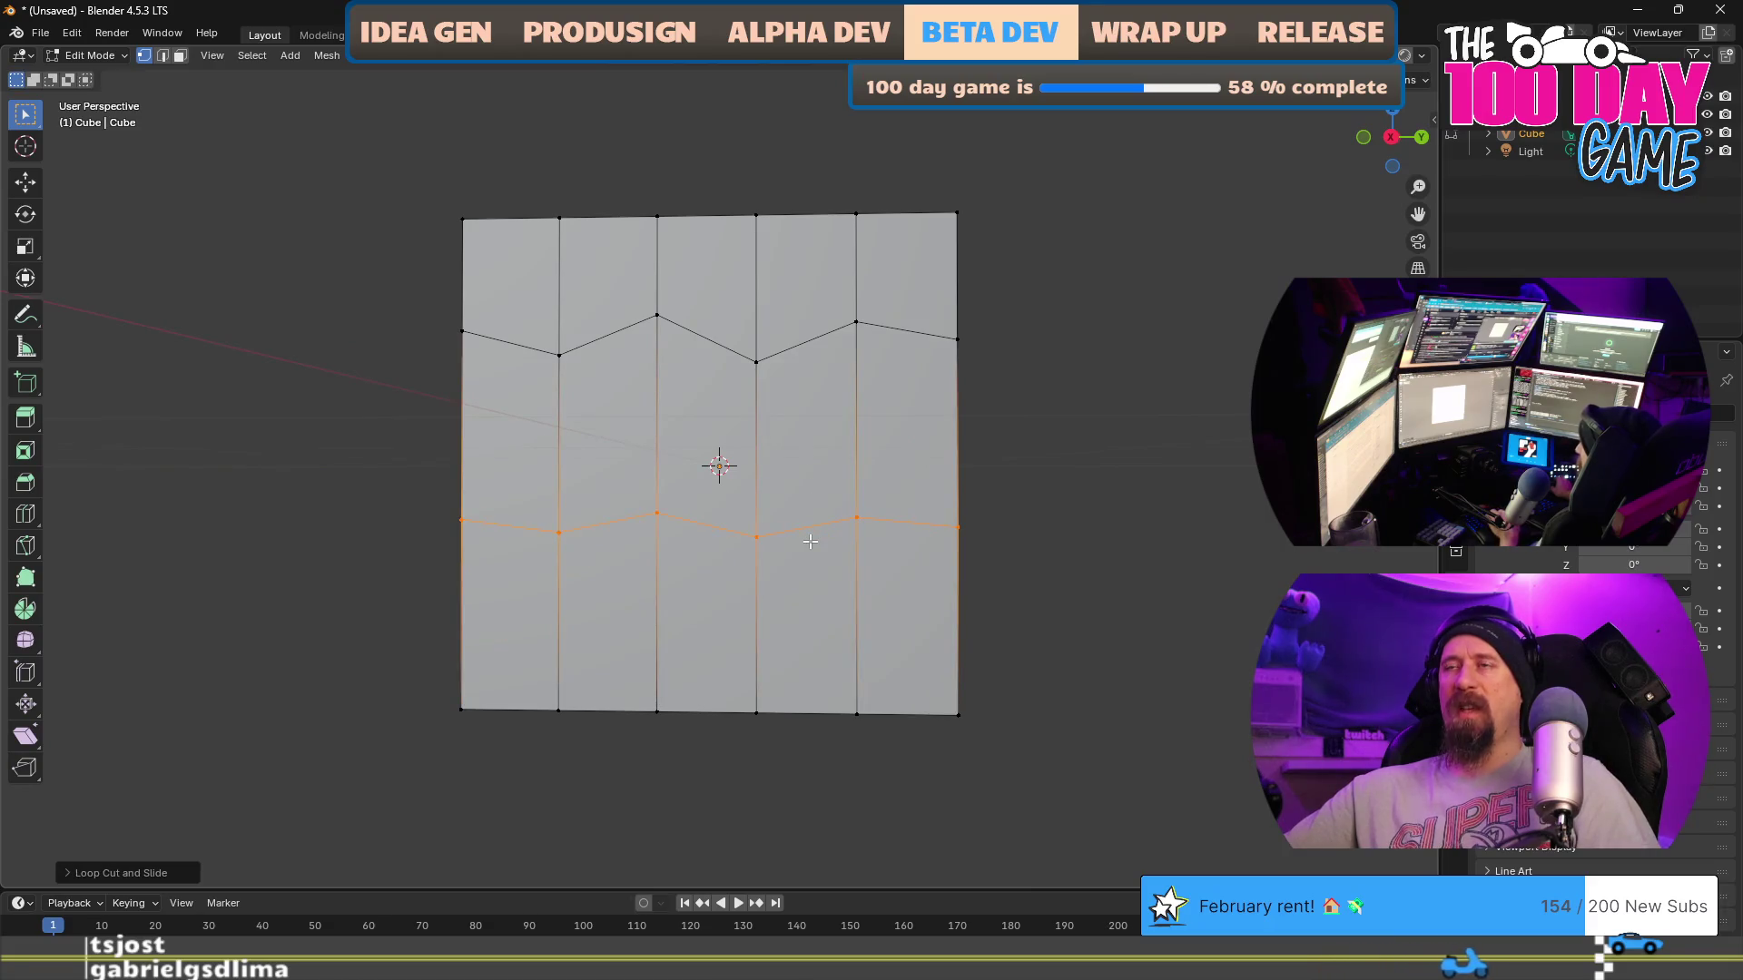
pyautogui.hotkey('ctrl', 'z')
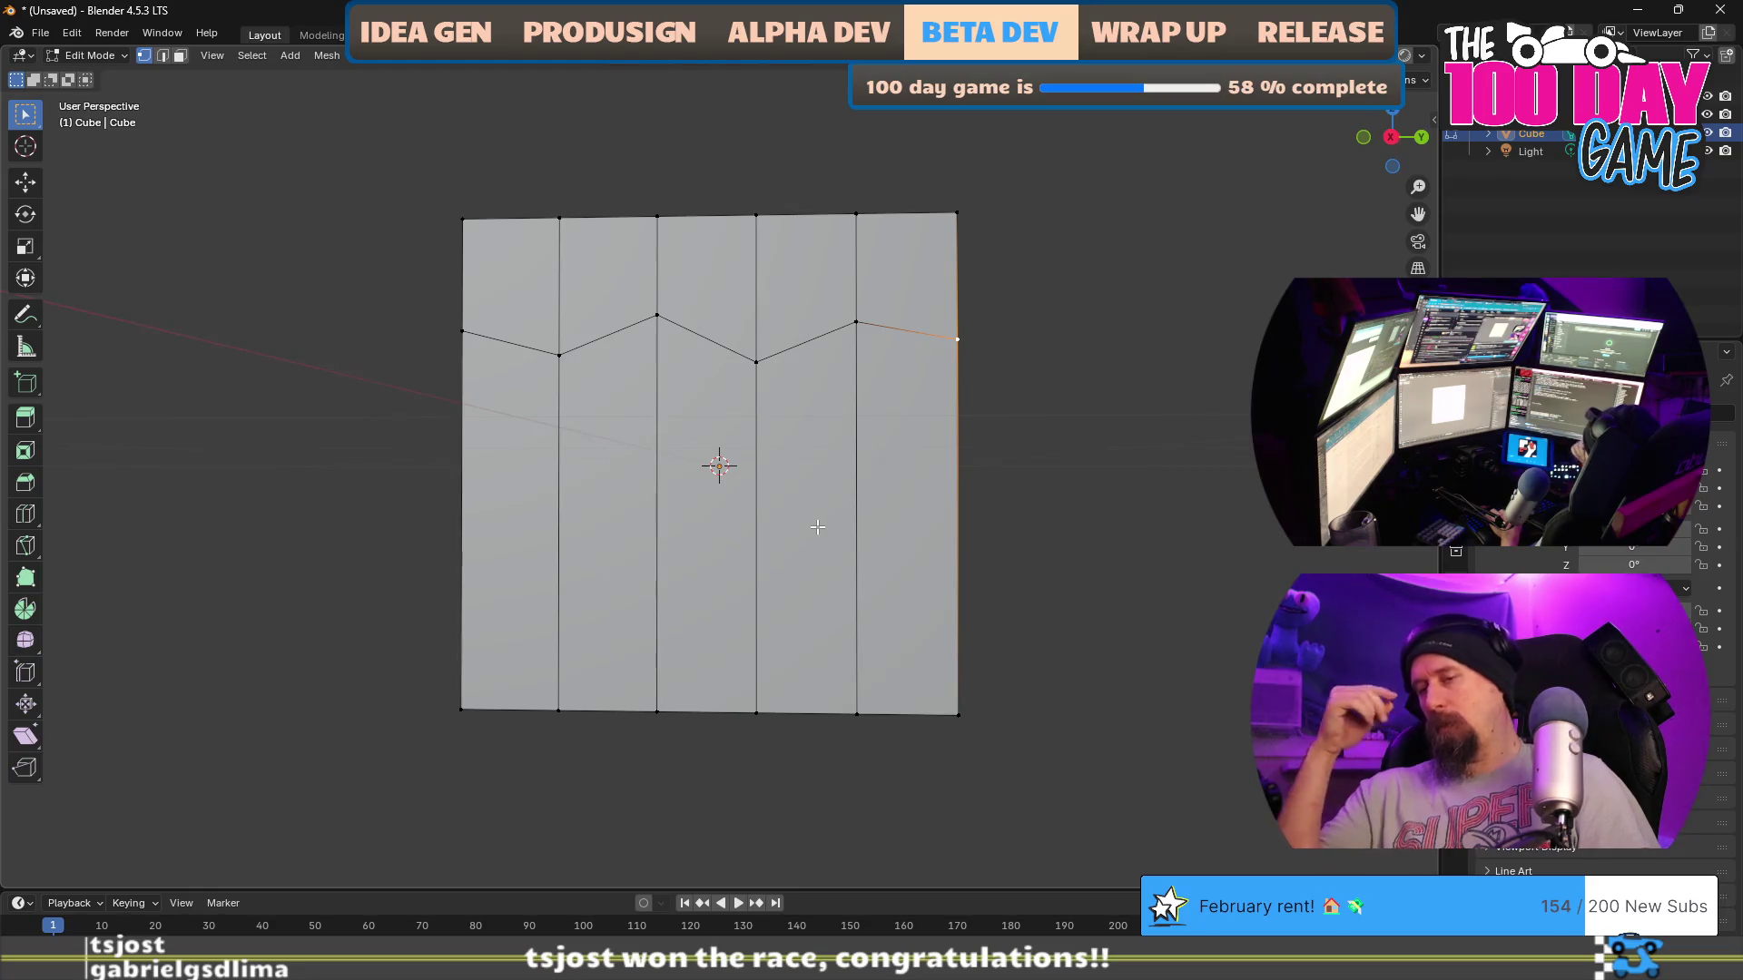
# Step: Add a loop cut just below the zigzag line and close the untitled Blender file
pyautogui.hotkey('ctrl', 'r')
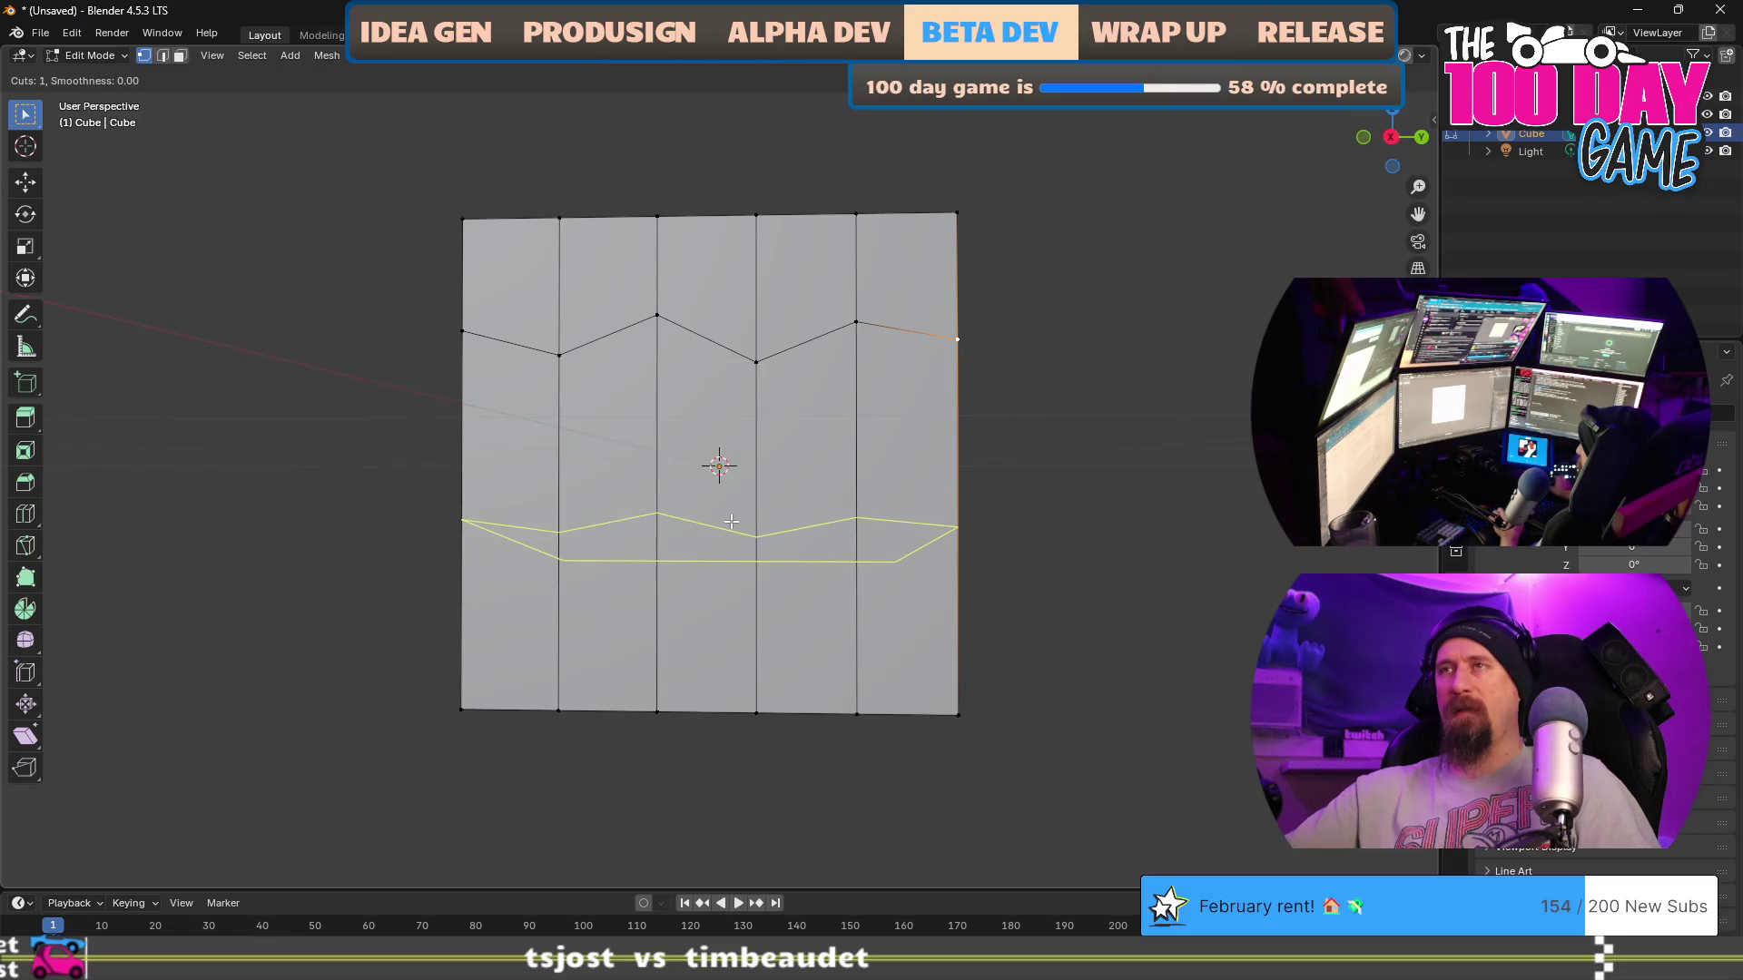
pyautogui.click(866, 543)
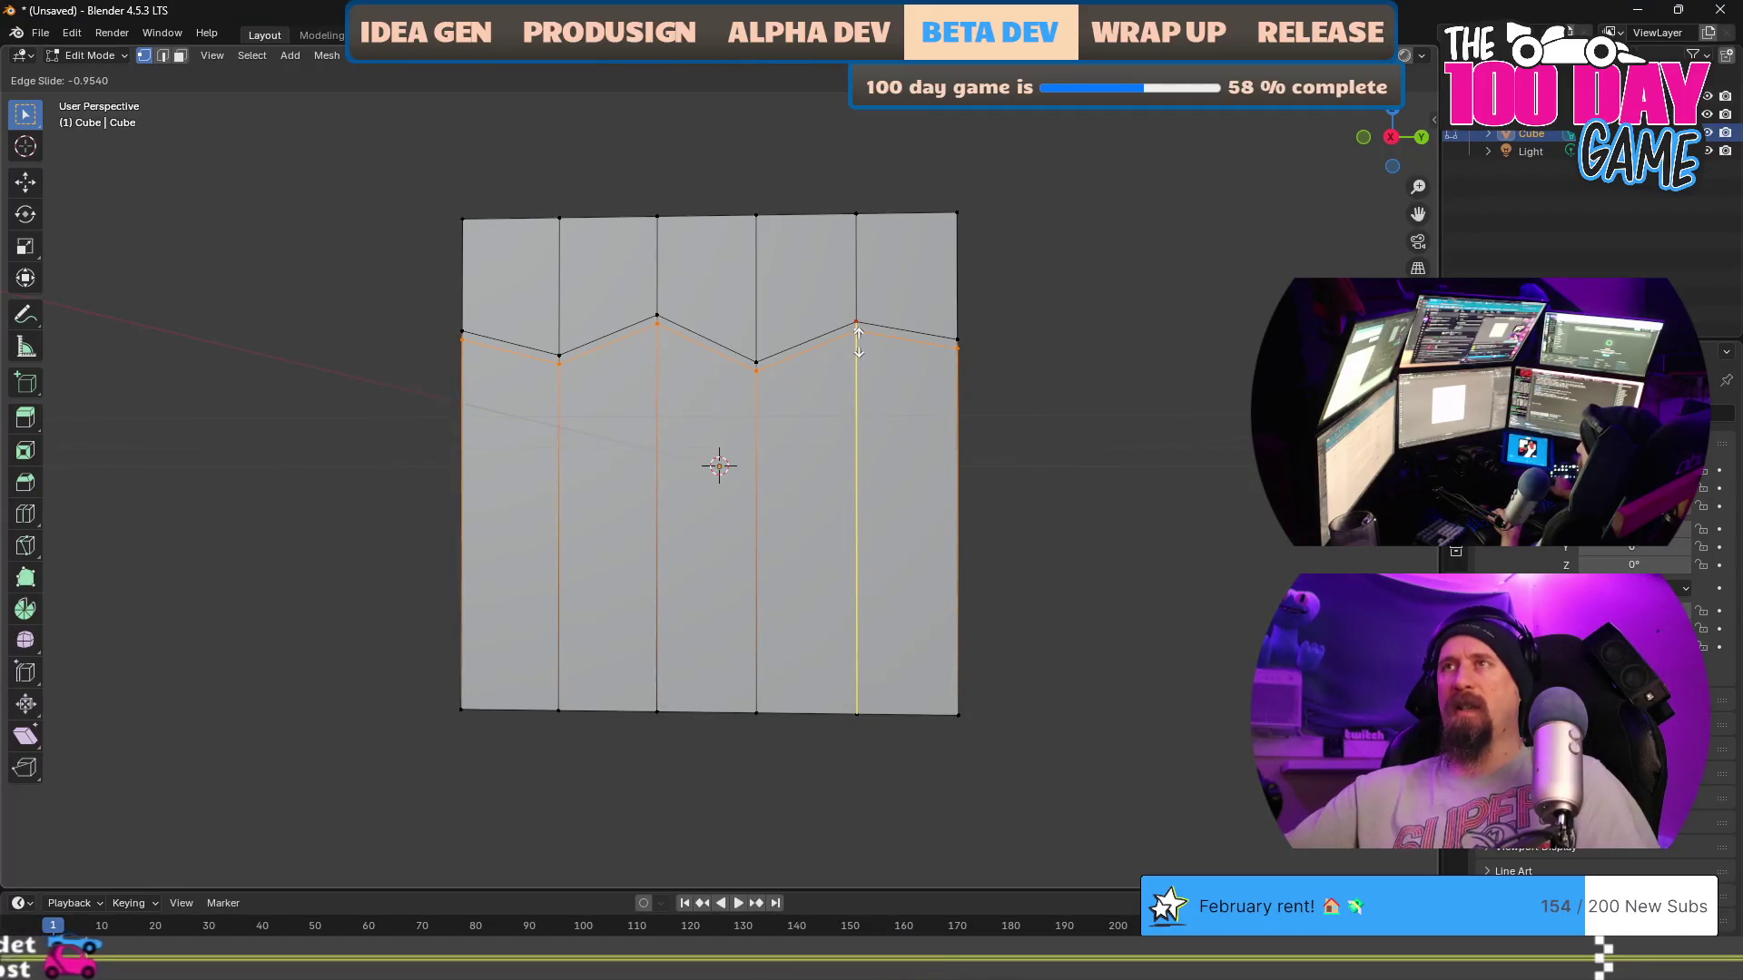
pyautogui.click(845, 582)
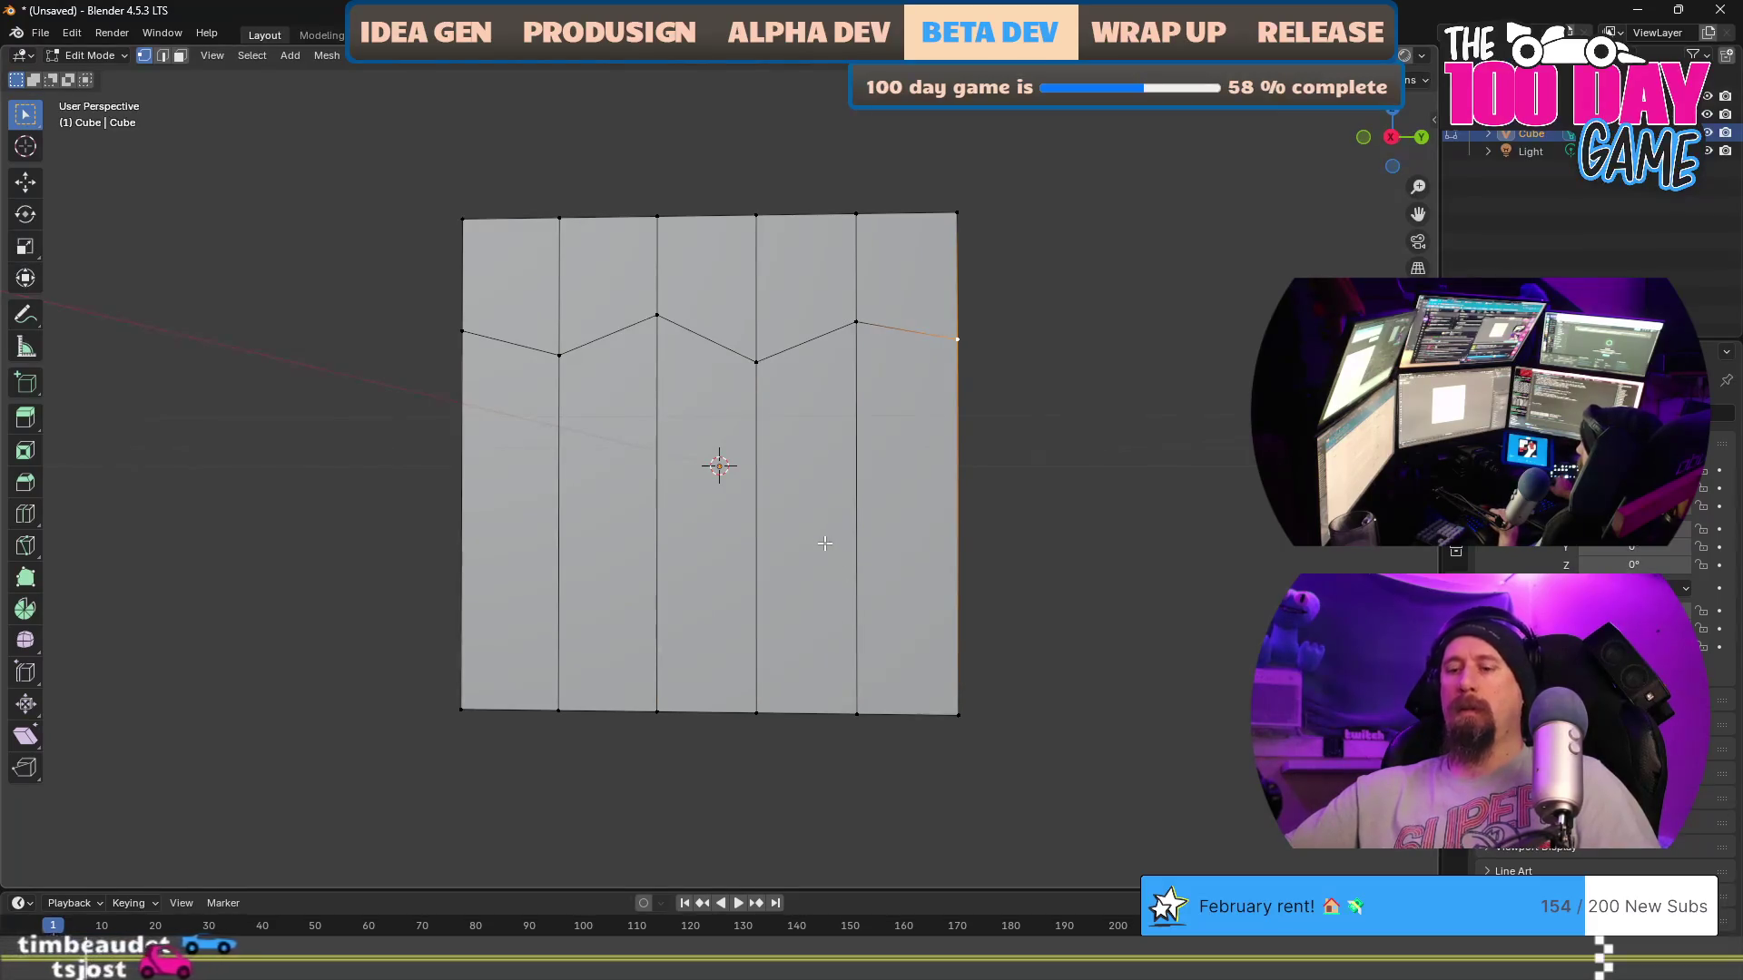
pyautogui.hotkey('ctrl', 'r')
pyautogui.click(773, 525)
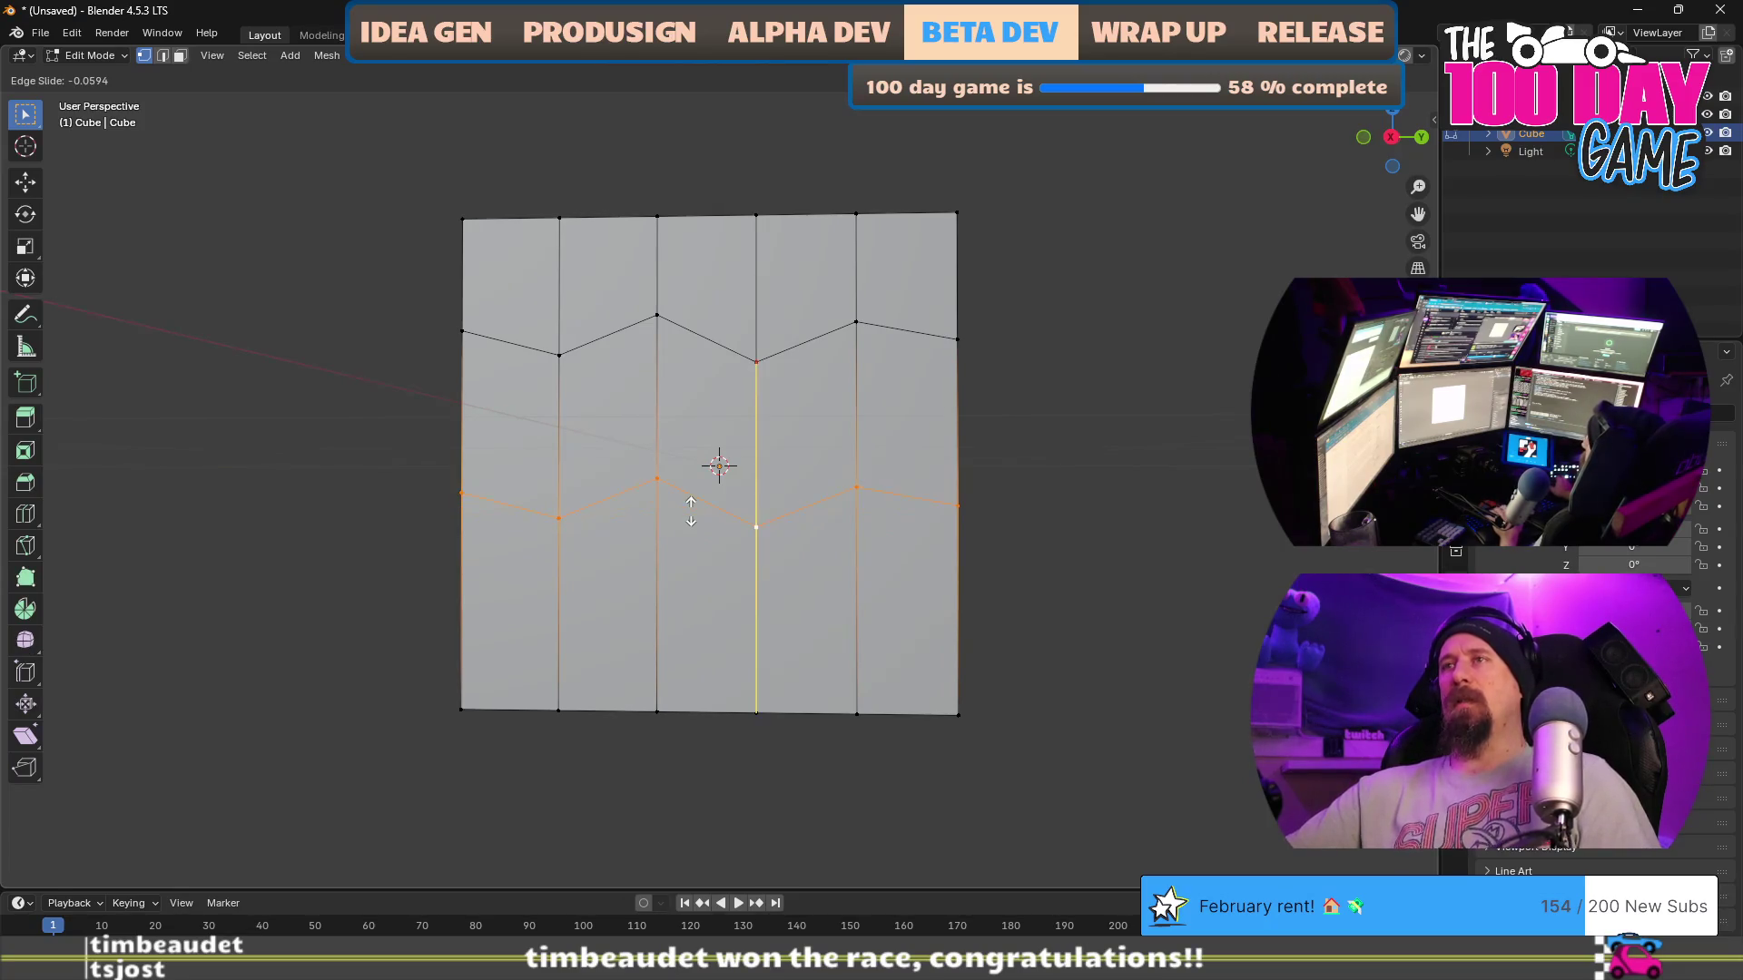
pyautogui.click(715, 388)
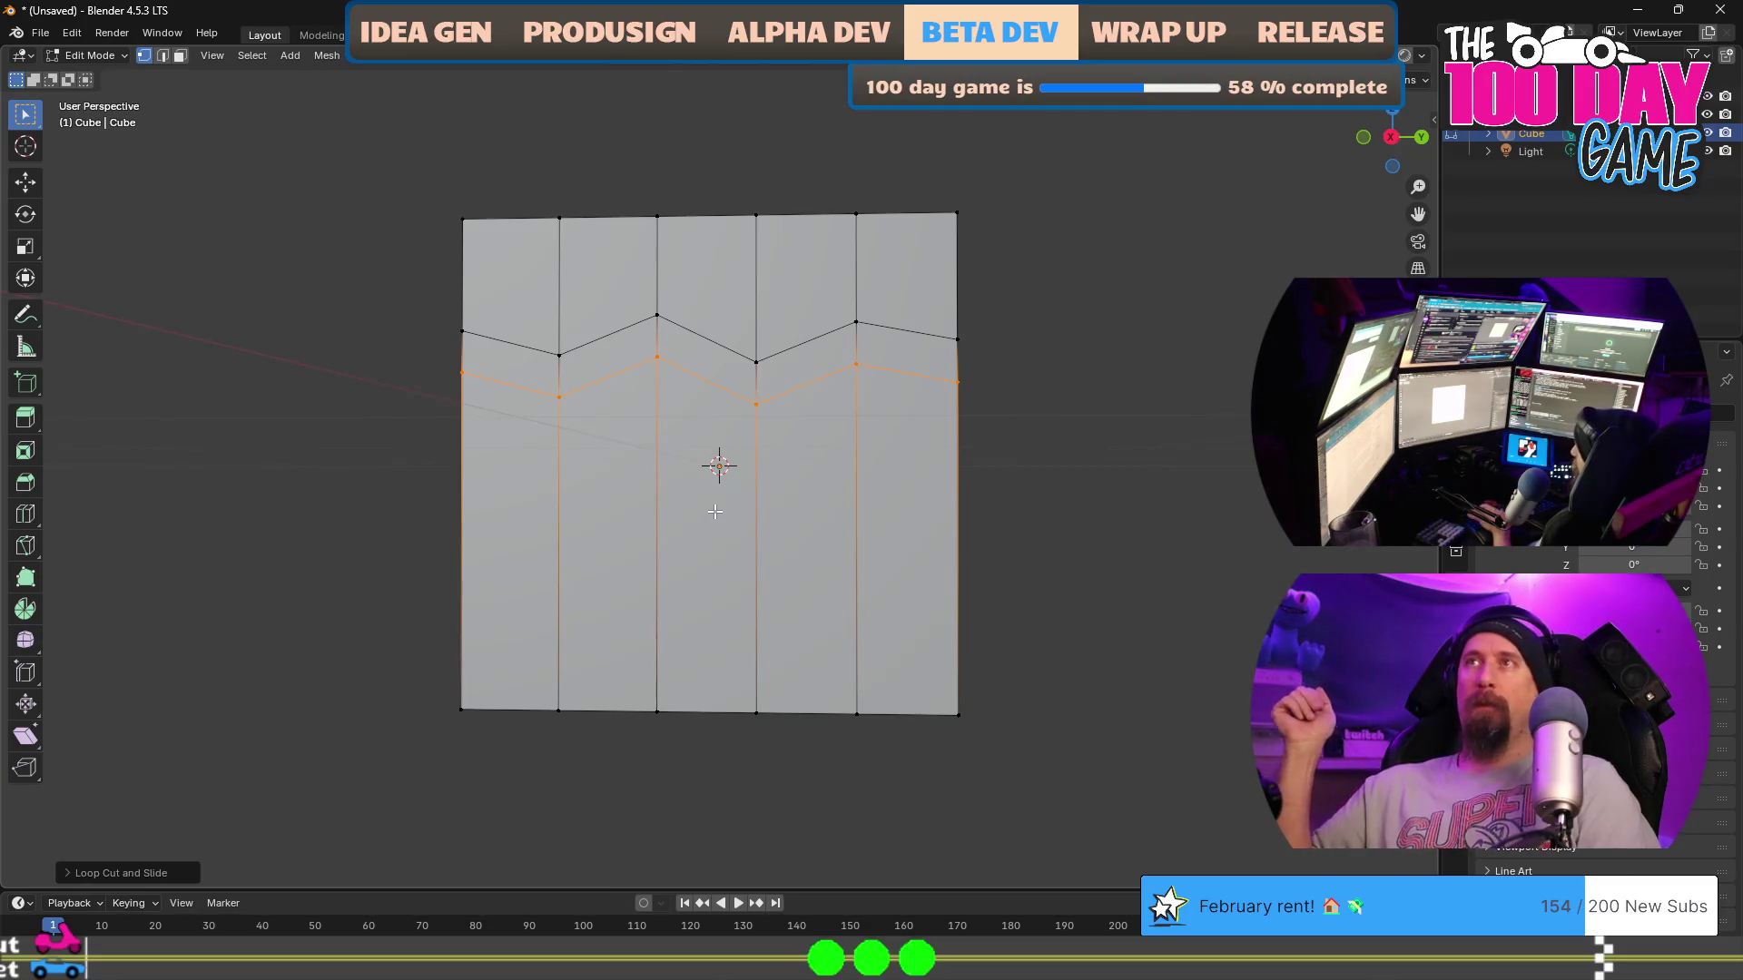
pyautogui.click(1725, 13)
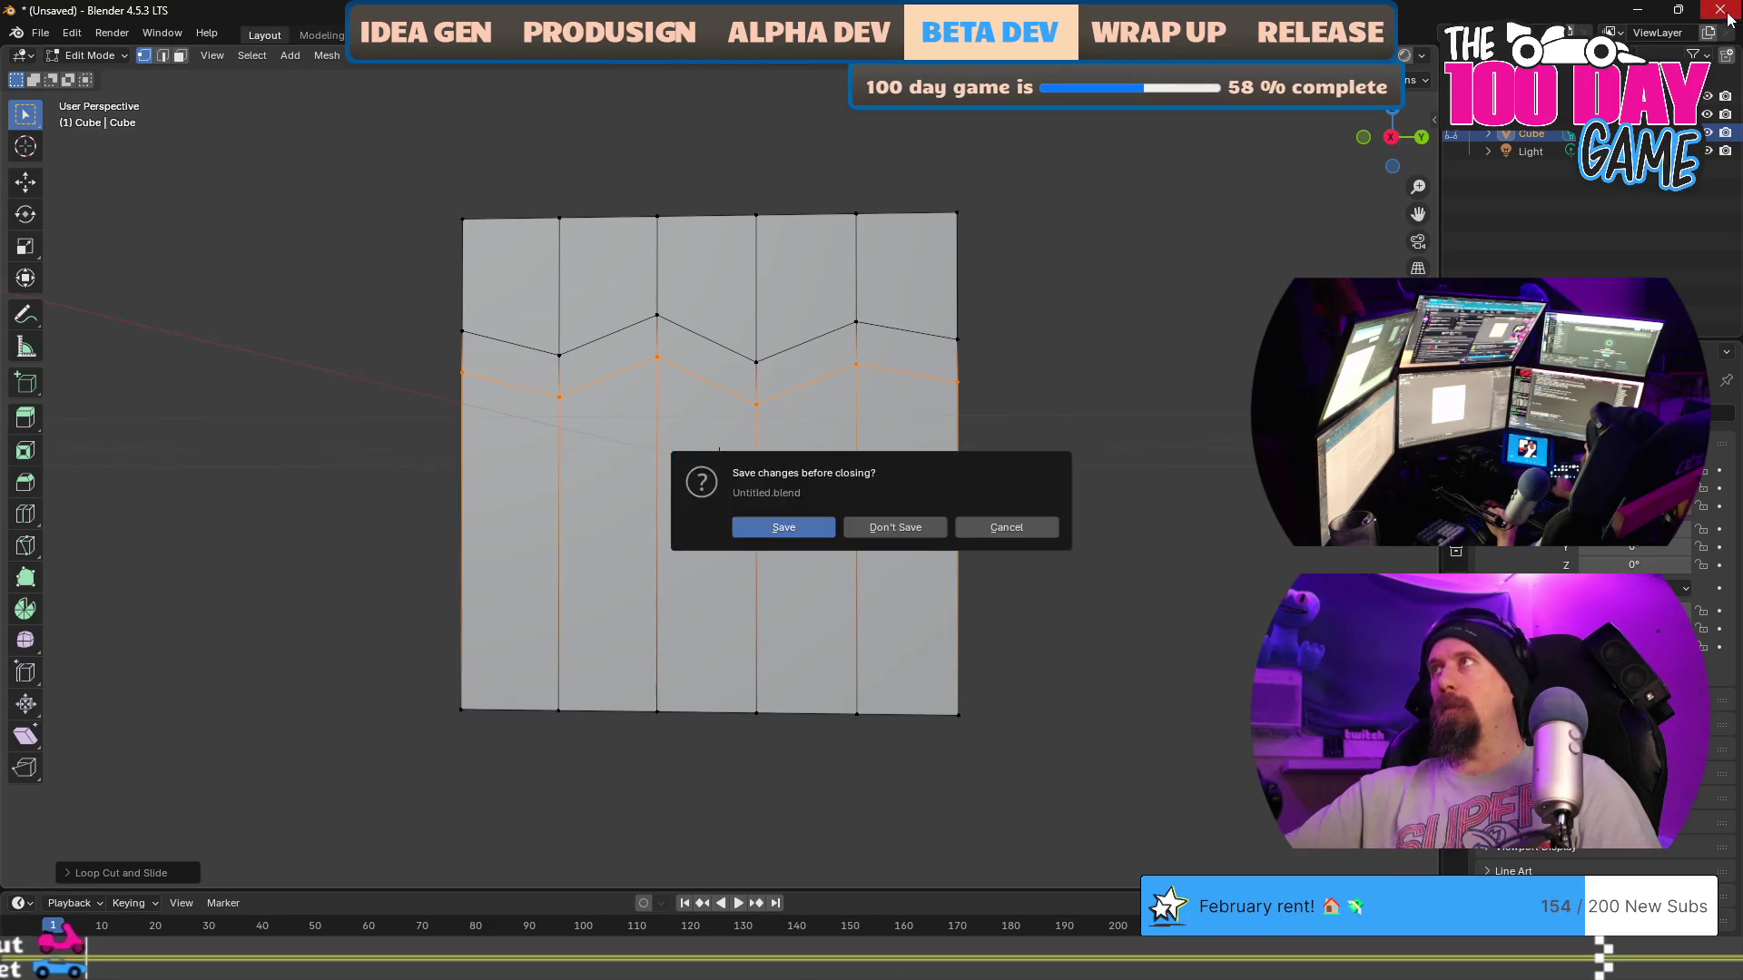
# Step: Discard the Blender scene and reword the subheading to 'Press E After Loop Cut to Follow an Edge'
pyautogui.click(869, 527)
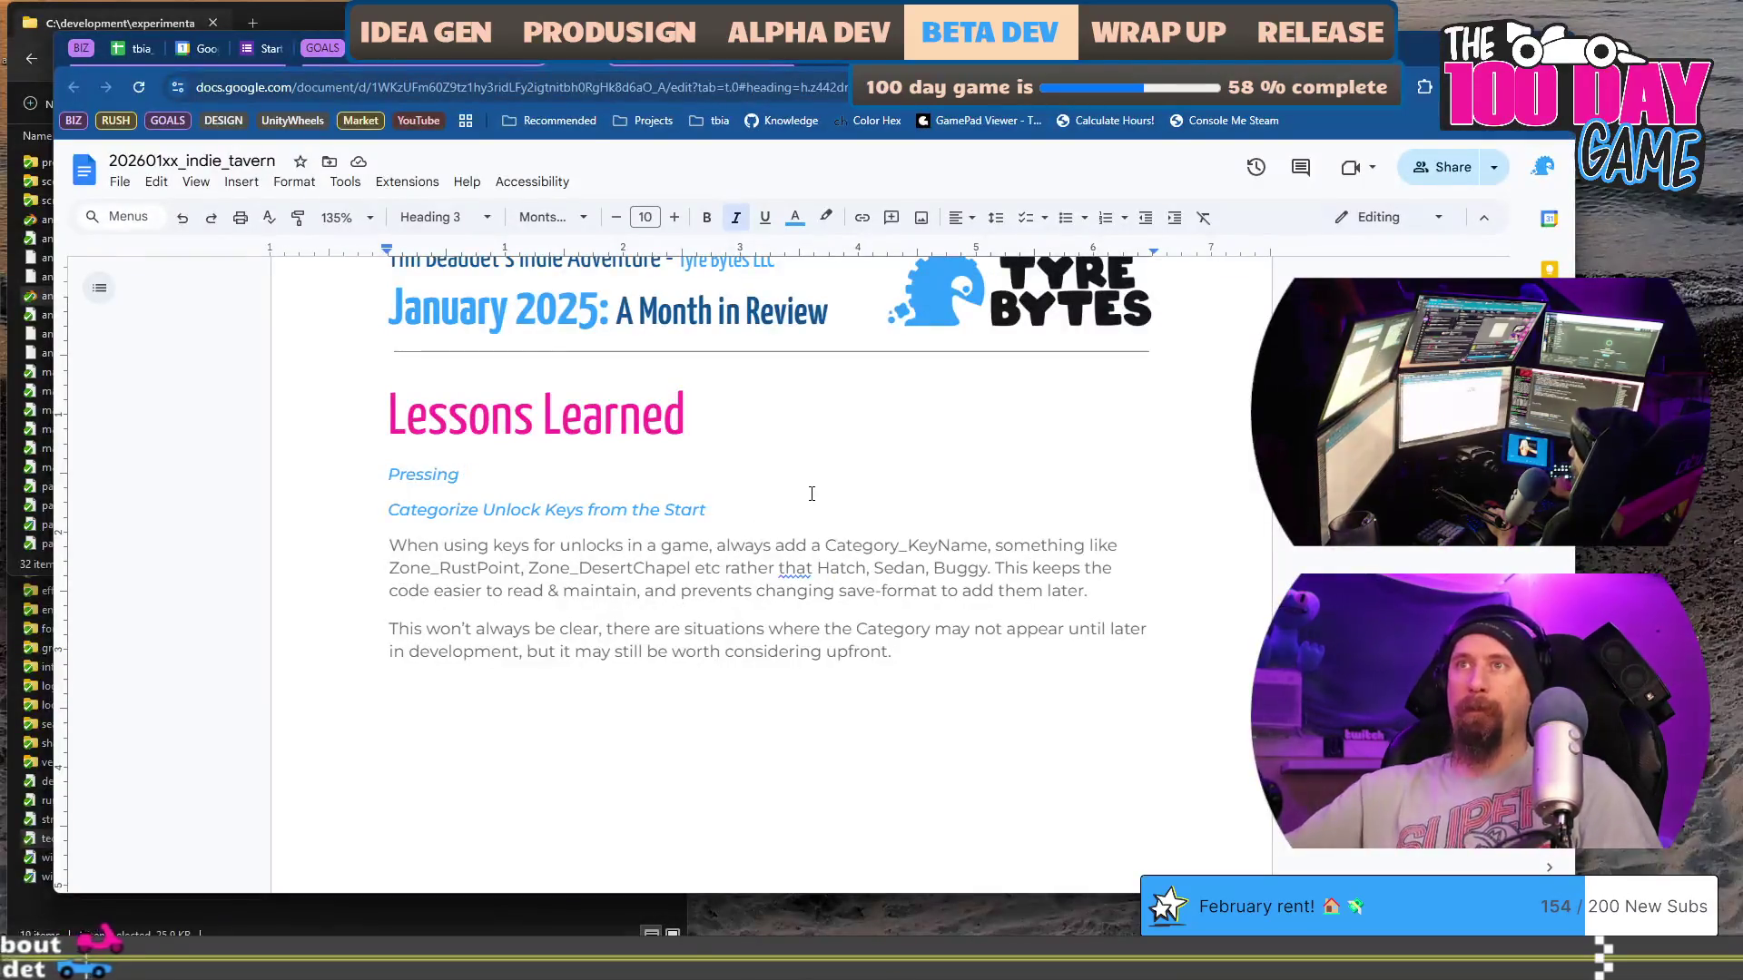
pyautogui.write('E Af')
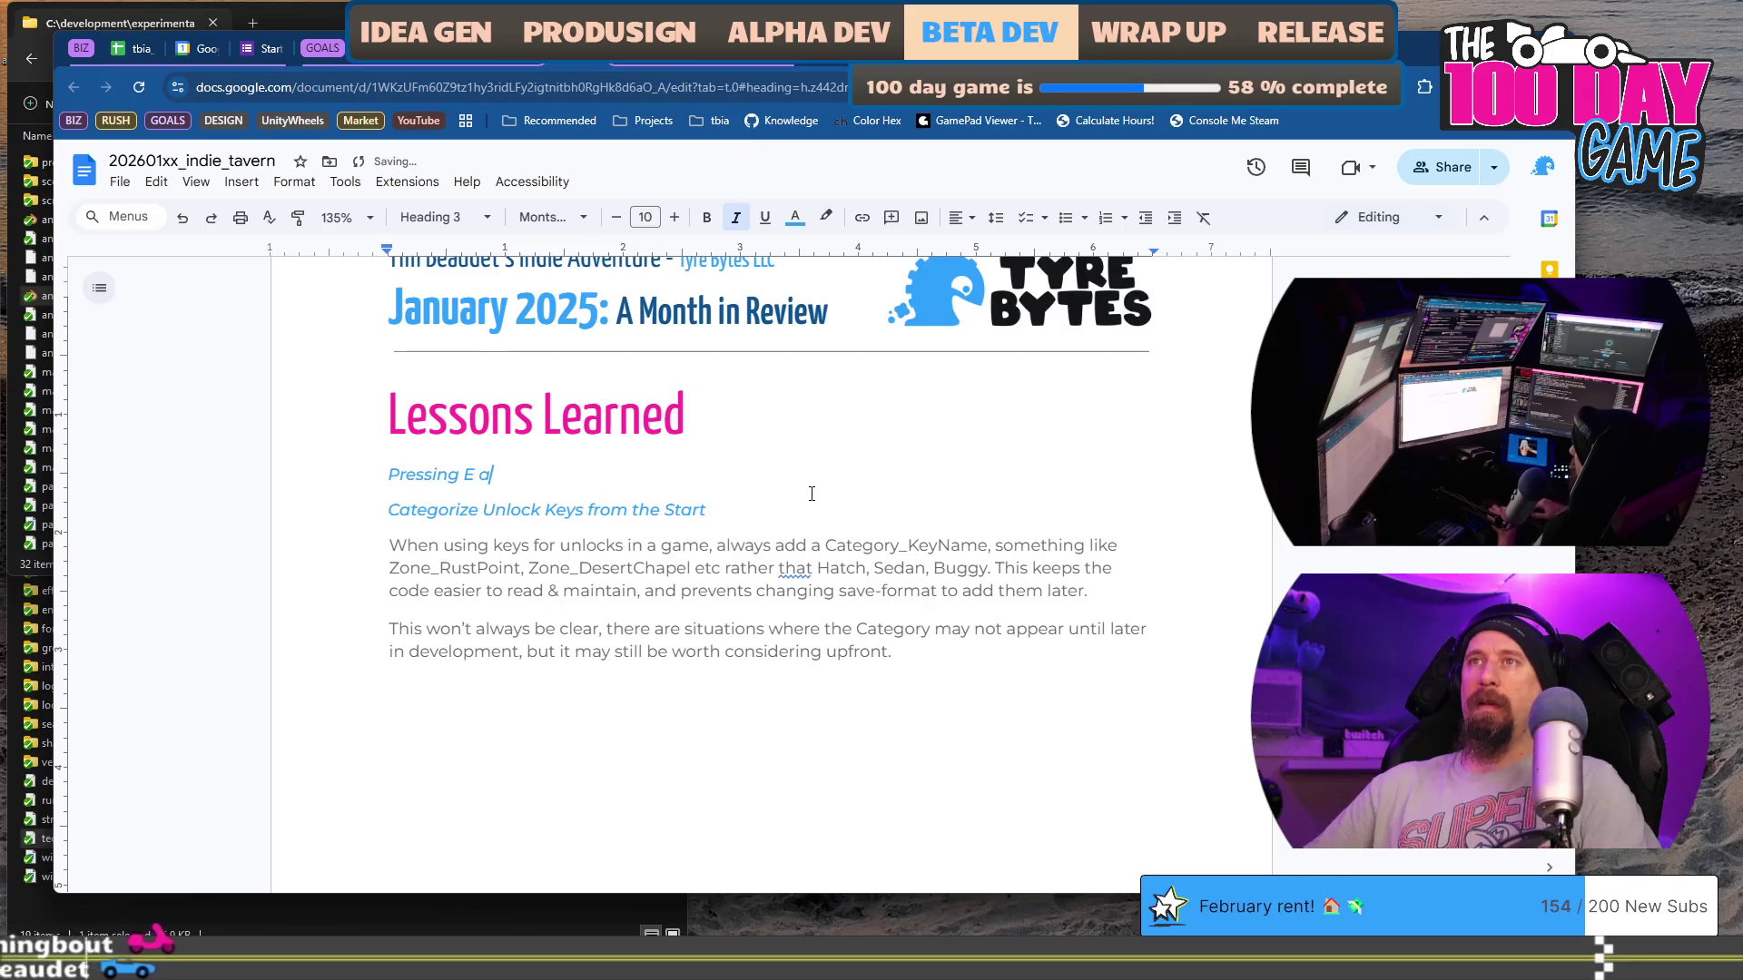
pyautogui.write('ter ')
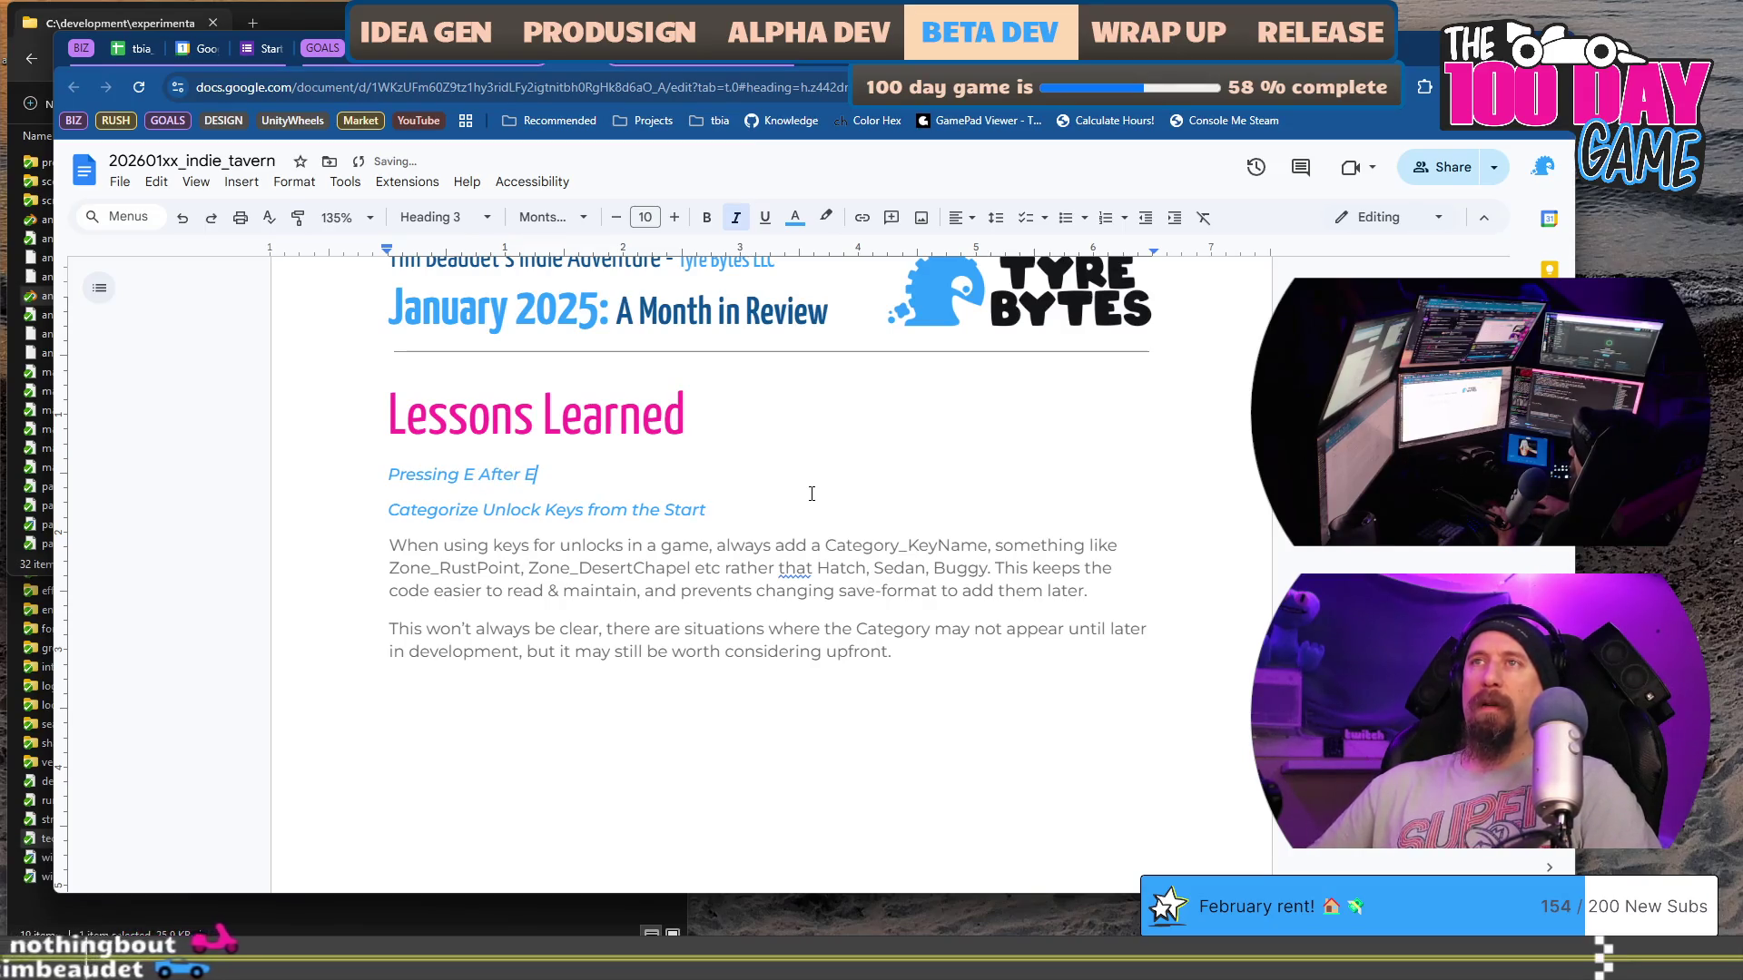
pyautogui.write('Lo')
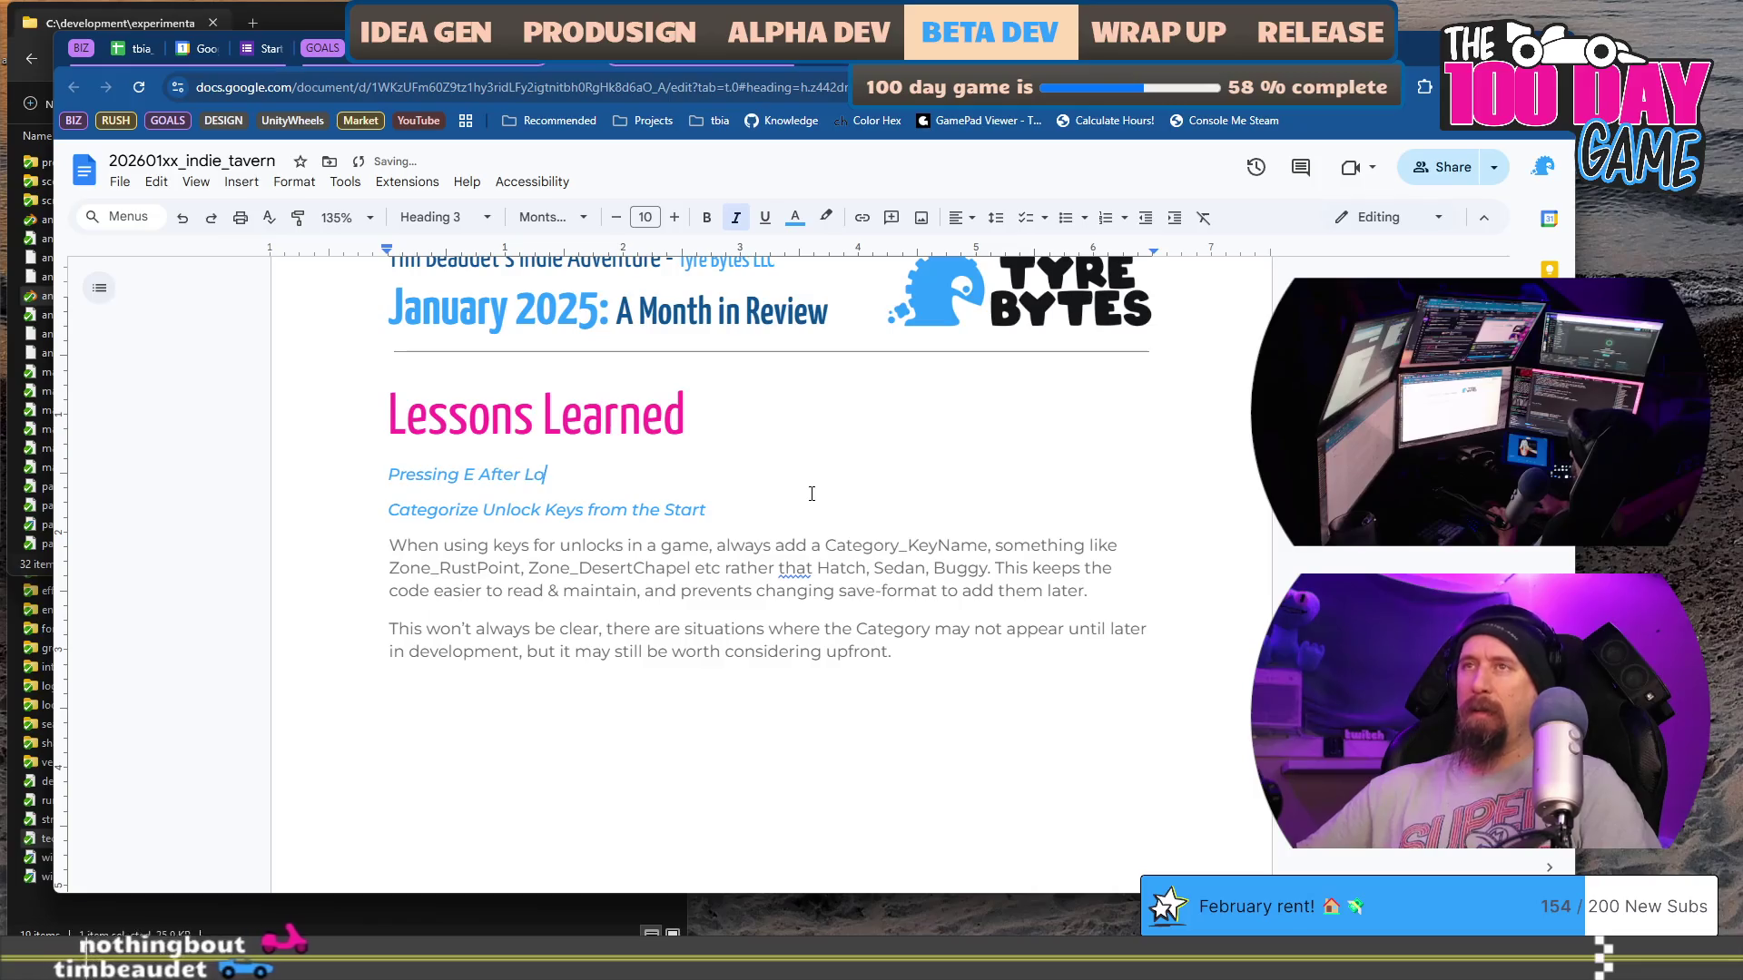
pyautogui.write('op Cut W')
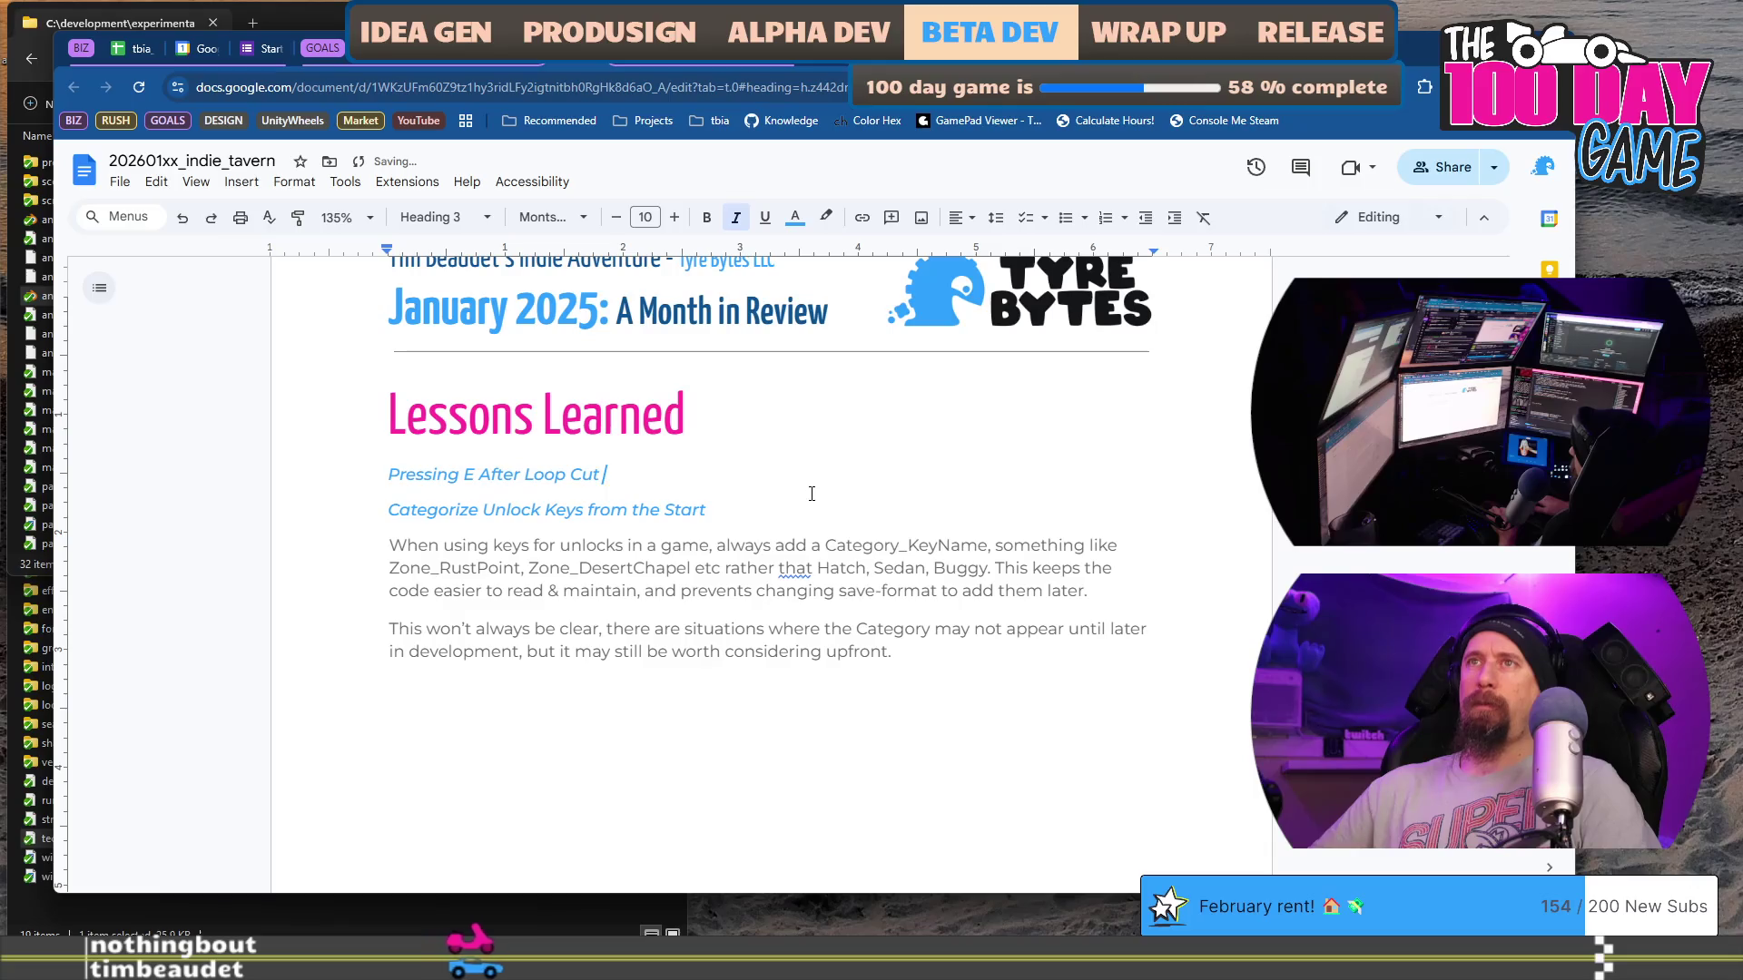
pyautogui.hotkey('ctrl', 'shift', 'Right')
pyautogui.write('Press')
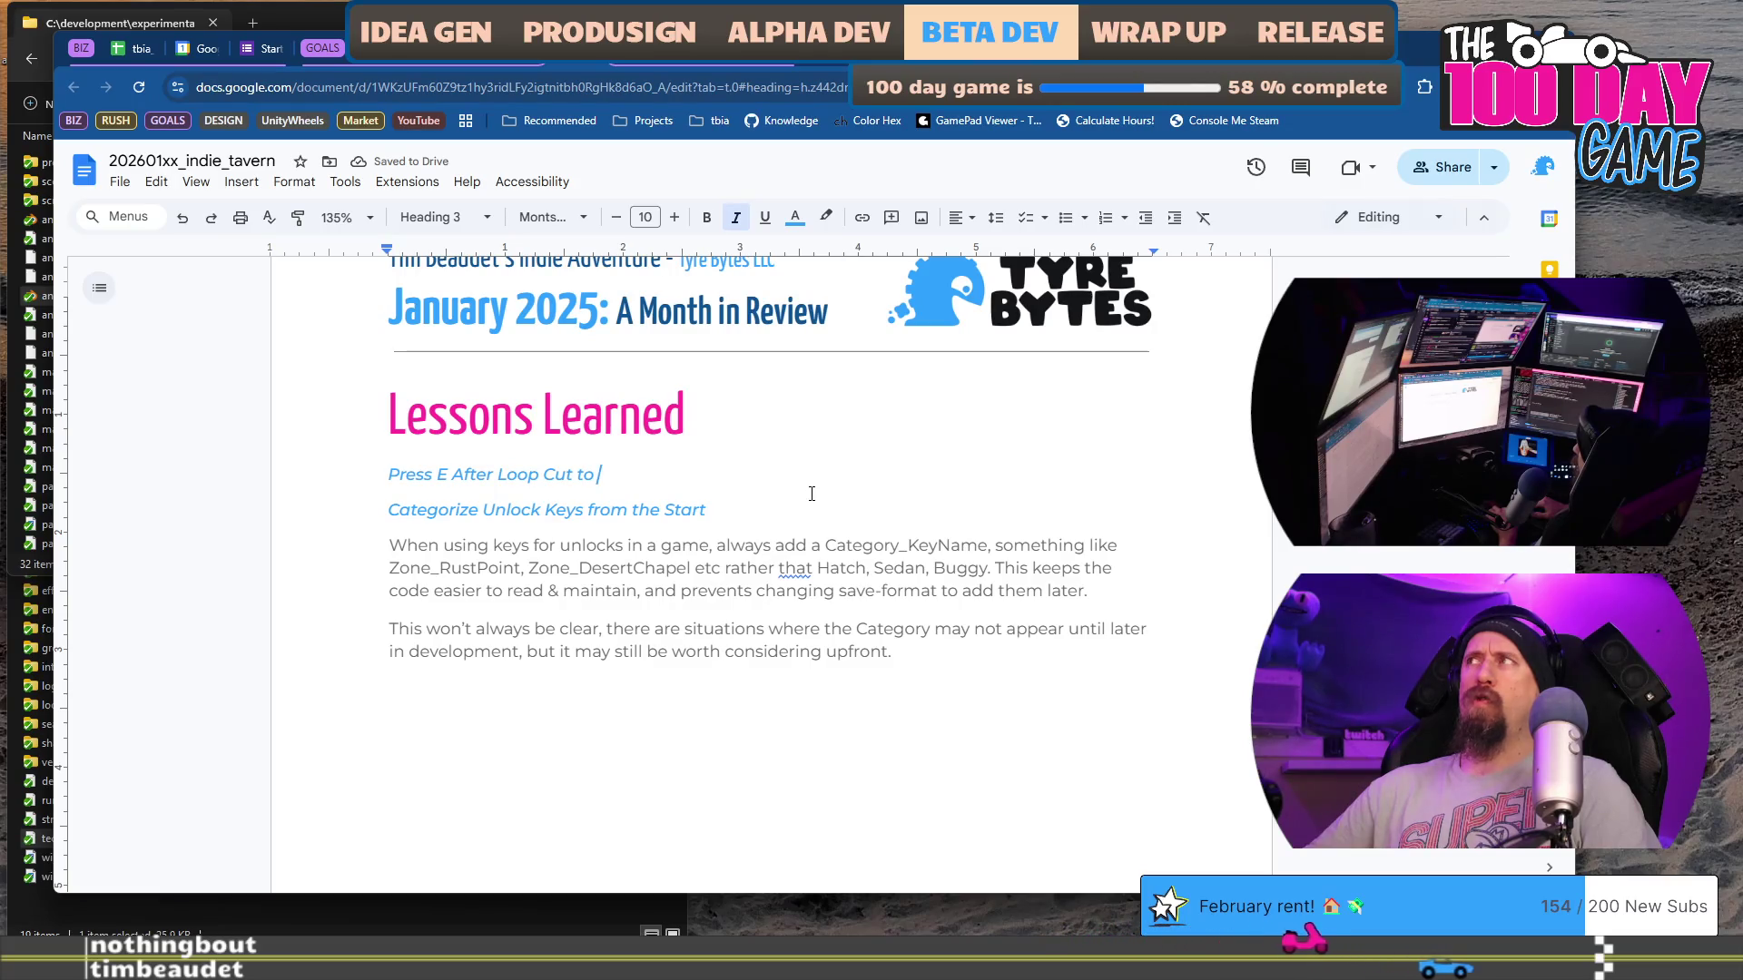
pyautogui.write('F')
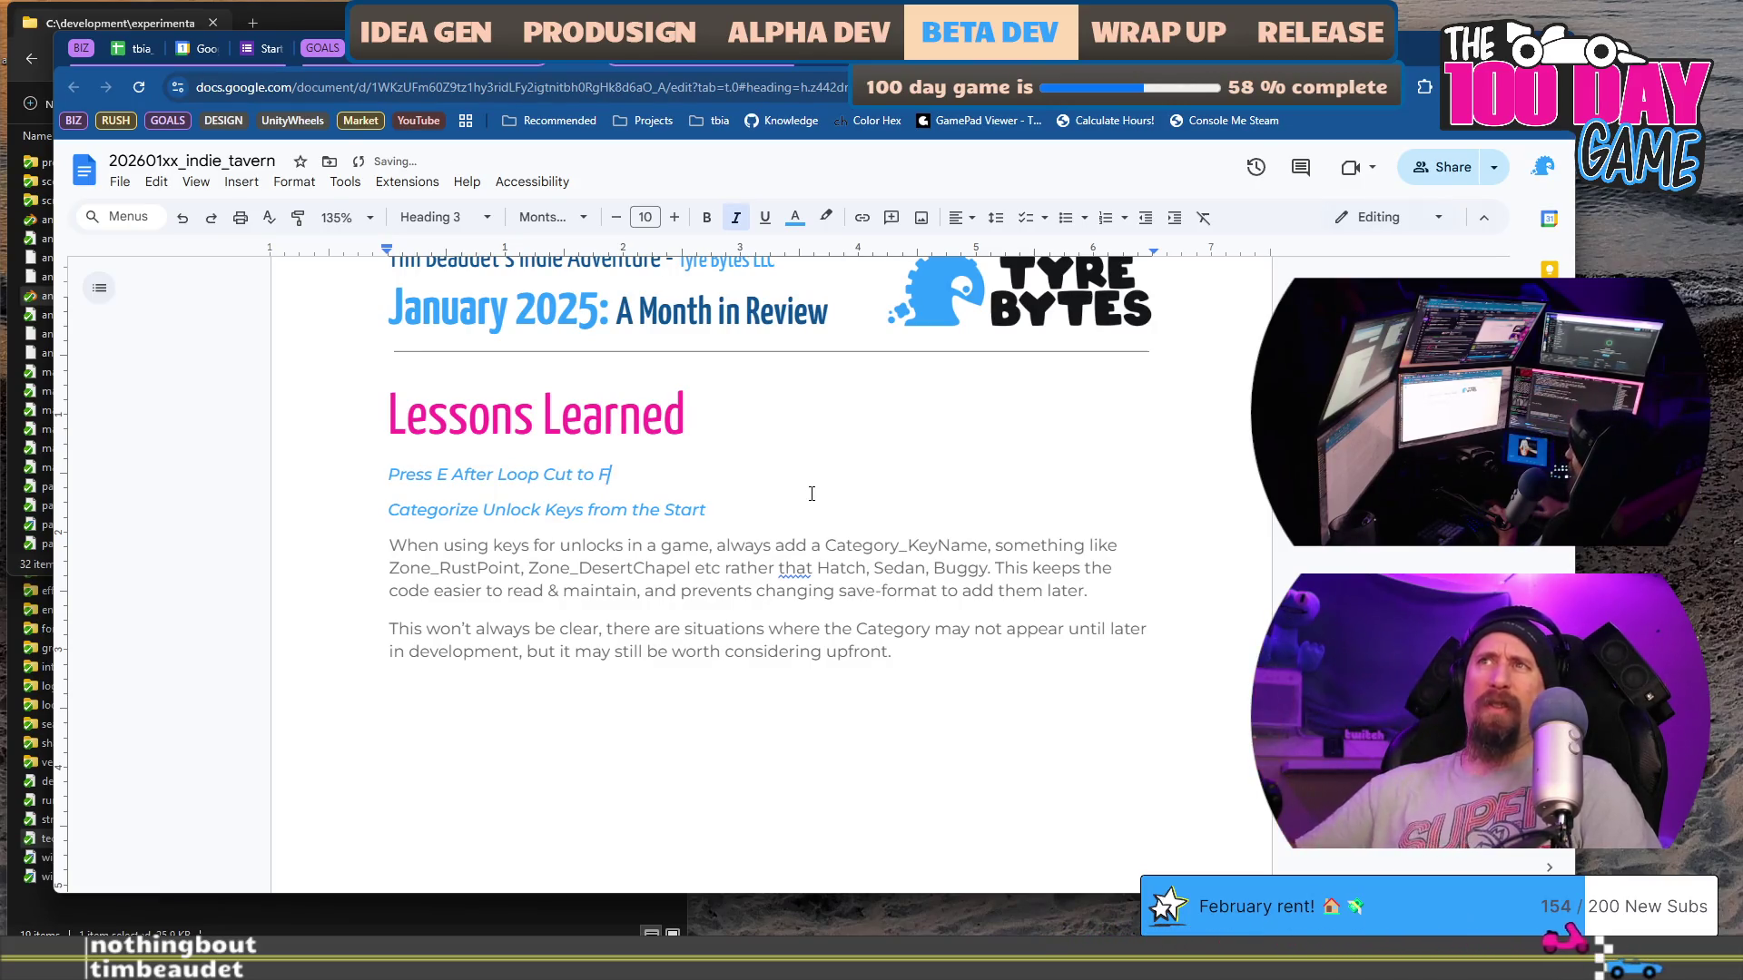
pyautogui.write('ollow an')
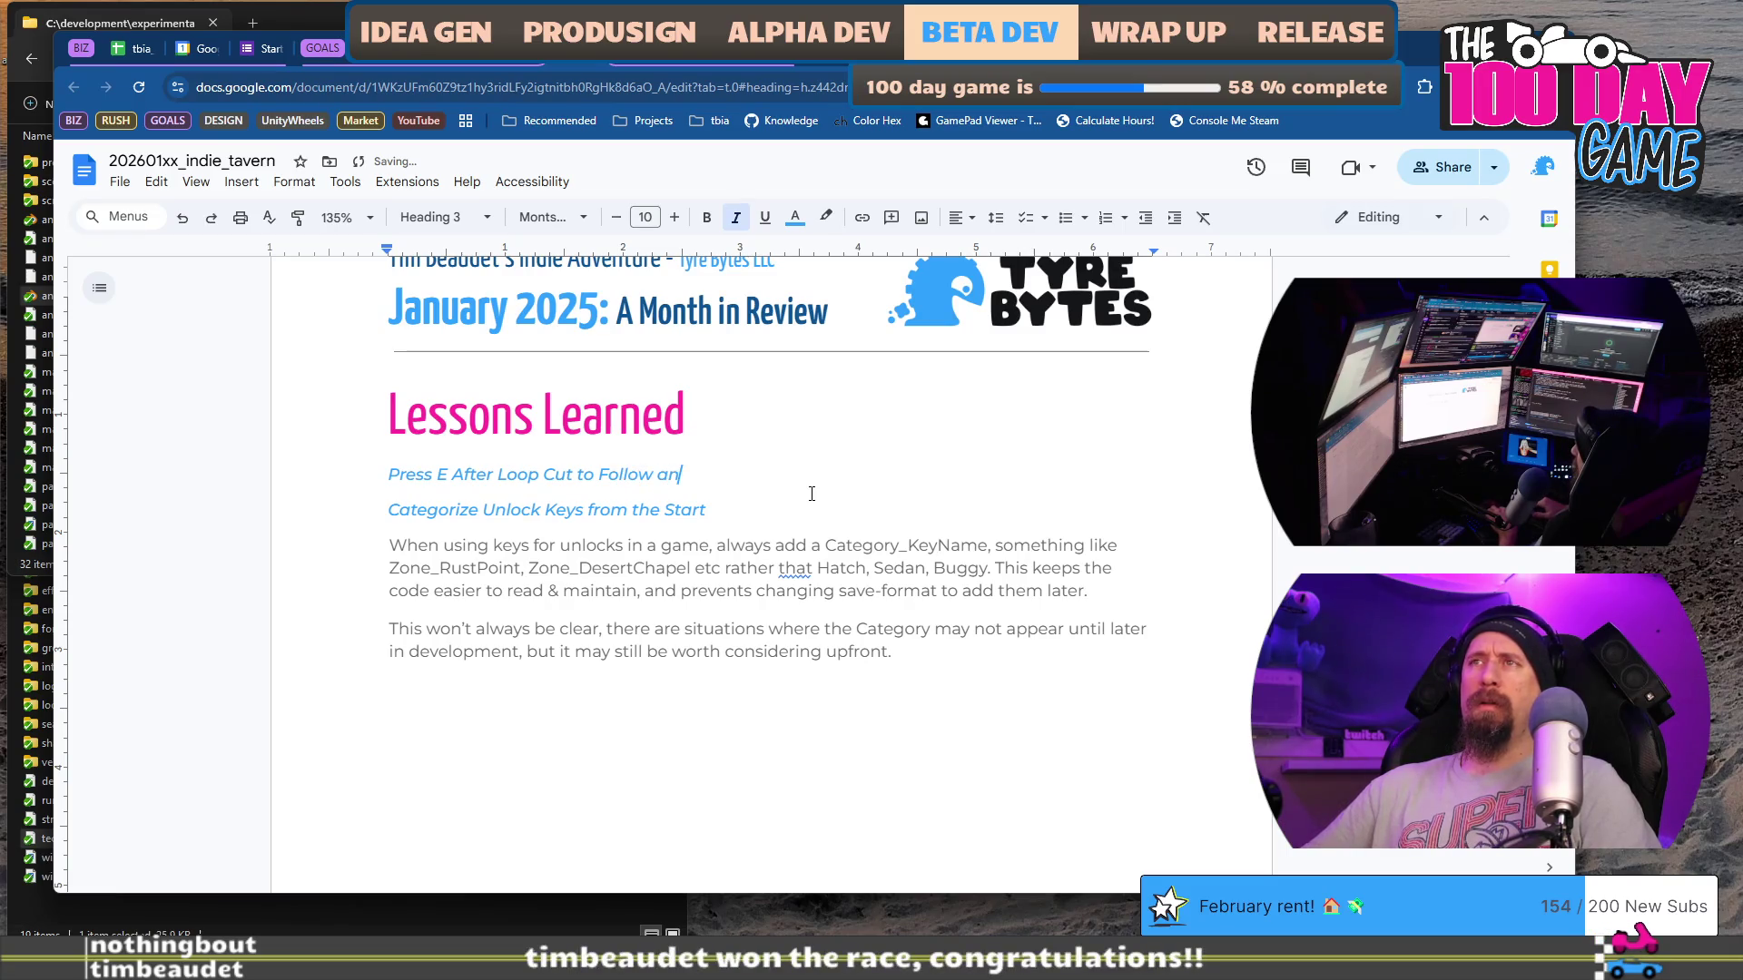
pyautogui.write(' Edge')
pyautogui.press('Return')
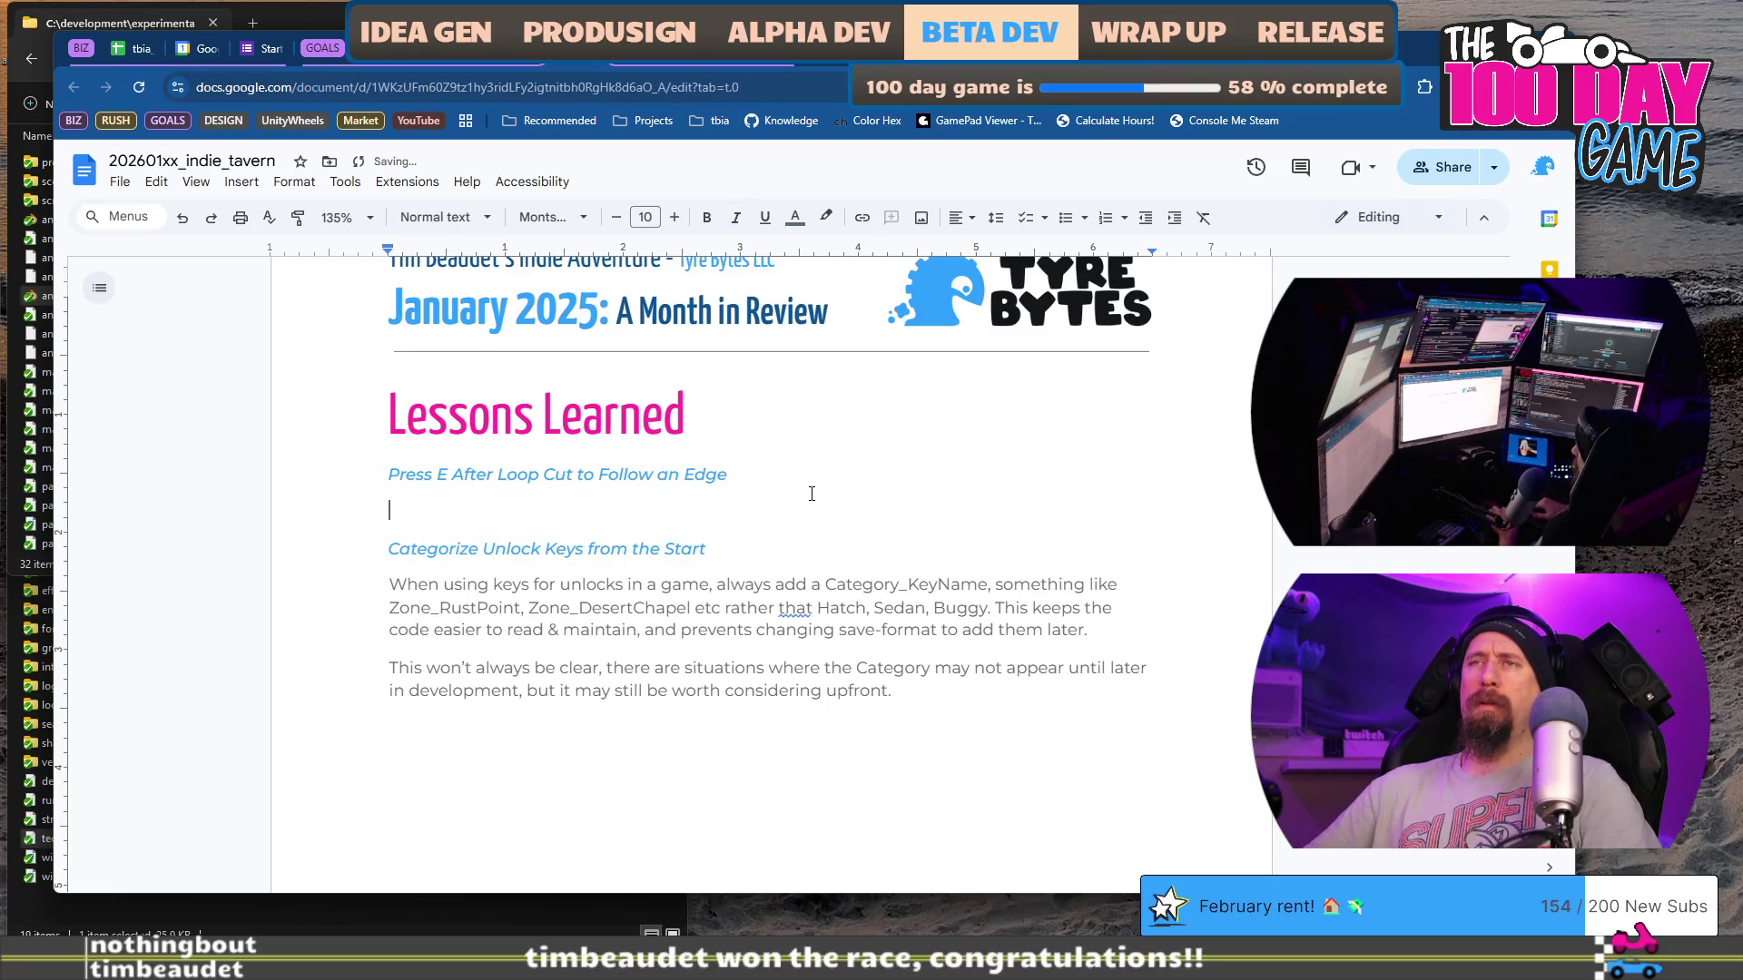
# Step: Write the paragraph on using E and F so a loop-cut matches an edge's profile, ending 'even in the middle.'
pyautogui.write('Instead of using an')
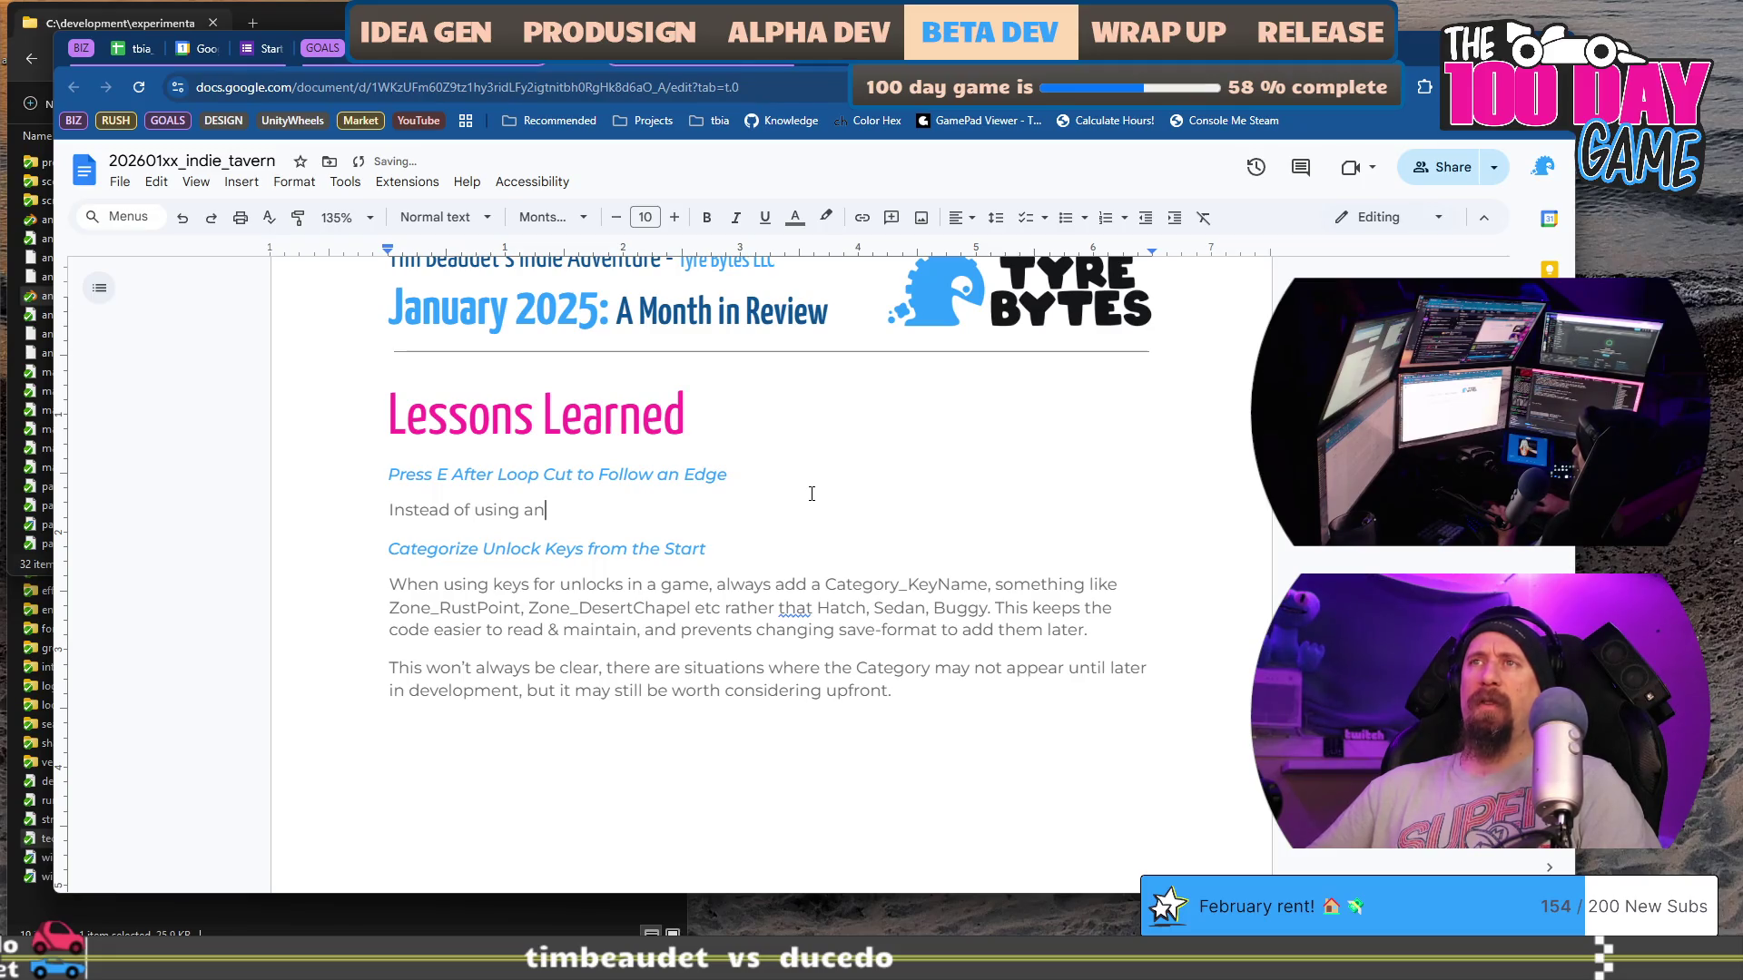
pyautogui.write('ighted average of what ')
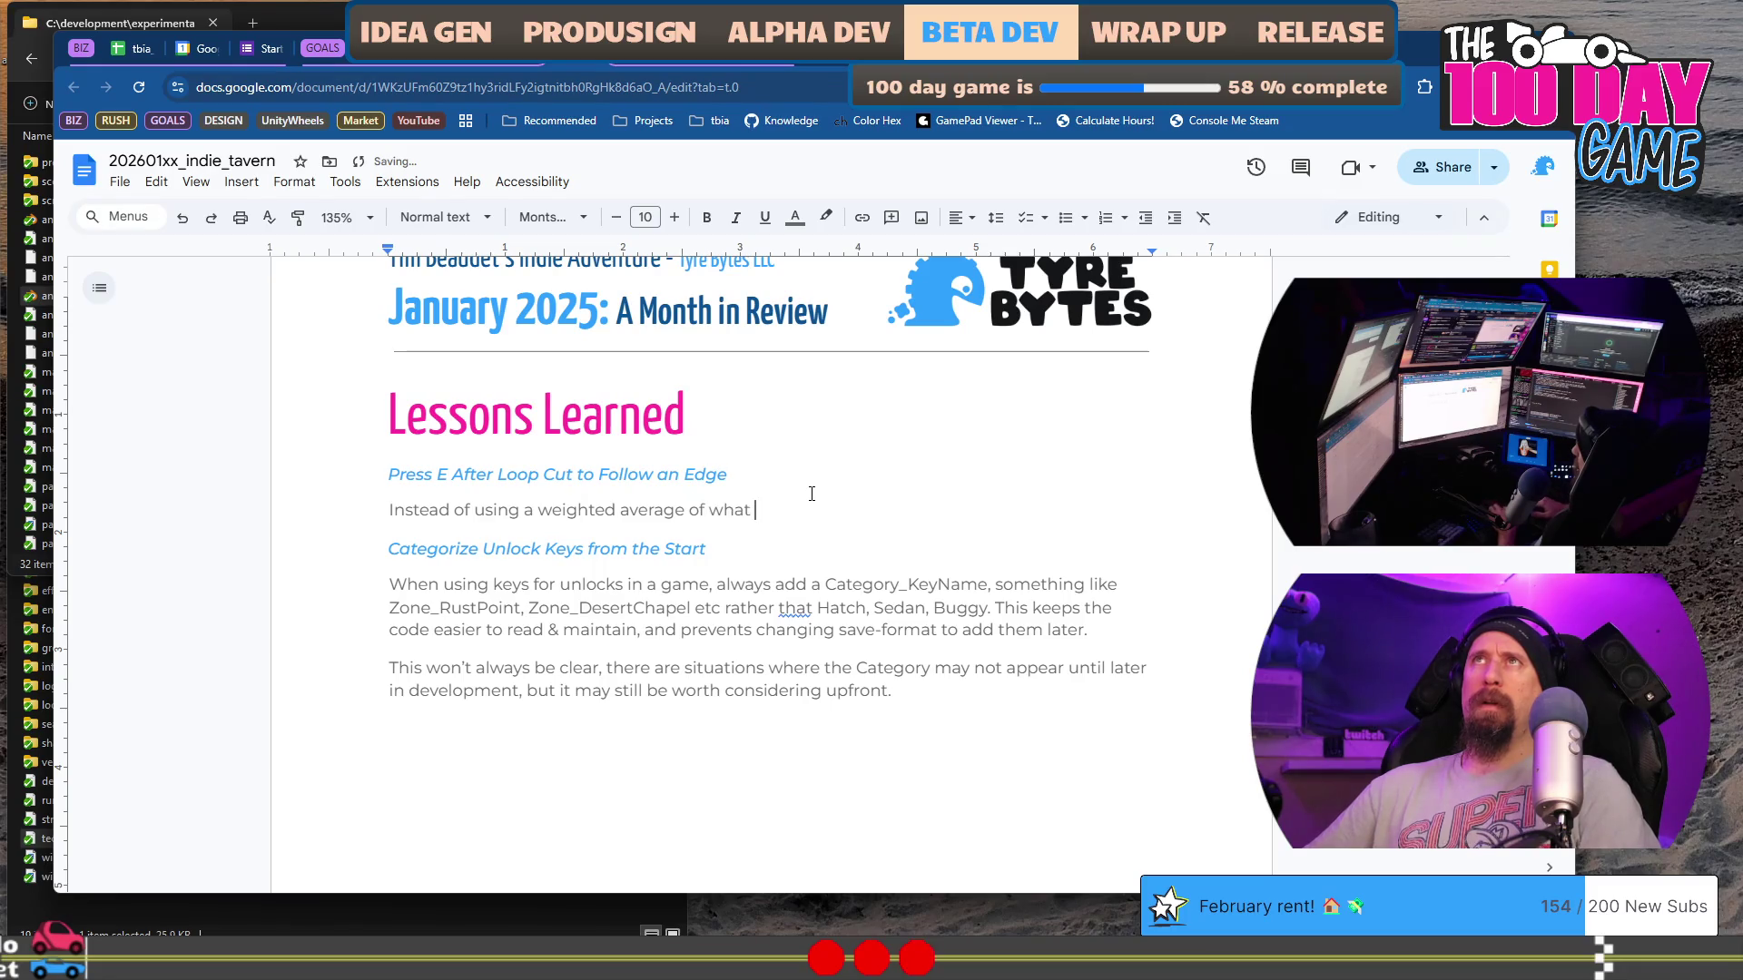
pyautogui.press('BackSpace')
pyautogui.press('BackSpace')
pyautogui.press('BackSpace')
pyautogui.press('BackSpace')
pyautogui.press('BackSpace')
pyautogui.write('both e')
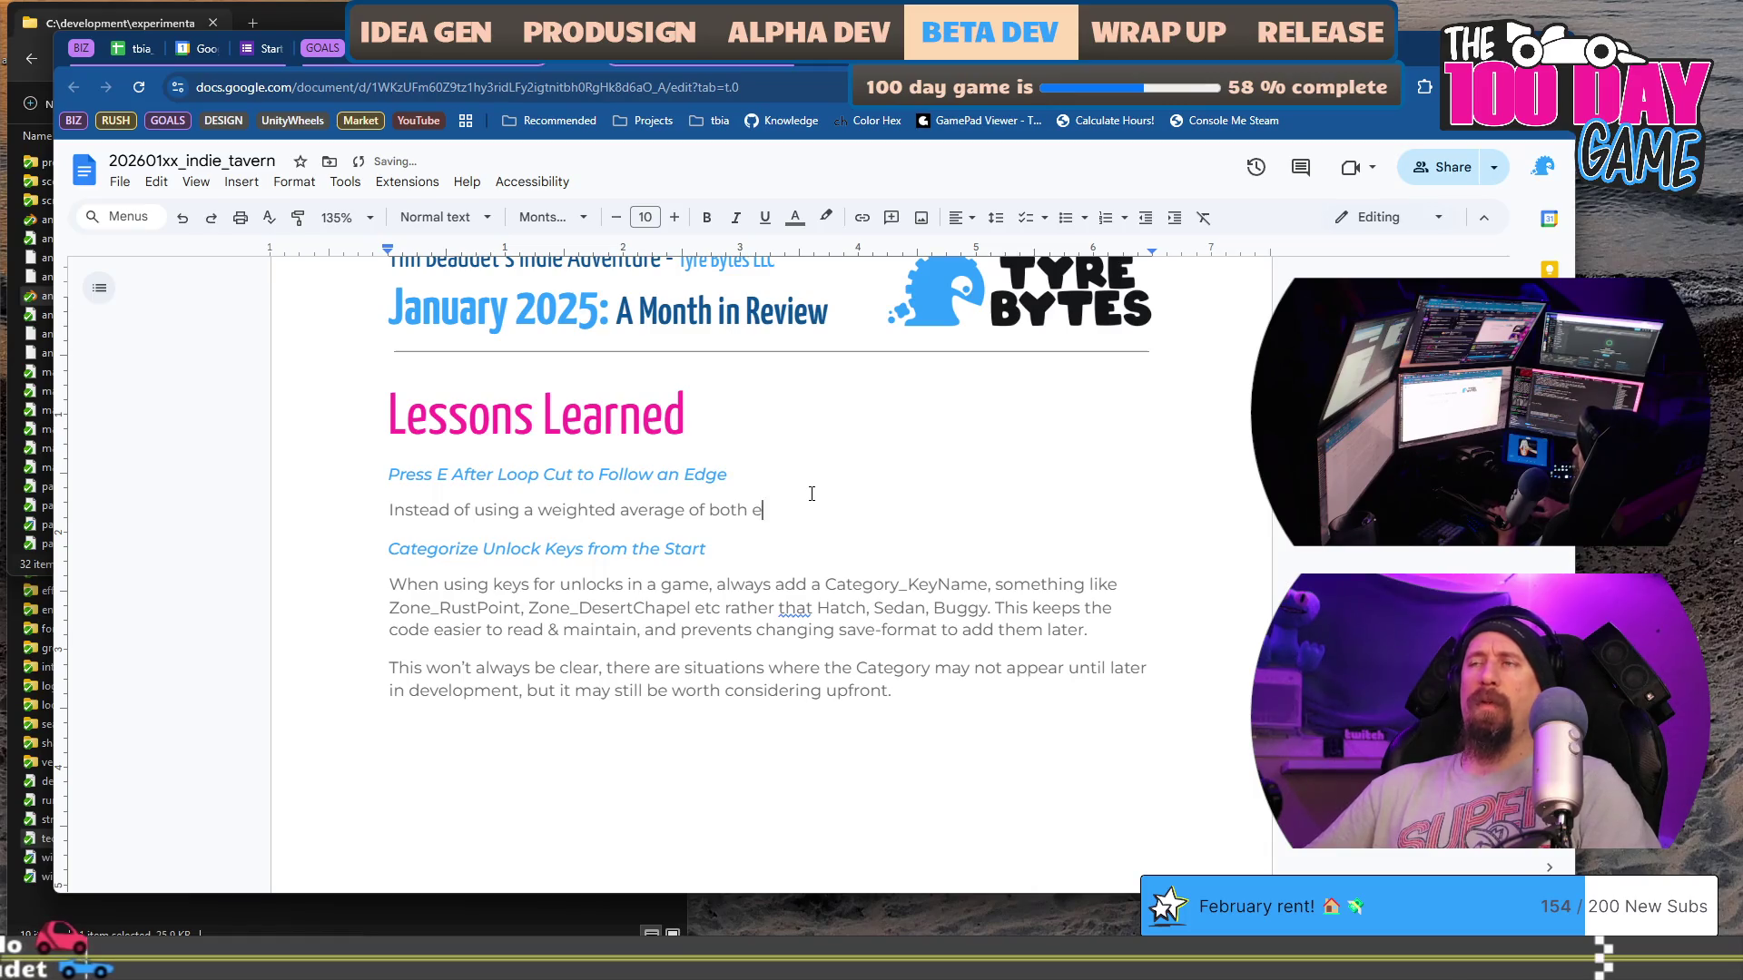
pyautogui.write('dges, a ')
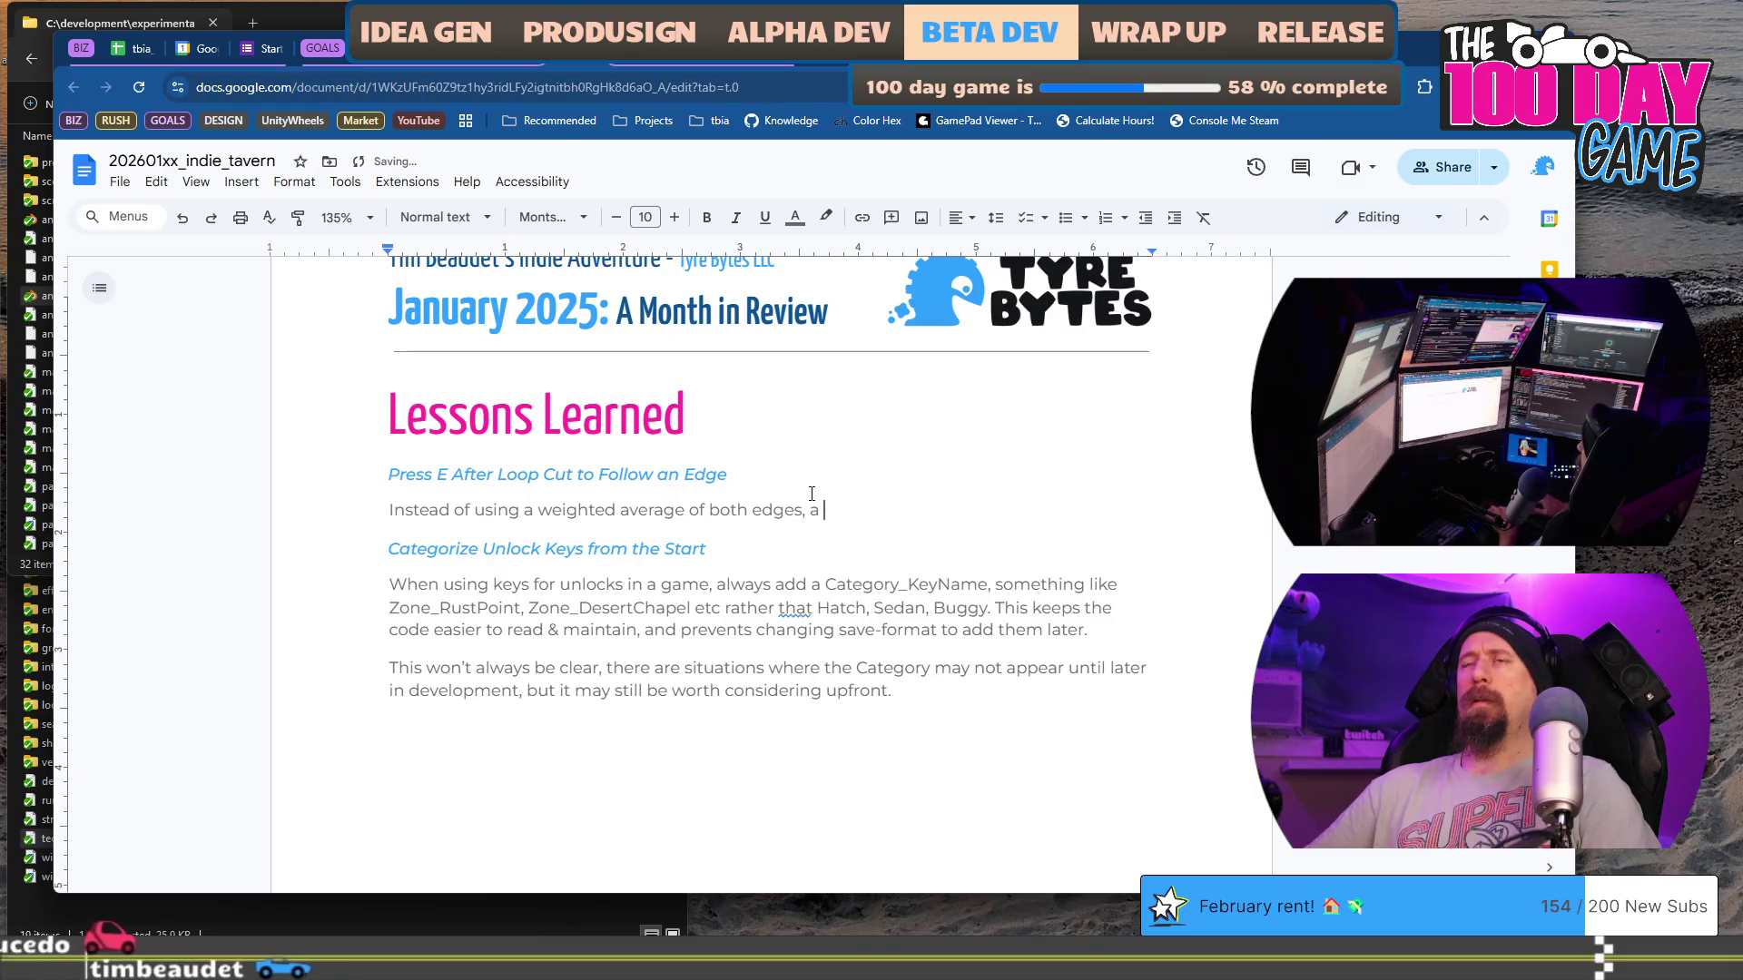
pyautogui.write('loop-cut and')
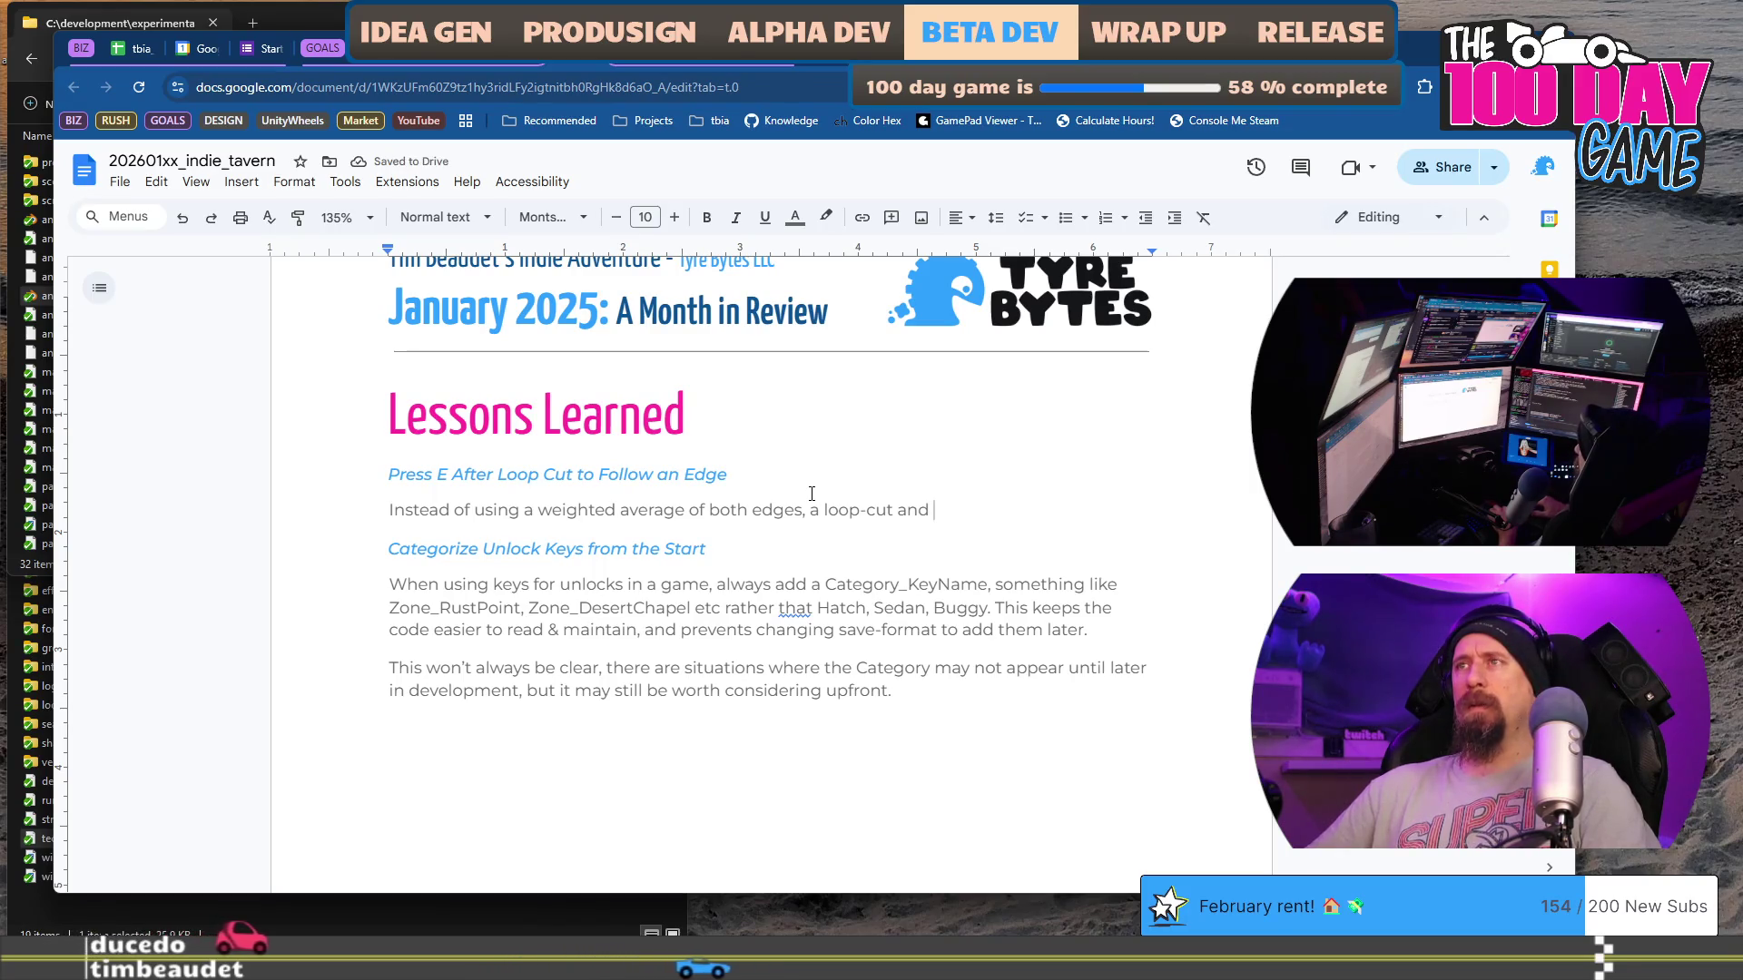
pyautogui.press('BackSpace')
pyautogui.press('BackSpace')
pyautogui.press('BackSpace')
pyautogui.write('can ')
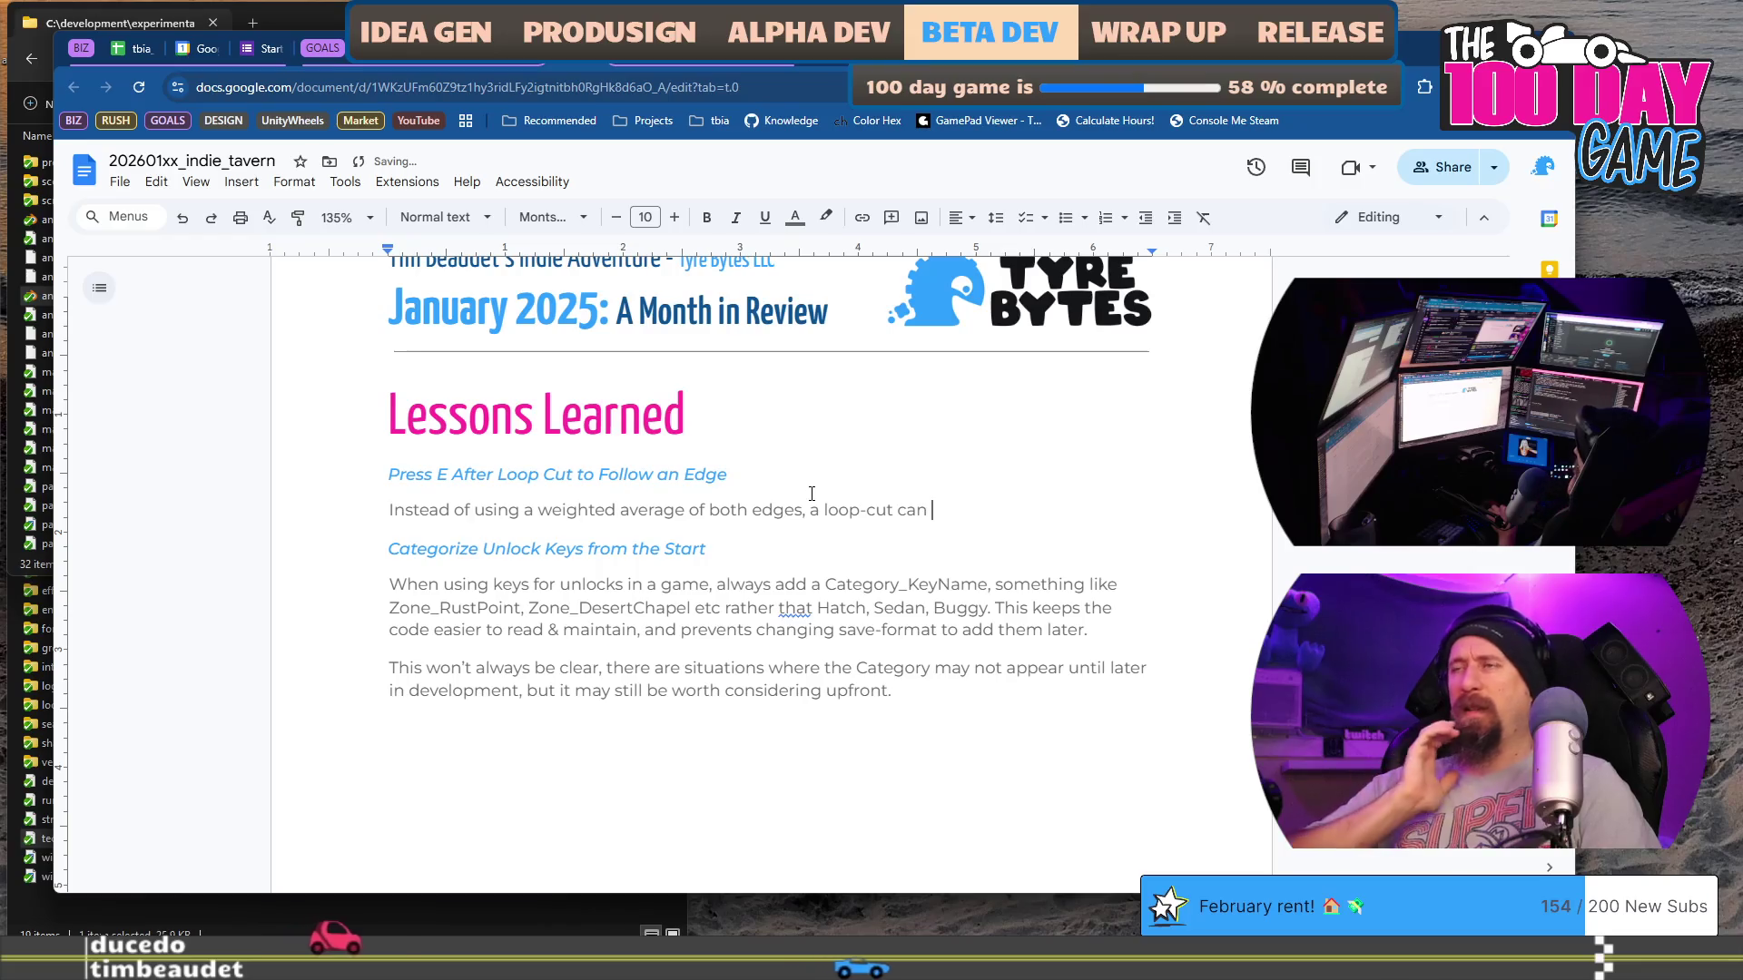
pyautogui.write('be ')
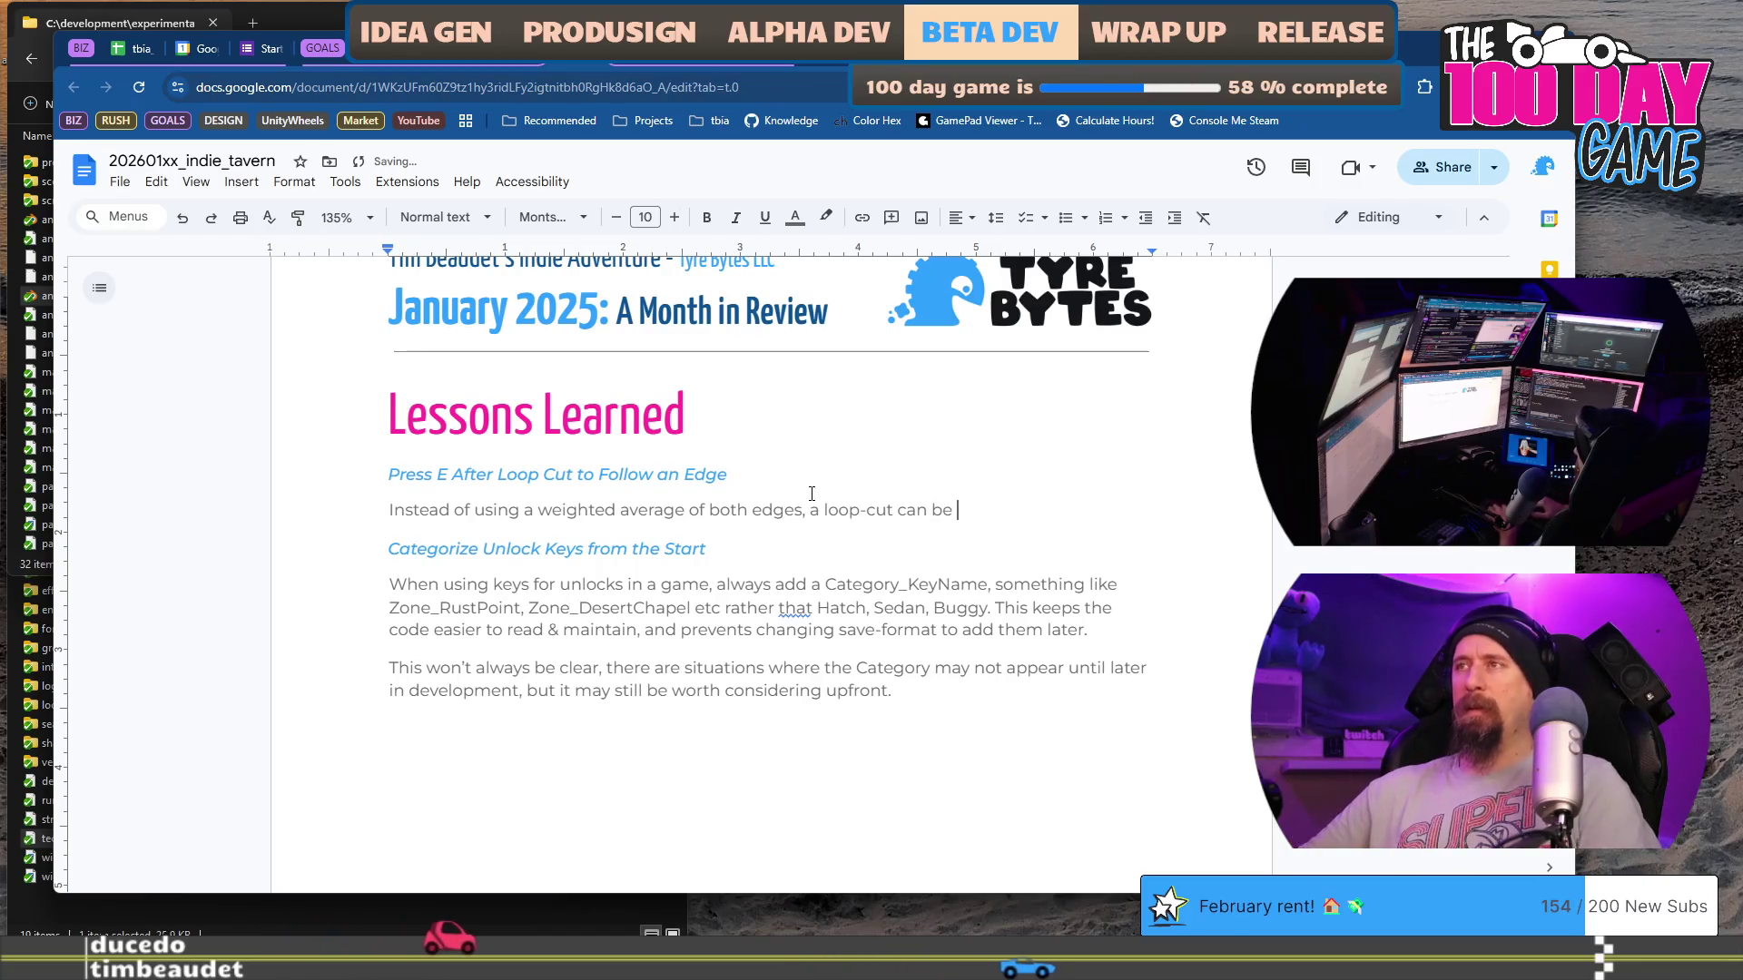
pyautogui.write('identical to the')
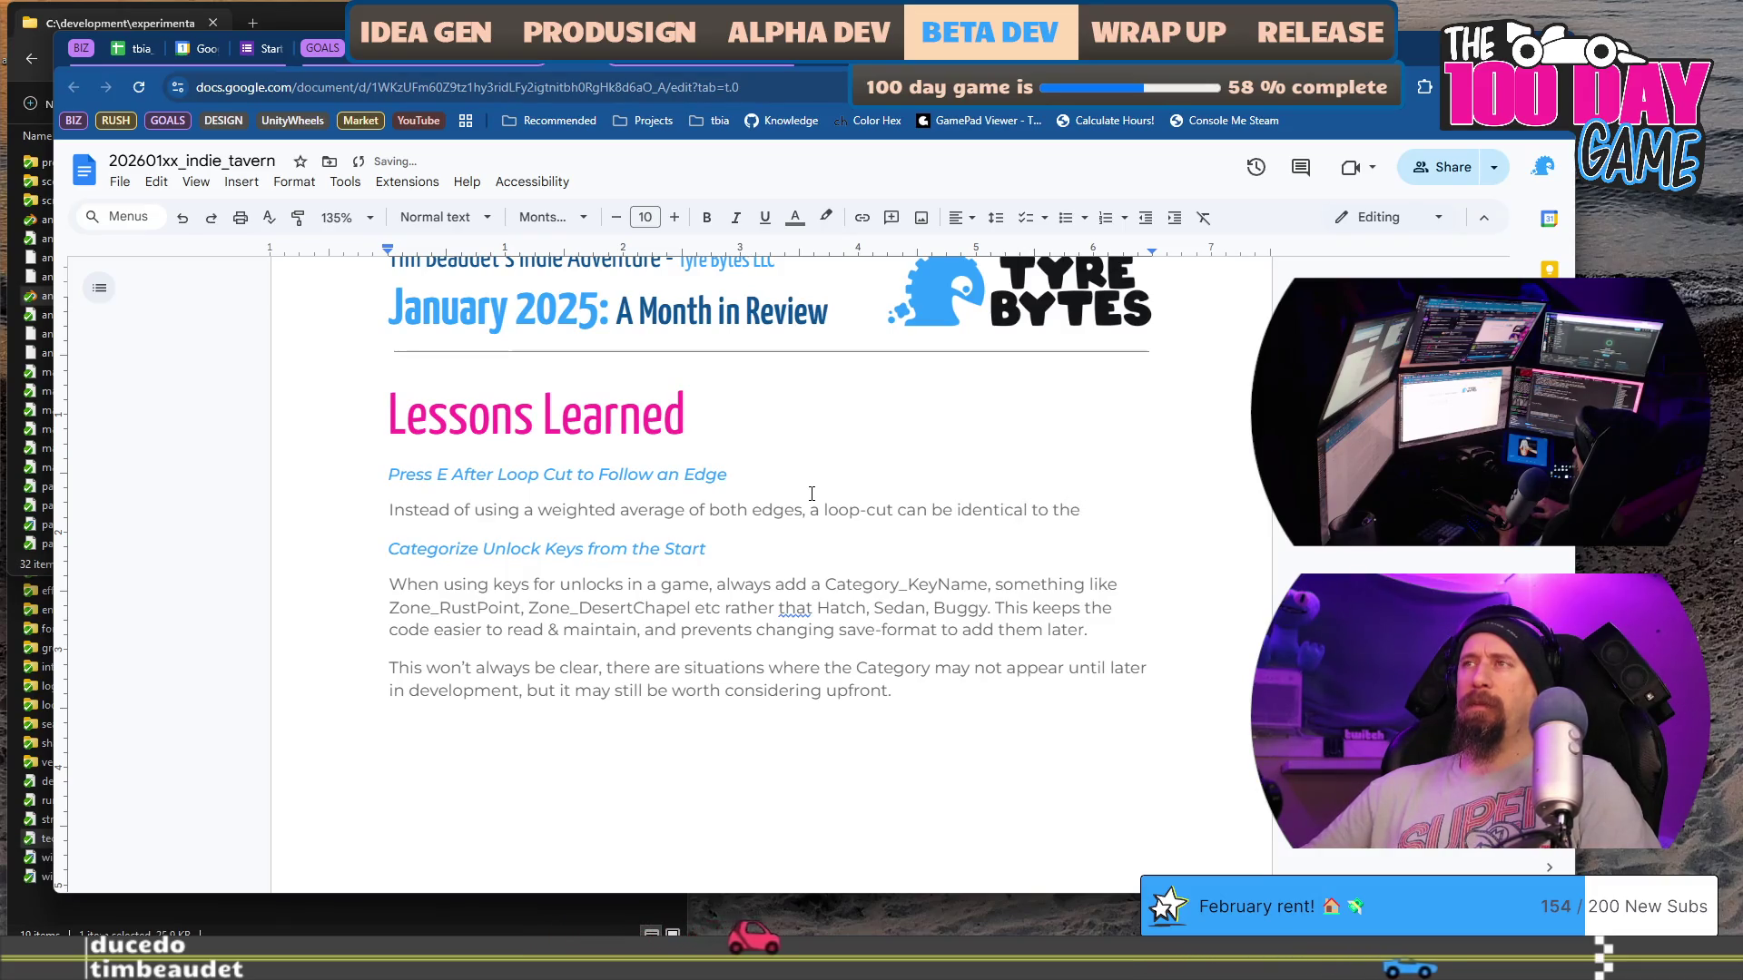
pyautogui.press('BackSpace')
pyautogui.press('BackSpace')
pyautogui.press('BackSpace')
pyautogui.write('an edge')
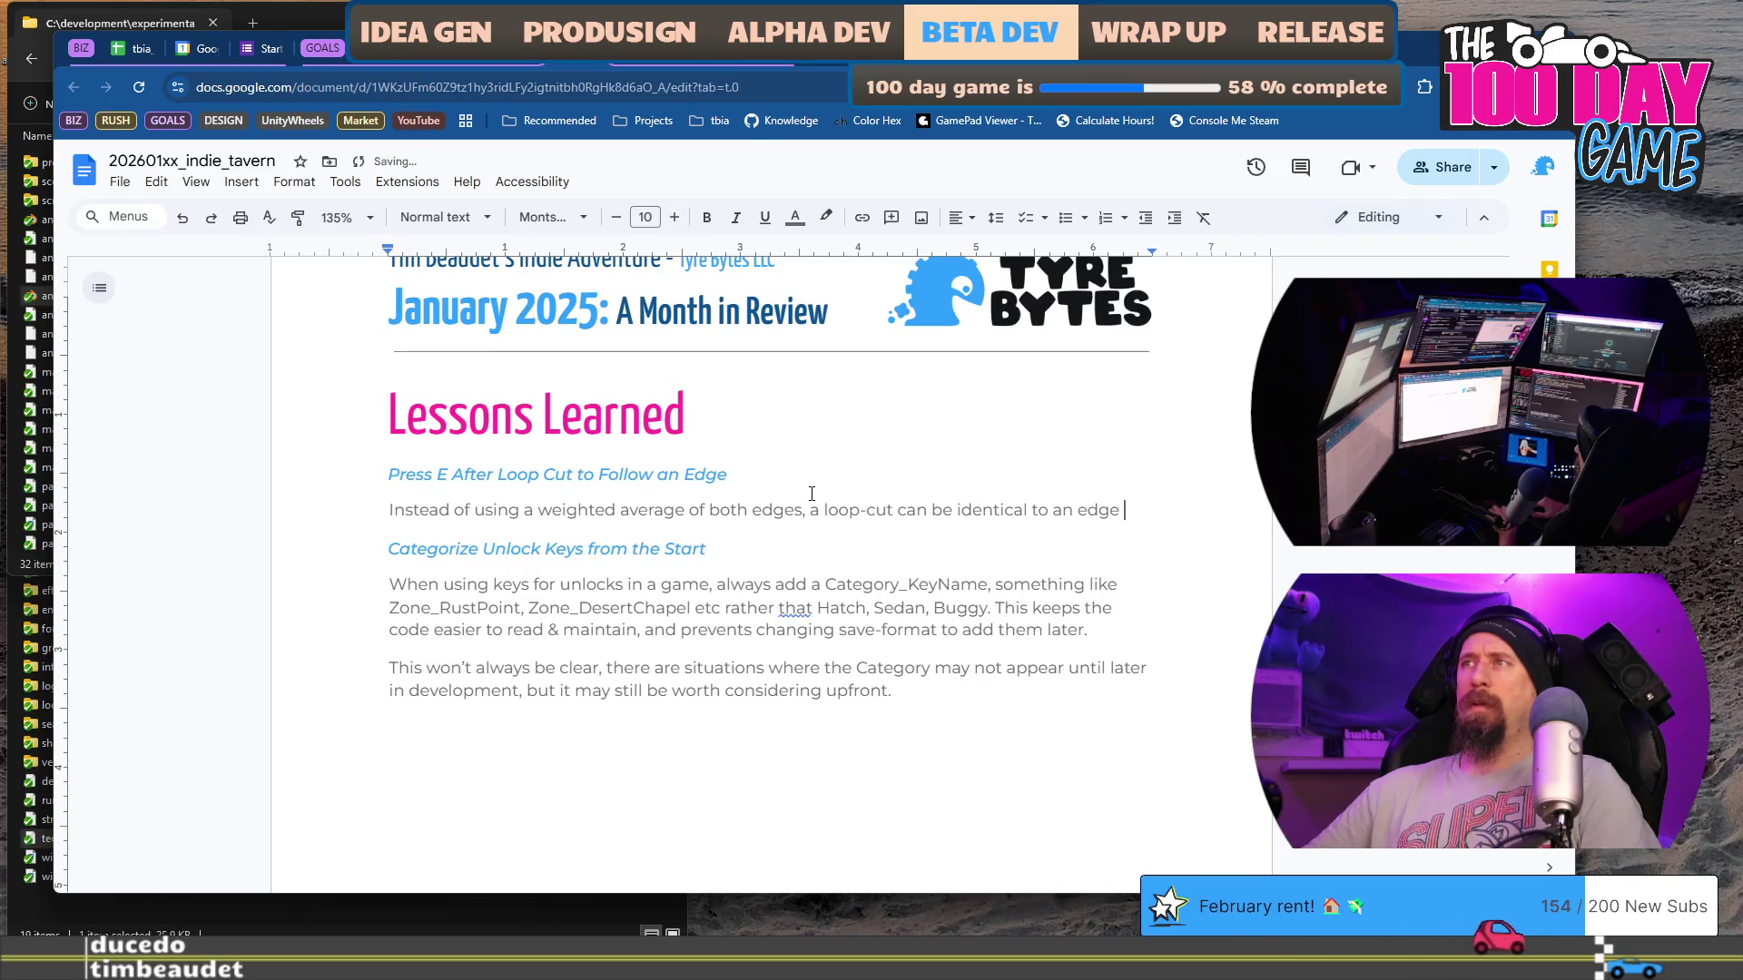
pyautogui.write(' with E,')
pyautogui.write('use F to sw')
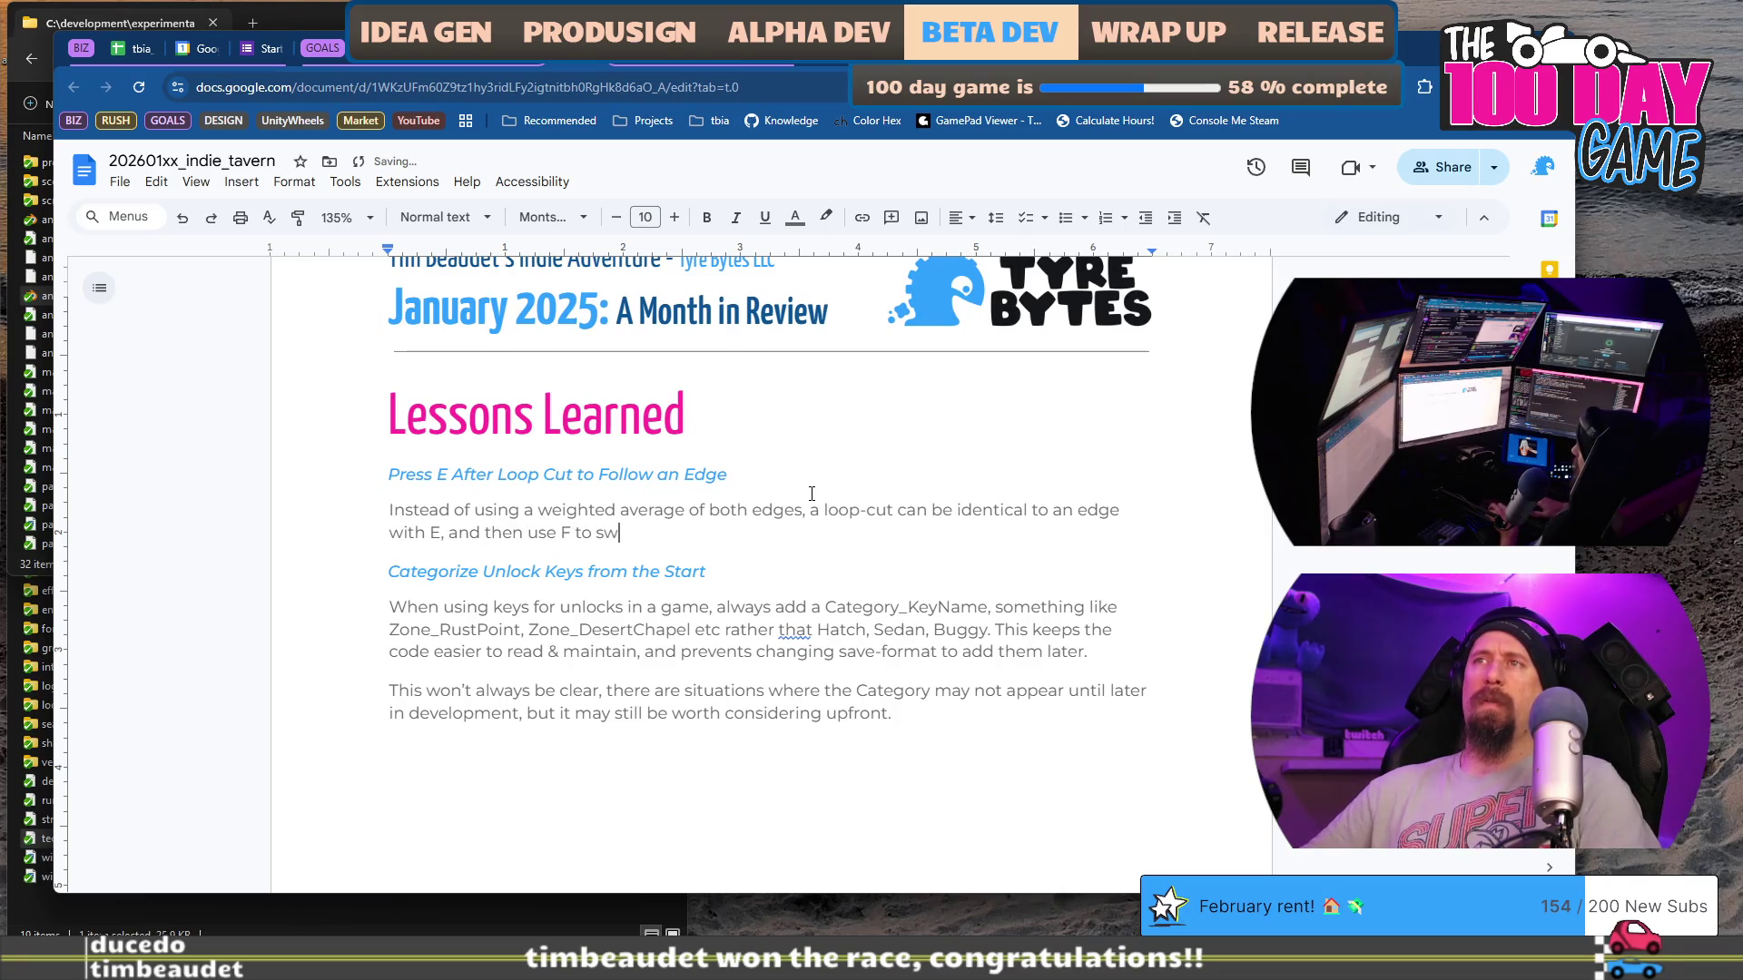
pyautogui.write('ap between the ')
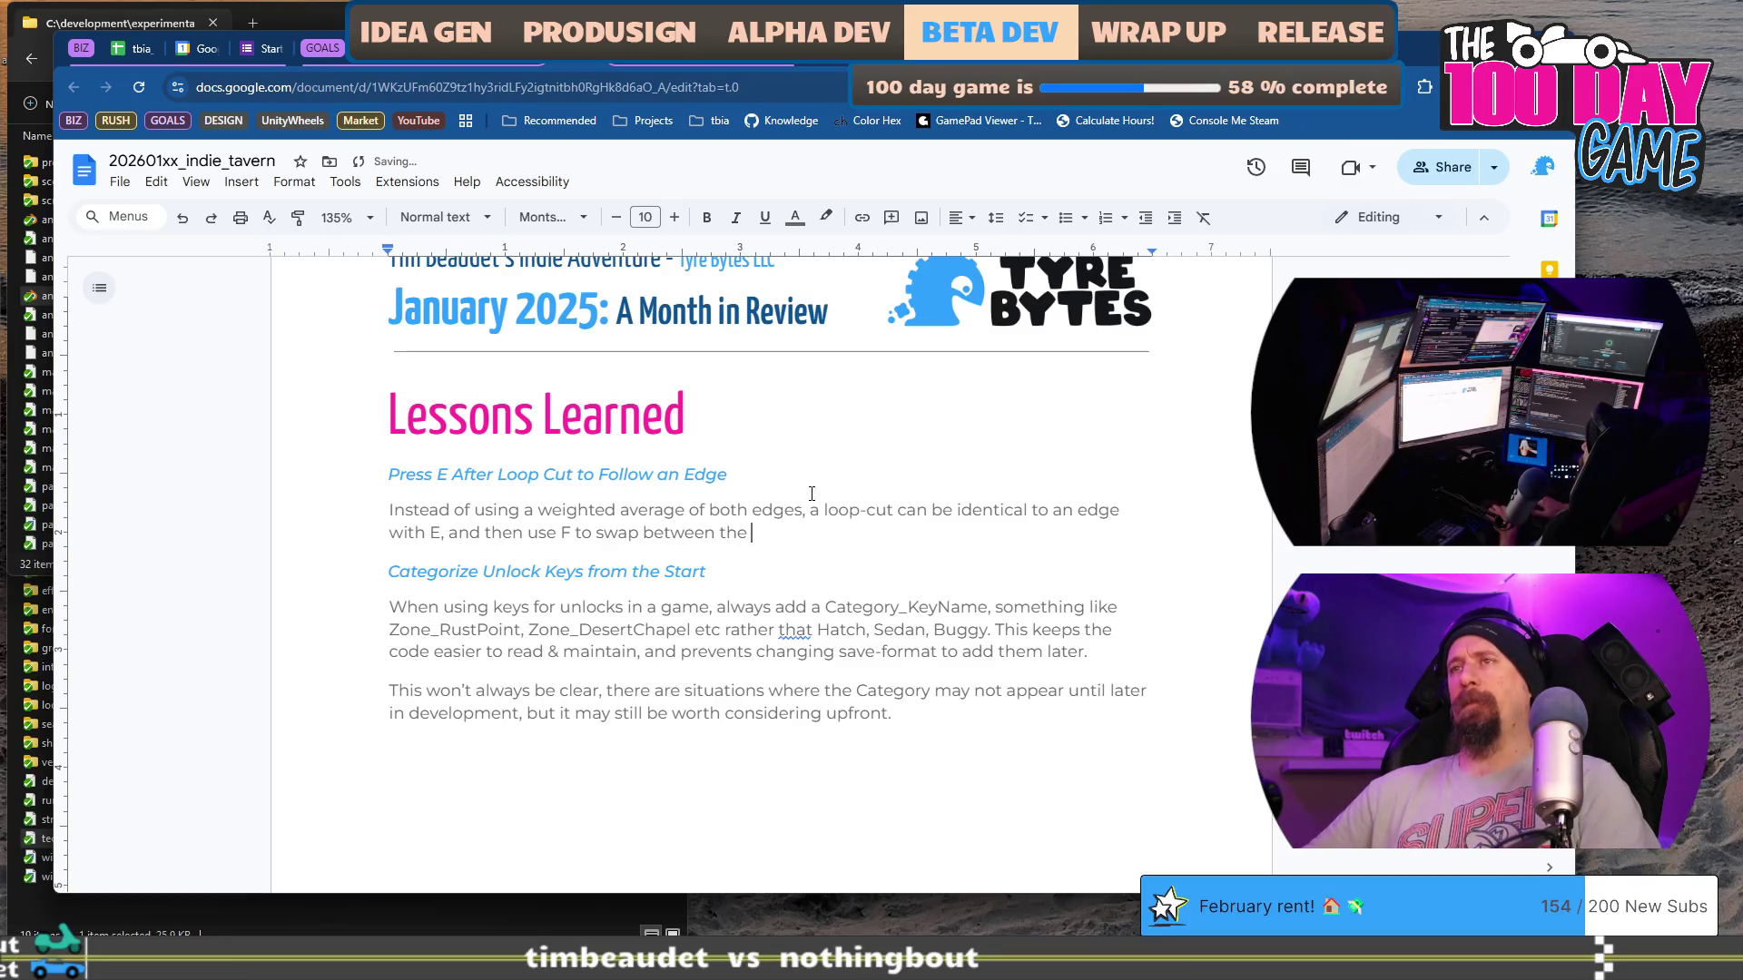
pyautogui.write('top/bottom ')
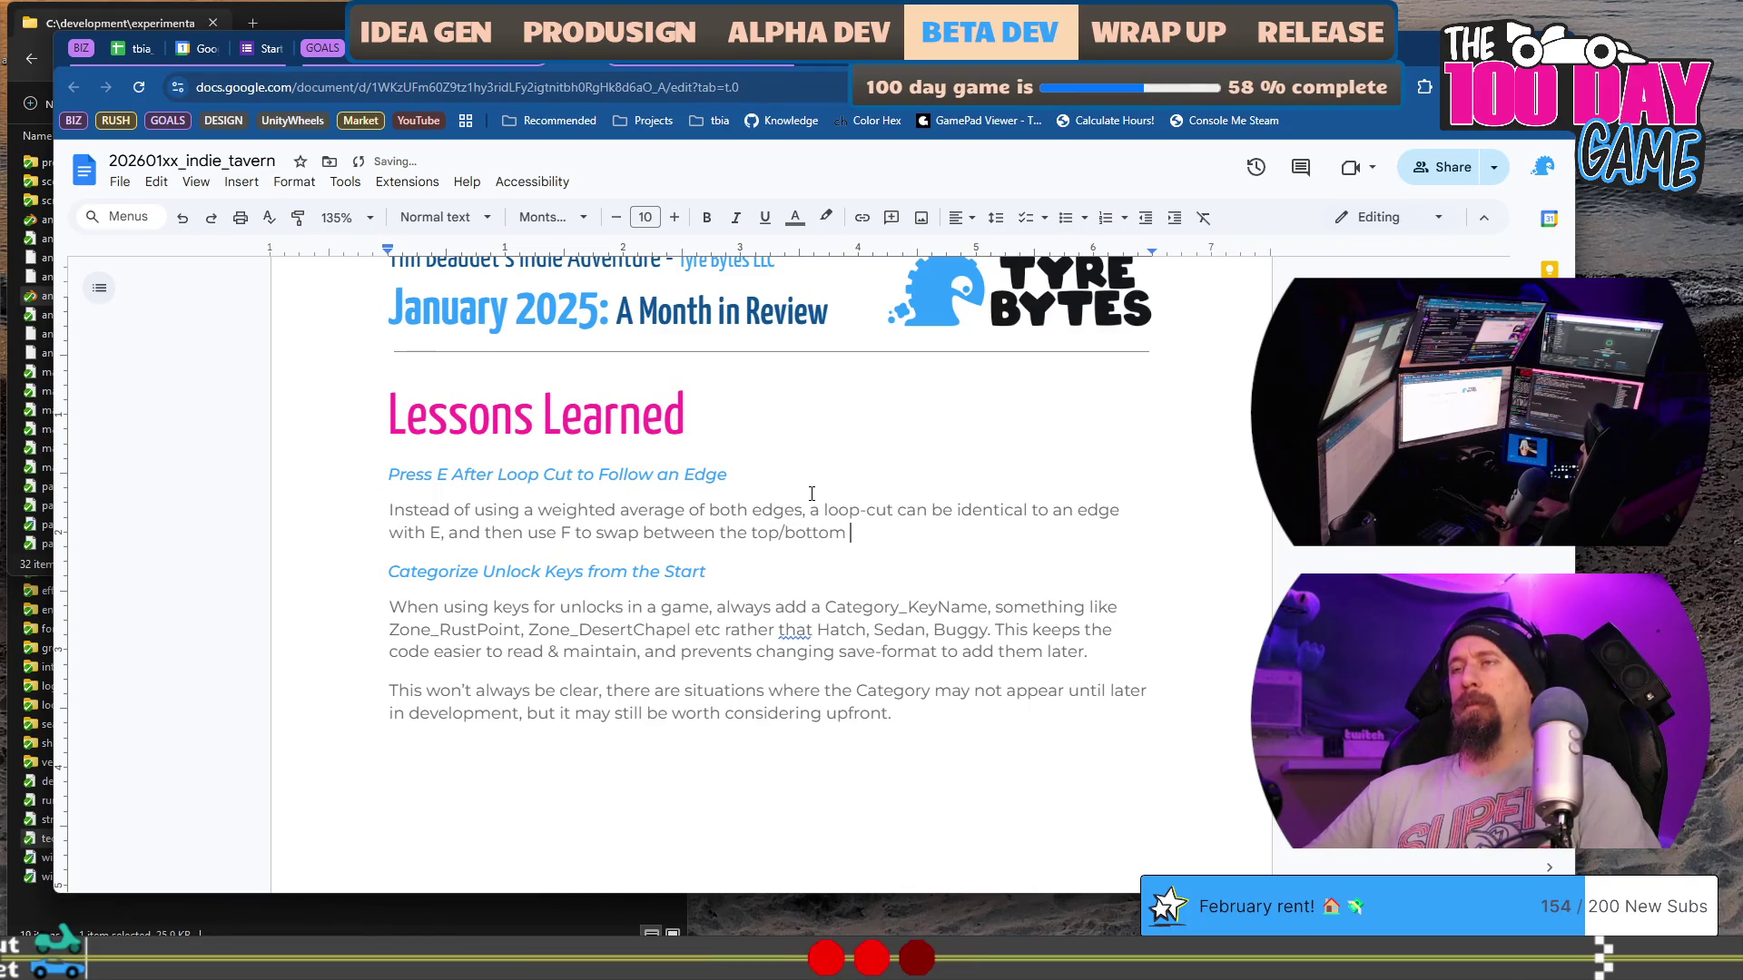
pyautogui.write('(or left/')
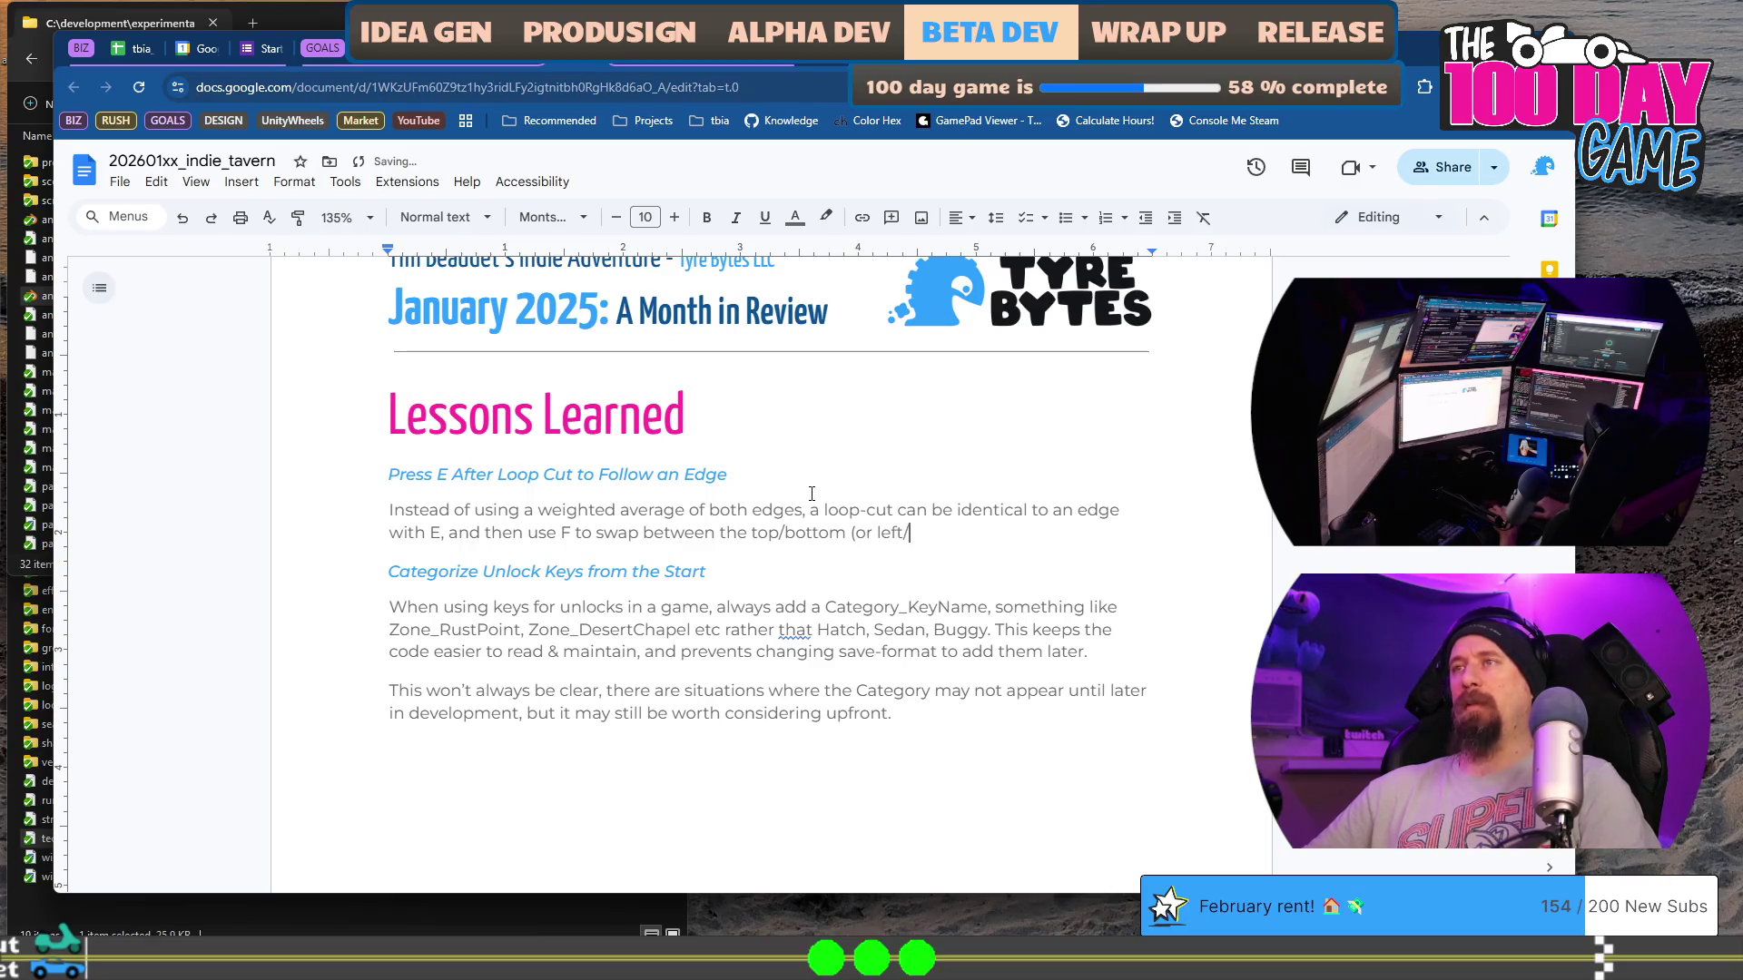
pyautogui.write('right etc).')
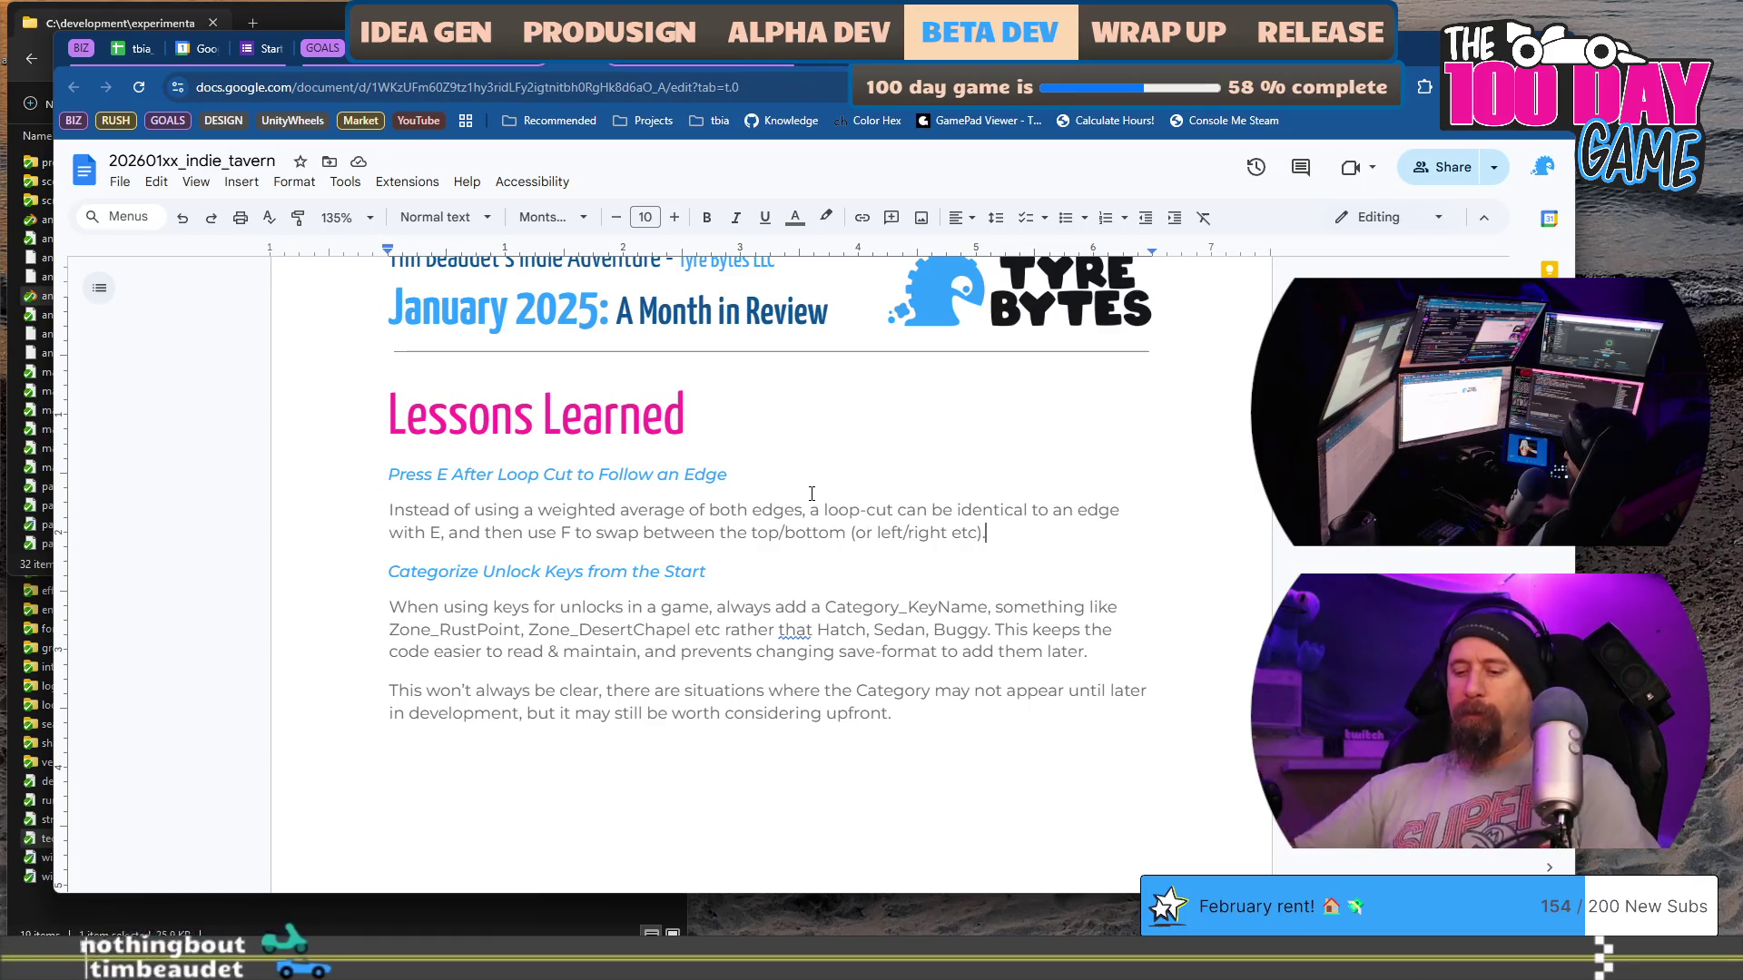
pyautogui.write('This is useful to create')
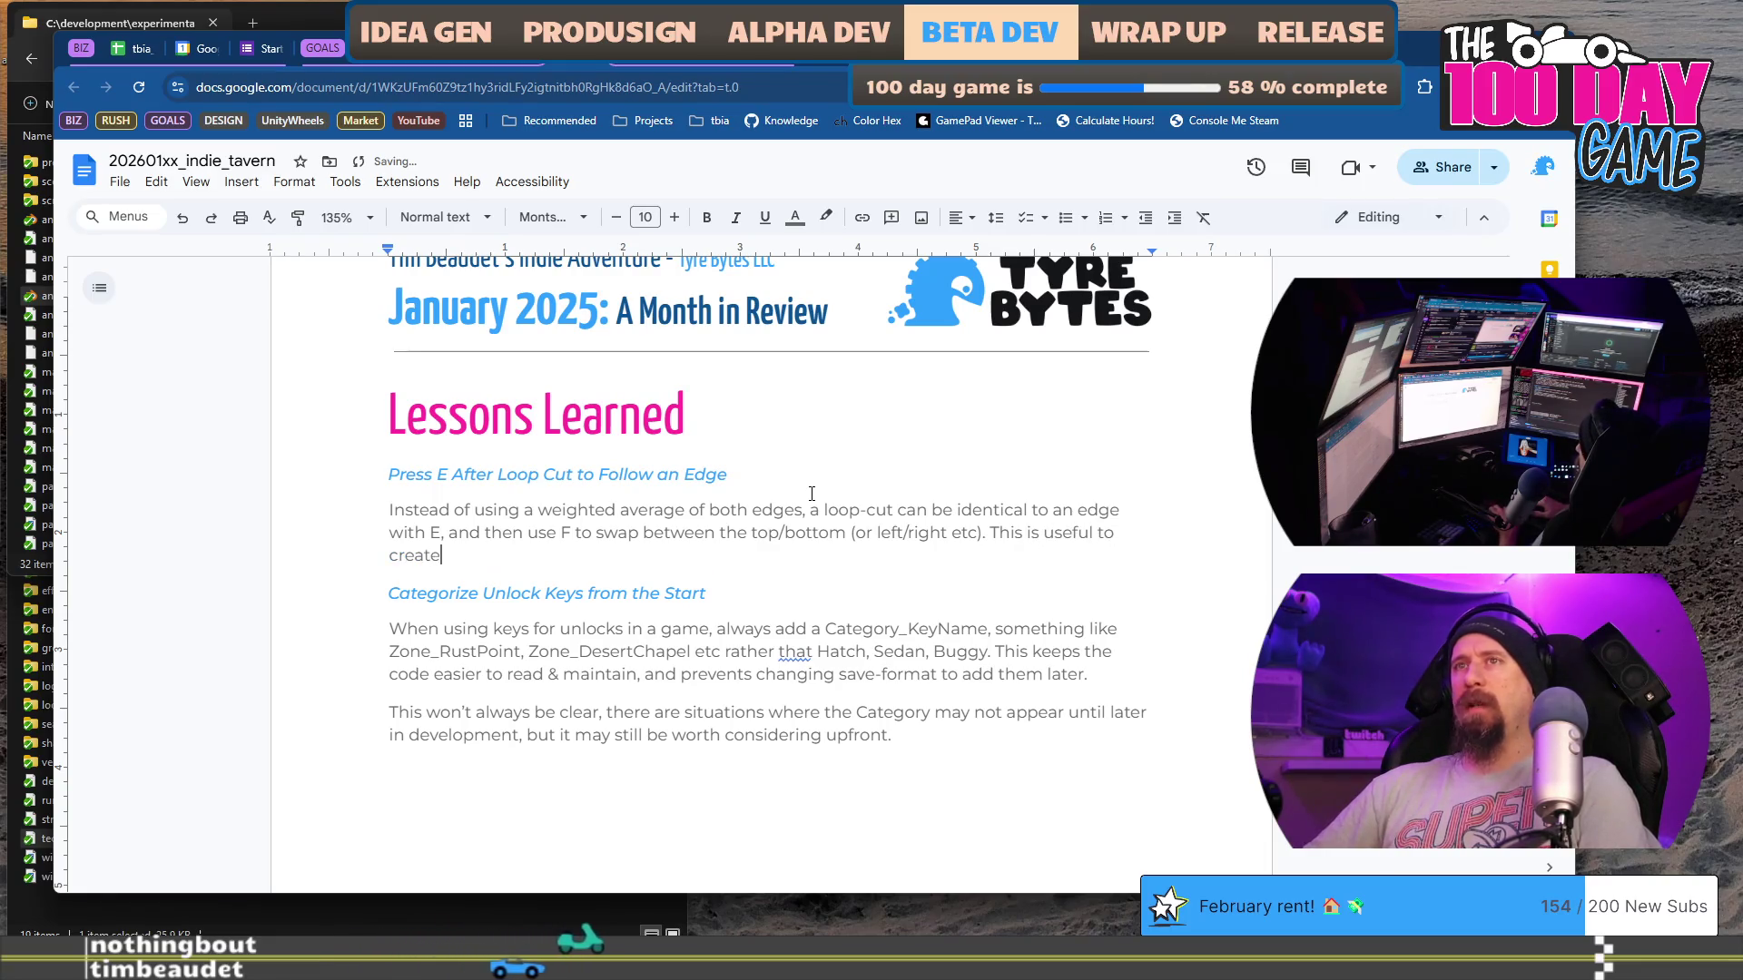
pyautogui.write('d a new')
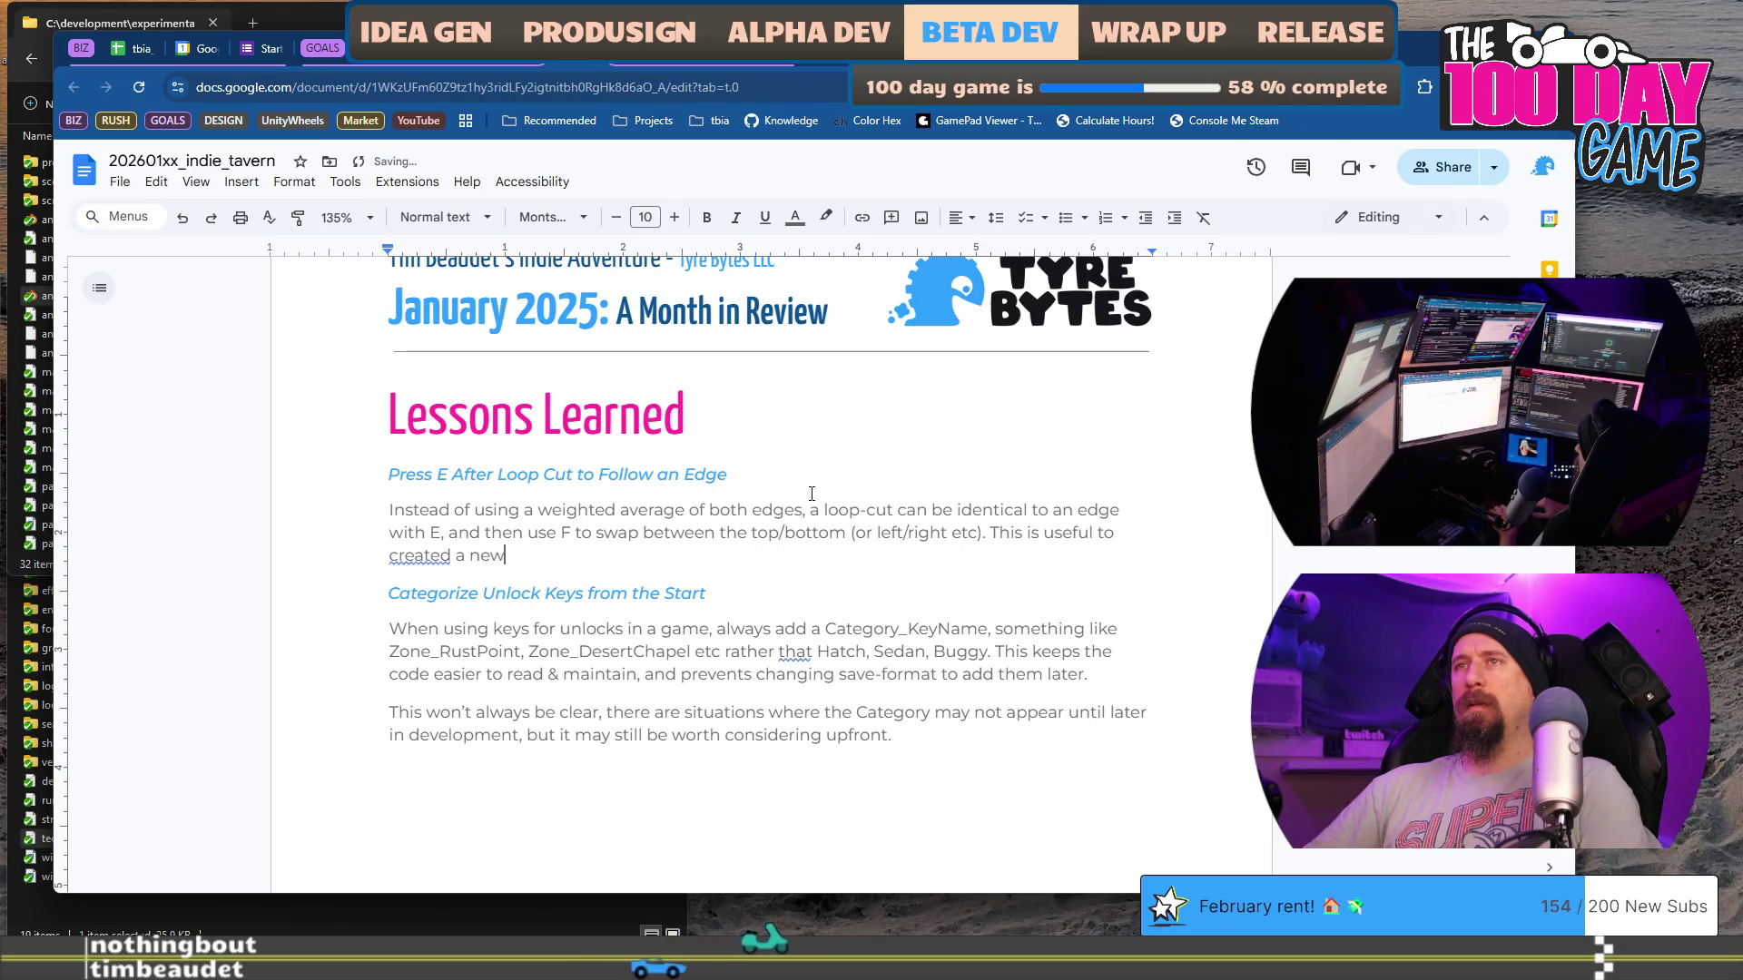
pyautogui.write(' loop with the am')
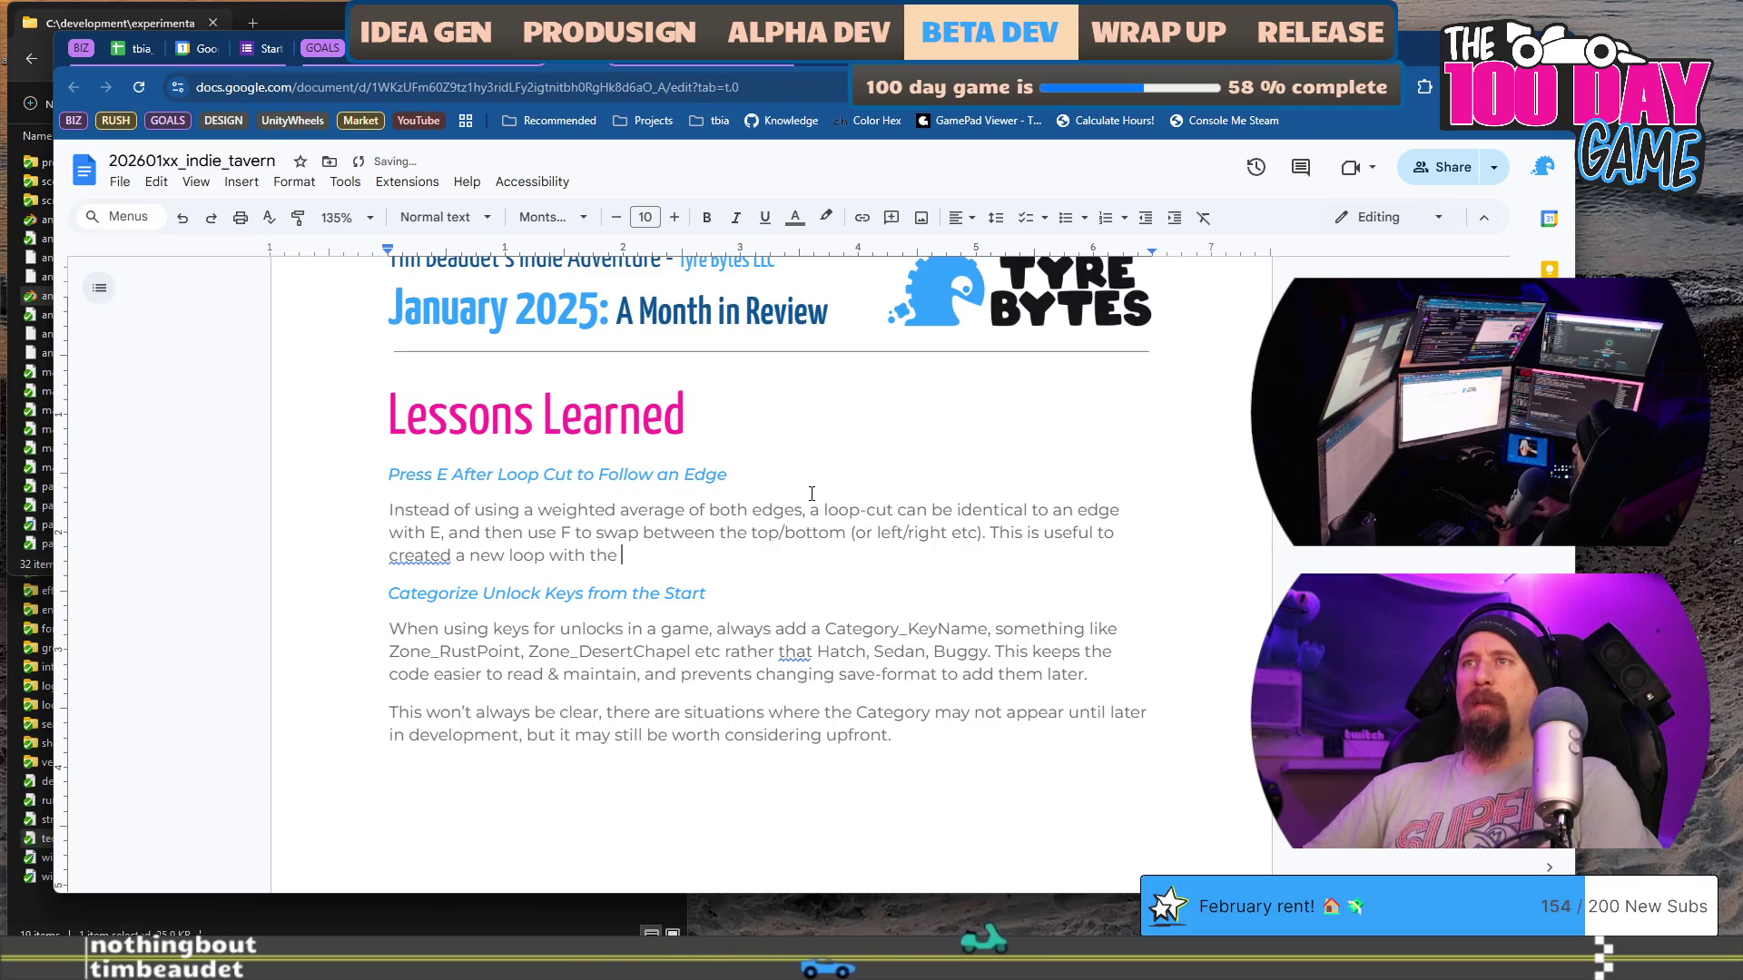
pyautogui.press('BackSpace')
pyautogui.press('BackSpace')
pyautogui.write('same profile as a')
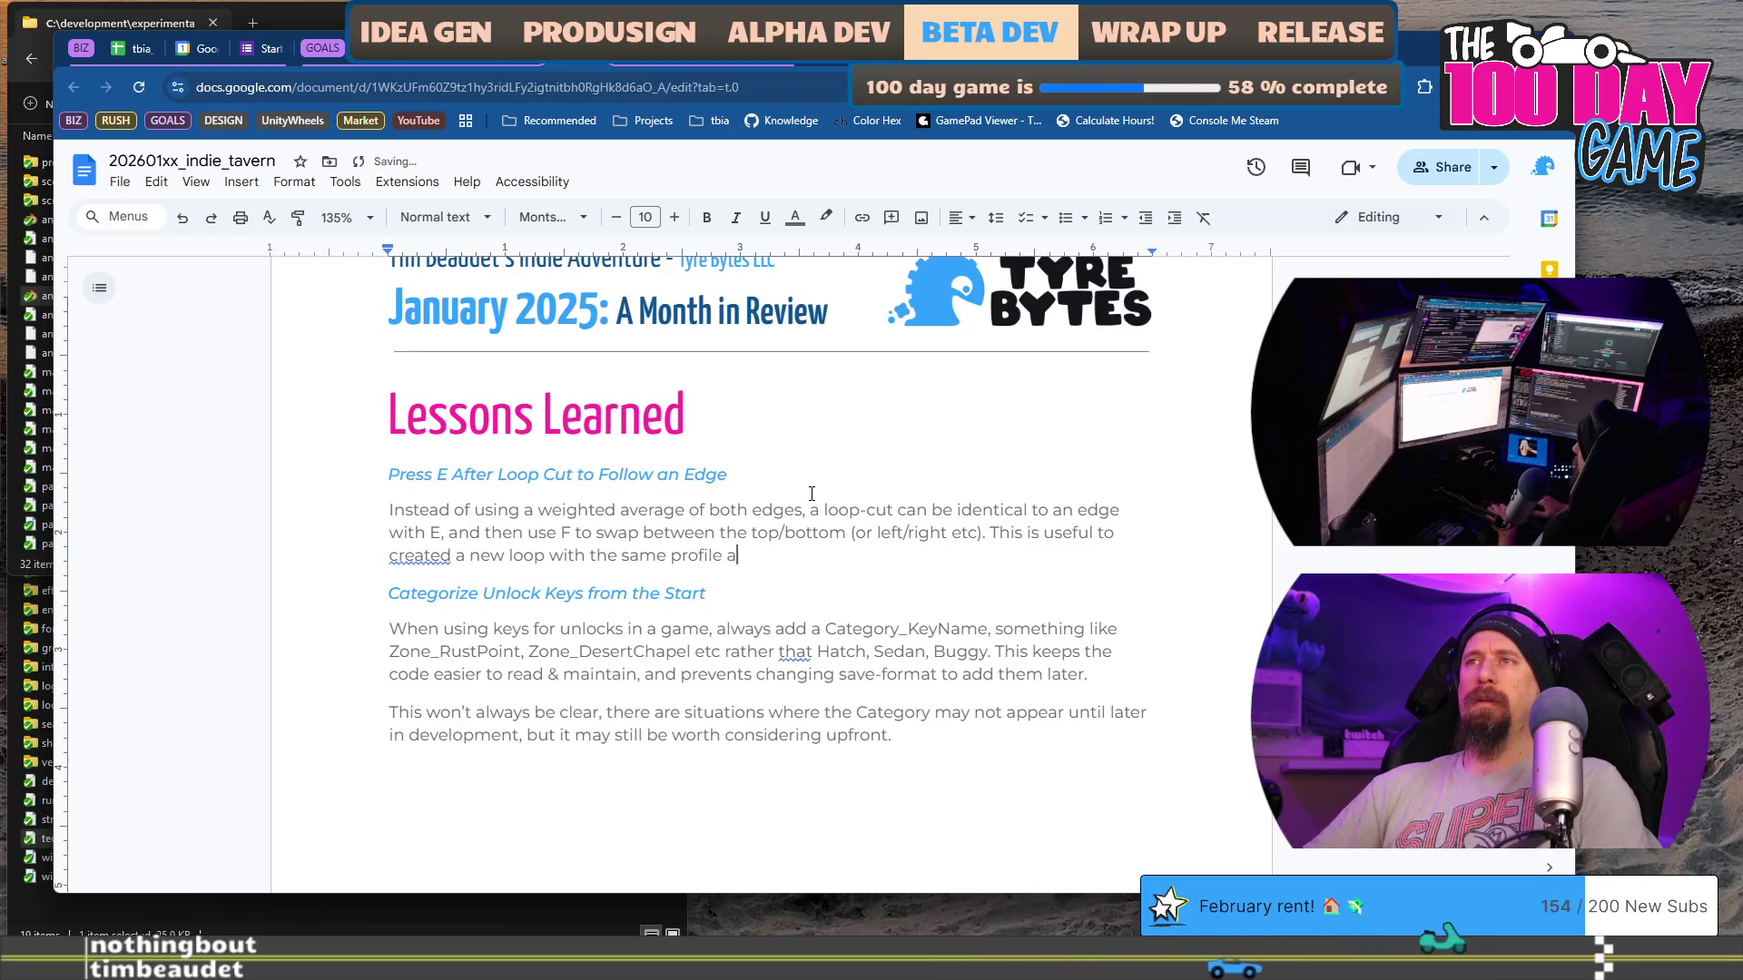
pyautogui.press('BackSpace')
pyautogui.write('one of')
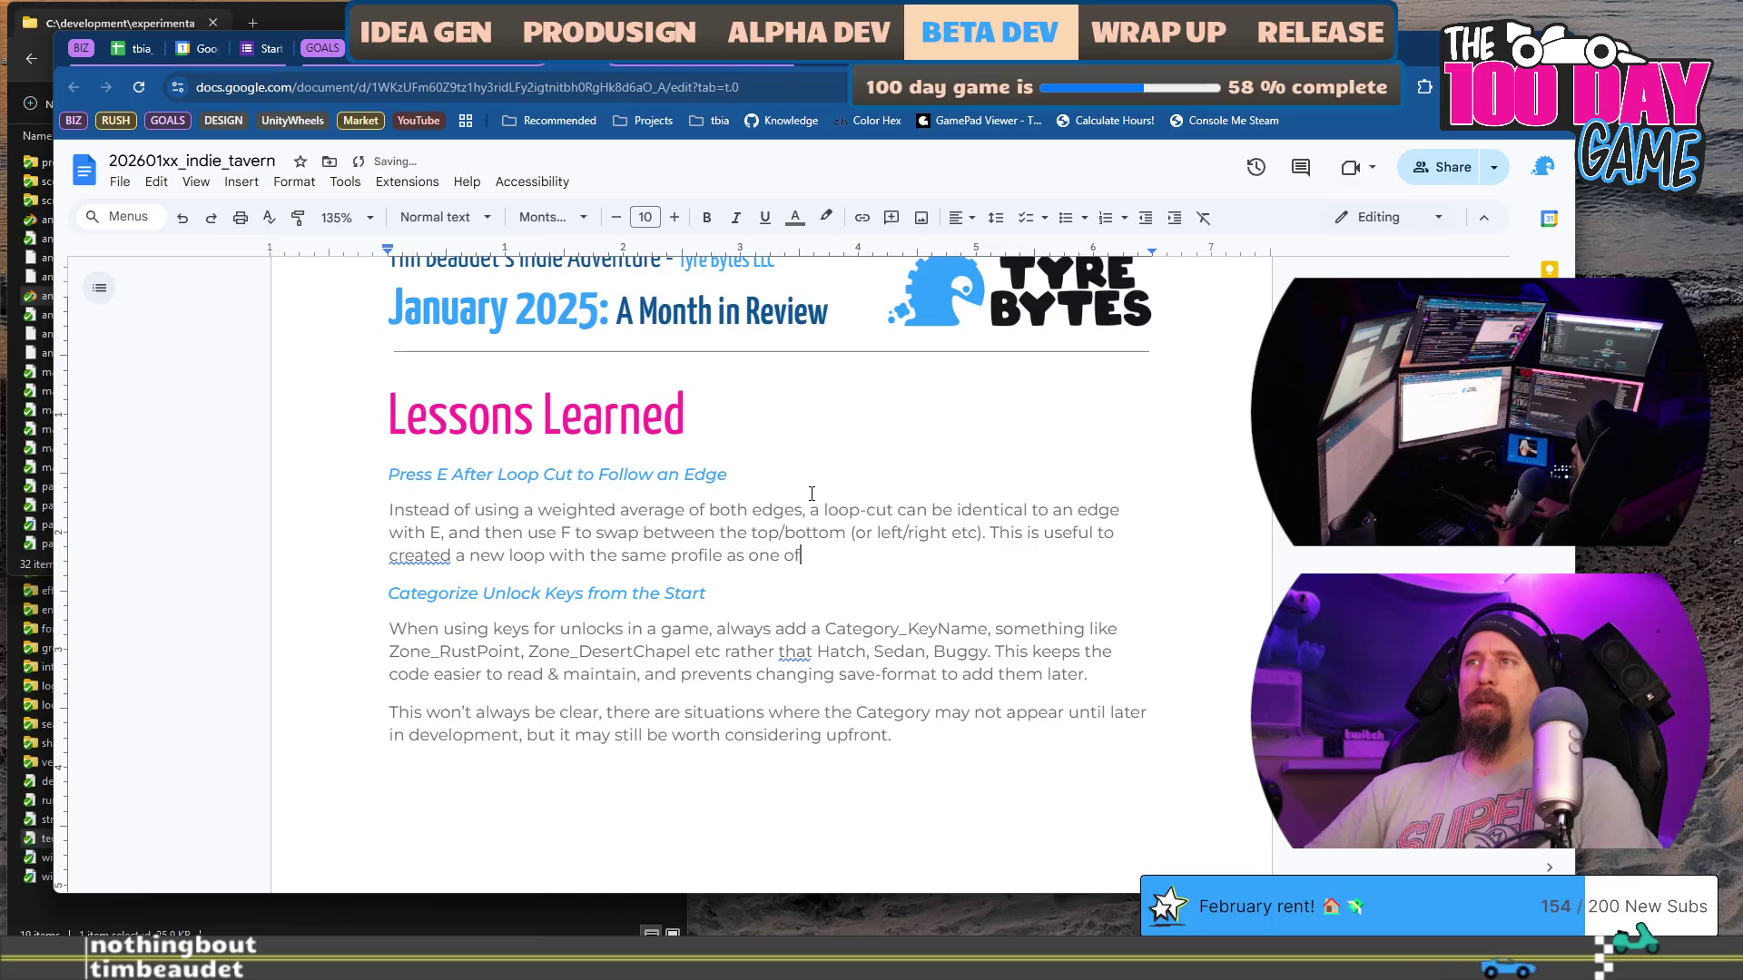
pyautogui.write(' the edges, even in the middle.')
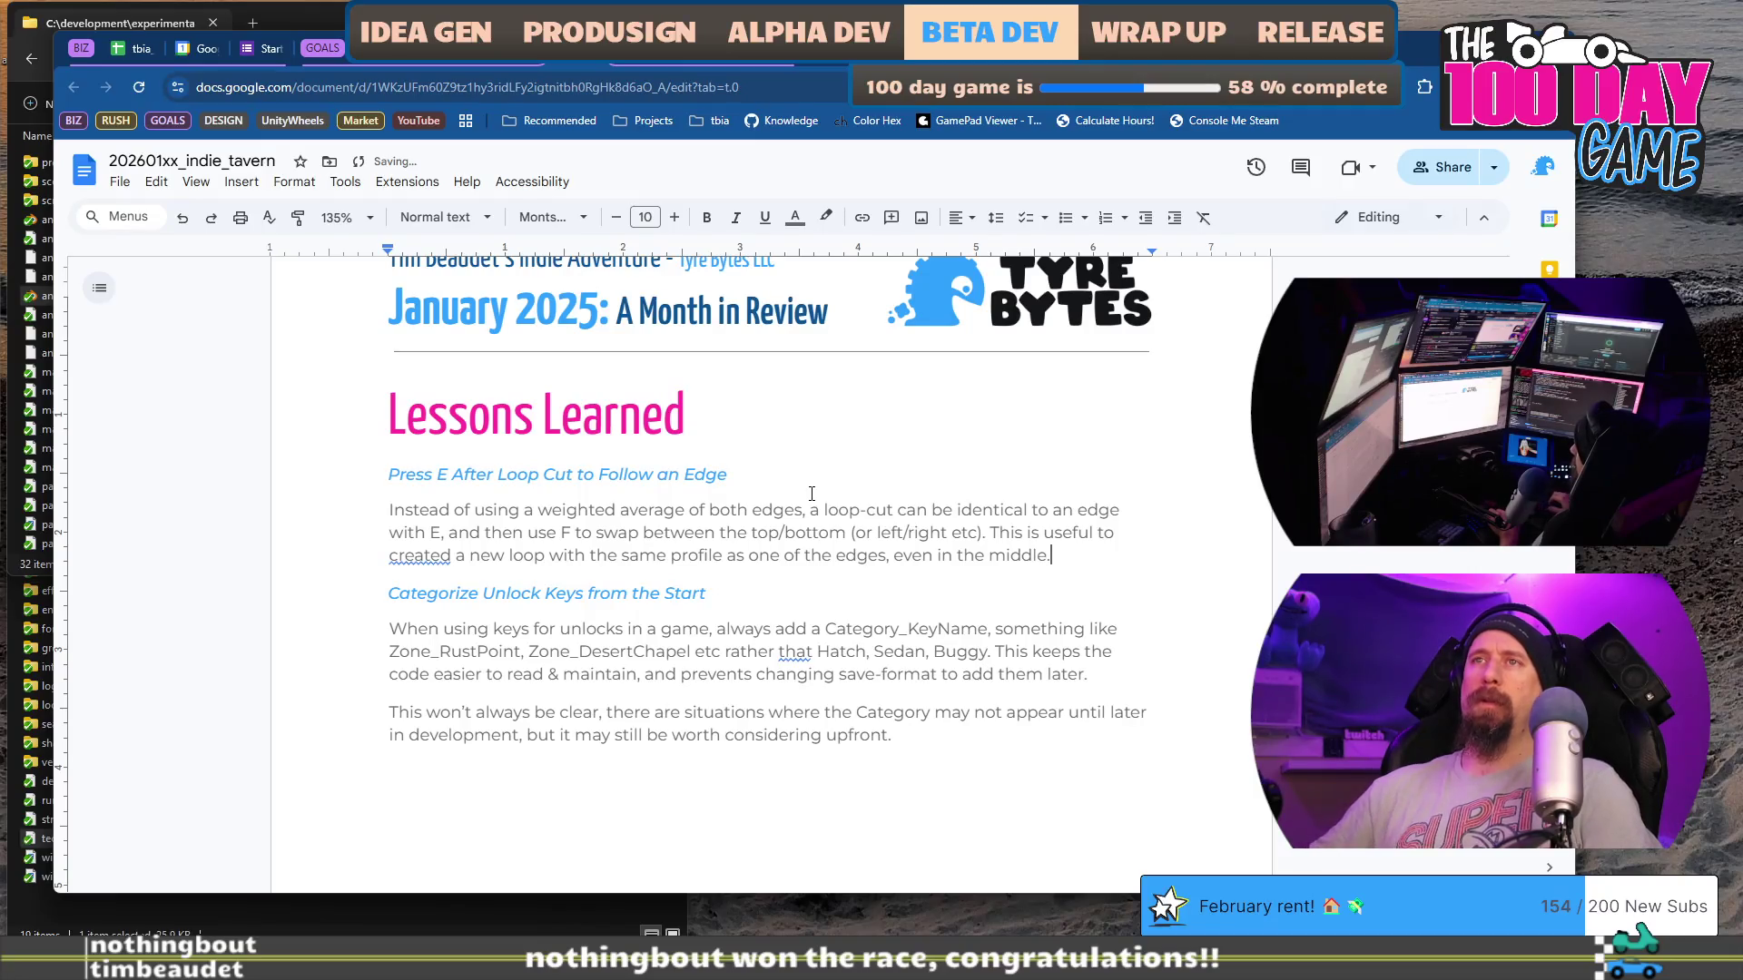
pyautogui.press('Down')
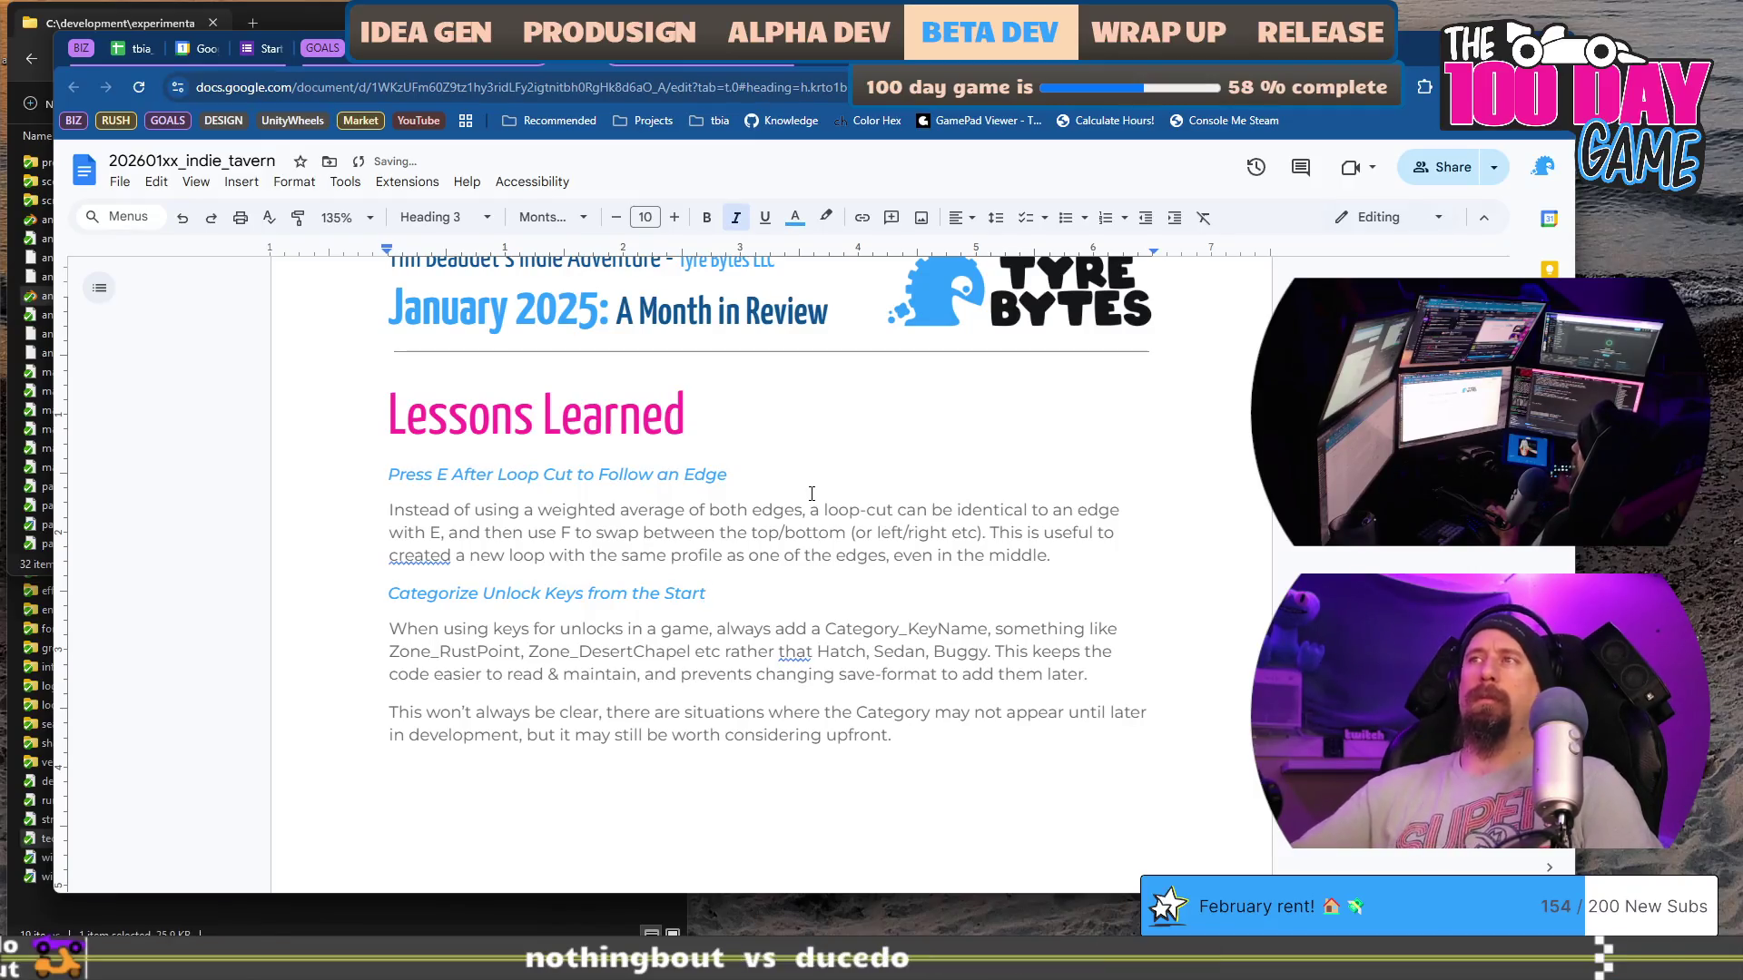
# Step: Accept the spelling suggestion 'create' for 'created' and place the cursor before 'even'
pyautogui.rightClick(434, 554)
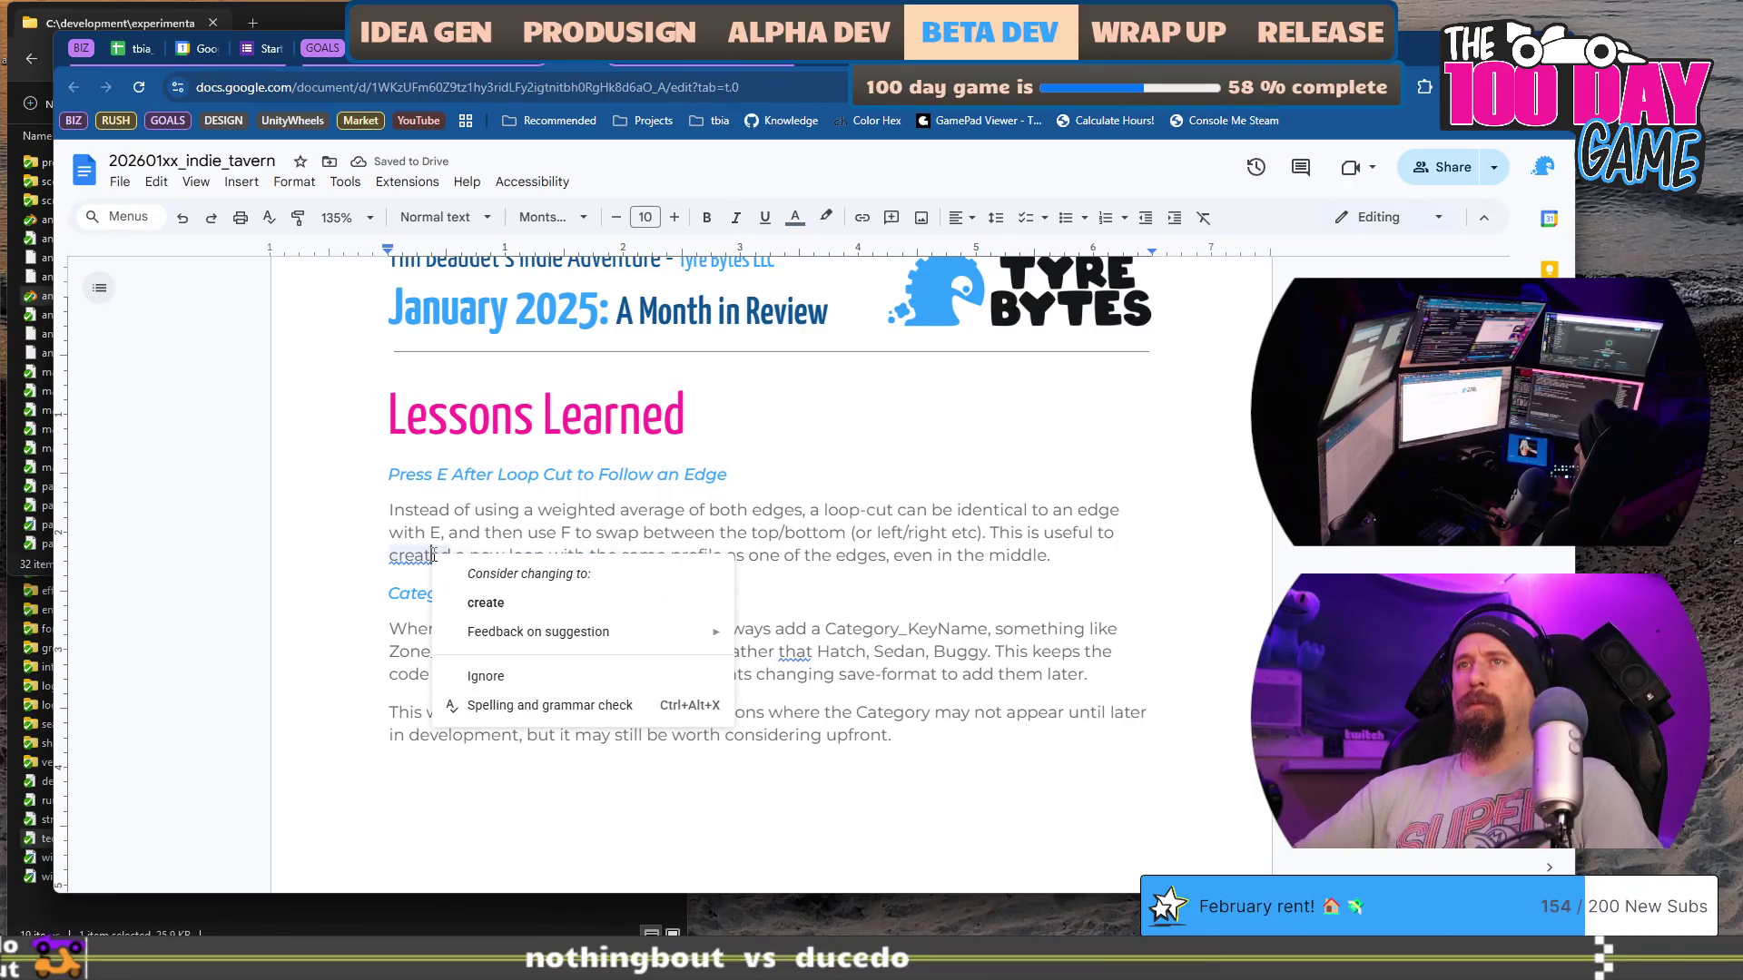
pyautogui.click(495, 597)
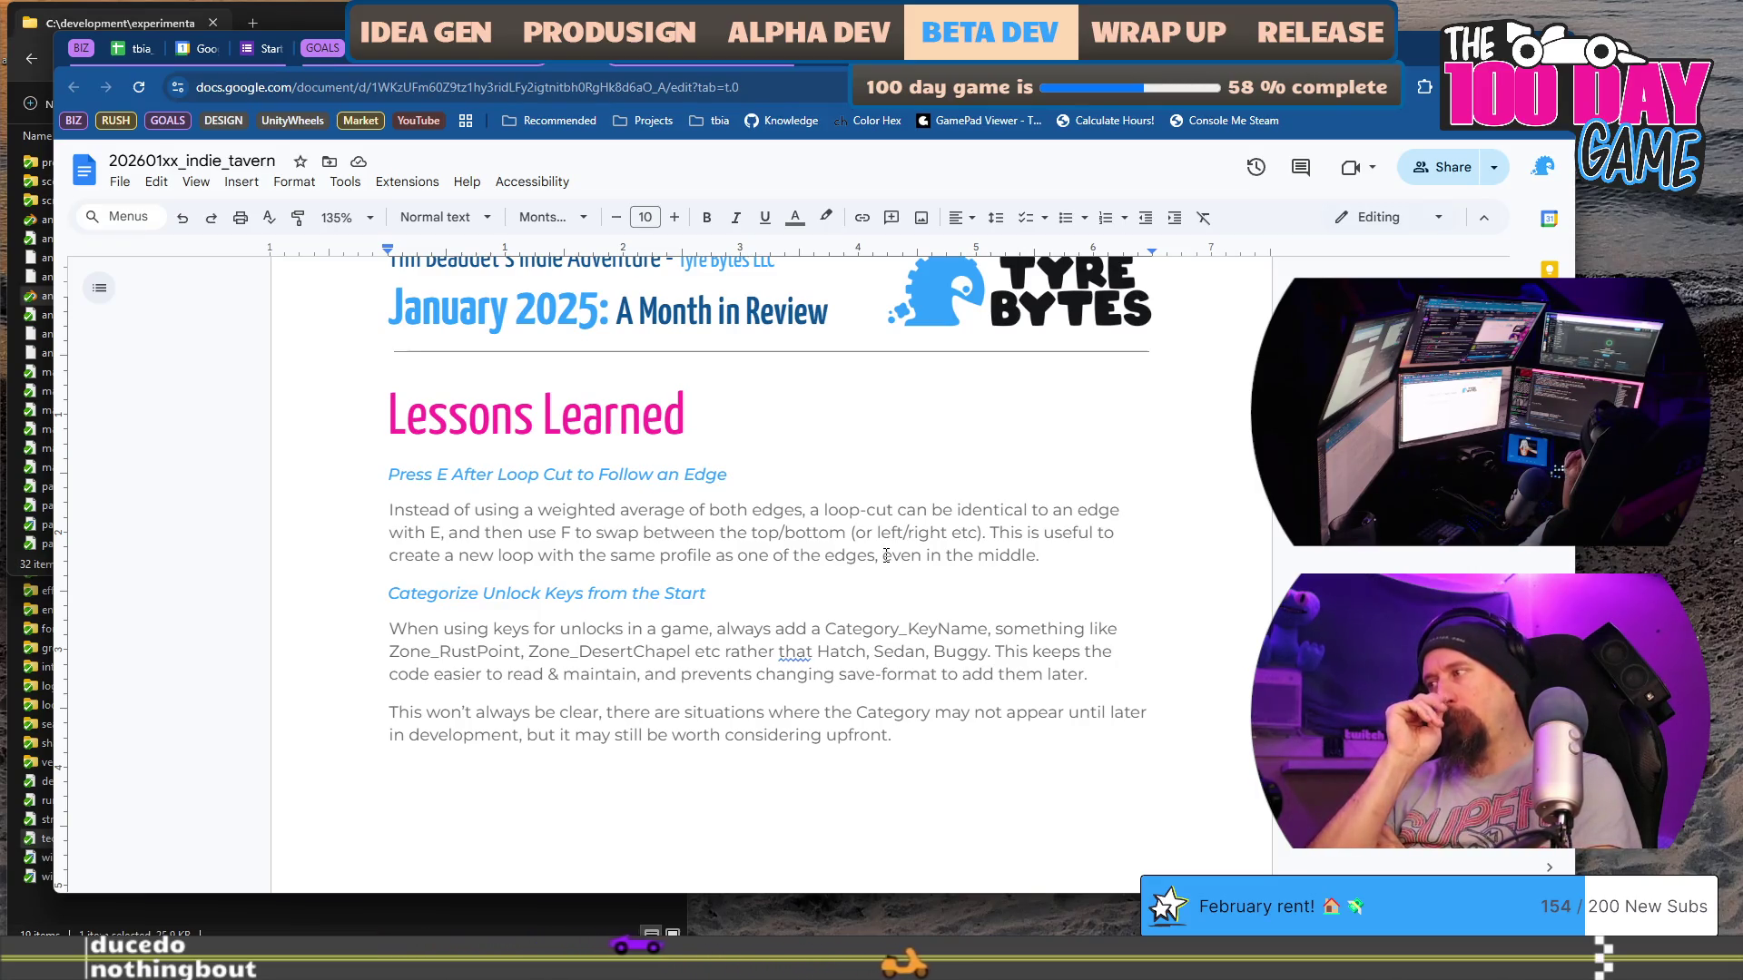
pyautogui.click(885, 554)
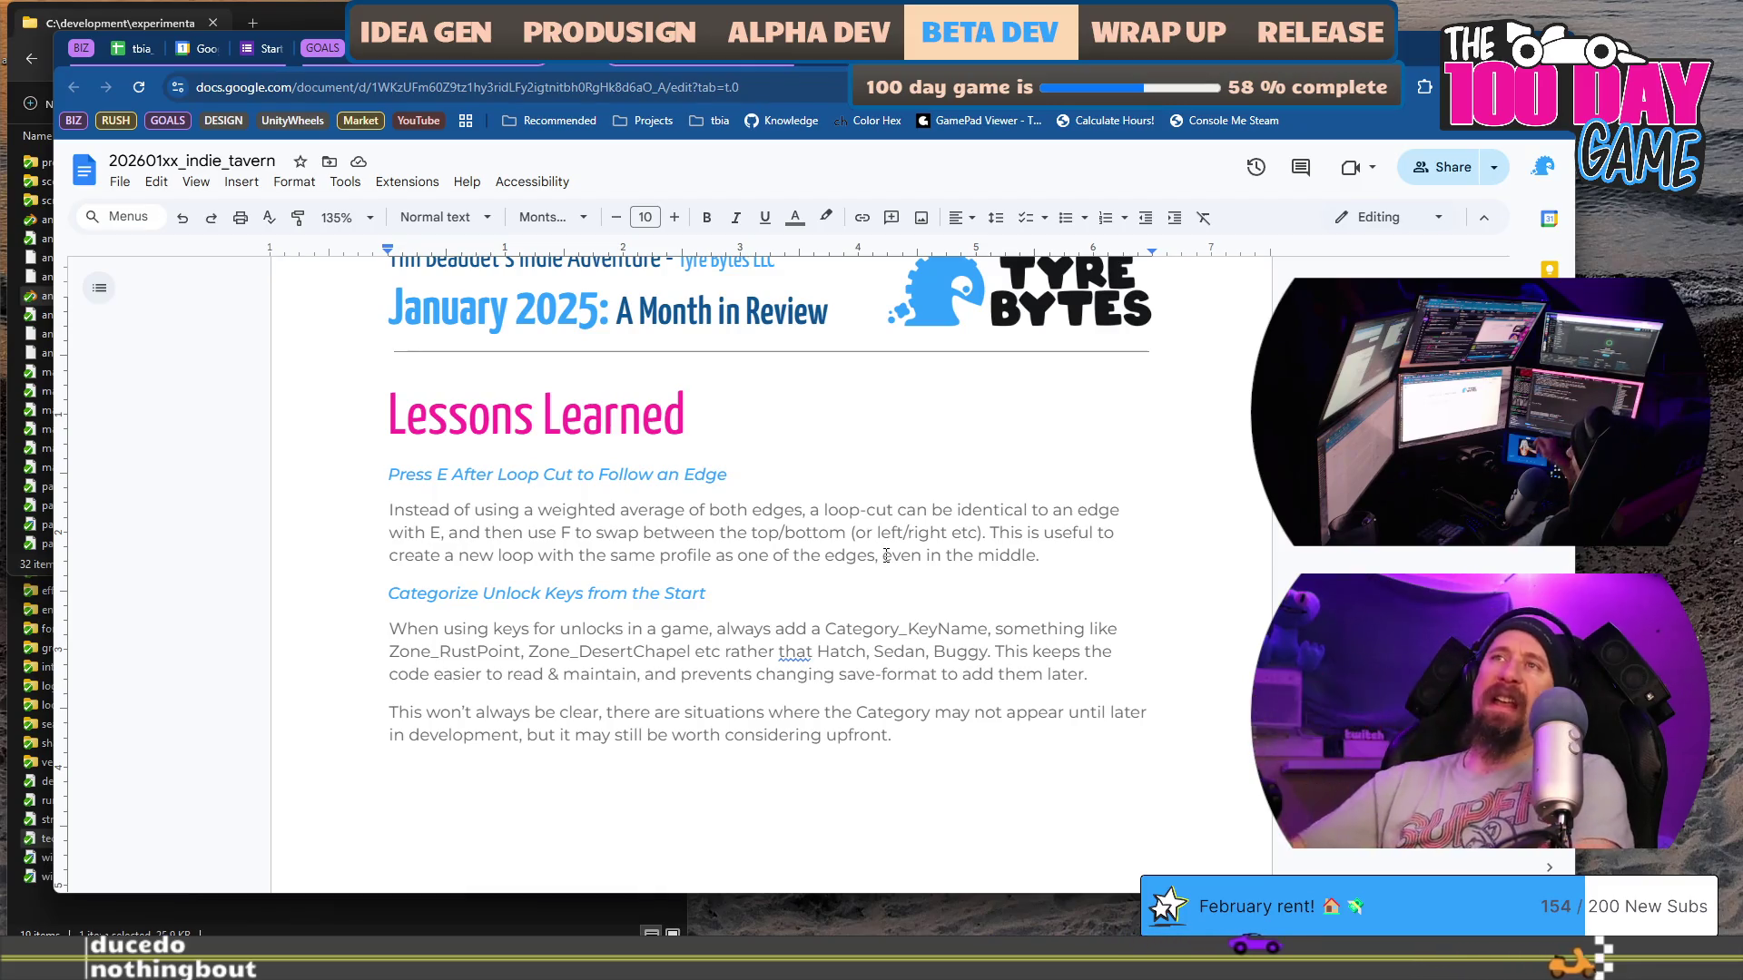
pyautogui.scroll(-5, 854, 533)
pyautogui.scroll(-6, 855, 533)
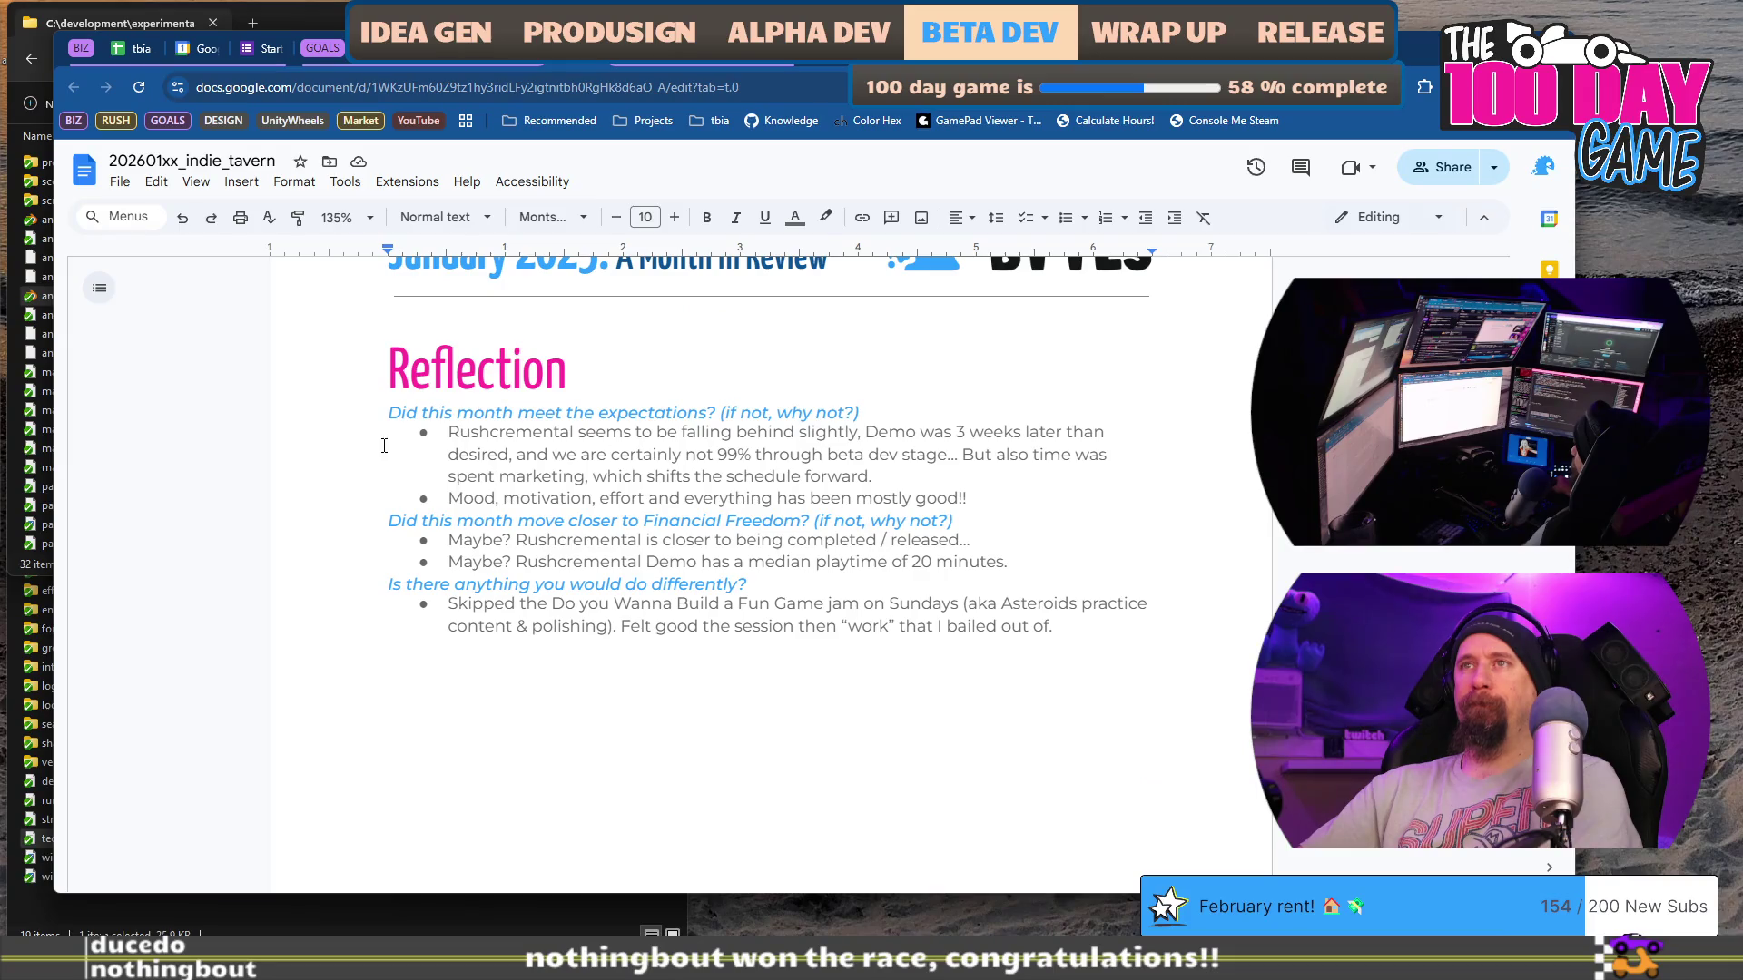
pyautogui.moveTo(531, 432); pyautogui.dragTo(768, 438)
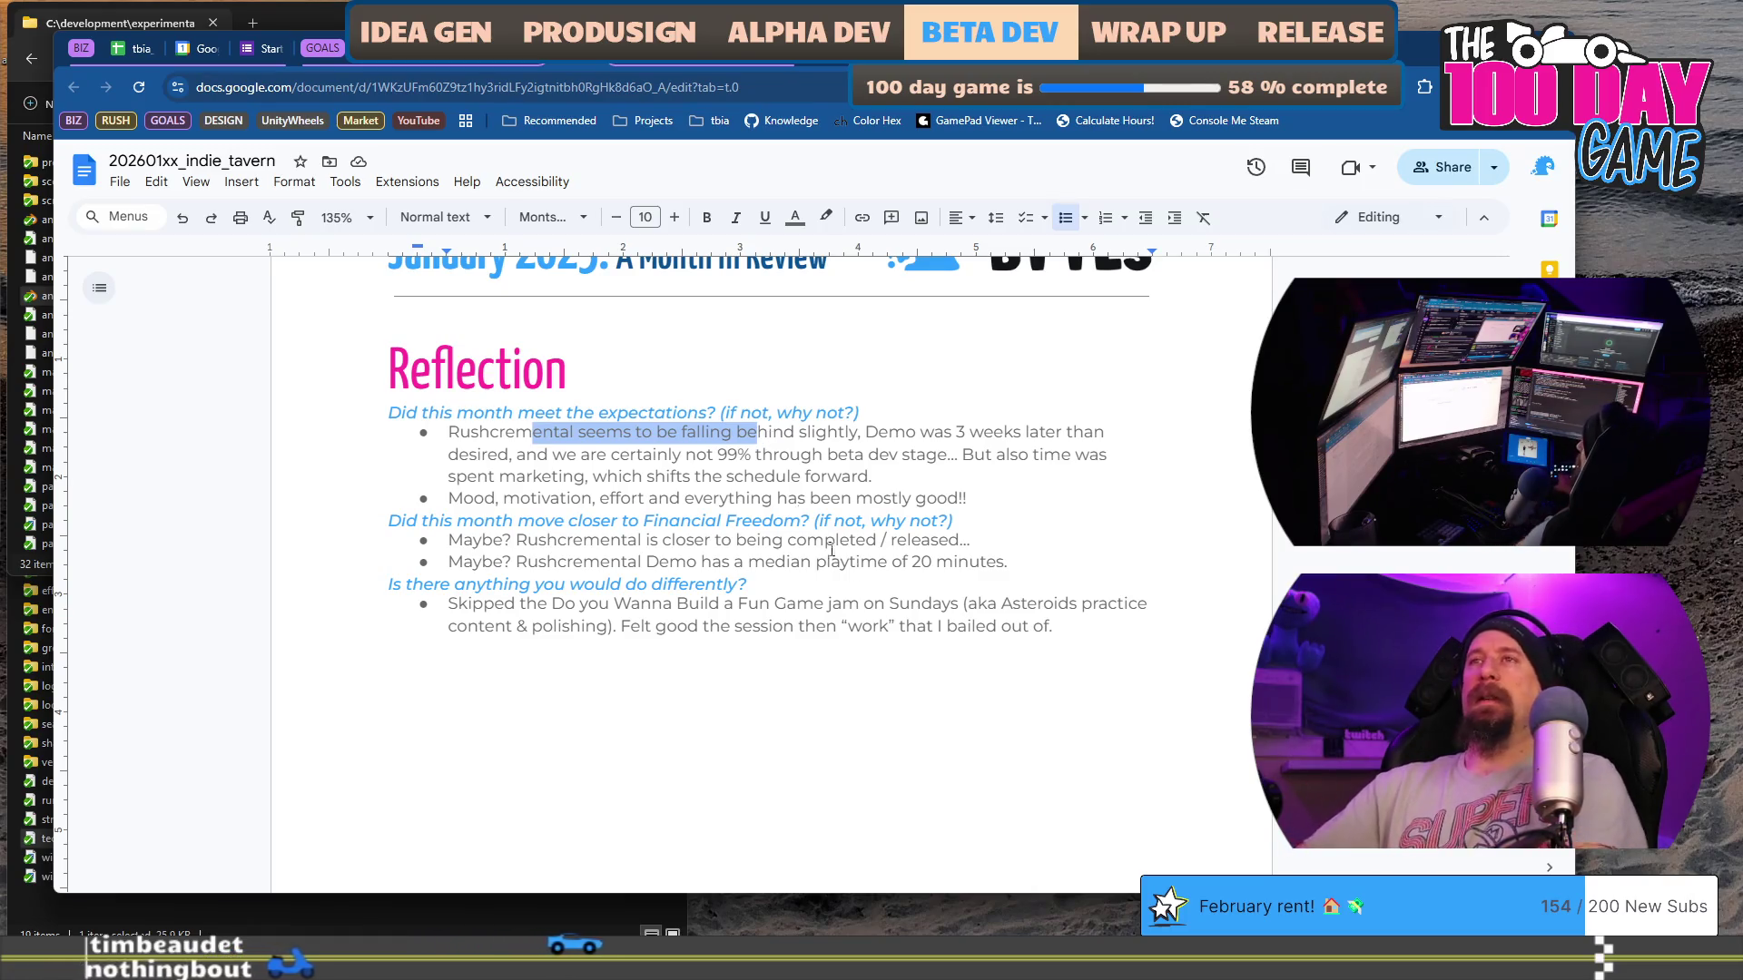
pyautogui.scroll(10, 832, 549)
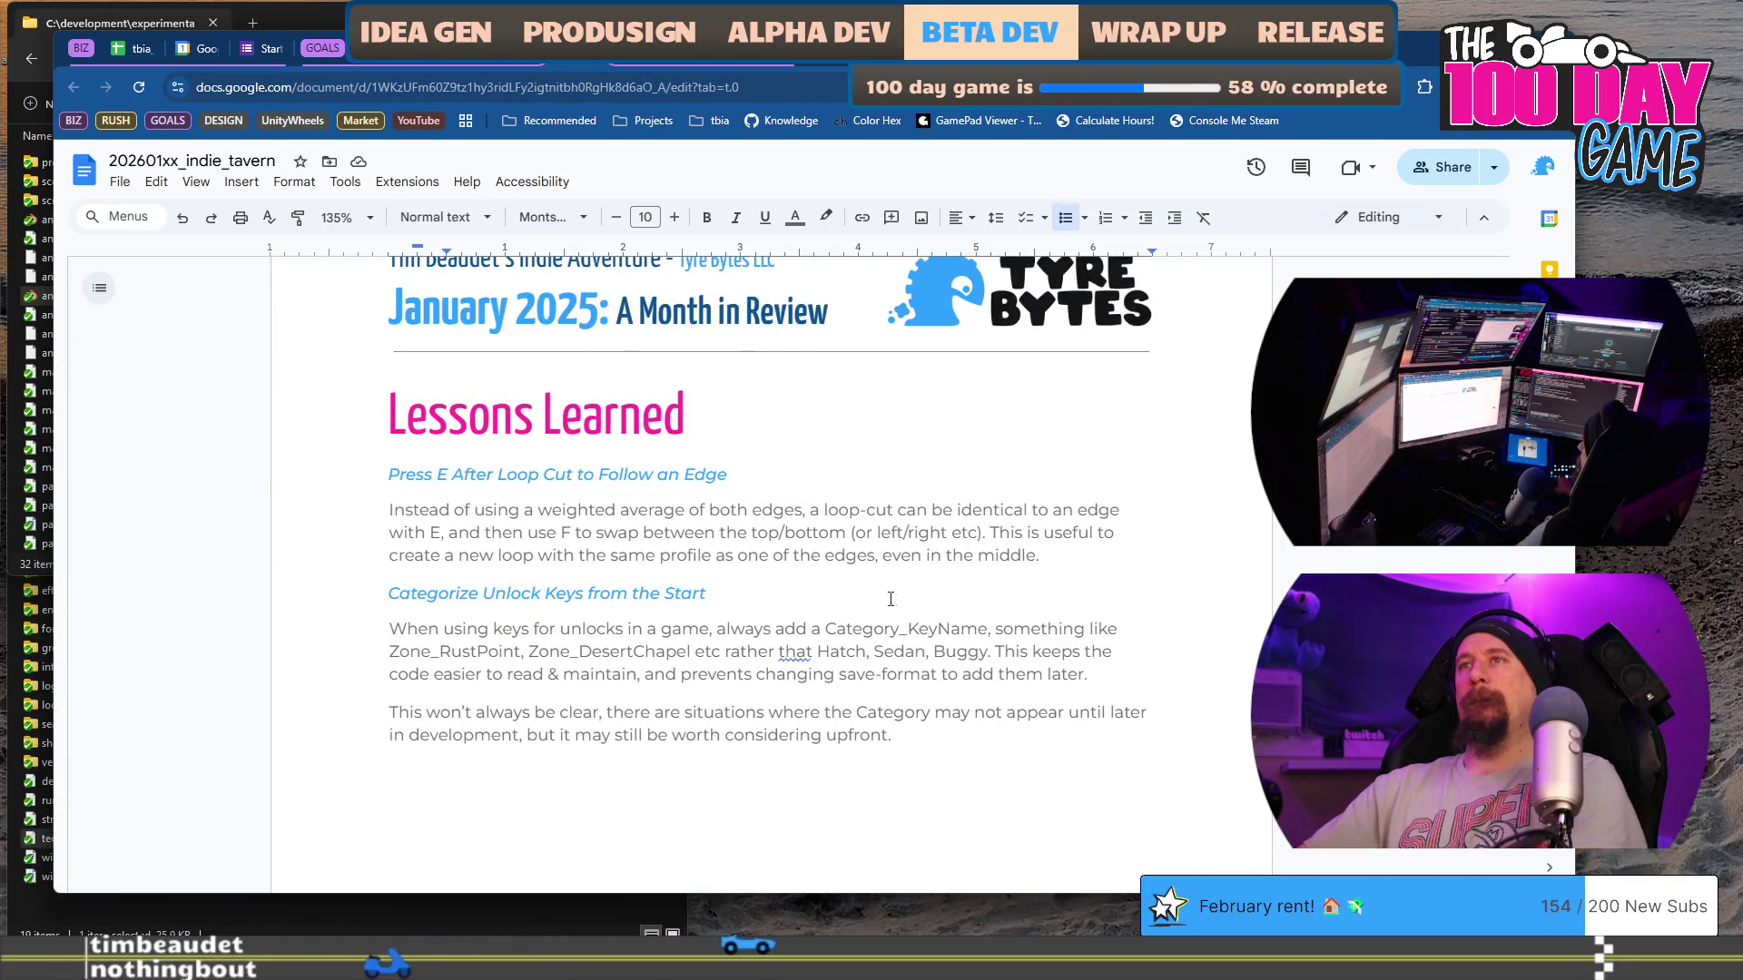
# Step: Duplicate the 'Press E After Loop Cut' heading and start retyping the copy, beginning with 'S'
pyautogui.tripleClick(875, 463)
pyautogui.click(875, 463)
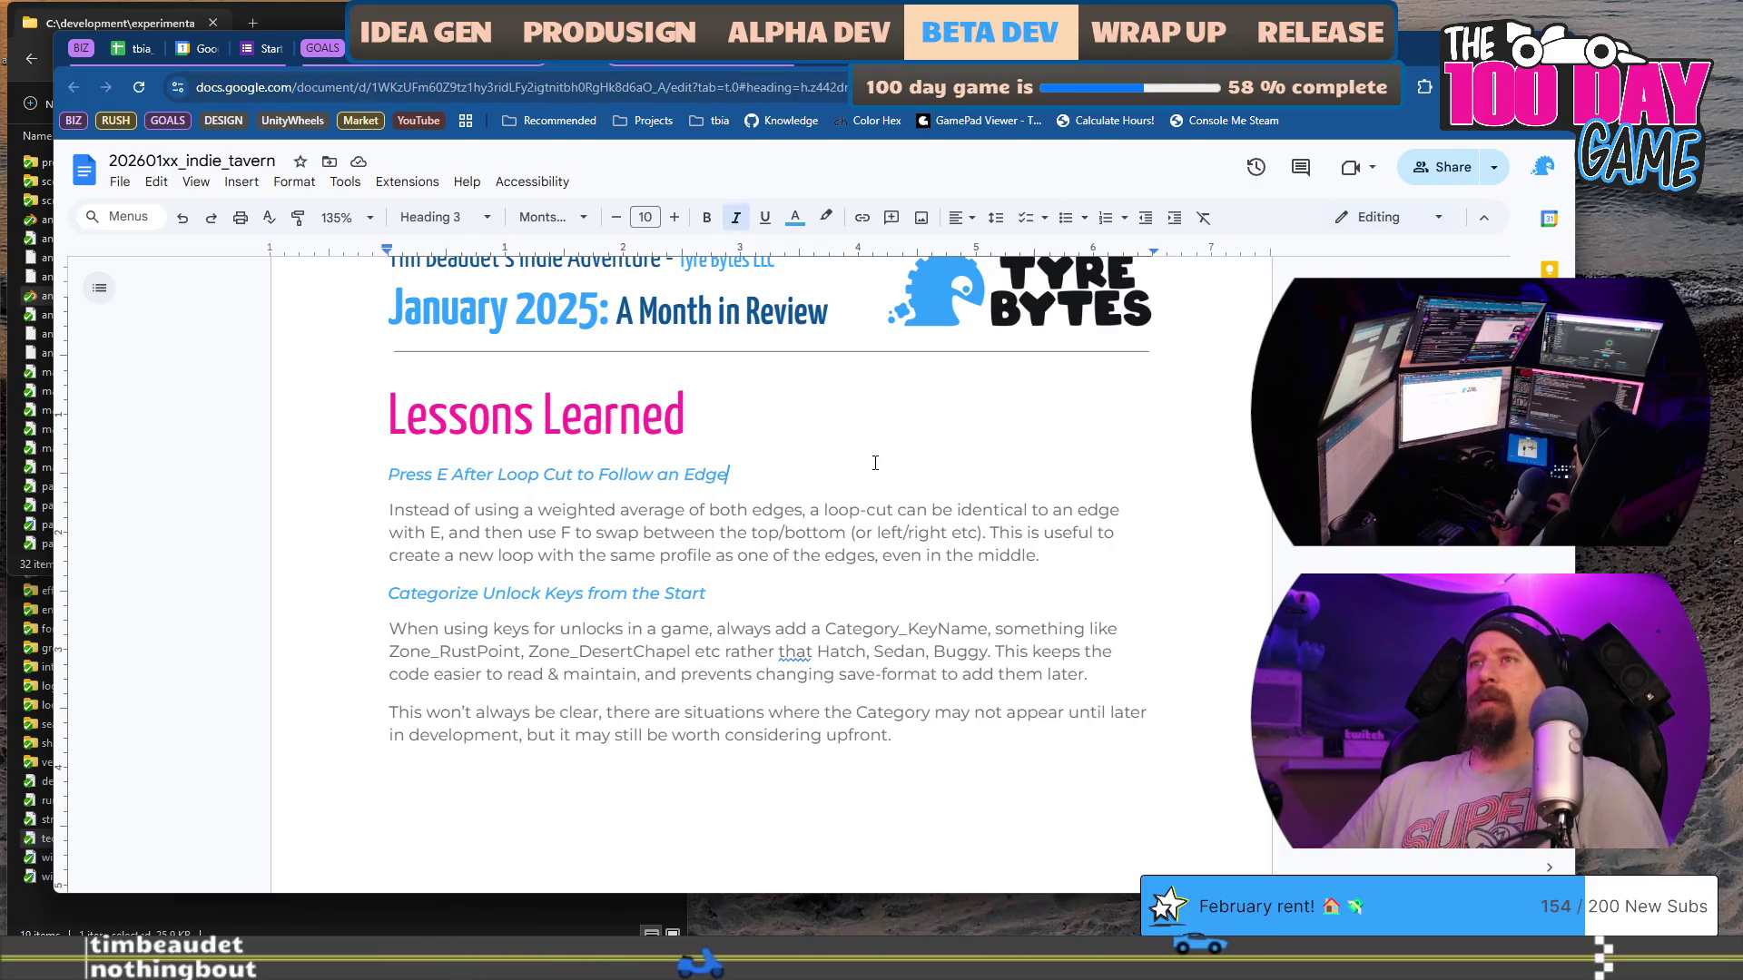
pyautogui.press('Return')
pyautogui.hotkey('ctrl', 'v')
pyautogui.tripleClick(875, 463)
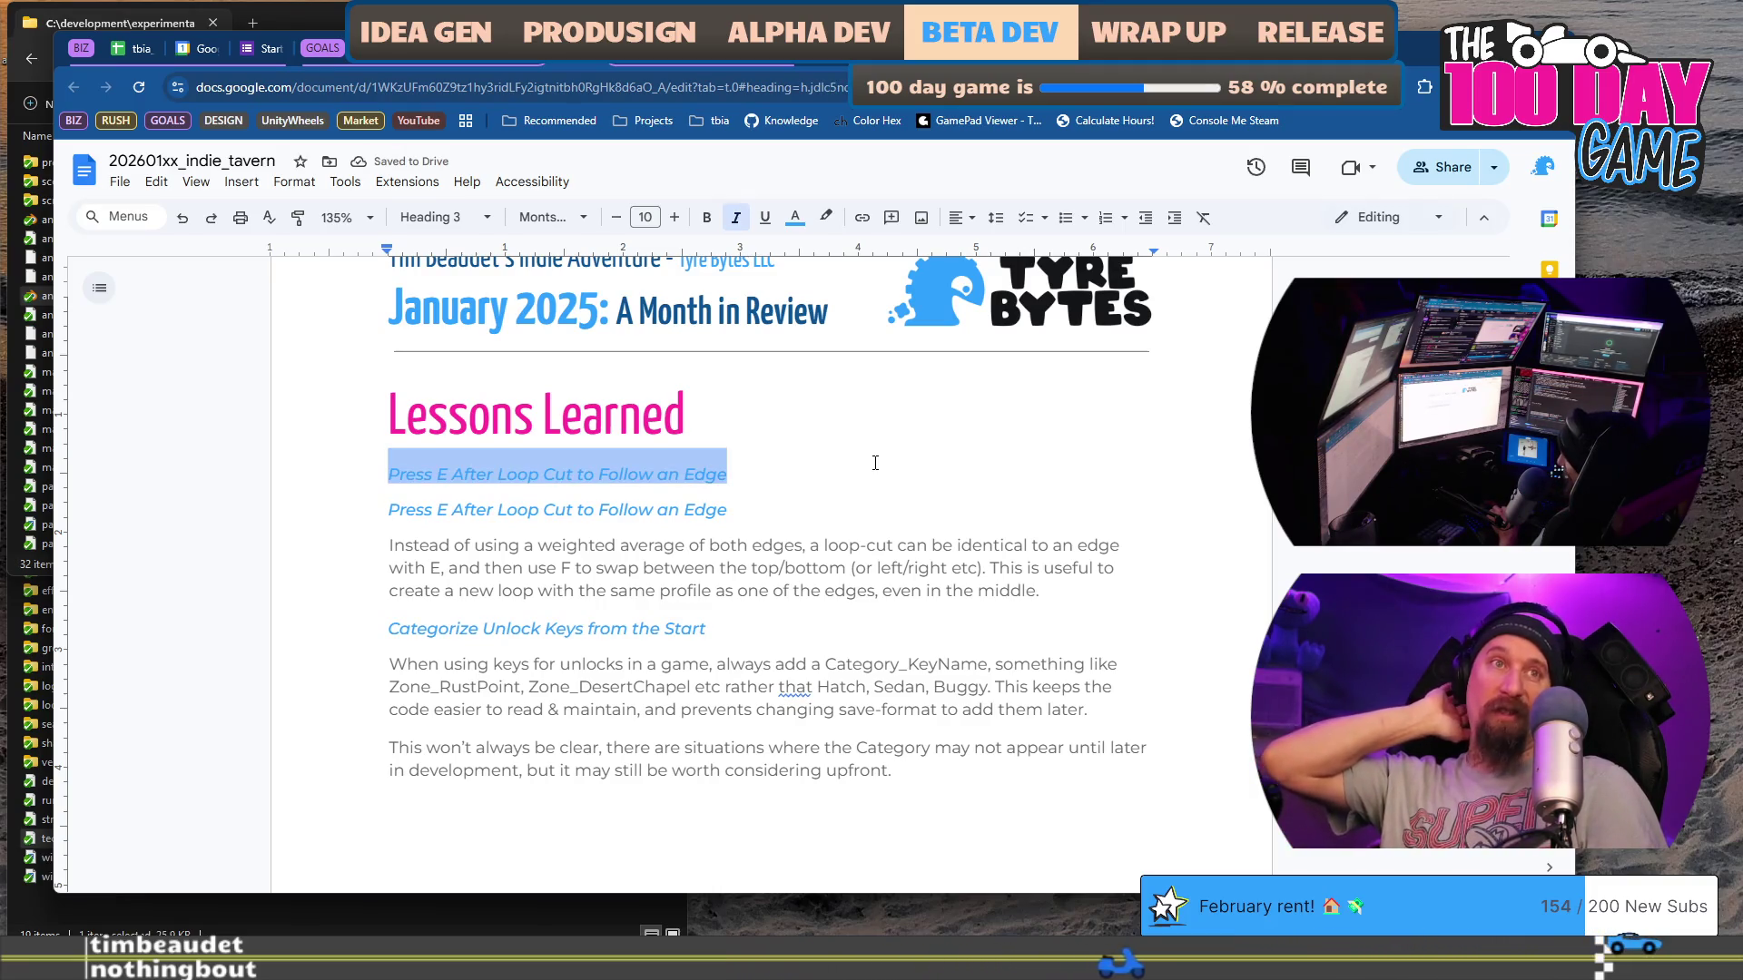
pyautogui.write('Feature/Scope Create CAN Reduce')
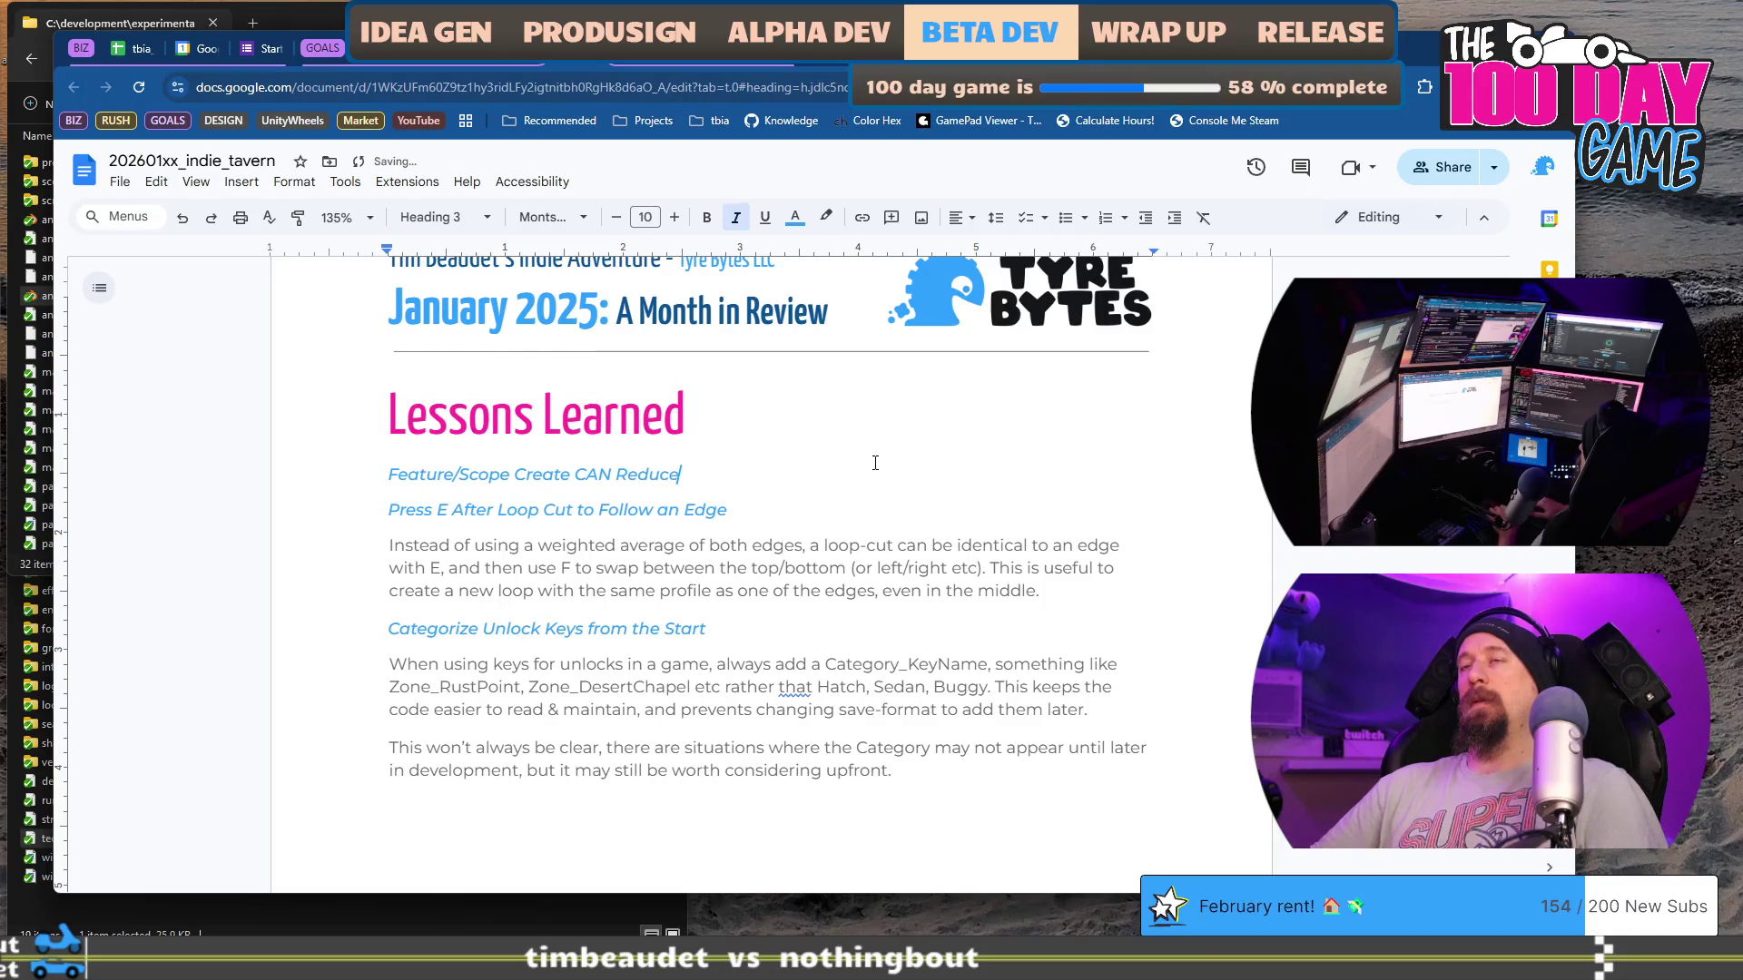
# Step: Finish the heading as 'Feature/Scope Create CAN Reduce Work' and begin a body line with 'Thi'
pyautogui.write(' Work')
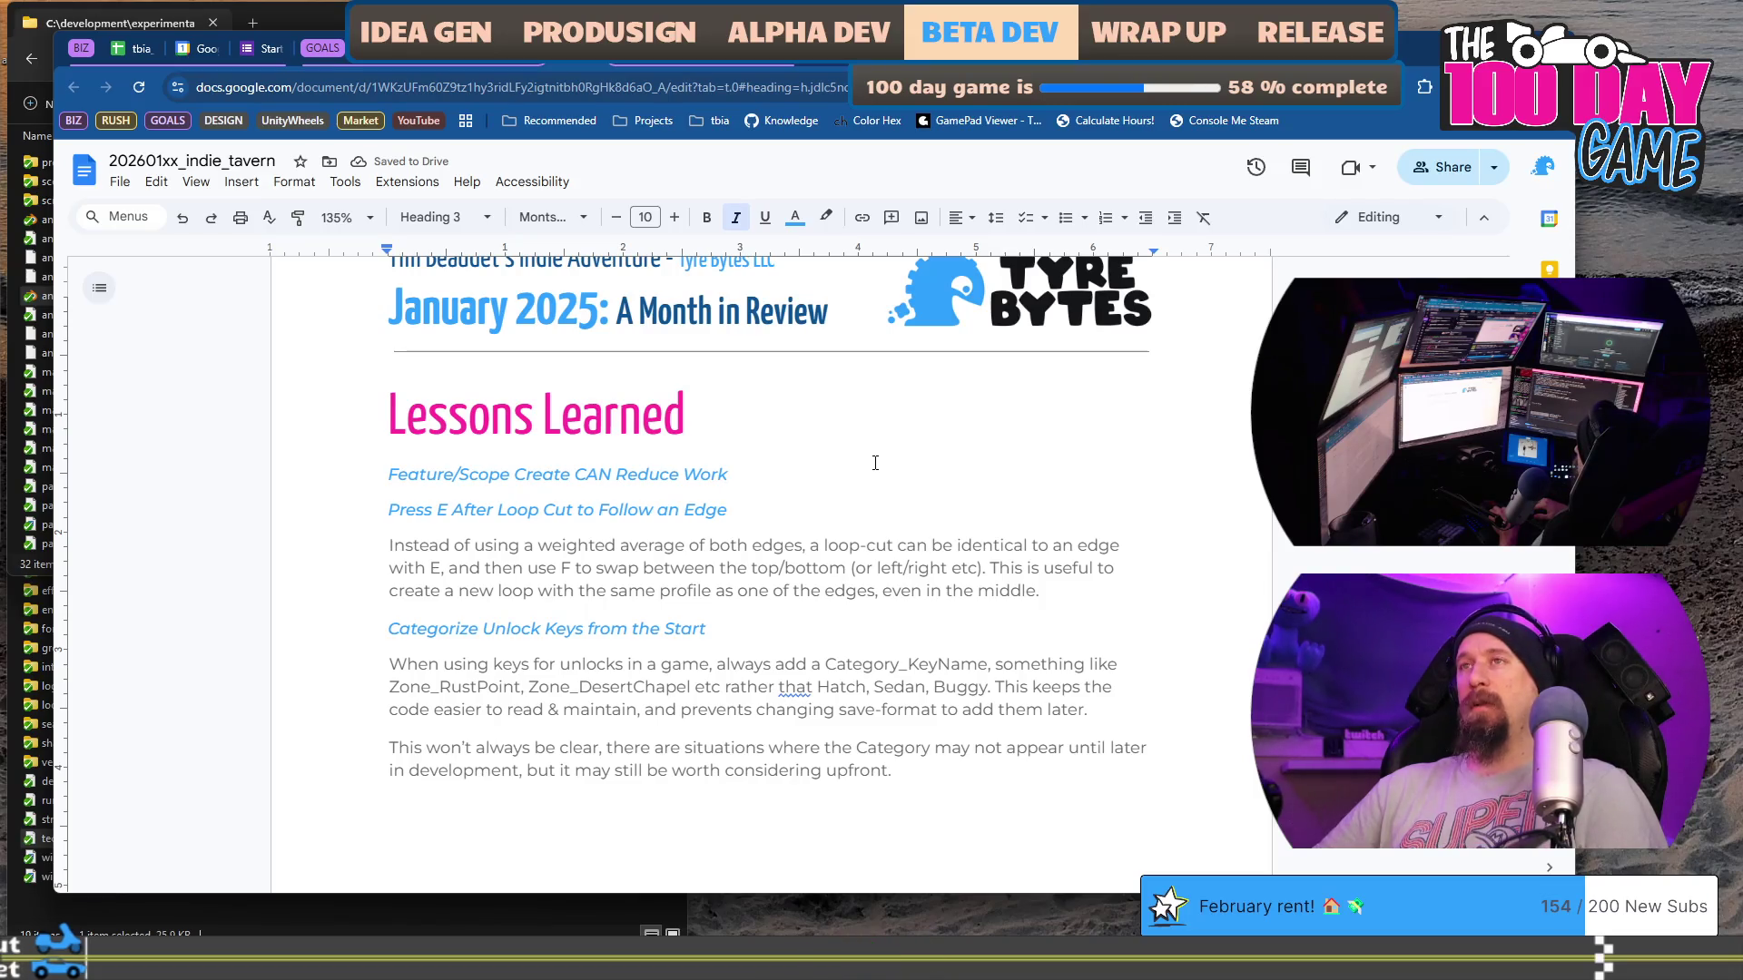
pyautogui.write('-')
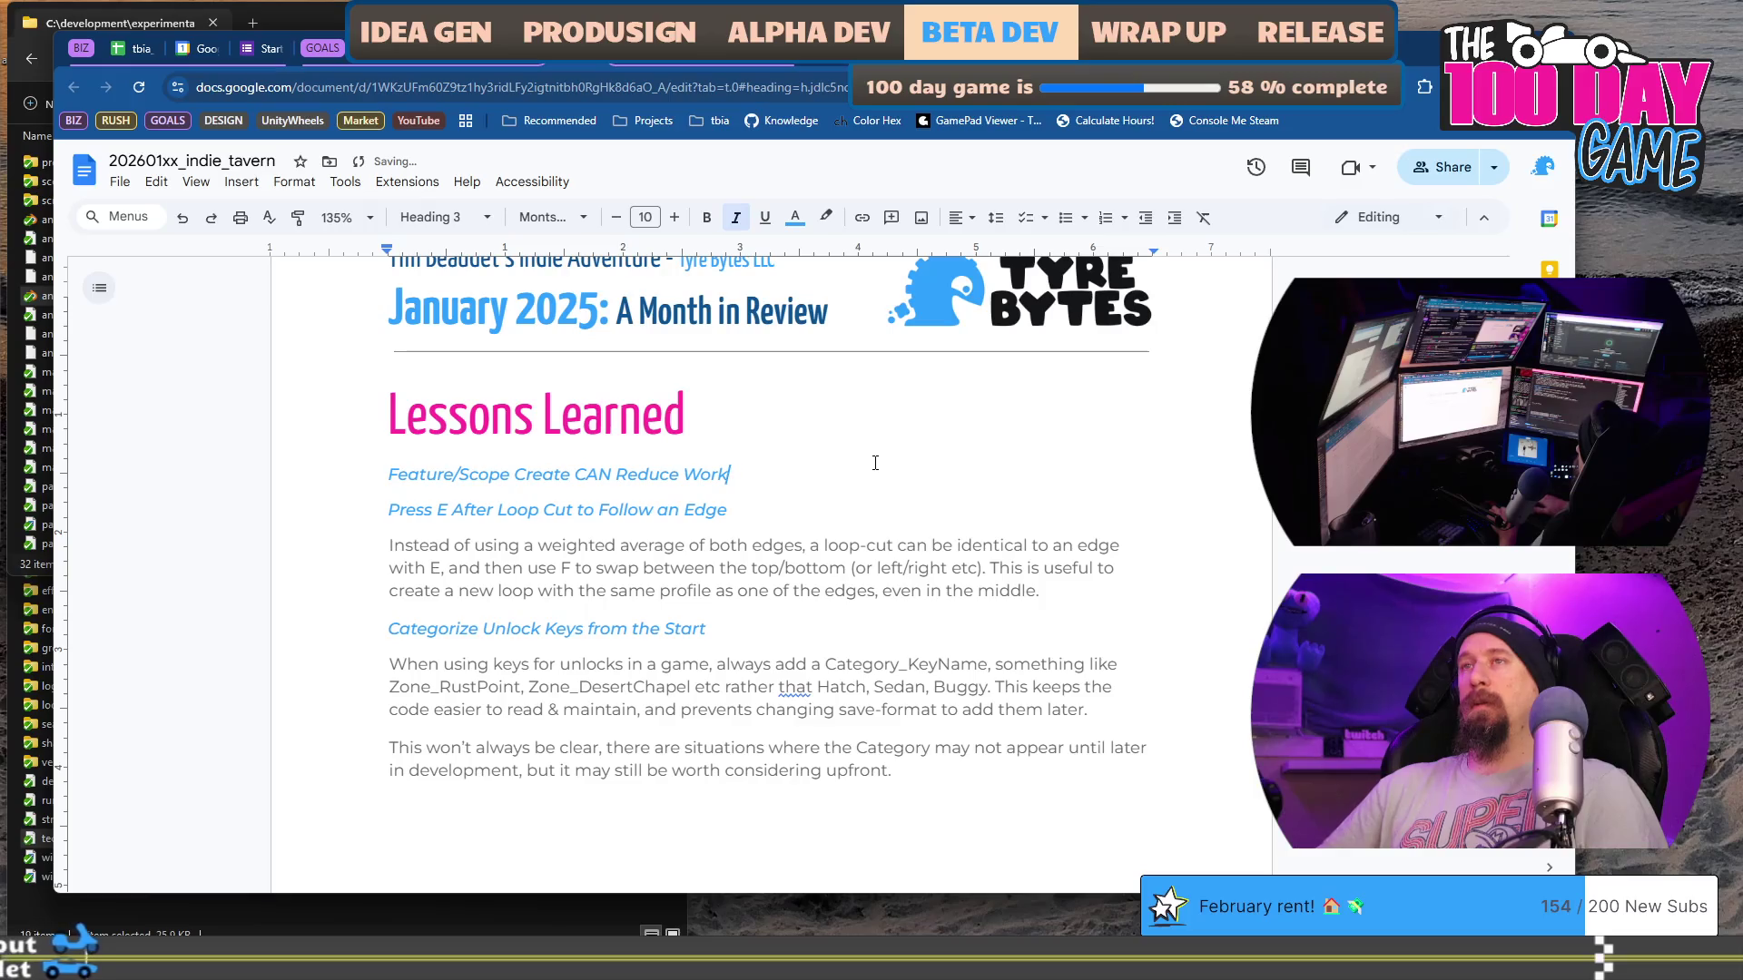
pyautogui.press('Return')
pyautogui.write('Thi')
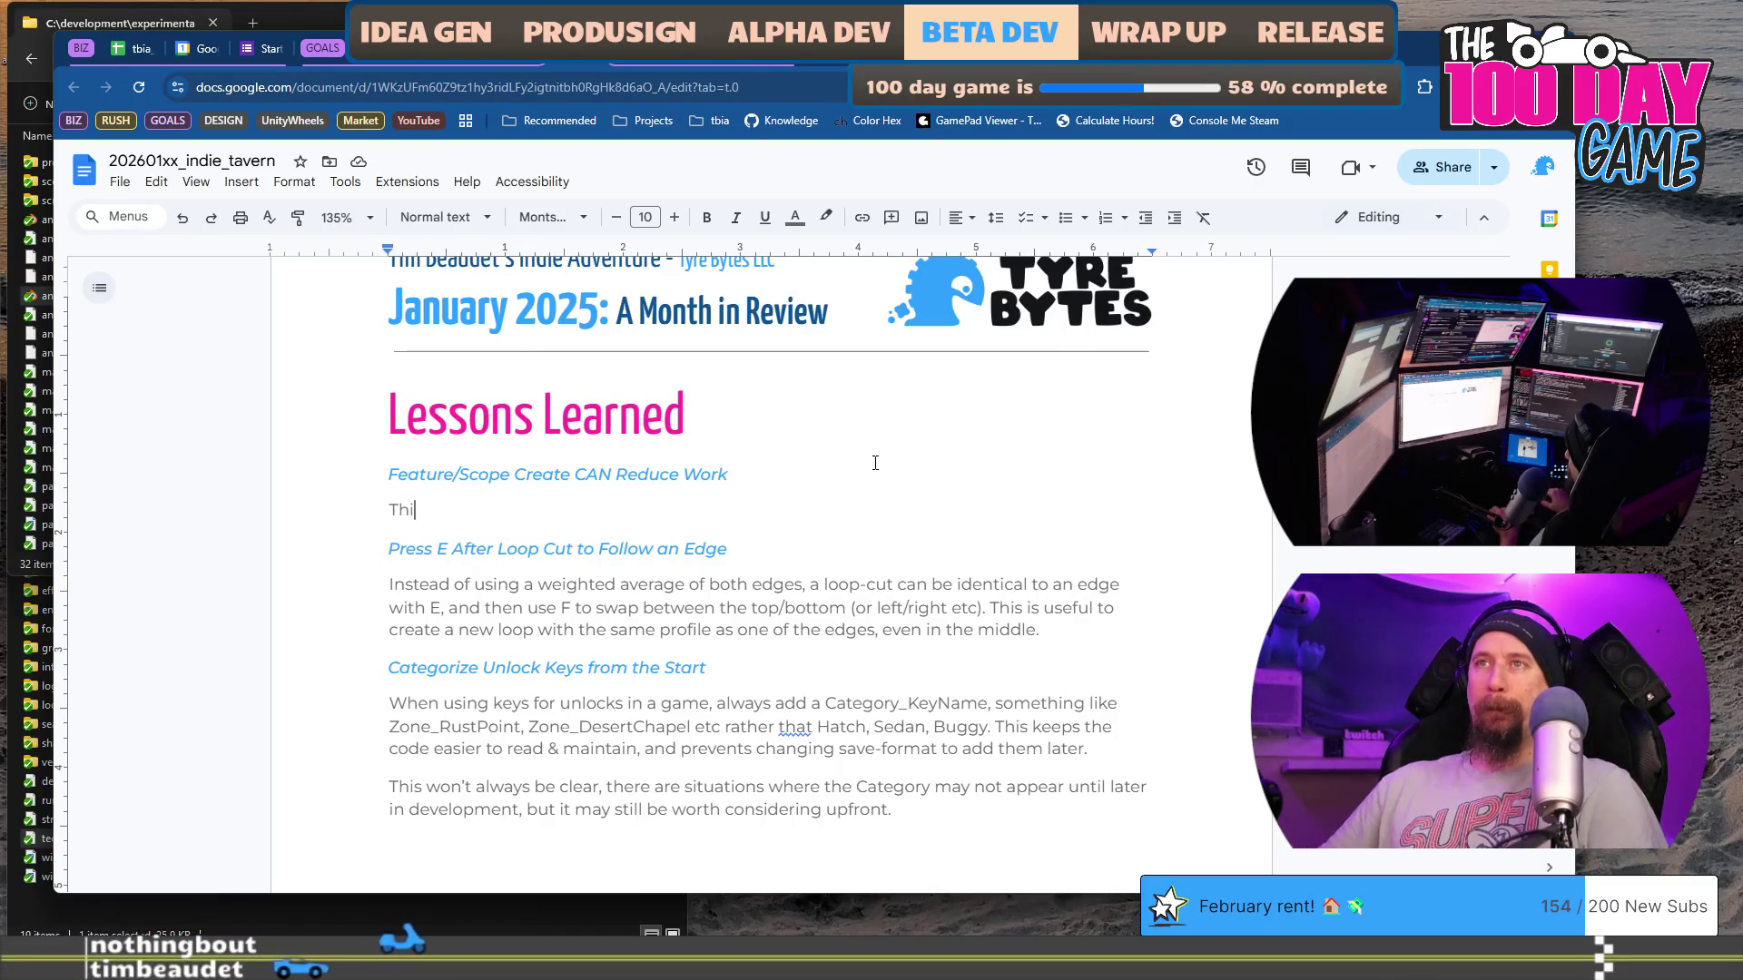
# Step: Change 'CAN' to 'Can' and extend the heading's last word to 'Workload'
pyautogui.click(875, 462)
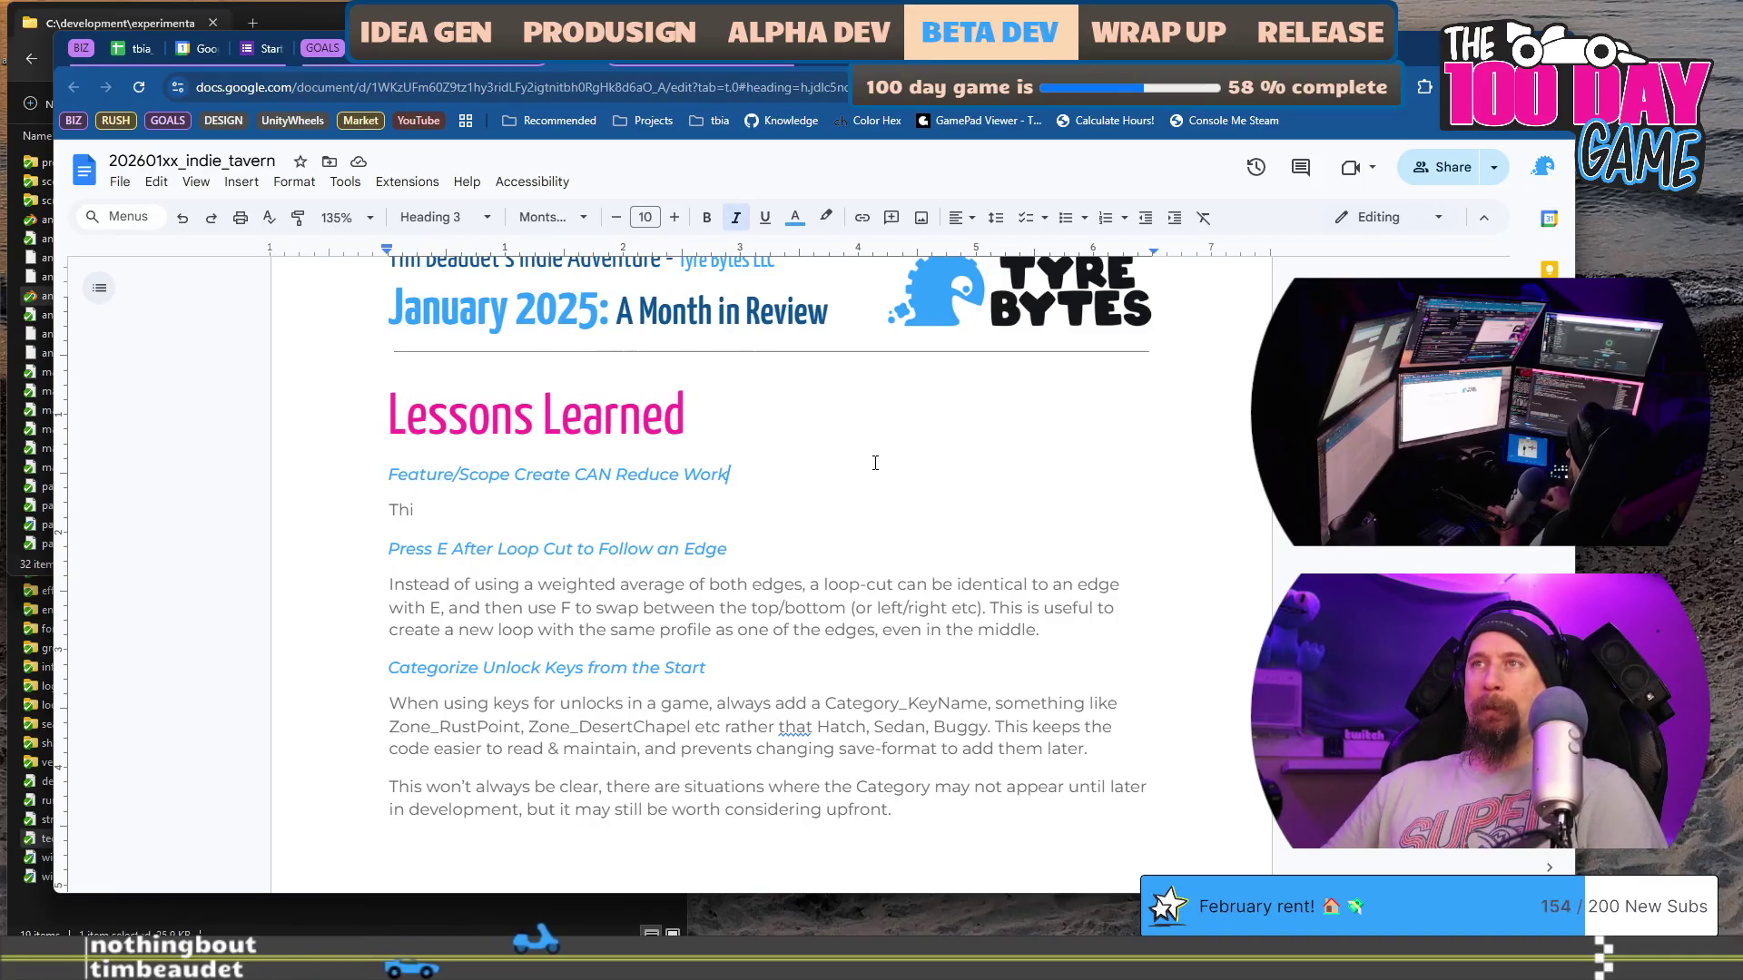
pyautogui.hotkey('ctrl', 'Left')
pyautogui.hotkey('ctrl', 'Left')
pyautogui.press('Left')
pyautogui.press('BackSpace')
pyautogui.press('BackSpace')
pyautogui.write('an')
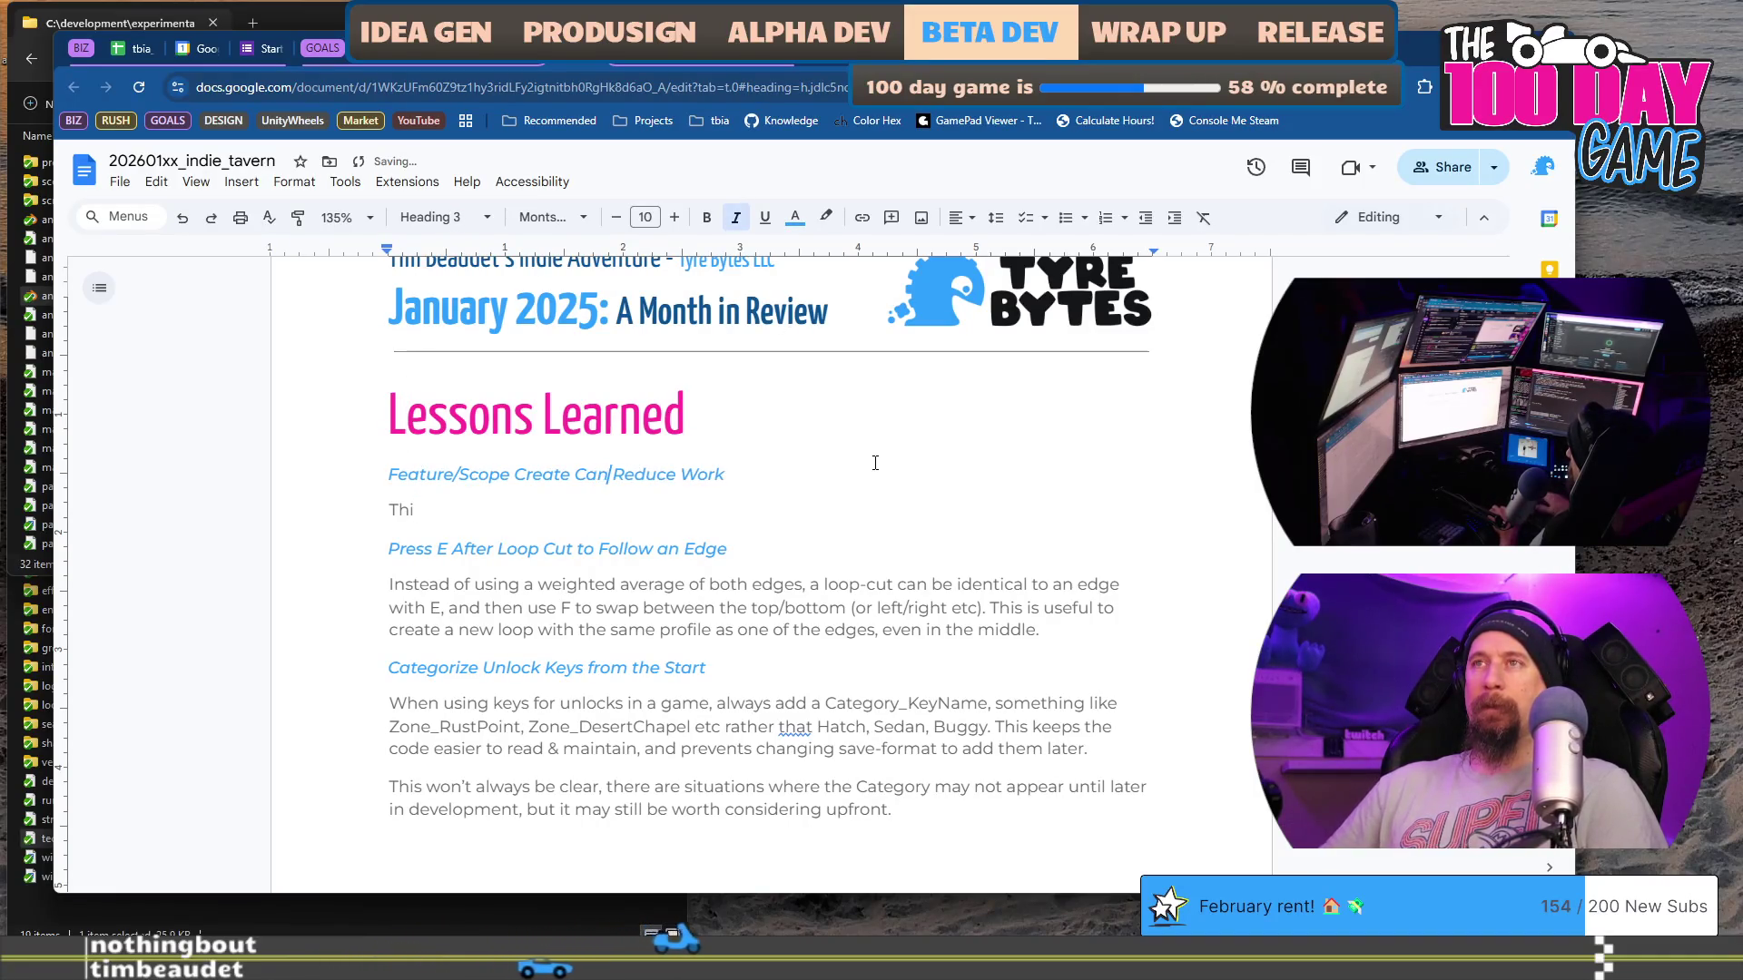
pyautogui.press('End')
pyautogui.write('load')
# Step: Replace the stub line with a paragraph opening 'With a few problems,' and continuing through 'which had'
pyautogui.press('Down')
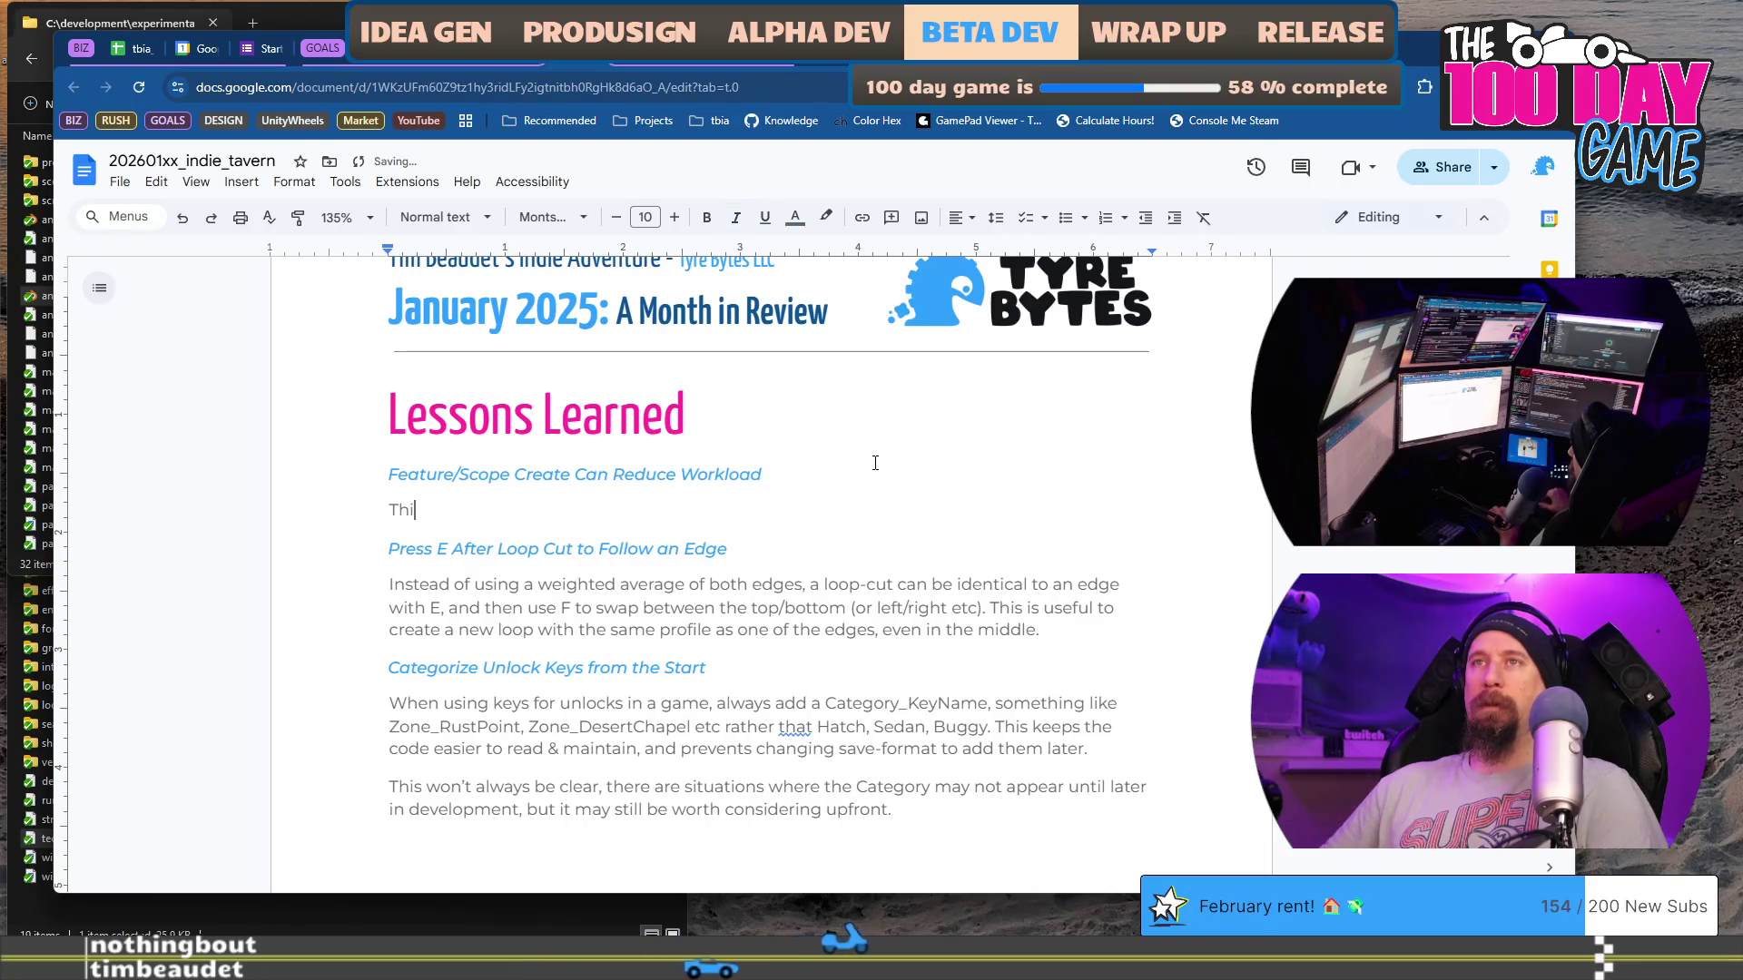
pyautogui.hotkey('shift', 'Home')
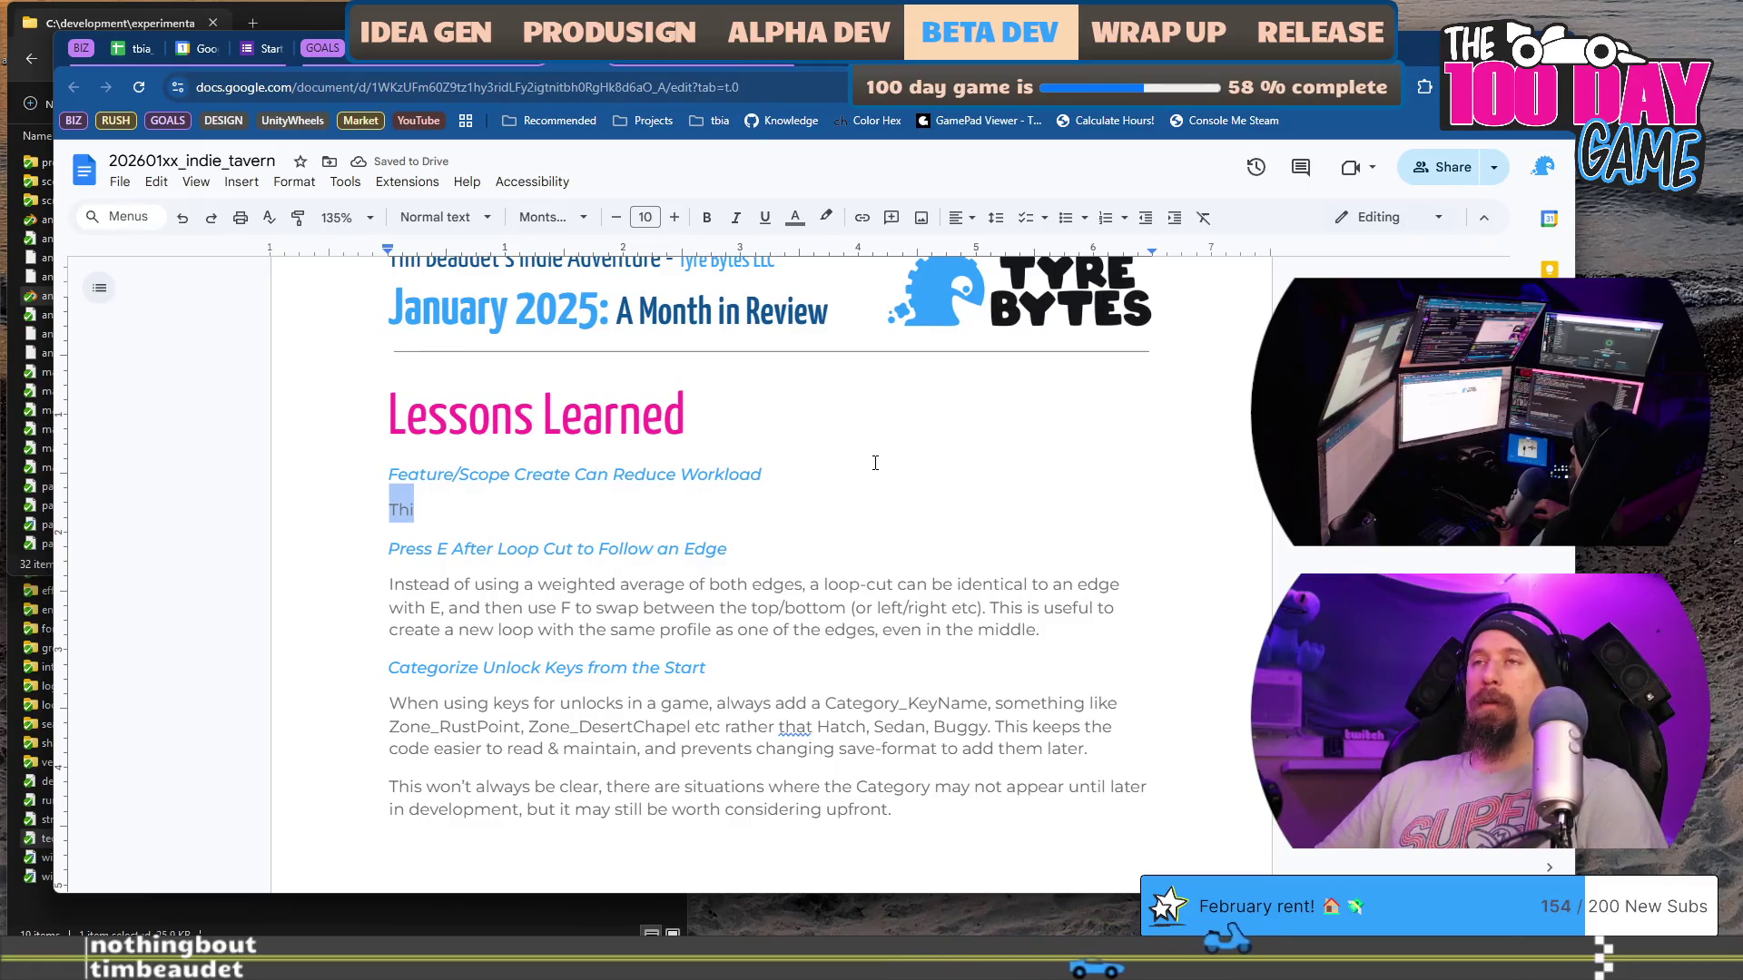
pyautogui.write('Carefully')
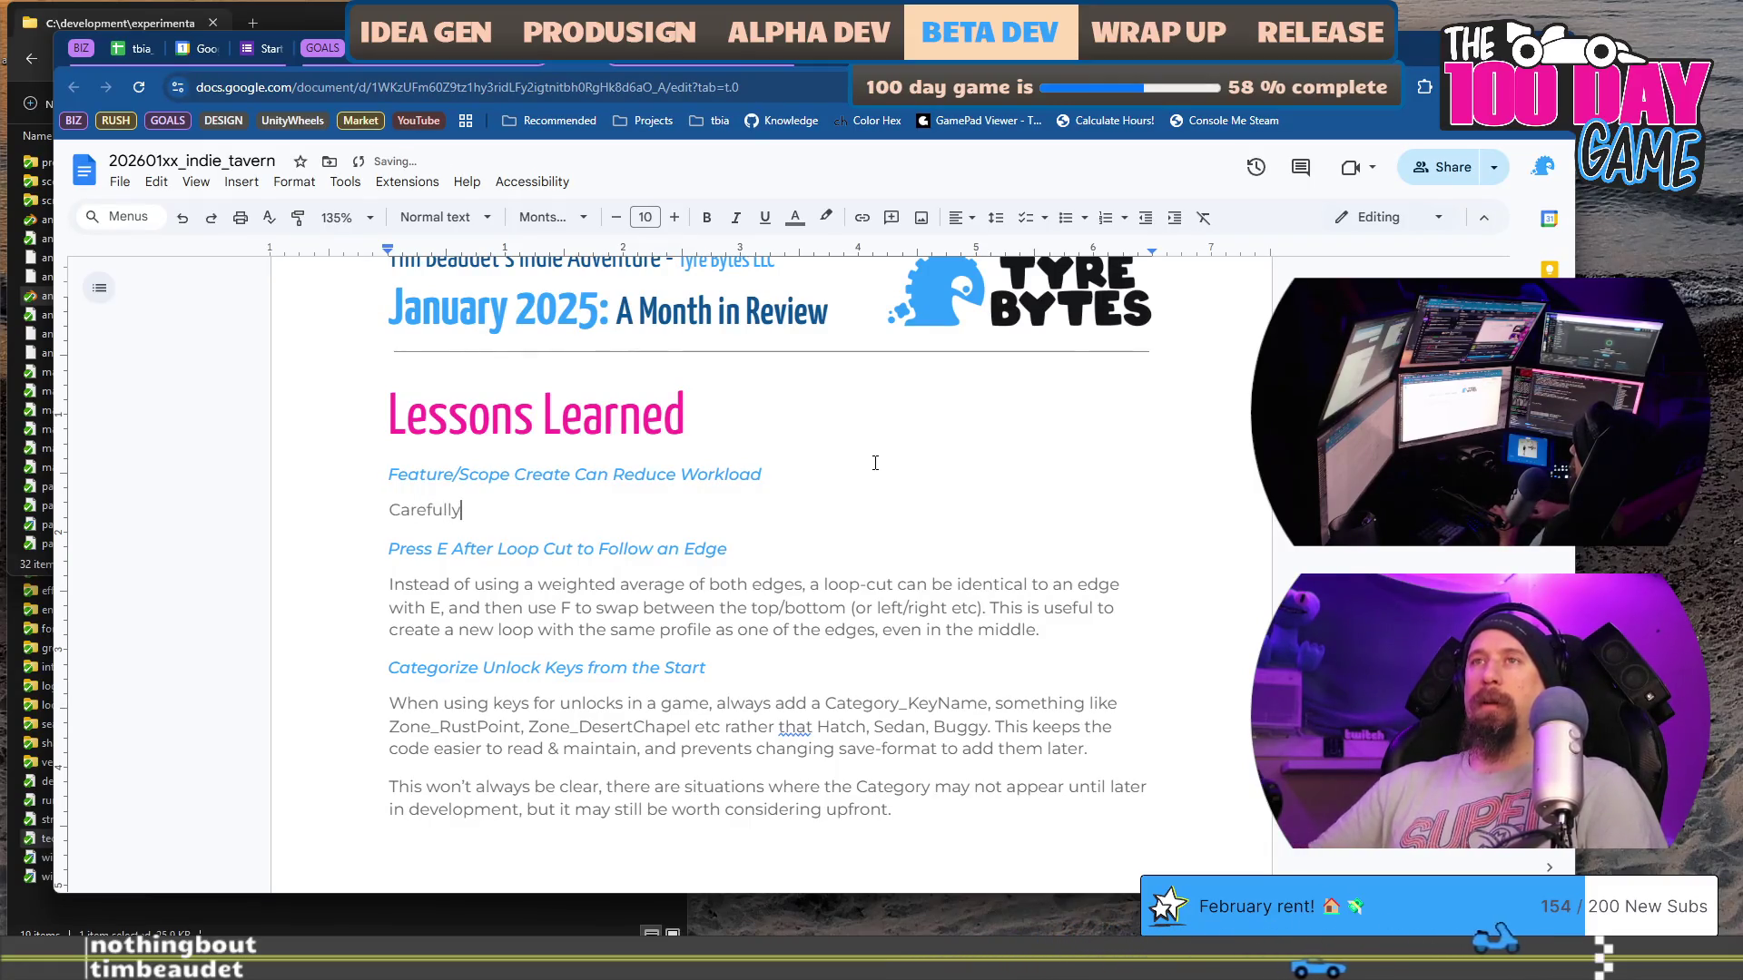
pyautogui.write(' addi')
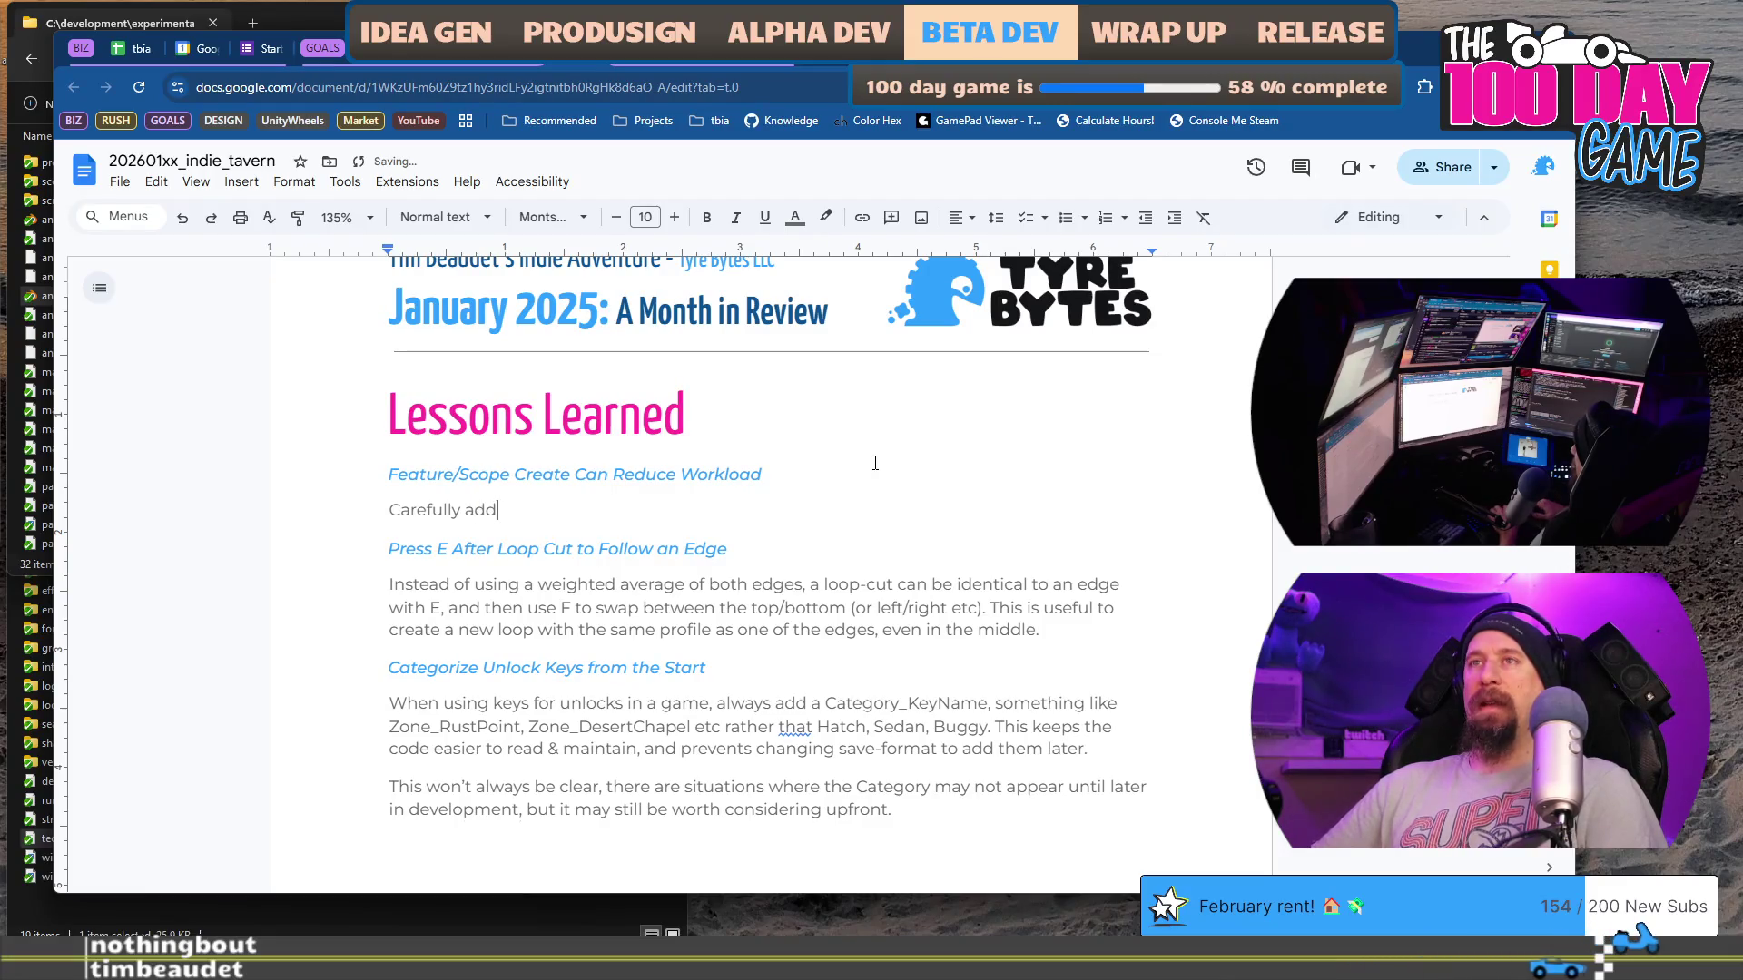
pyautogui.write('ng new scope to a project')
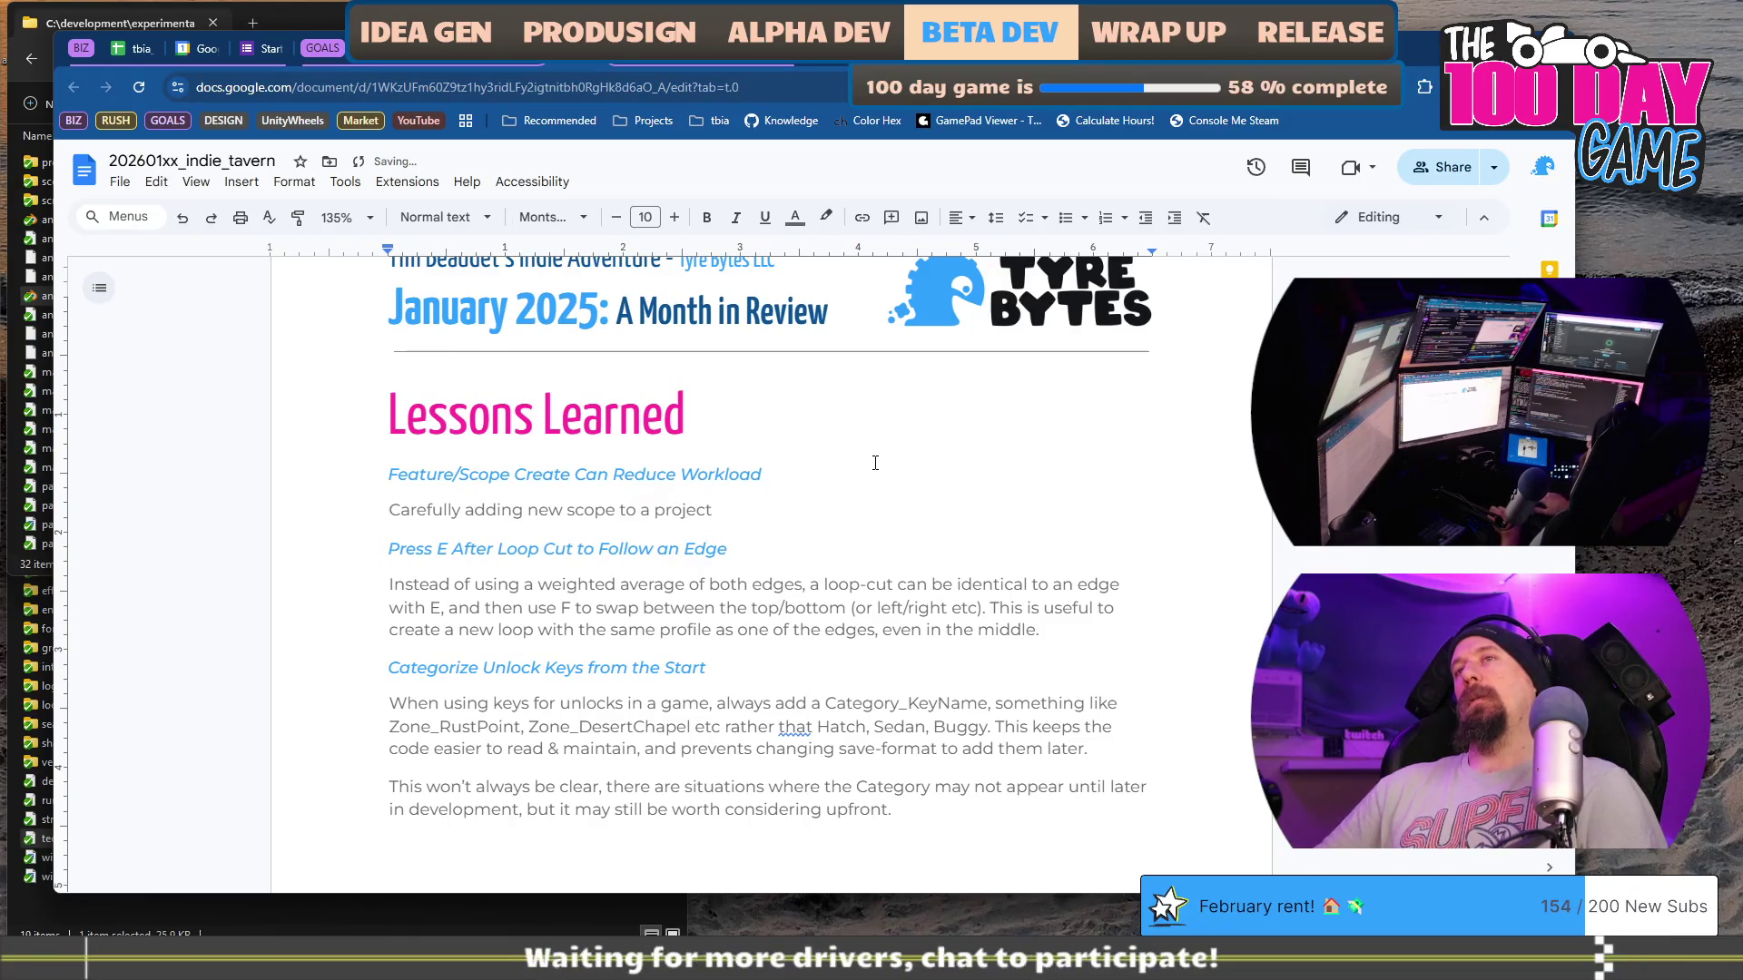
pyautogui.hotkey('ctrl', 'shift', 'Right')
pyautogui.write('eing')
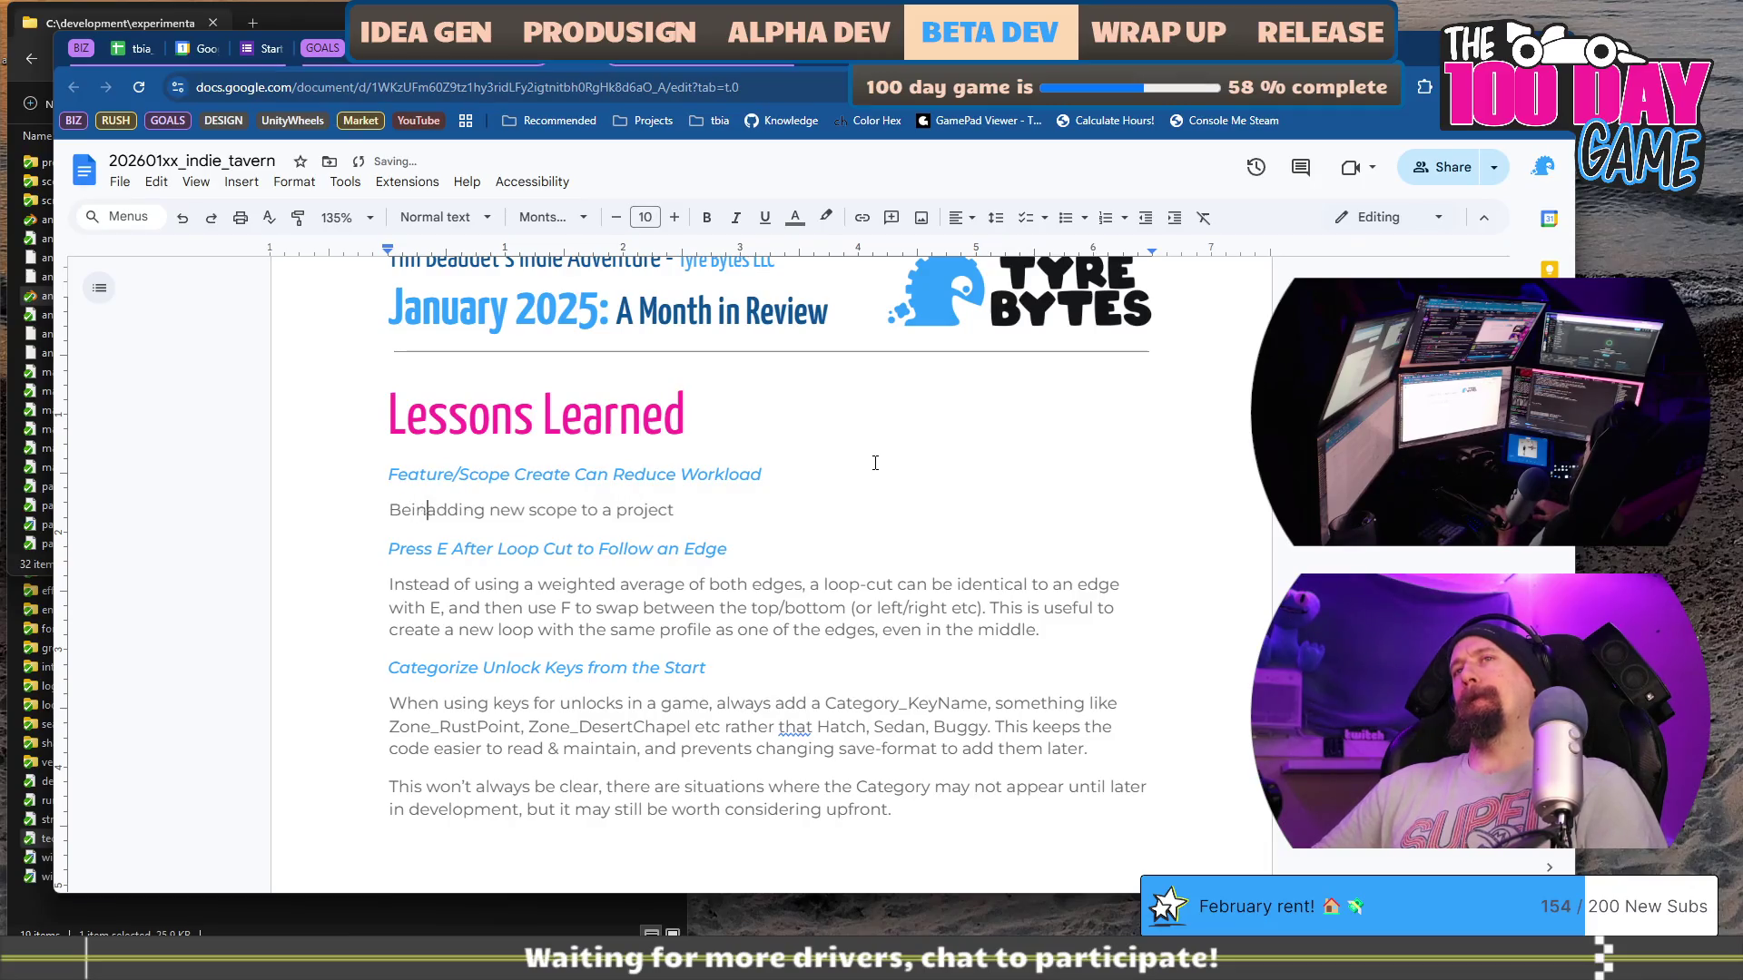
pyautogui.hotkey('ctrl', 'shift', 'Left')
pyautogui.write('Some pro')
pyautogui.hotkey('shift', 'Home')
pyautogui.write('With s')
pyautogui.press('BackSpace')
pyautogui.write('a few ')
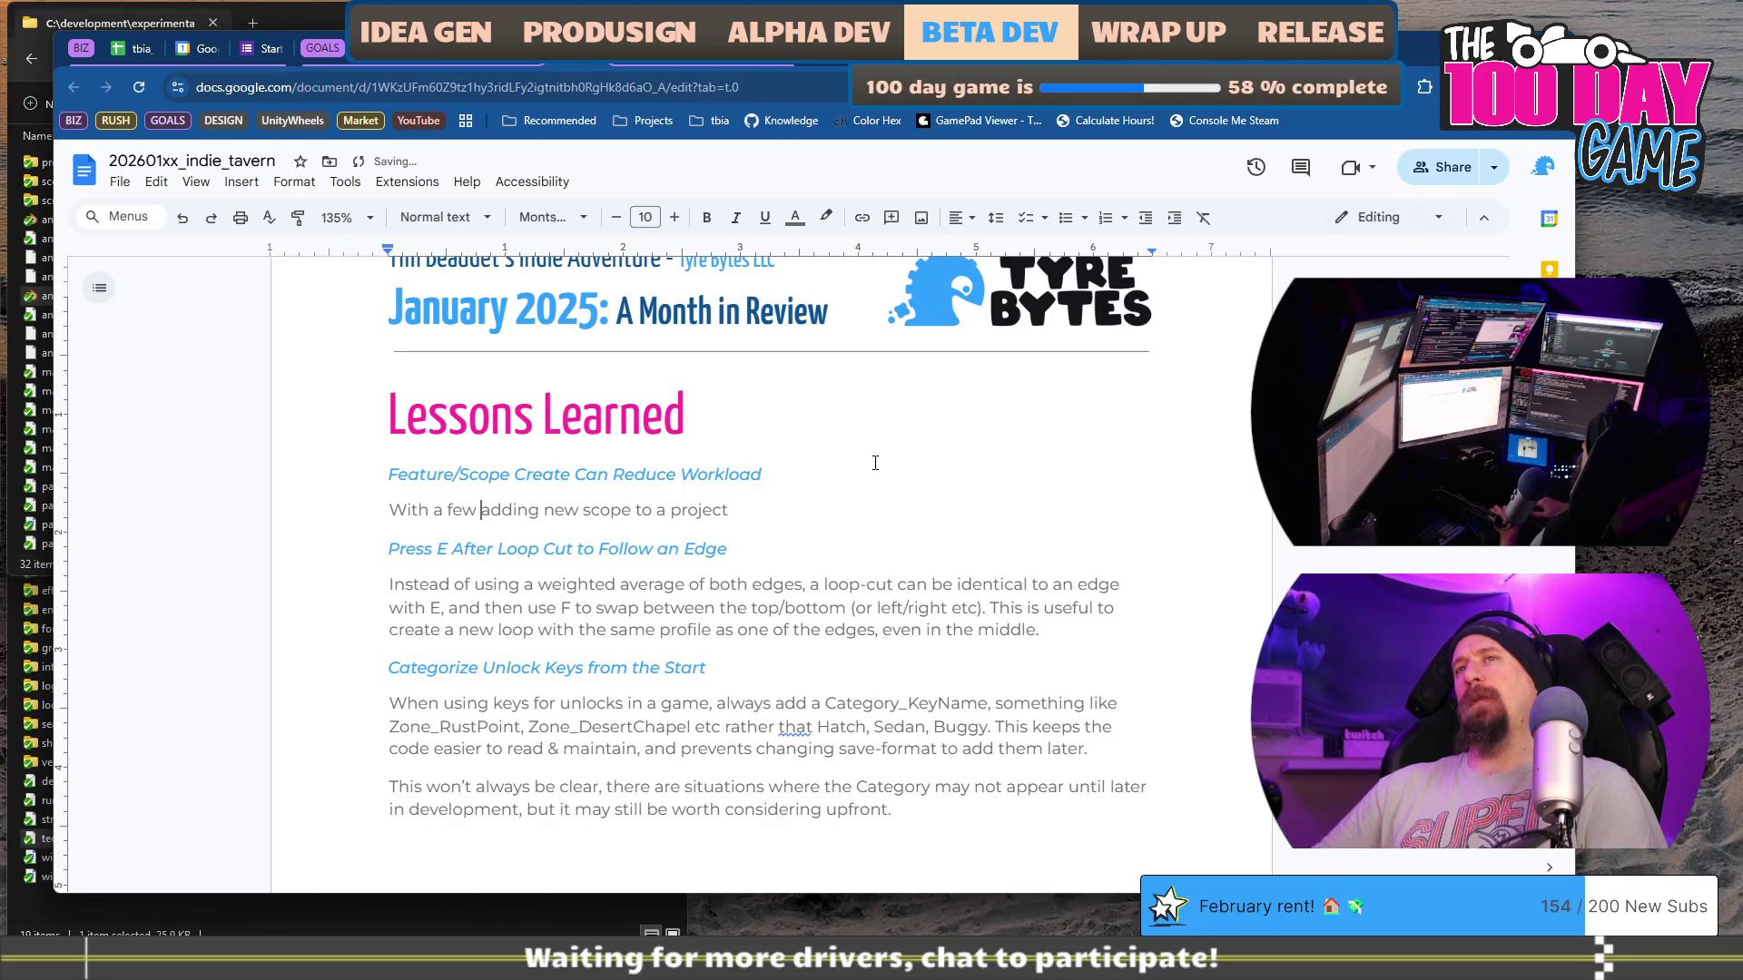
pyautogui.write('problems,')
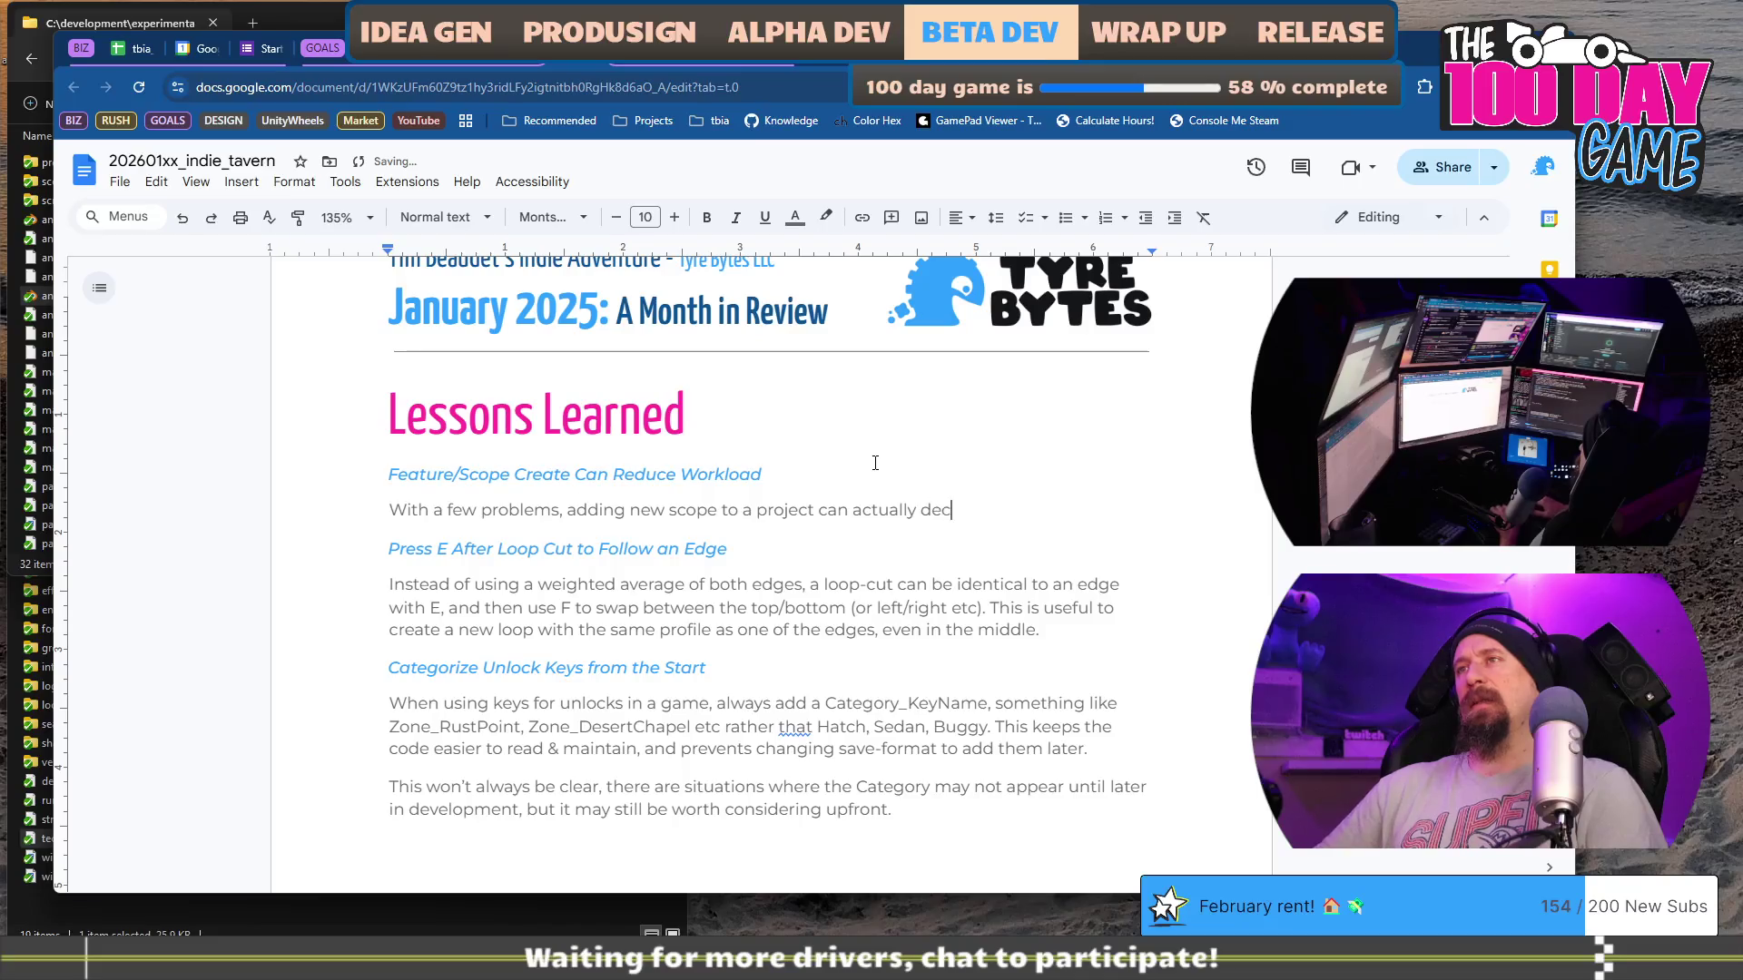
pyautogui.write('overall work')
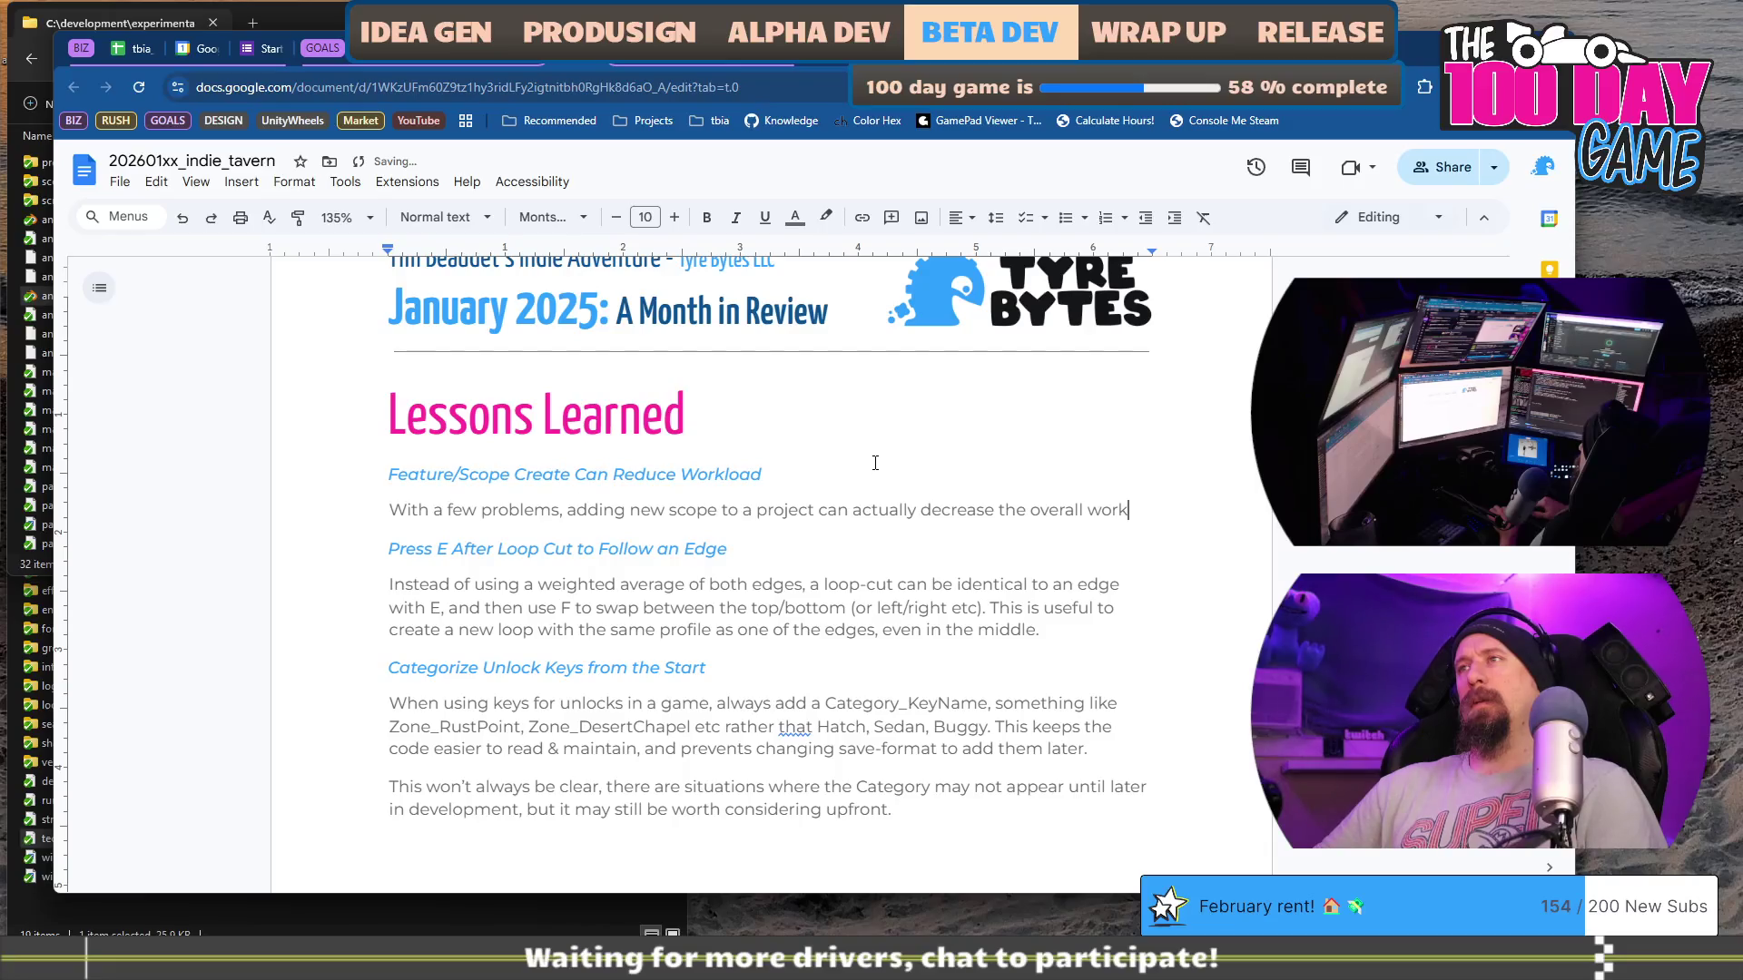
pyautogui.write('-load. Instead of making 10-15 icons, tool-tips etc, a new scene with')
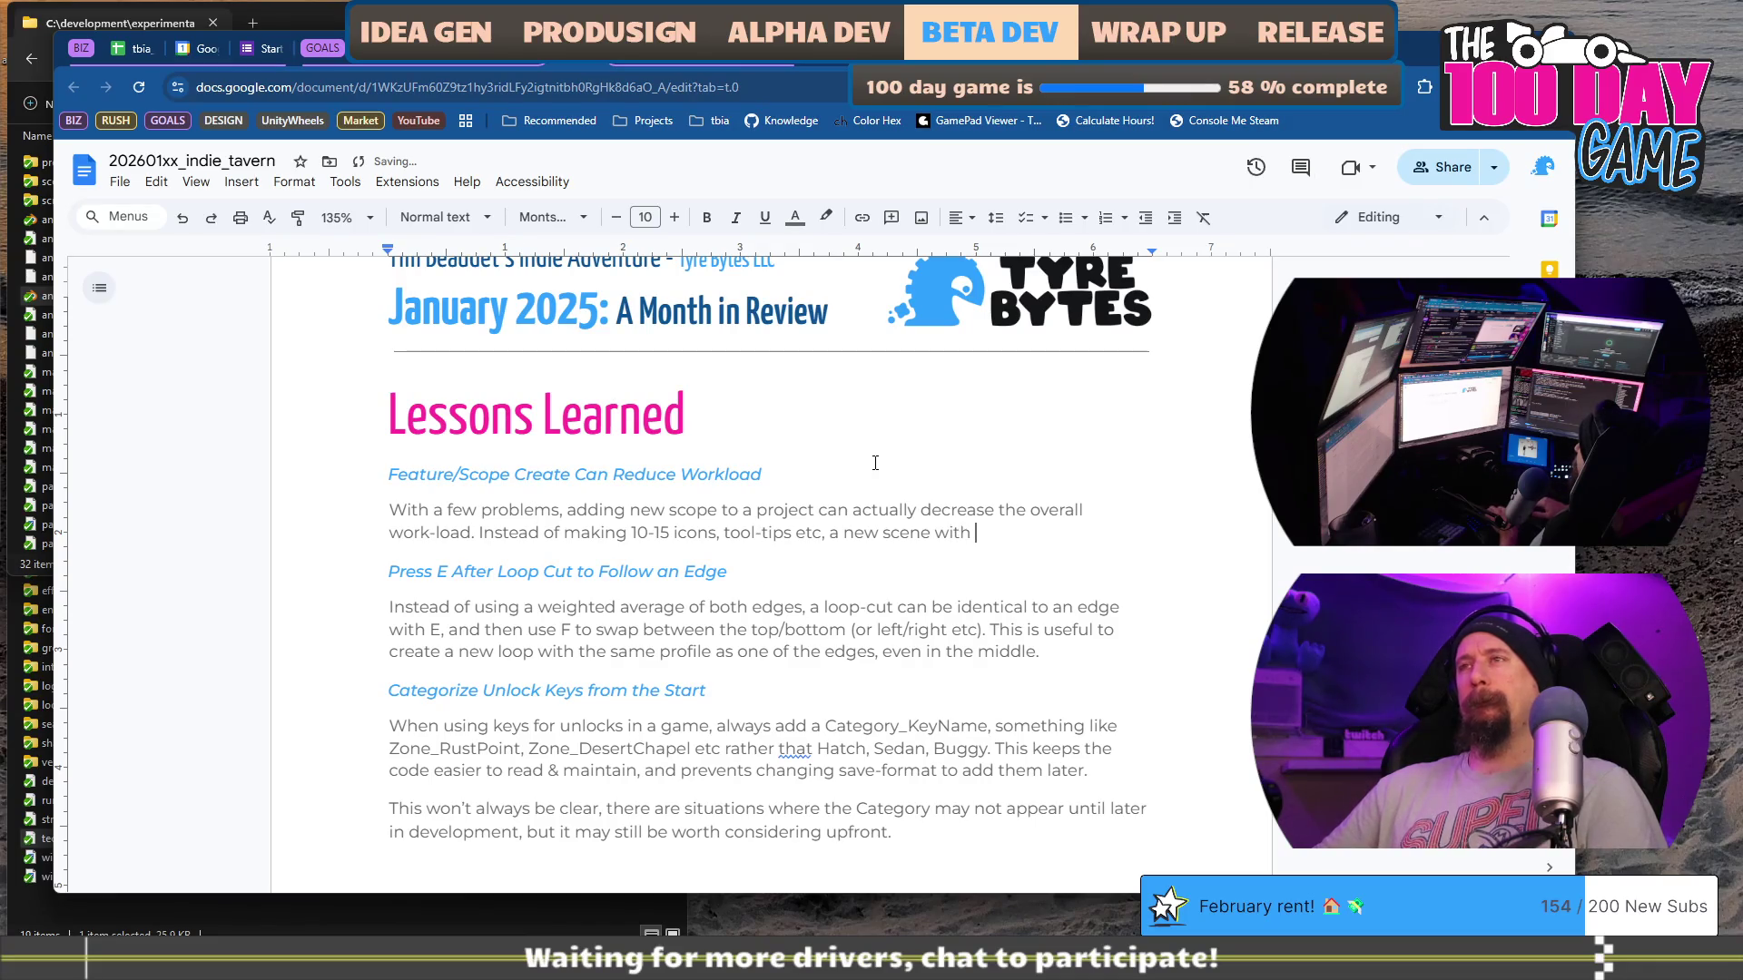
pyautogui.write('which had')
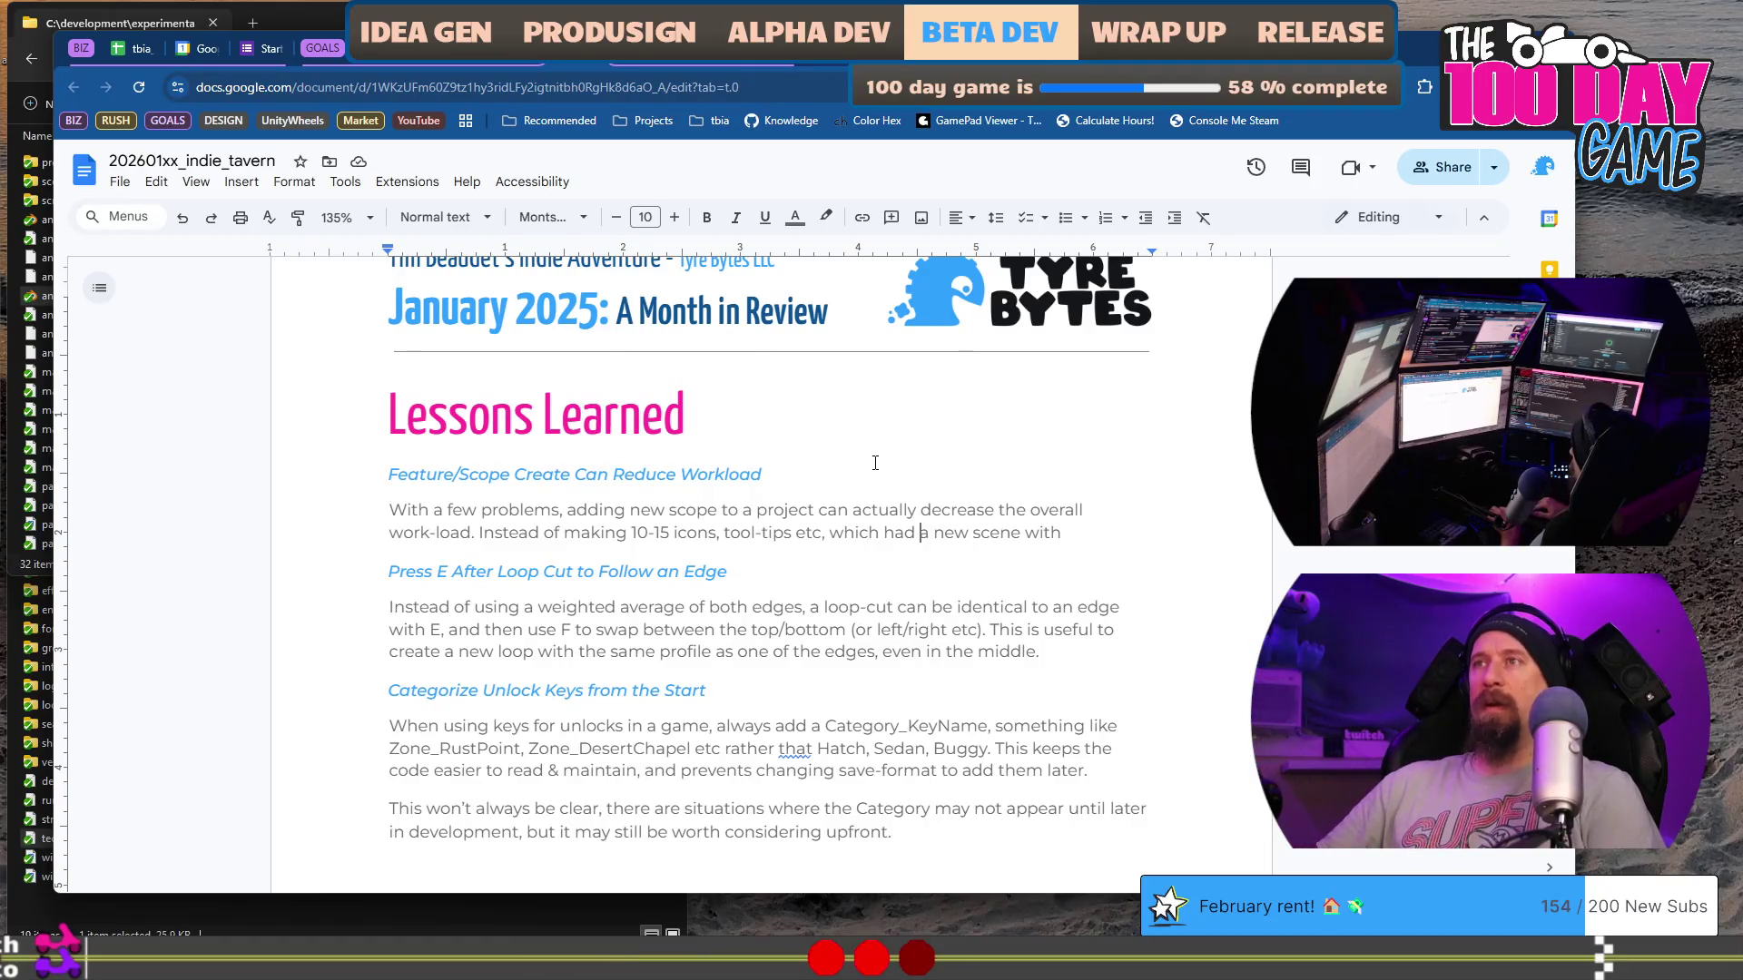
# Step: Finish the paragraph: 'for racing upgrades - which already had other design issues/conflicts - … reducing the overall work-load.'
pyautogui.press('Left')
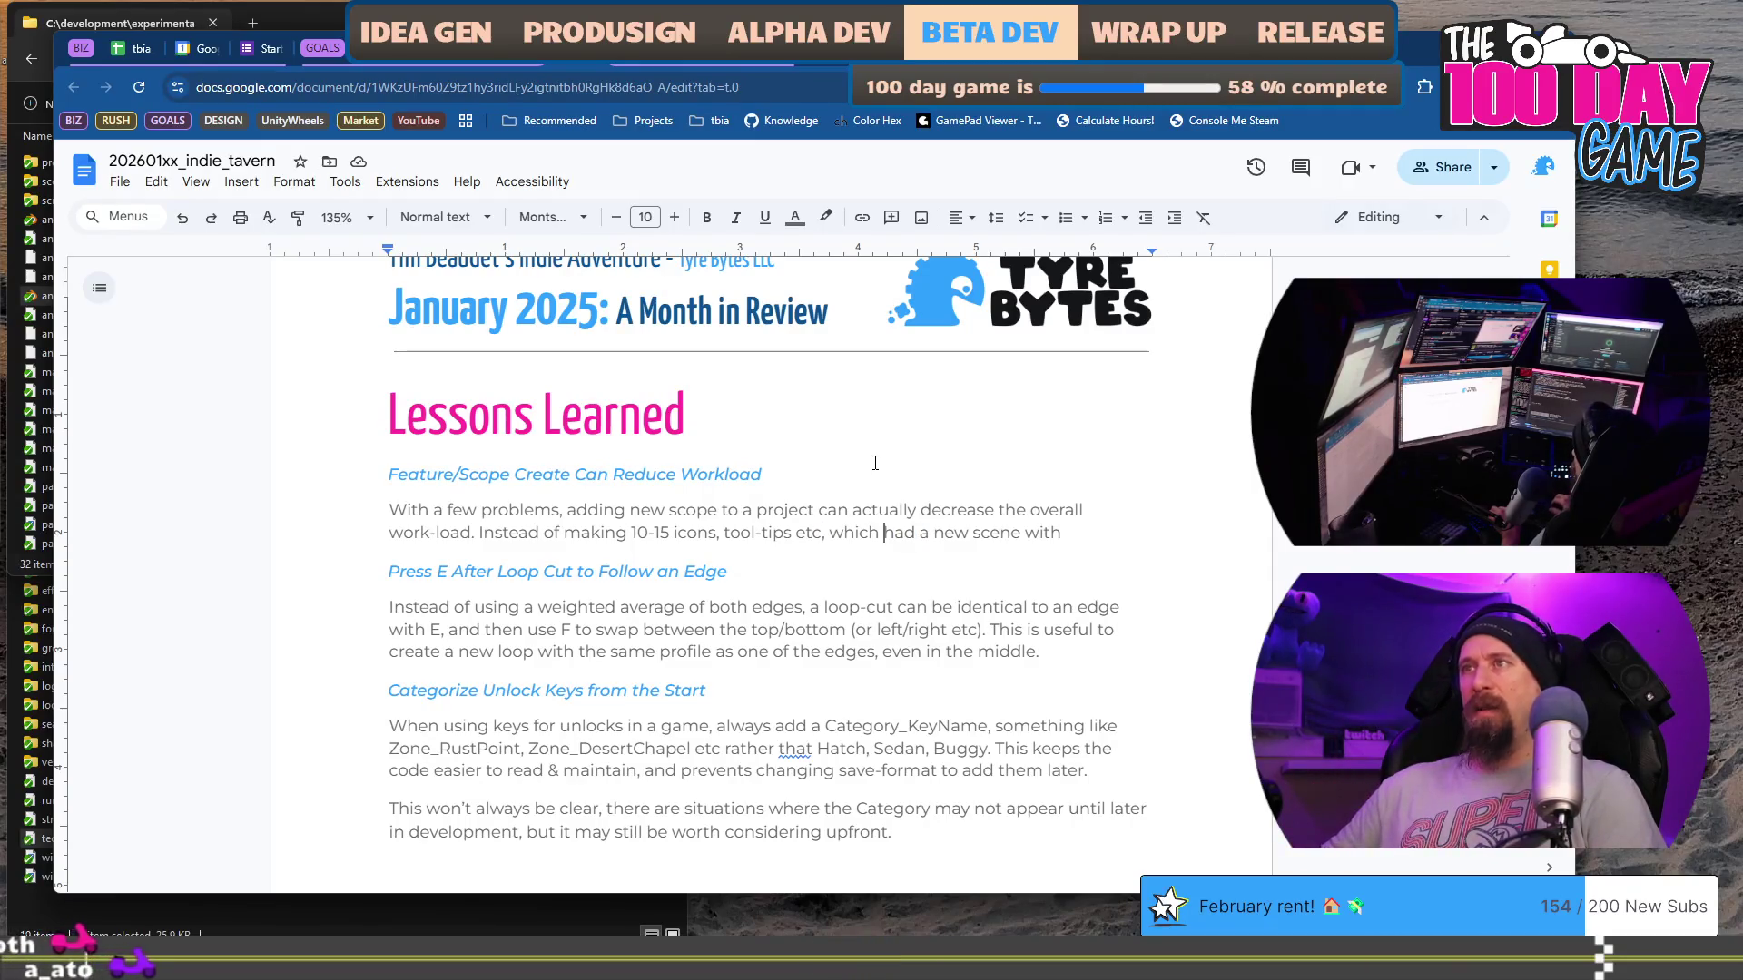
pyautogui.hotkey('ctrl', 'shift', 'Right')
pyautogui.press('BackSpace')
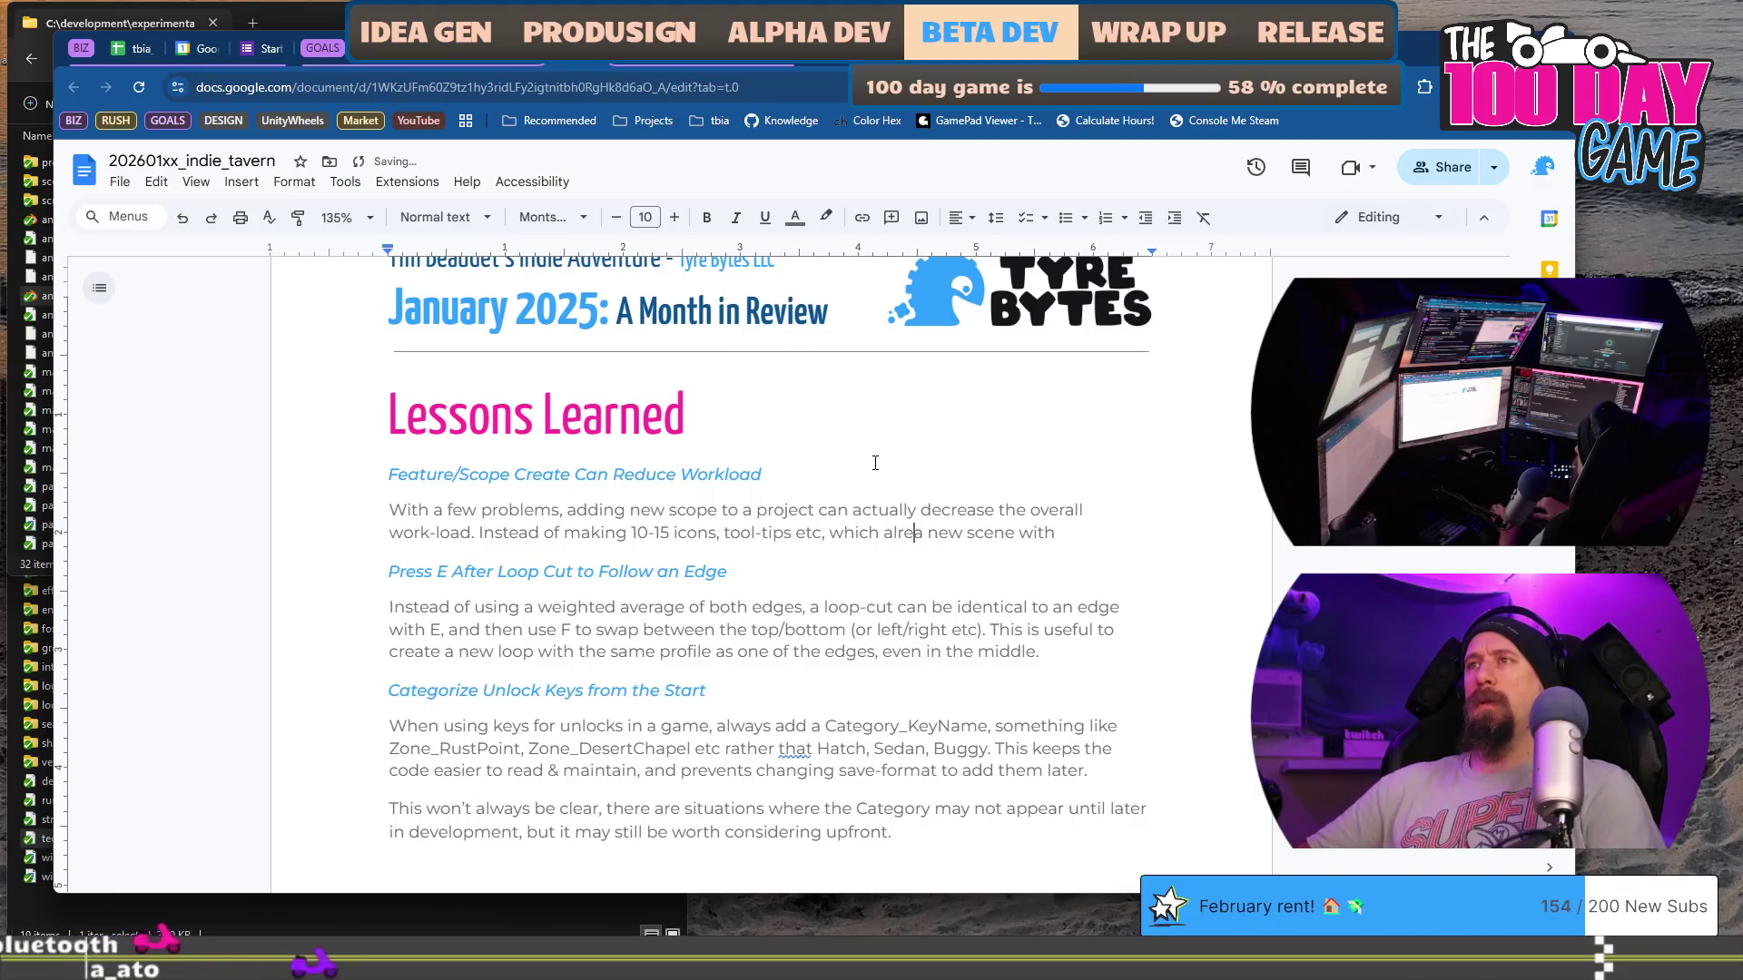
pyautogui.hotkey('ctrl', 'BackSpace')
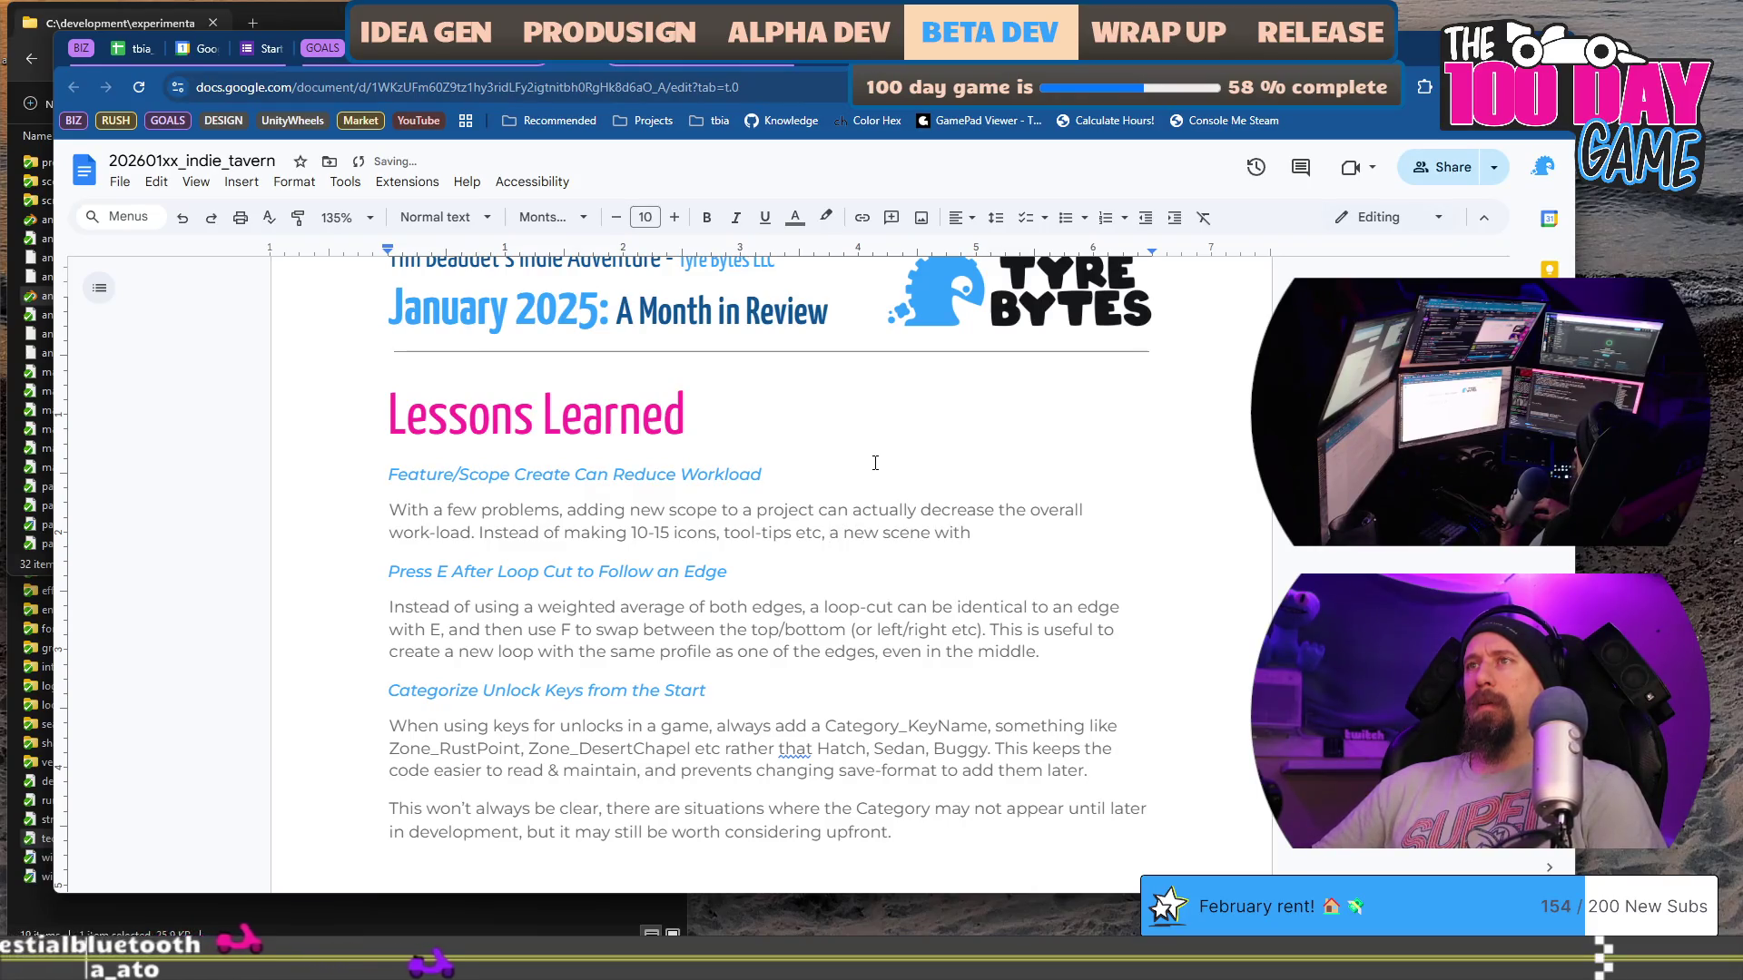
pyautogui.write('for racing upgrades - which already h')
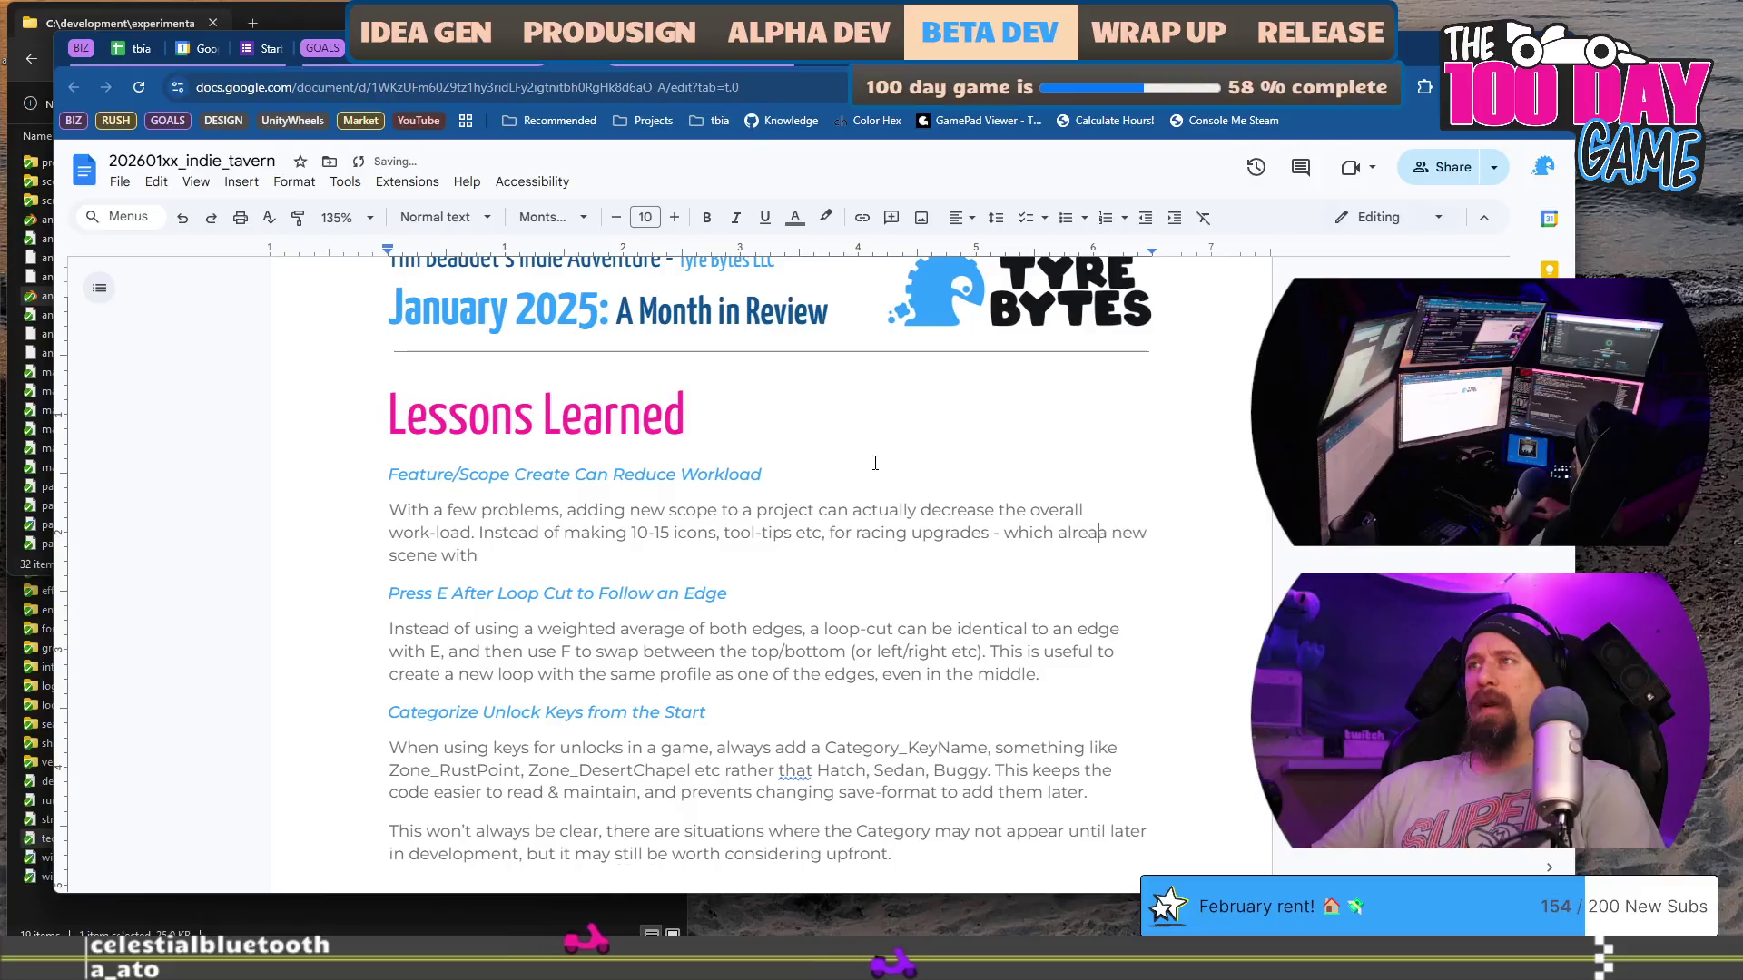
pyautogui.write('ad other desig')
pyautogui.write('n issue')
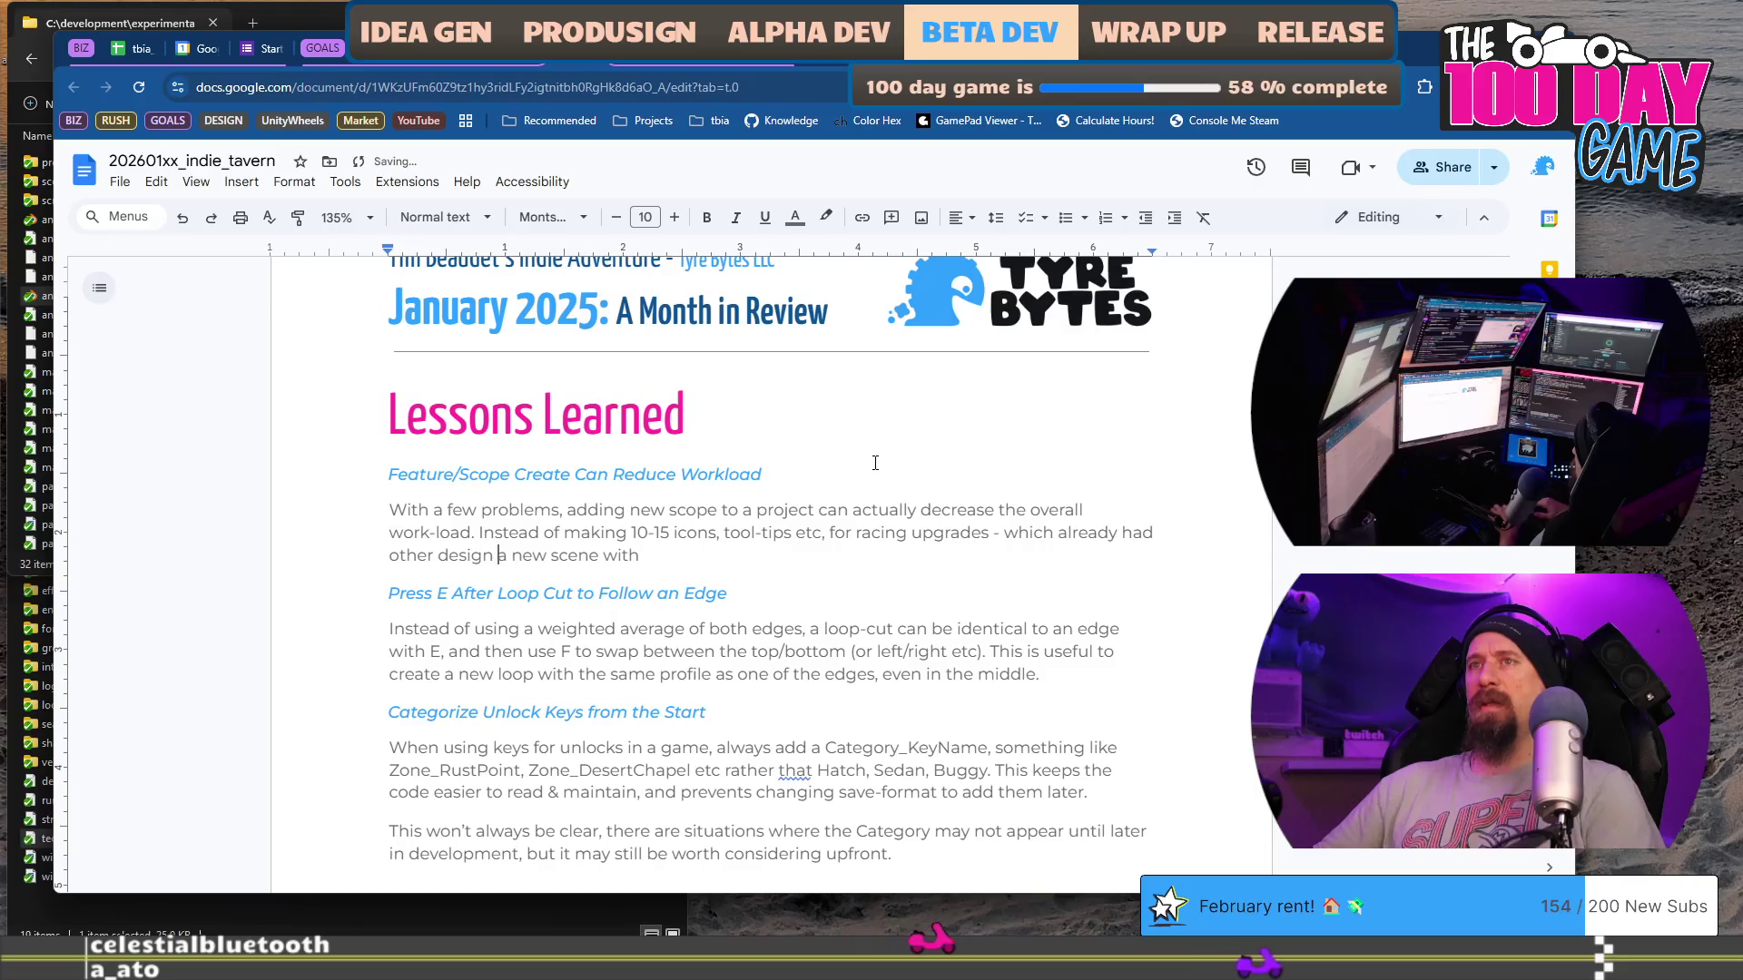
pyautogui.write('s/conflicts,')
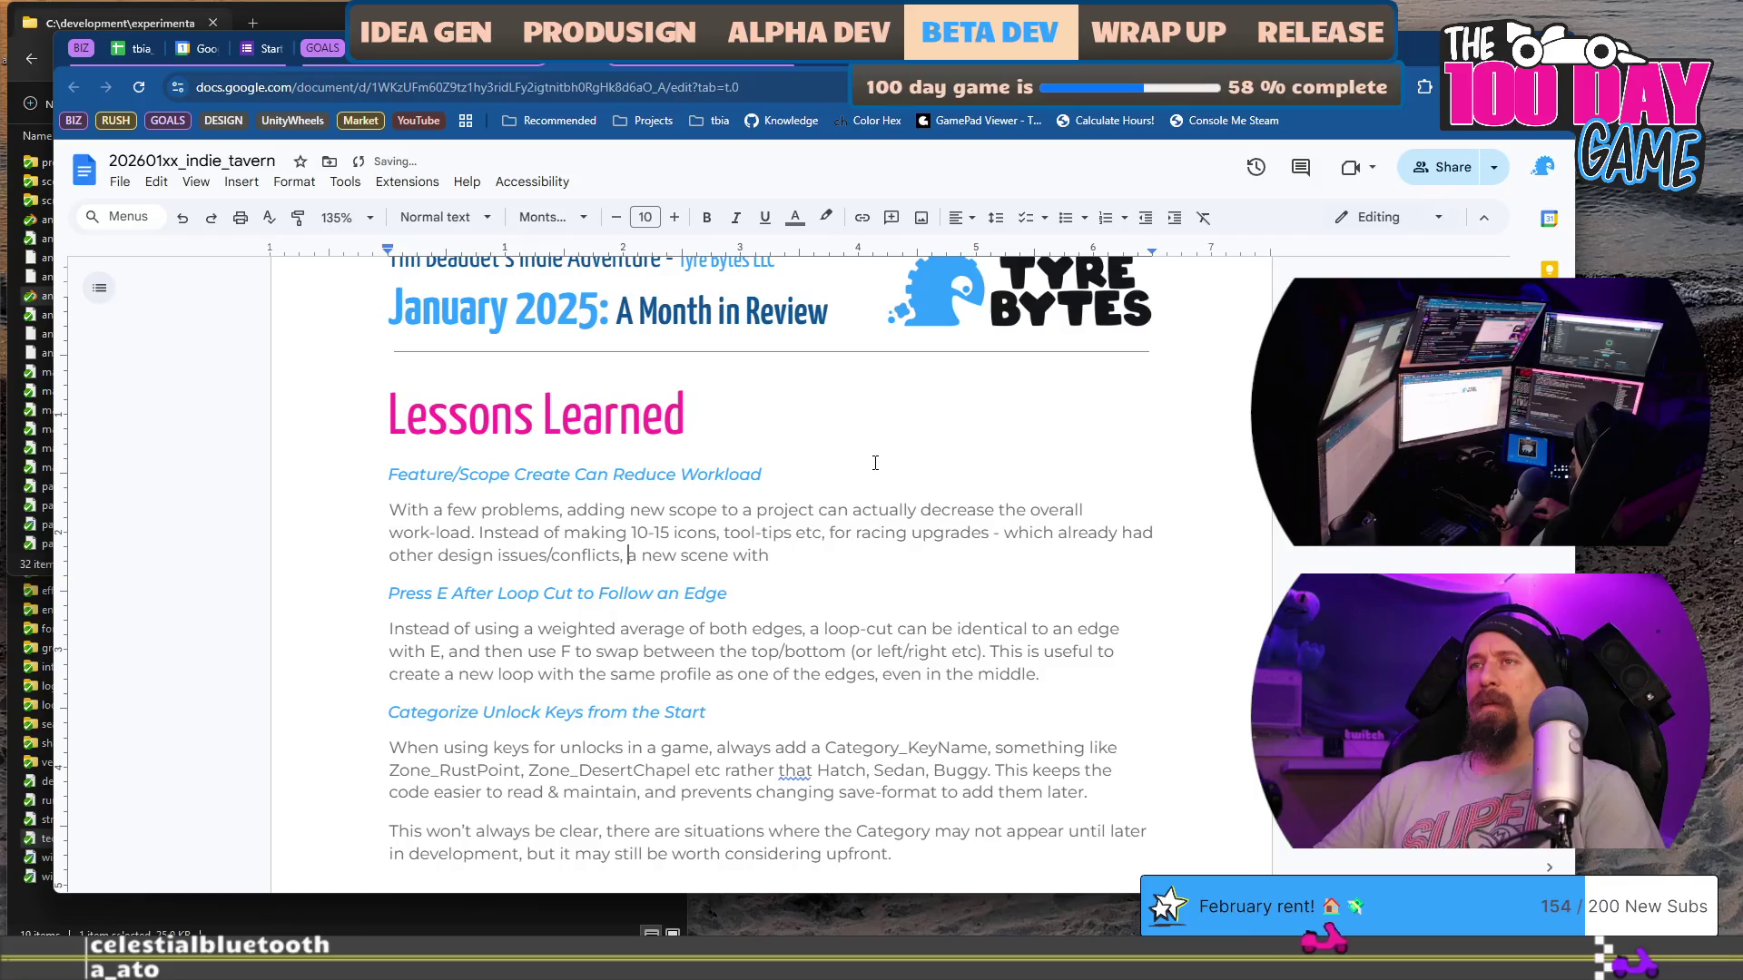
pyautogui.press('BackSpace')
pyautogui.press('BackSpace')
pyautogui.write('-')
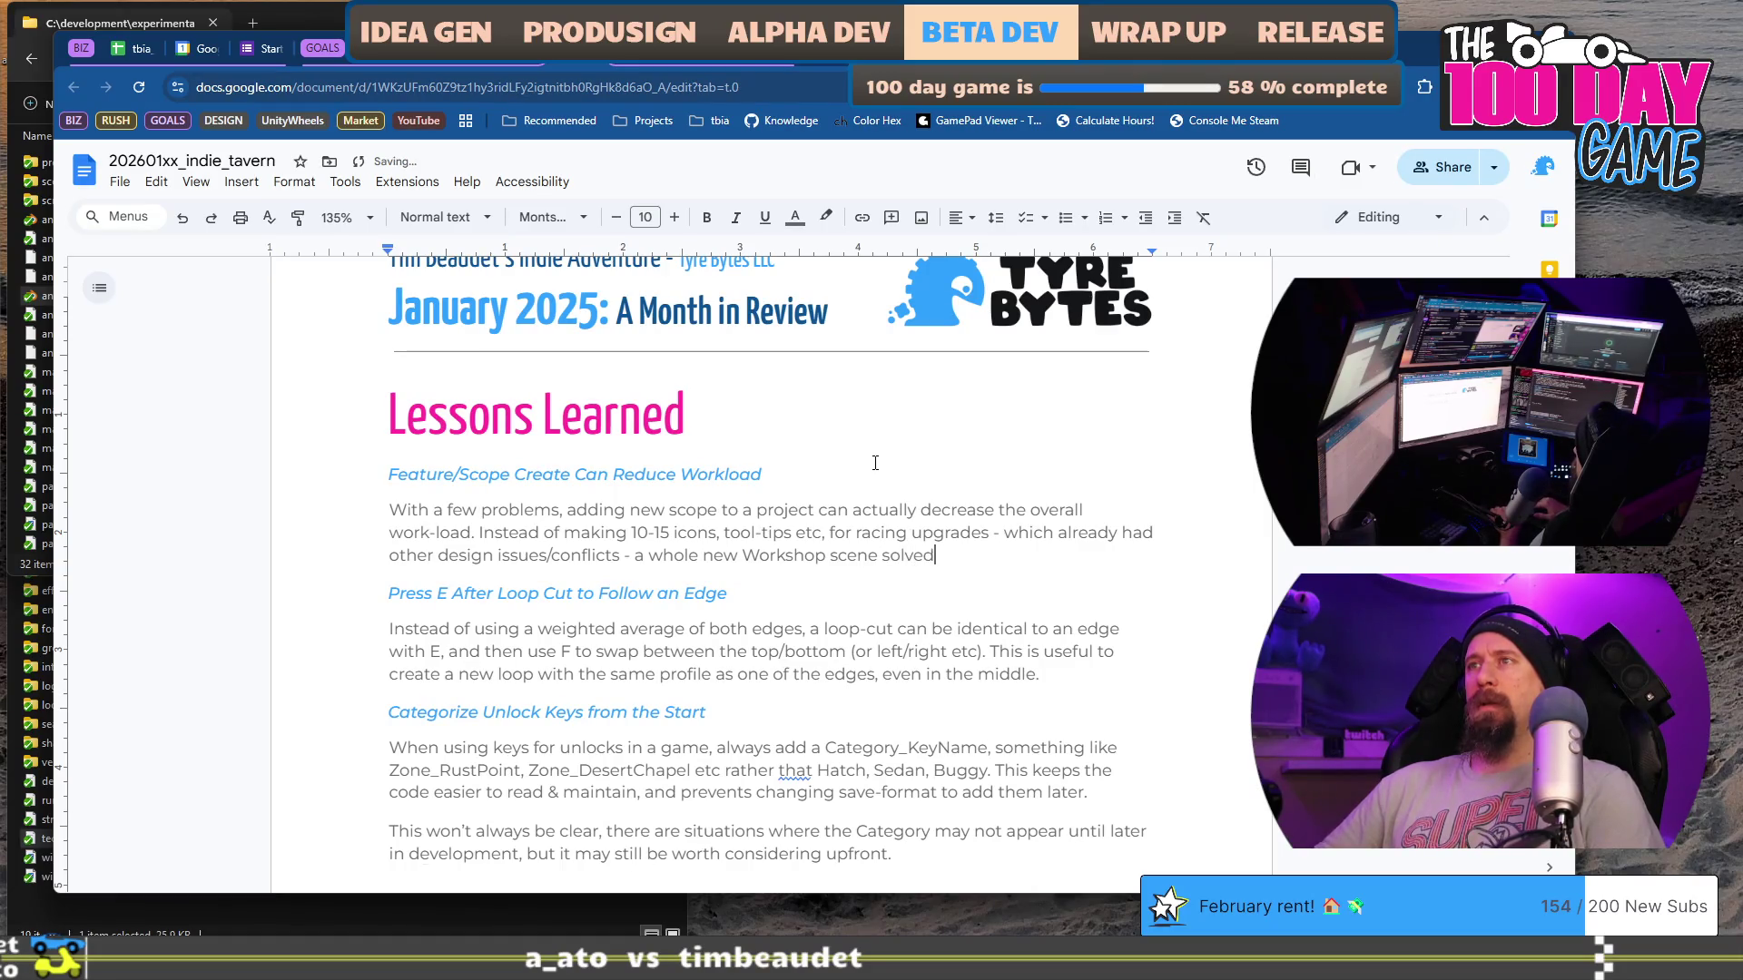
pyautogui.write('man')
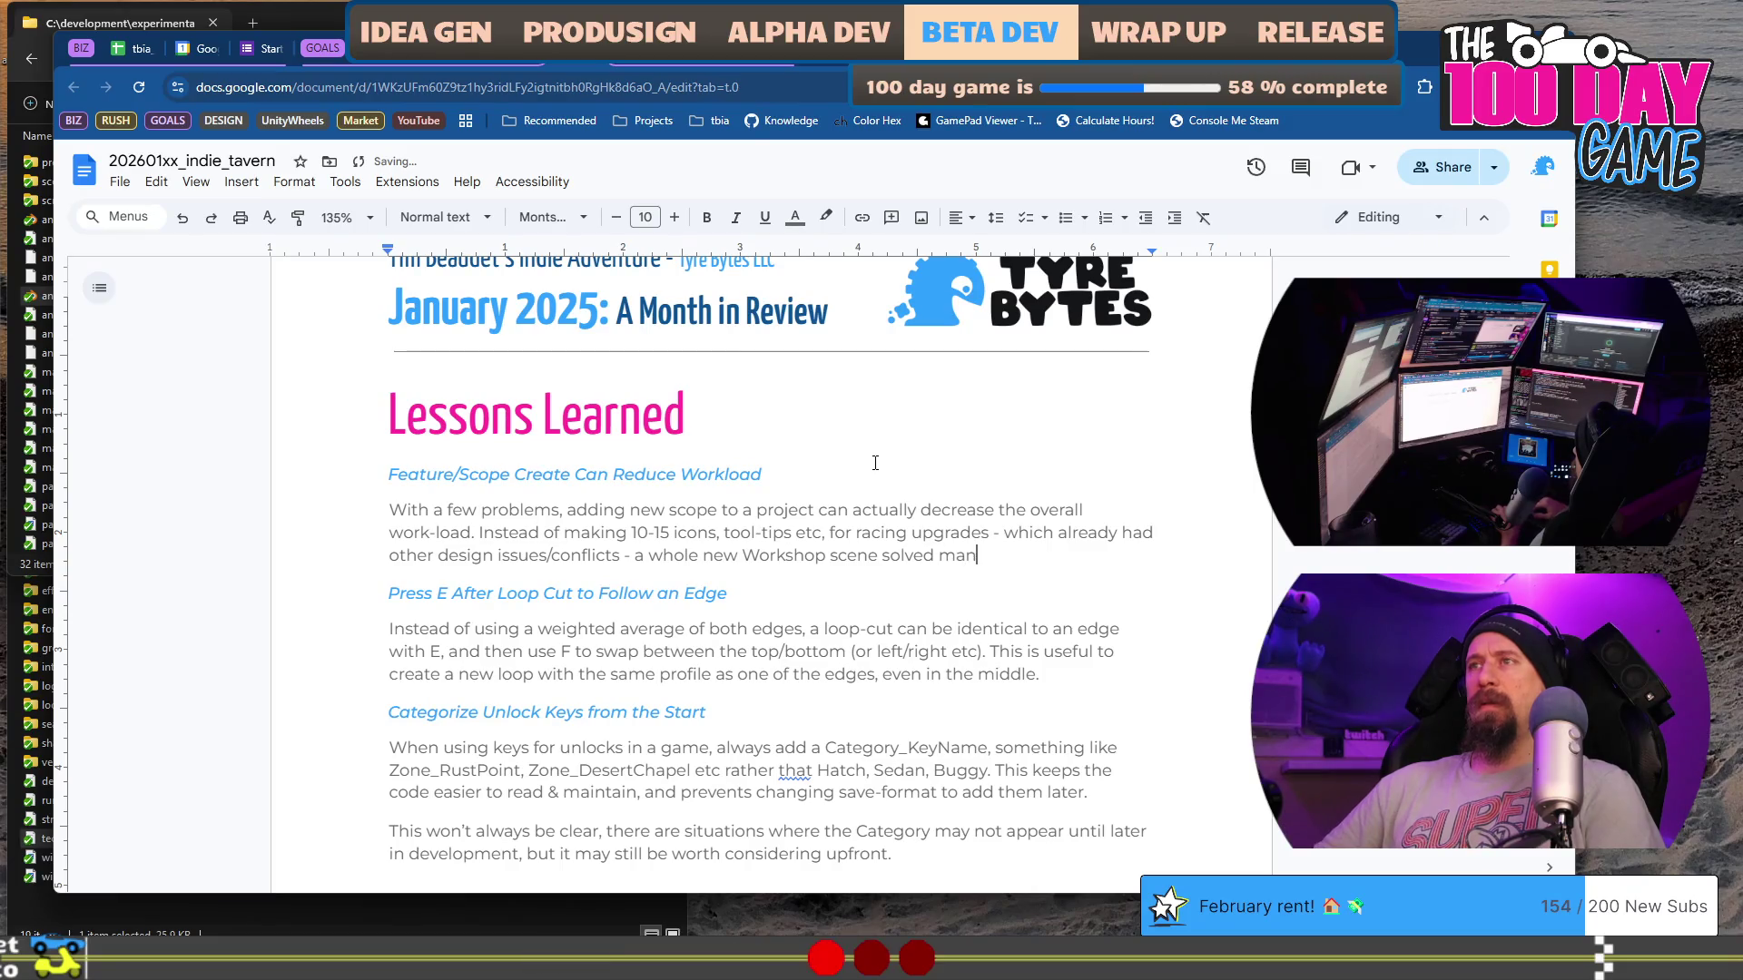
pyautogui.write('hil')
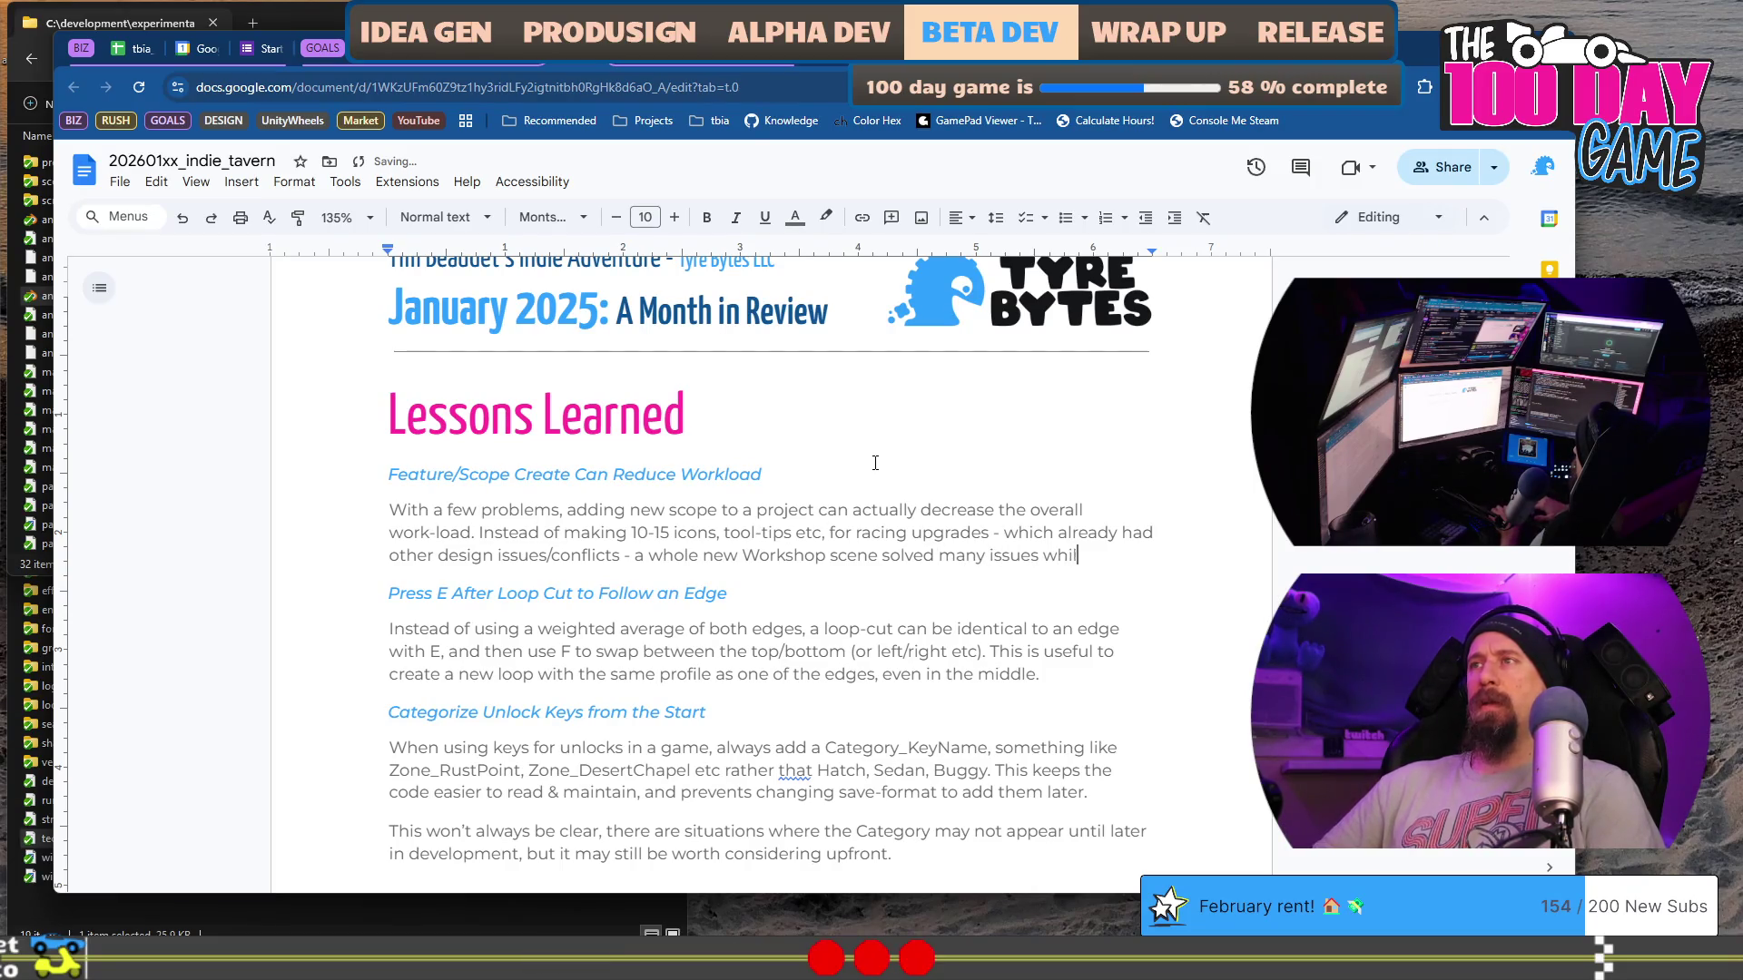
pyautogui.write('u')
pyautogui.write(' mo')
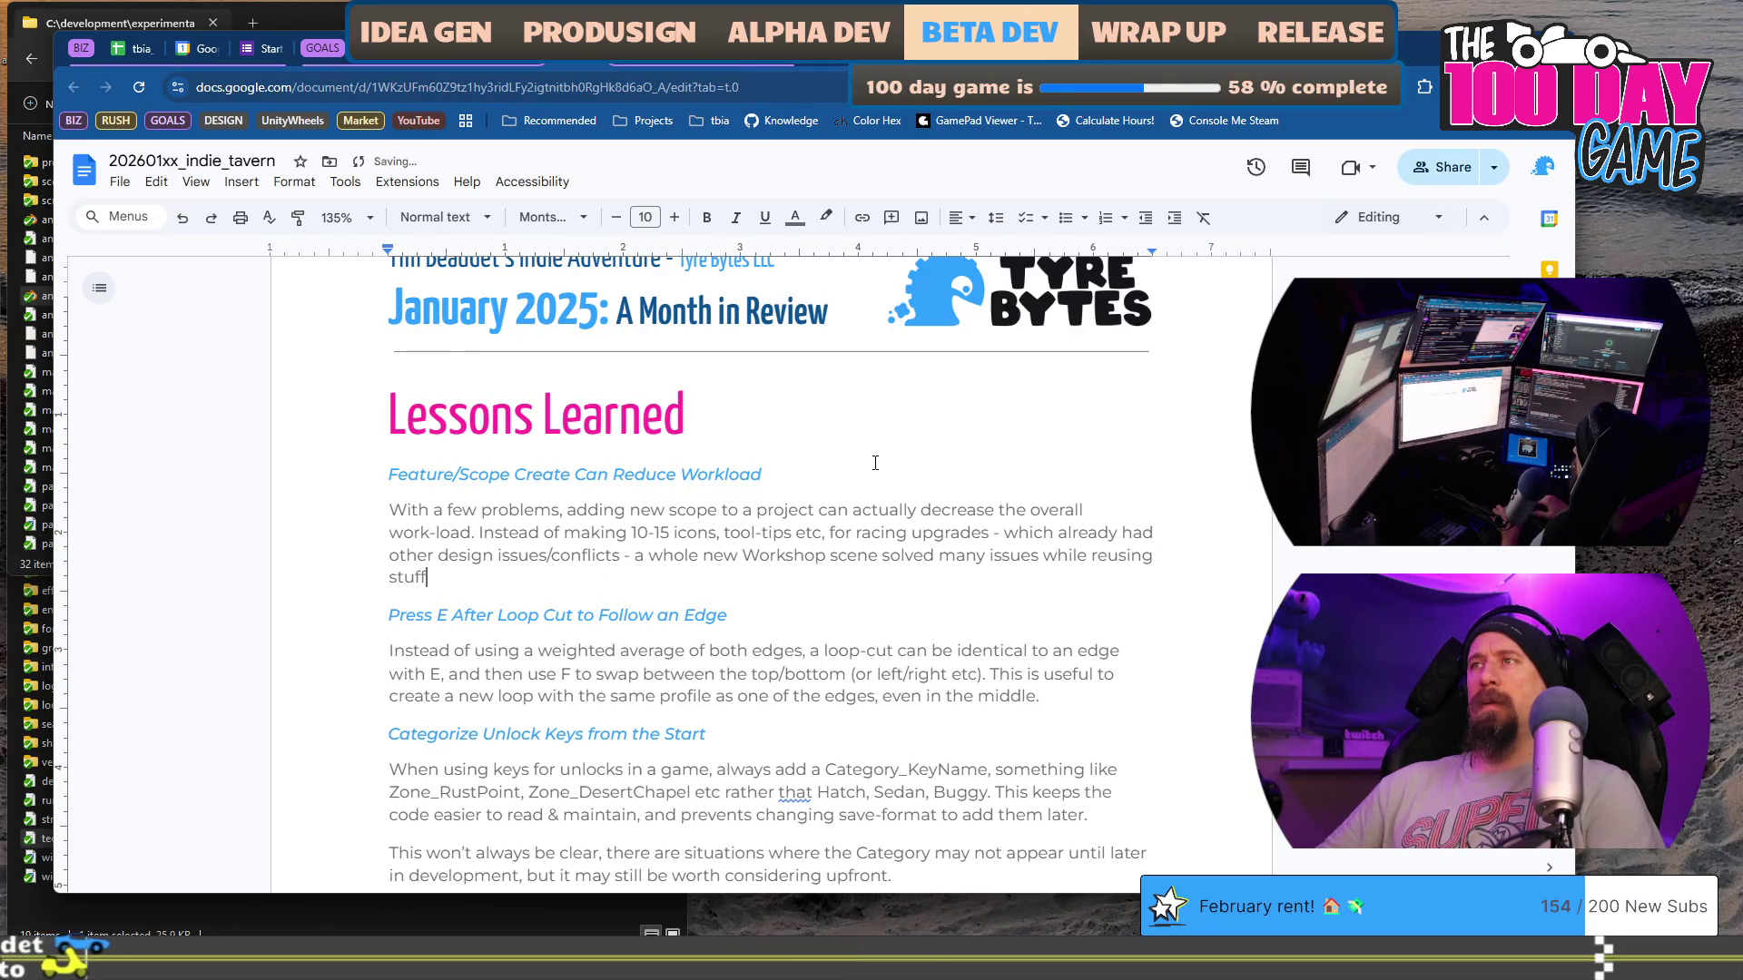
pyautogui.write(' and reducing the overall ')
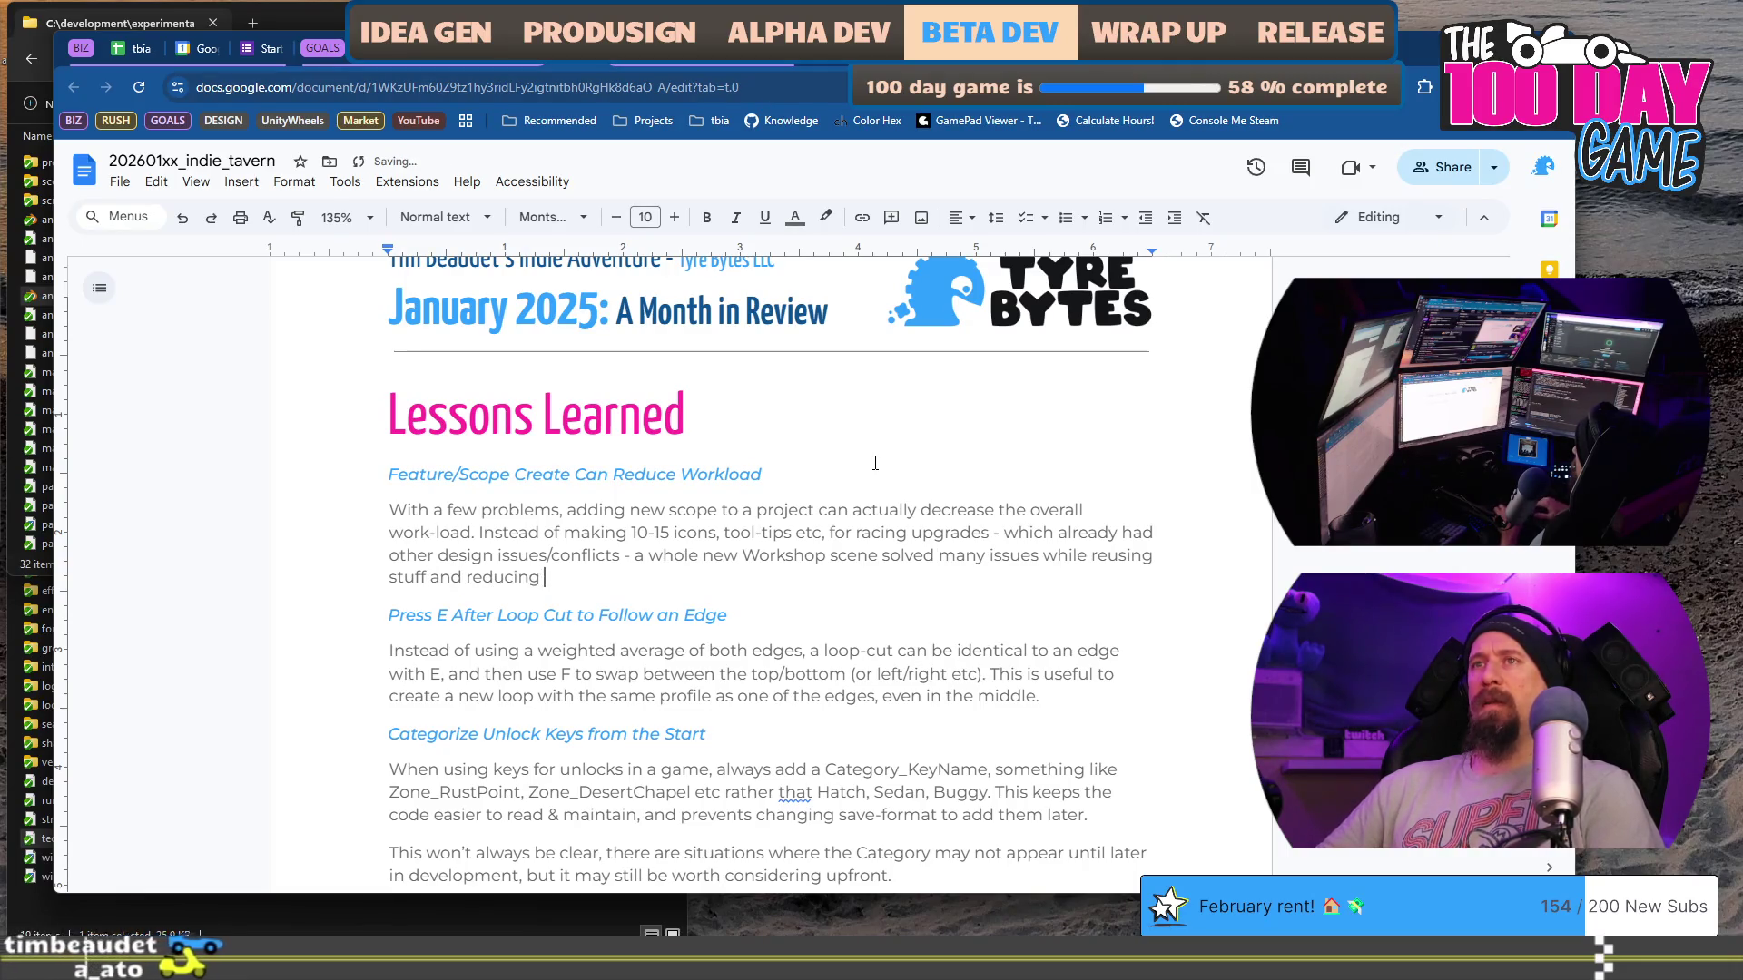
pyautogui.write('wor')
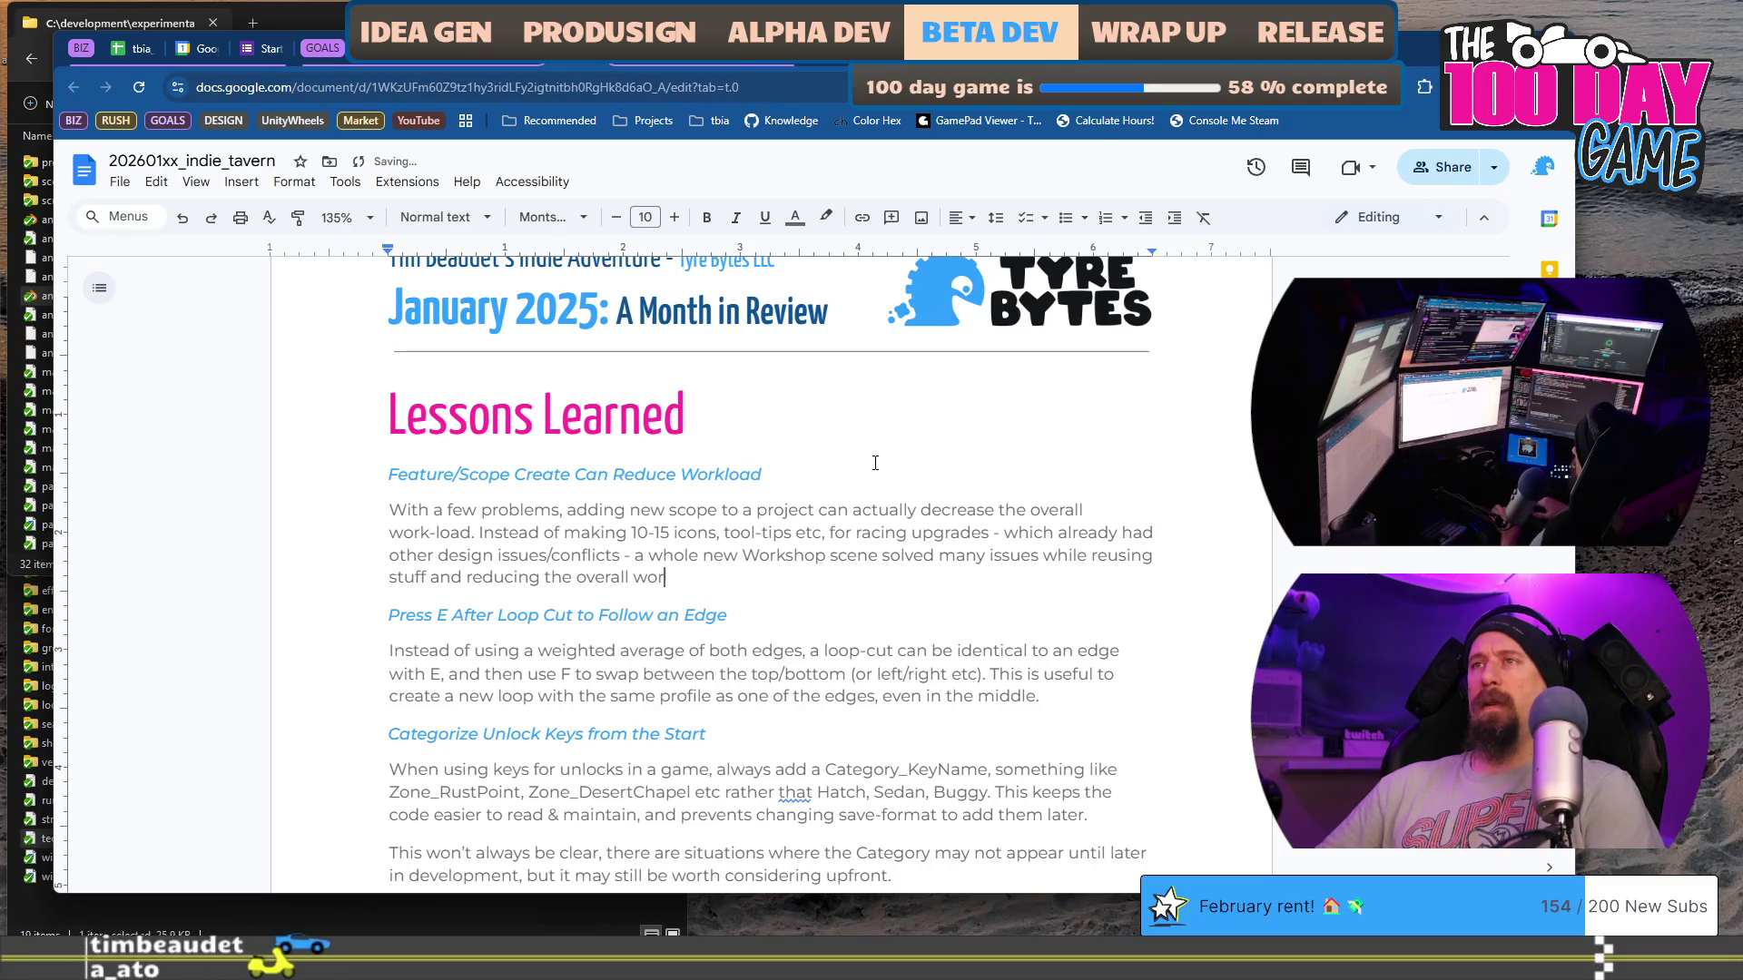
pyautogui.write('k-load.')
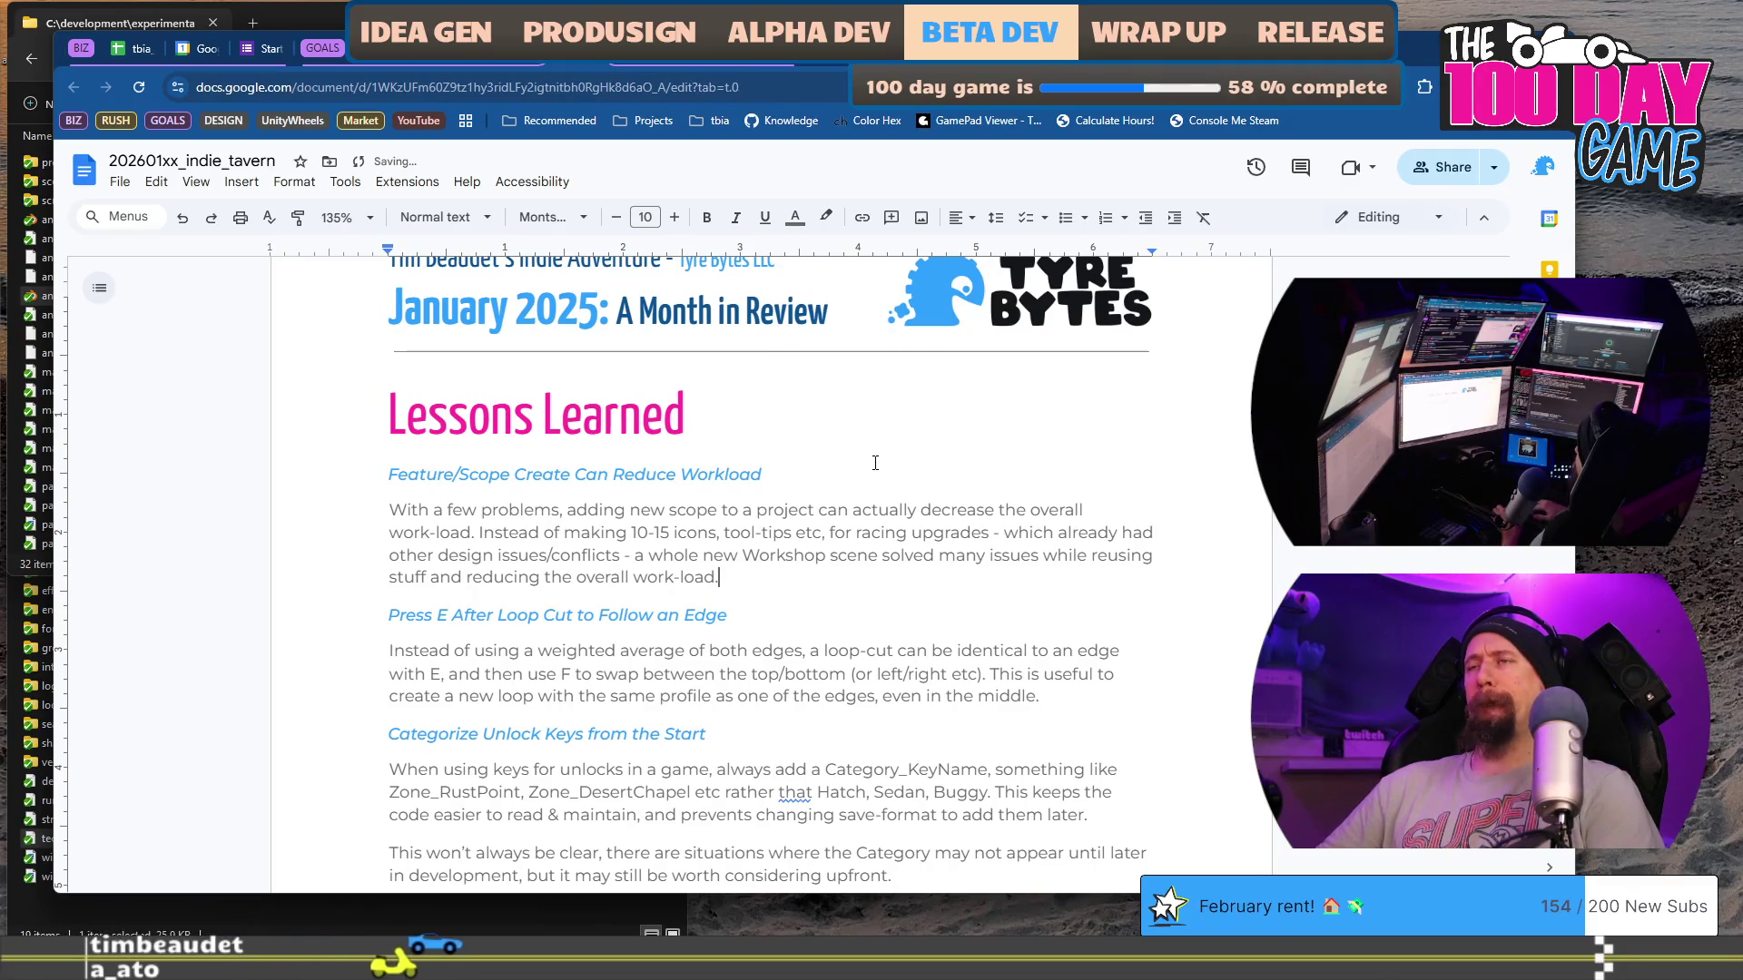
# Step: Copy the Feature/Scope heading and paste it on a new line below the paragraph
pyautogui.press('Up')
pyautogui.press('Up')
pyautogui.press('Up')
pyautogui.press('Down')
pyautogui.press('Down')
pyautogui.press('Down')
pyautogui.press('Down')
pyautogui.press('End')
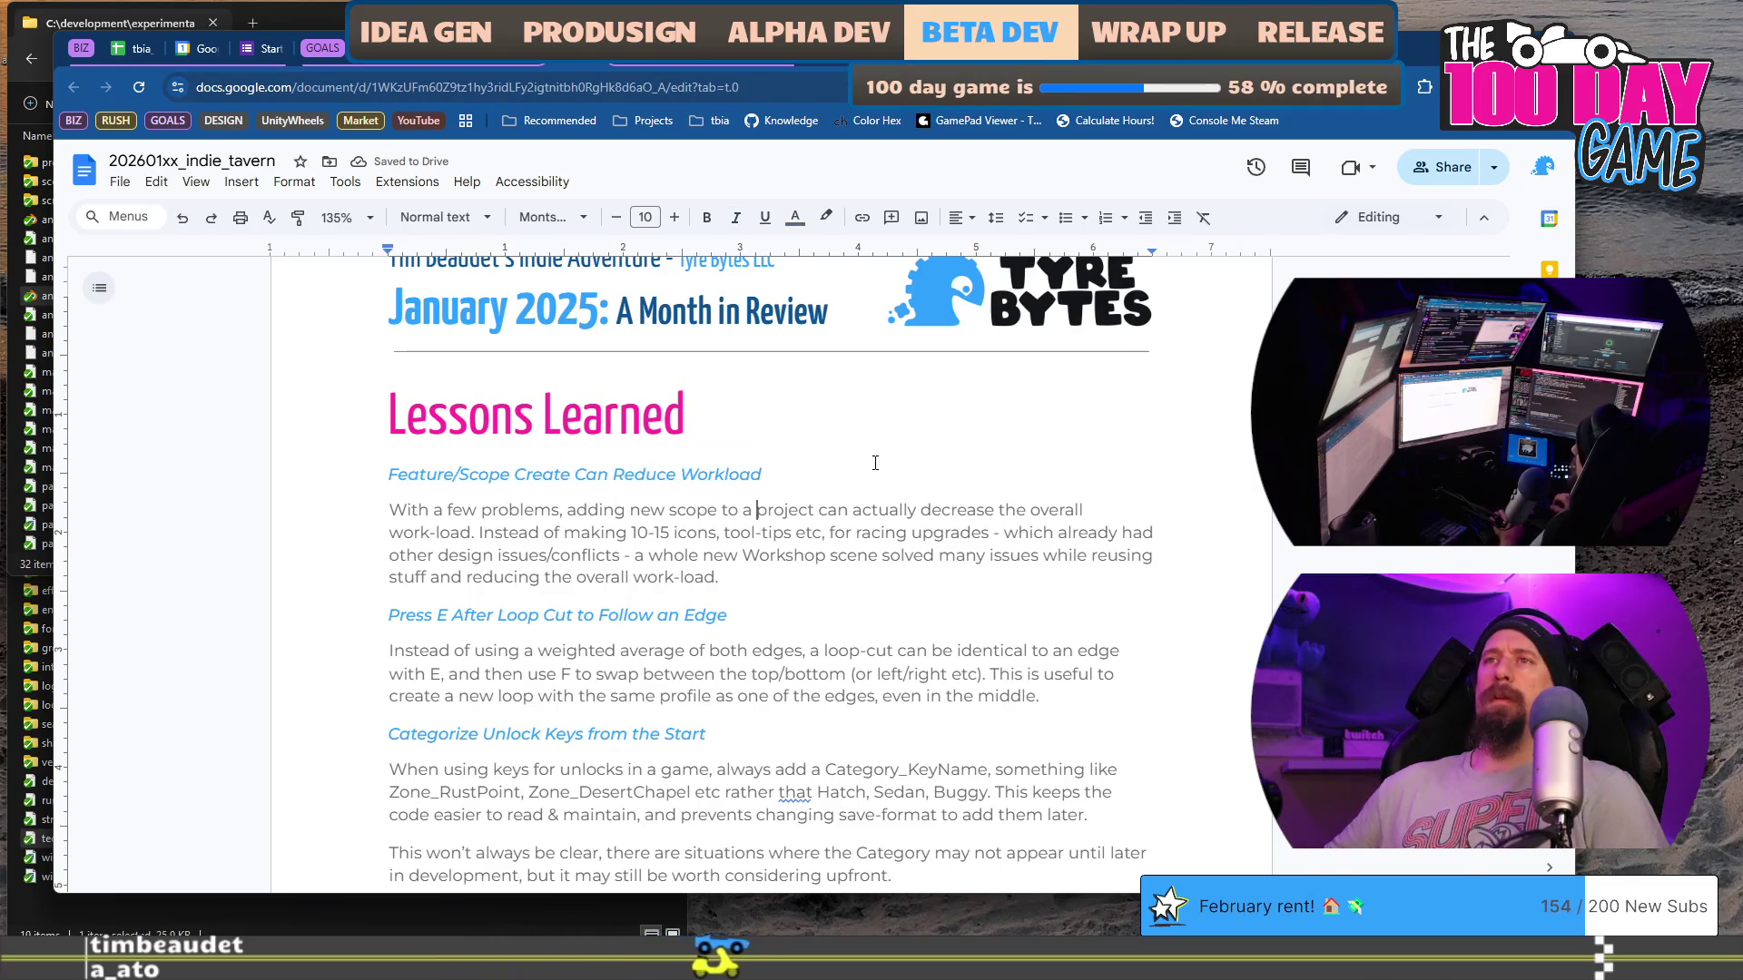
pyautogui.press('Return')
pyautogui.write('Feature/Scope Create Can Reduce Workload')
pyautogui.hotkey('shift', 'Home')
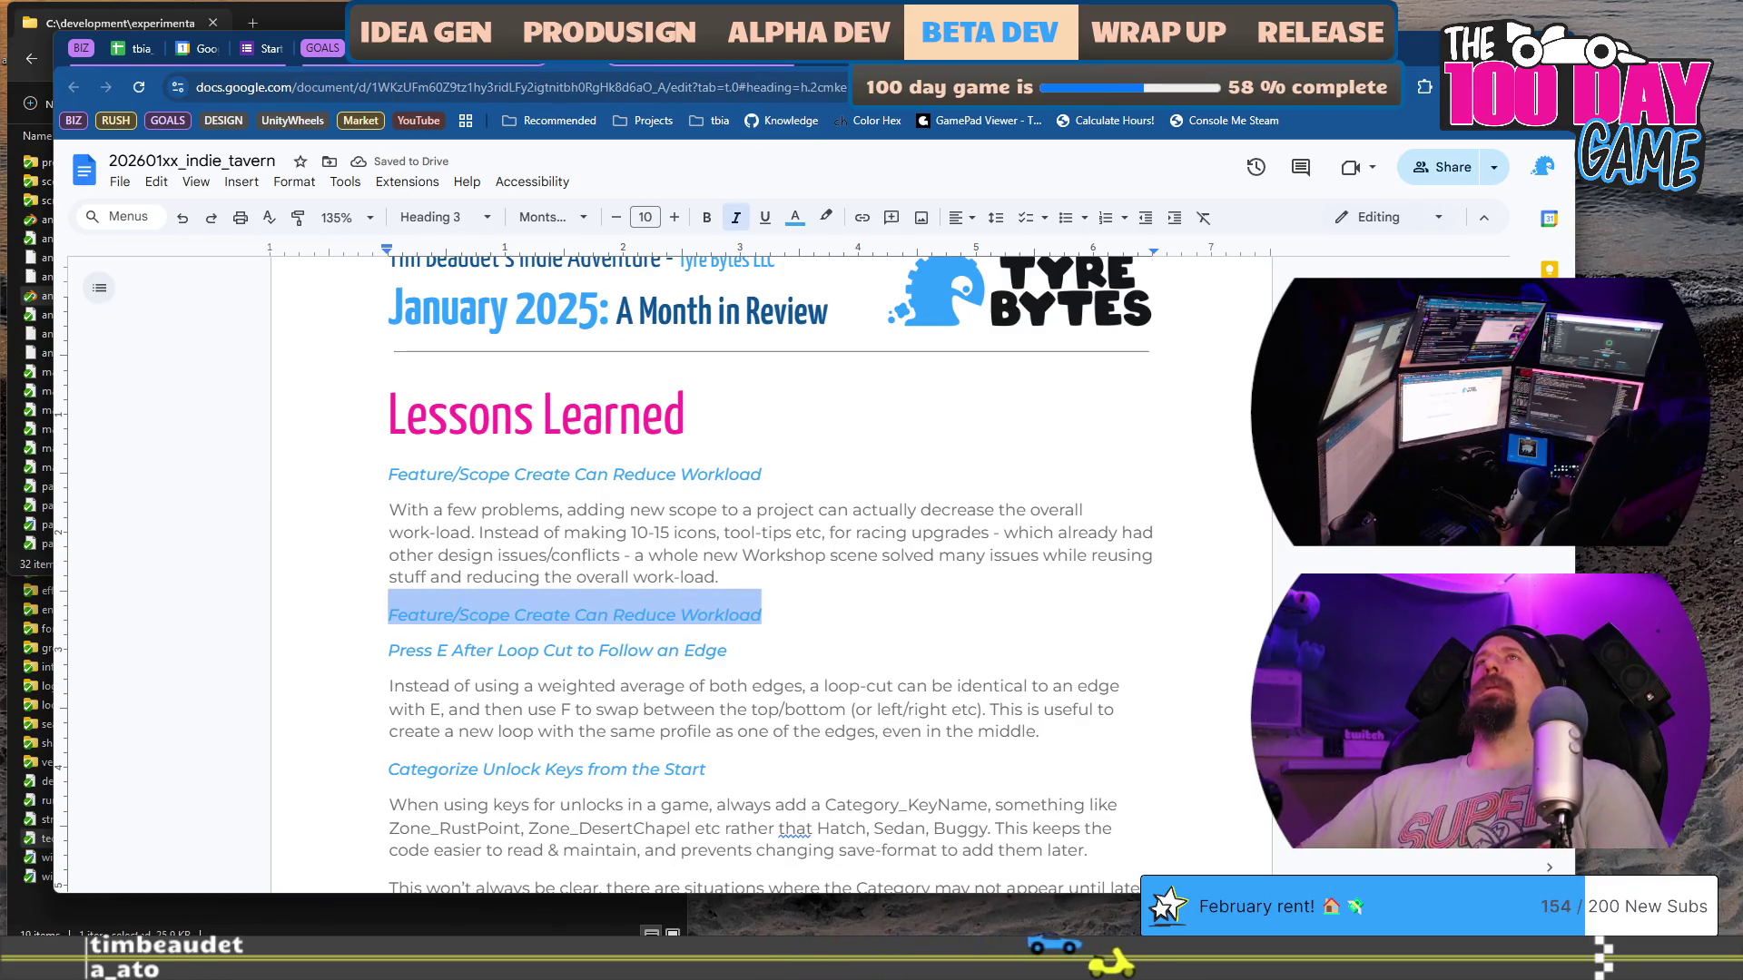
# Step: Retitle the pasted heading 'Prototyping Is Blind to Design Challenges' and add an empty body line beneath
pyautogui.write('M')
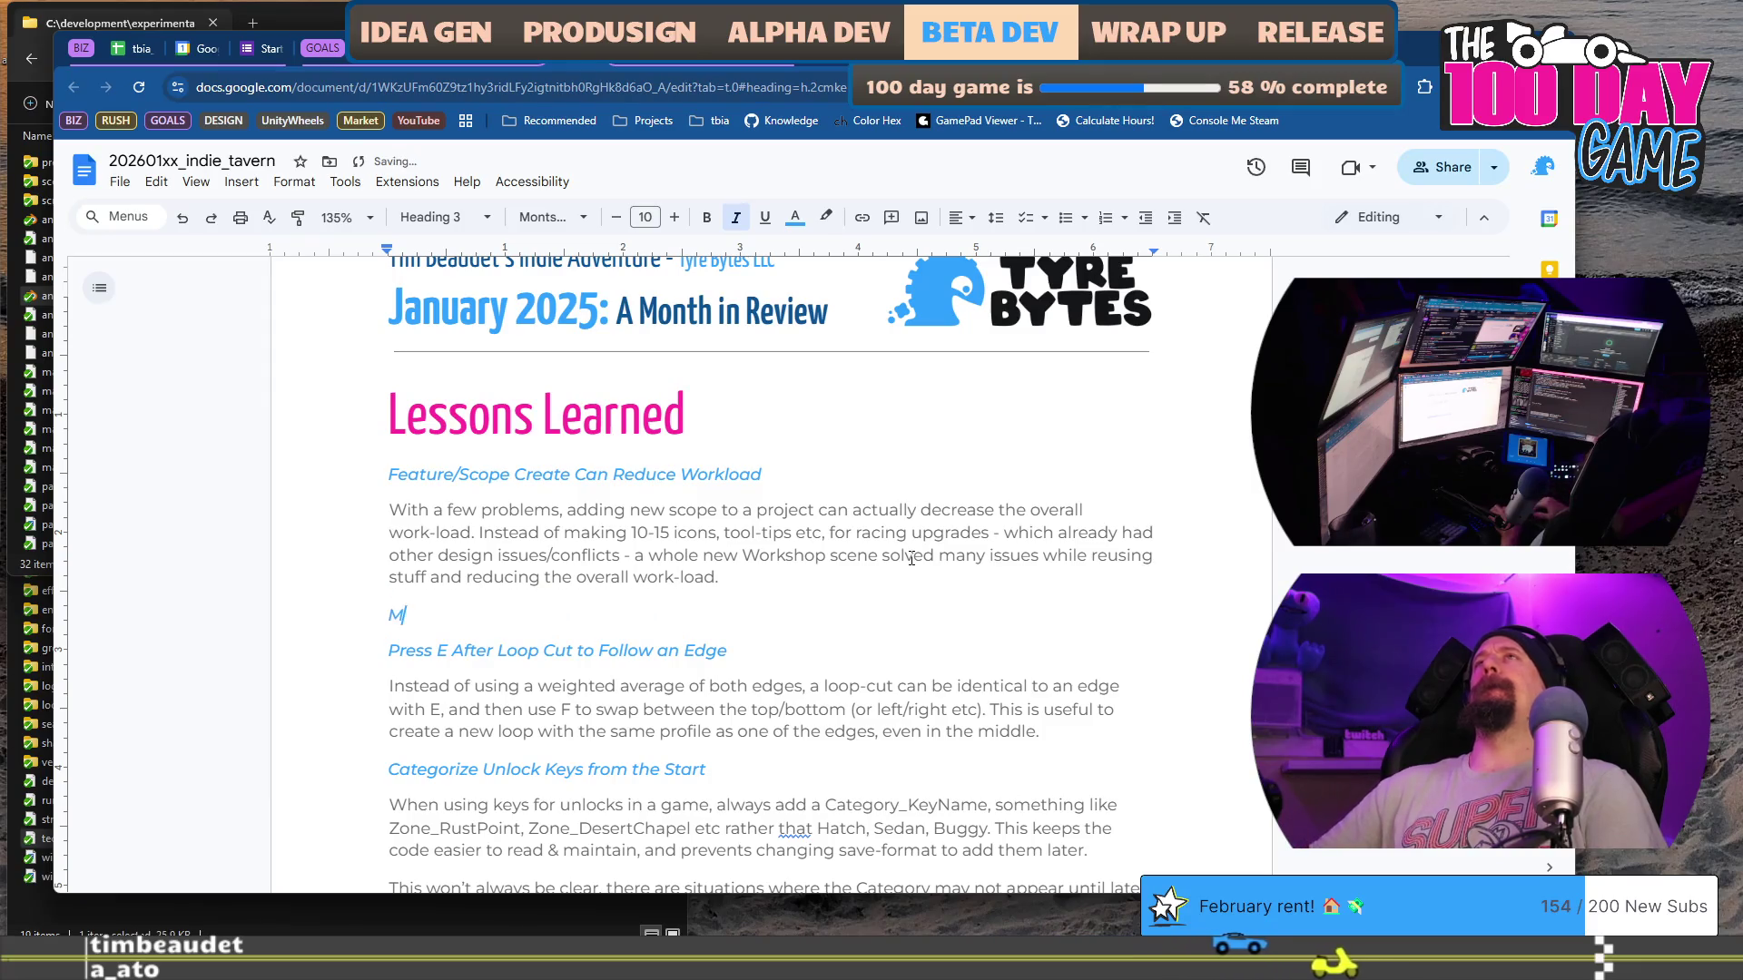
pyautogui.write('ay Need')
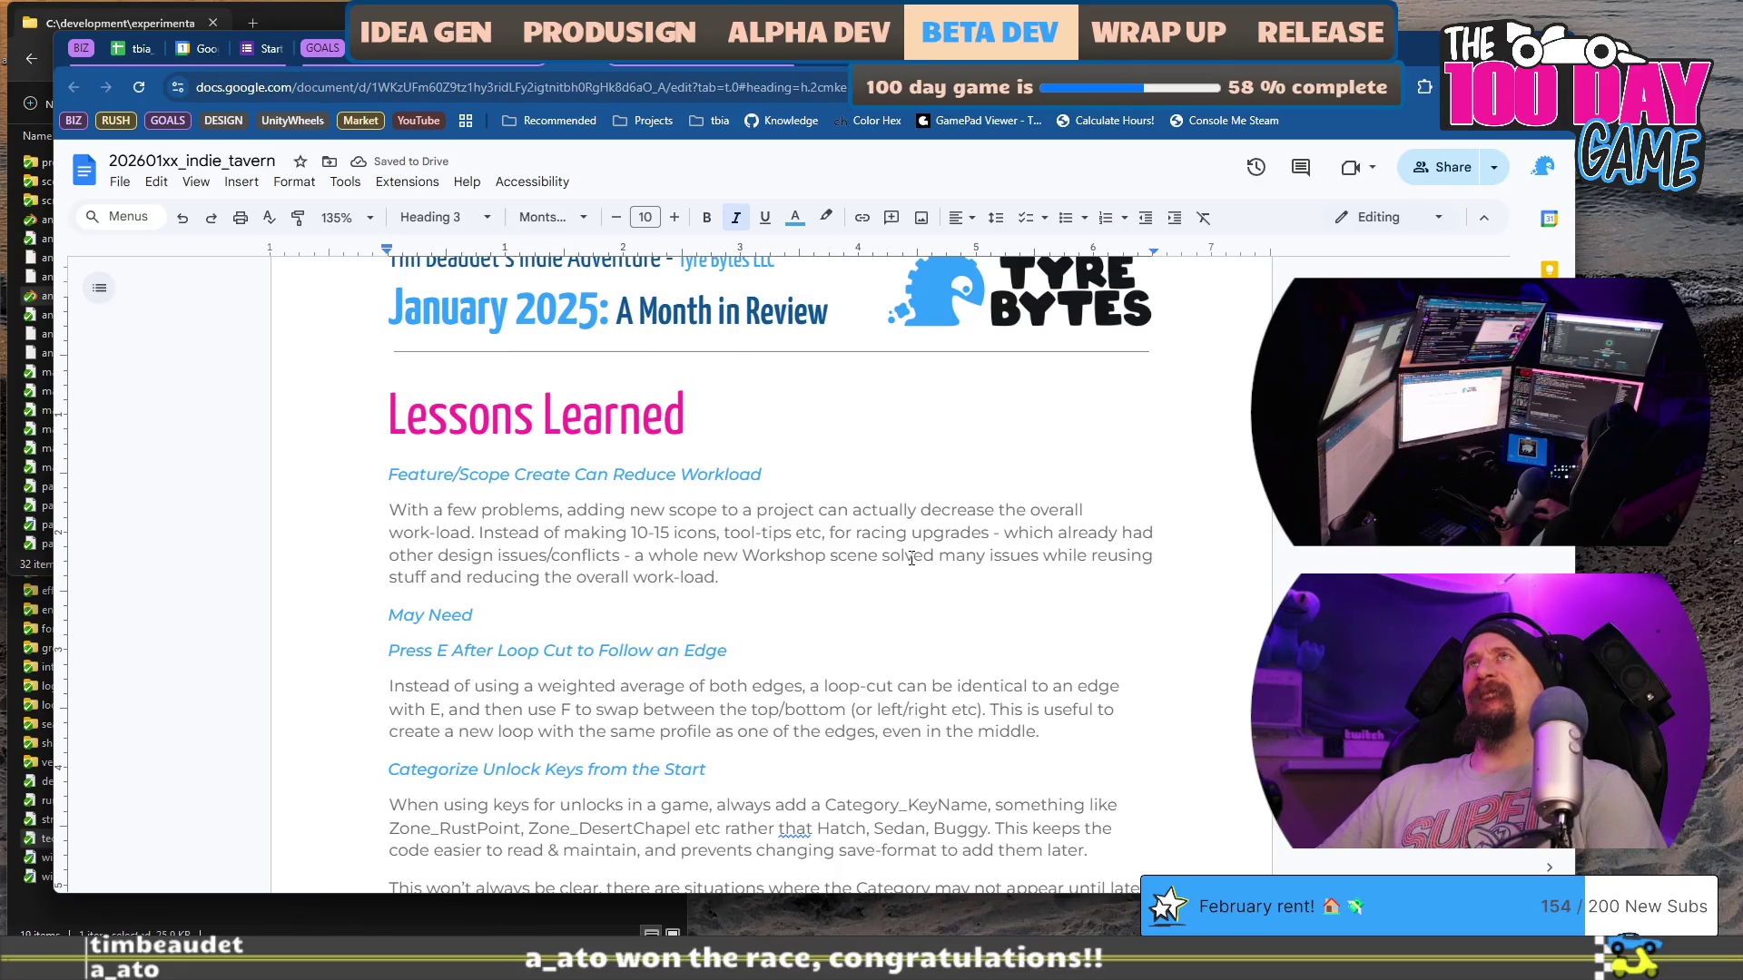
pyautogui.hotkey('shift', 'Home')
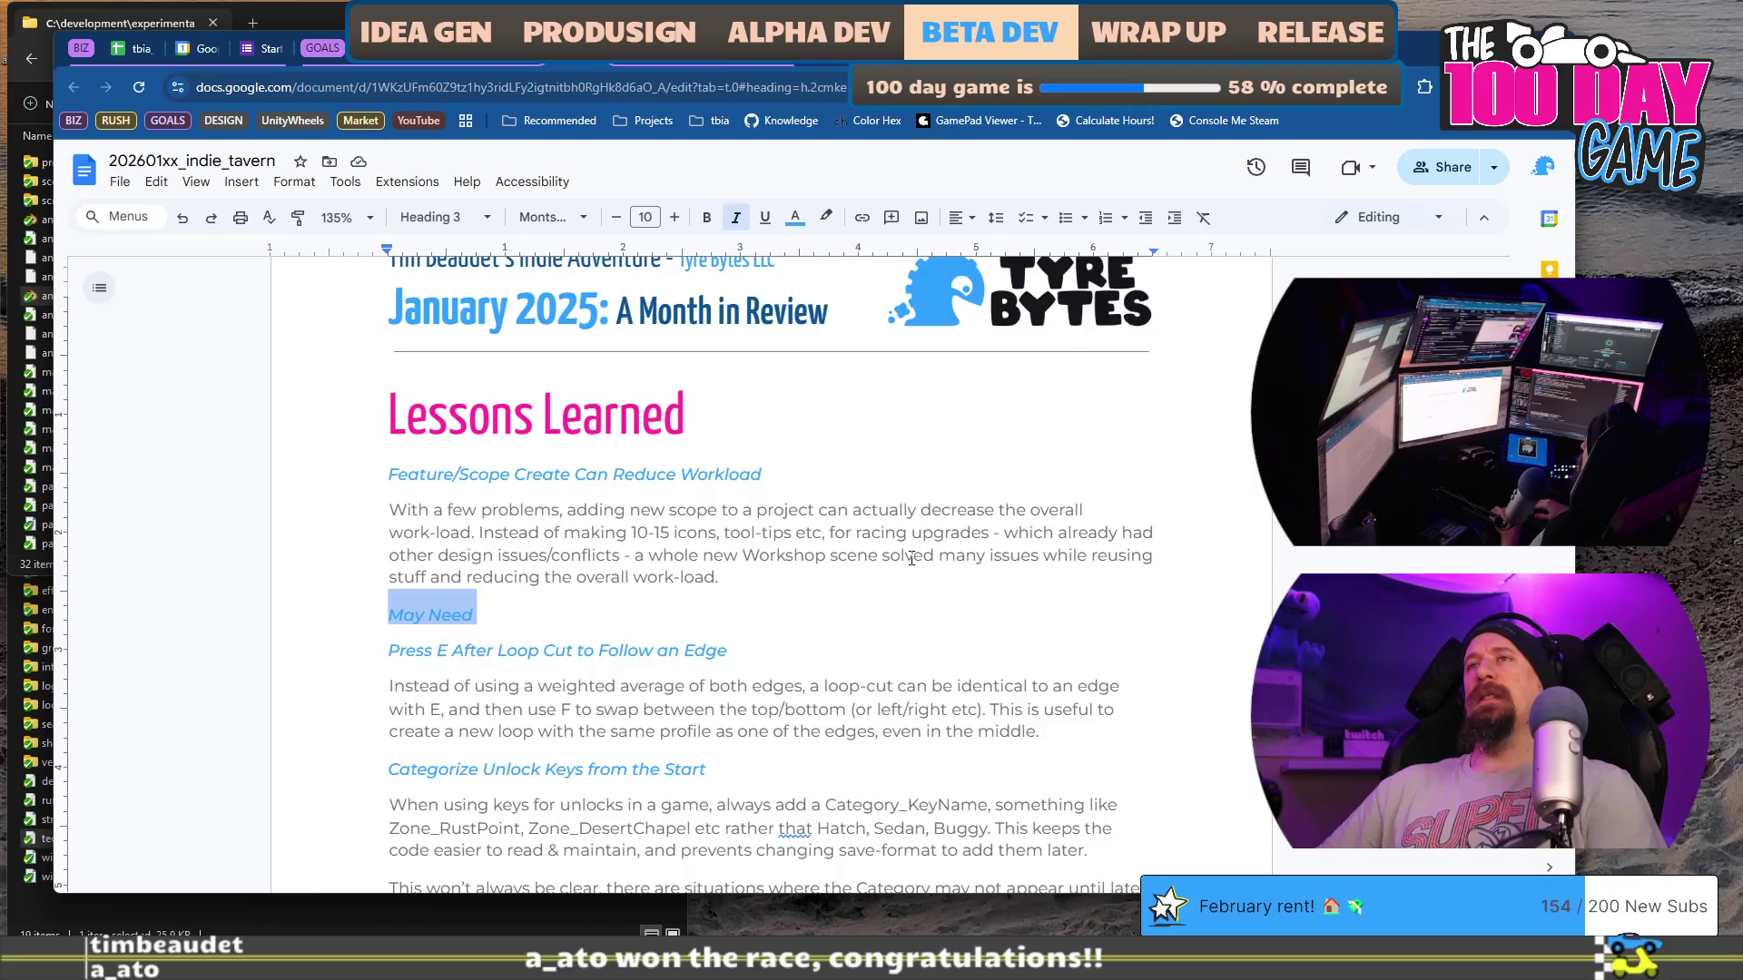
pyautogui.write('Design Challenges')
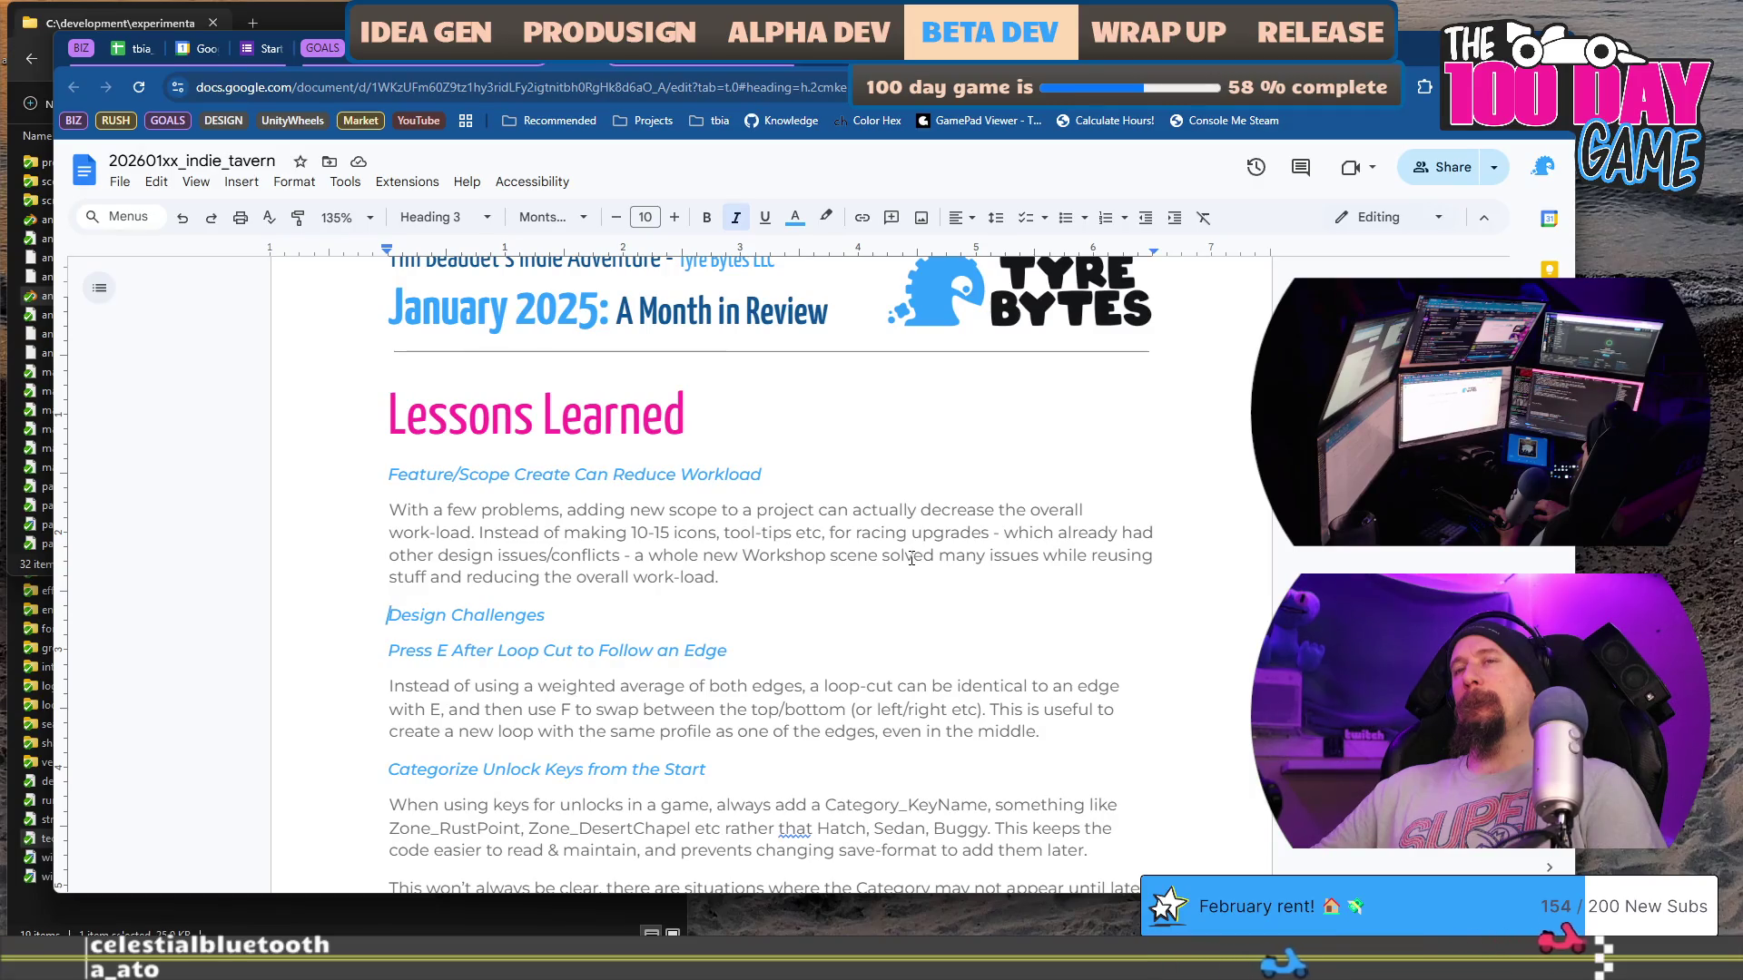
pyautogui.write('Blind')
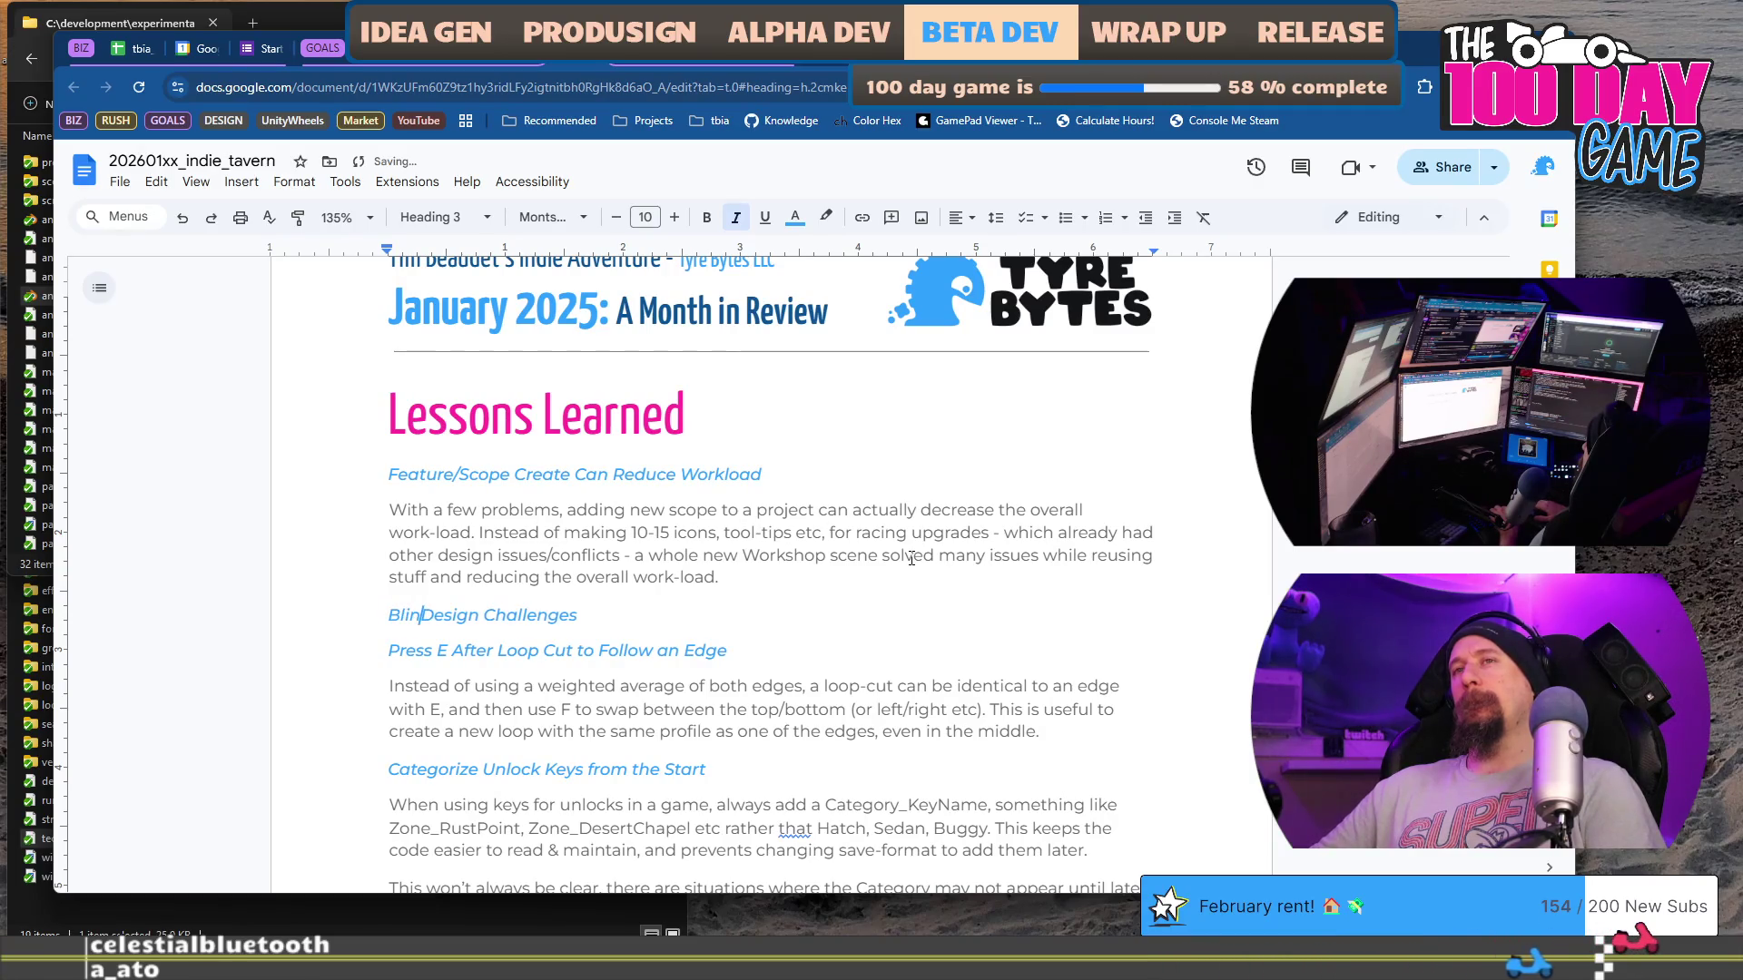
pyautogui.write('ed b')
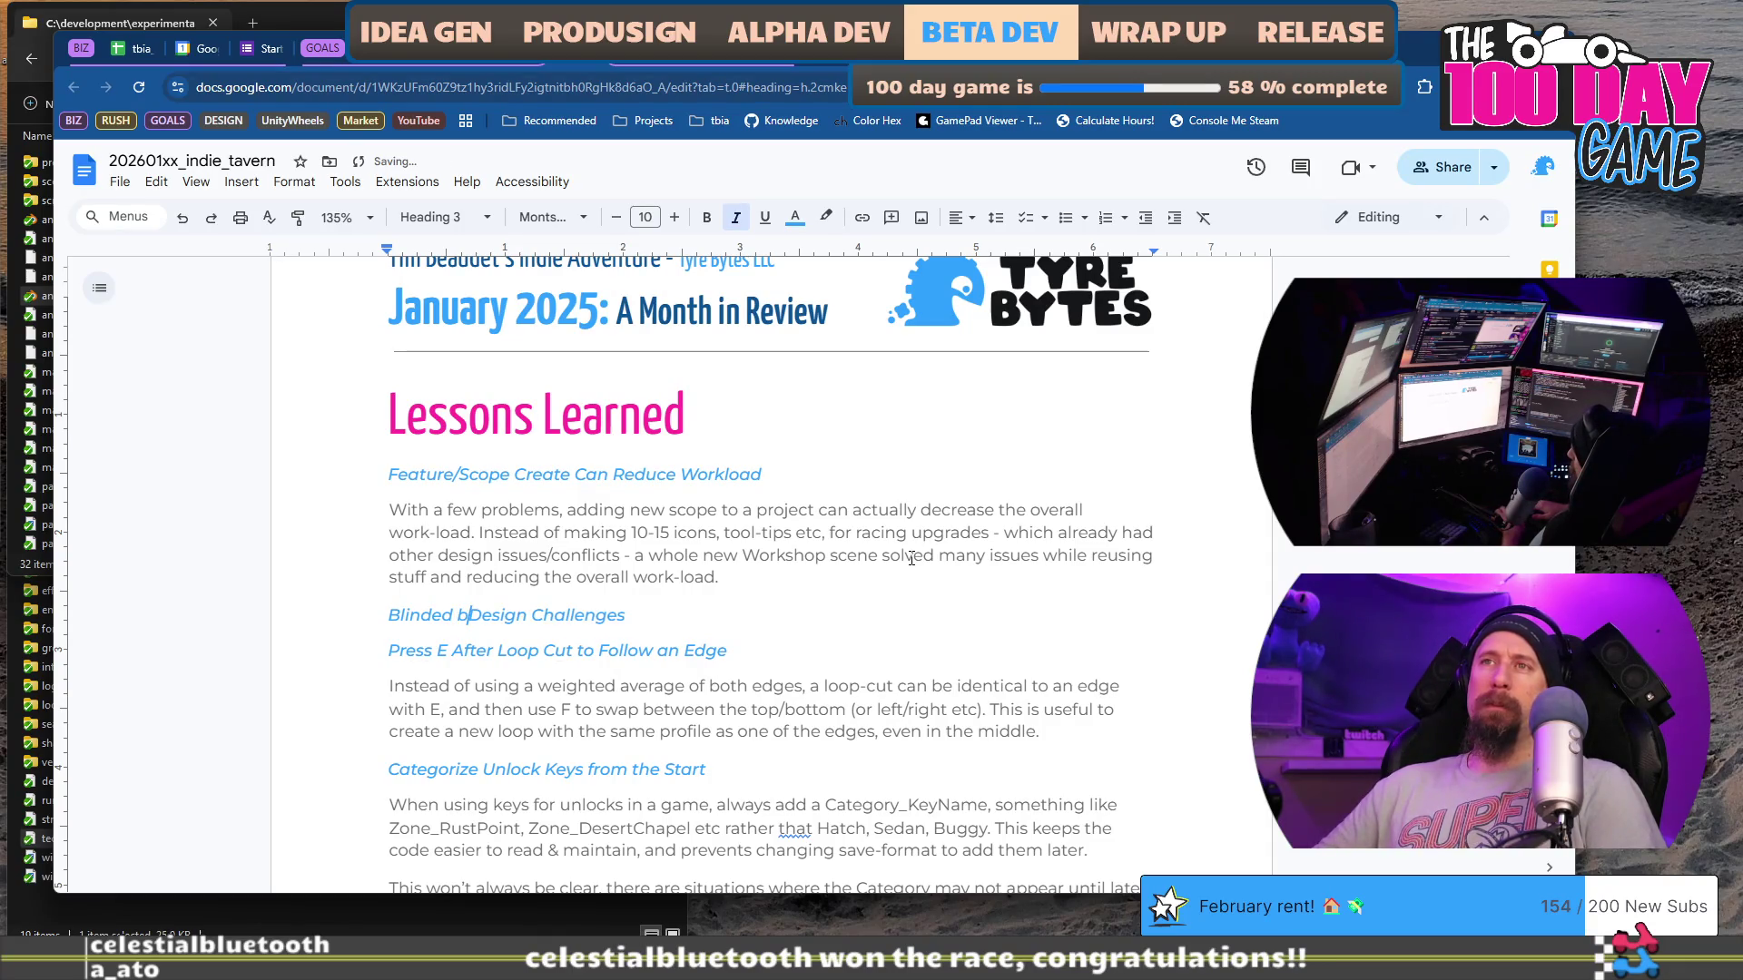
pyautogui.press('BackSpace')
pyautogui.write('By')
pyautogui.hotkey('ctrl', 'z')
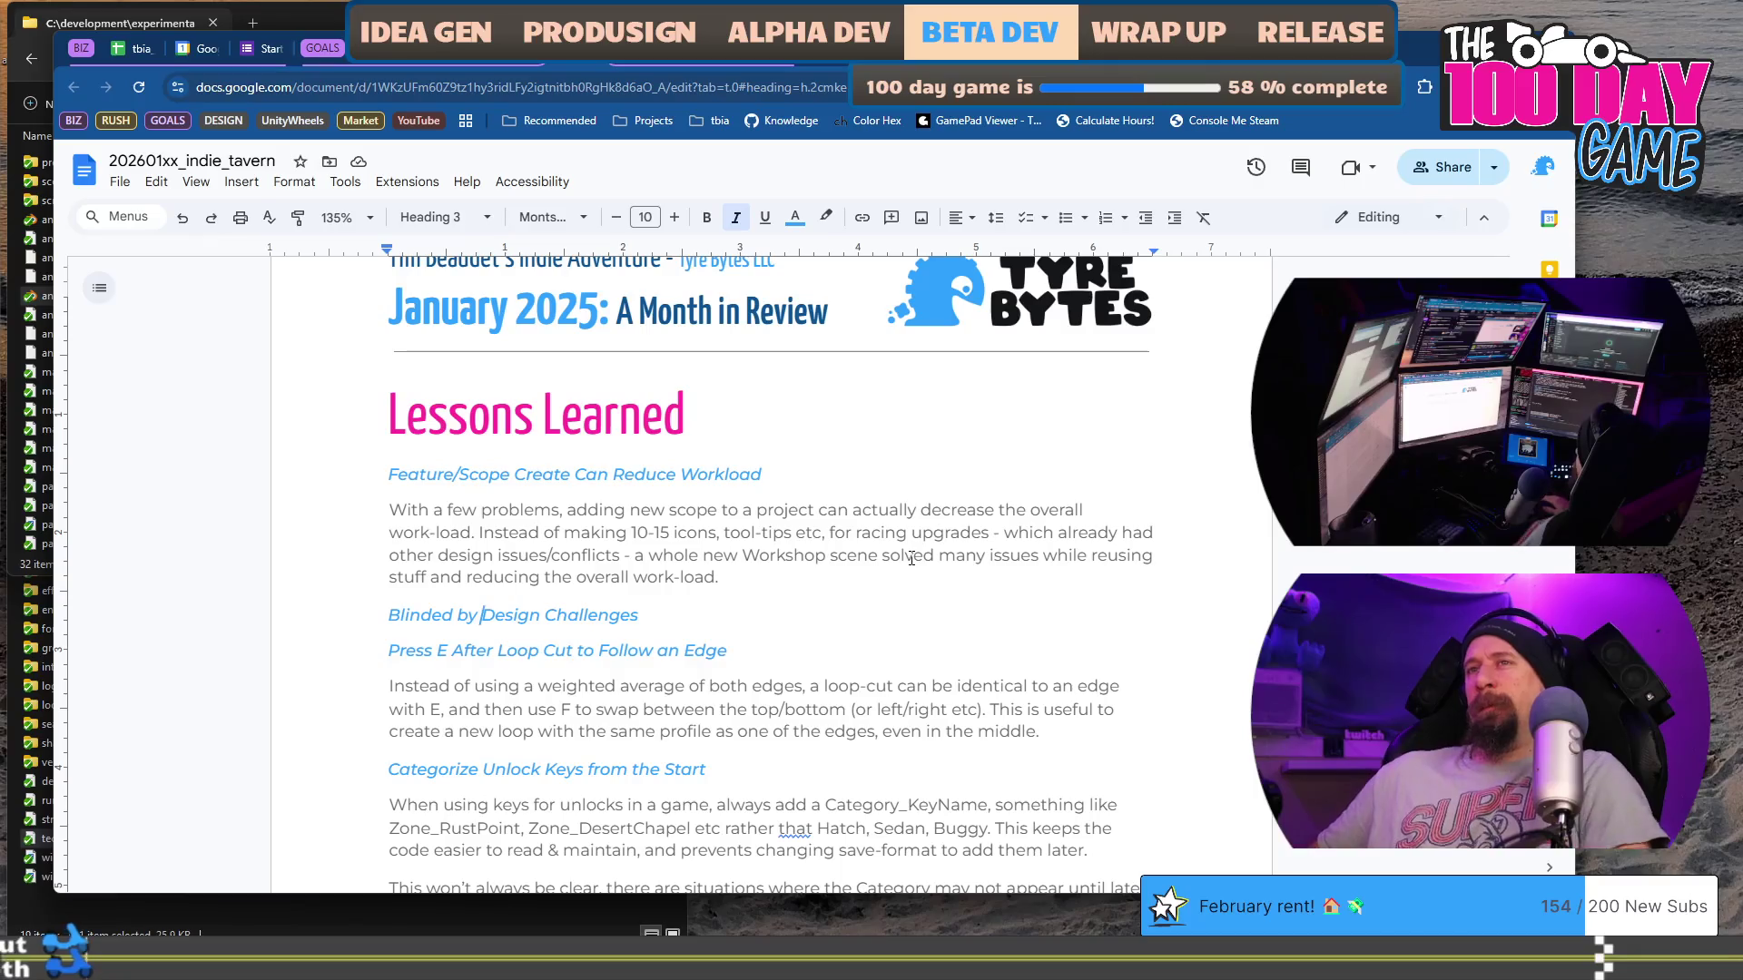
pyautogui.write('Prototyp')
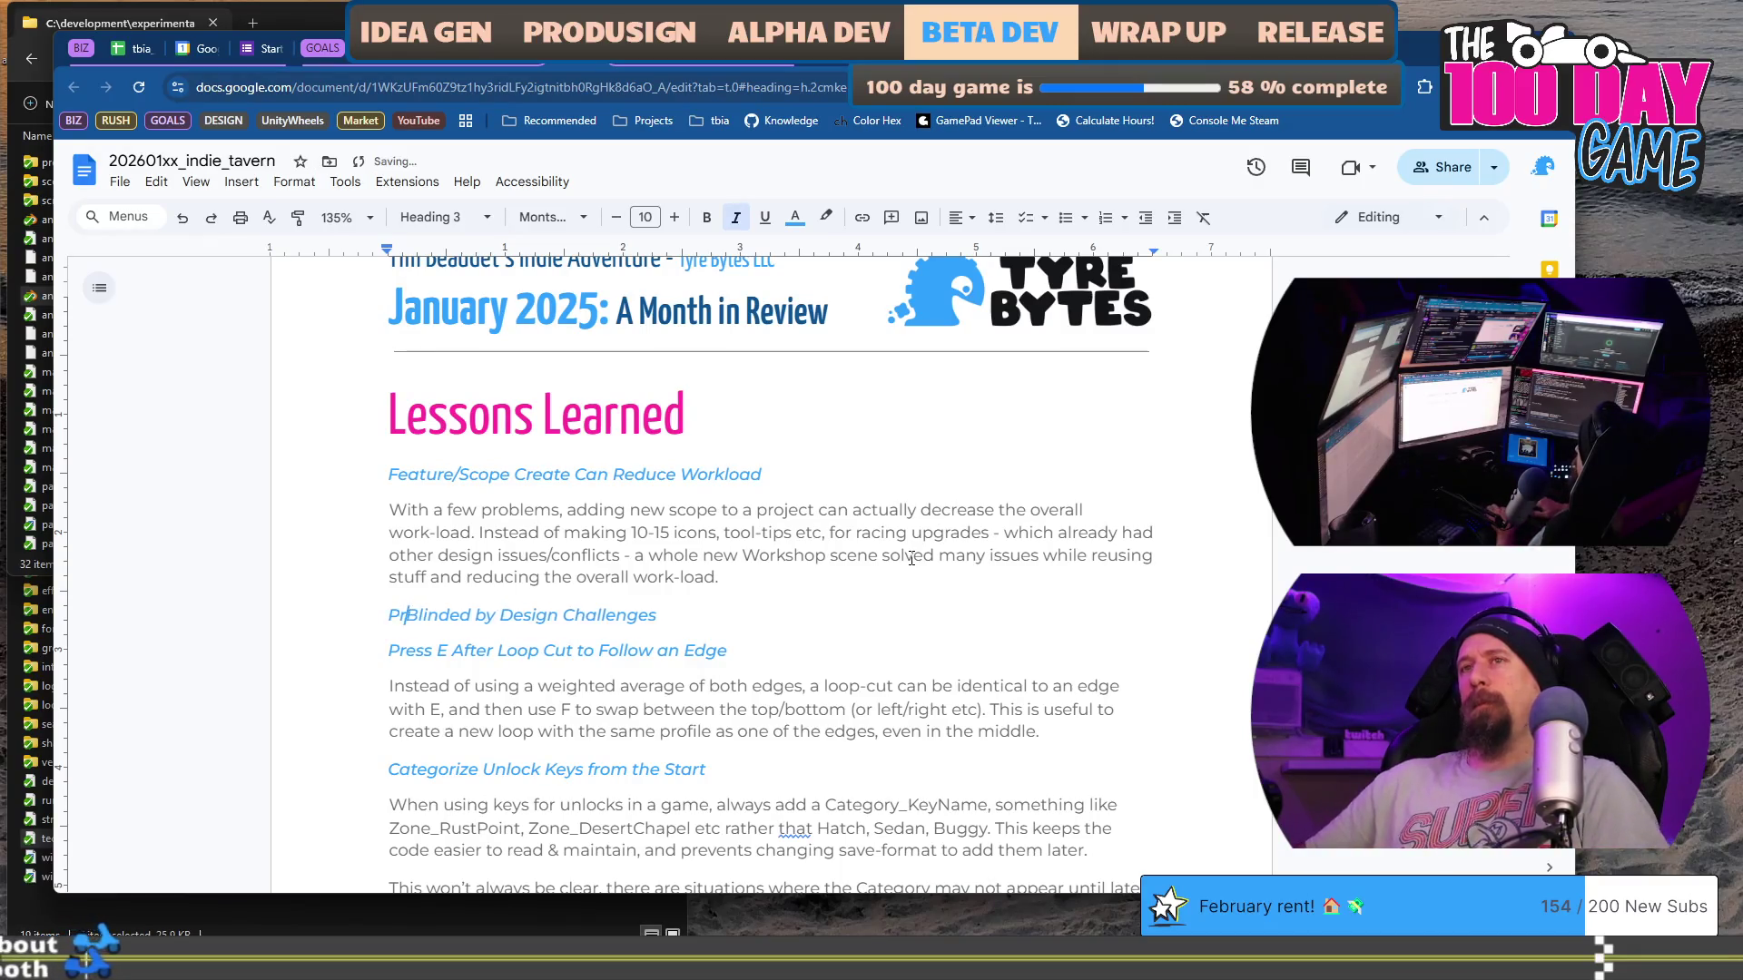
pyautogui.write('ing Is Blind')
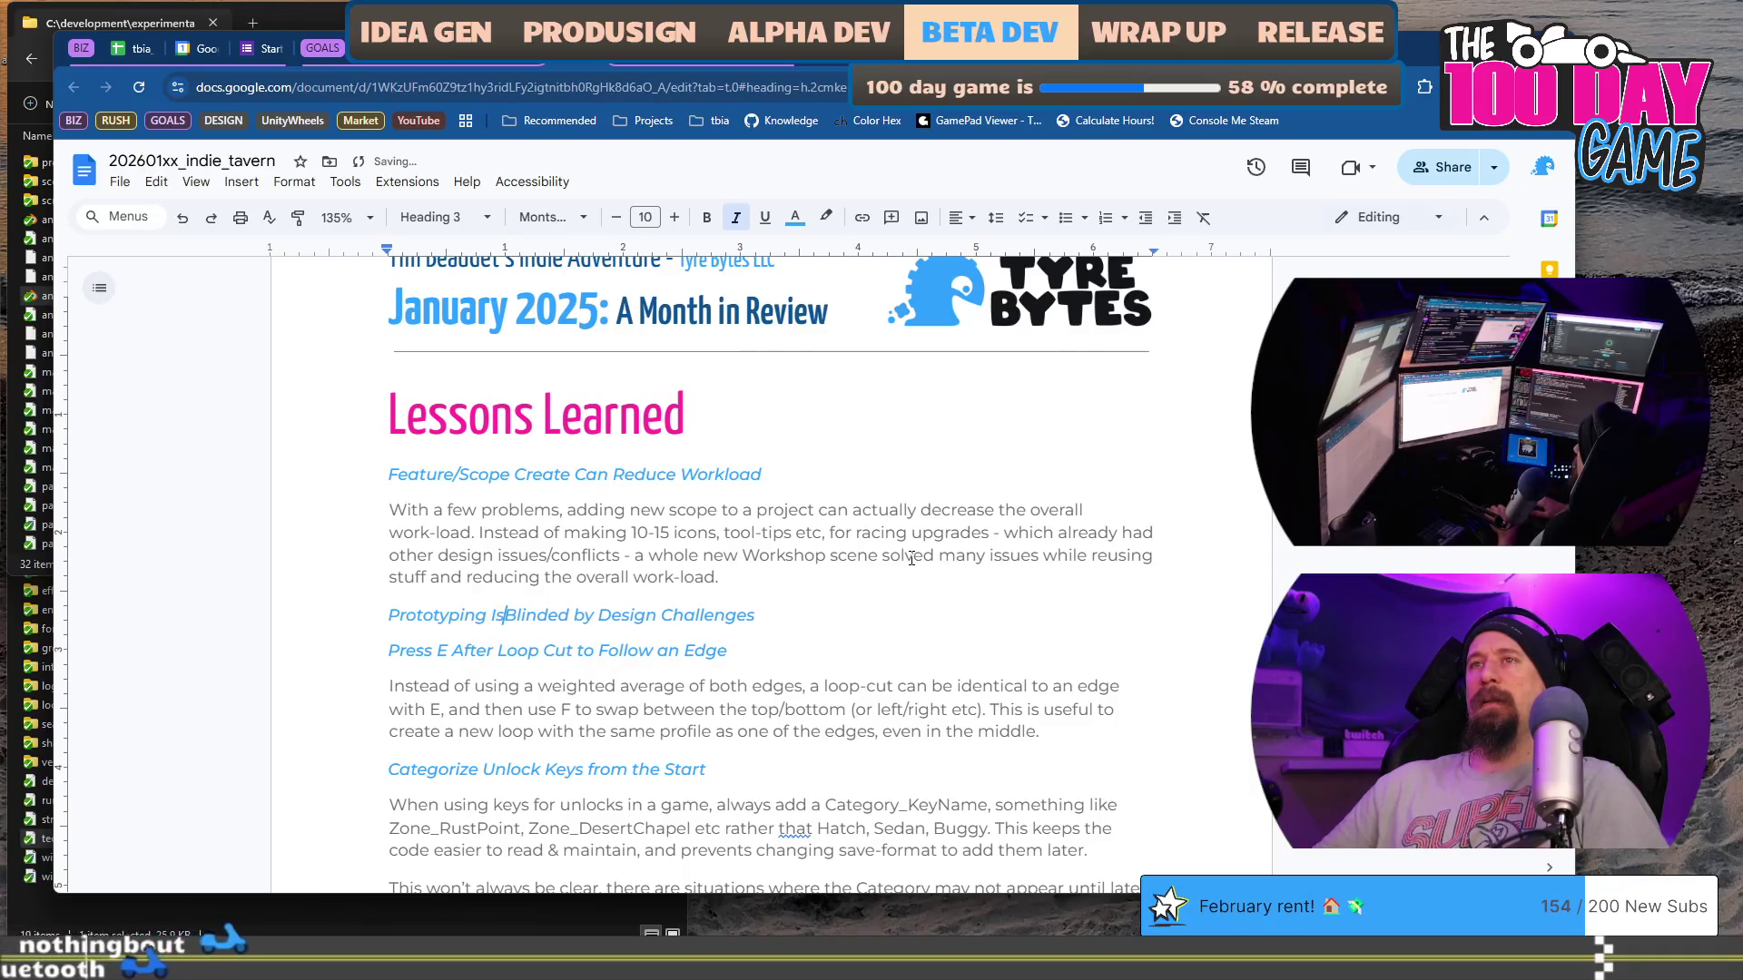
pyautogui.hotkey('ctrl', 'Delete')
pyautogui.hotkey('ctrl', 'Delete')
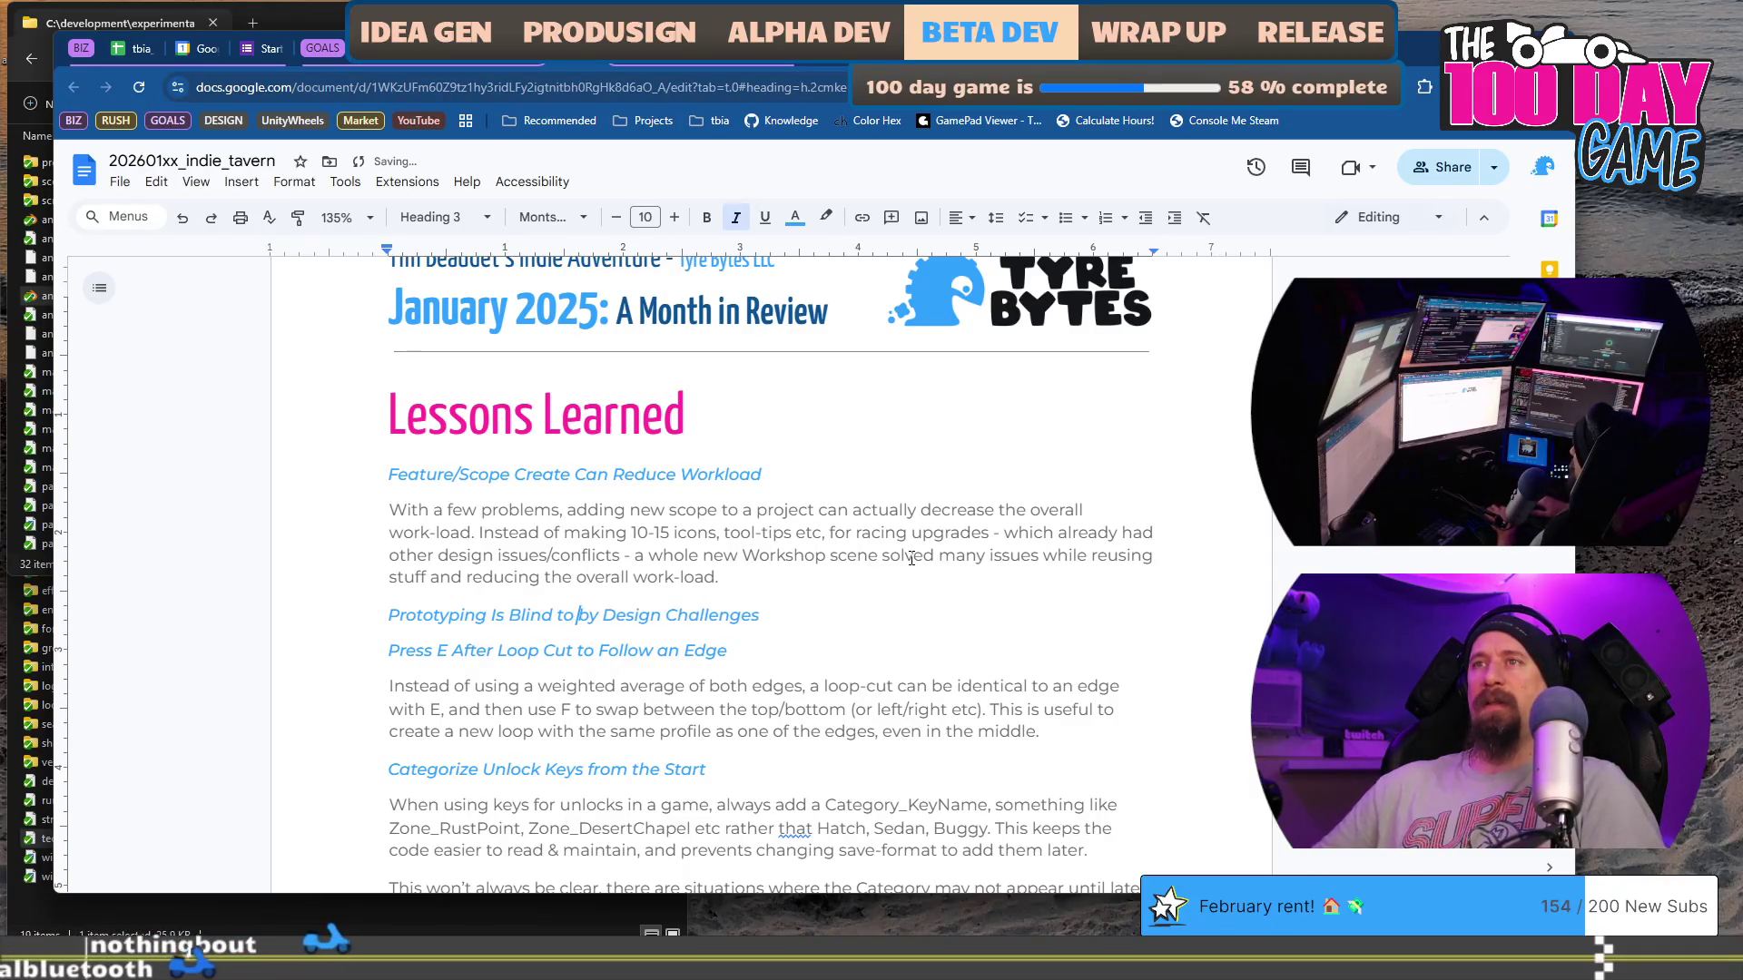
pyautogui.write('to')
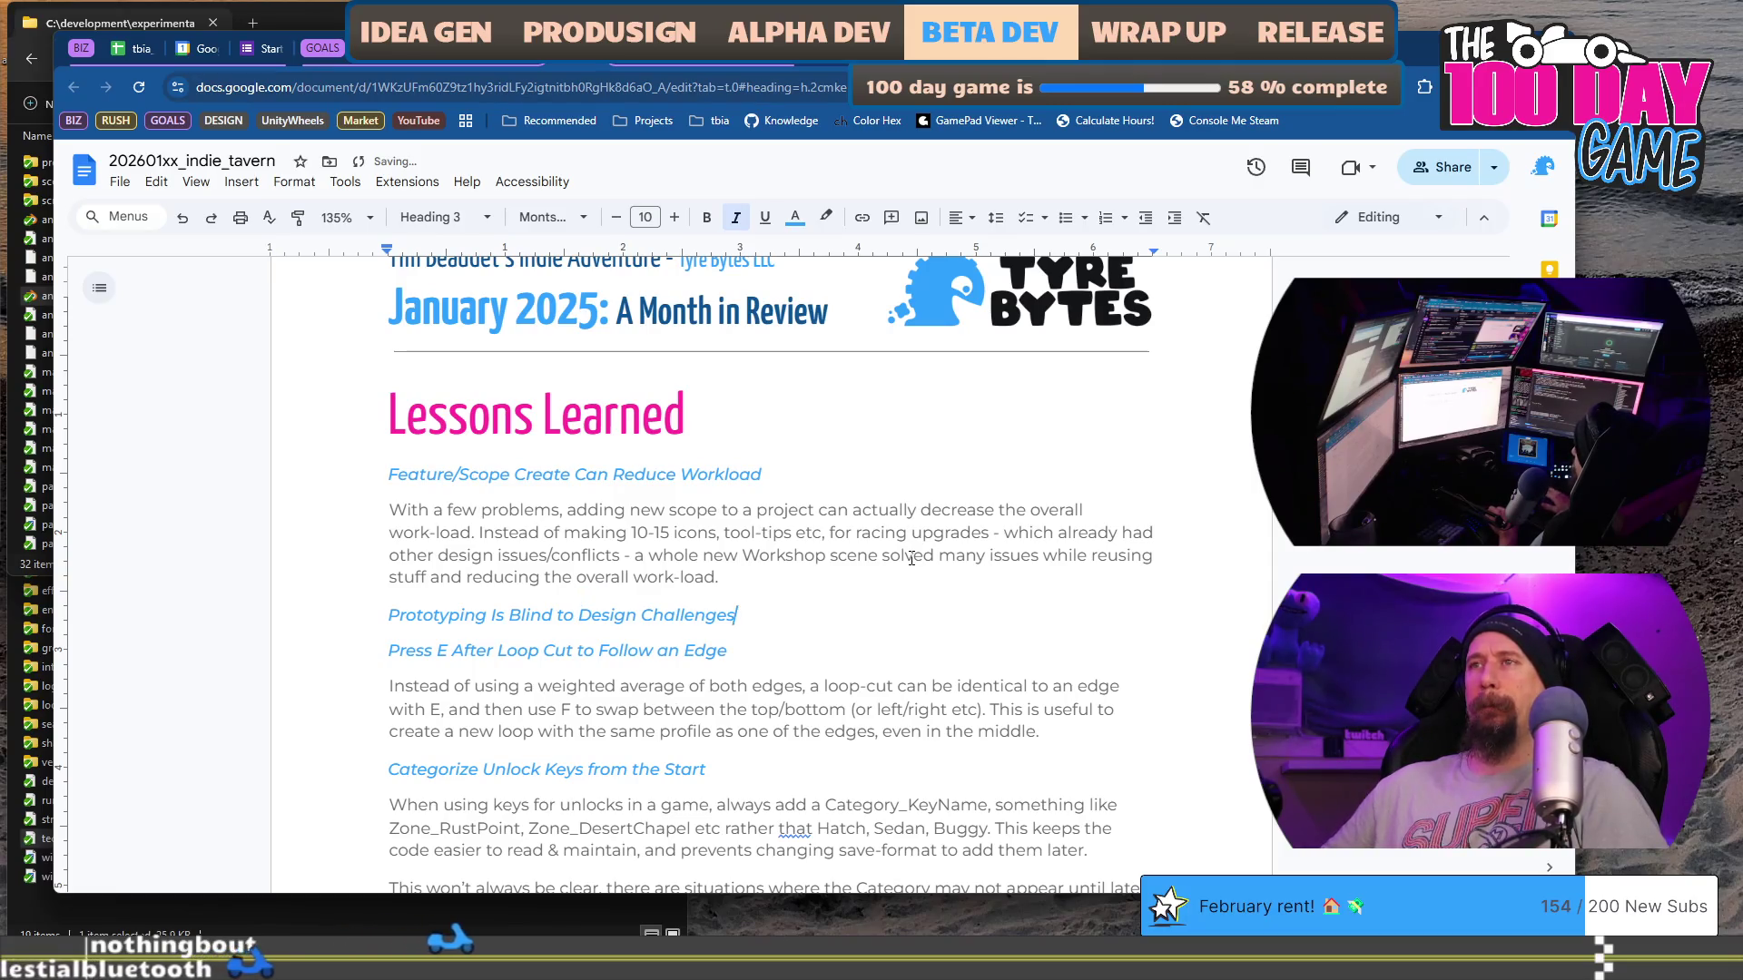
pyautogui.press('End')
pyautogui.press('Return')
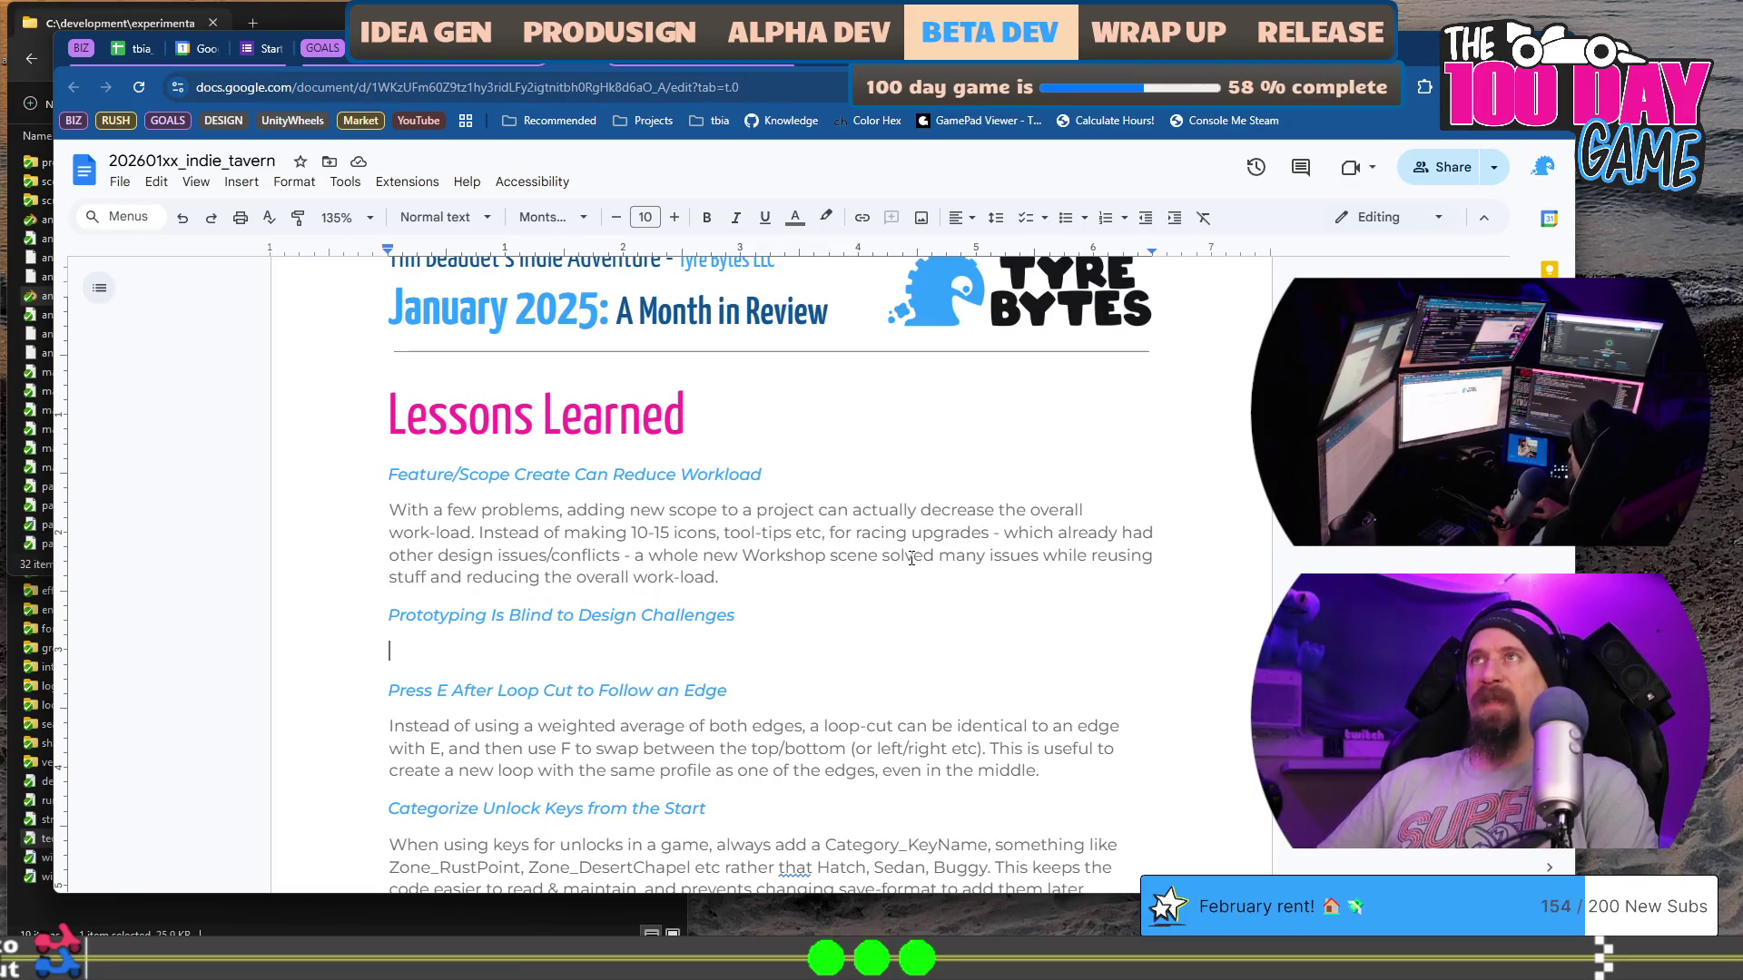
# Step: Nudge the browser window right and down, then drag its right edge left to narrow it
pyautogui.moveTo(1420, 57)
pyautogui.mouseDown()
pyautogui.moveTo(1469, 65)
pyautogui.moveTo(1416, 63)
pyautogui.mouseUp()
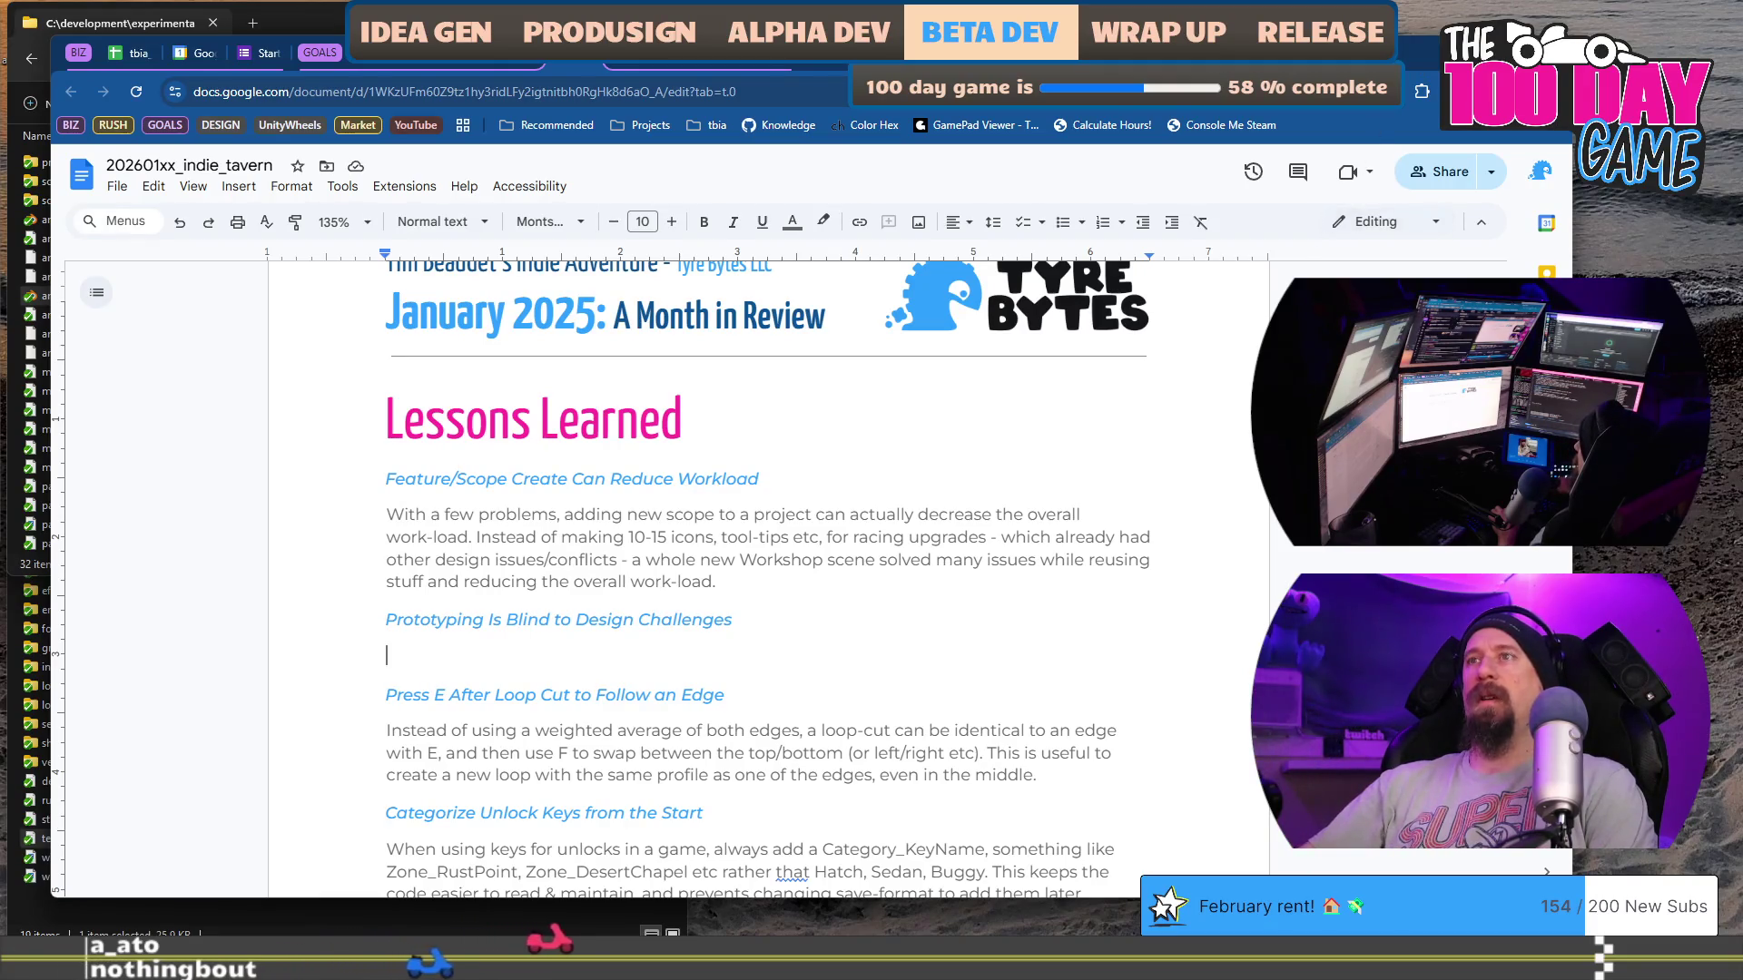
pyautogui.moveTo(1573, 545)
pyautogui.mouseDown()
pyautogui.moveTo(1271, 546)
pyautogui.moveTo(1341, 548)
pyautogui.mouseUp()
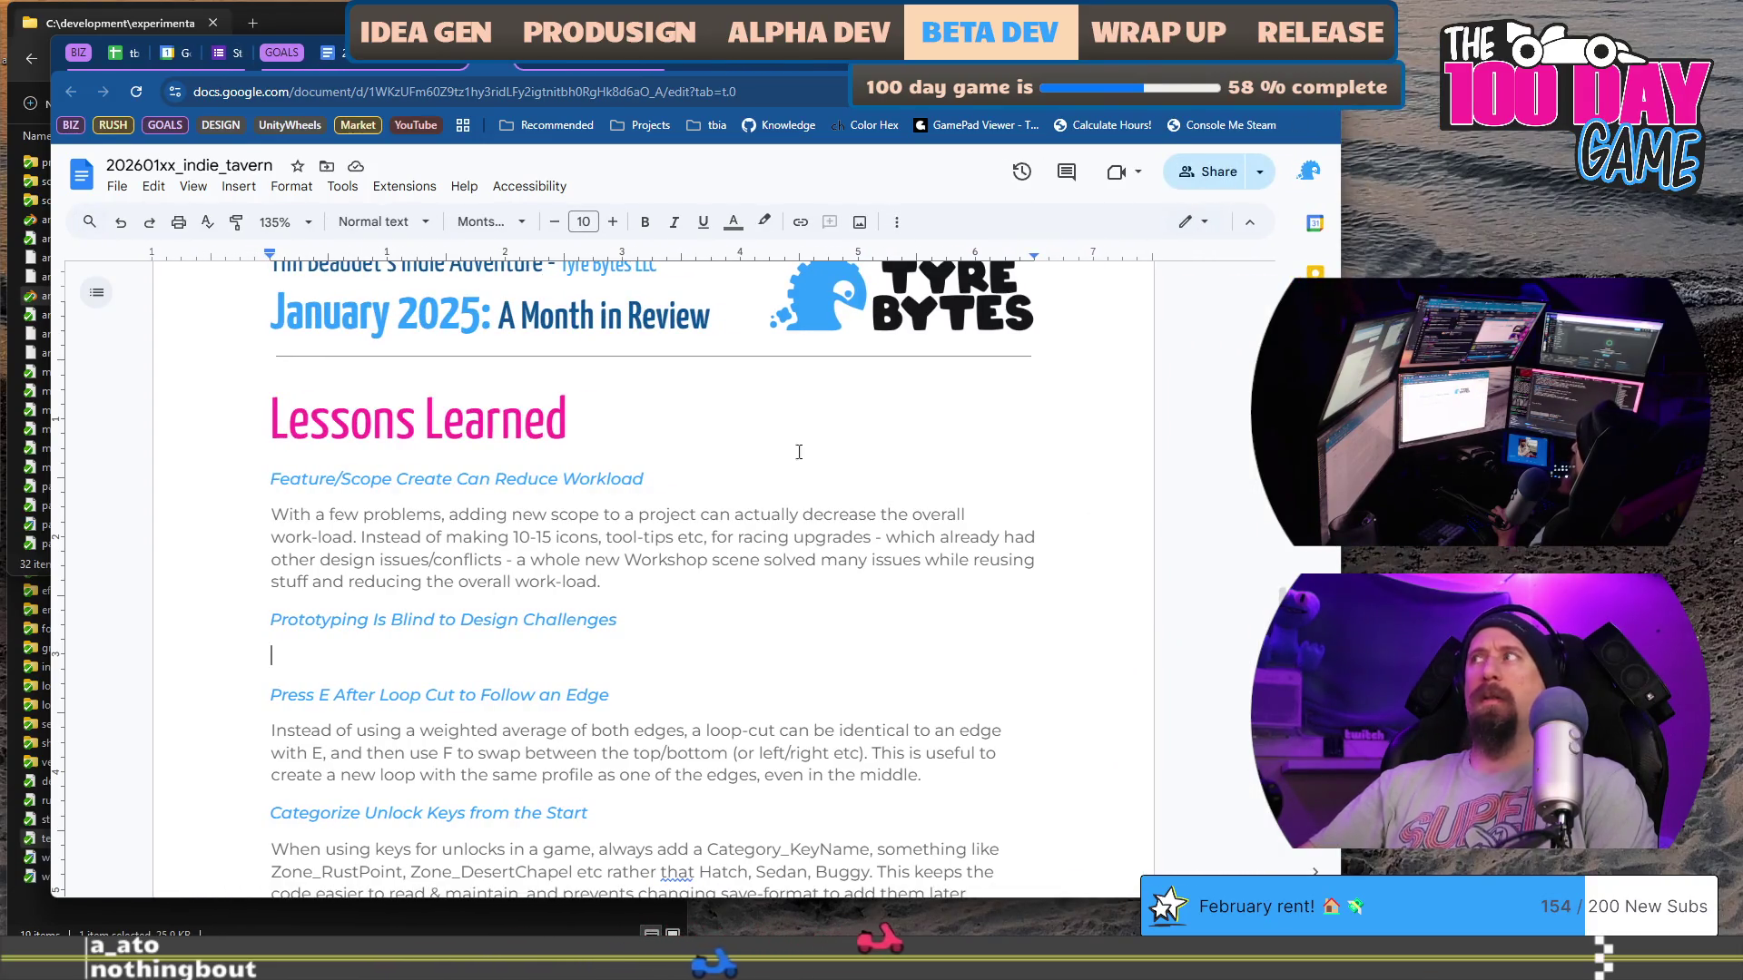
pyautogui.press('ctrl+super+Right')
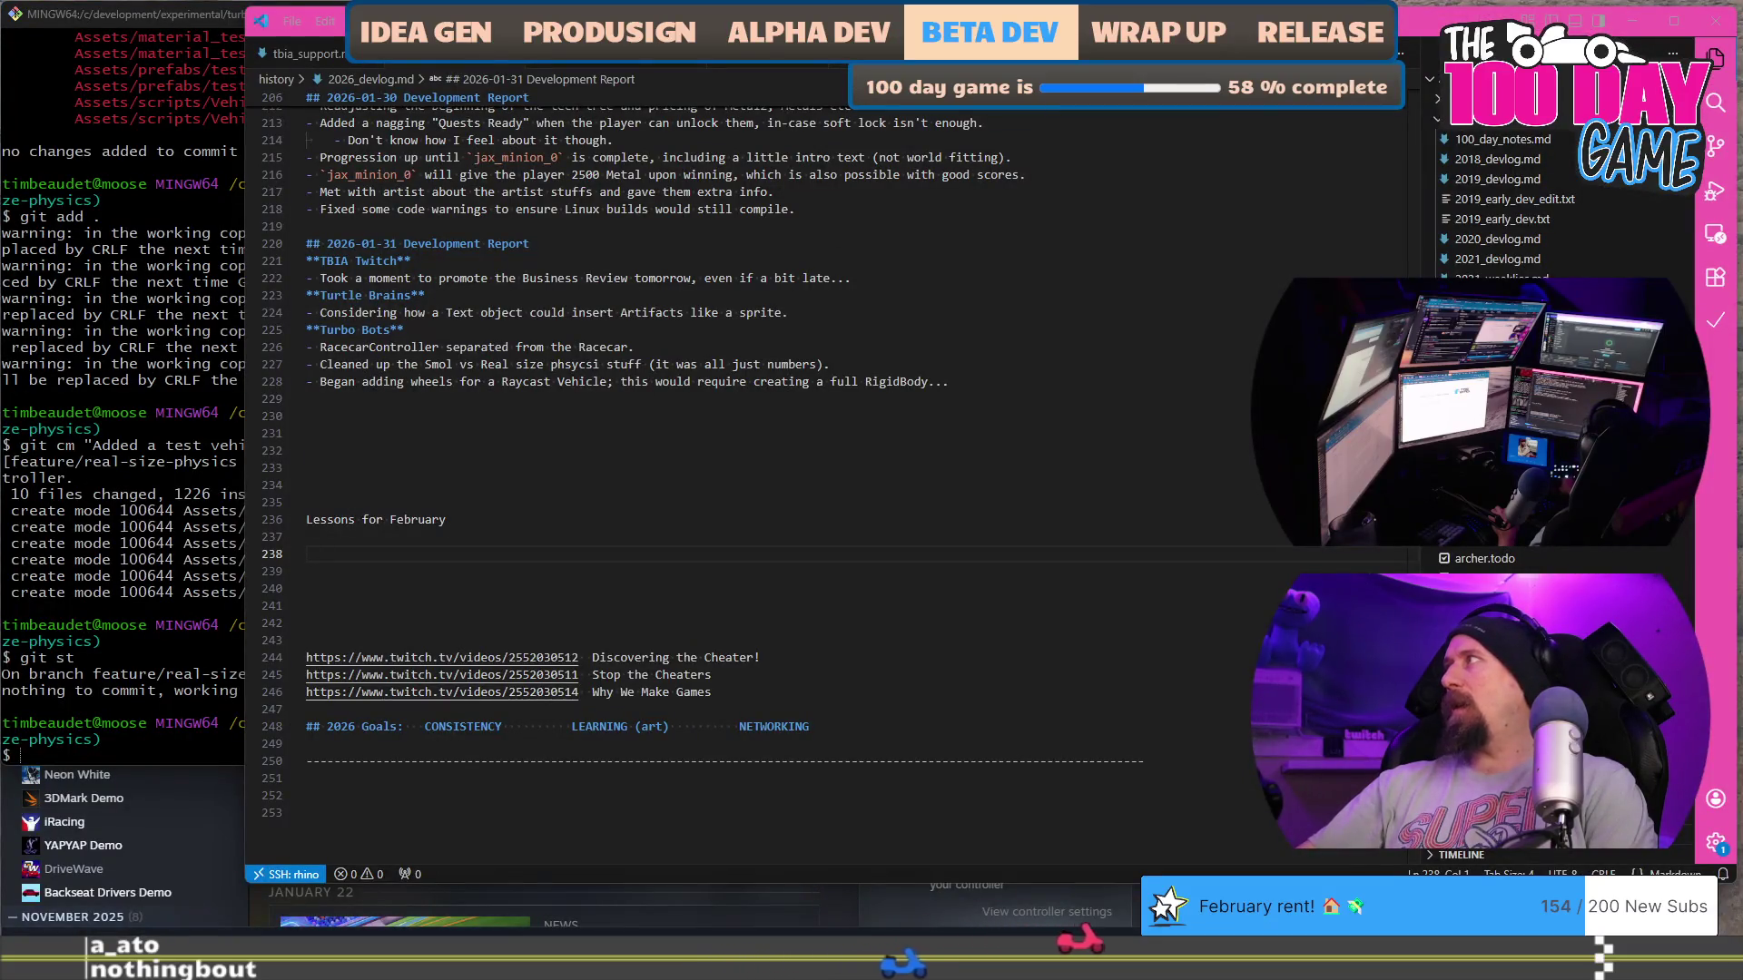
pyautogui.hotkey('ctrl', 'Tab')
pyautogui.scroll(-5, 907, 462)
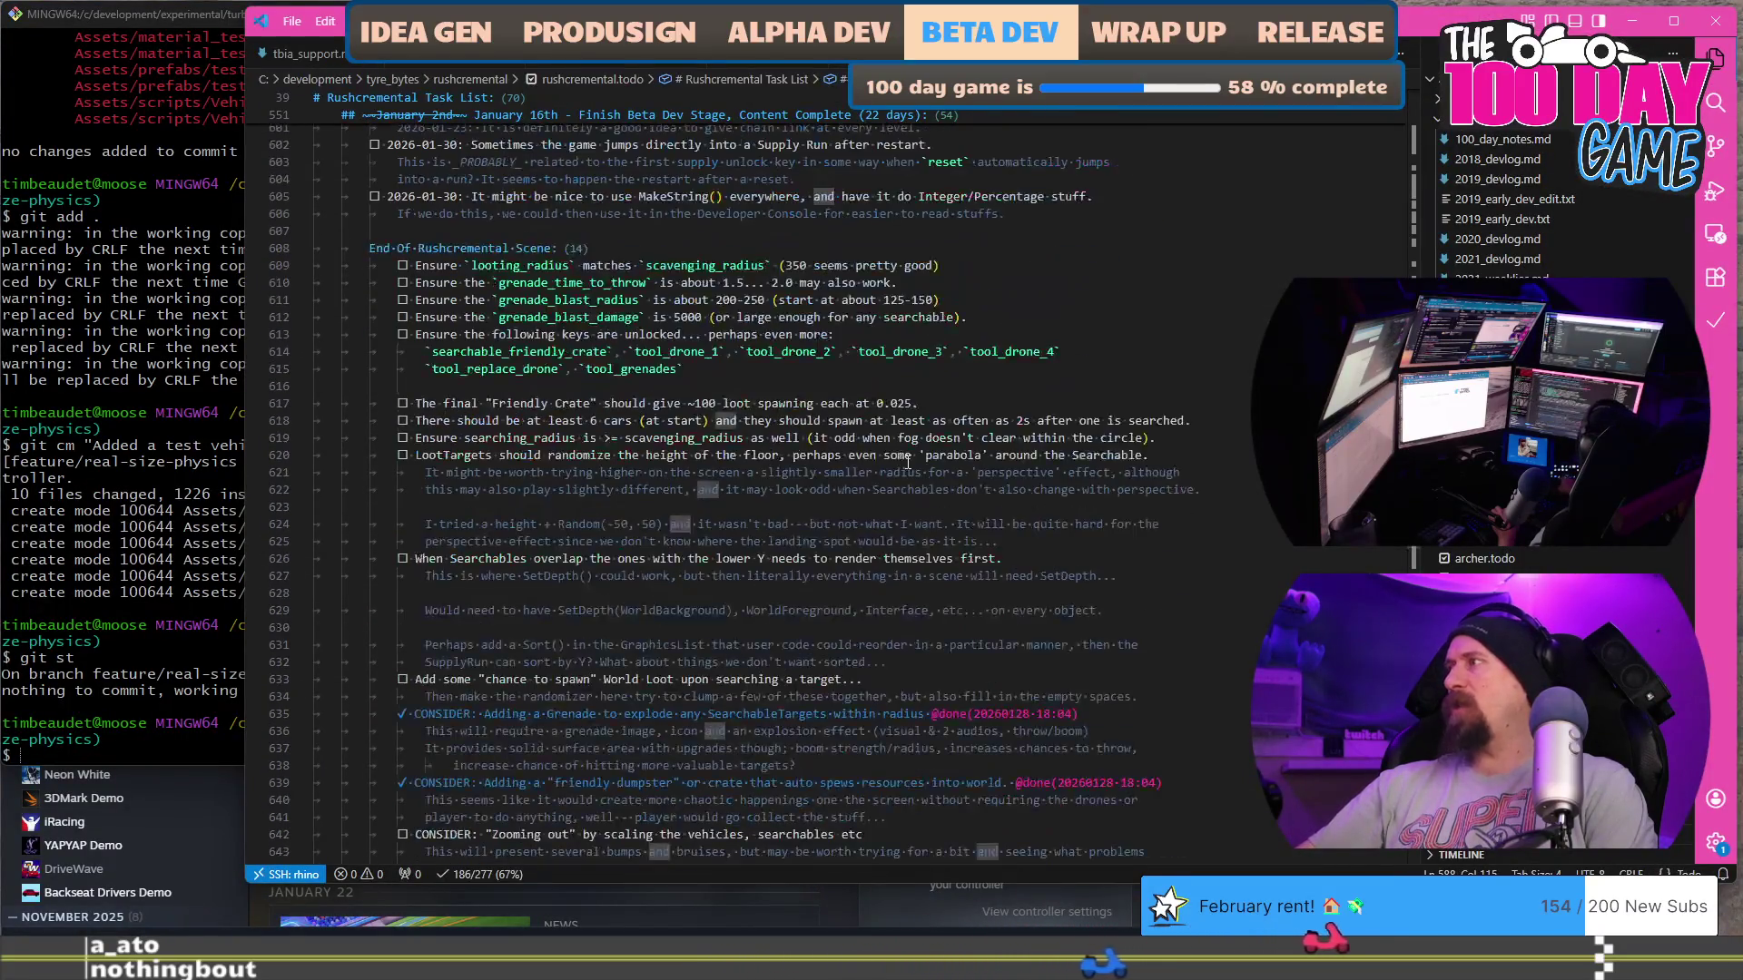
pyautogui.press('Return')
pyautogui.press('Return')
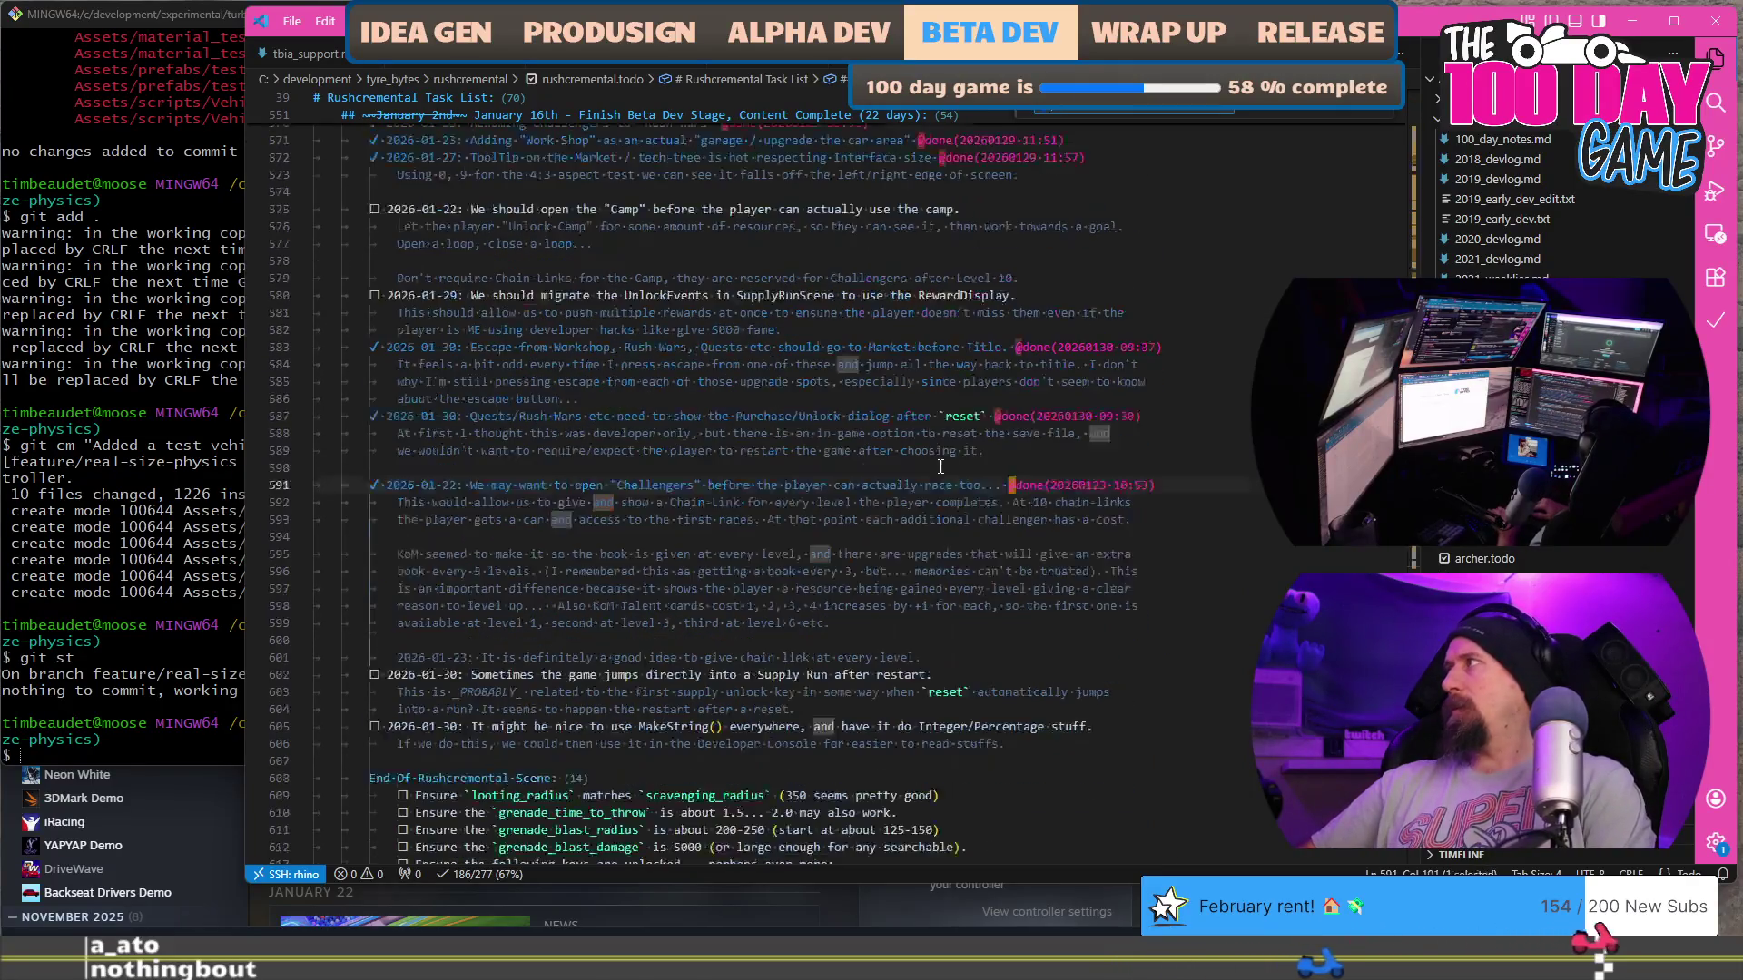
pyautogui.write('value')
pyautogui.press('Left')
pyautogui.press('Left')
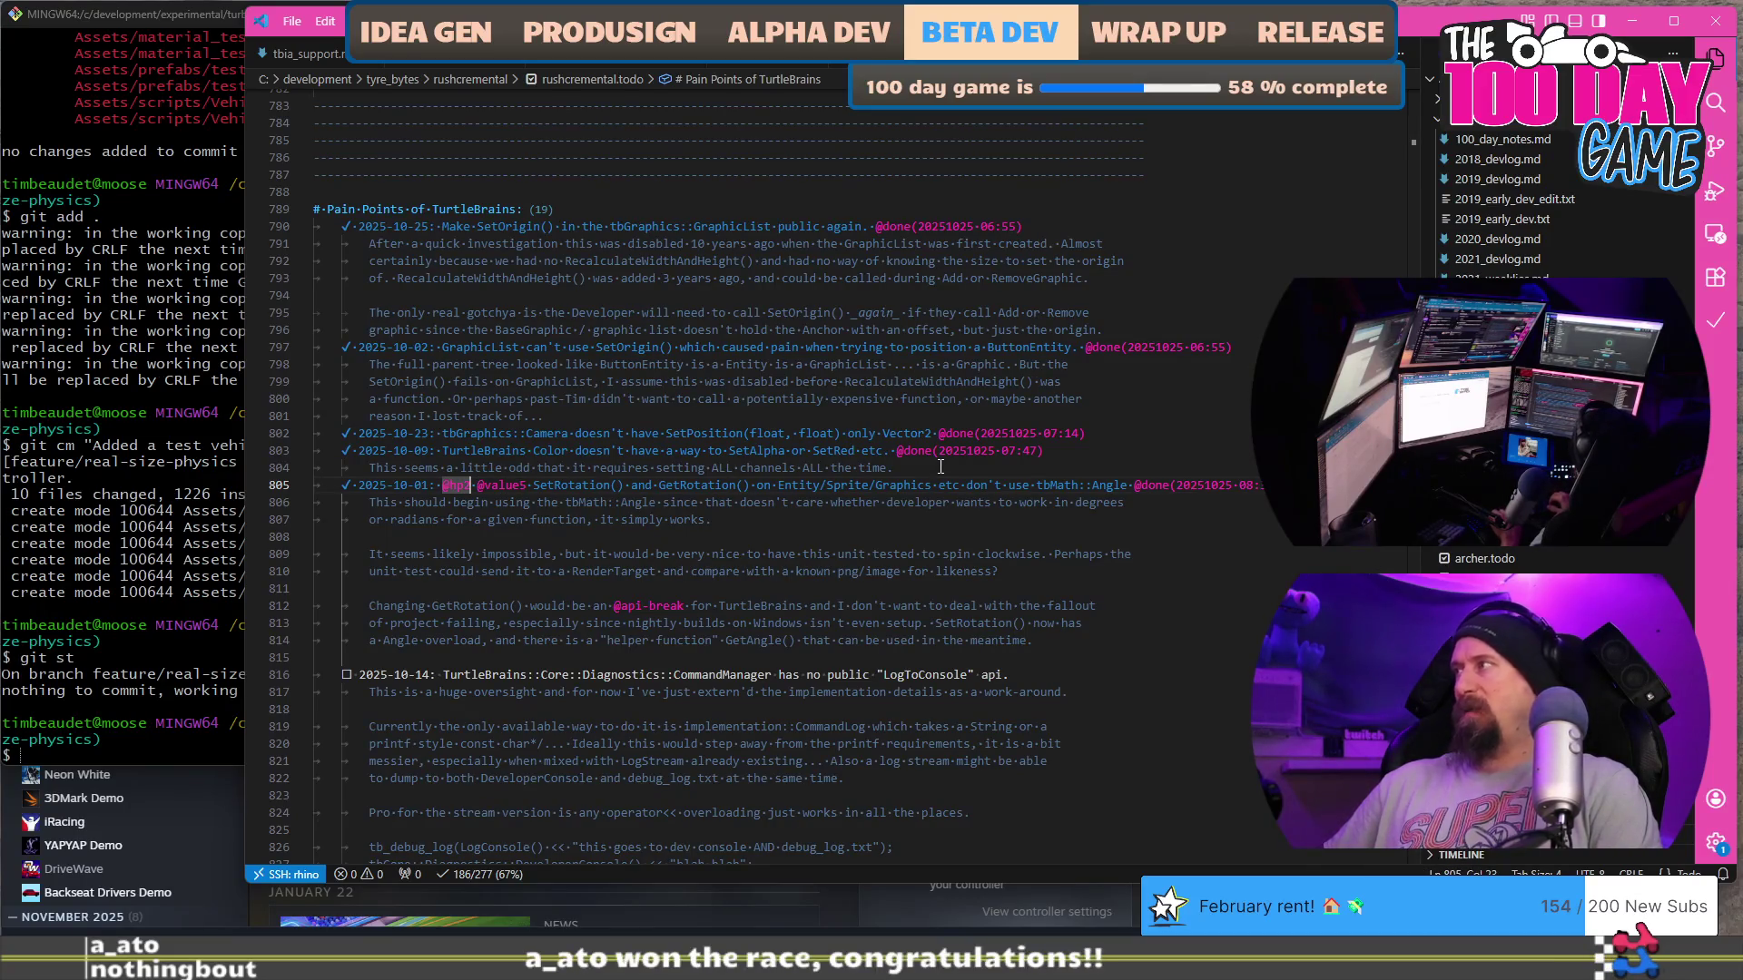
pyautogui.scroll(-20, 940, 467)
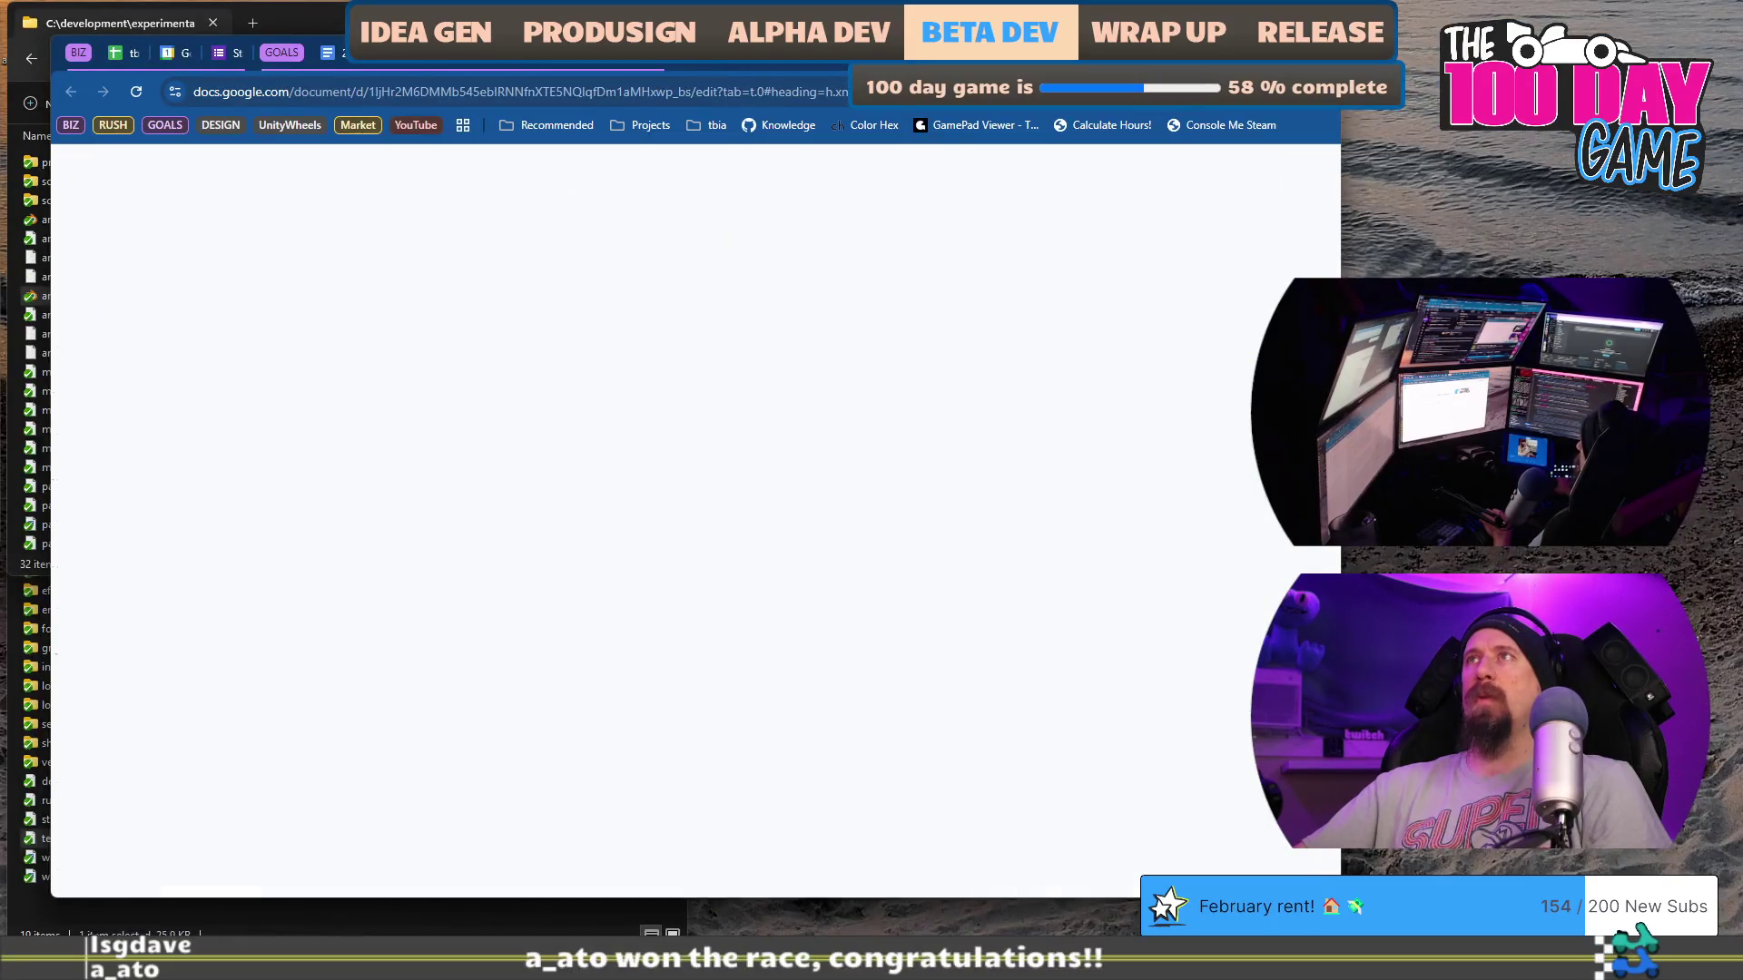
# Step: Load Drive in a new tab and open tyre_bytes › projects › rushcremental › rusty_racer_design_scratch_pad
pyautogui.click(829, 56)
pyautogui.hotkey('ctrl', 'Tab')
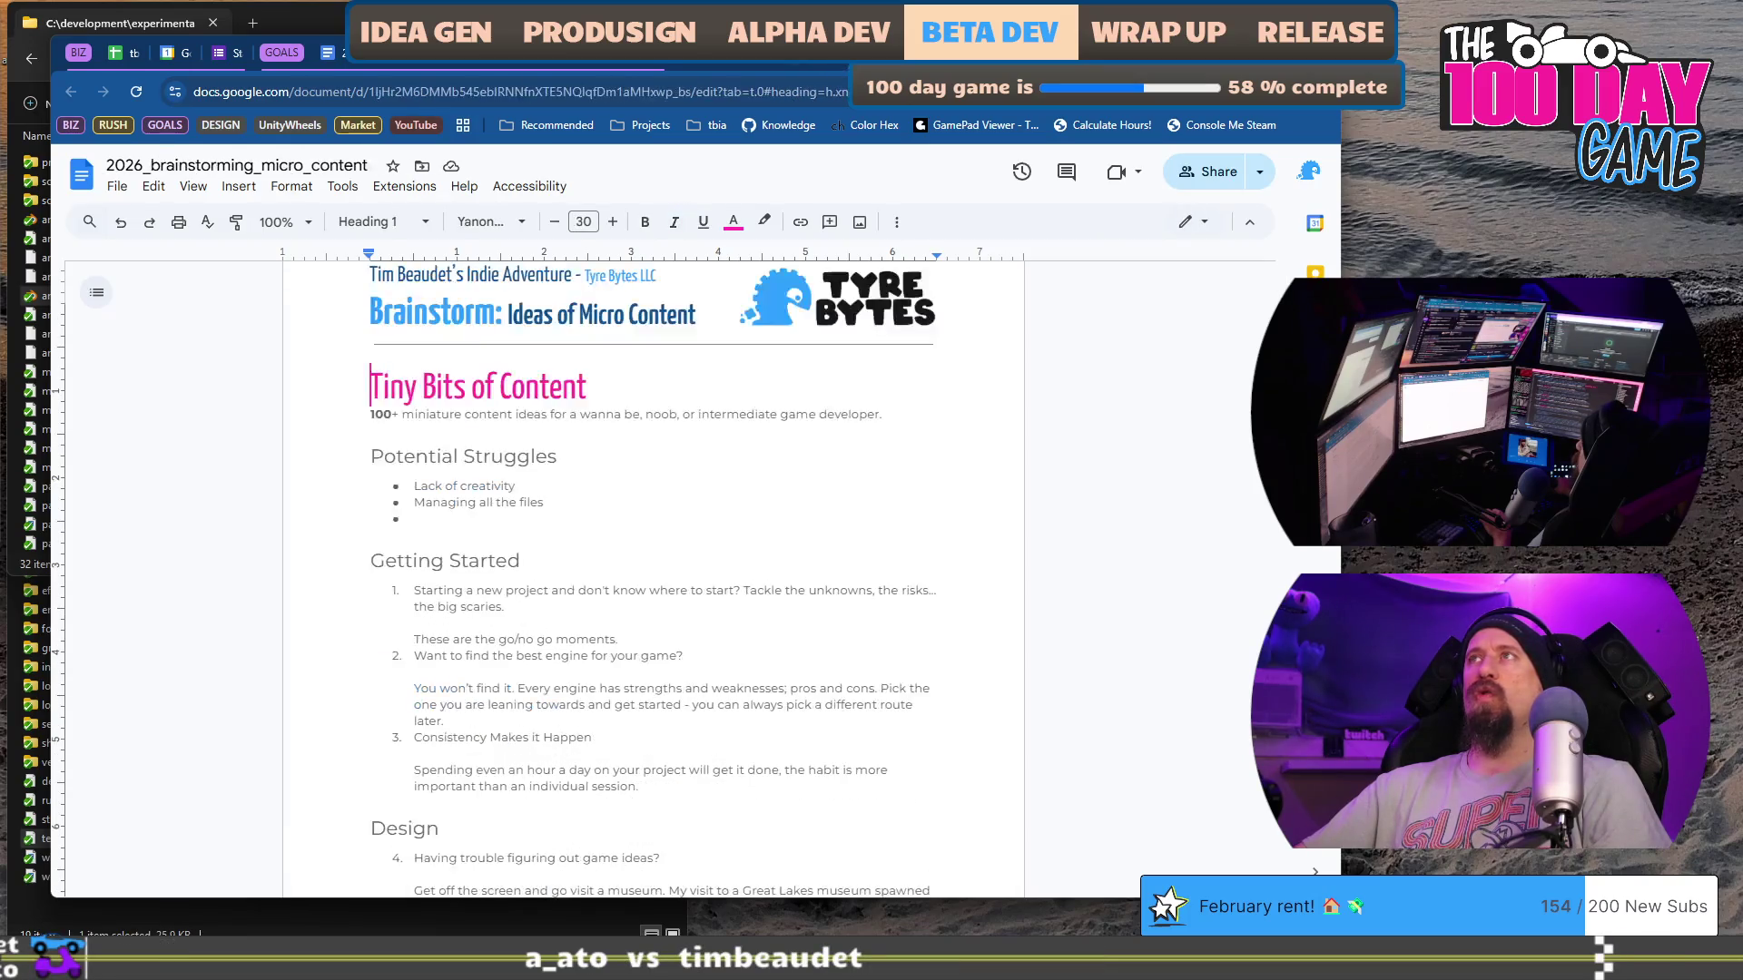
pyautogui.hotkey('ctrl', 't')
pyautogui.write('drive.google.com')
pyautogui.press('Return')
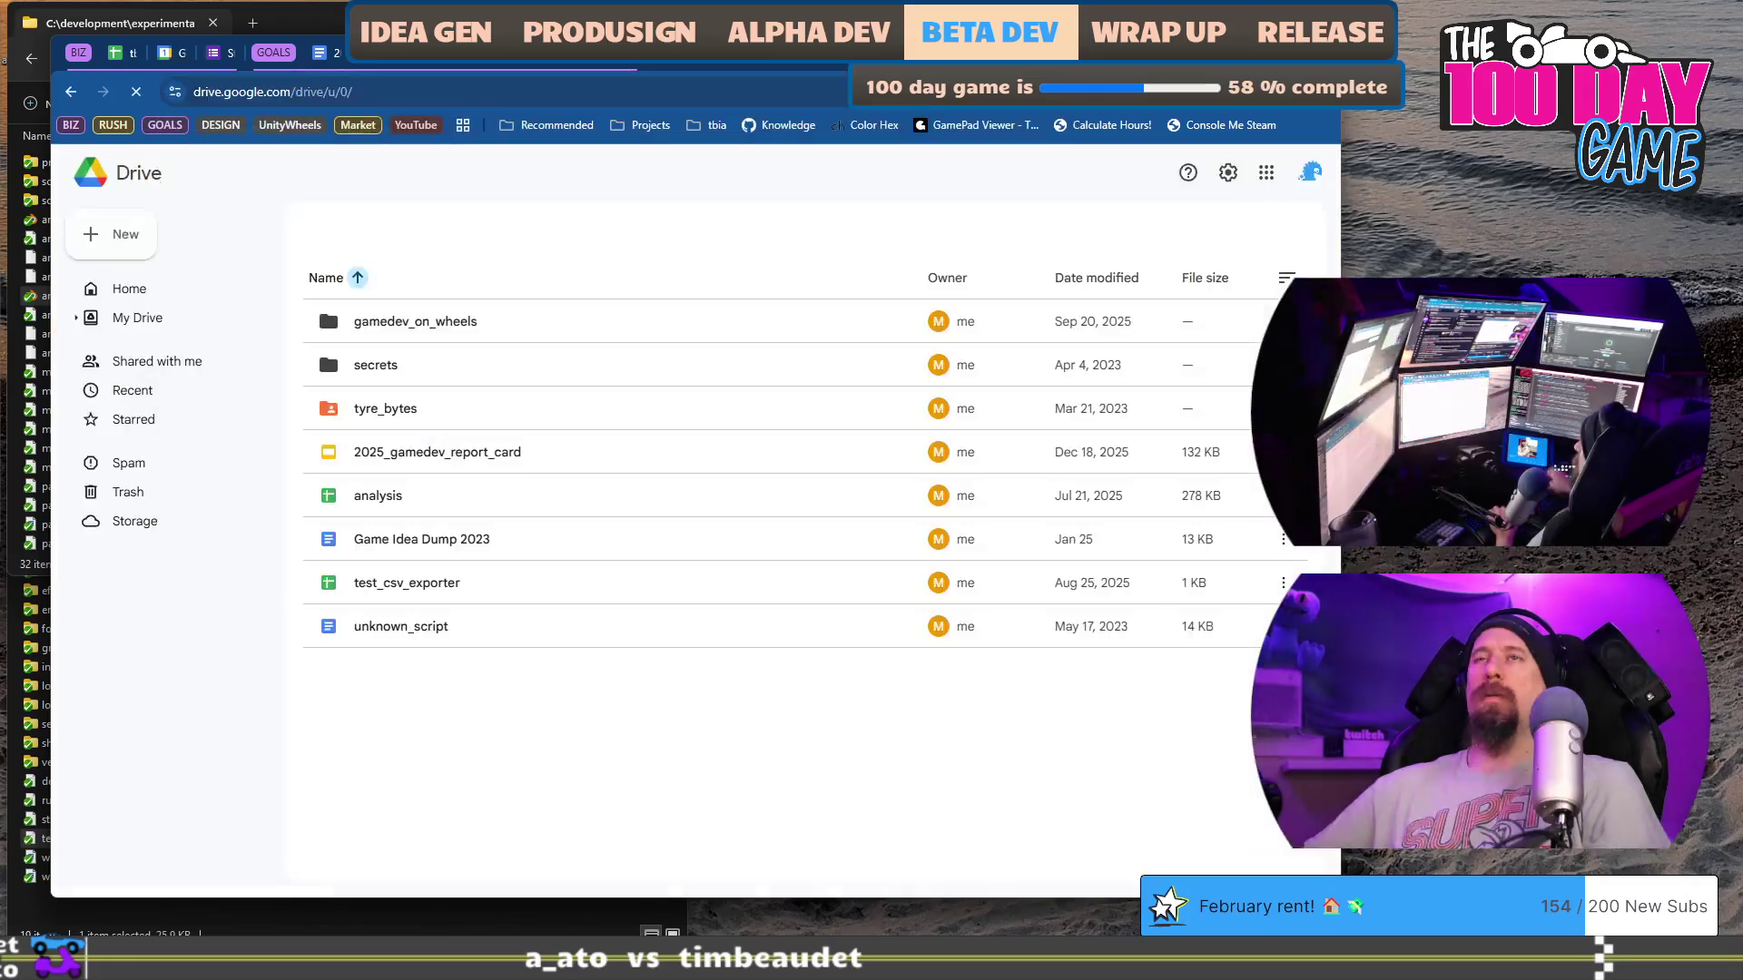
pyautogui.doubleClick(512, 454)
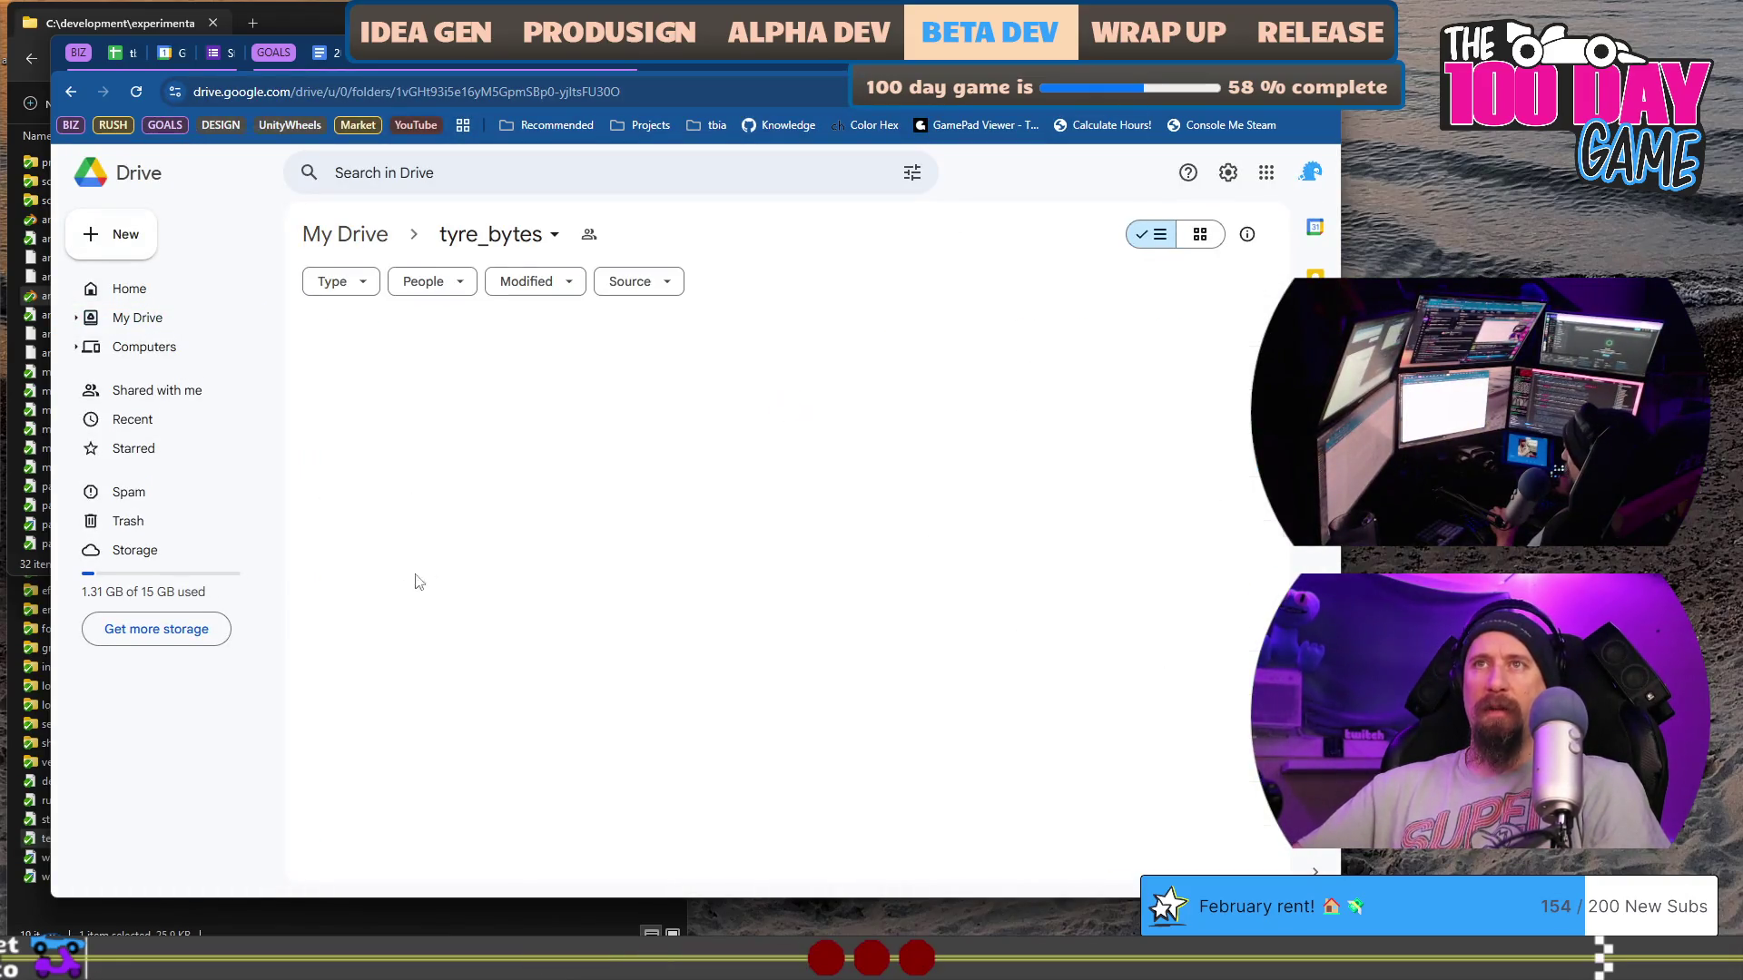
pyautogui.doubleClick(427, 721)
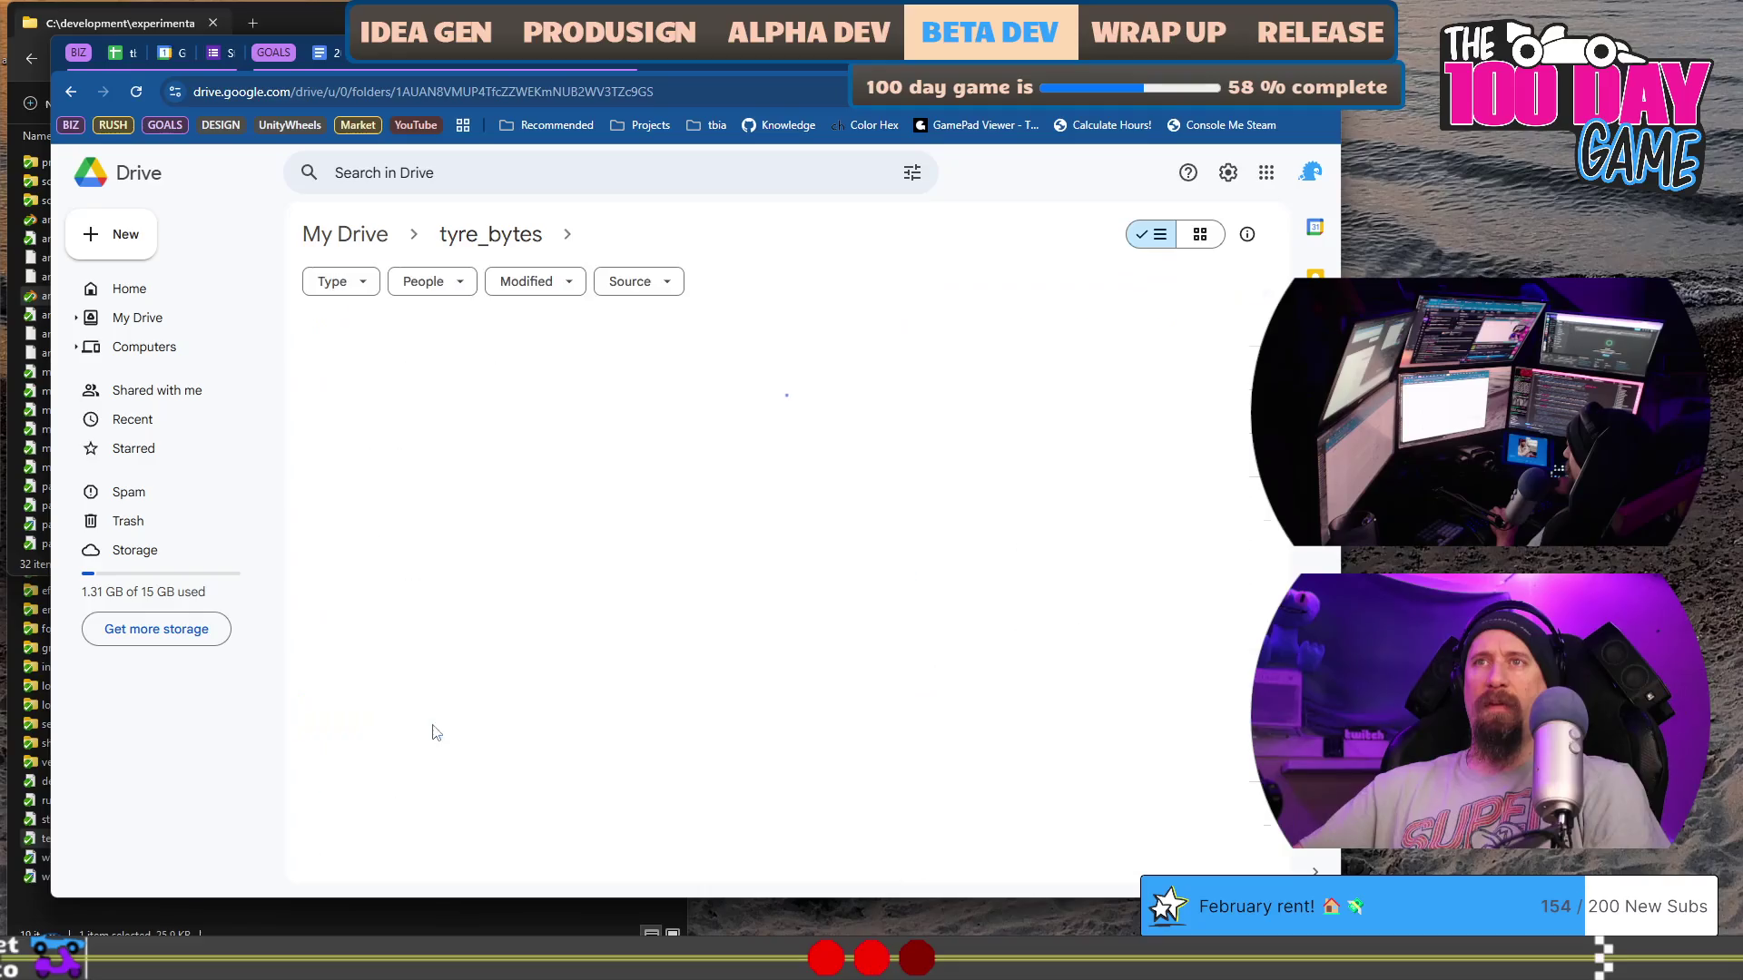
pyautogui.doubleClick(397, 717)
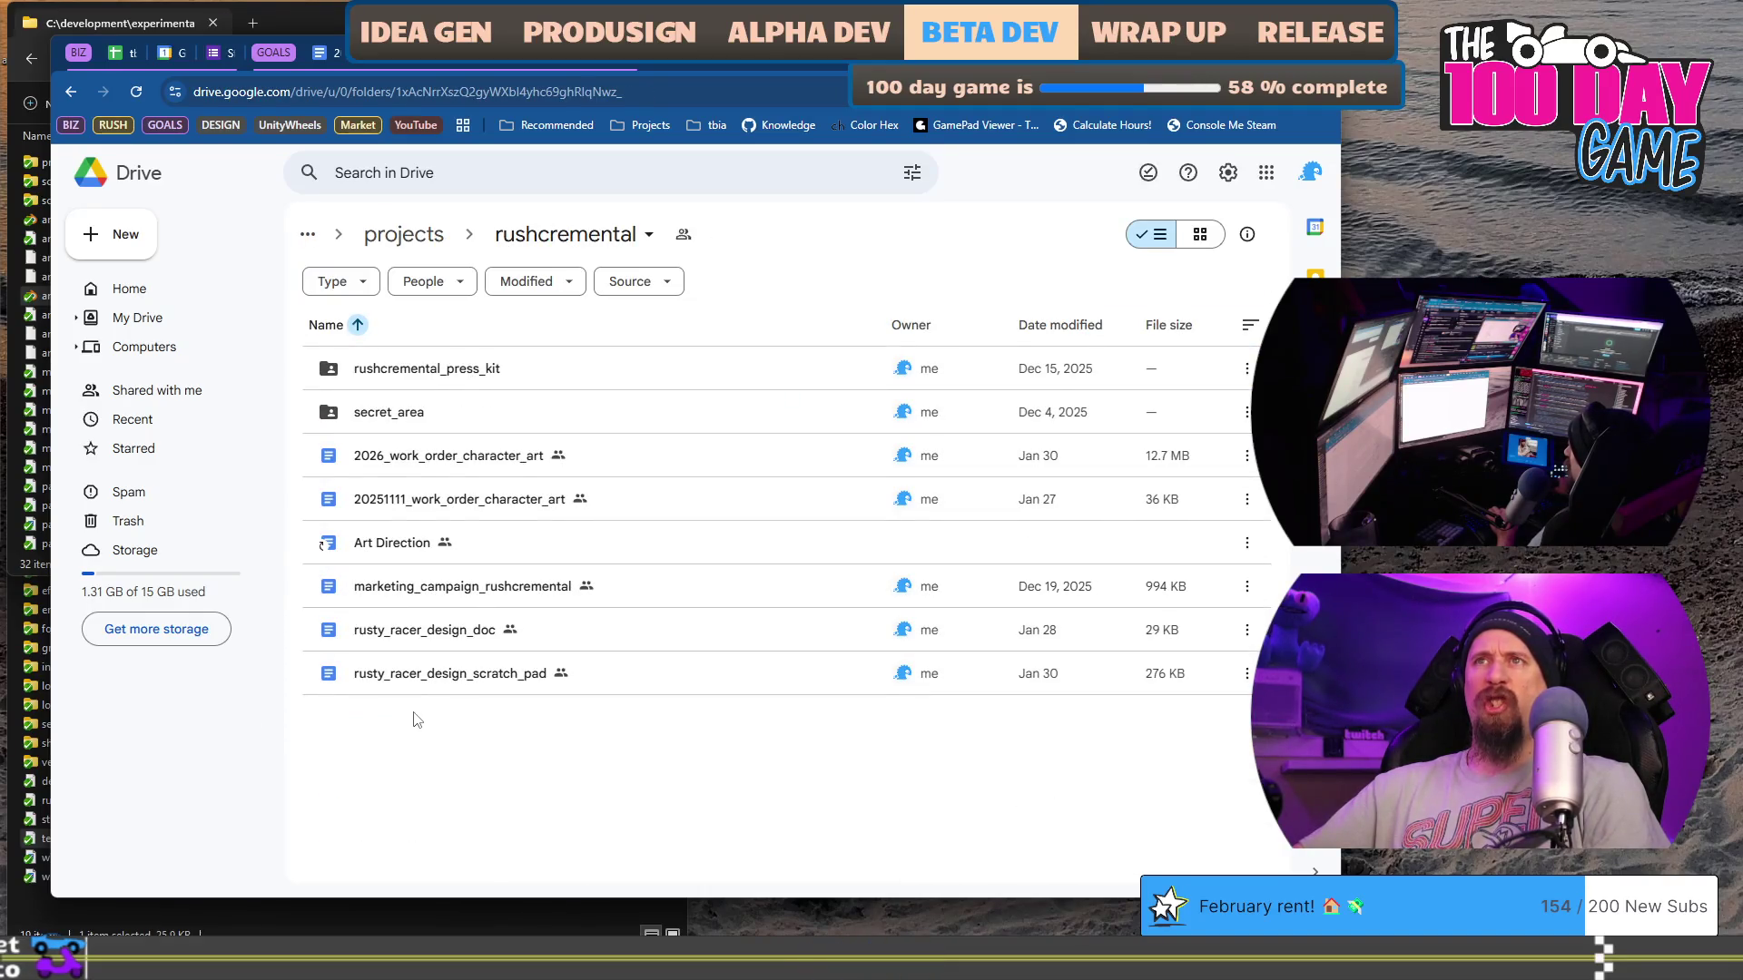
pyautogui.doubleClick(428, 675)
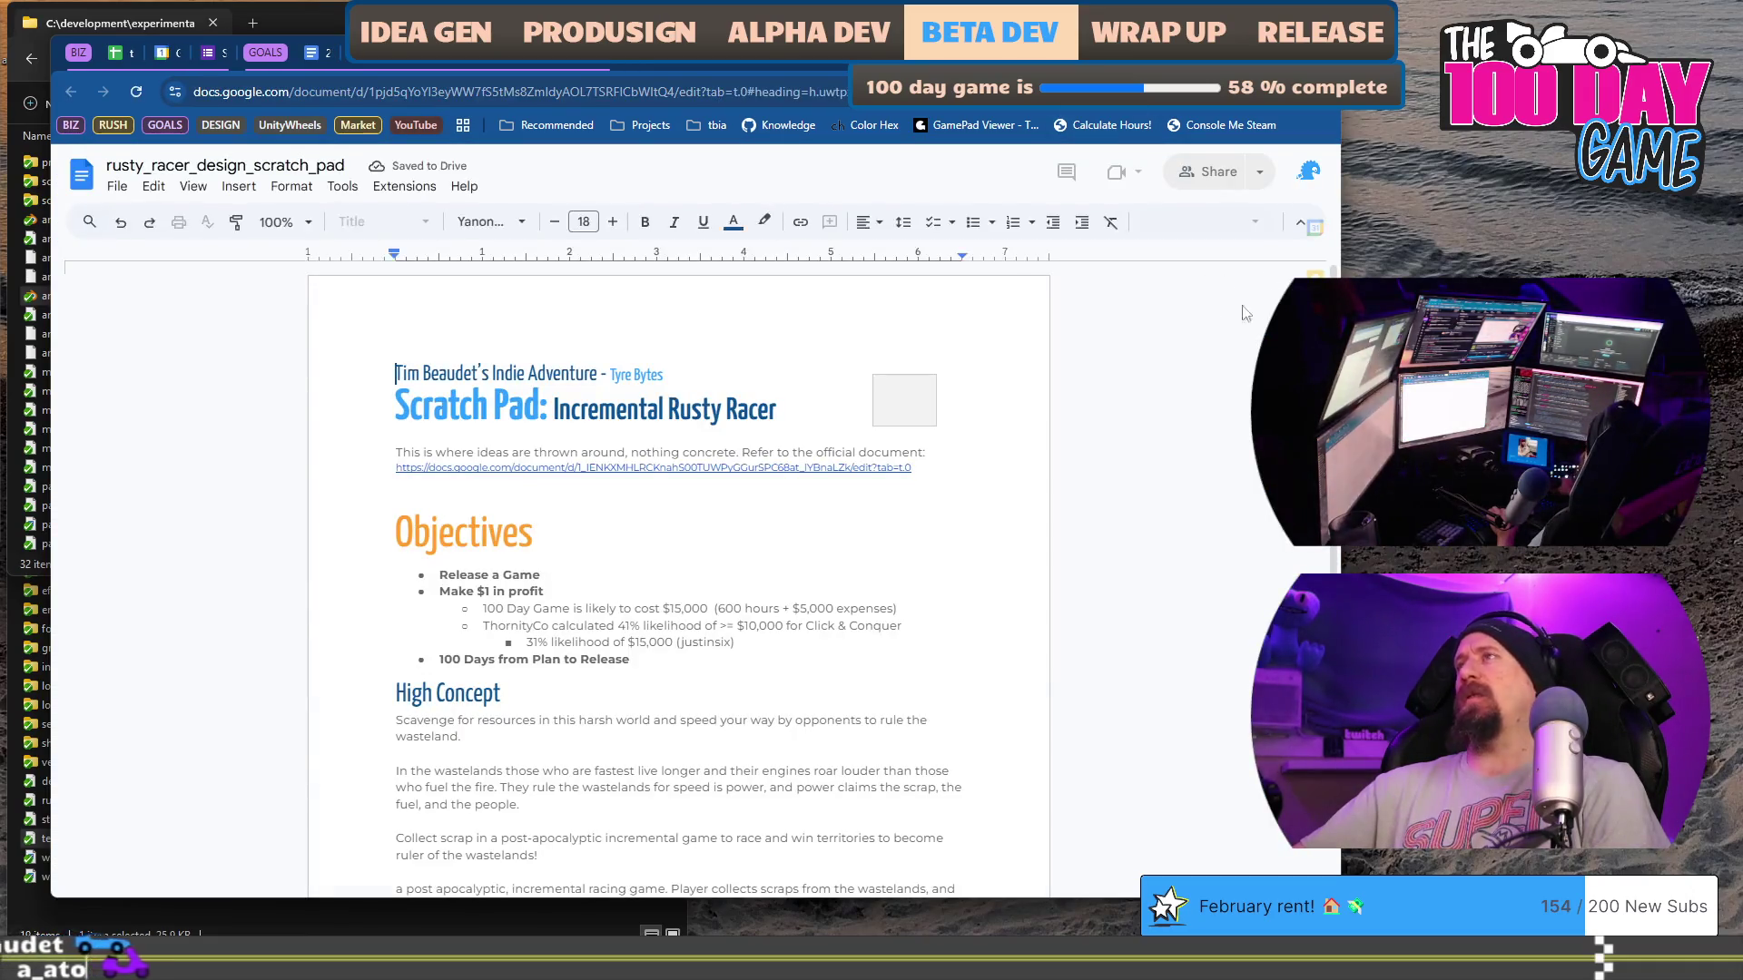
# Step: Zoom the scratch pad to 135%, scroll down to page 19, then go back to the rushcremental folder
pyautogui.click(265, 222)
pyautogui.write('1')
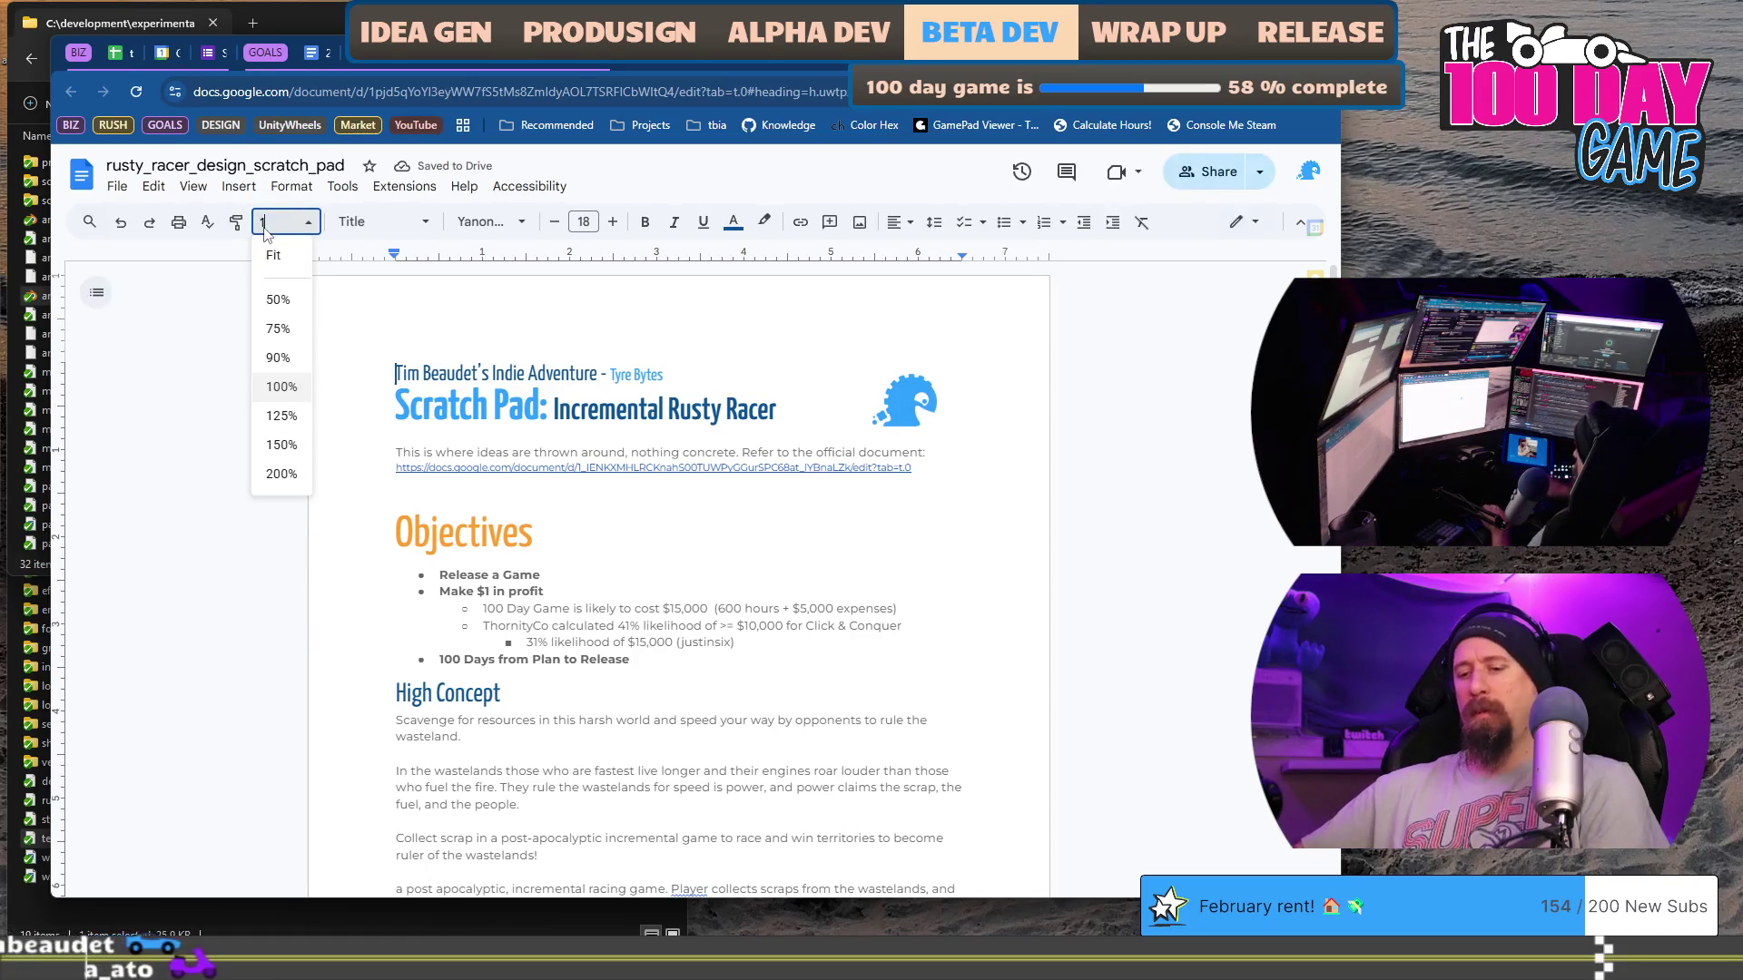
pyautogui.write('35')
pyautogui.press('Return')
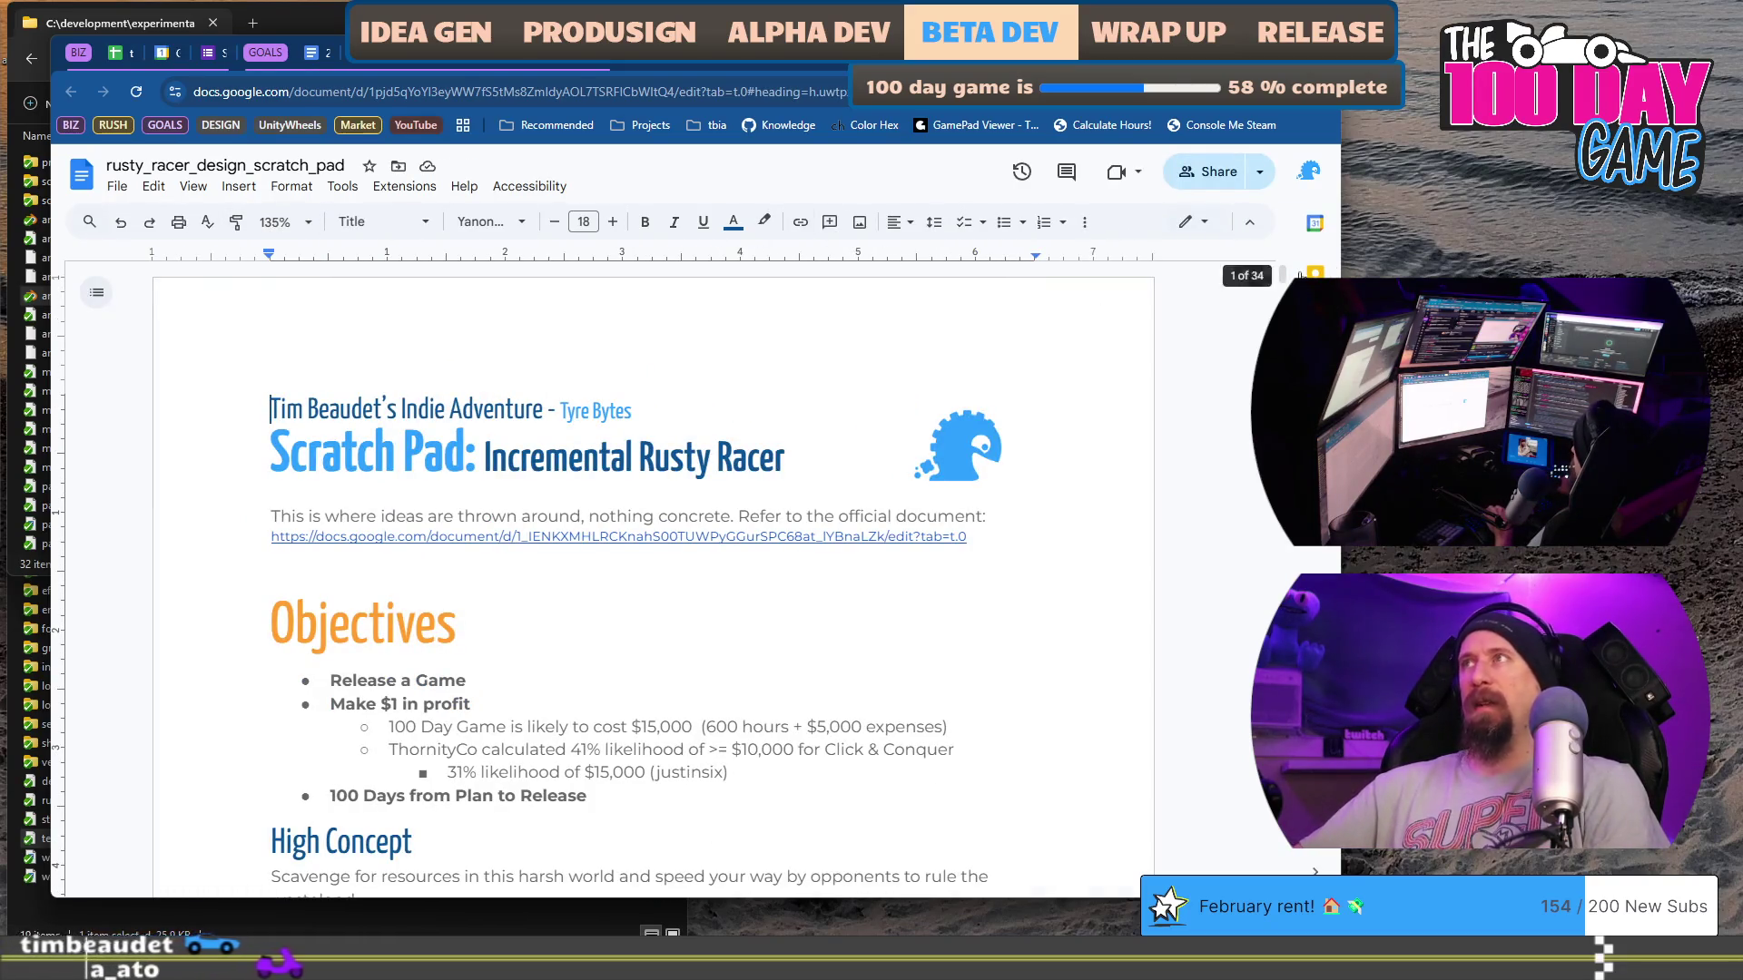
pyautogui.moveTo(1300, 273)
pyautogui.mouseDown()
pyautogui.moveTo(1279, 283)
pyautogui.moveTo(1259, 640)
pyautogui.mouseUp()
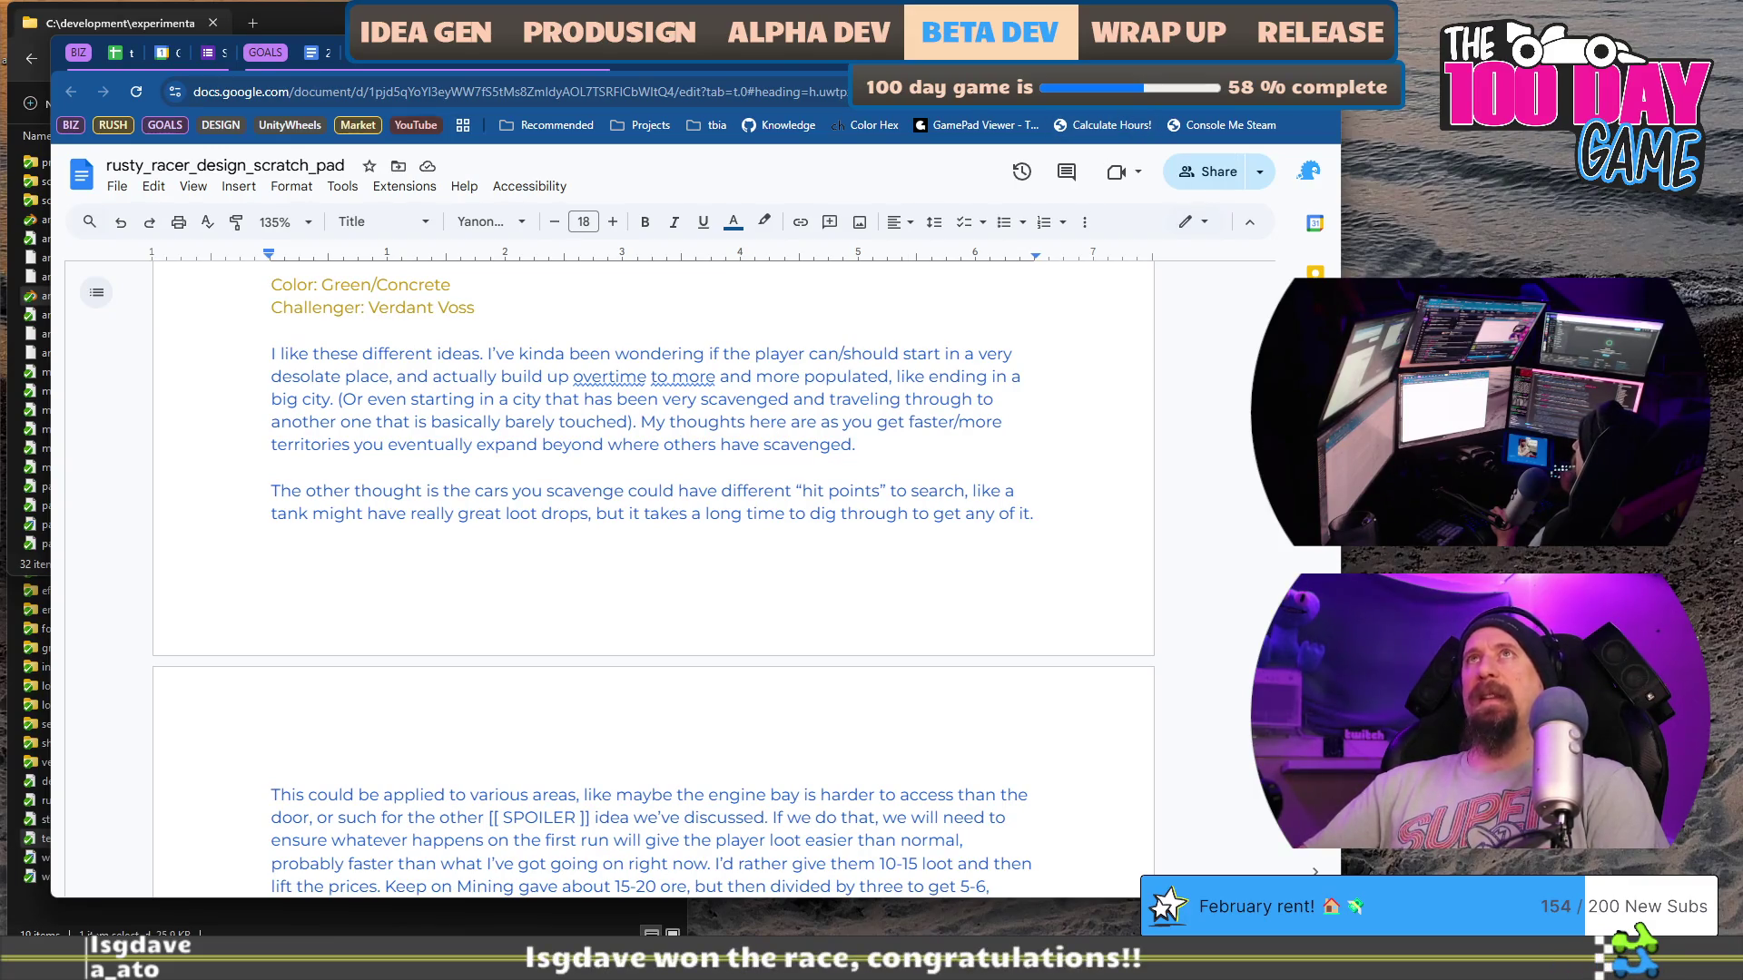
pyautogui.hotkey('alt', 'Left')
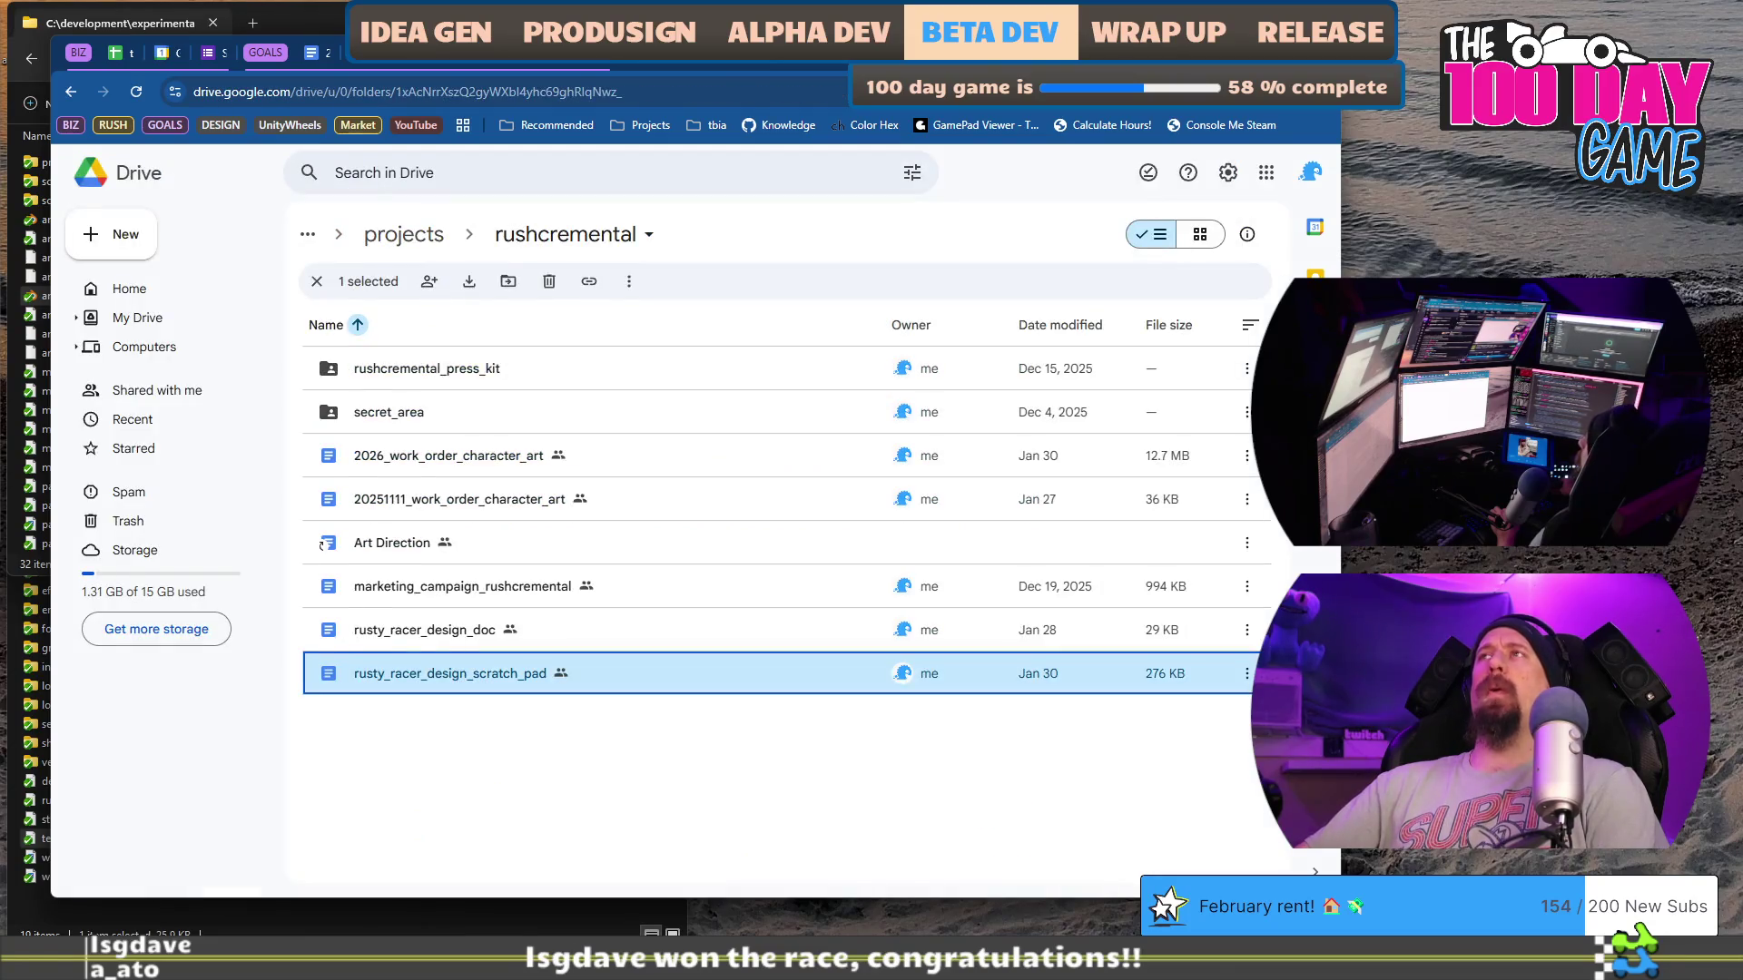
# Step: Look over the racing games and tbia_tracker_2026 sheets, then return to the 202512xx_indie_tavern review doc
pyautogui.hotkey('alt', 'Right')
pyautogui.hotkey('alt', 'Right')
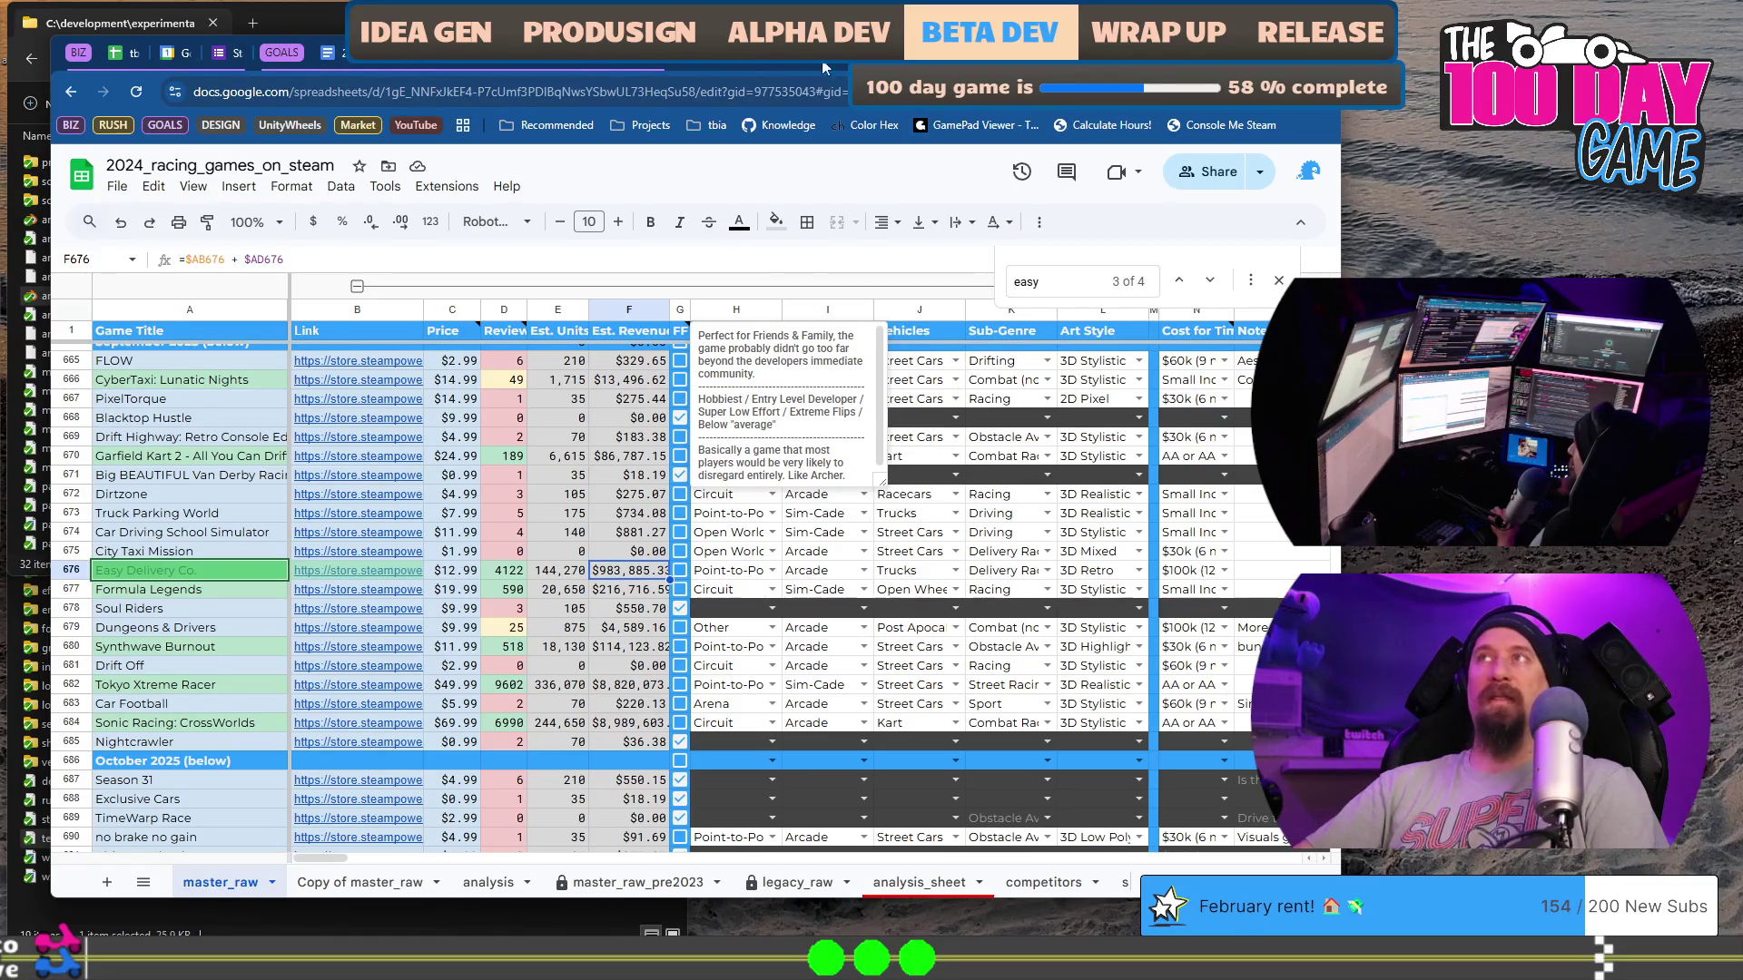
pyautogui.click(124, 56)
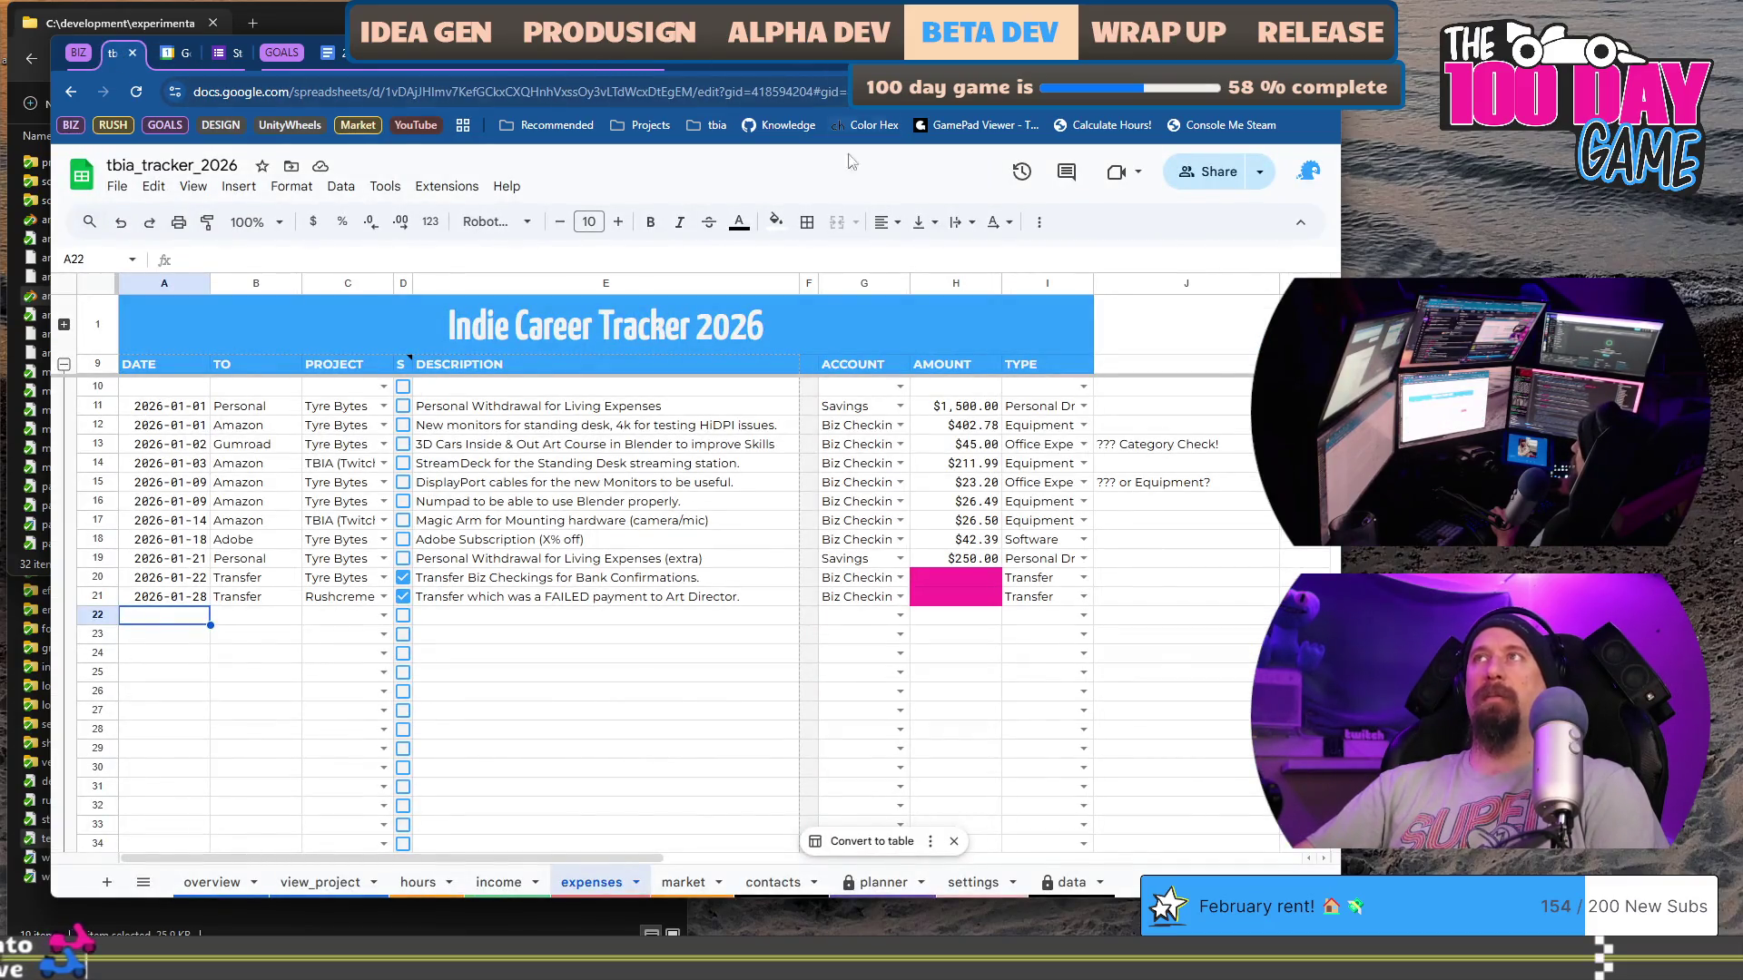
pyautogui.click(606, 691)
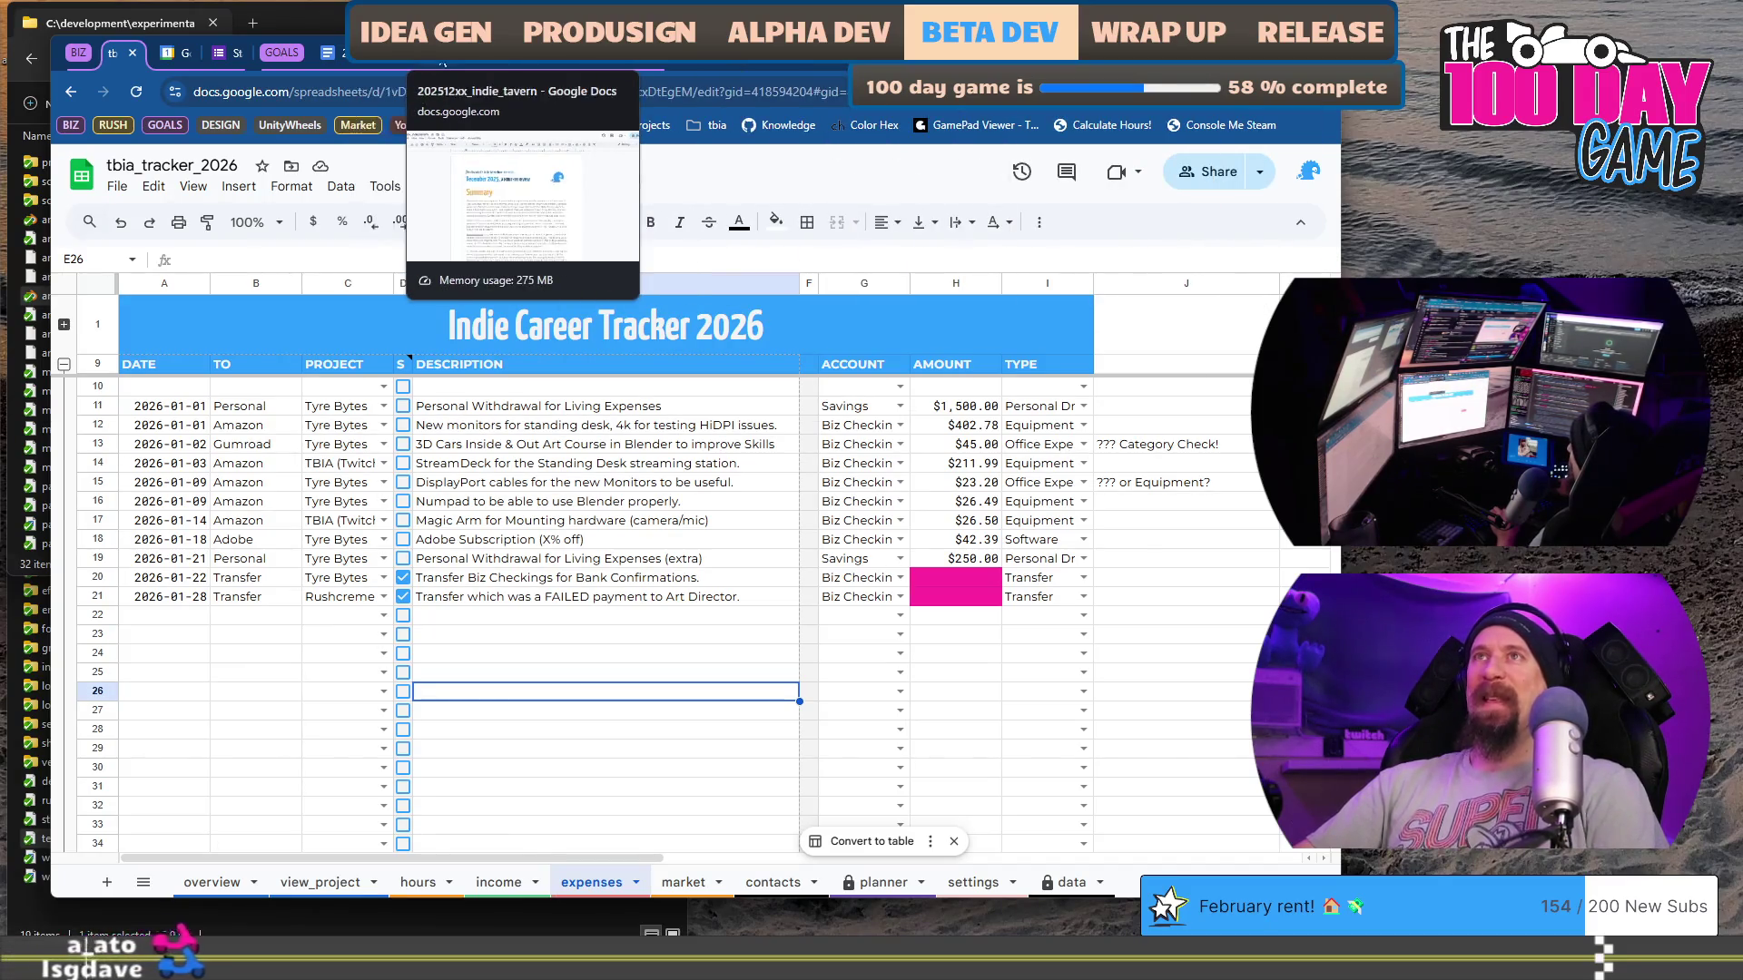
pyautogui.click(454, 52)
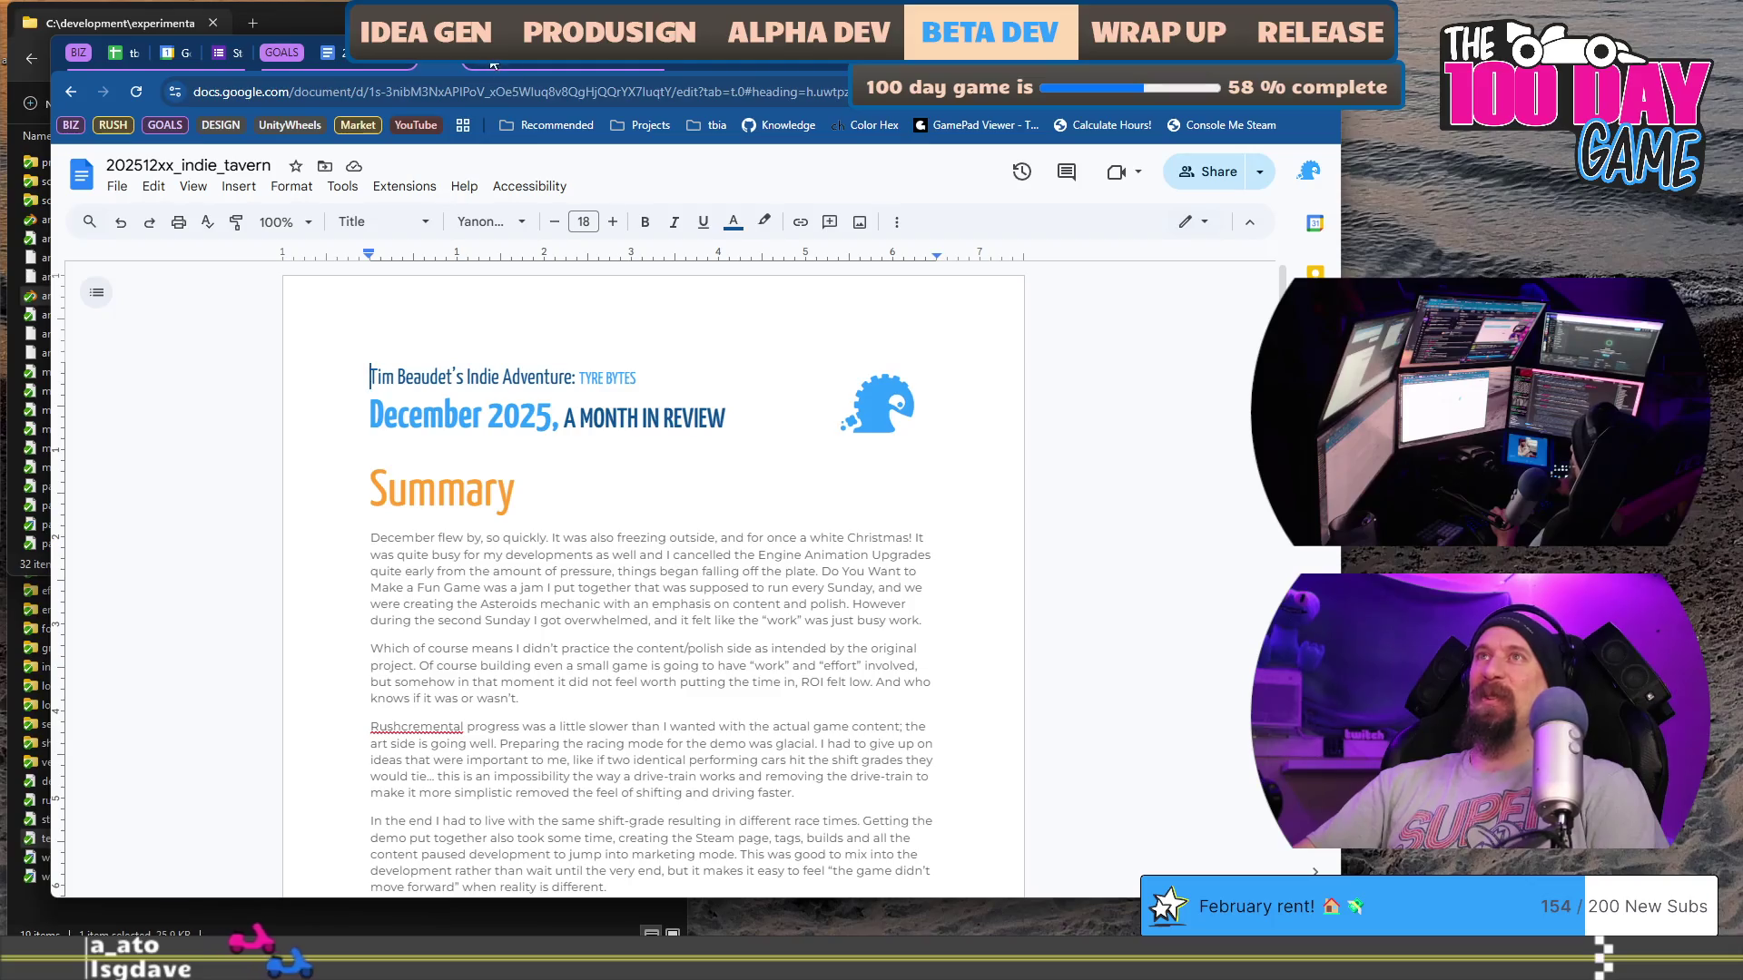
# Step: In the 202601xx_indie_tavern review, type 'Chat was' on the empty line under the Prototyping heading
pyautogui.click(522, 52)
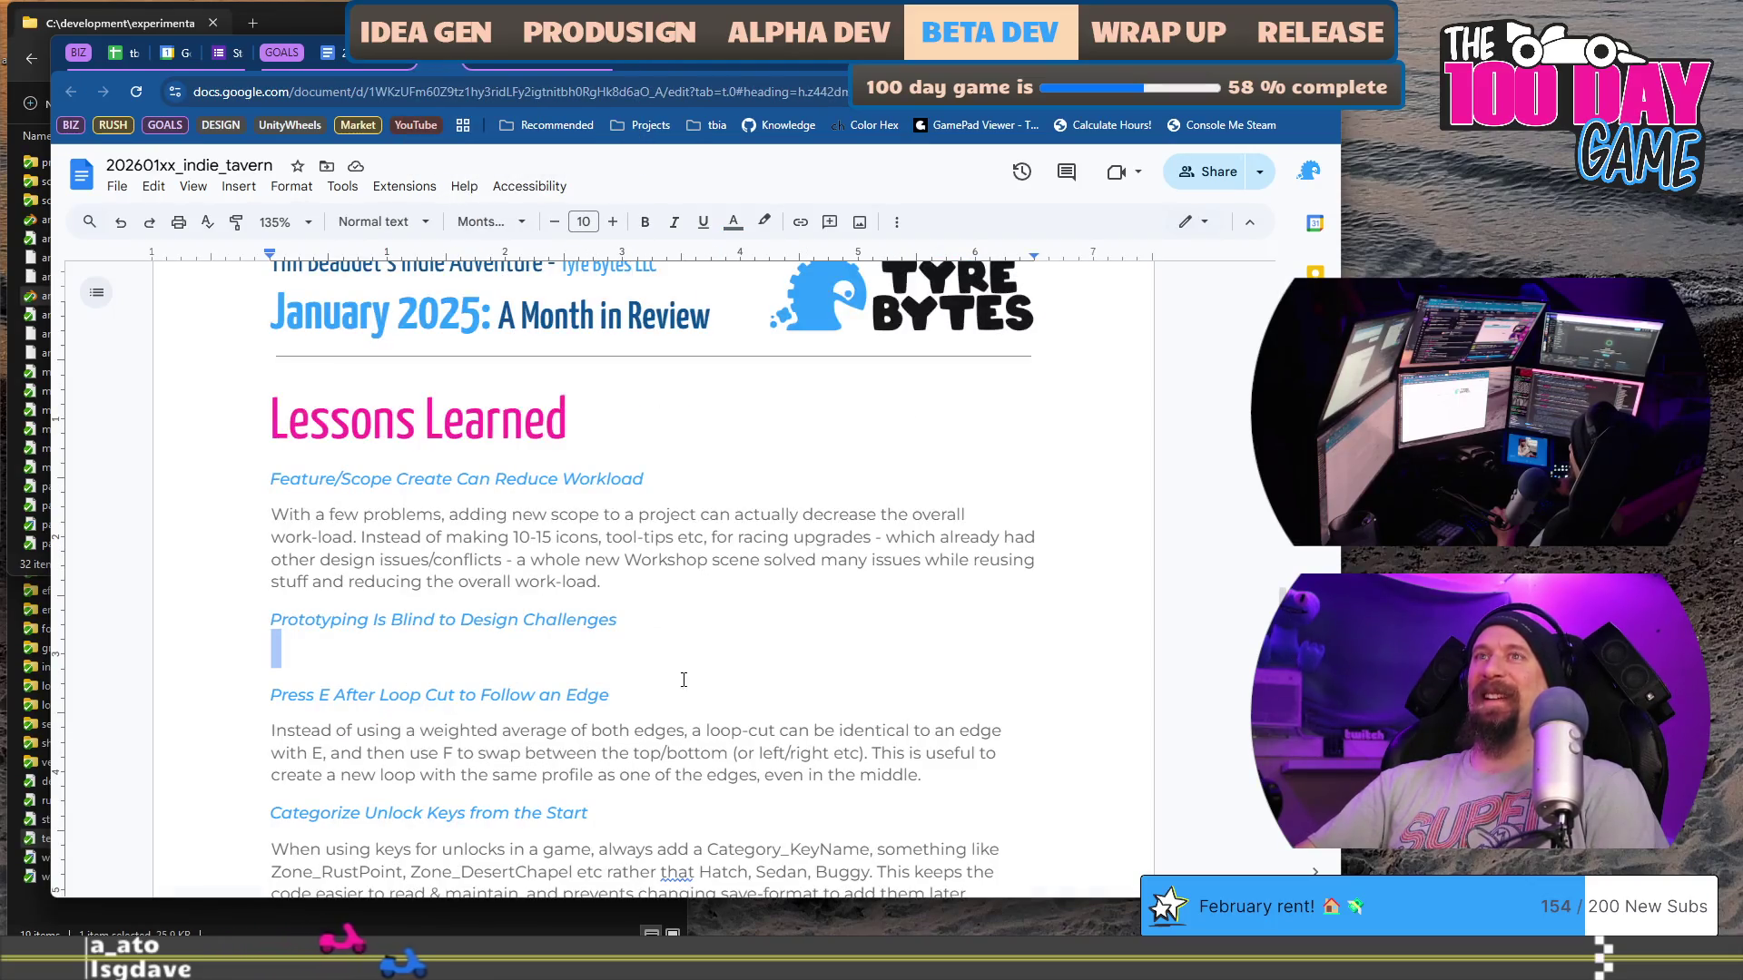
pyautogui.click(738, 644)
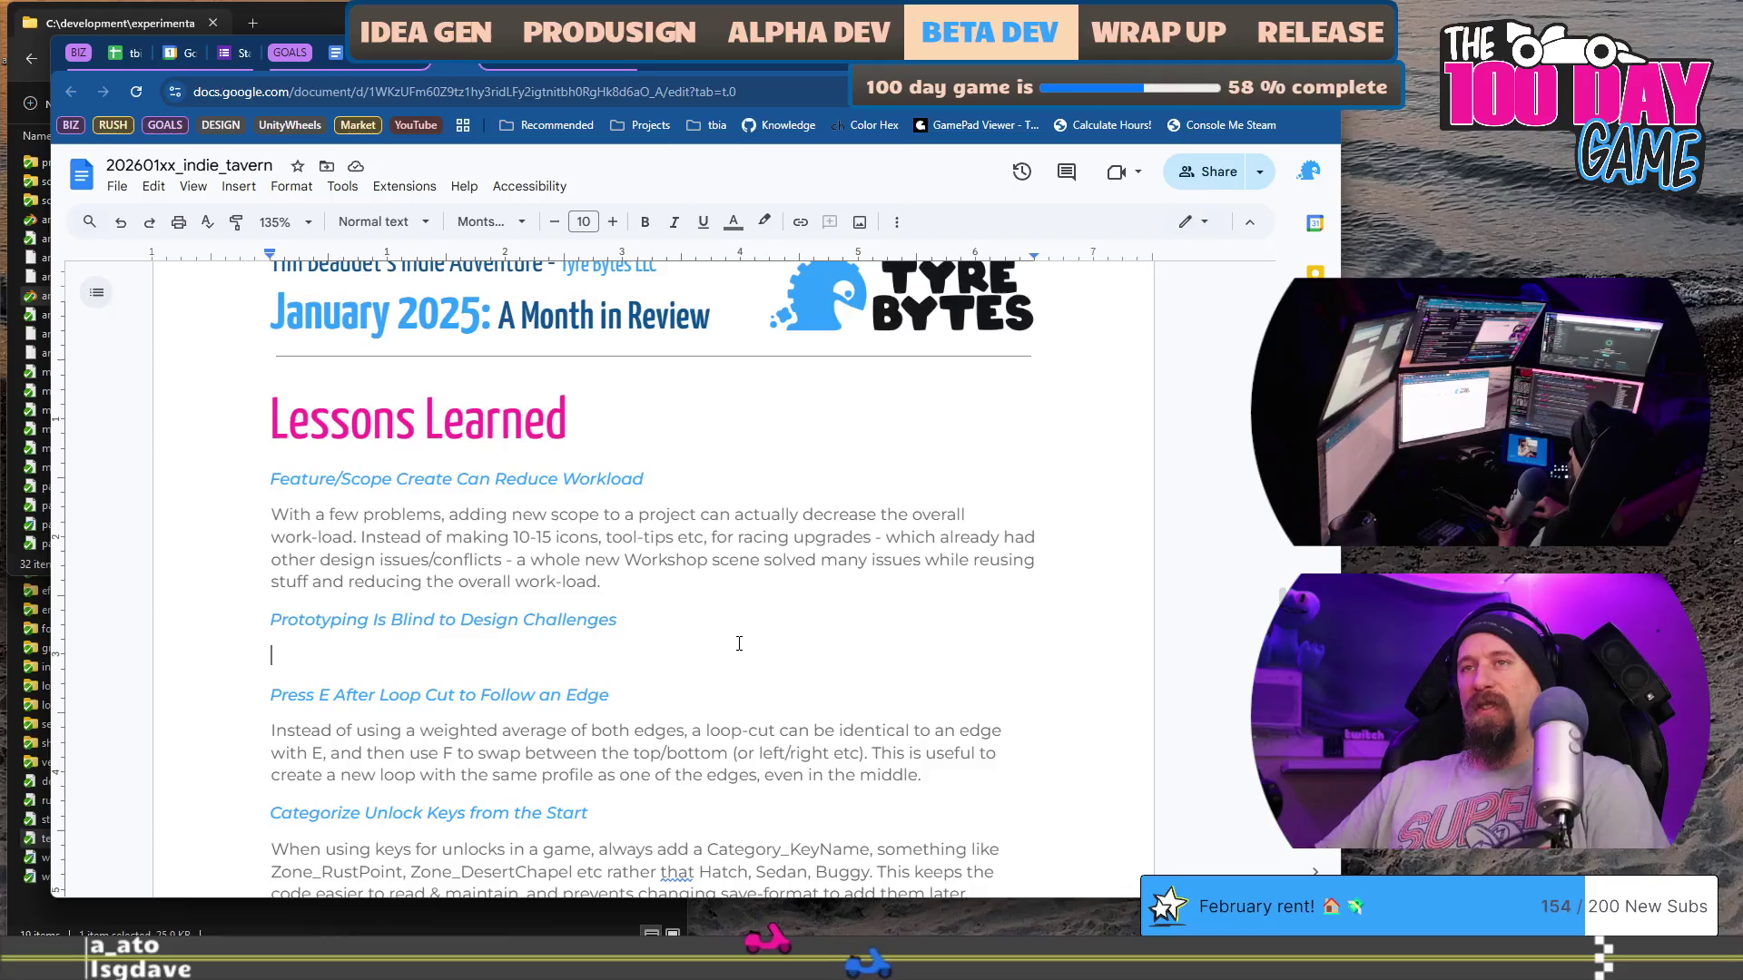
pyautogui.write('C')
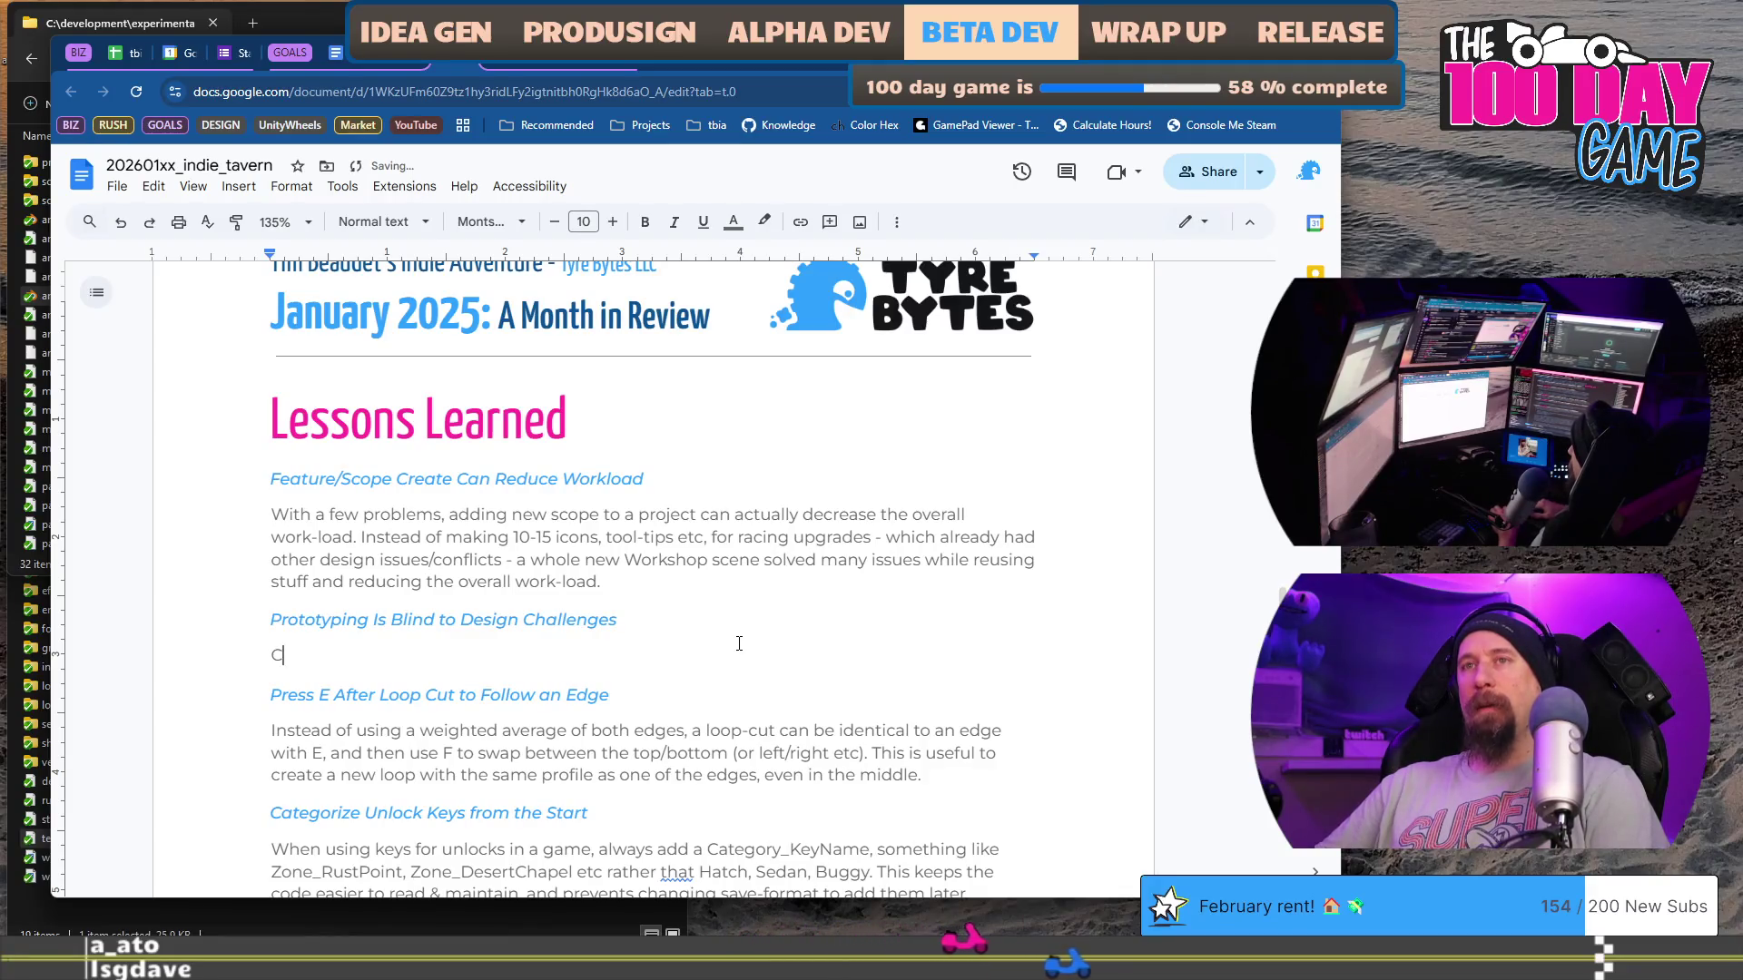
pyautogui.write('hat was')
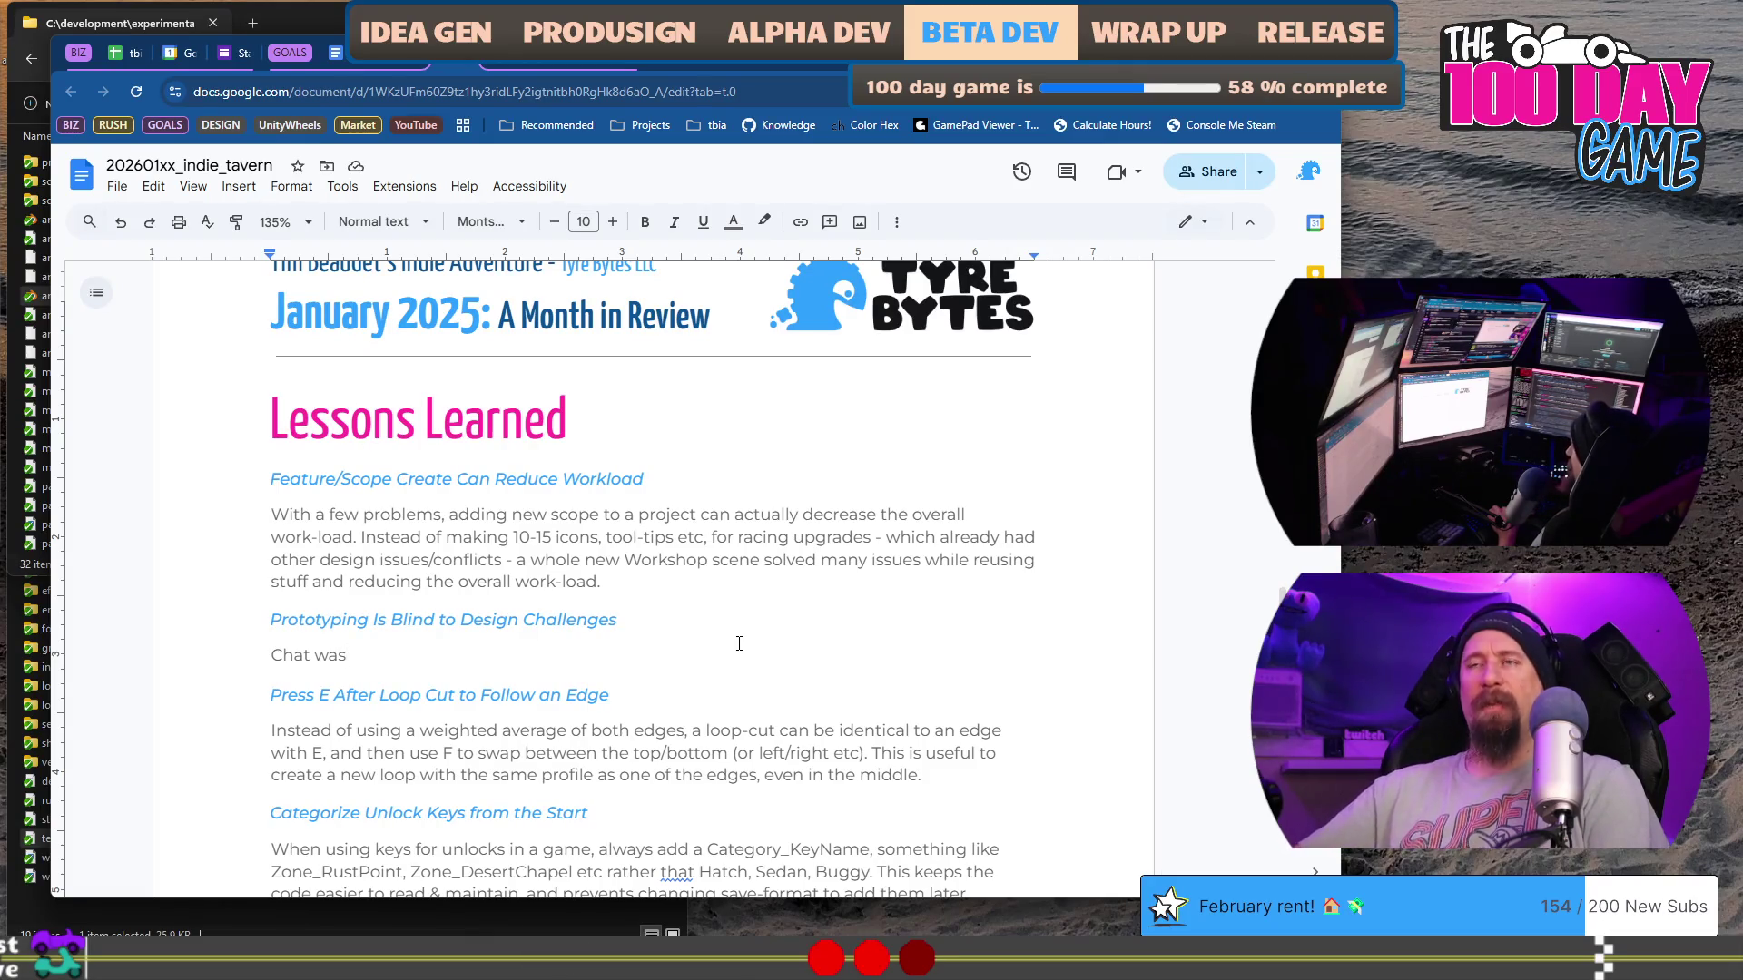
pyautogui.scroll(-2, 744, 636)
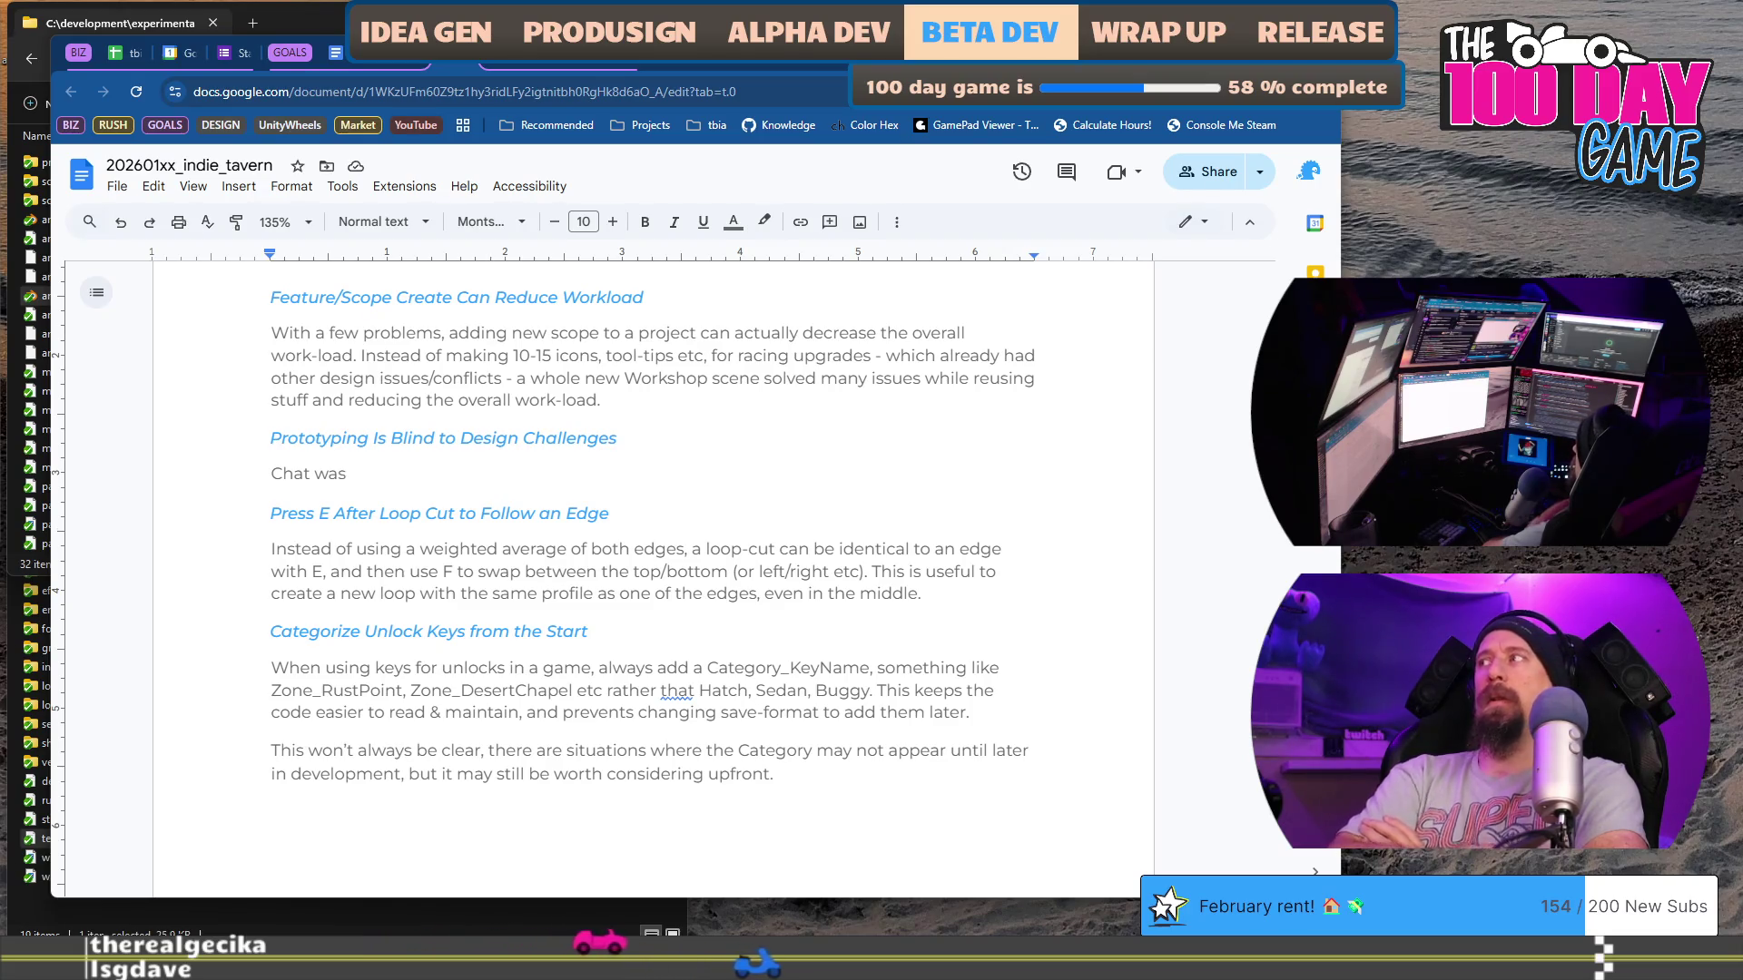
pyautogui.scroll(-20, 555, 228)
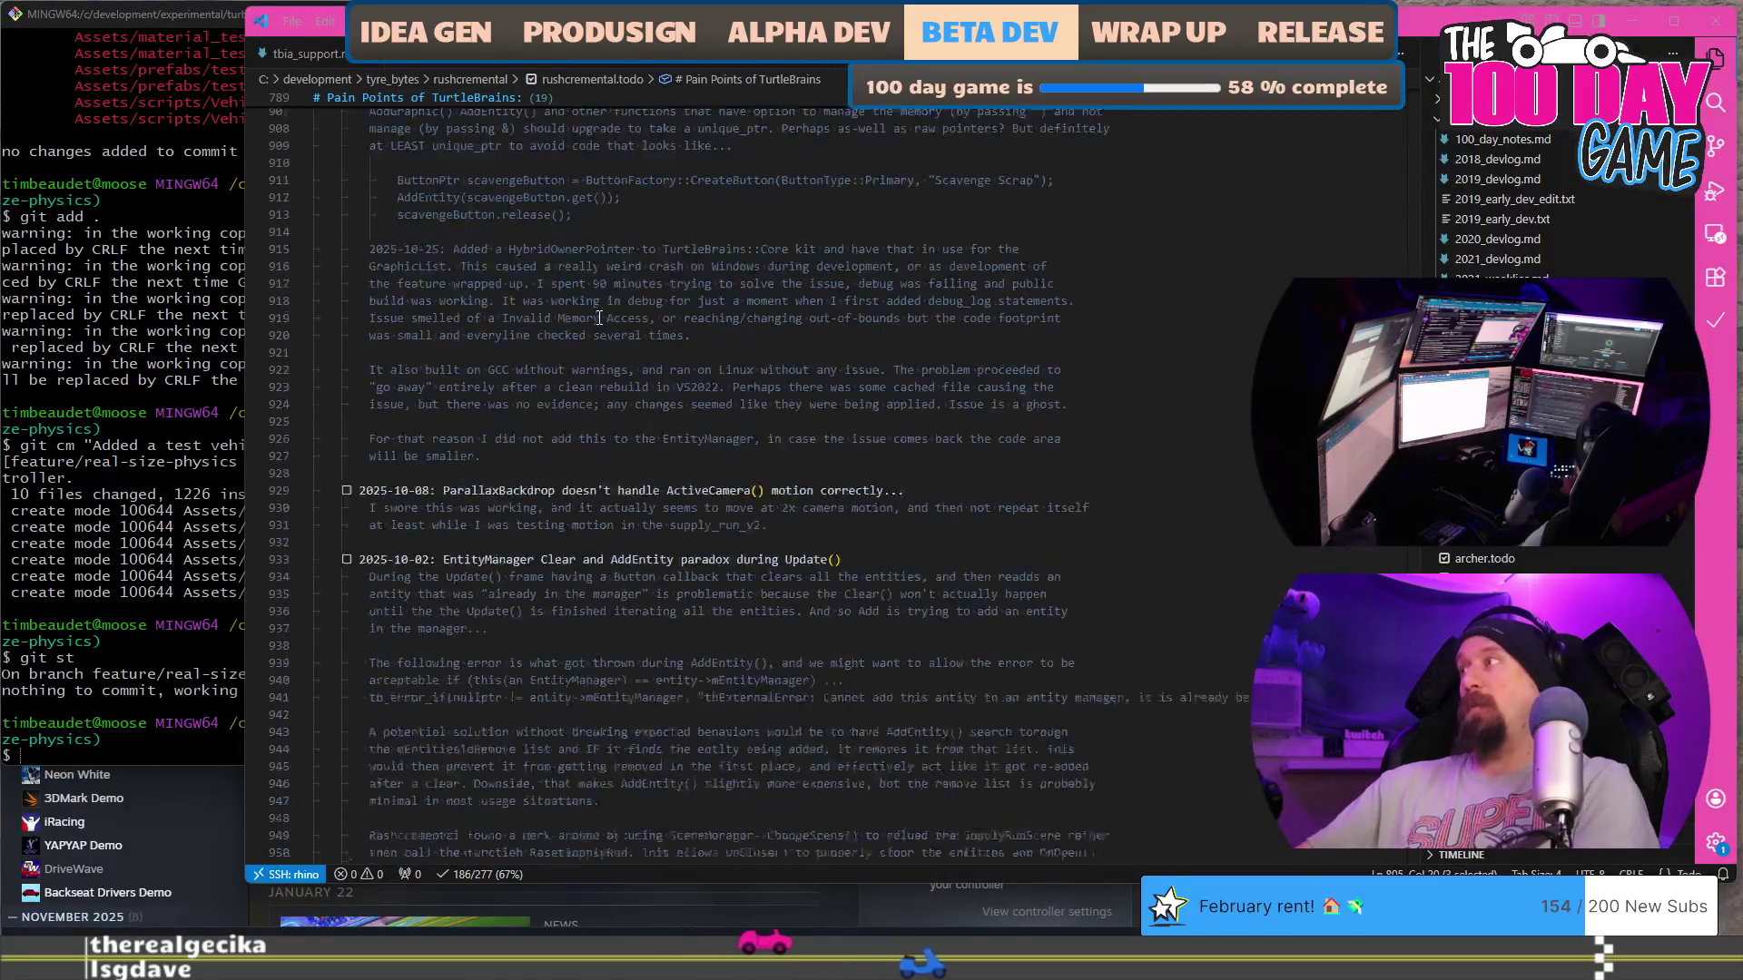
# Step: Select 'Considering' in rushcremental.todo and jump to the CONSIDER entries with Ctrl+D
pyautogui.scroll(7, 599, 318)
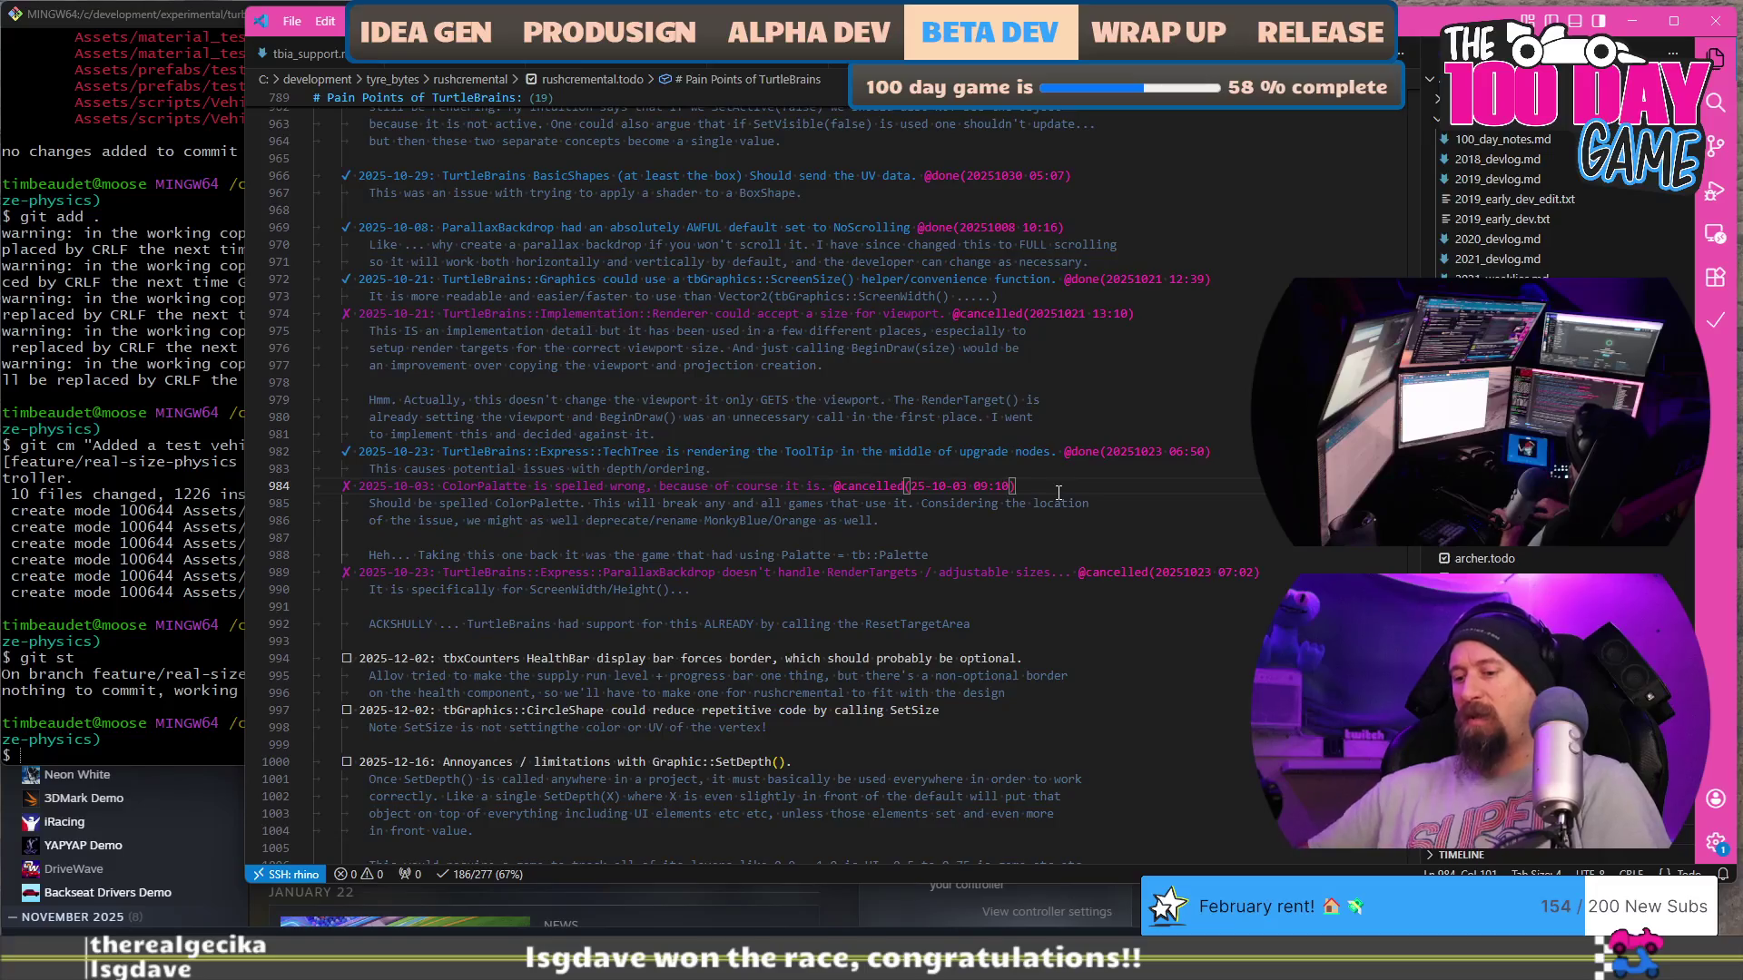
pyautogui.press('Down')
pyautogui.hotkey('ctrl', 'Left')
pyautogui.hotkey('ctrl', 'Left')
pyautogui.hotkey('shift', 'Right')
pyautogui.hotkey('shift', 'Right')
pyautogui.hotkey('shift', 'Right')
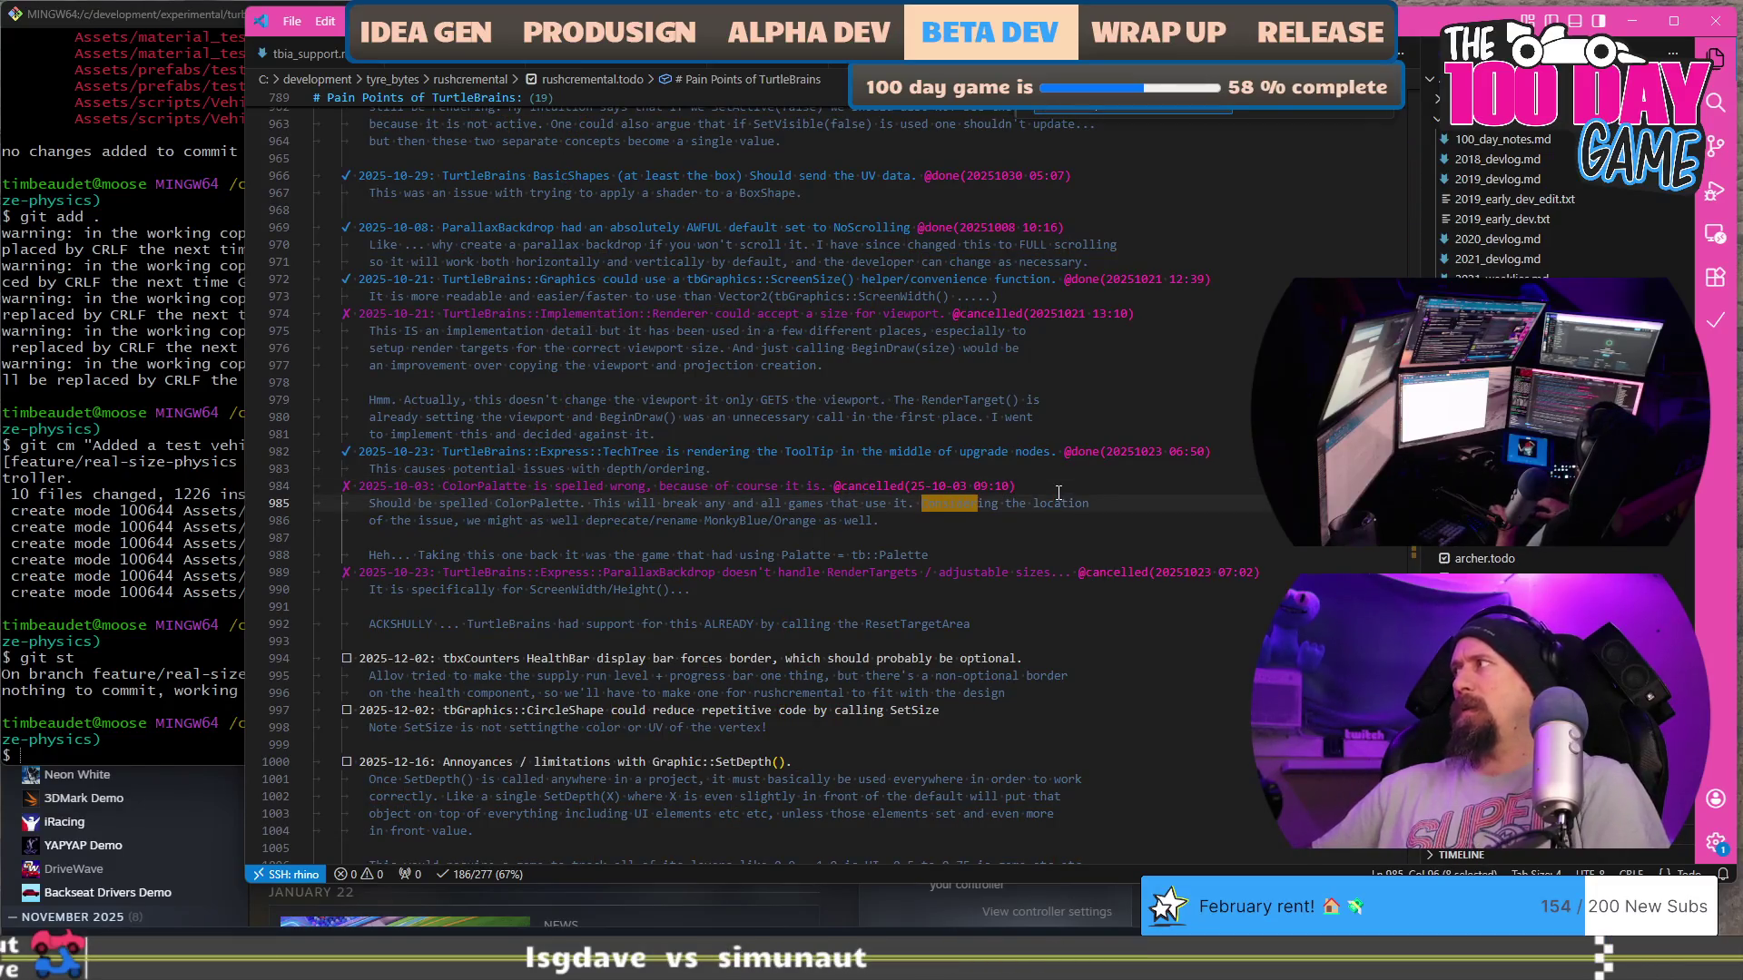
pyautogui.hotkey('ctrl', 'd')
# Step: Select the Zooming out idea and its note in the todo file
pyautogui.click(498, 606)
pyautogui.scroll(-3, 497, 470)
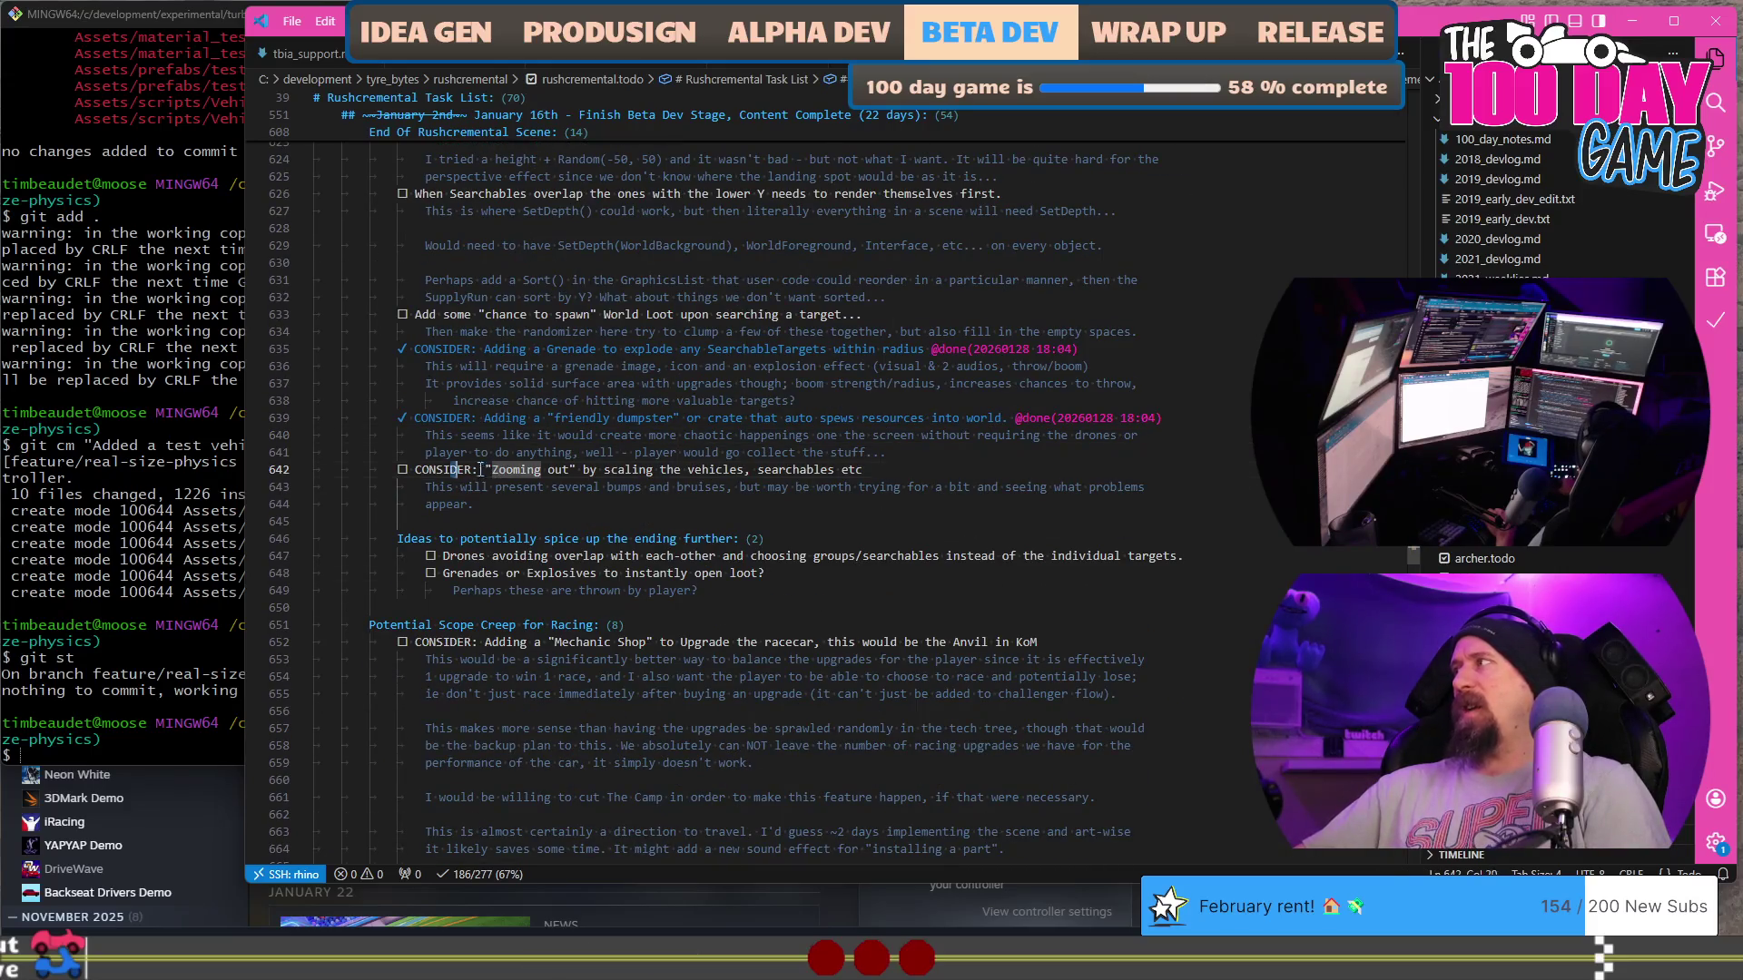
pyautogui.moveTo(479, 469); pyautogui.dragTo(648, 501)
pyautogui.scroll(9, 835, 513)
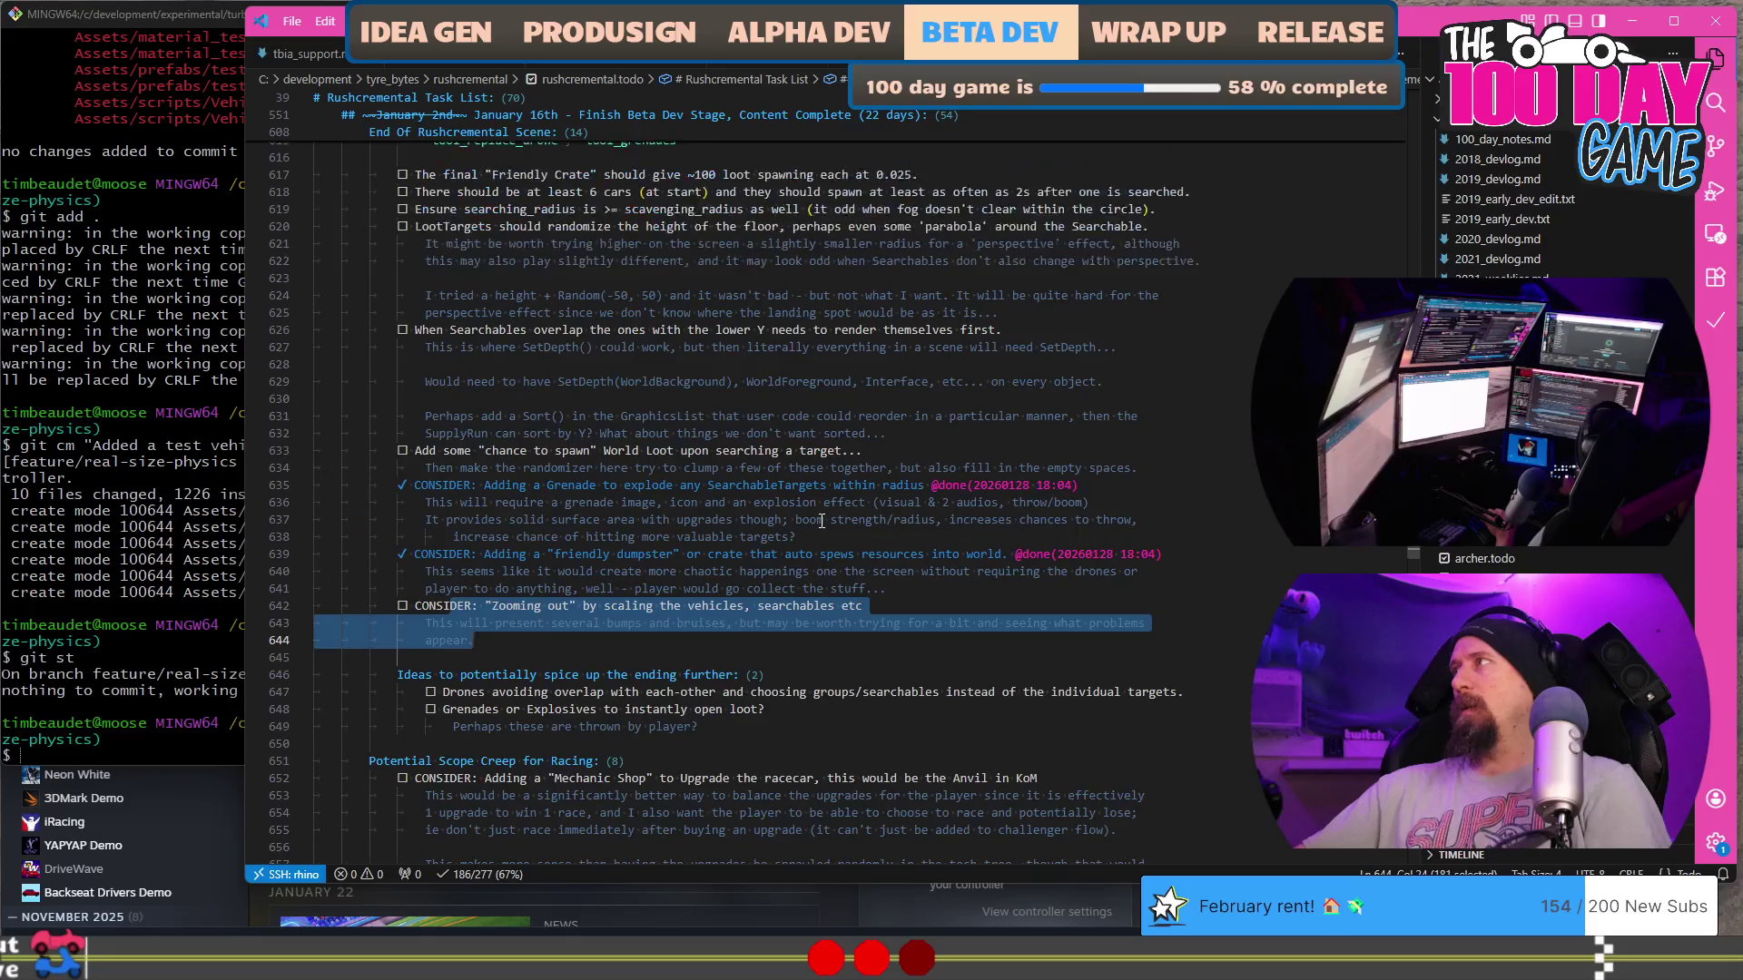
pyautogui.scroll(-12, 821, 520)
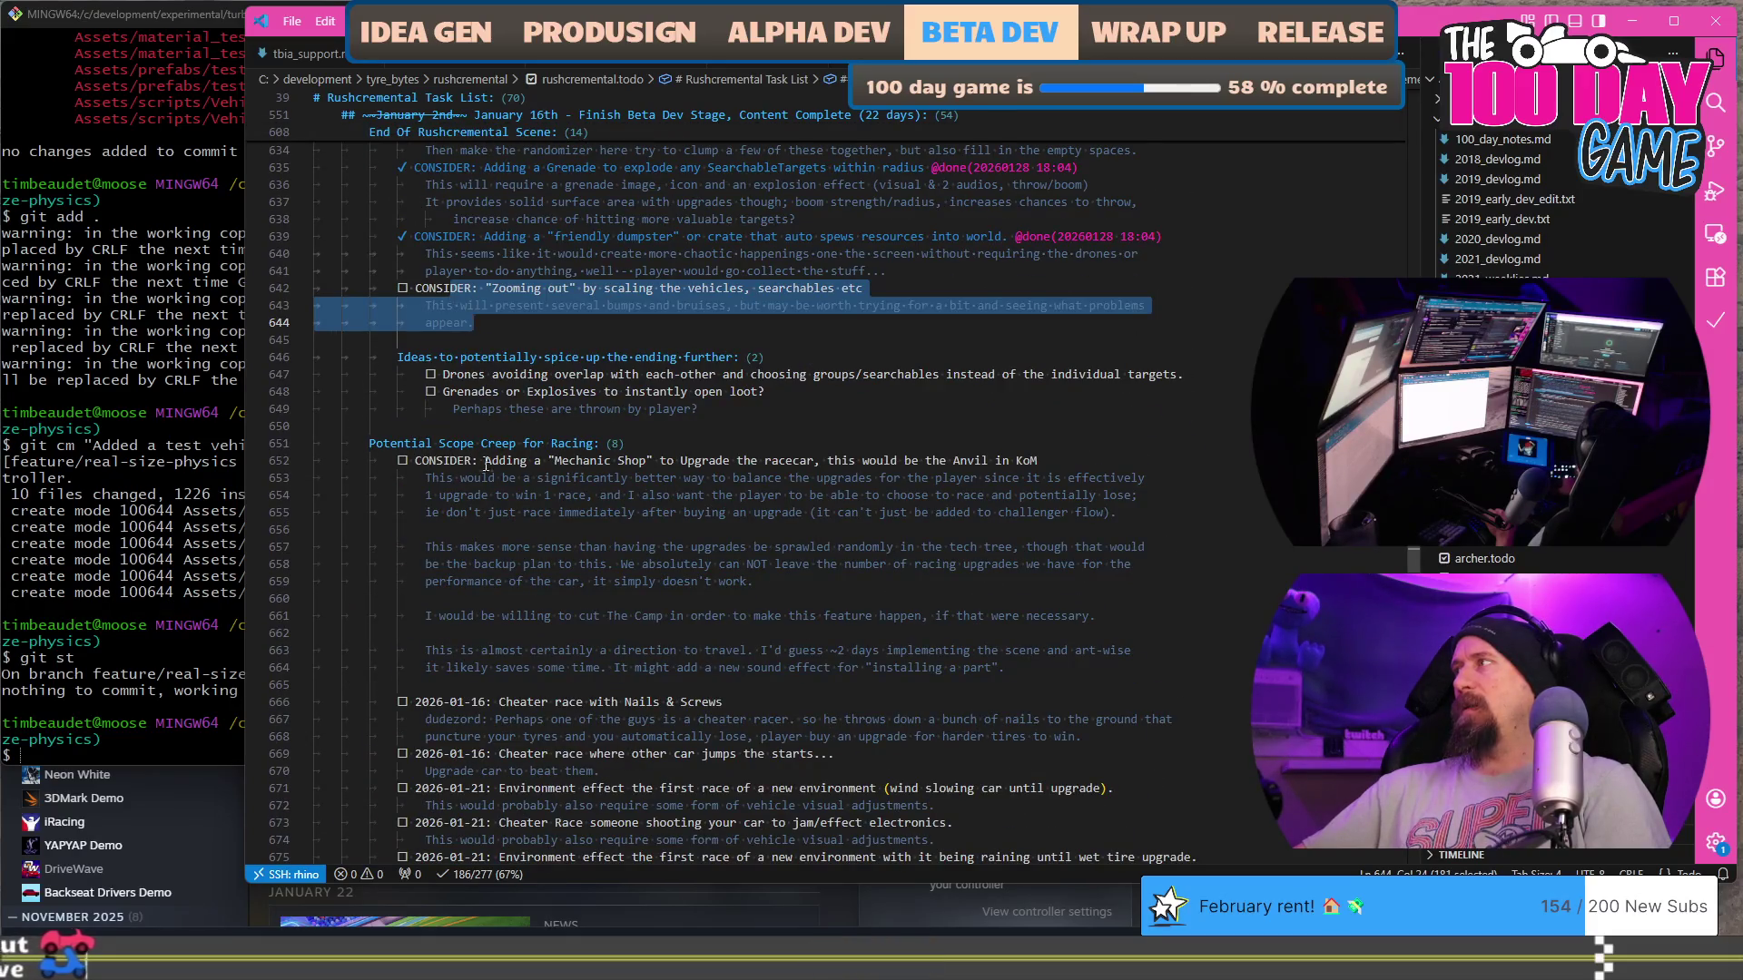
# Step: Select through the Mechanic Shop notes, then return to the January review in the browser
pyautogui.moveTo(386, 461)
pyautogui.mouseDown()
pyautogui.moveTo(327, 535)
pyautogui.moveTo(315, 598)
pyautogui.mouseUp()
pyautogui.scroll(-3, 309, 454)
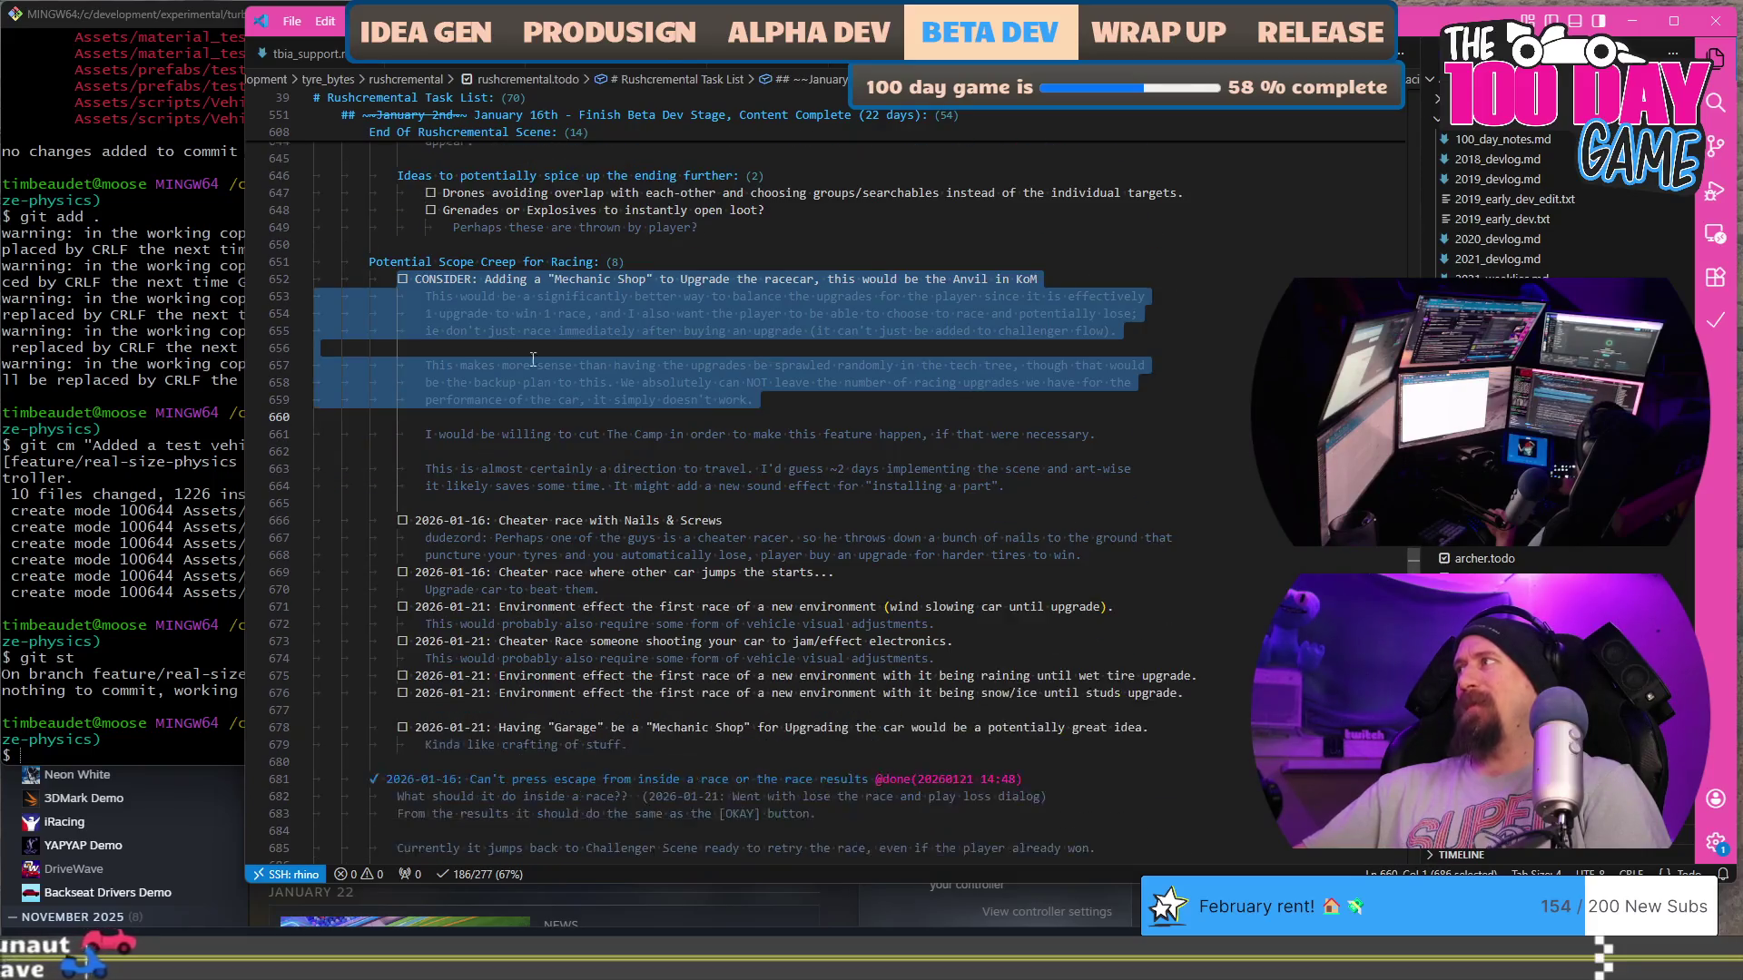
pyautogui.moveTo(302, 269); pyautogui.dragTo(917, 606)
pyautogui.scroll(-13, 808, 482)
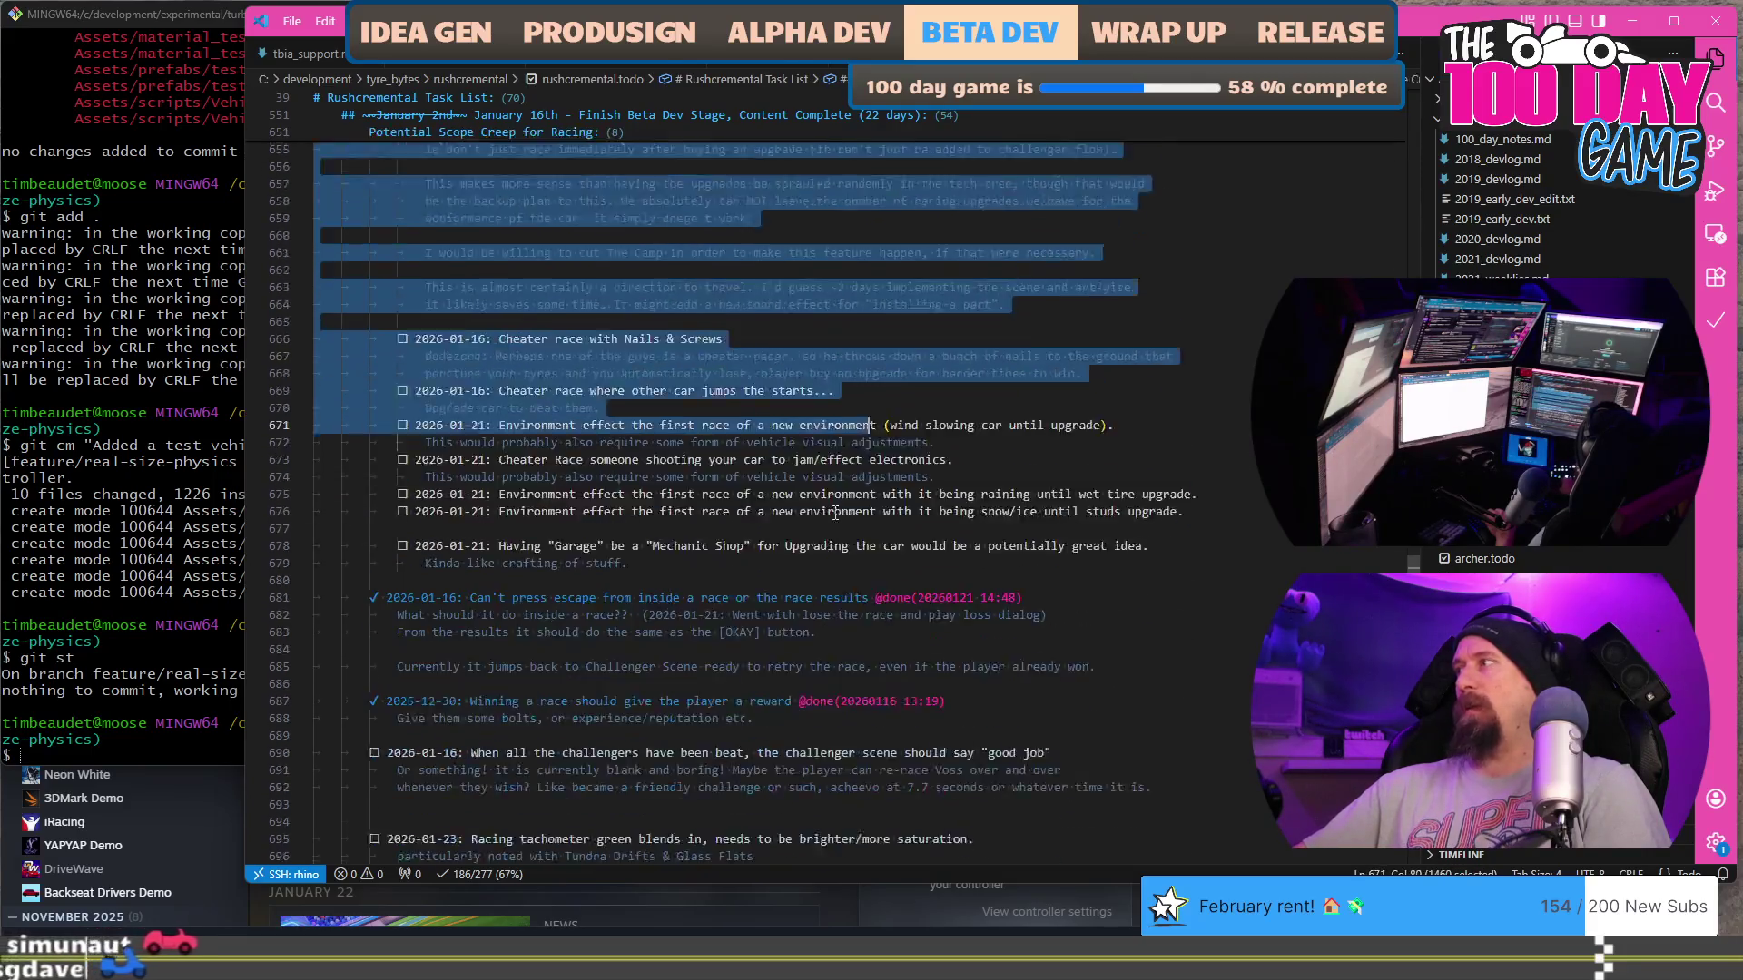
pyautogui.scroll(-18, 808, 482)
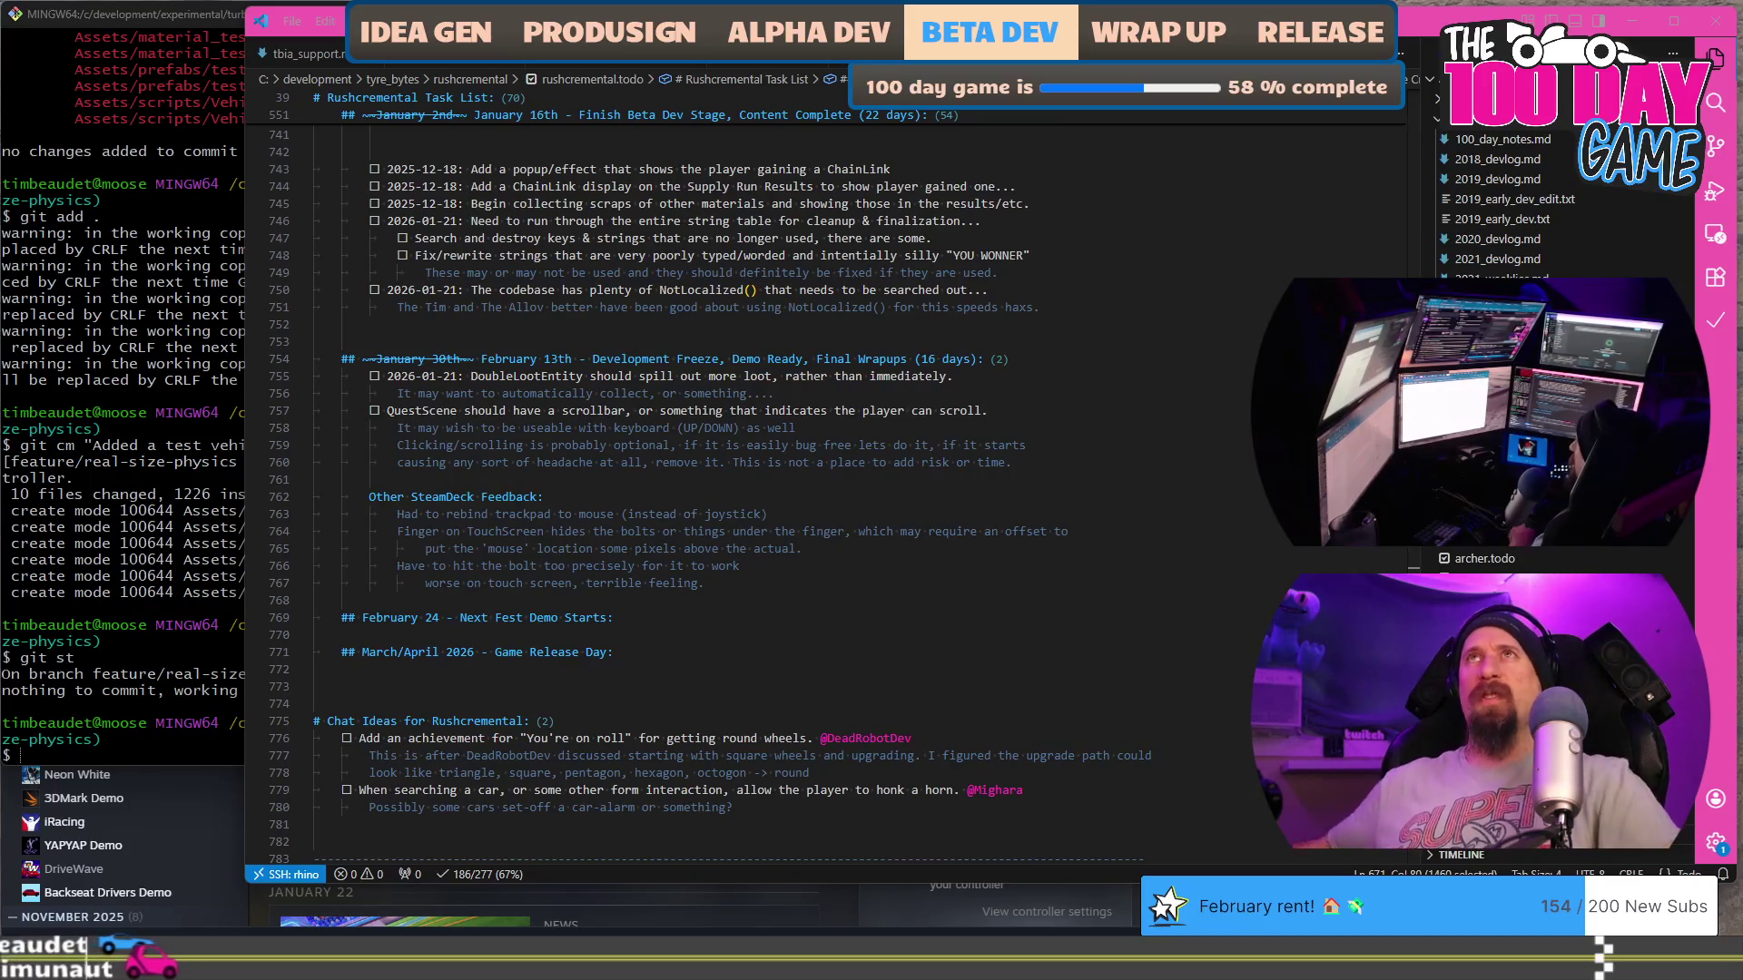
pyautogui.hotkey('alt', 'Tab')
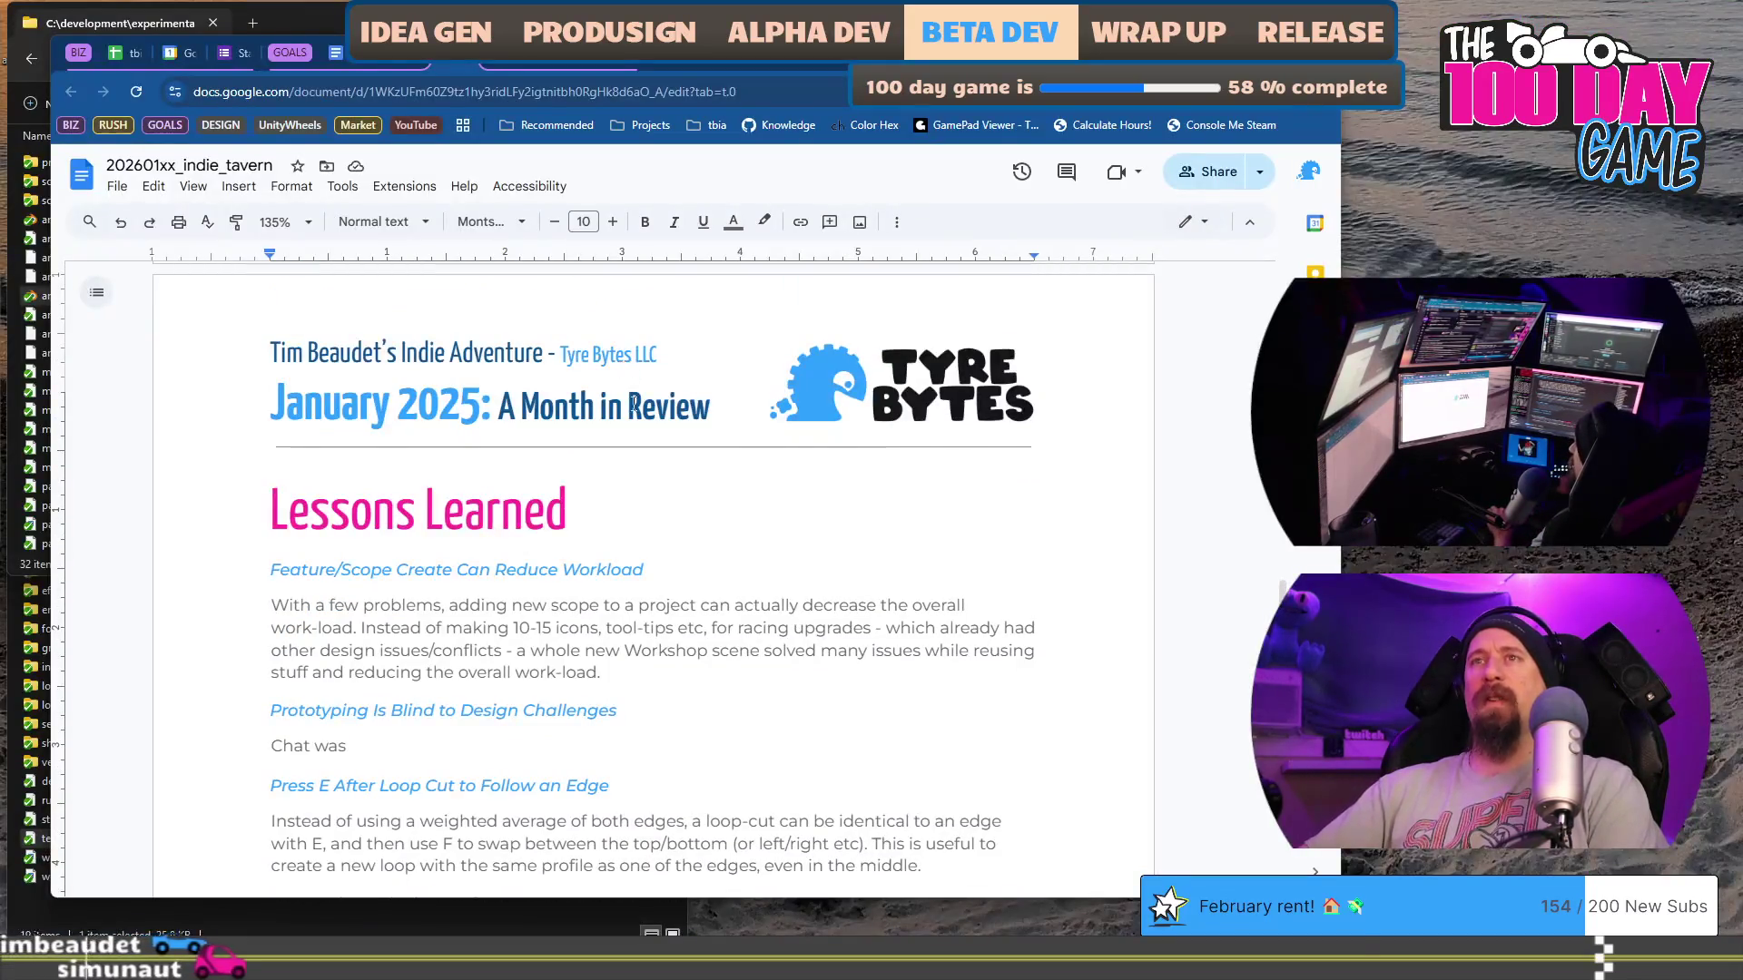
# Step: Scroll the January review down to the 'Chat was' line under the Prototyping heading
pyautogui.scroll(-2, 626, 381)
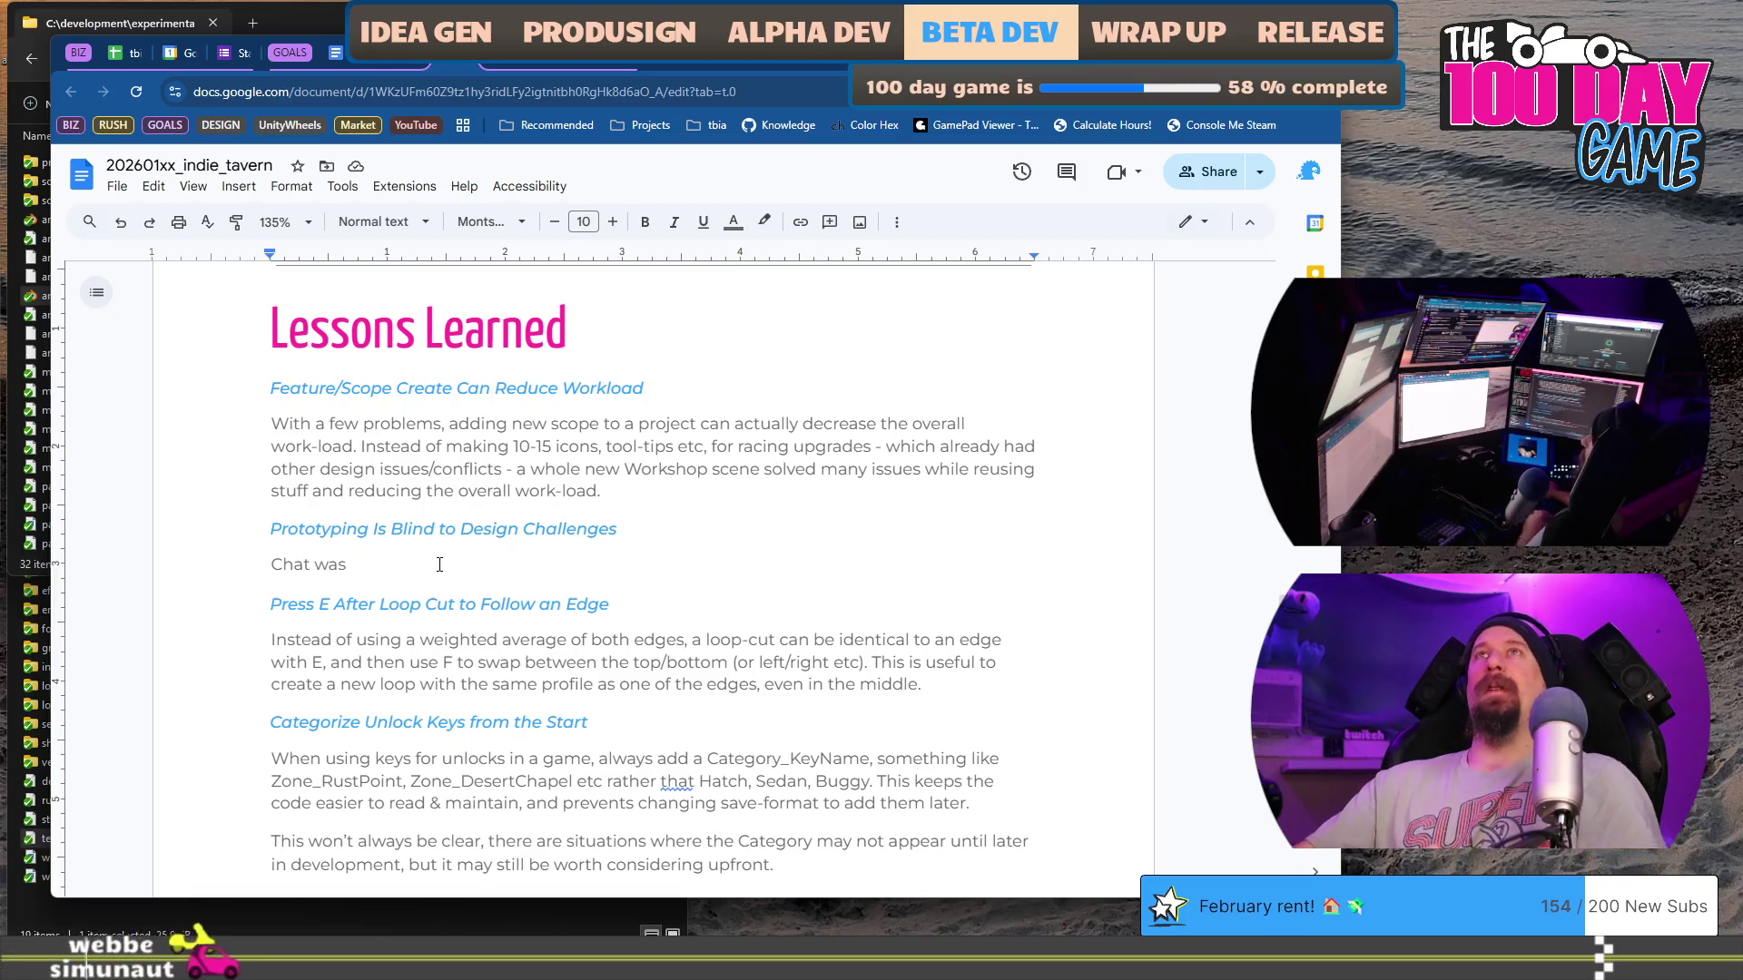
# Step: Continue the paragraph: chat was commenting on how Rushcremental's issues could have been solved
pyautogui.write('c')
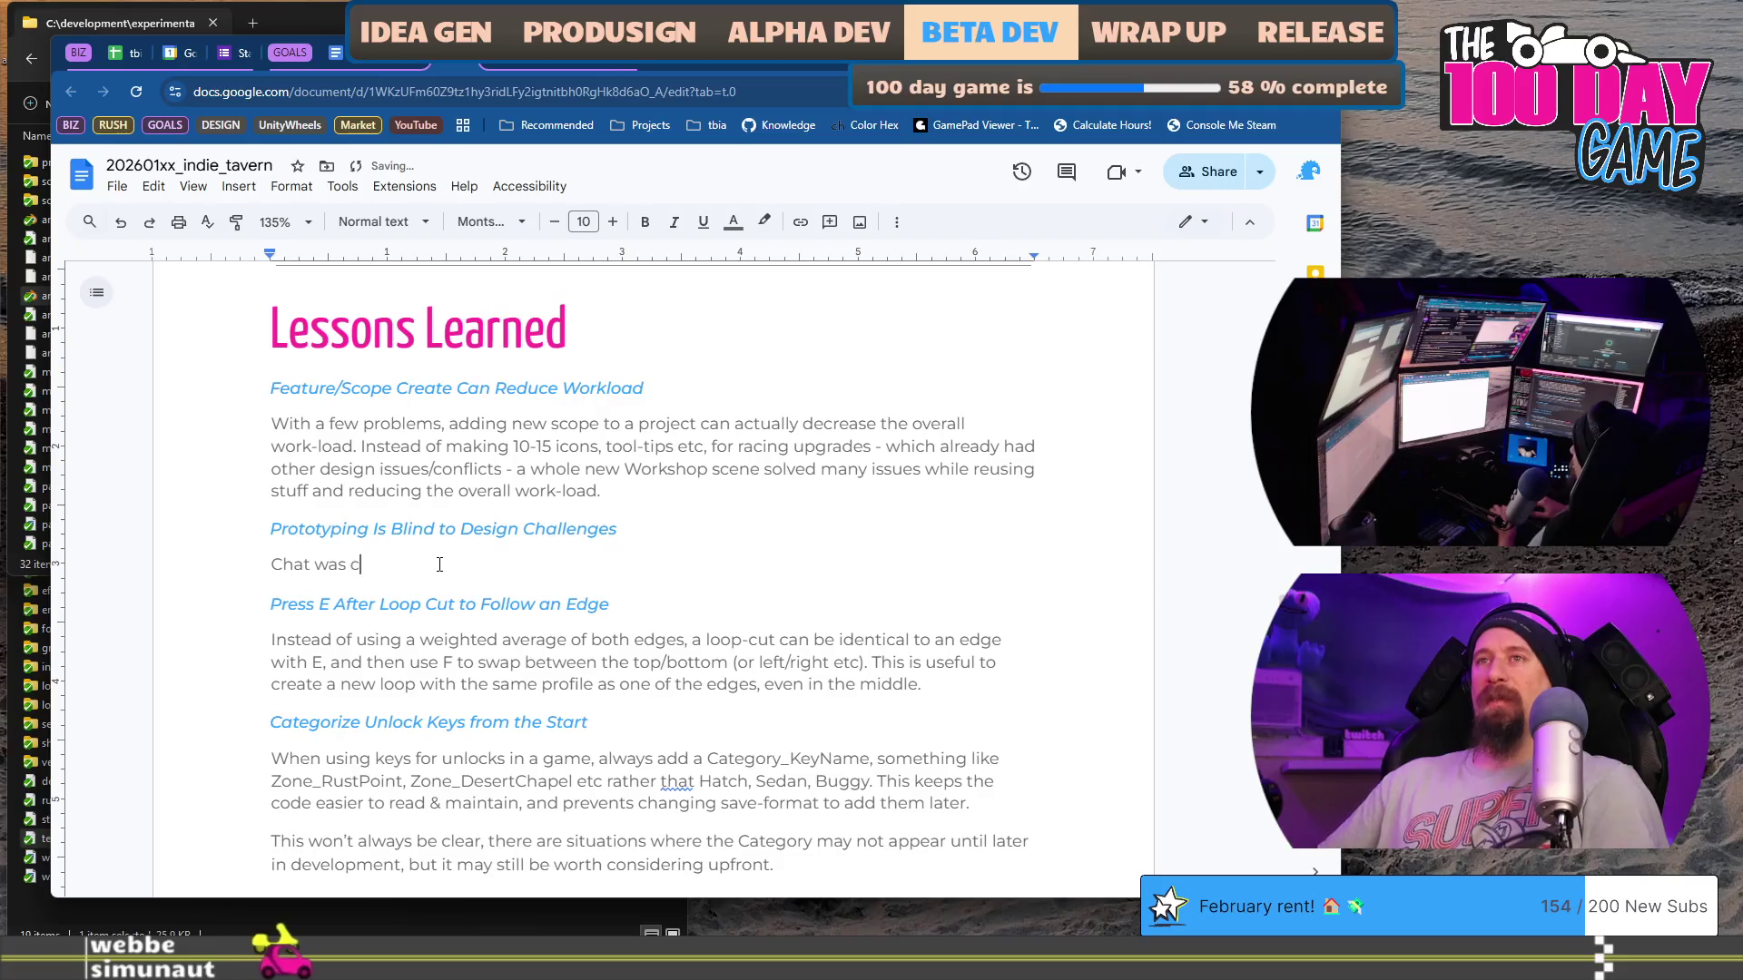
pyautogui.press('BackSpace')
pyautogui.write('d')
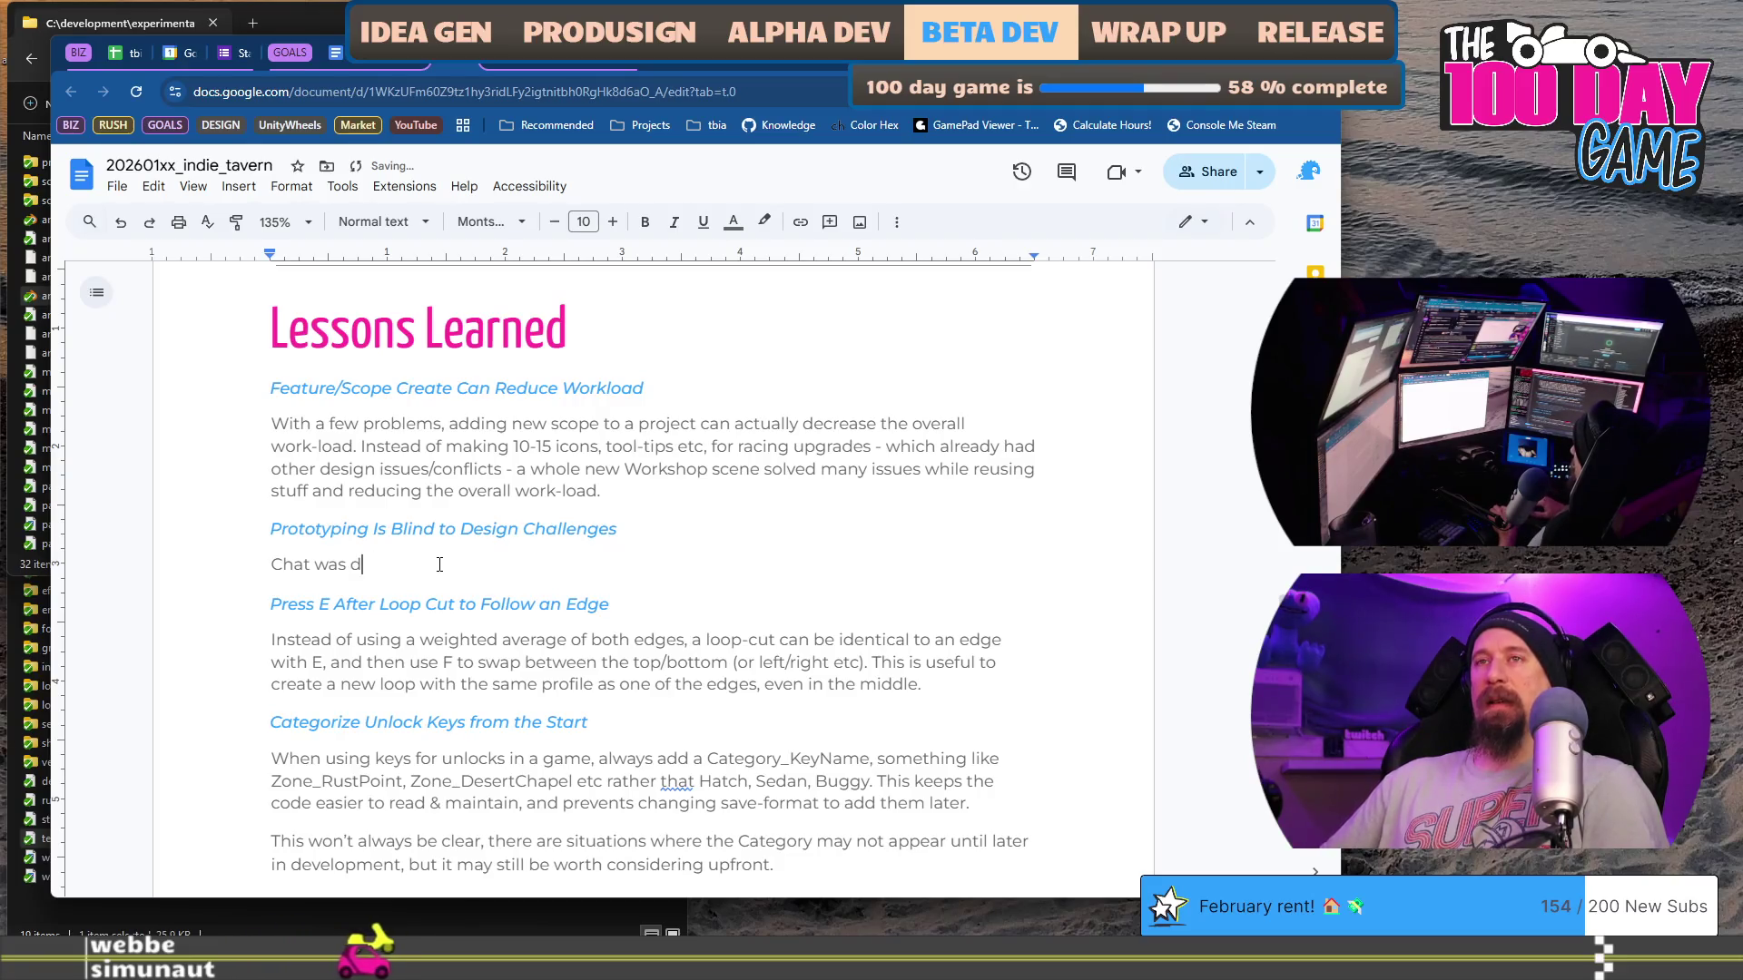
pyautogui.press('BackSpace')
pyautogui.write('commenting')
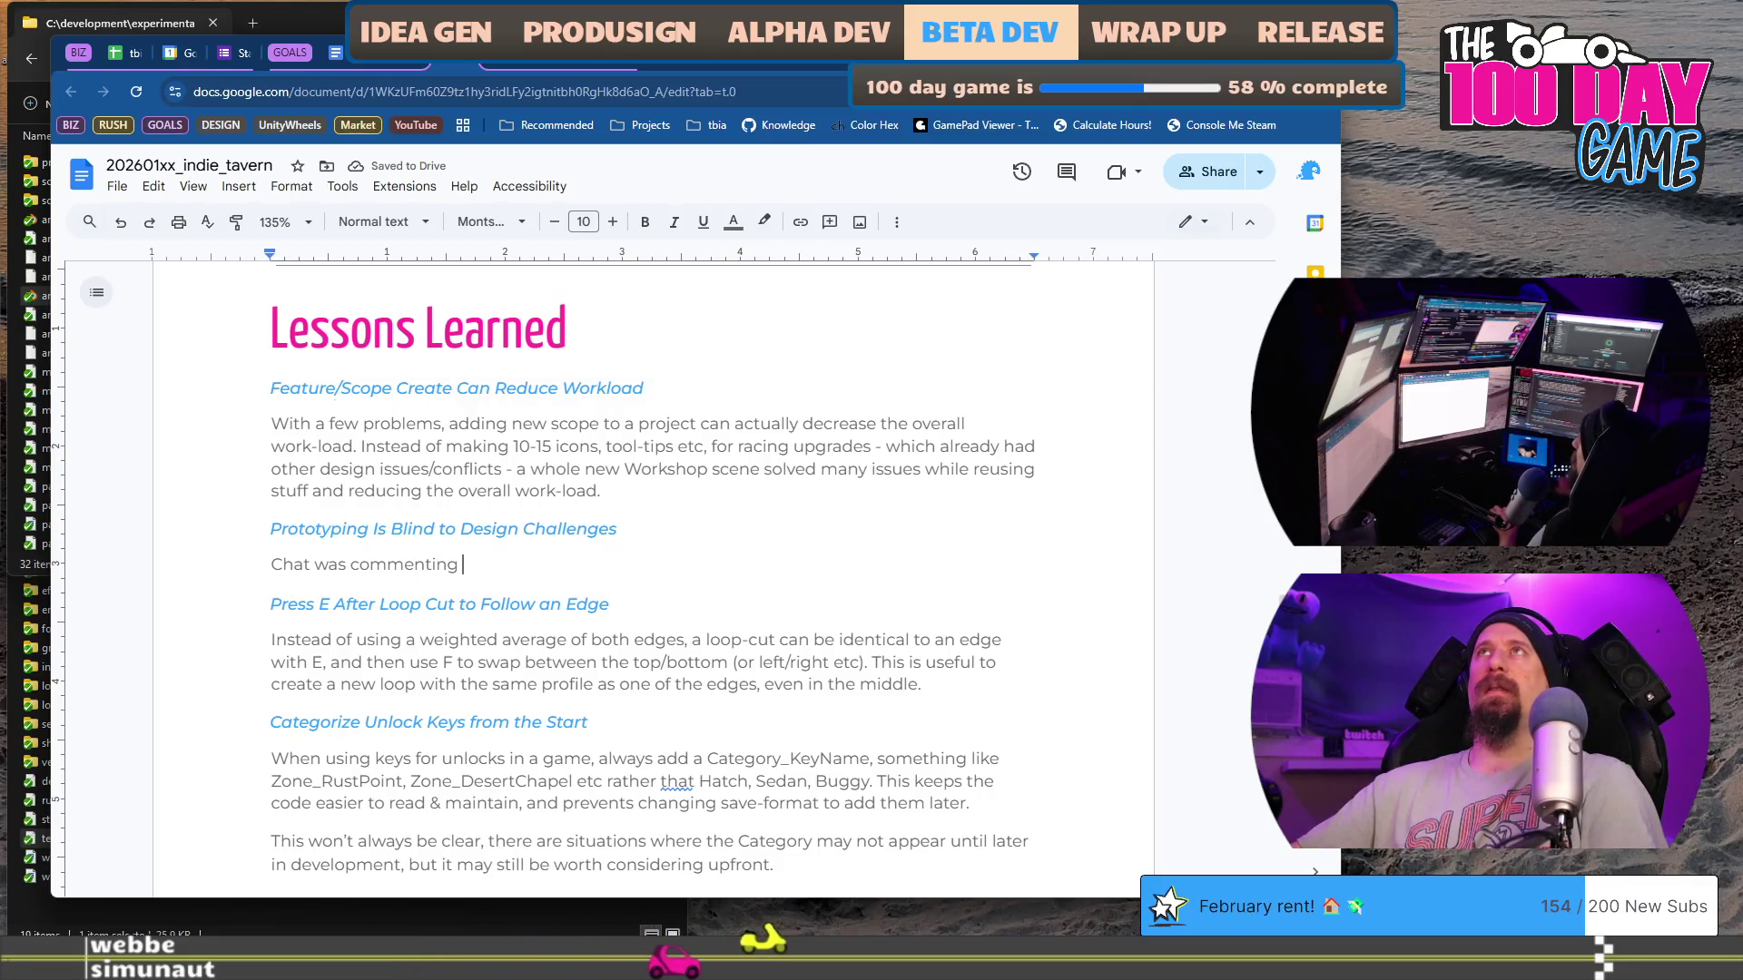
pyautogui.write('on how some')
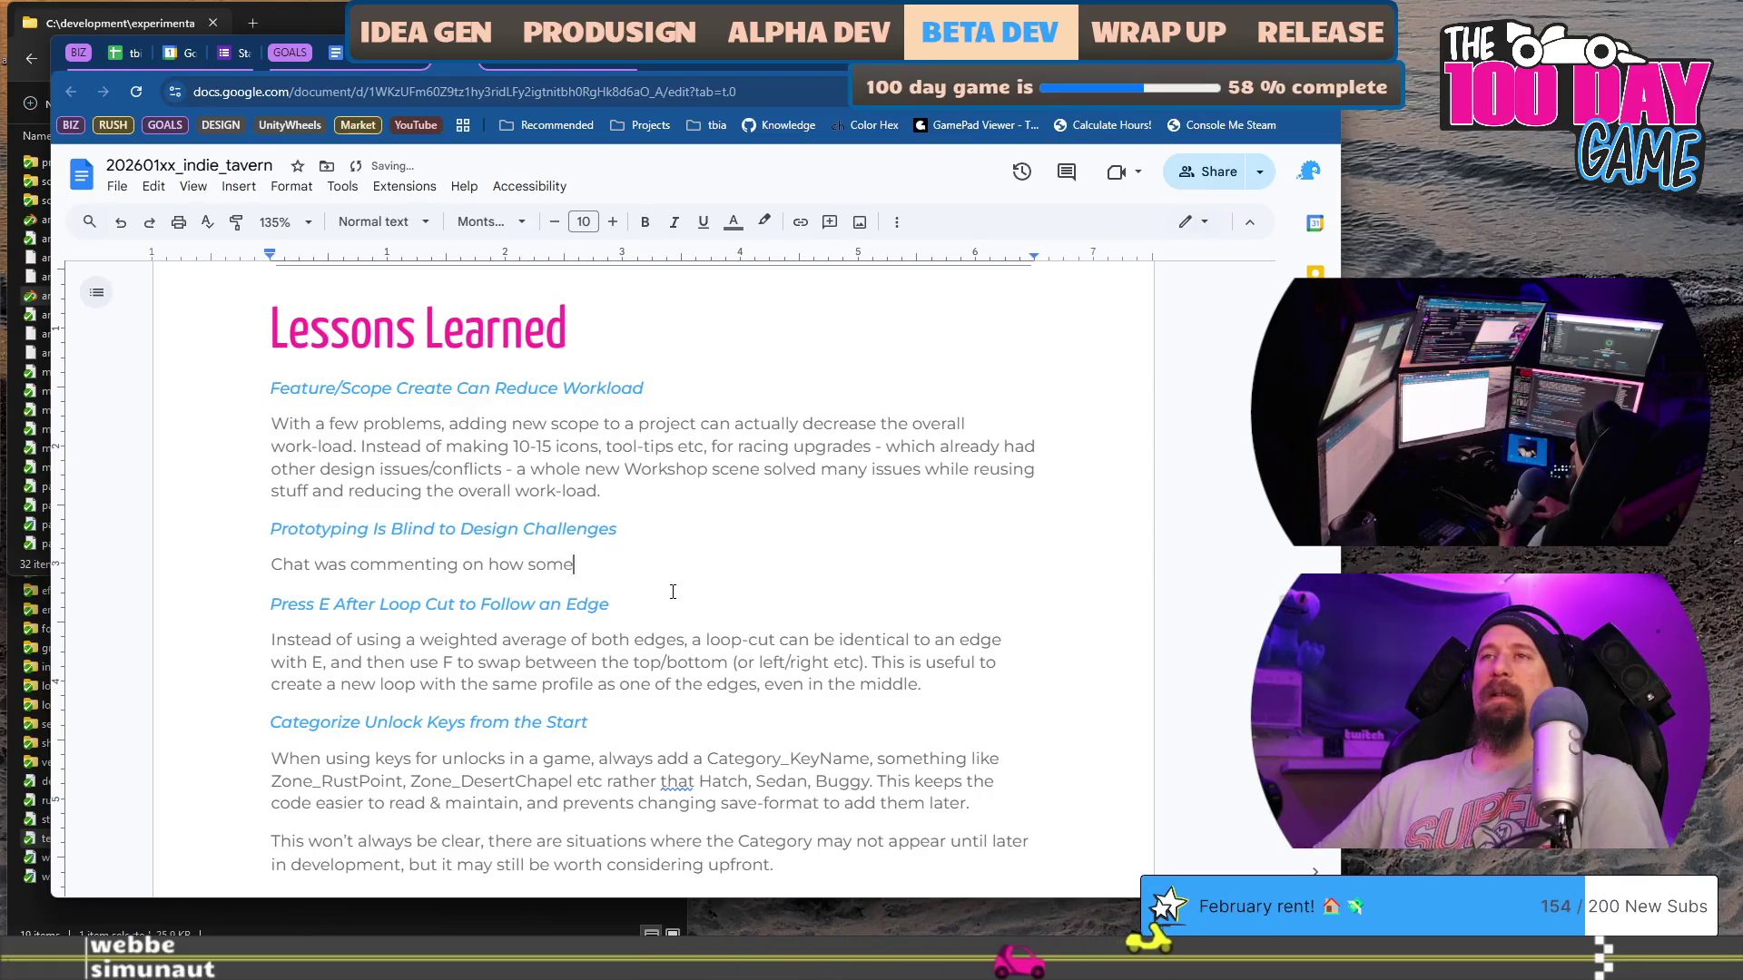
pyautogui.press('BackSpace')
pyautogui.press('BackSpace')
pyautogui.press('BackSpace')
pyautogui.press('BackSpace')
pyautogui.write('R')
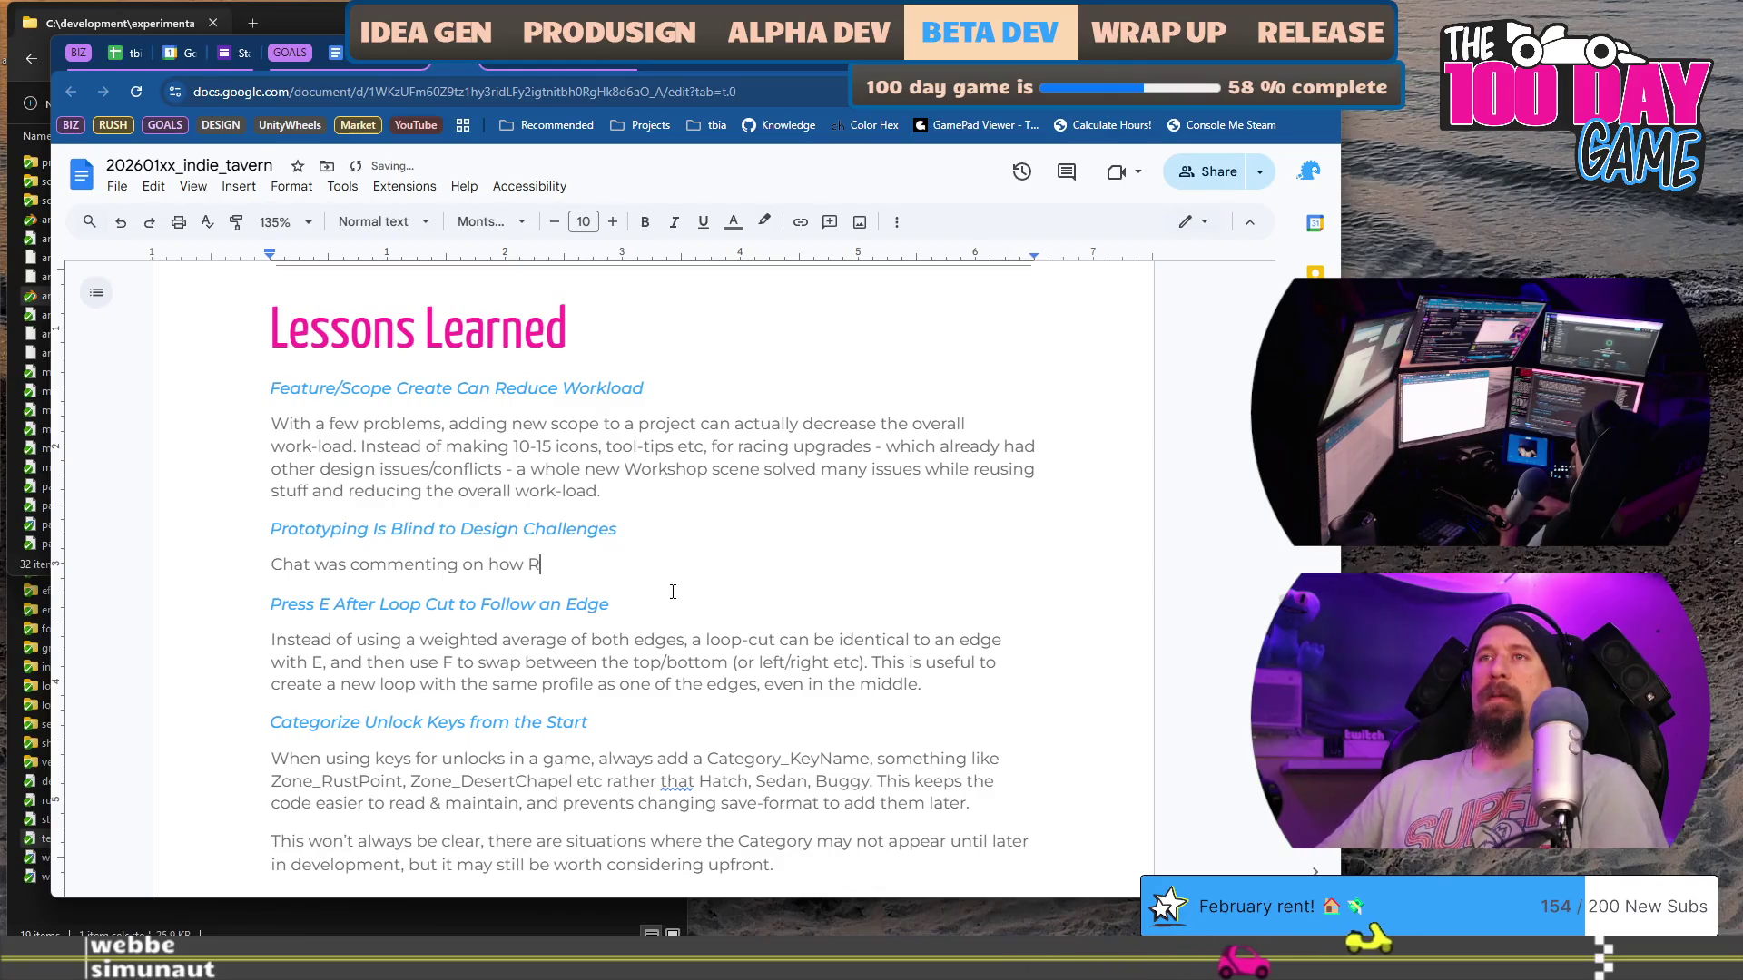
pyautogui.write('ushcremental had s')
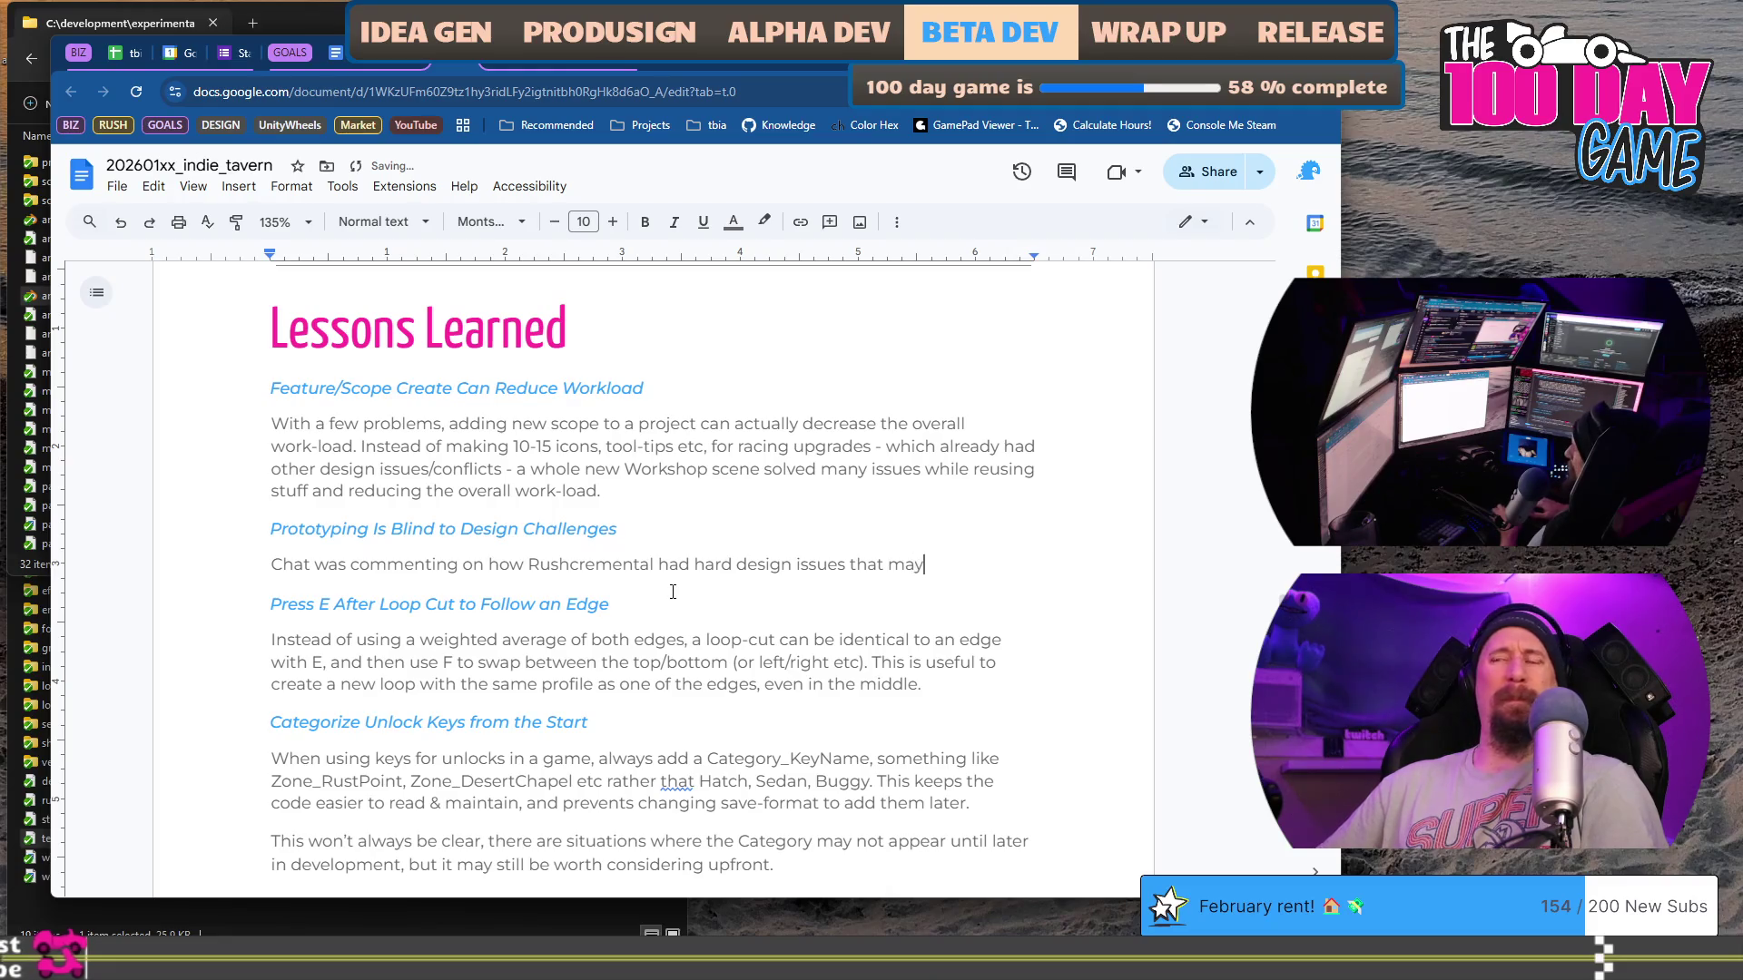
pyautogui.write('e been solved in')
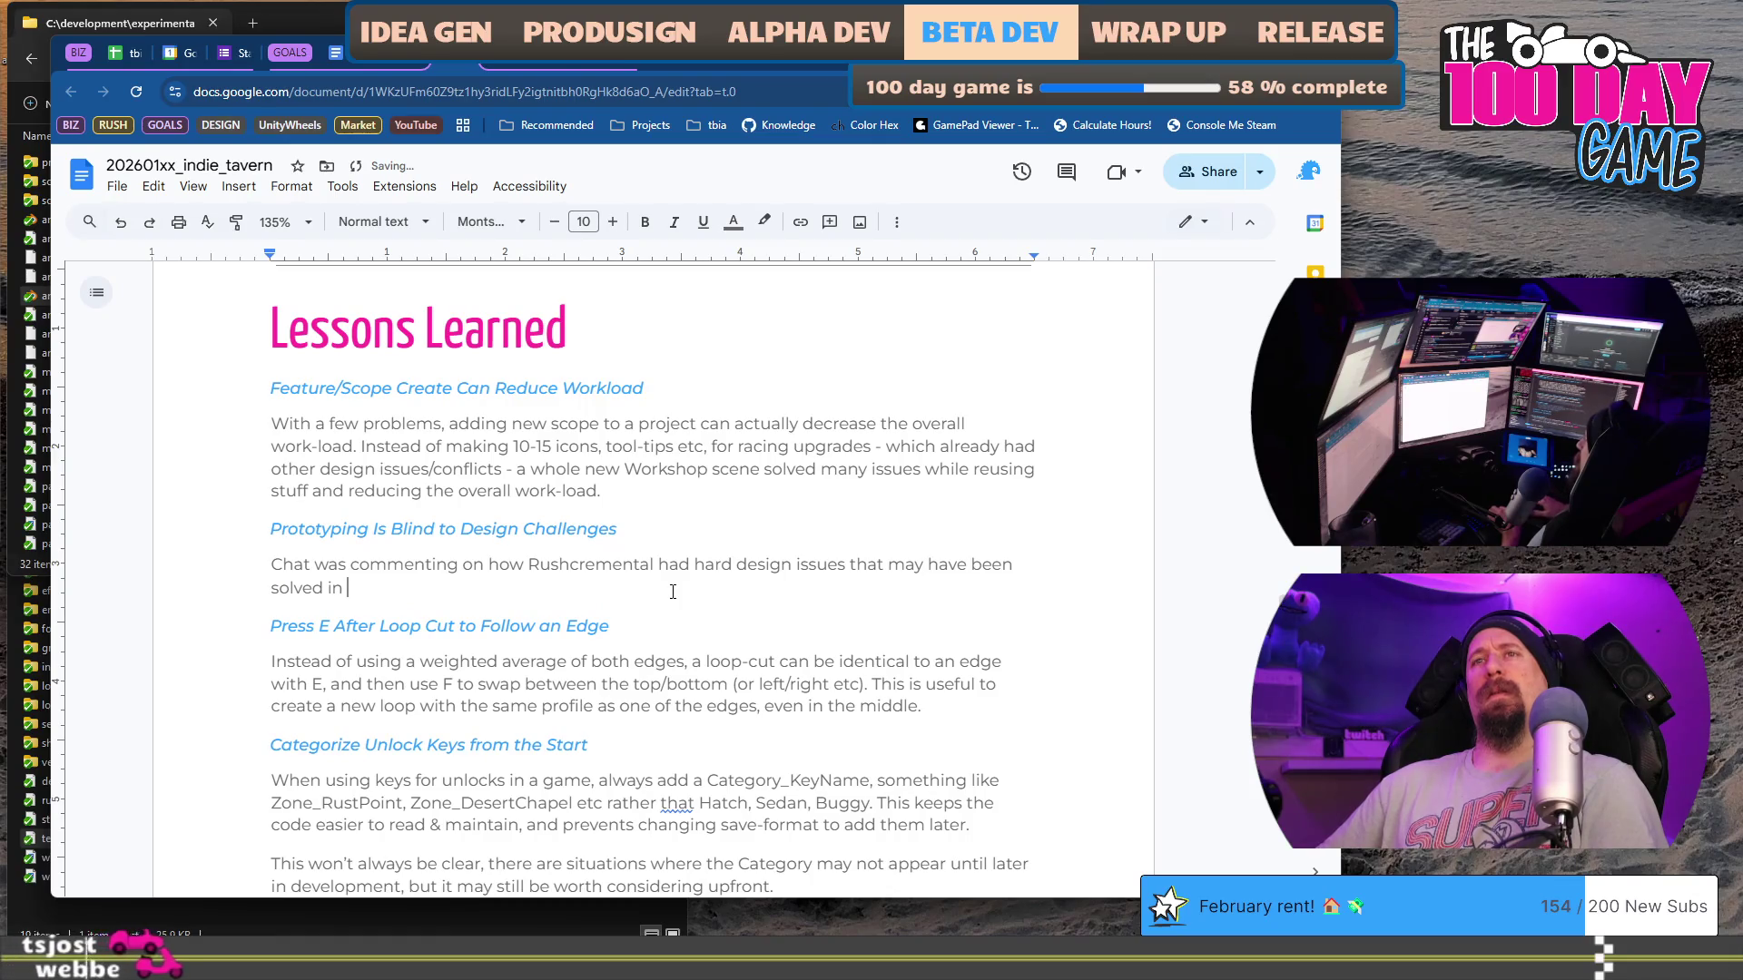
# Step: Finish with 'with a longer prototyping phase.' and add 'Although I disagree… it would still be prototyping'
pyautogui.press('BackSpace')
pyautogui.press('BackSpace')
pyautogui.press('BackSpace')
pyautogui.write('with a longe')
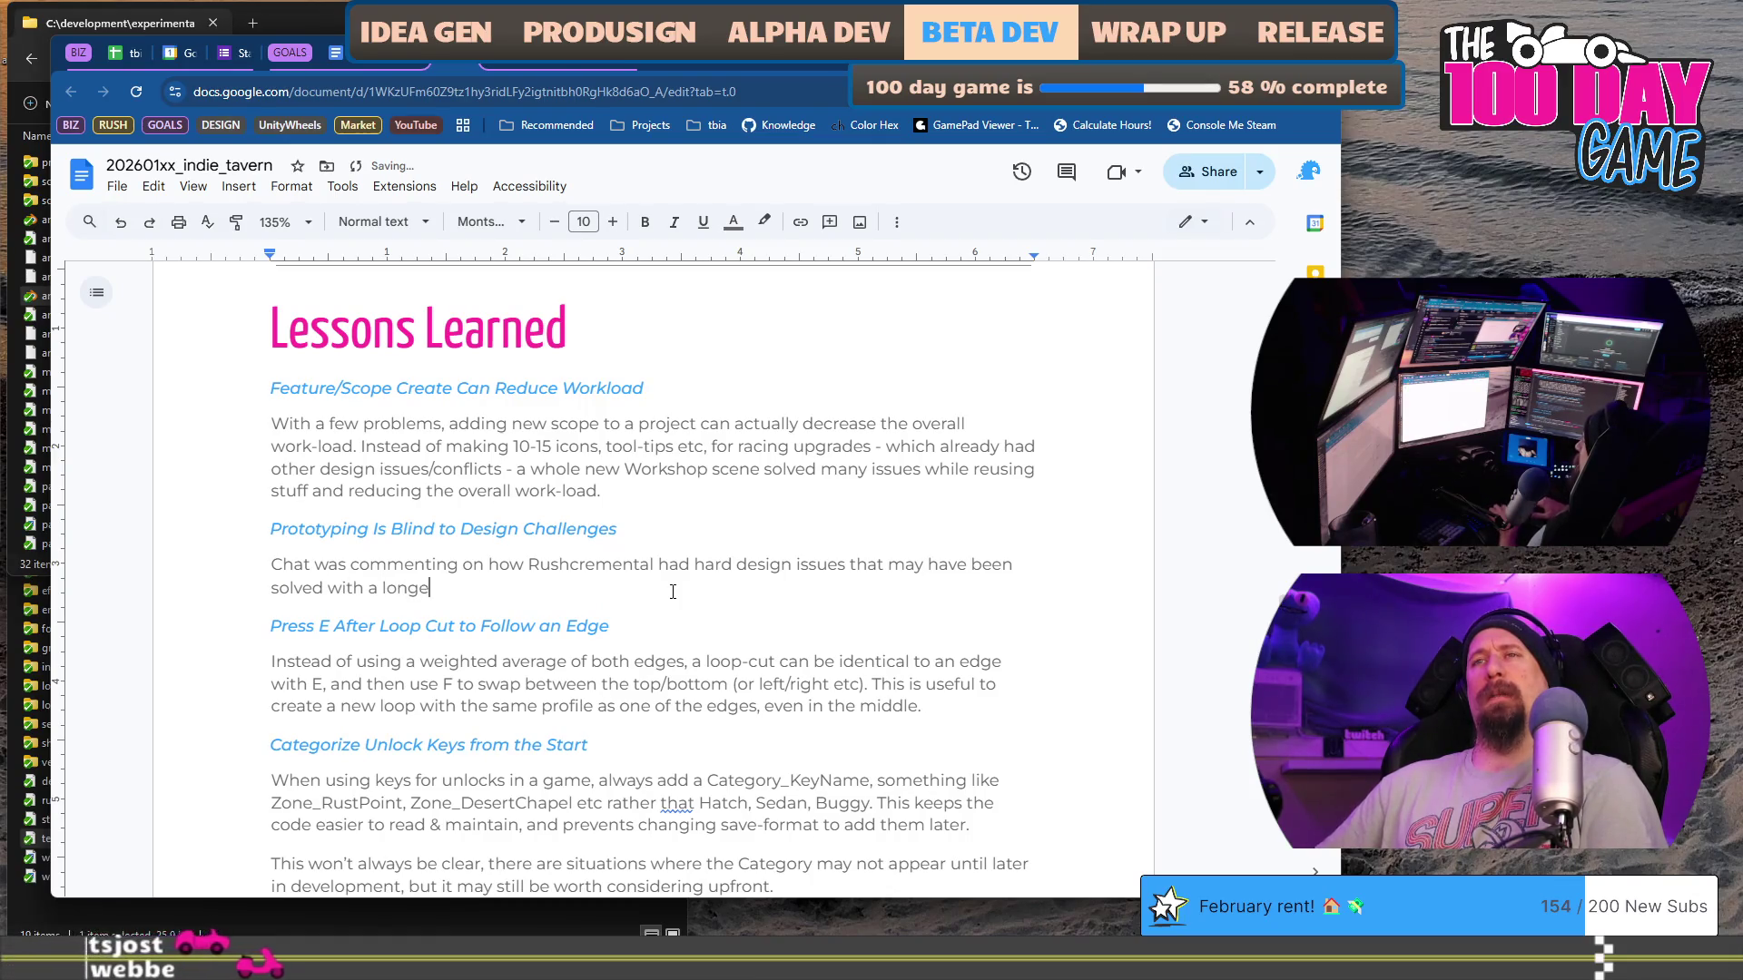
pyautogui.write('r proto')
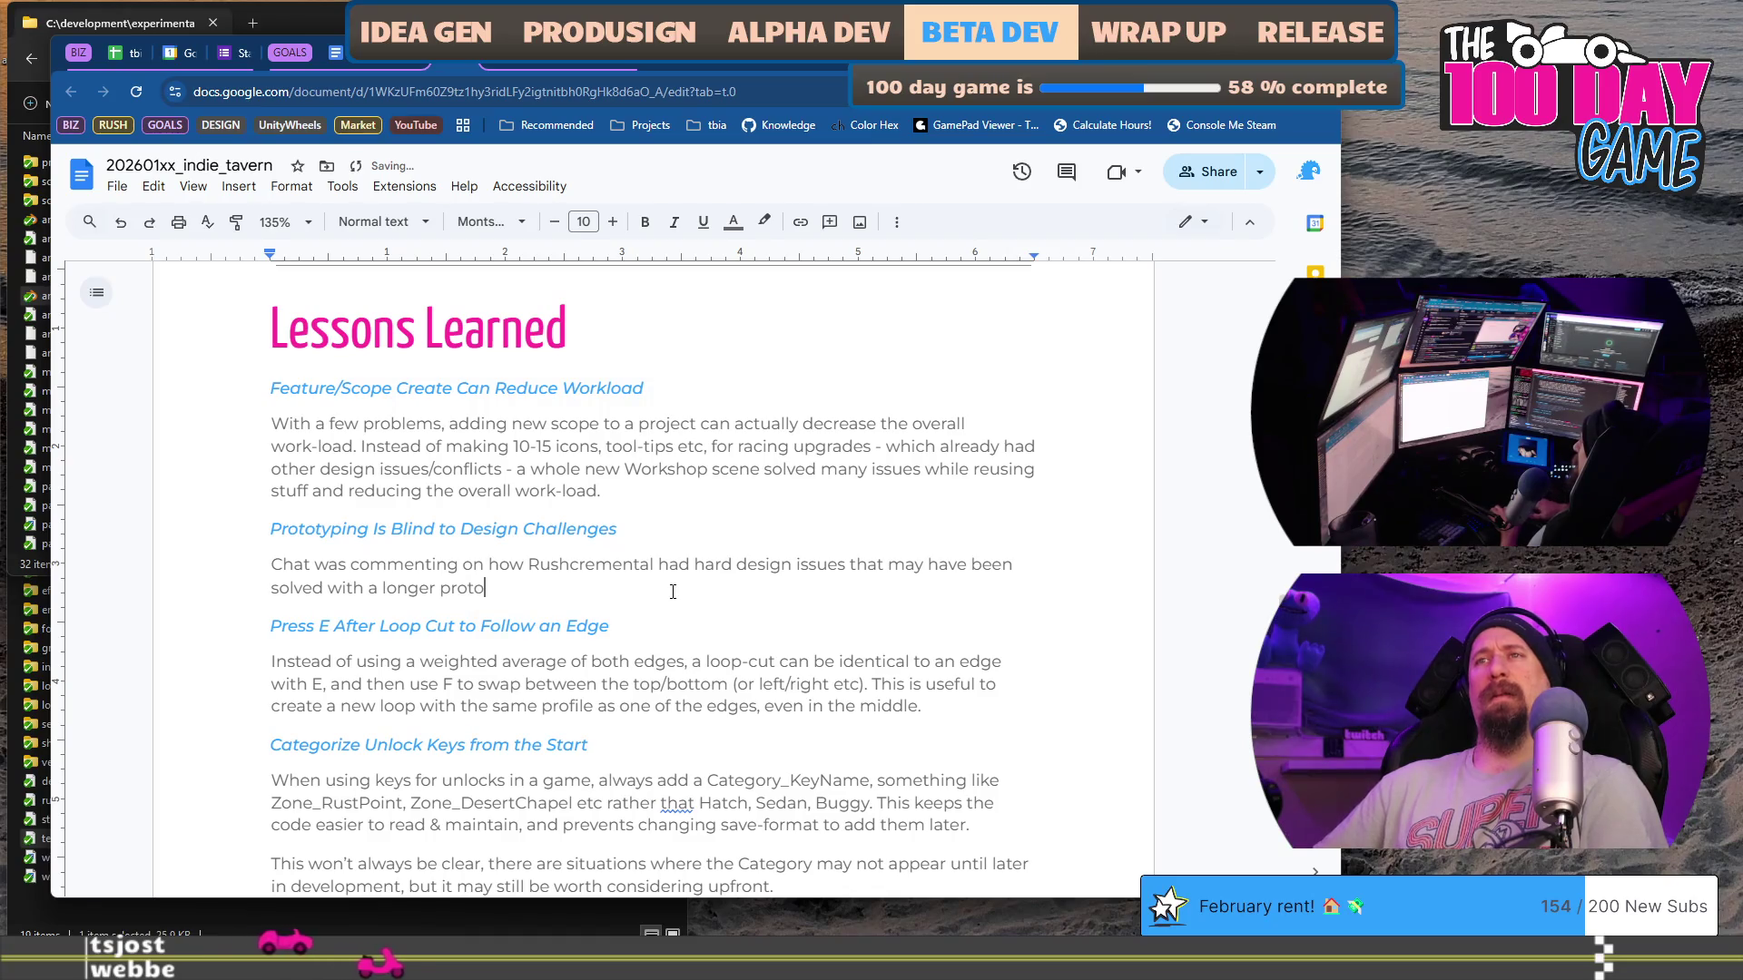
pyautogui.write('typing phas')
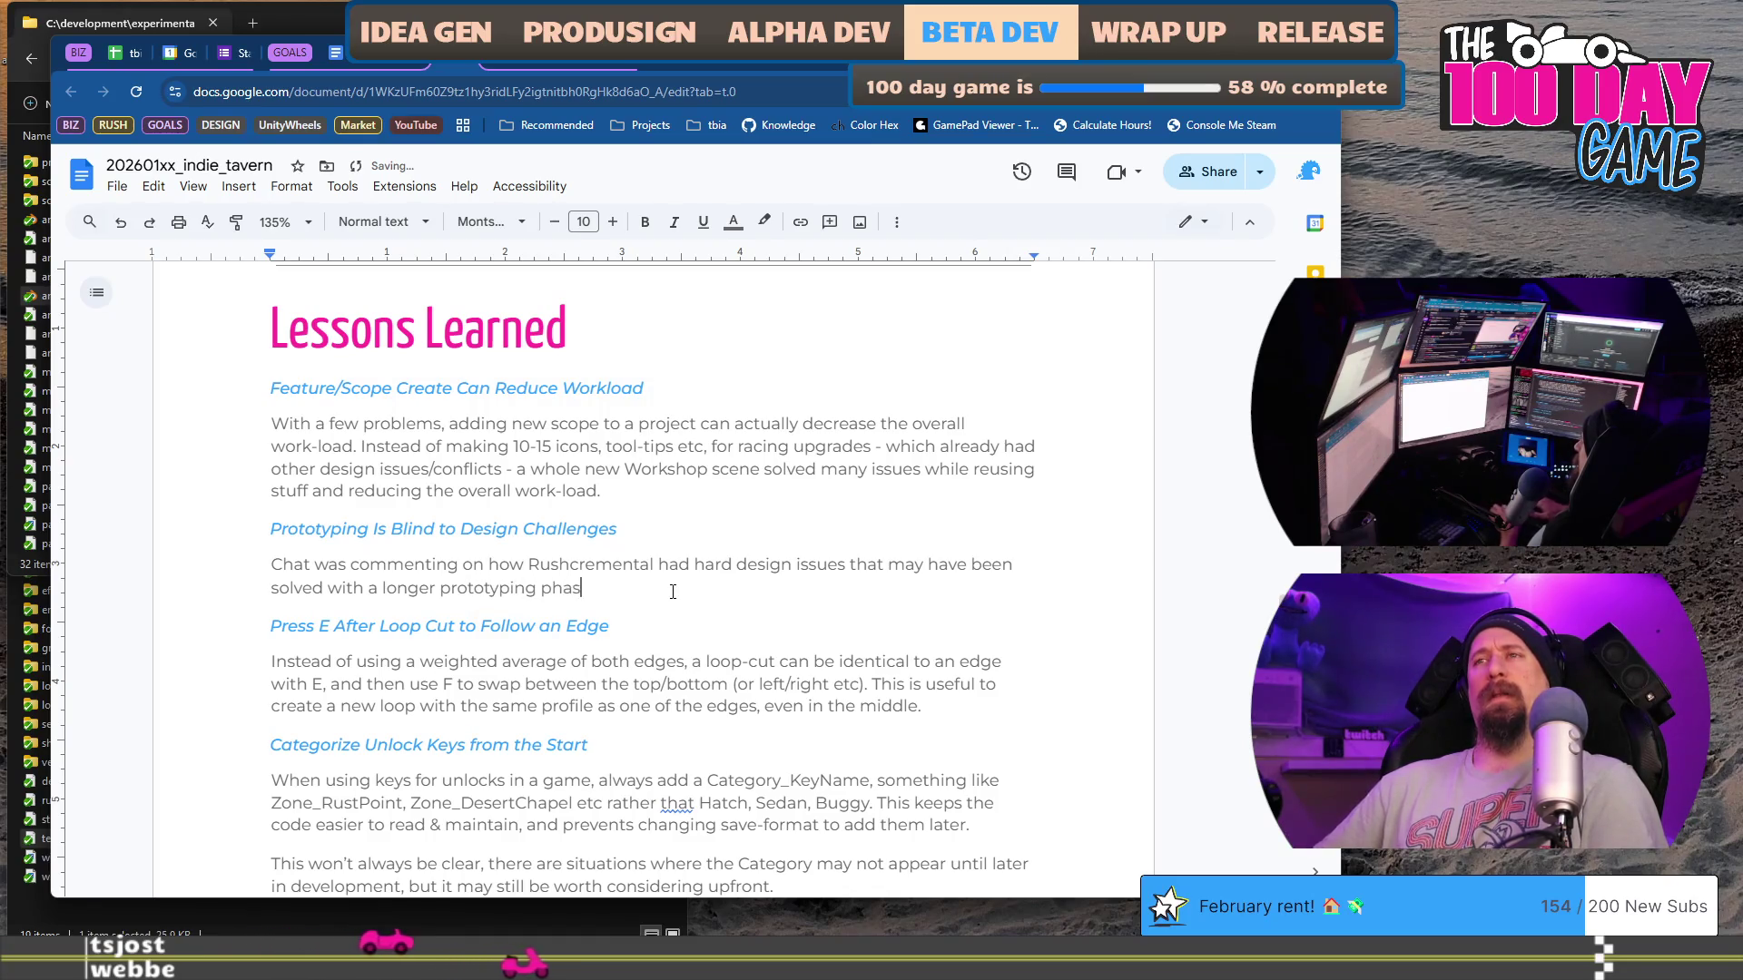
pyautogui.write('e, though I')
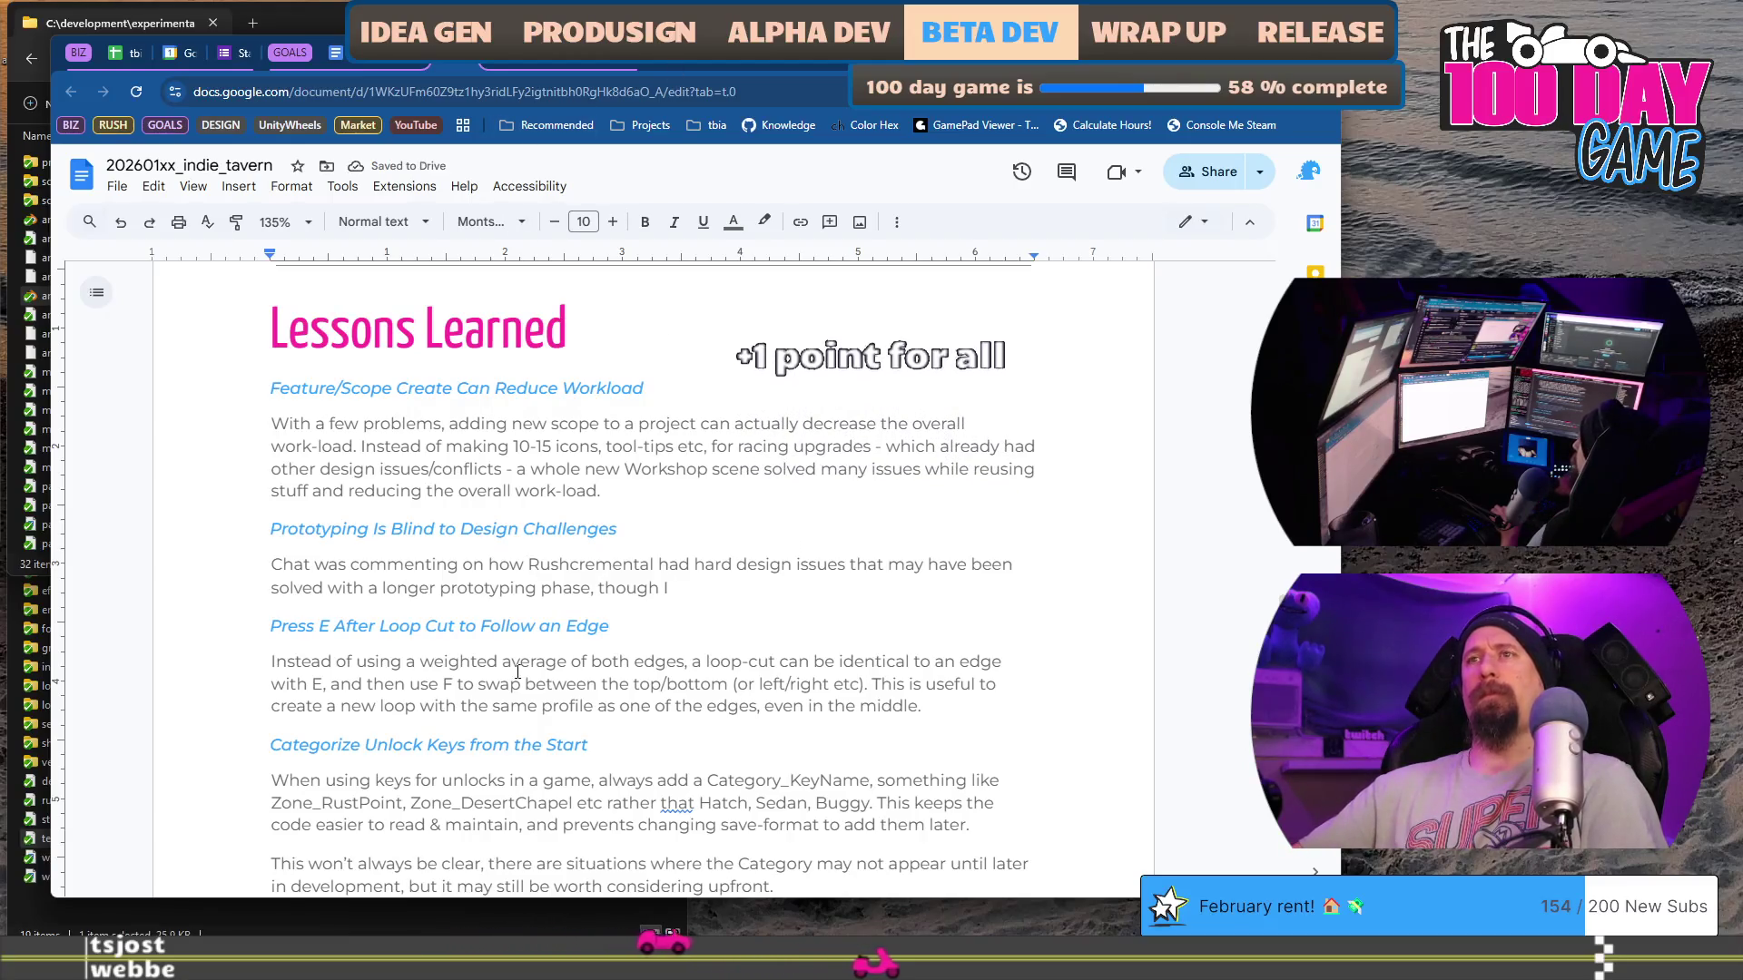
pyautogui.click(595, 588)
pyautogui.press('BackSpace')
pyautogui.write('.')
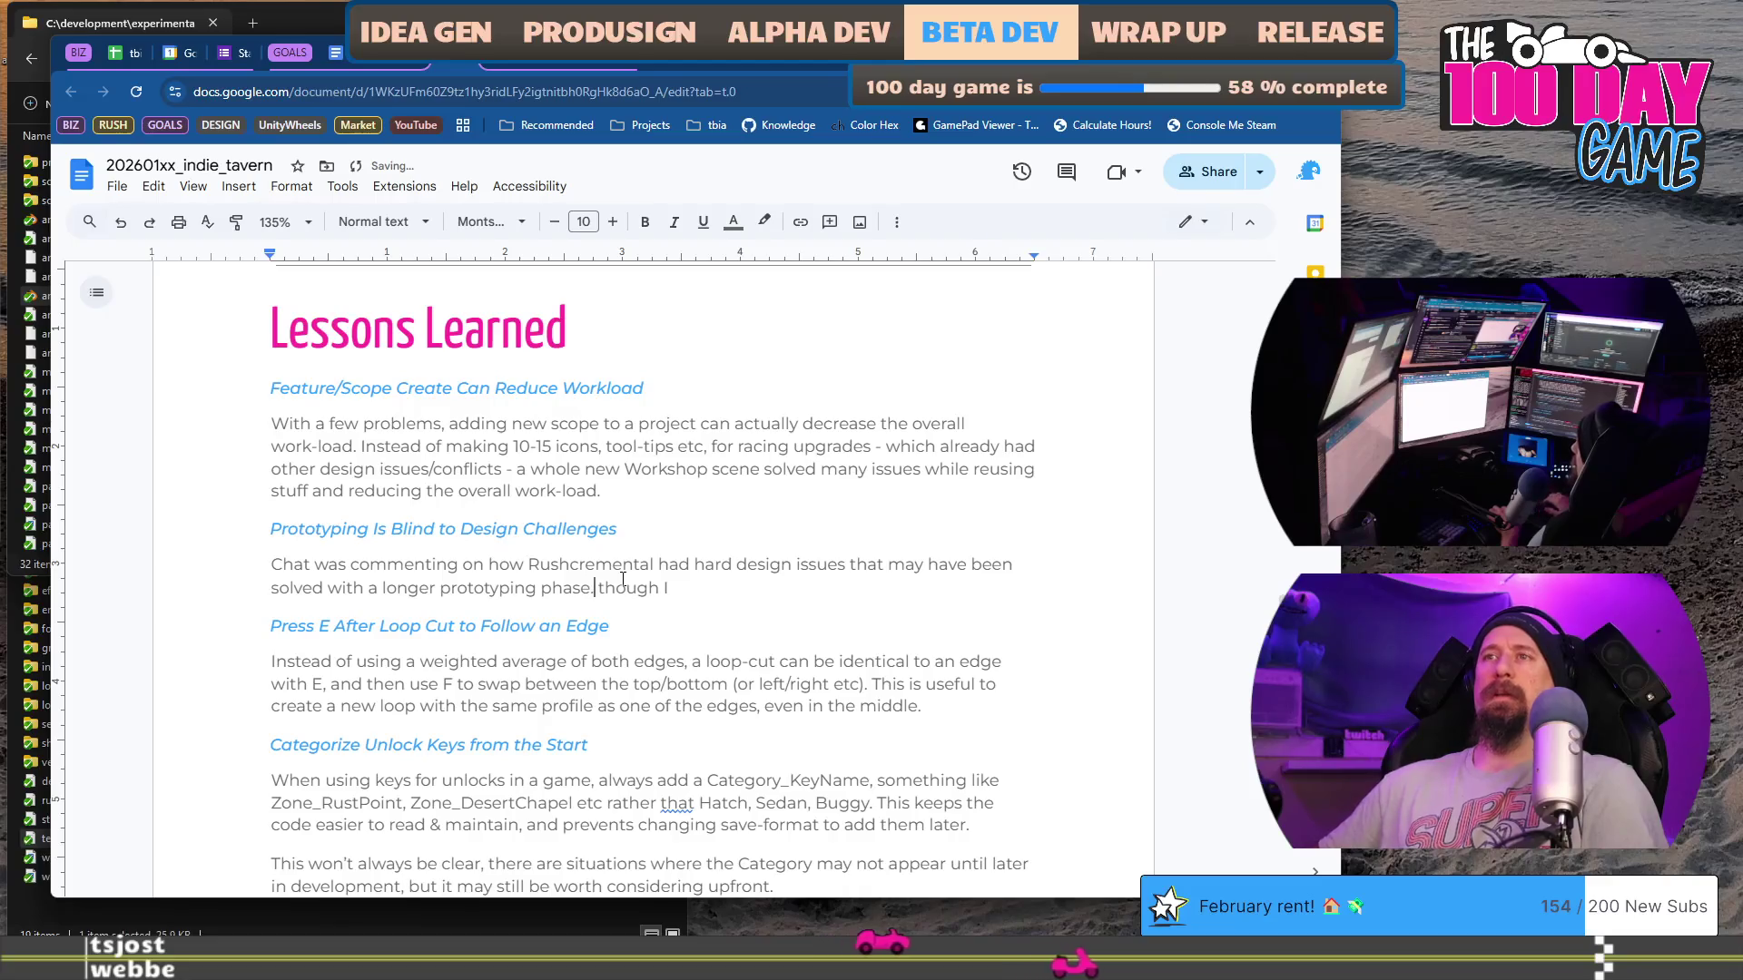
pyautogui.press('Delete')
pyautogui.write('Al')
pyautogui.press('End')
pyautogui.write('disagree with')
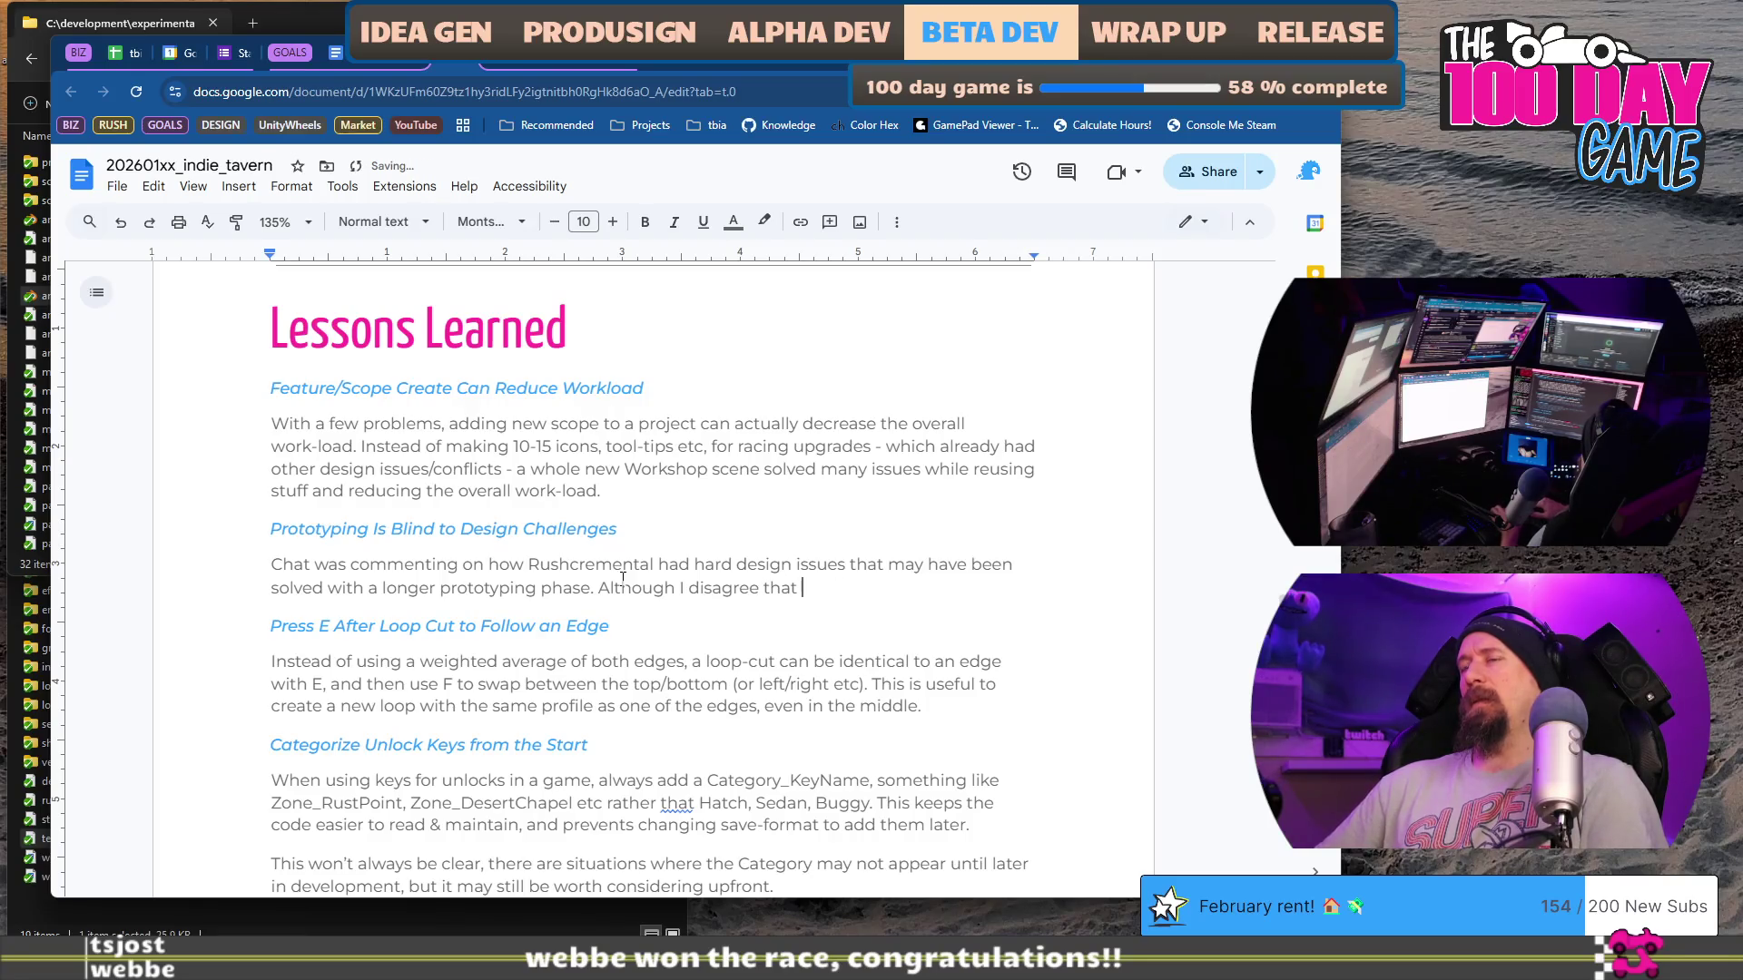
pyautogui.press('BackSpace')
pyautogui.press('BackSpace')
pyautogui.press('BackSpace')
pyautogui.write('it would still be pro')
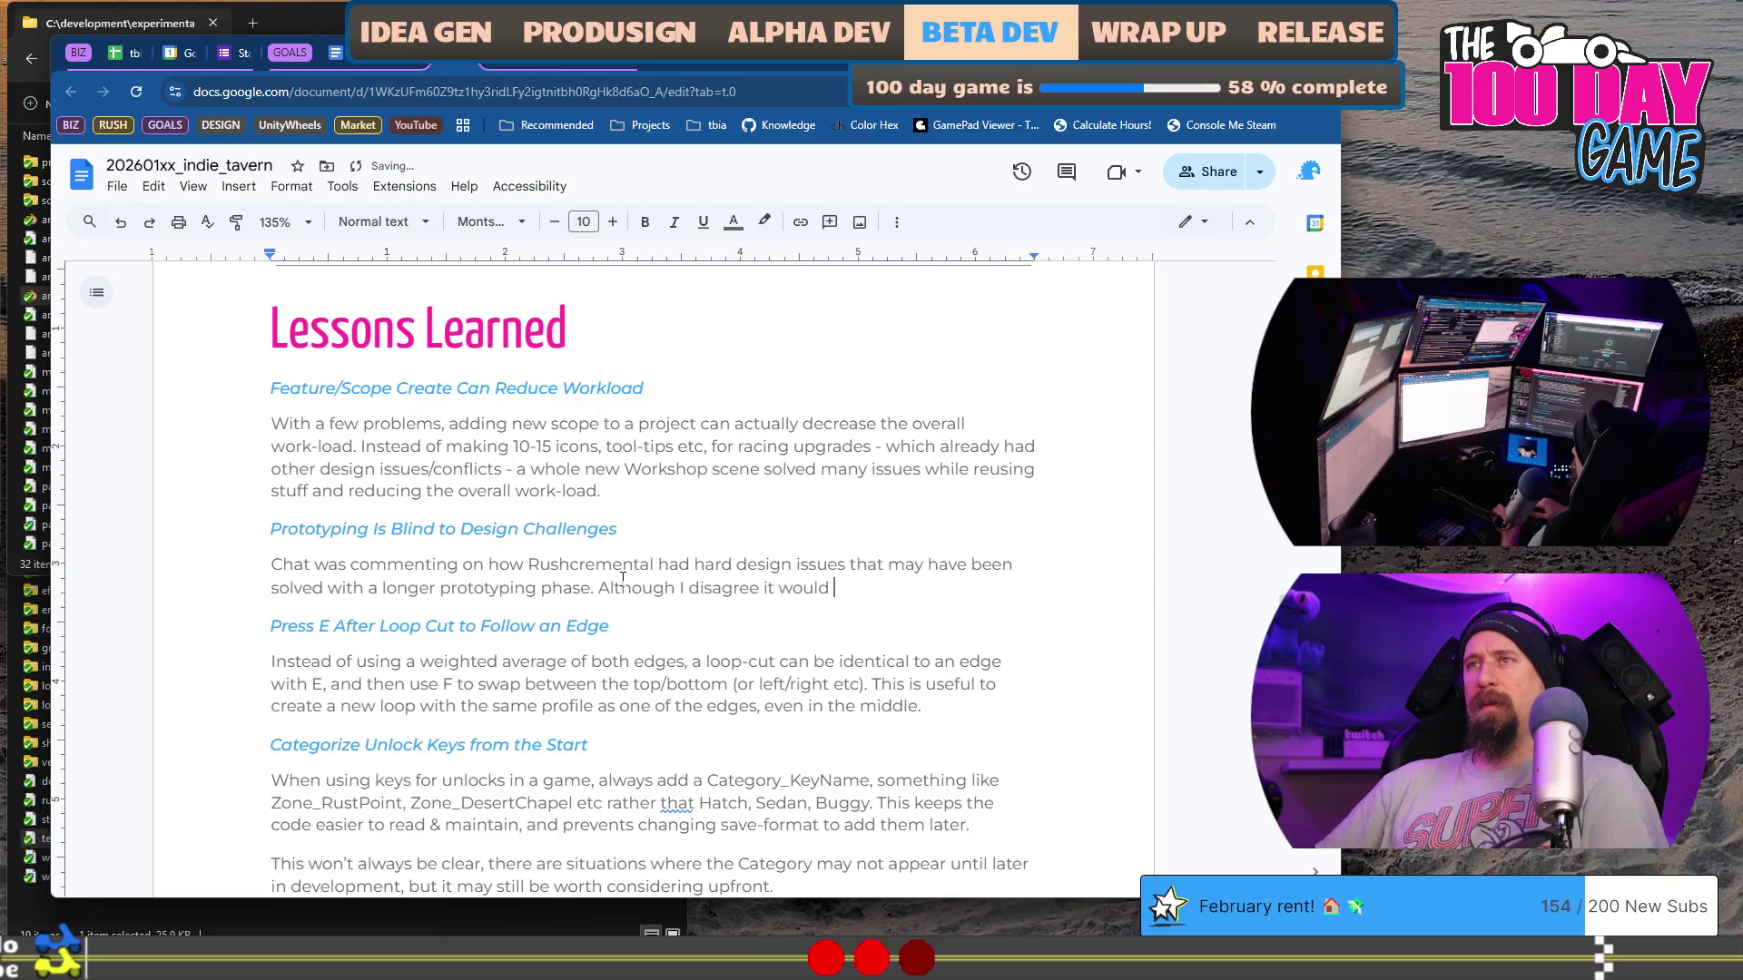
pyautogui.write('totyp')
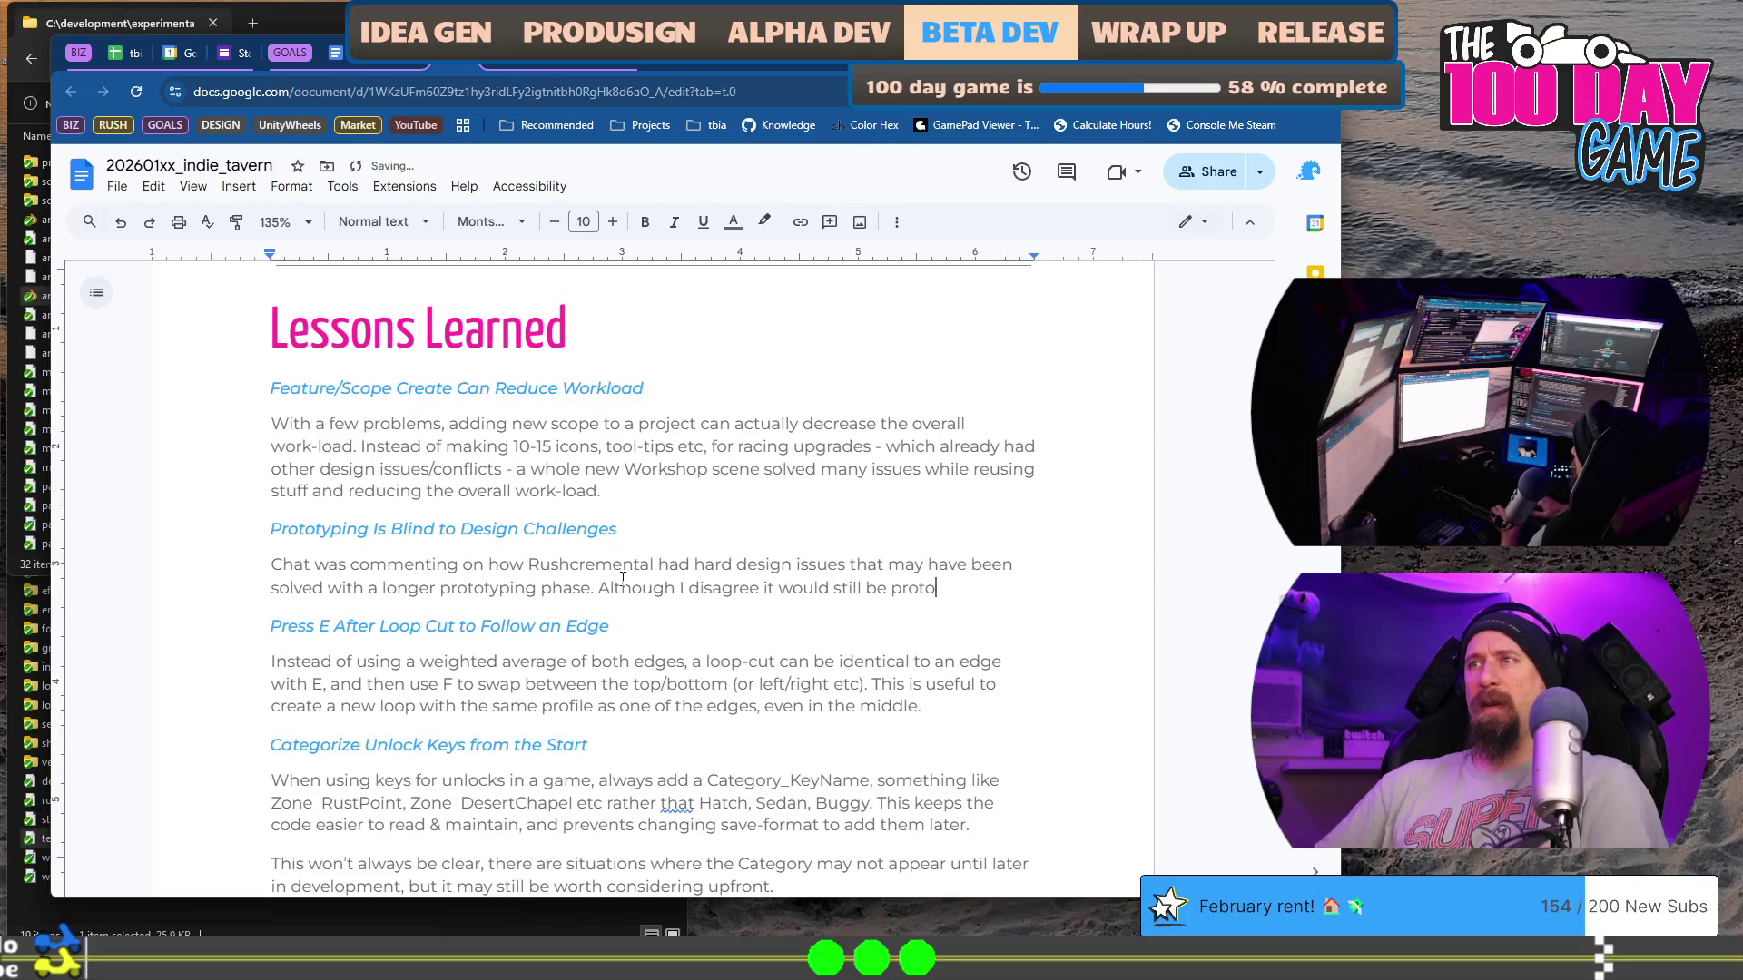
pyautogui.write('ing,')
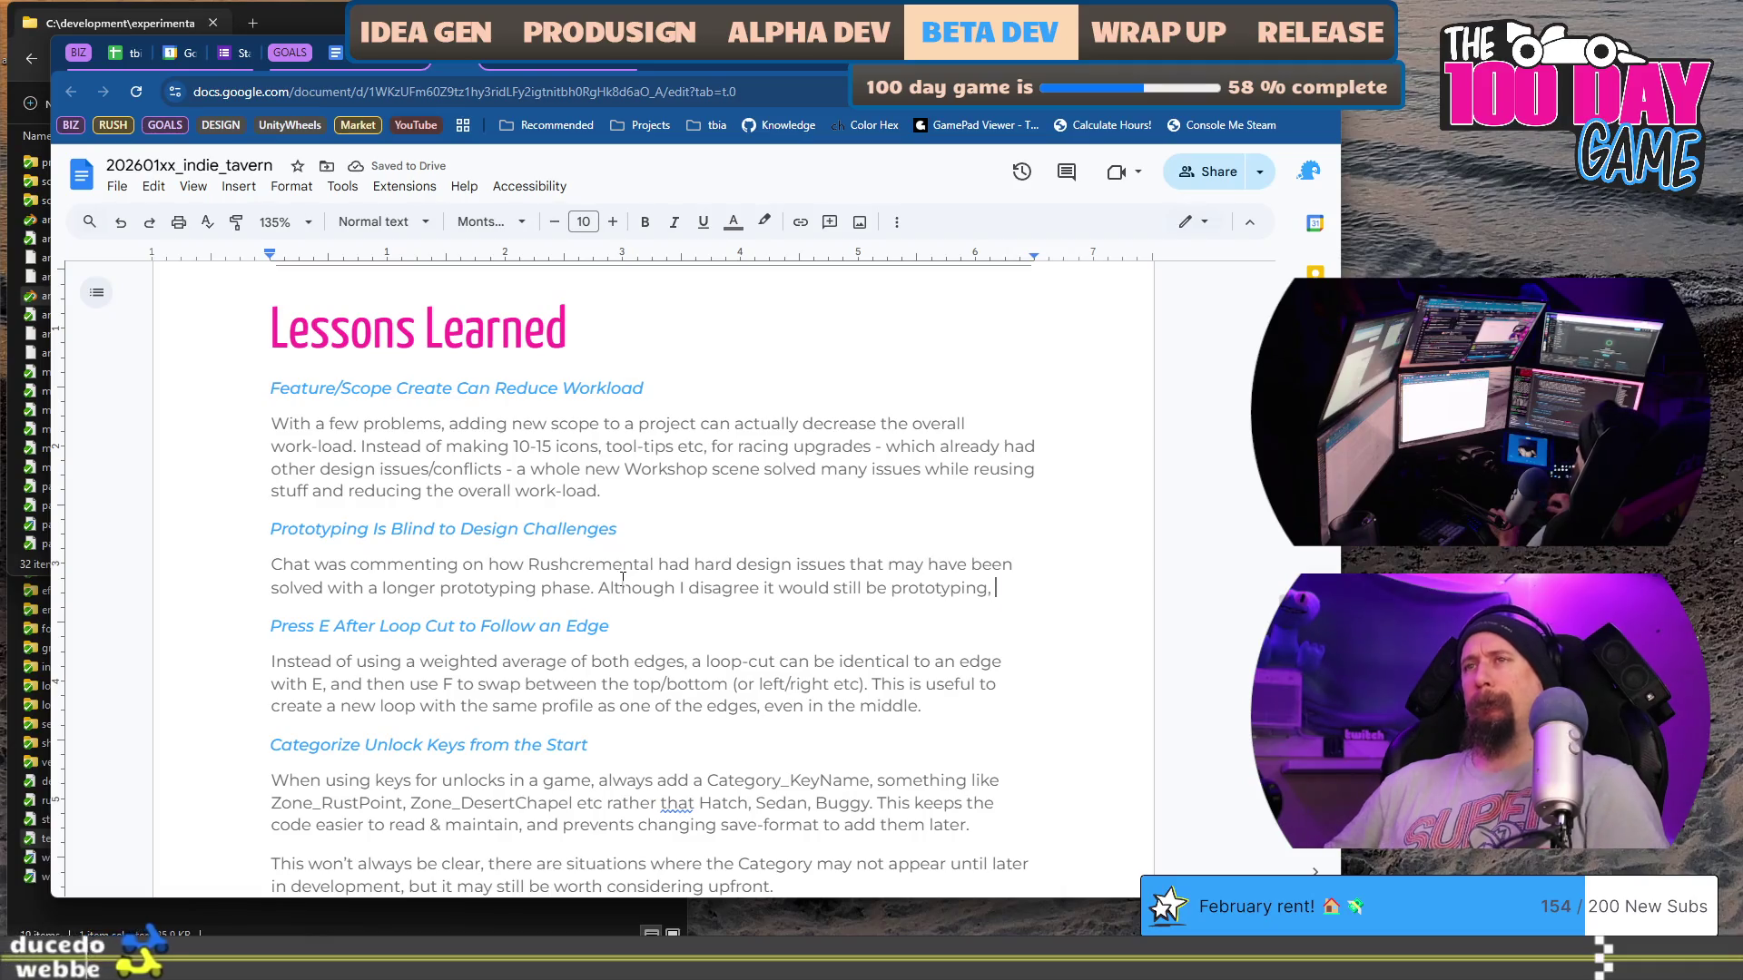
# Step: Delete the 'Although I disagree' sentence, clearing a couple of false-start words
pyautogui.hotkey('ctrl', 'shift', 'Left')
pyautogui.hotkey('ctrl', 'shift', 'Left')
pyautogui.hotkey('ctrl', 'shift', 'Left')
pyautogui.hotkey('ctrl', 'shift', 'Left')
pyautogui.hotkey('ctrl', 'shift', 'Left')
pyautogui.press('BackSpace')
pyautogui.hotkey('ctrl', 'BackSpace')
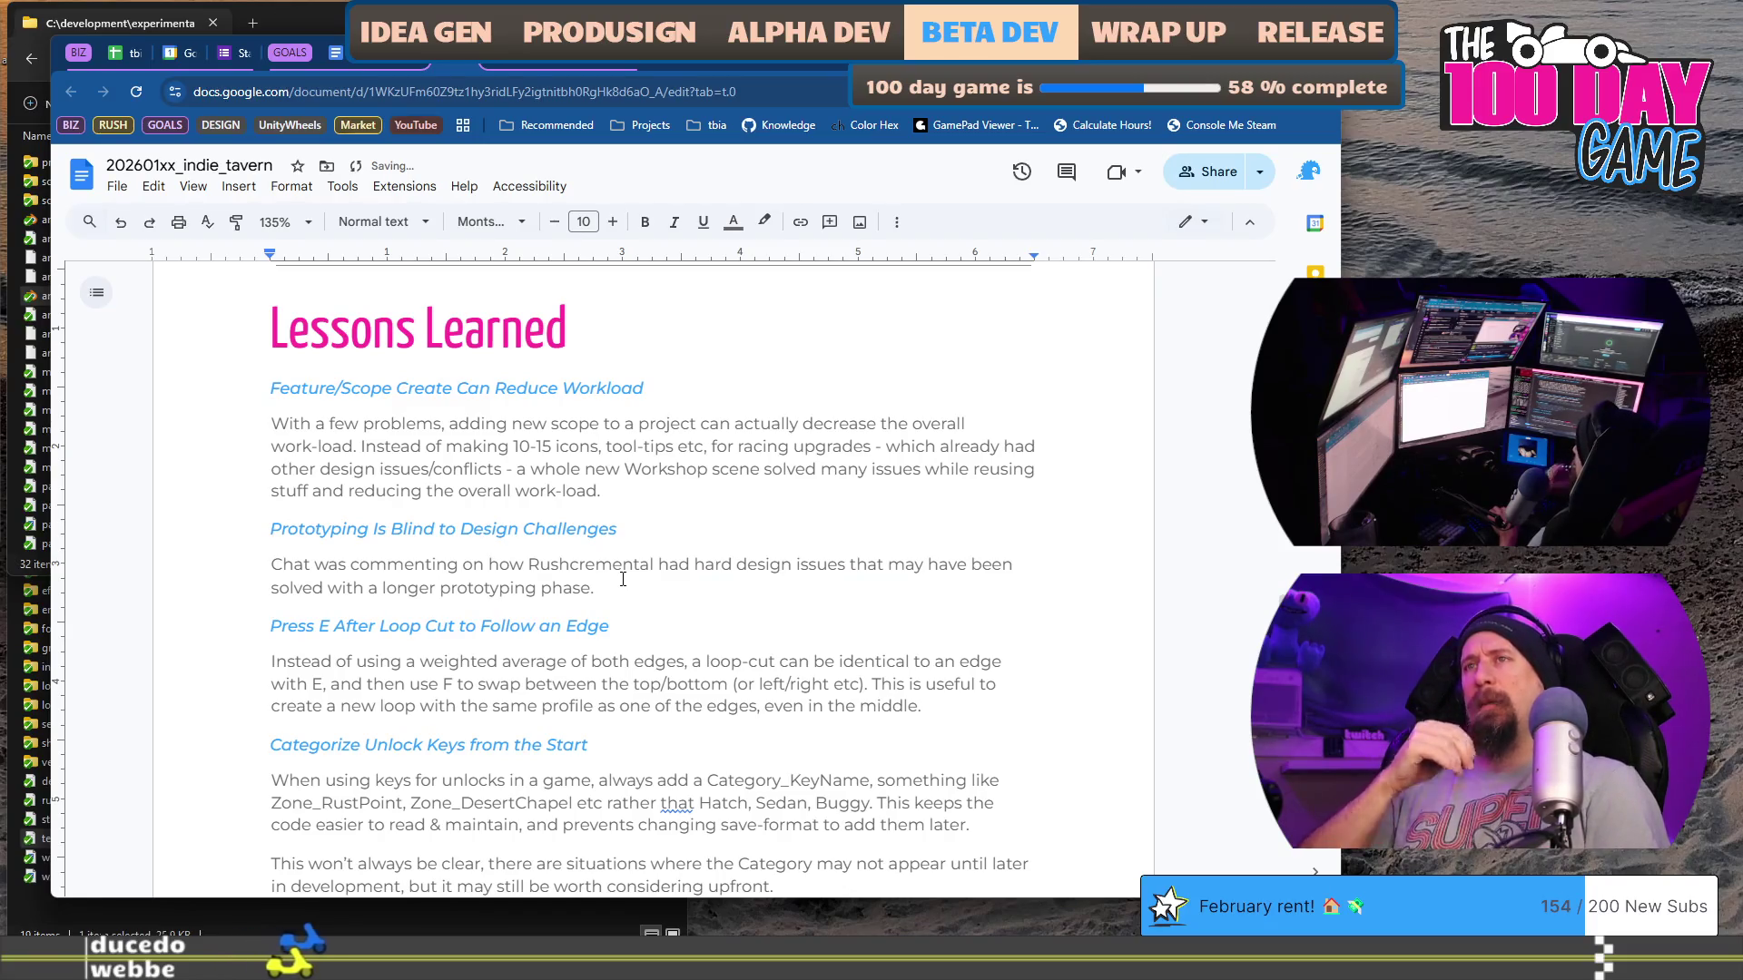
pyautogui.write('Ther e')
pyautogui.hotkey('ctrl', 'shift', 'Left')
pyautogui.hotkey('ctrl', 'shift', 'Left')
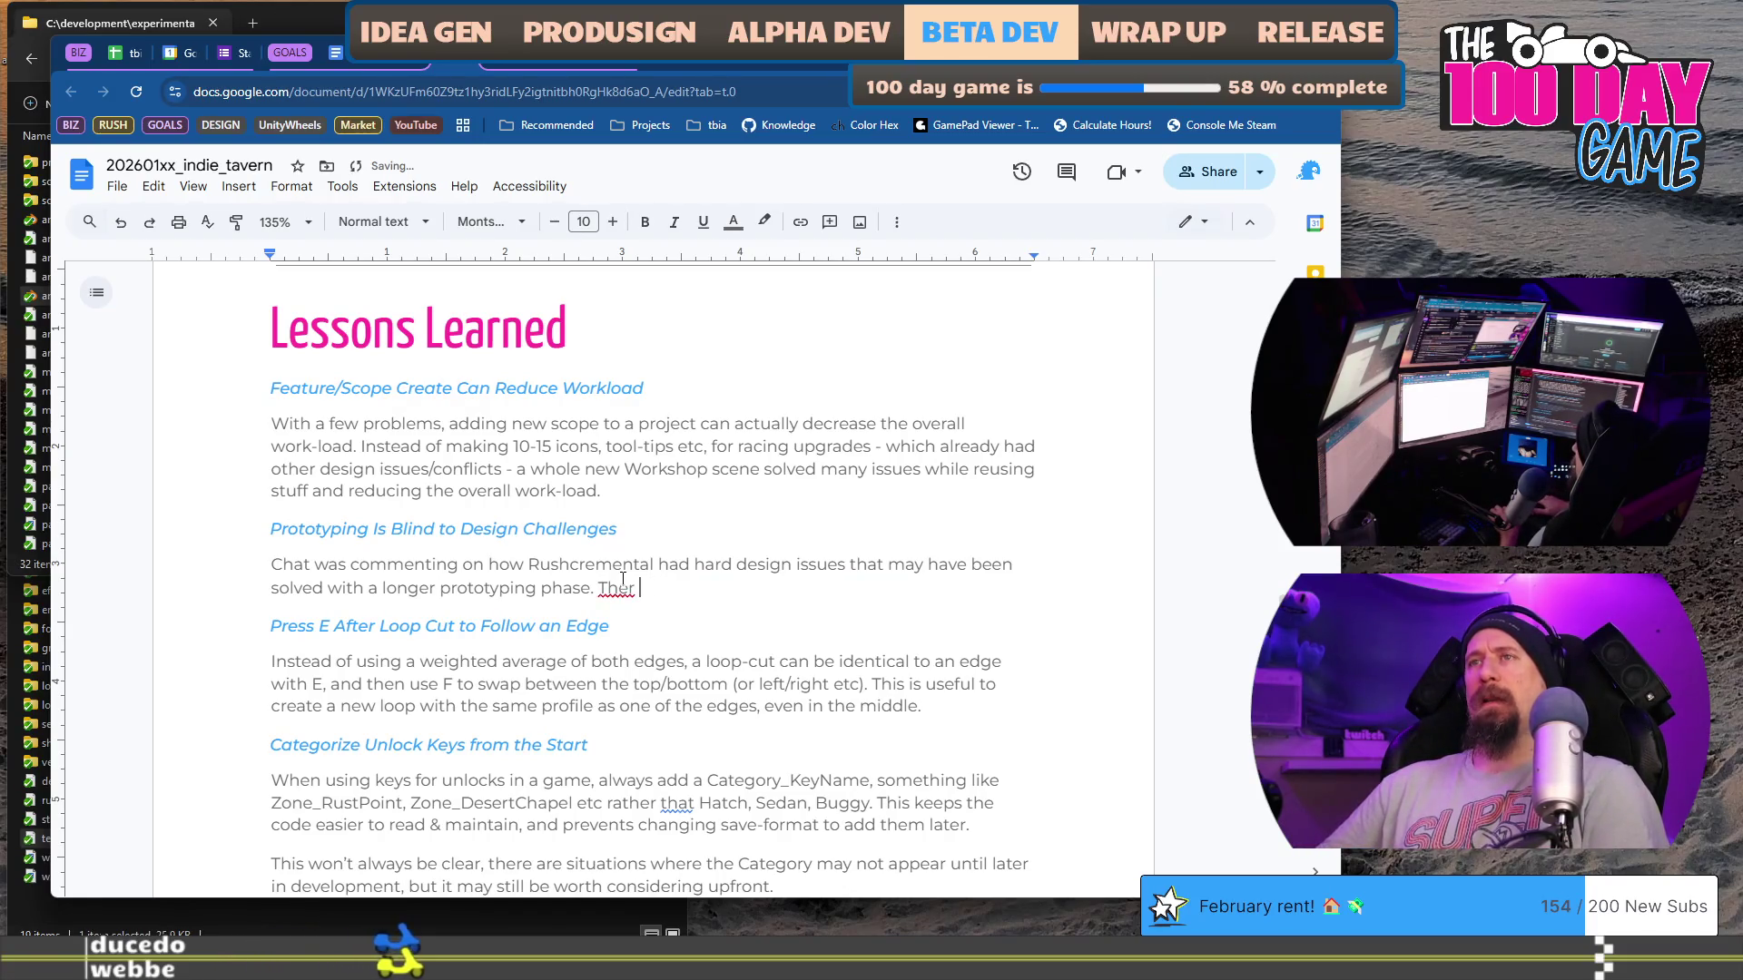
pyautogui.press('BackSpace')
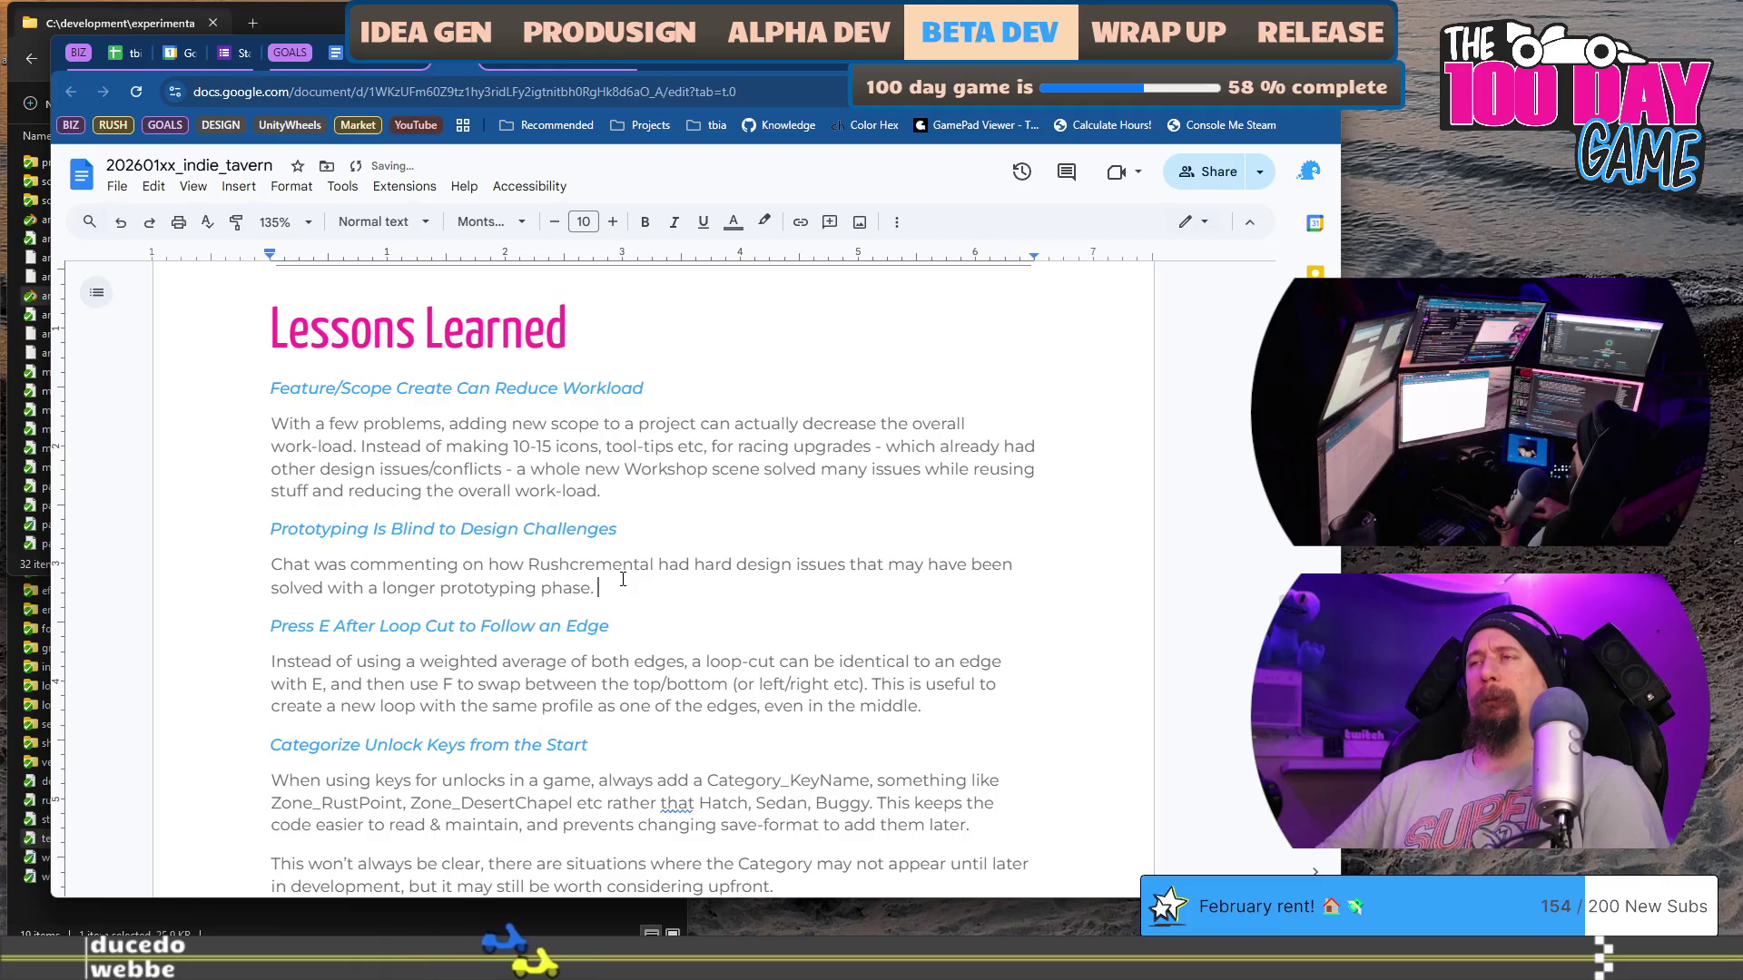
pyautogui.write('A ')
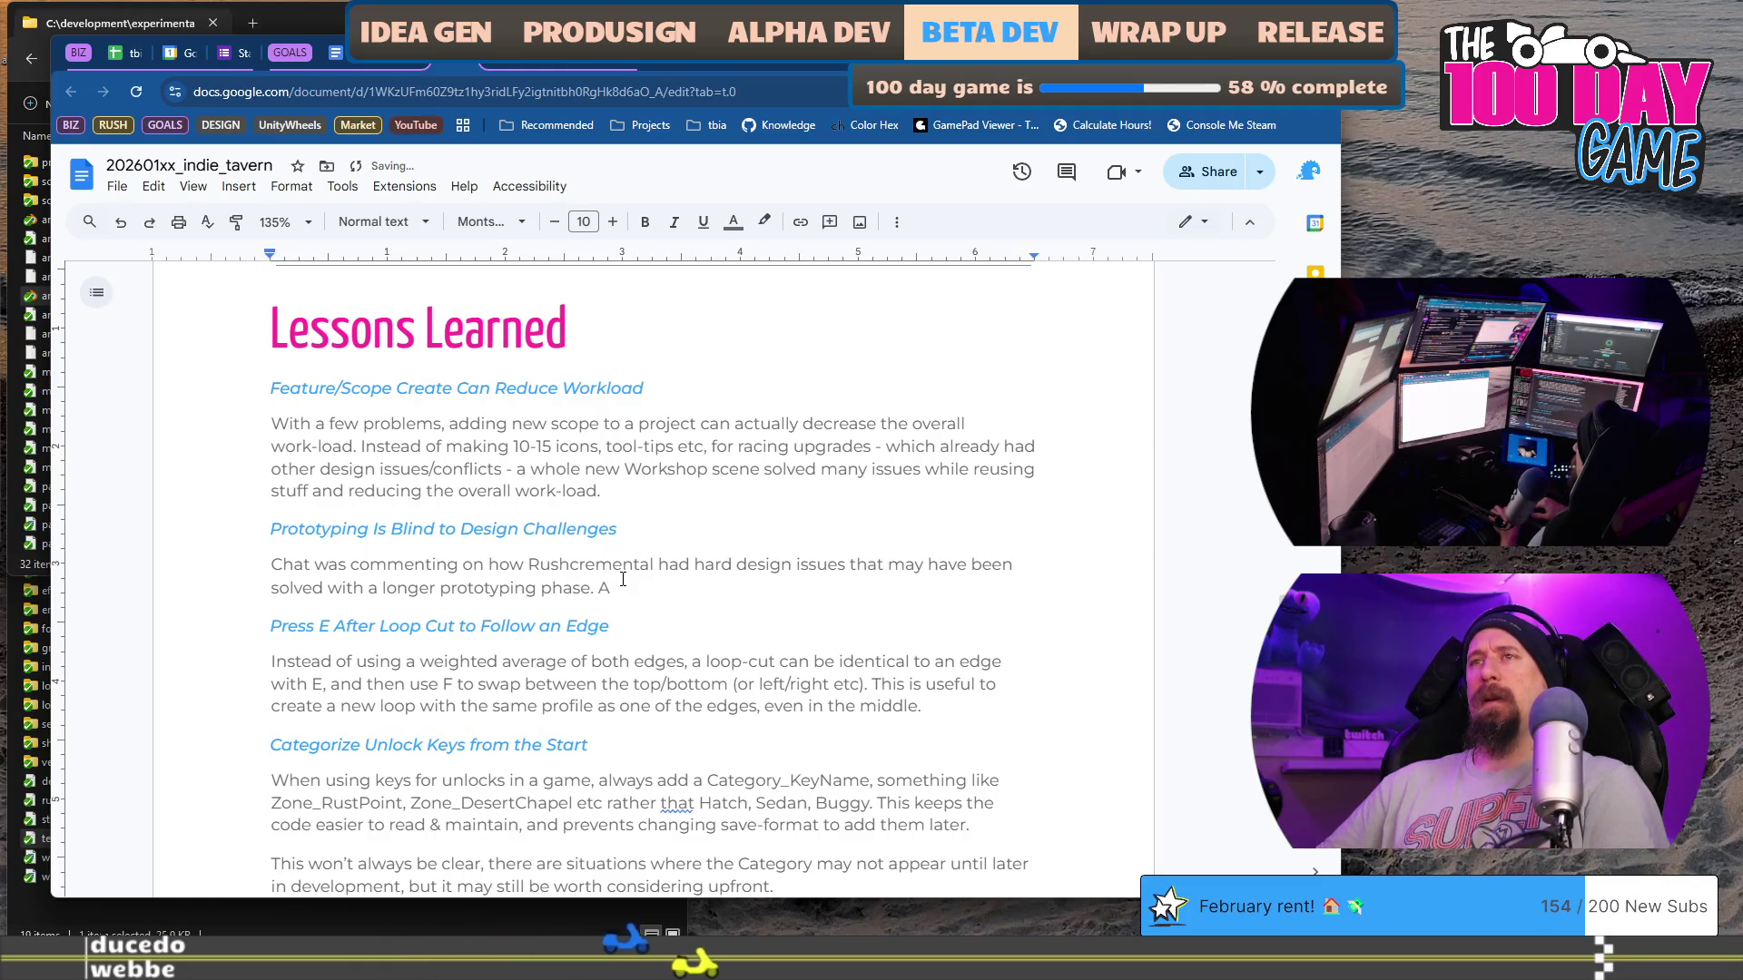
pyautogui.write('lthou')
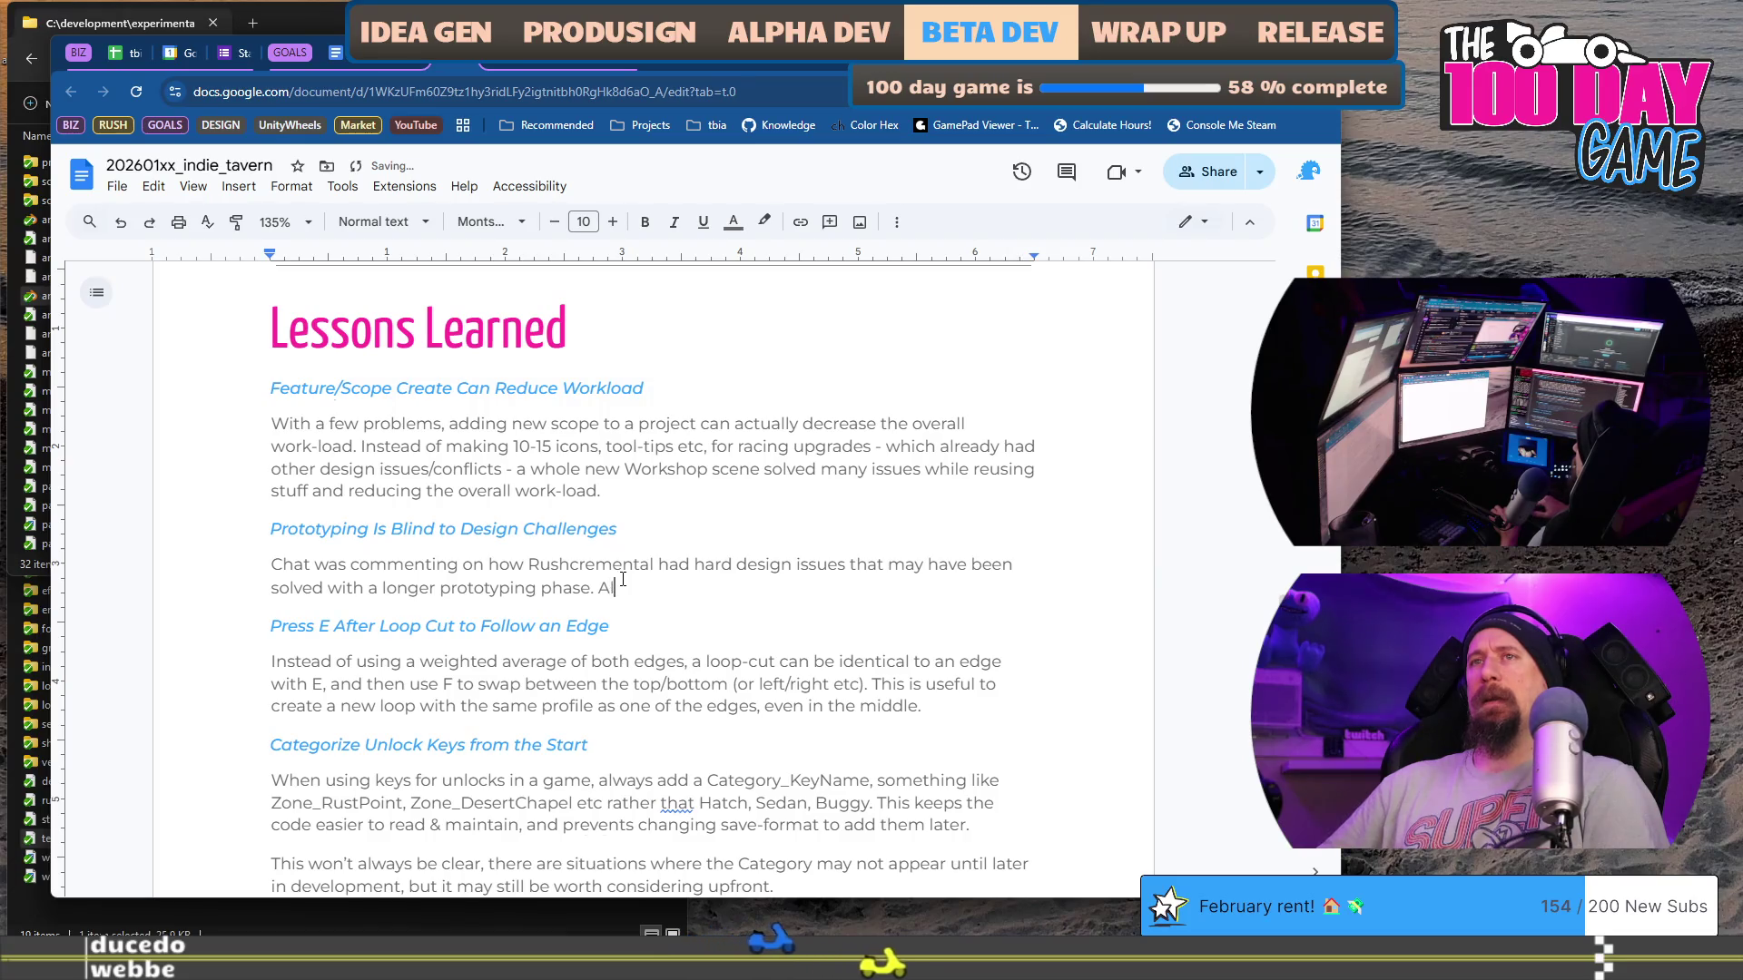
pyautogui.press('BackSpace')
pyautogui.press('BackSpace')
pyautogui.press('BackSpace')
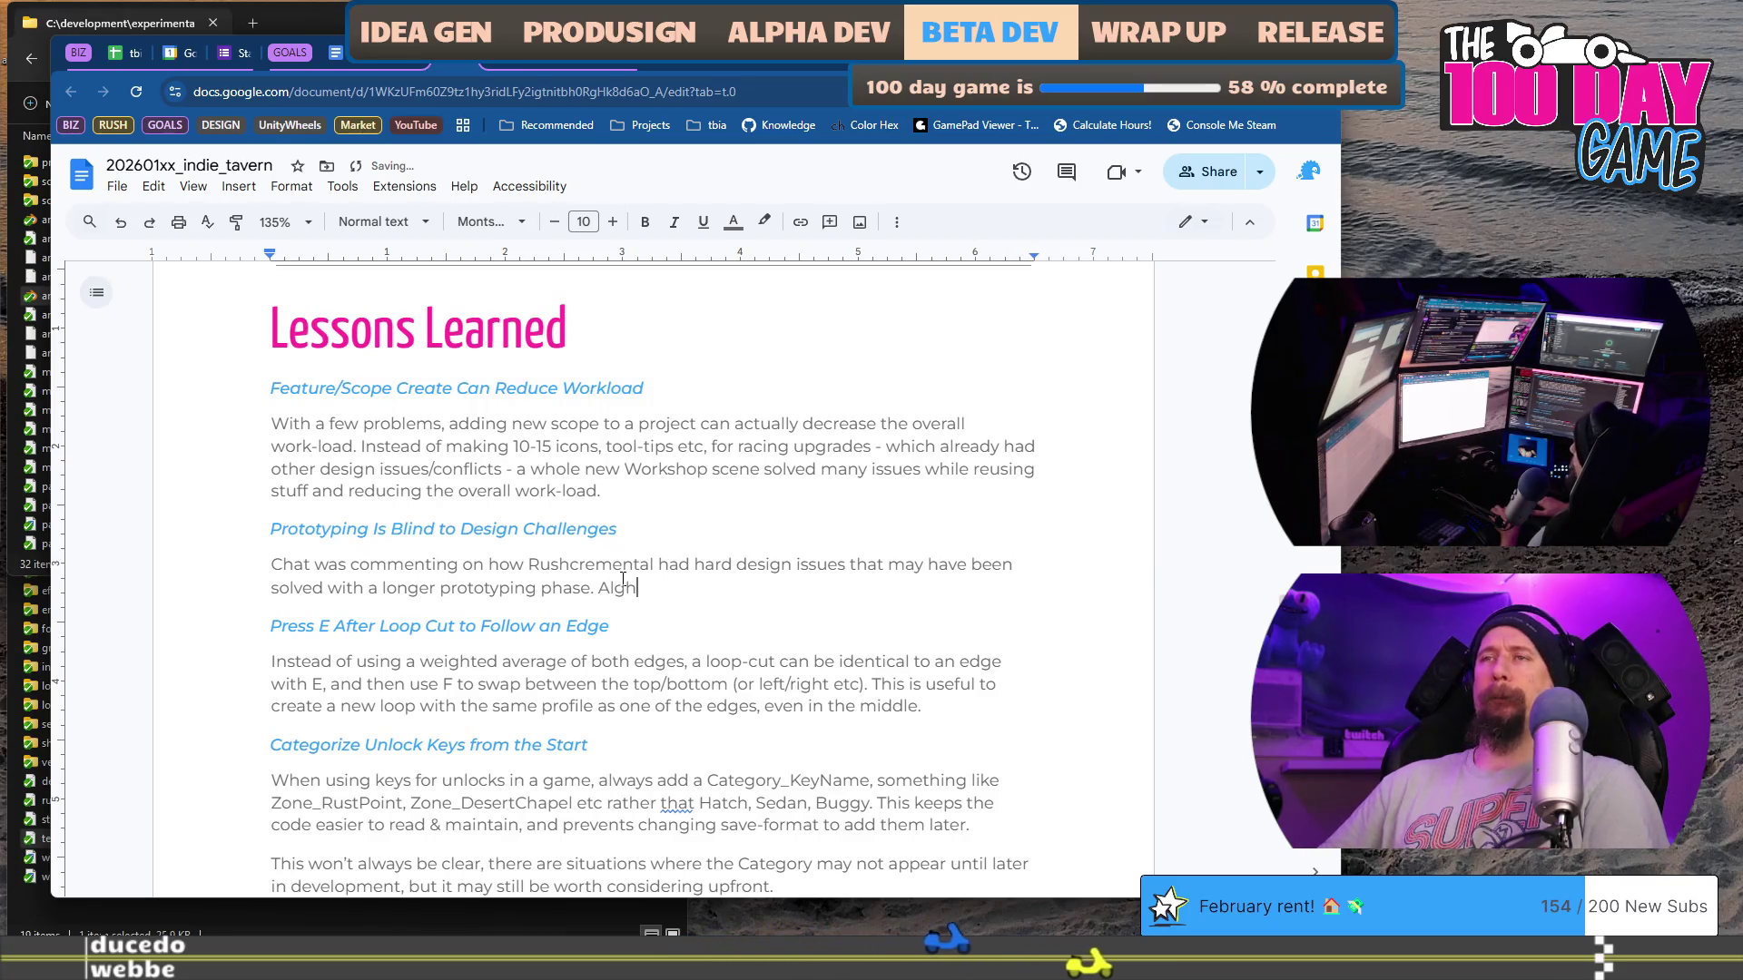
pyautogui.write('though')
pyautogui.press('BackSpace')
pyautogui.press('BackSpace')
pyautogui.press('BackSpace')
# Step: Write that prototyping can't solve ALL issues, but checking major design oversights then is good
pyautogui.write("I don't think prog")
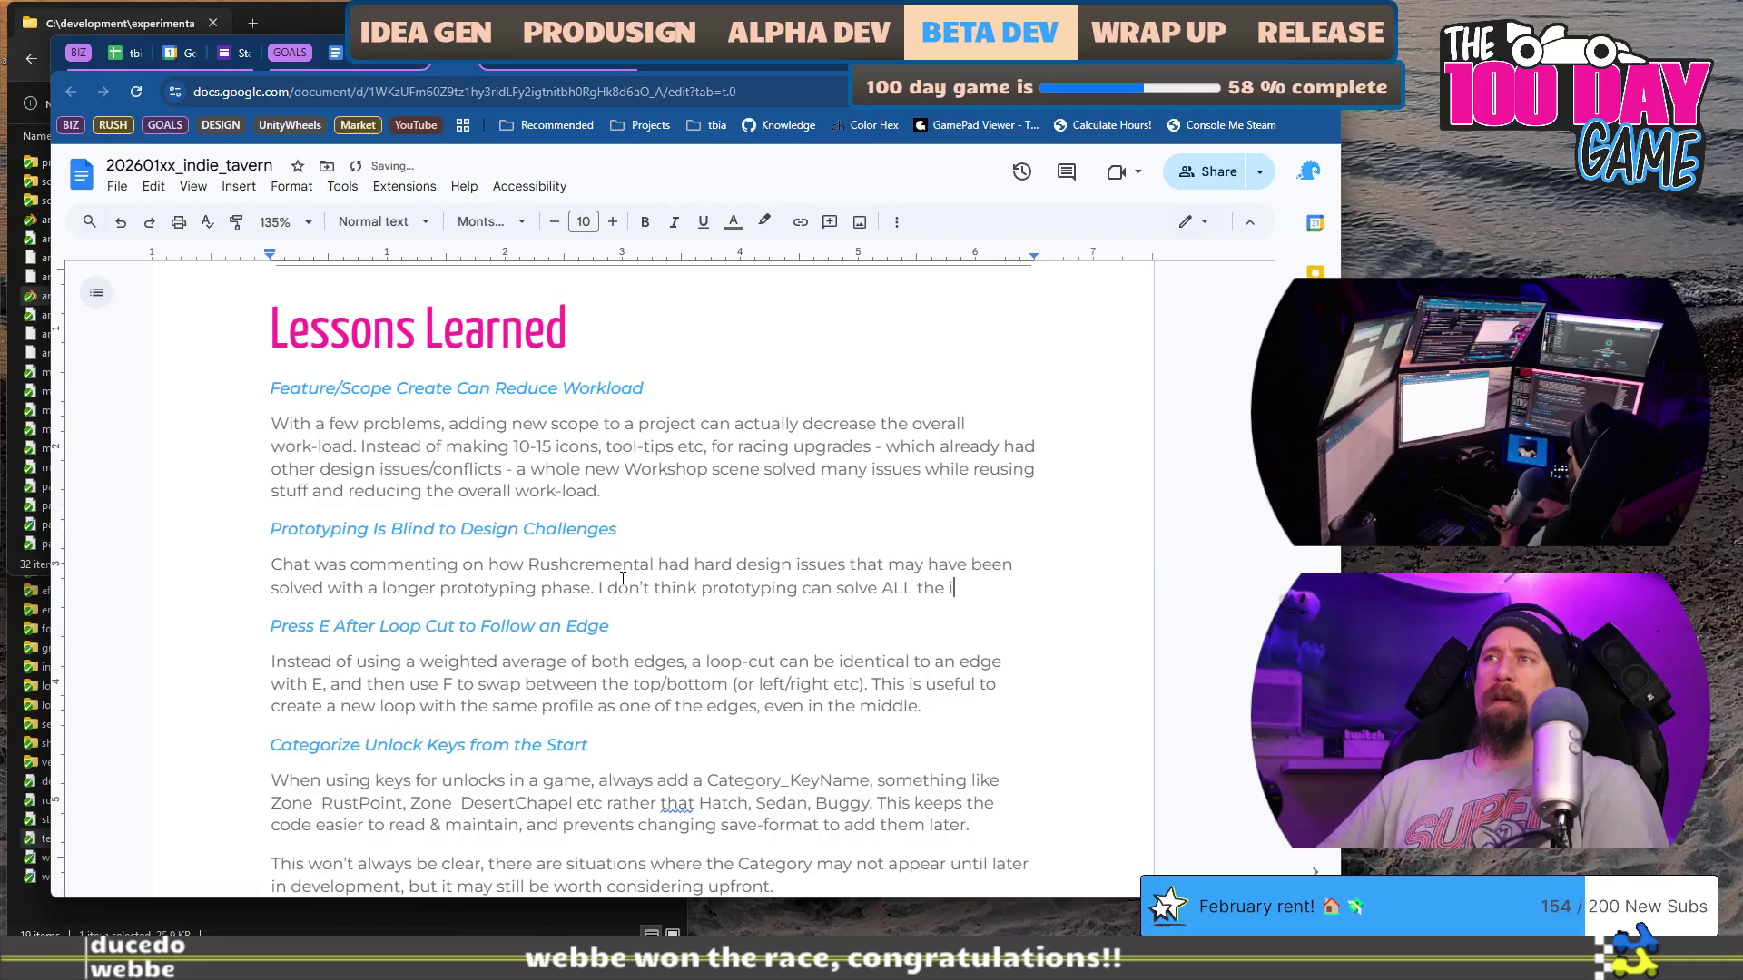
pyautogui.write(' all the time, but perhaps')
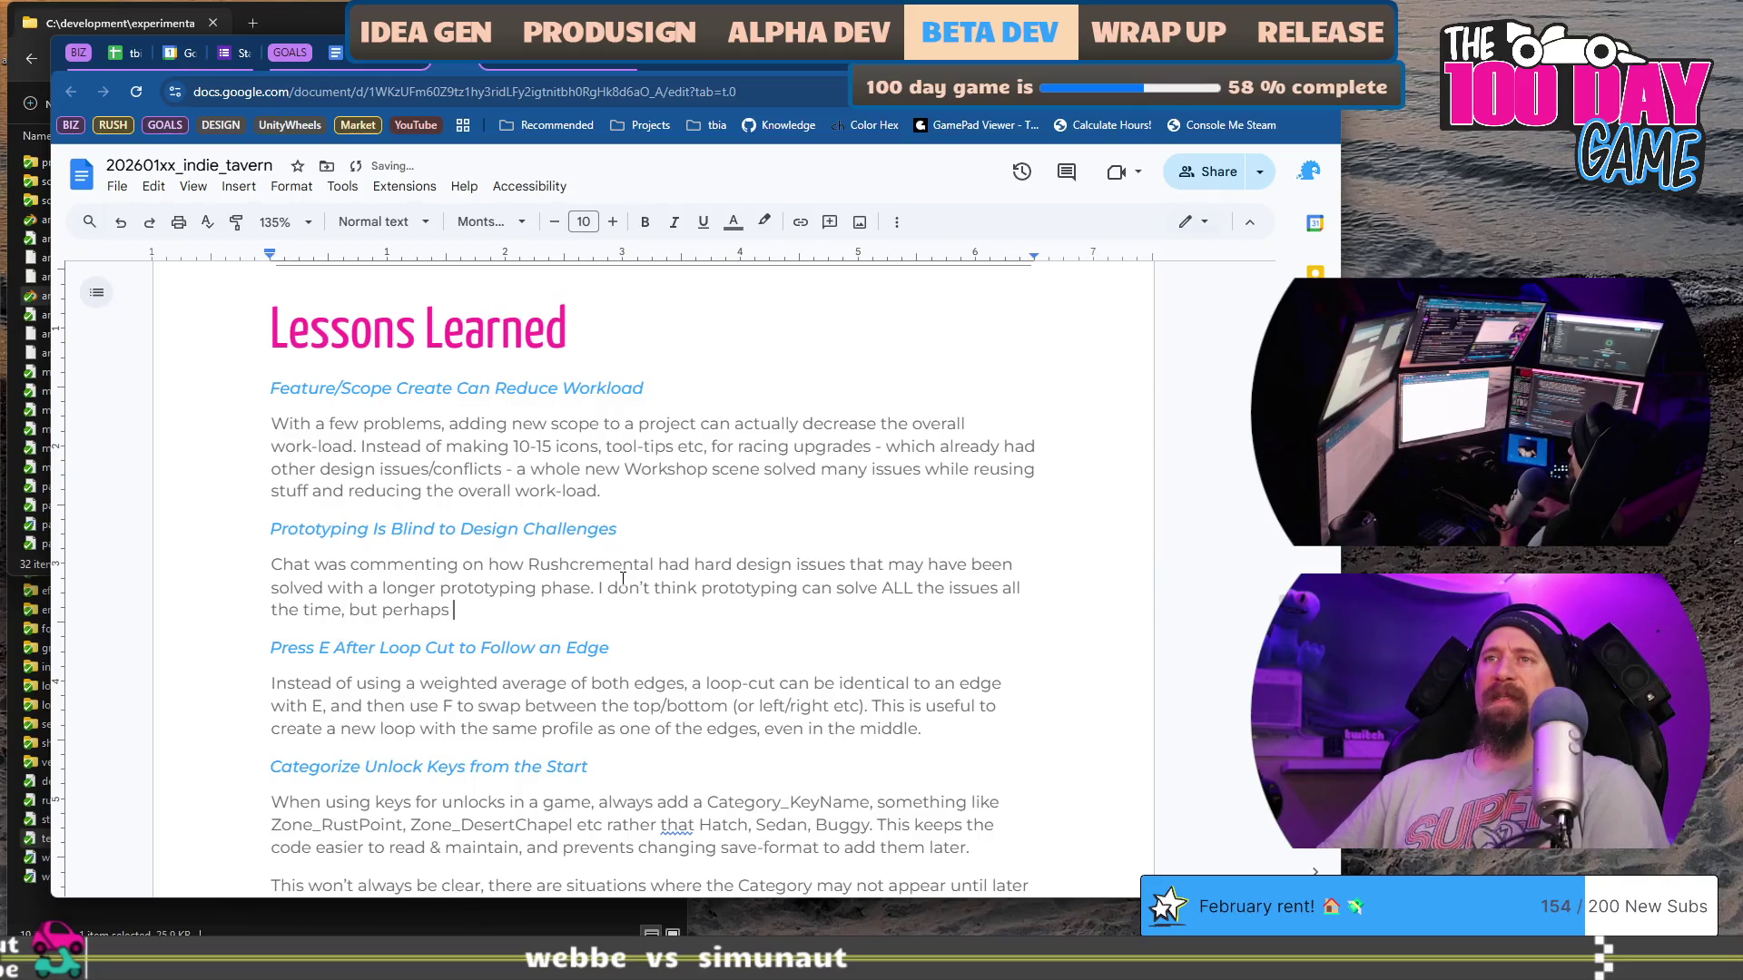
pyautogui.press('BackSpace')
pyautogui.press('BackSpace')
pyautogui.press('BackSpace')
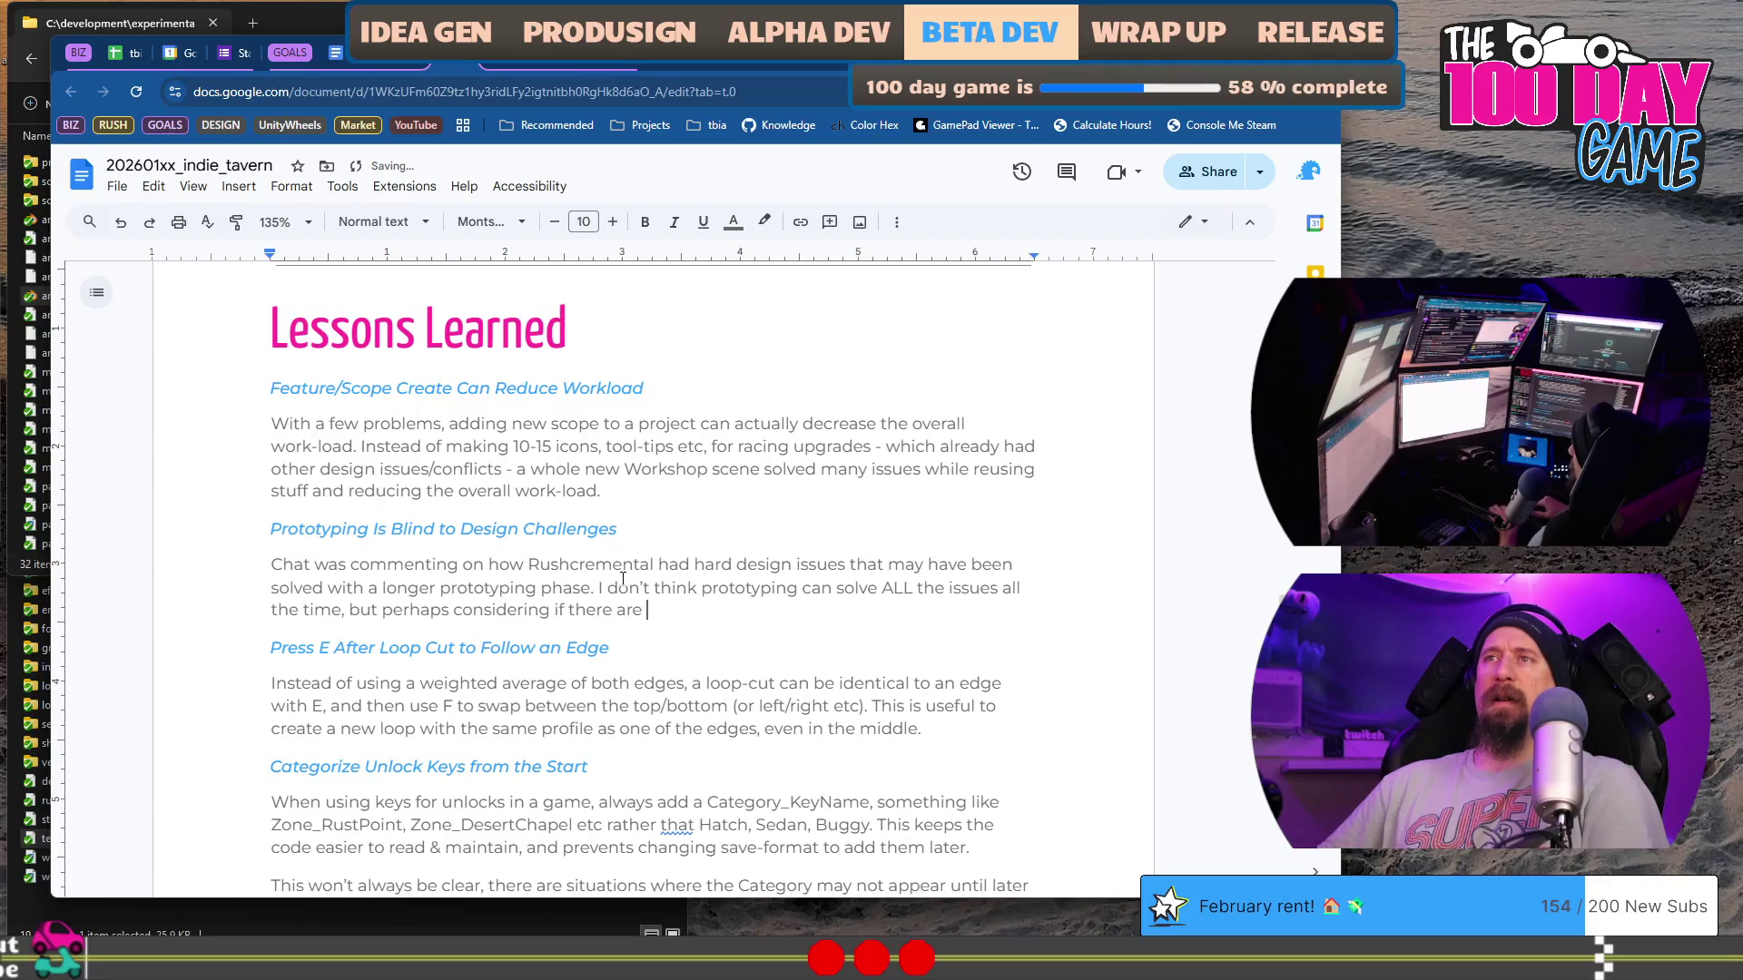
pyautogui.write('any major d')
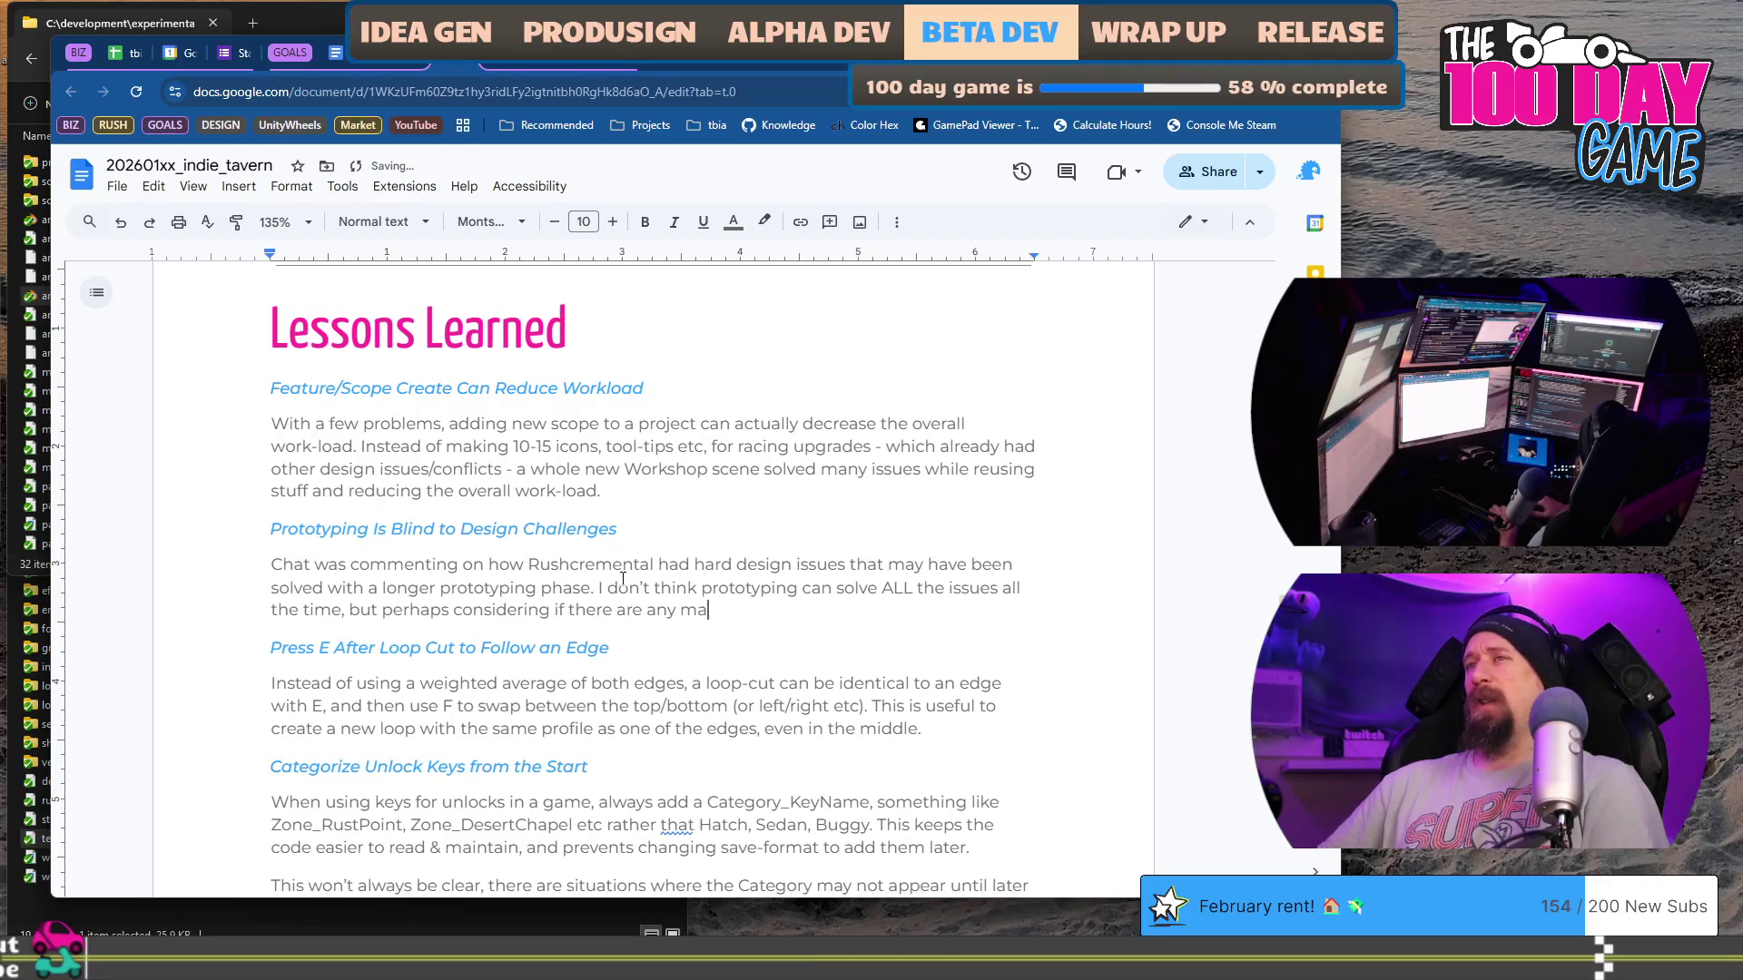
pyautogui.write('esign')
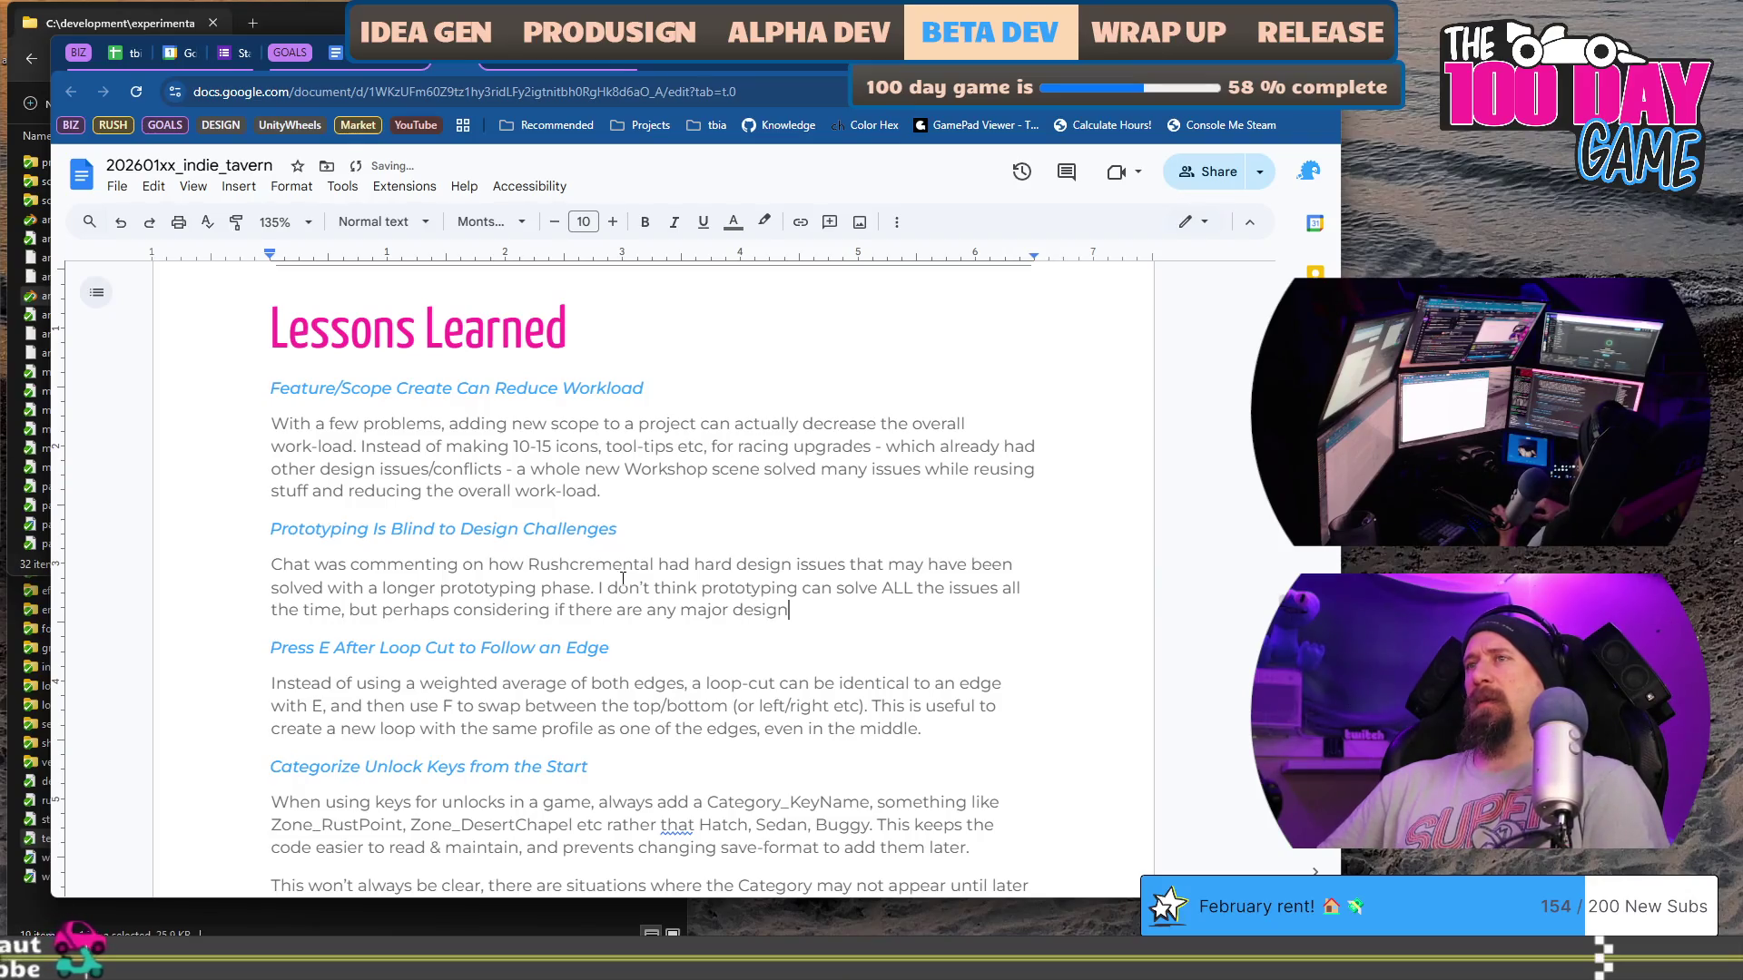
pyautogui.write(' oversights ')
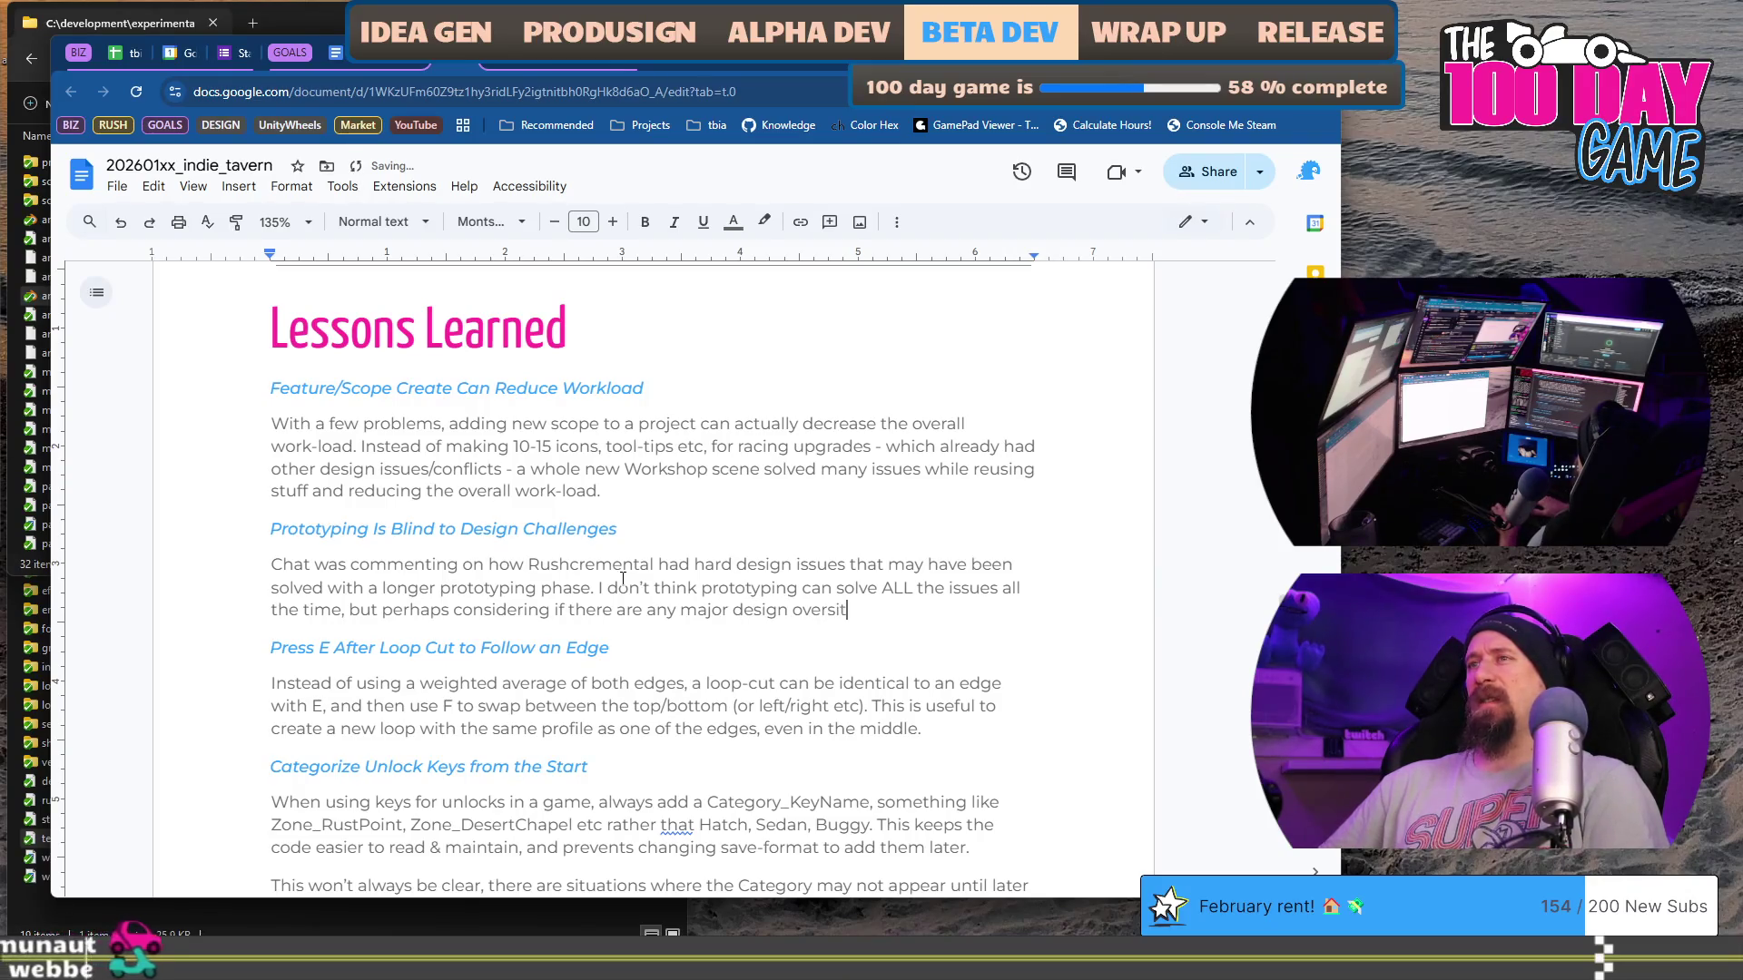
pyautogui.write('whil')
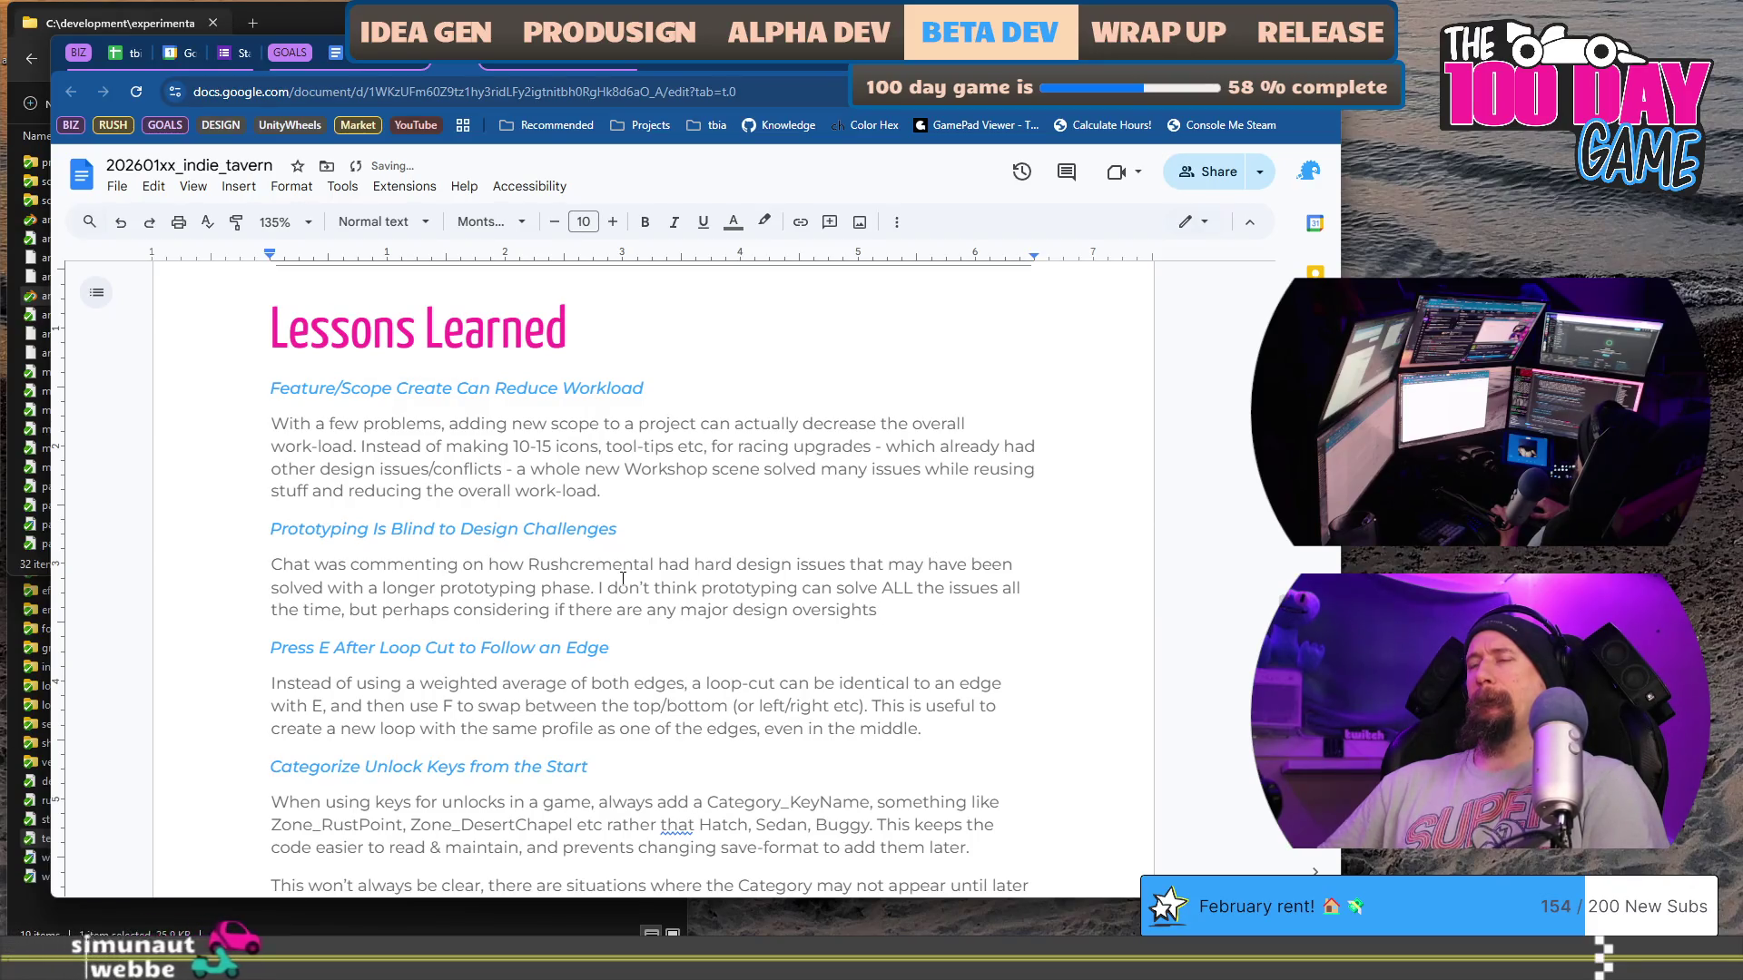
pyautogui.write('e in ')
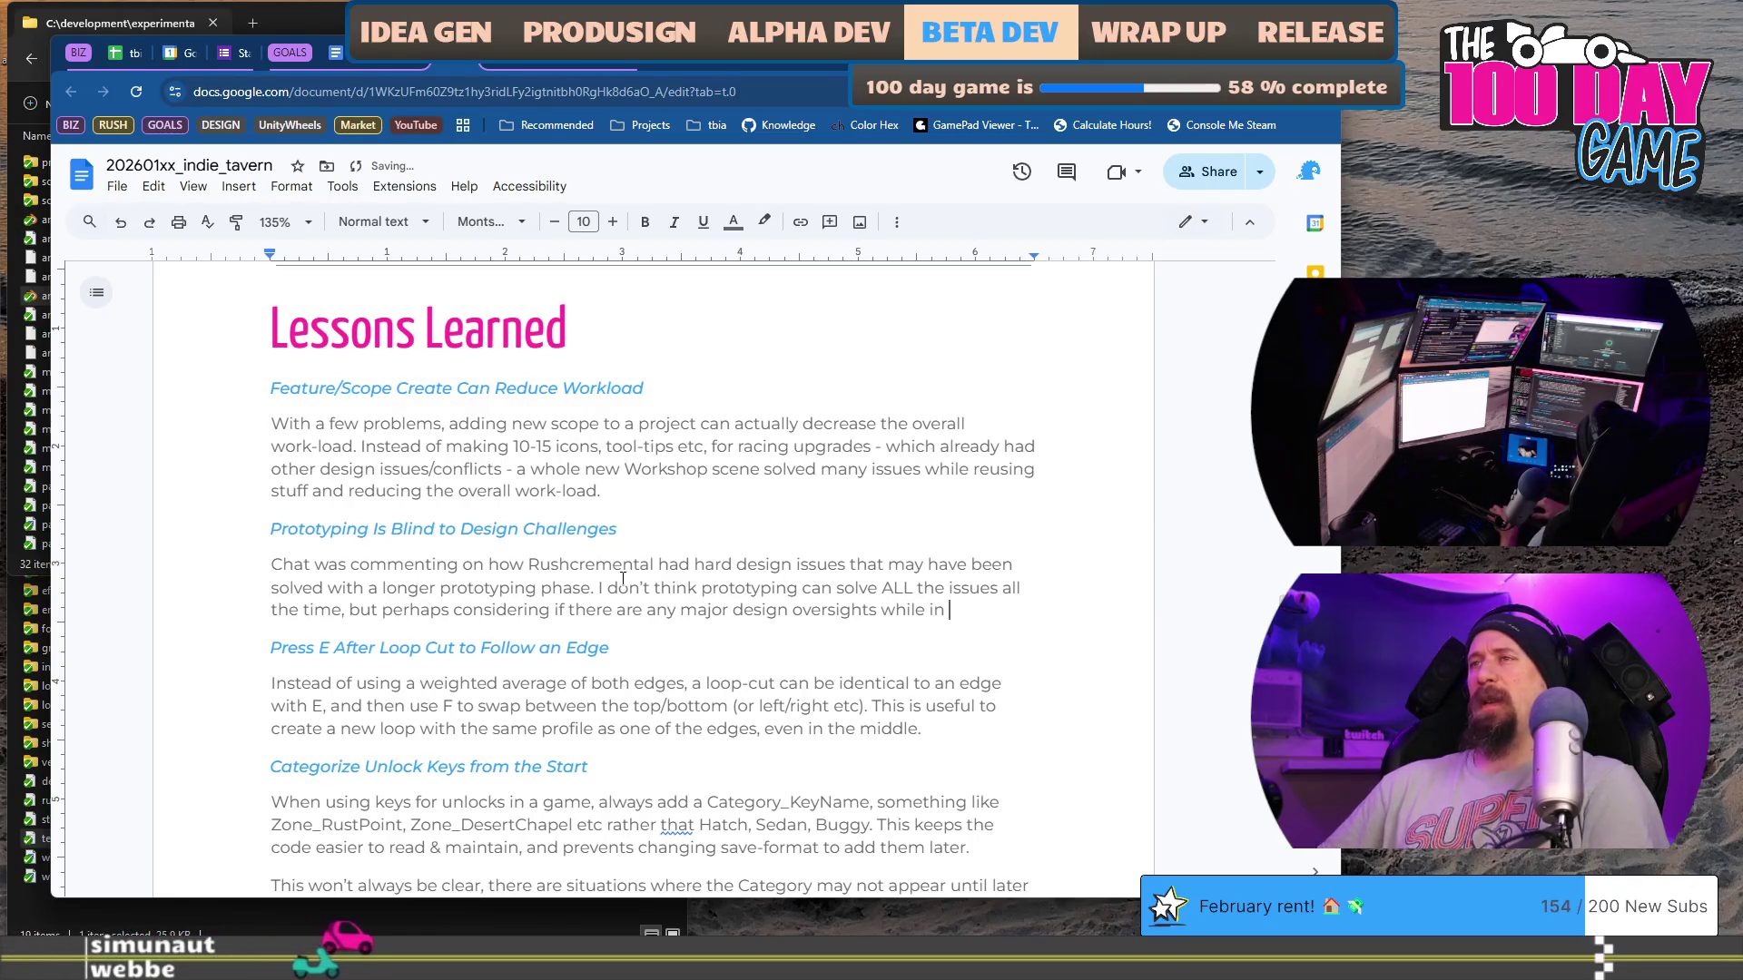
pyautogui.write('that phase i')
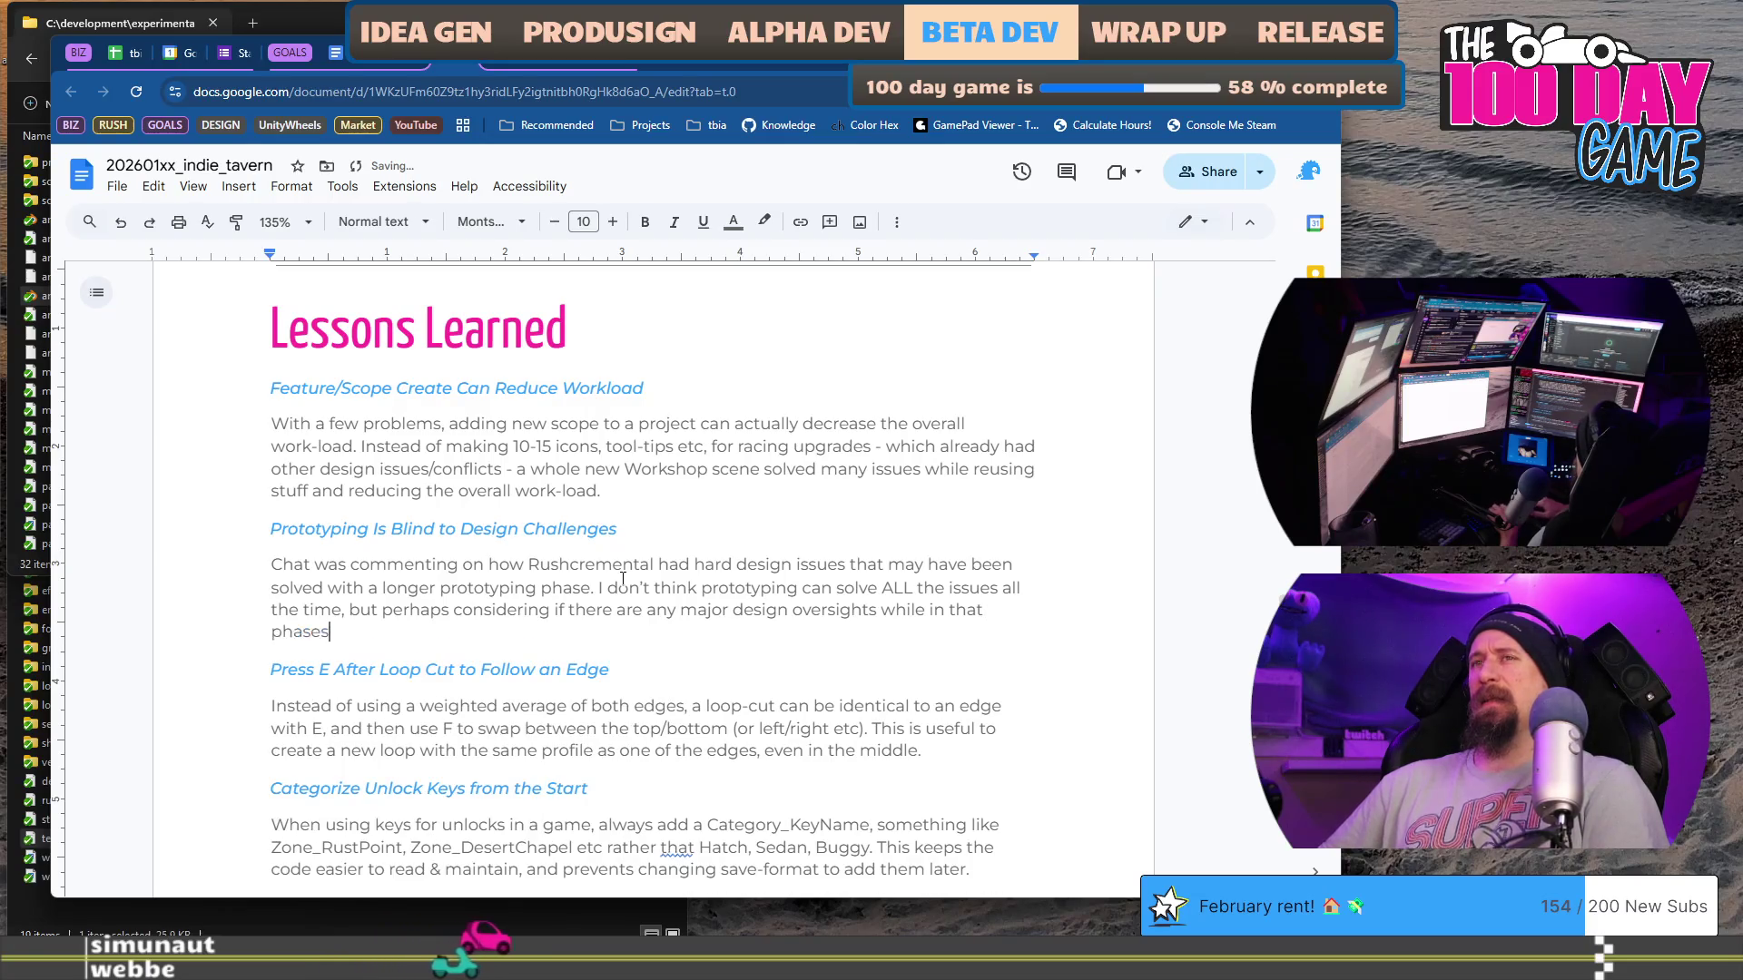
pyautogui.write('s good.')
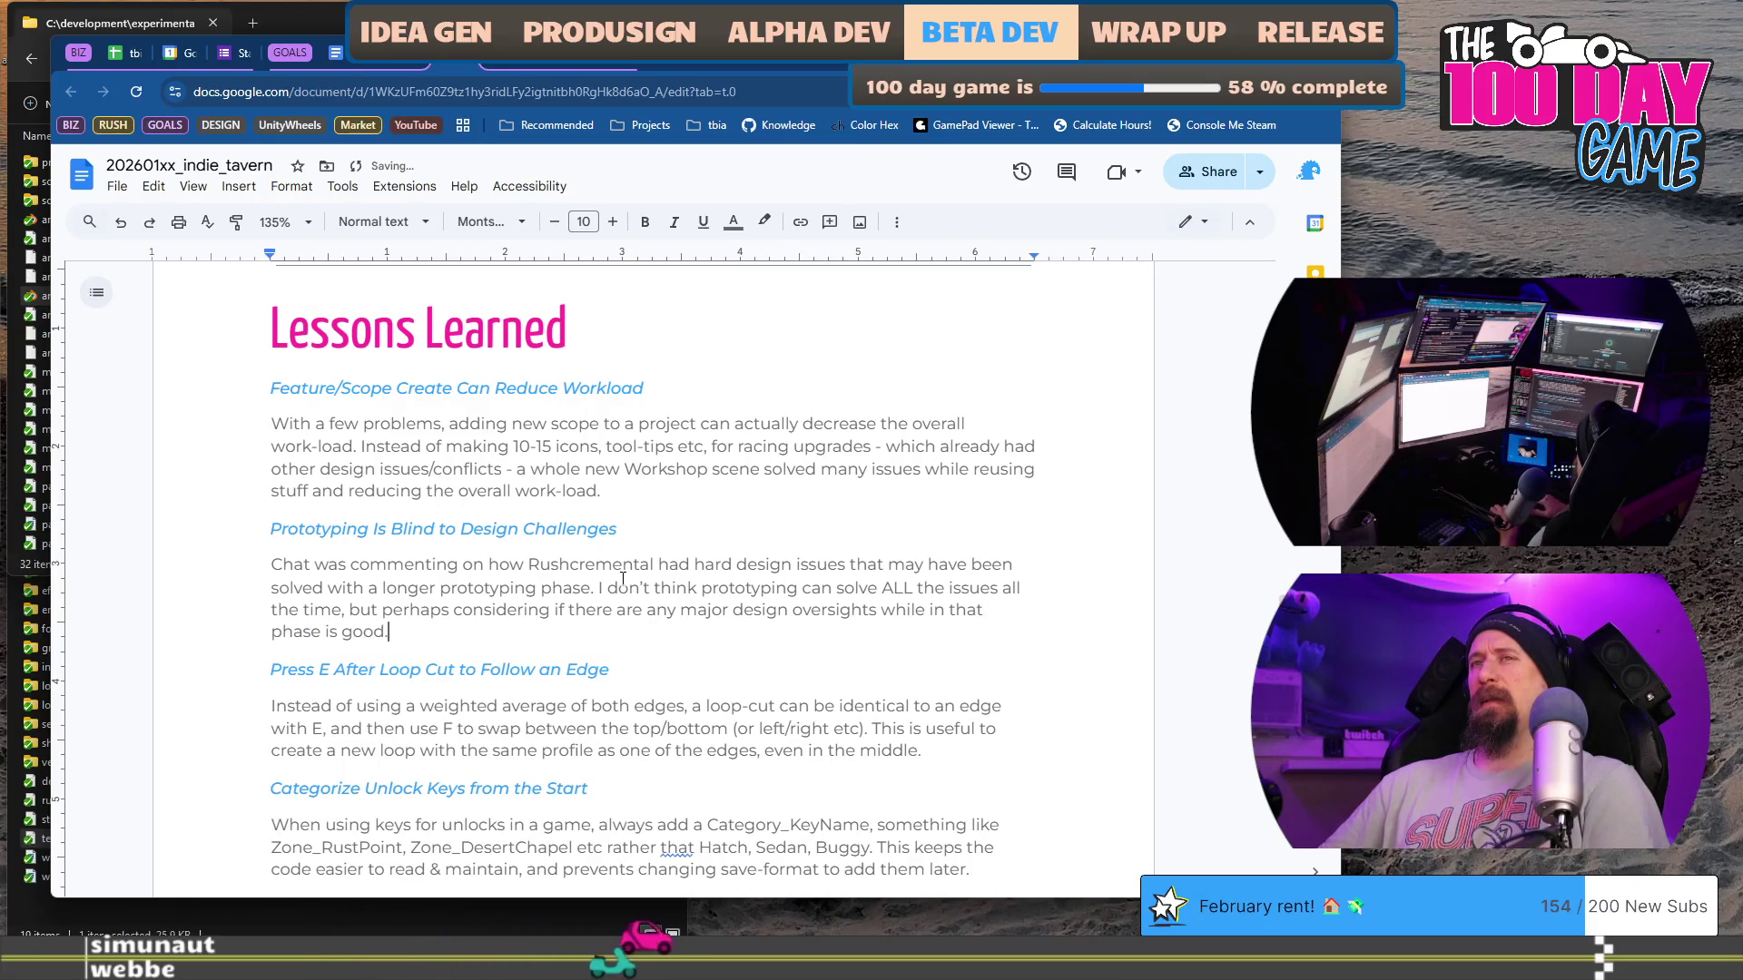
pyautogui.press('BackSpace')
pyautogui.write('; ')
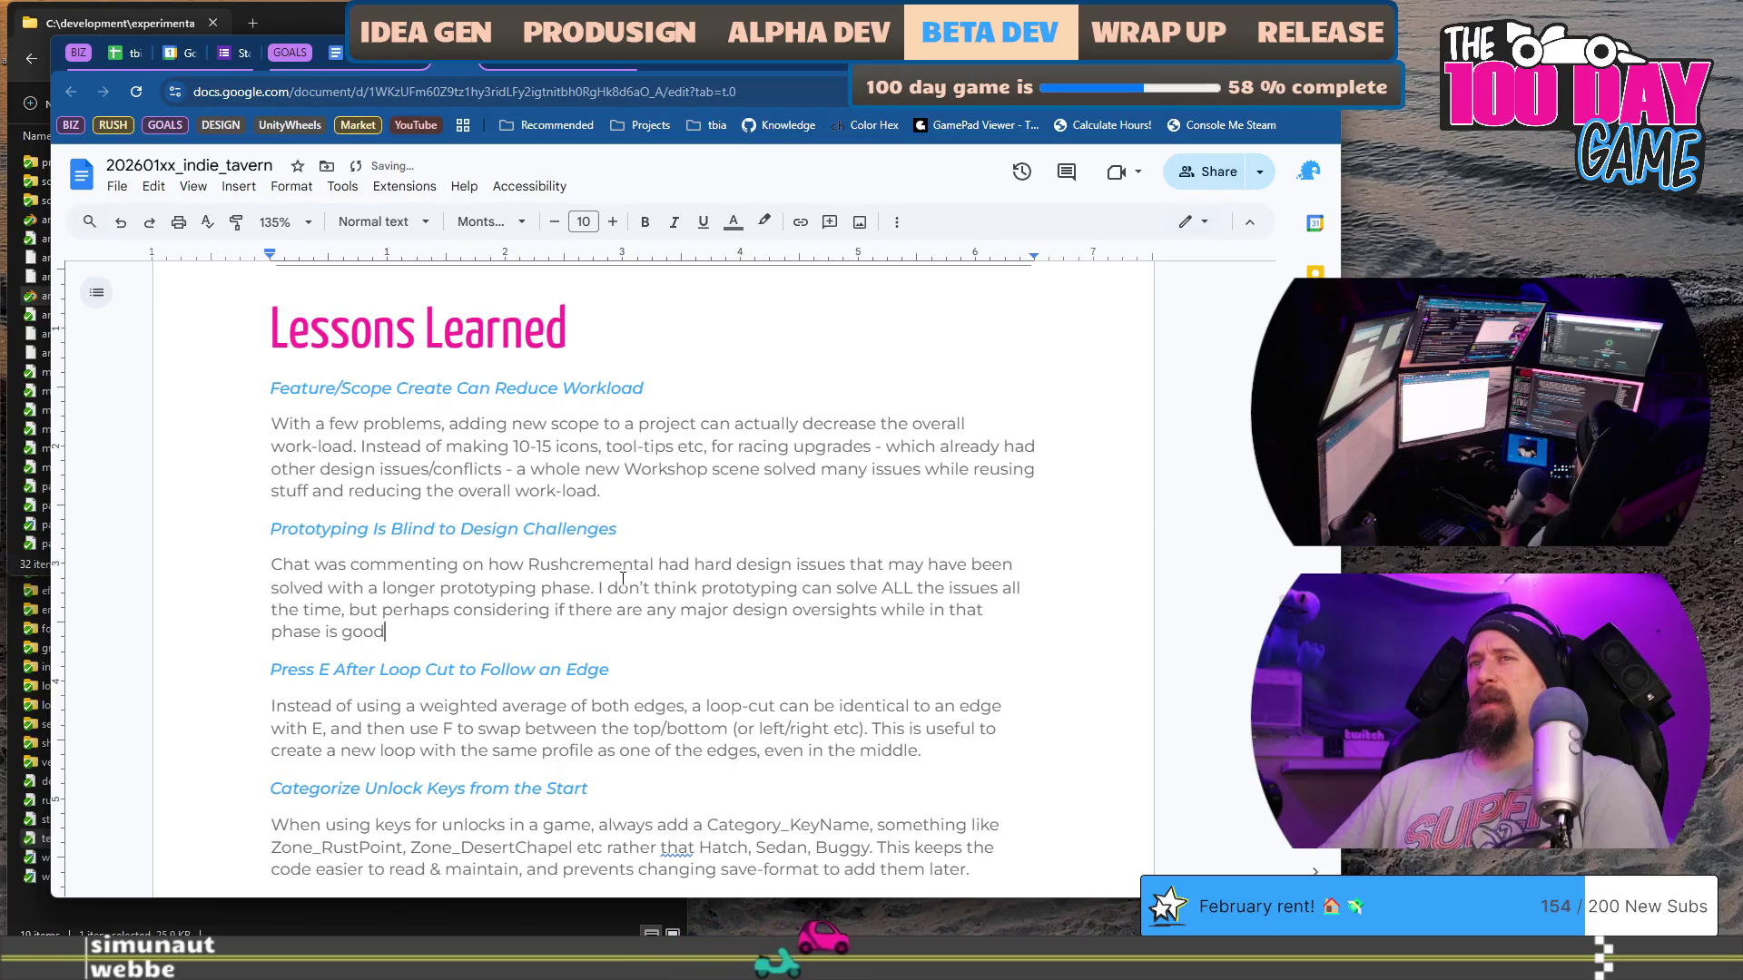
pyautogui.write('I think the')
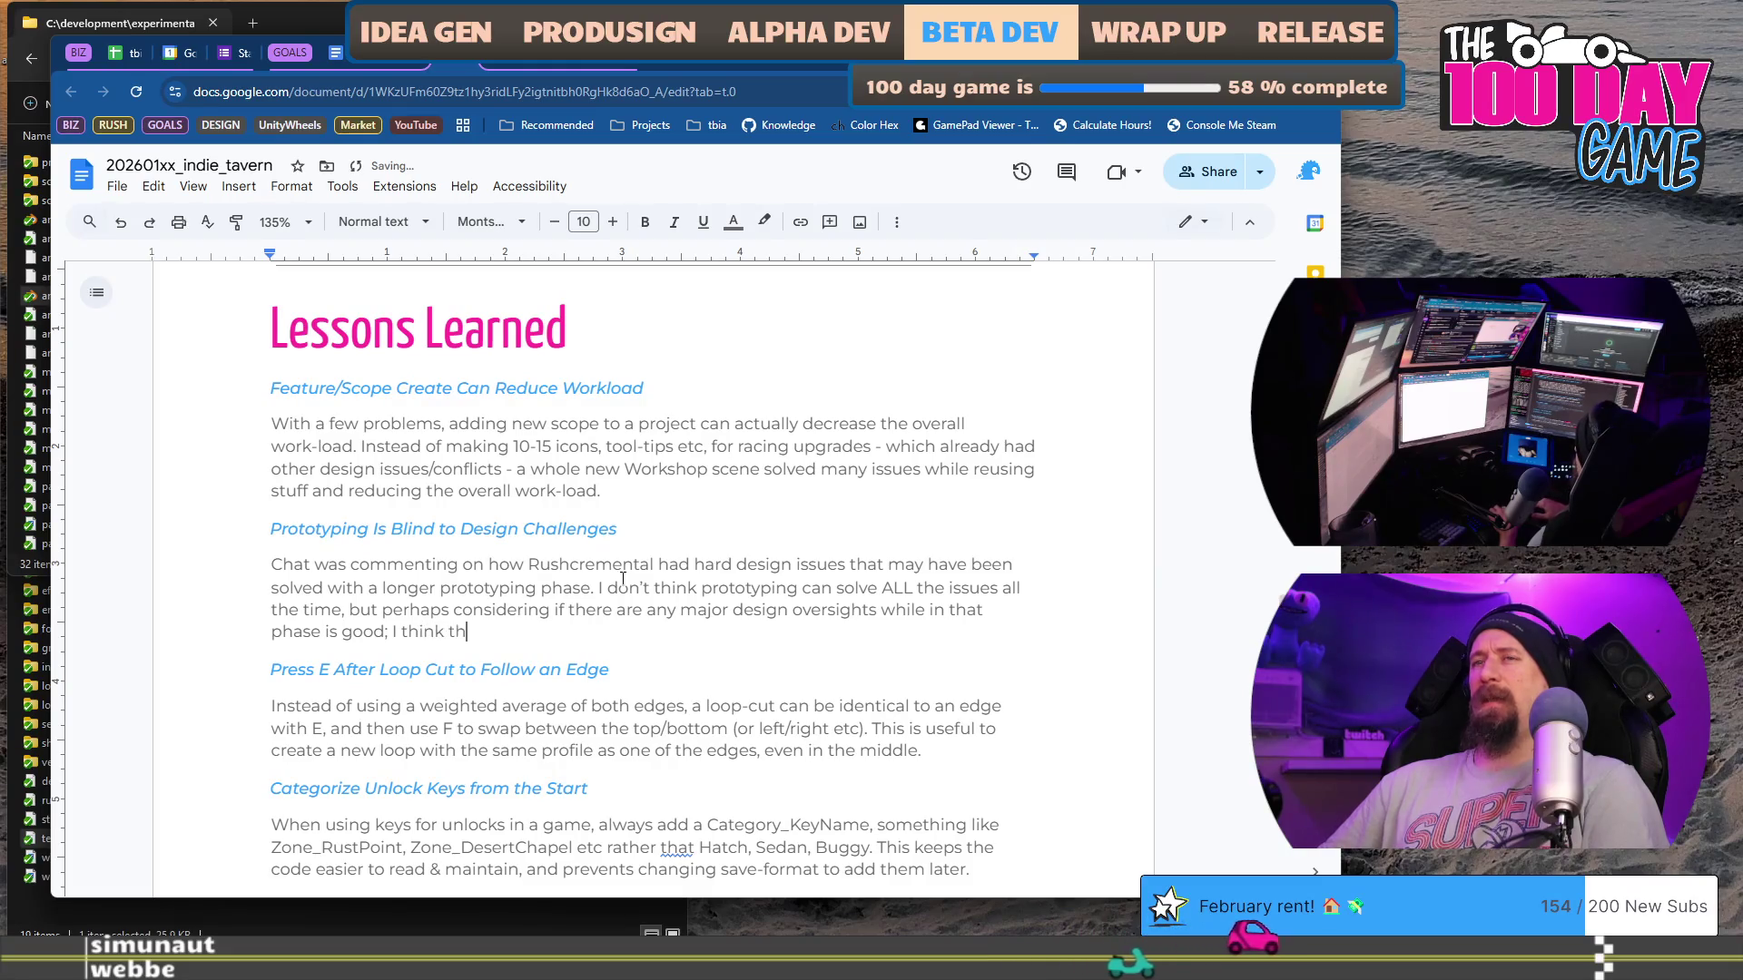
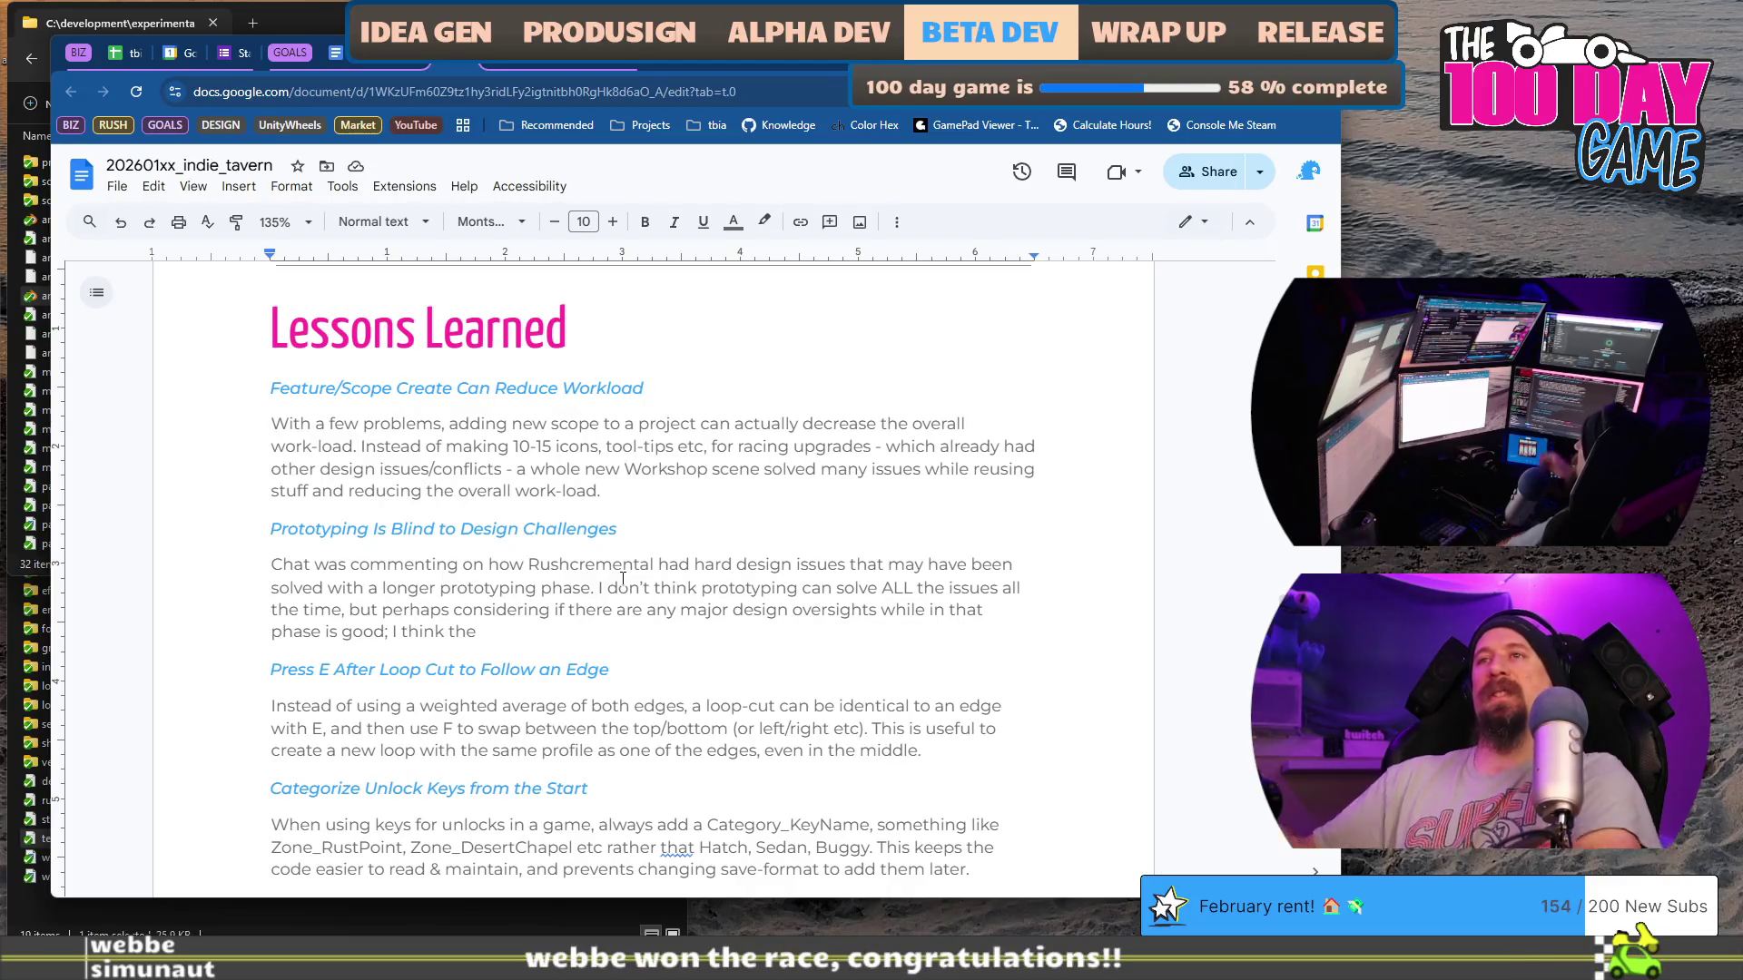
# Step: Delete the unfinished trailing sentence and end the 'phase' sentence with a comma instead of a period
pyautogui.hotkey('shift', 'Up')
pyautogui.hotkey('shift', 'Up')
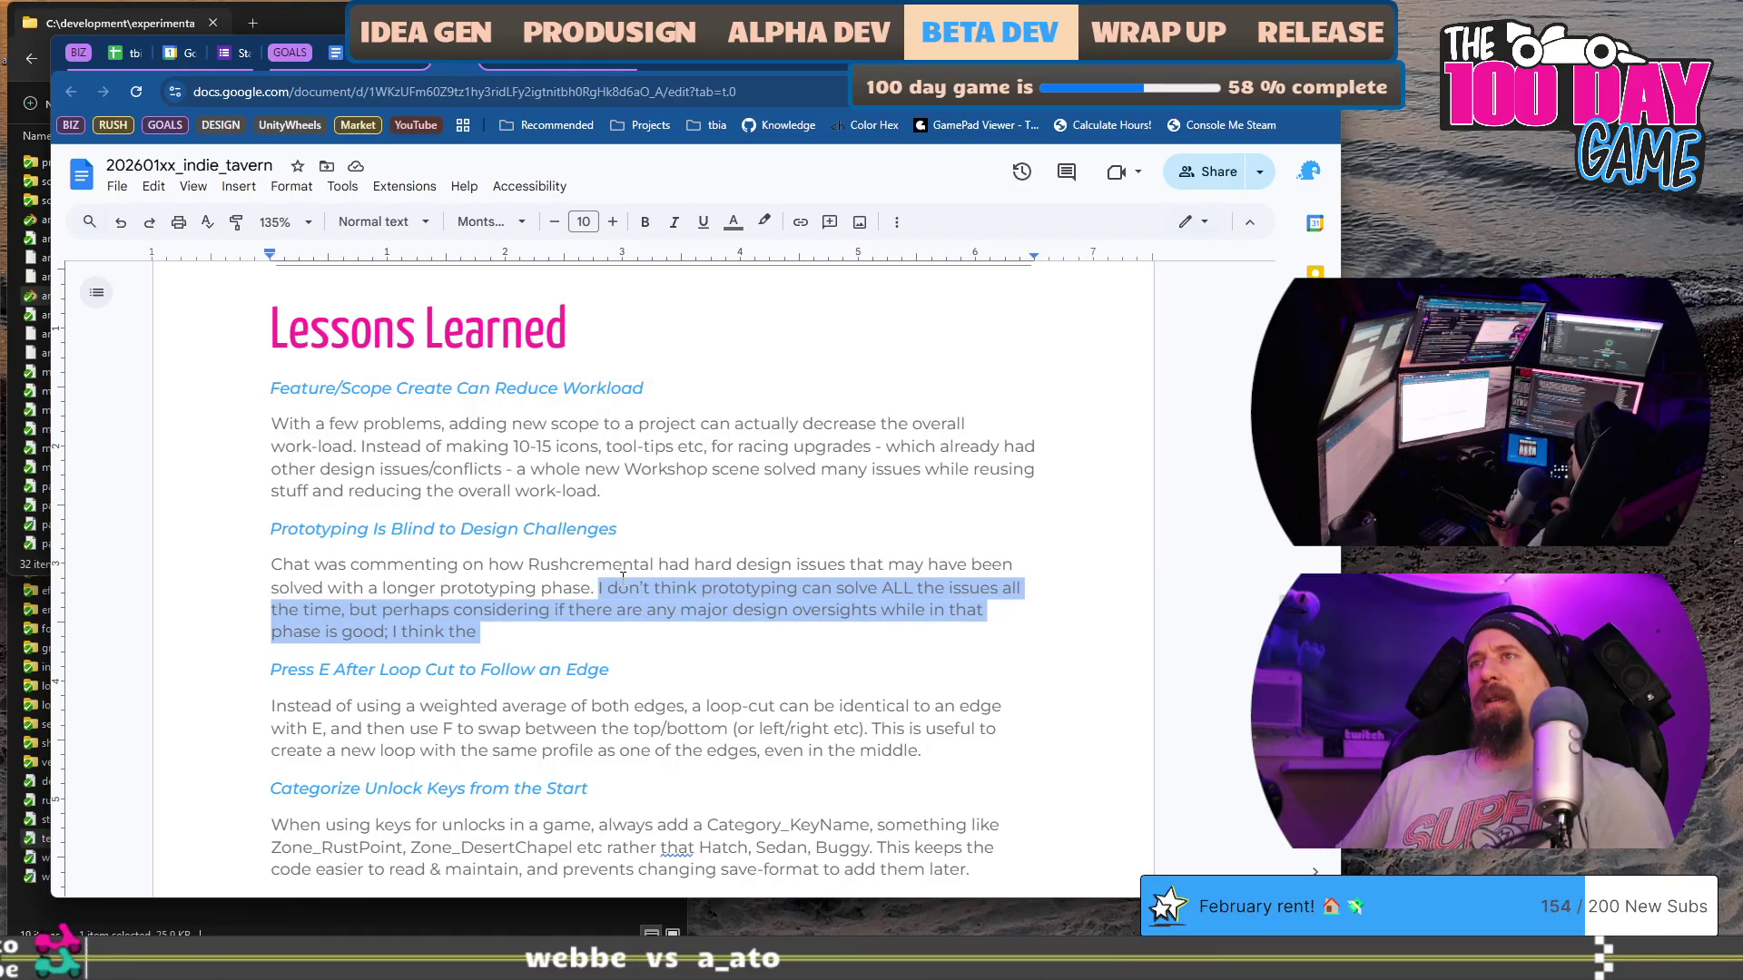
pyautogui.press('BackSpace')
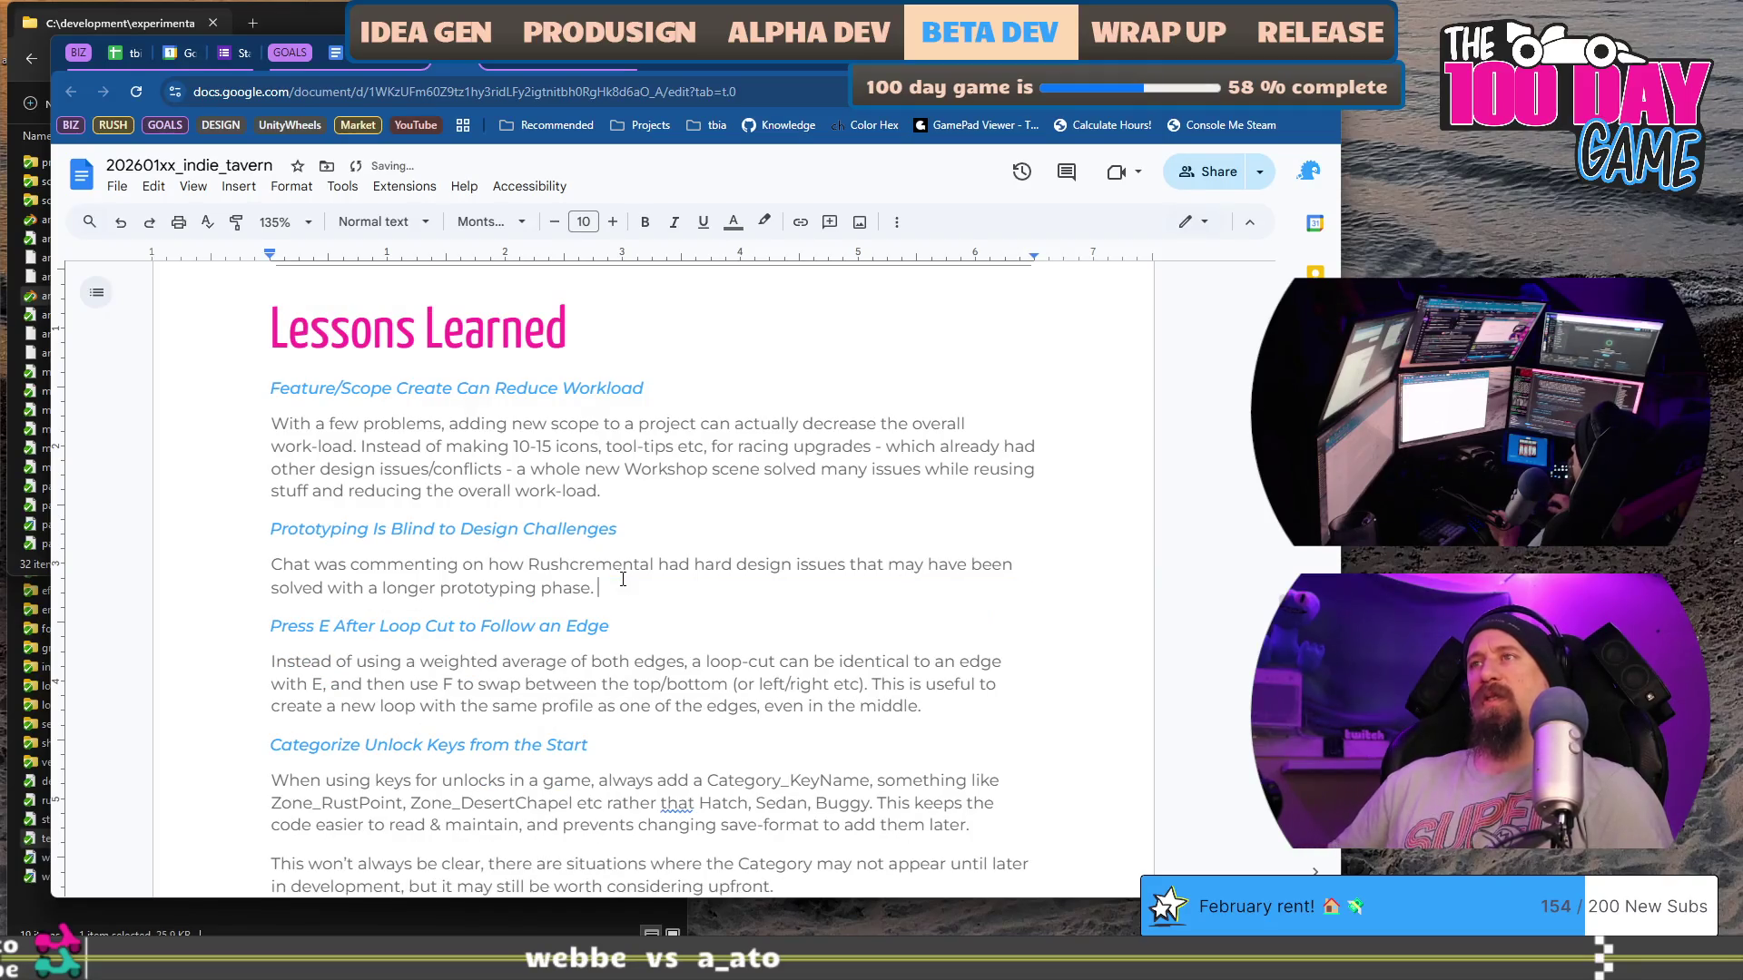
pyautogui.press('Home')
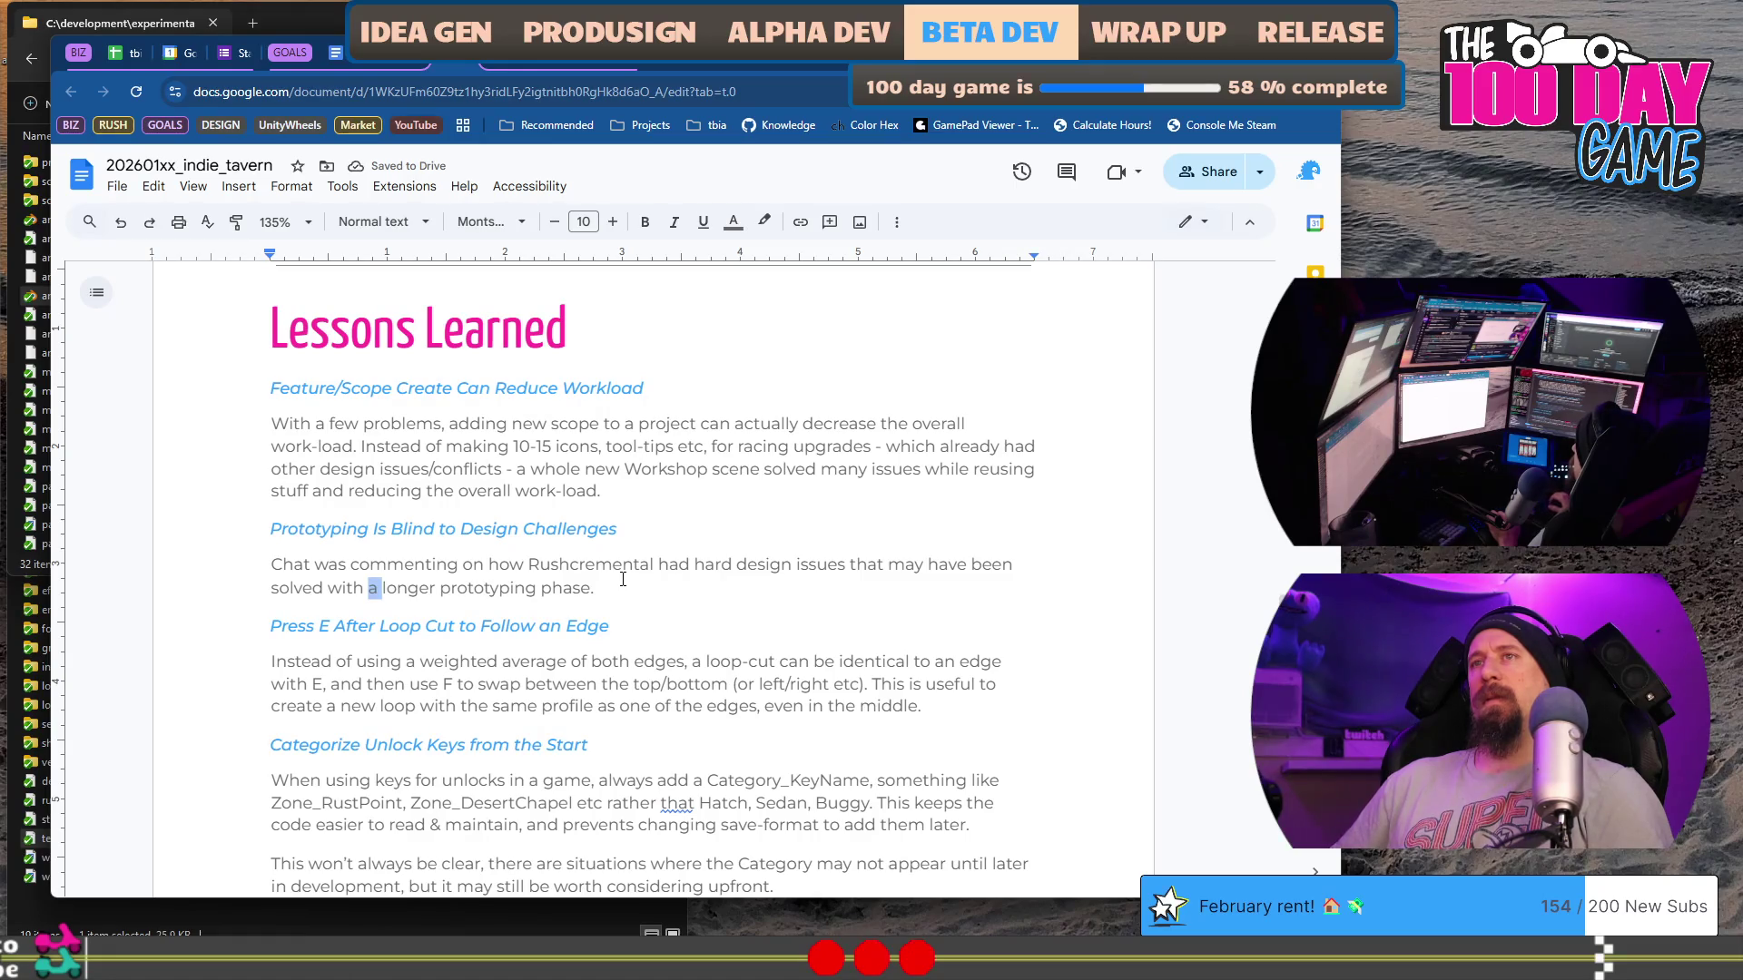
pyautogui.press('End')
pyautogui.press('BackSpace')
pyautogui.write(',')
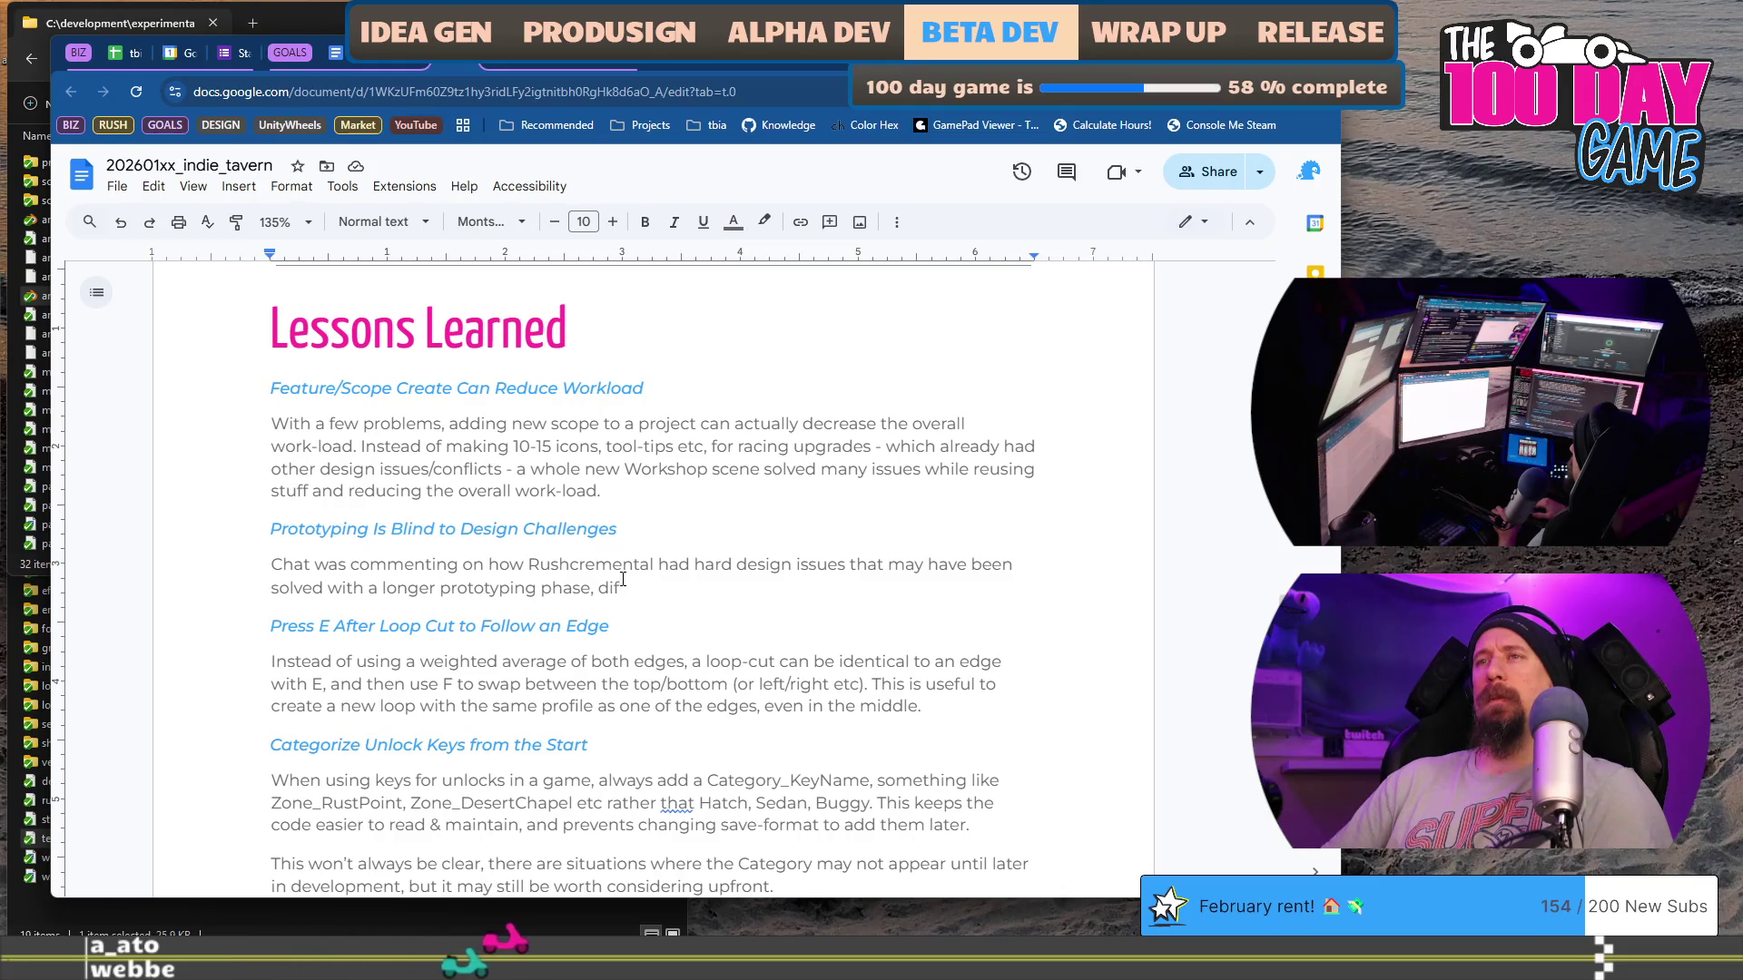
pyautogui.press('BackSpace')
pyautogui.press('BackSpace')
pyautogui.press('BackSpace')
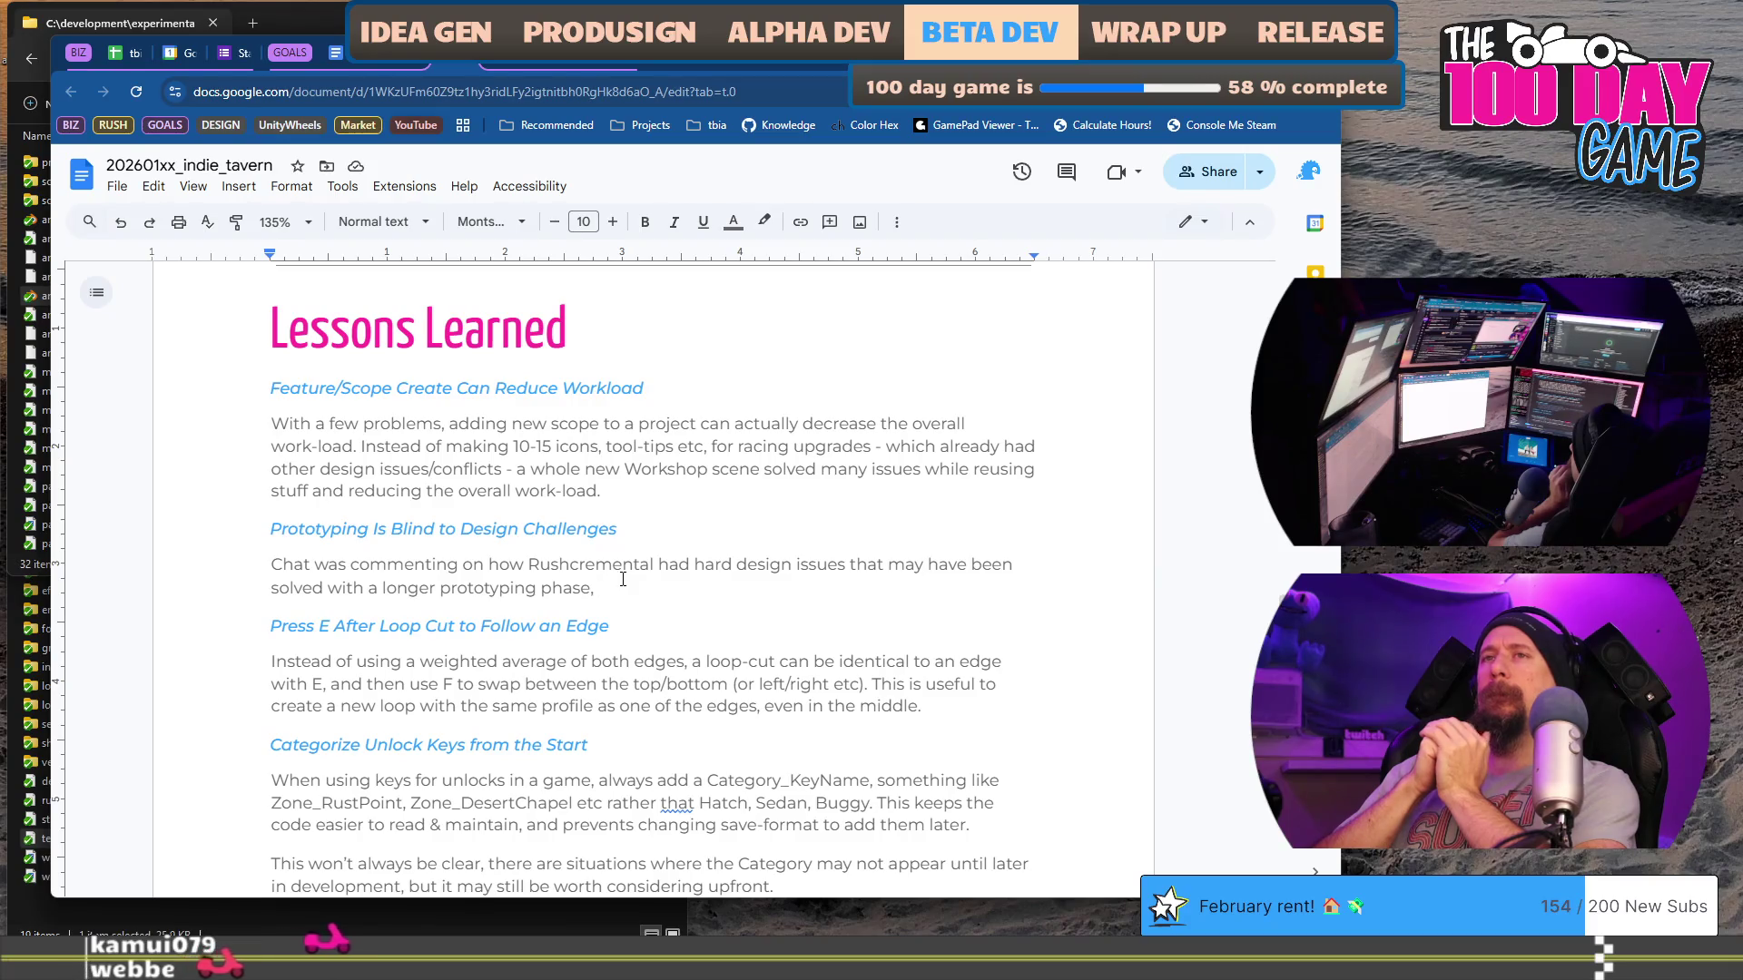
# Step: Continue the sentence with 'different estimation multipliers, or _____ something.' and start a new paragraph
pyautogui.press('Up')
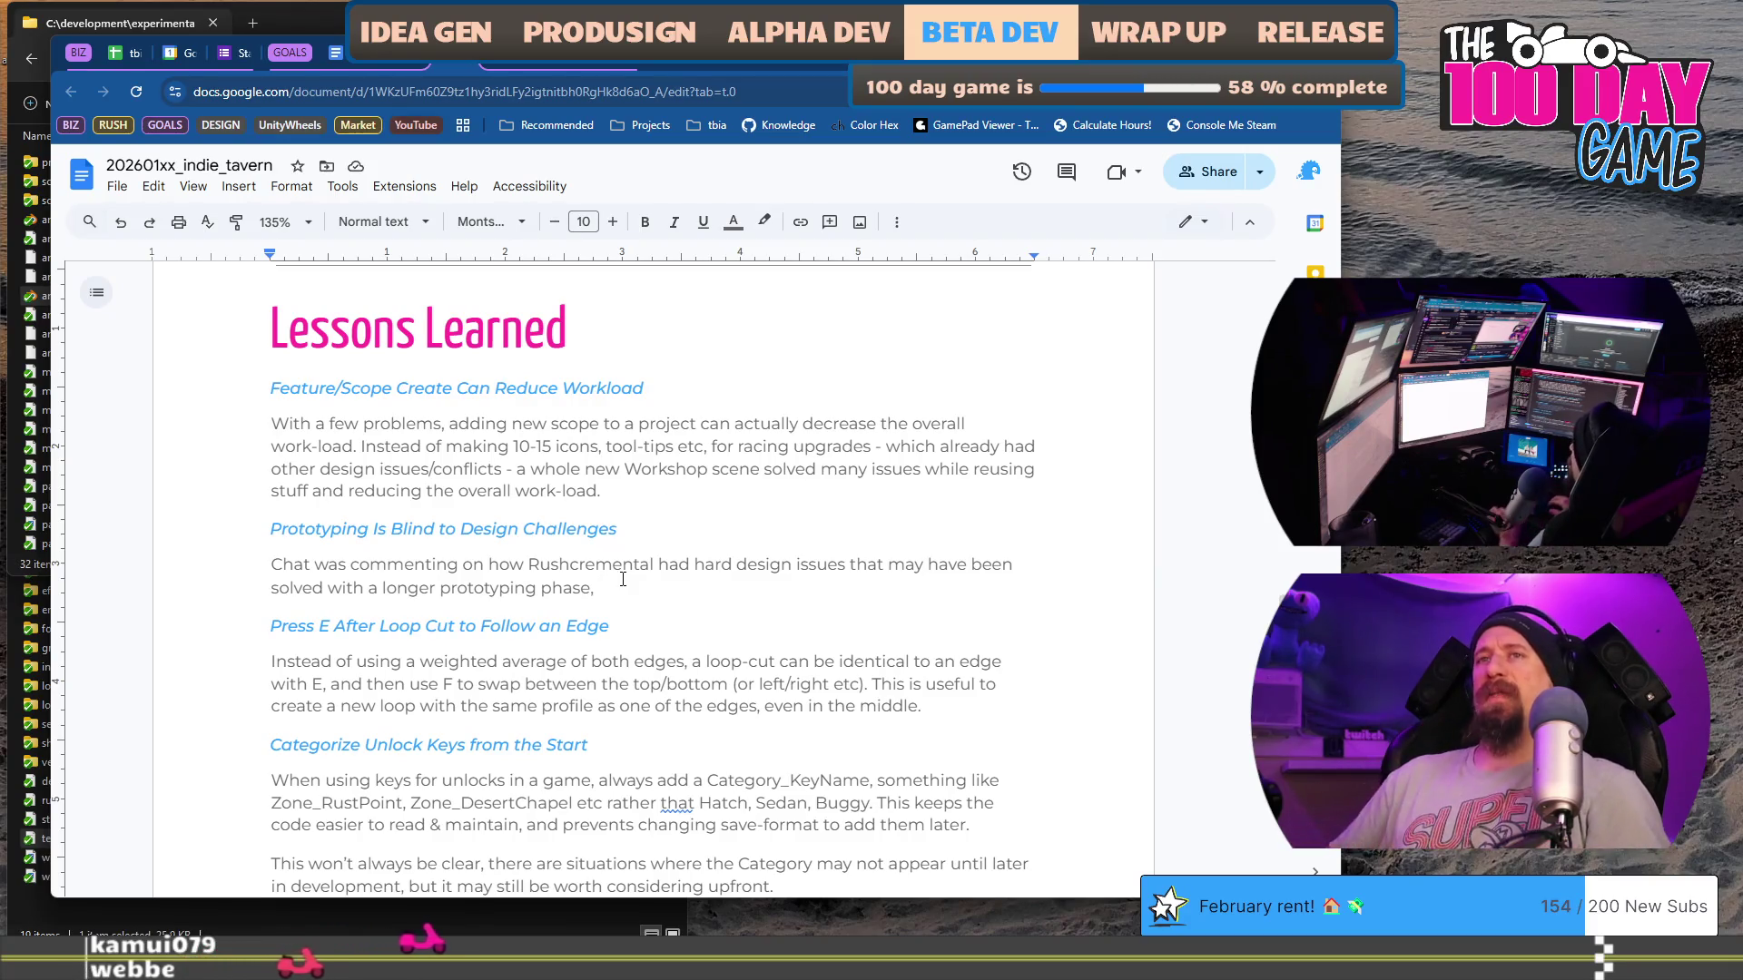
pyautogui.press('Home')
pyautogui.hotkey('ctrl', 'shift', 'Right')
pyautogui.hotkey('ctrl', 'shift', 'Right')
pyautogui.hotkey('ctrl', 'shift', 'Right')
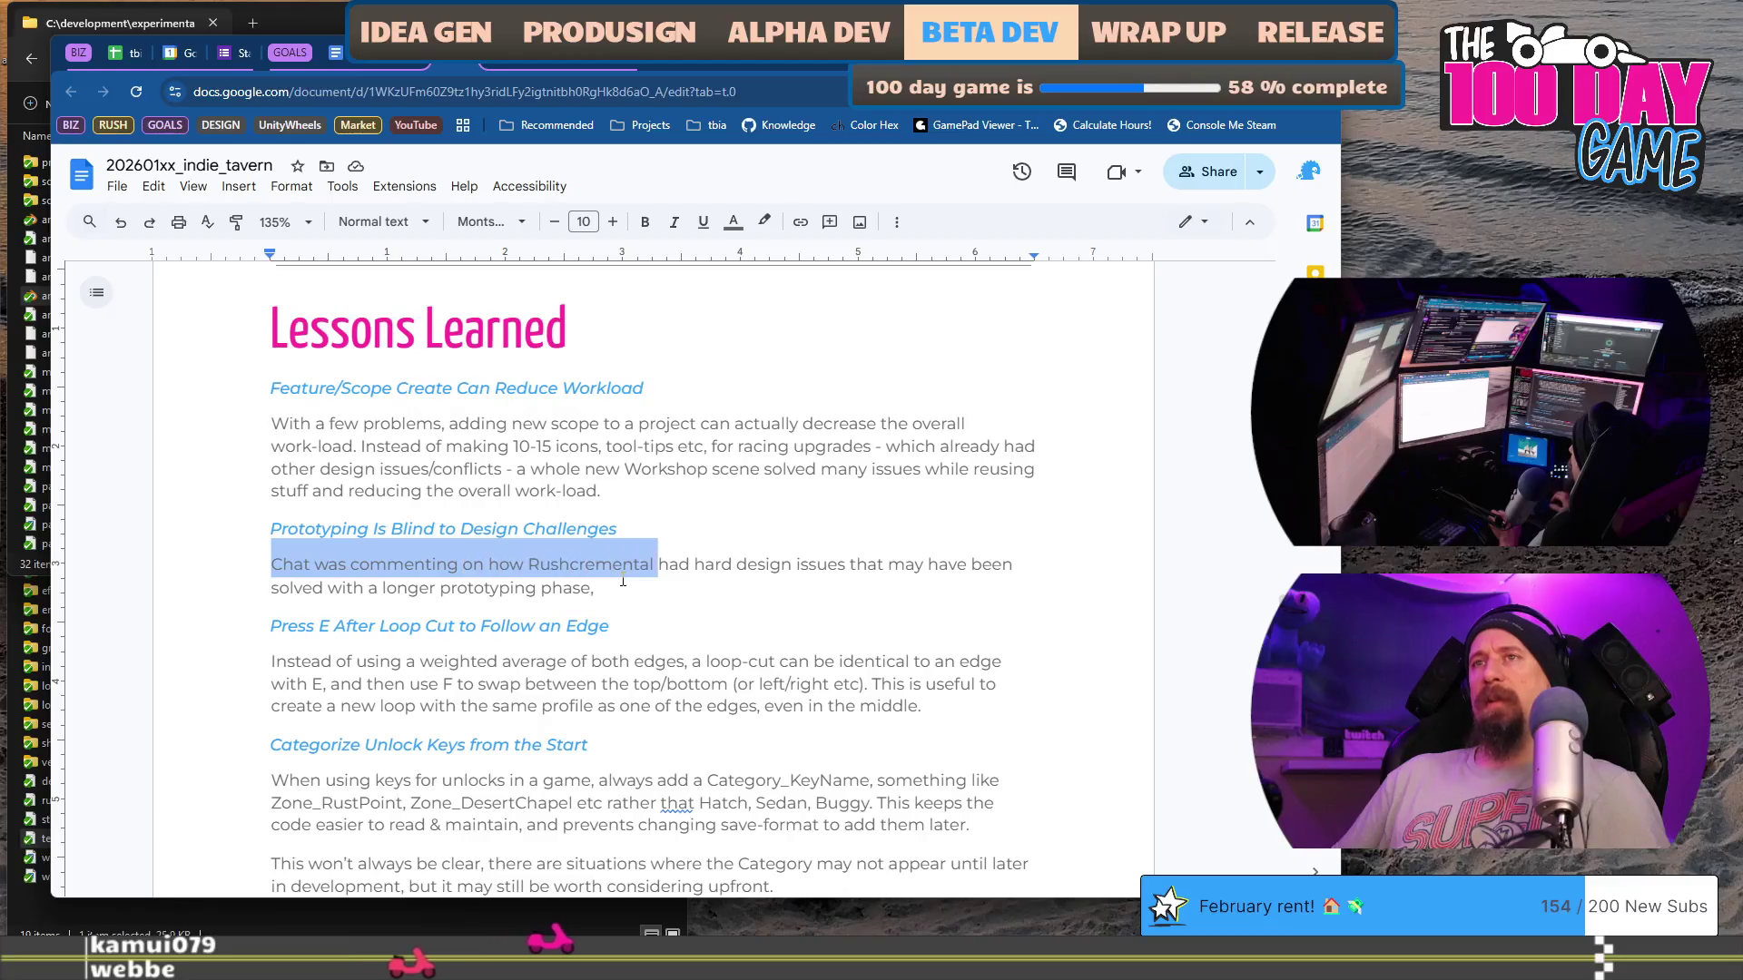
pyautogui.hotkey('ctrl', 'shift', 'Right')
pyautogui.hotkey('ctrl', 'shift', 'Right')
pyautogui.hotkey('ctrl', 'shift', 'Right')
pyautogui.hotkey('ctrl', 'shift', 'Left')
pyautogui.hotkey('ctrl', 'shift', 'Left')
pyautogui.hotkey('ctrl', 'shift', 'Left')
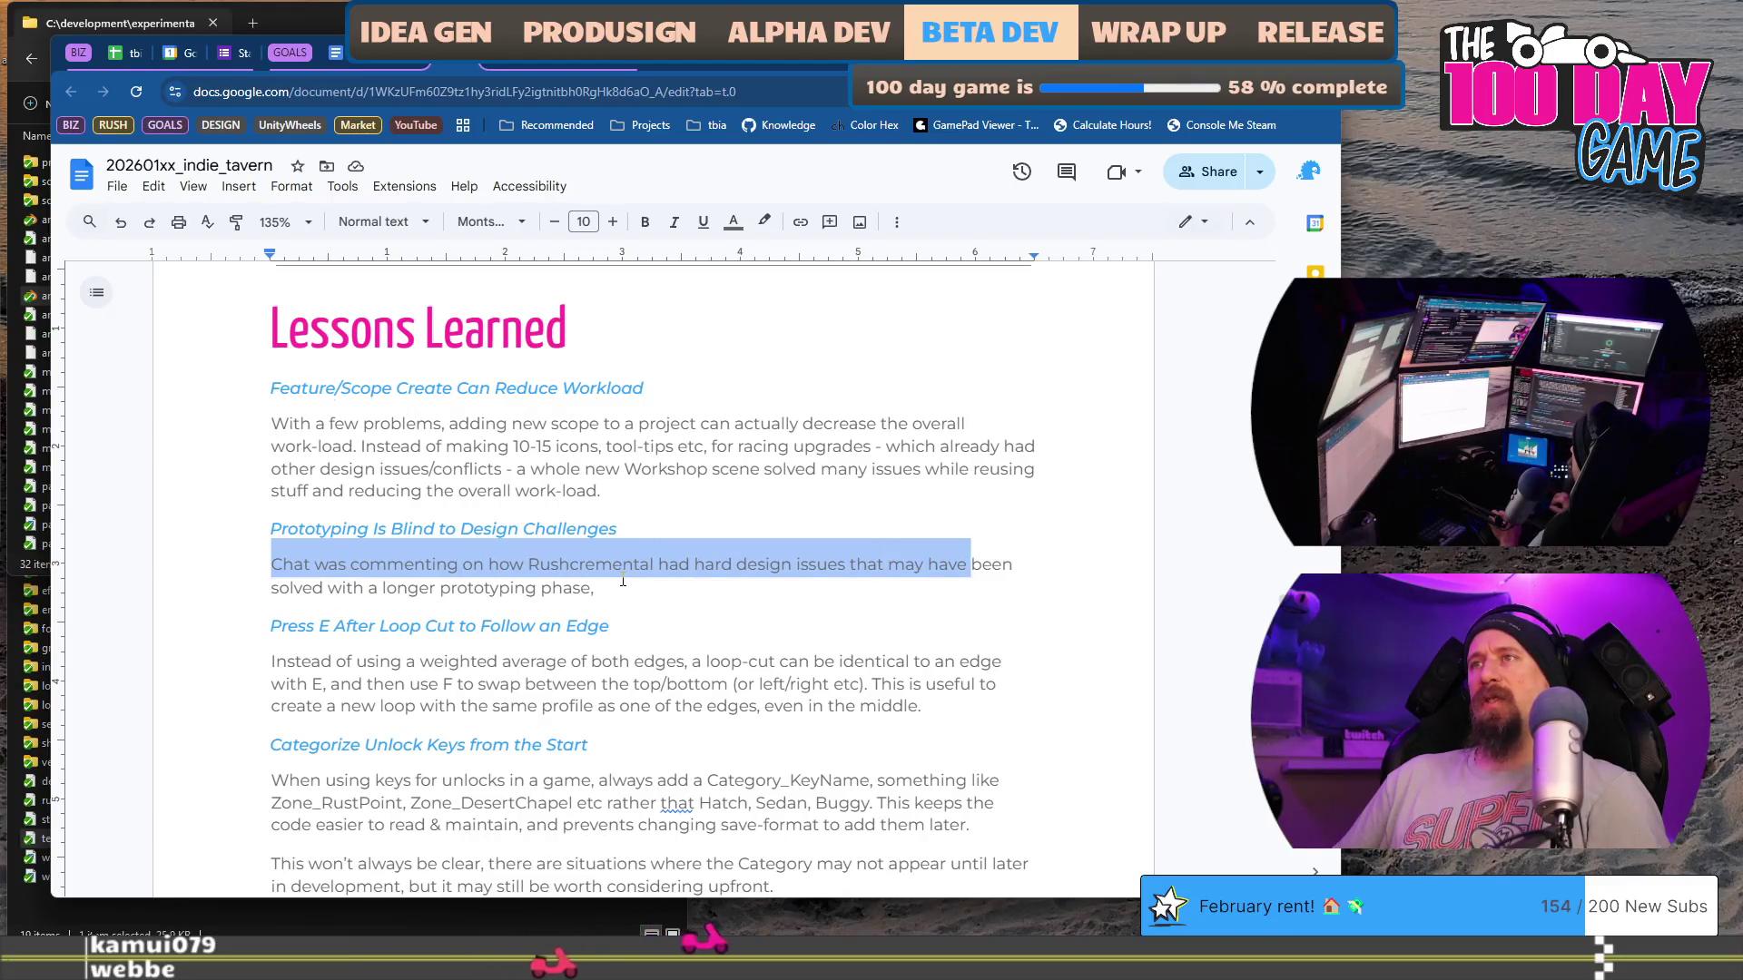
pyautogui.press('Up')
pyautogui.press('Down')
pyautogui.press('Down')
pyautogui.press('Home')
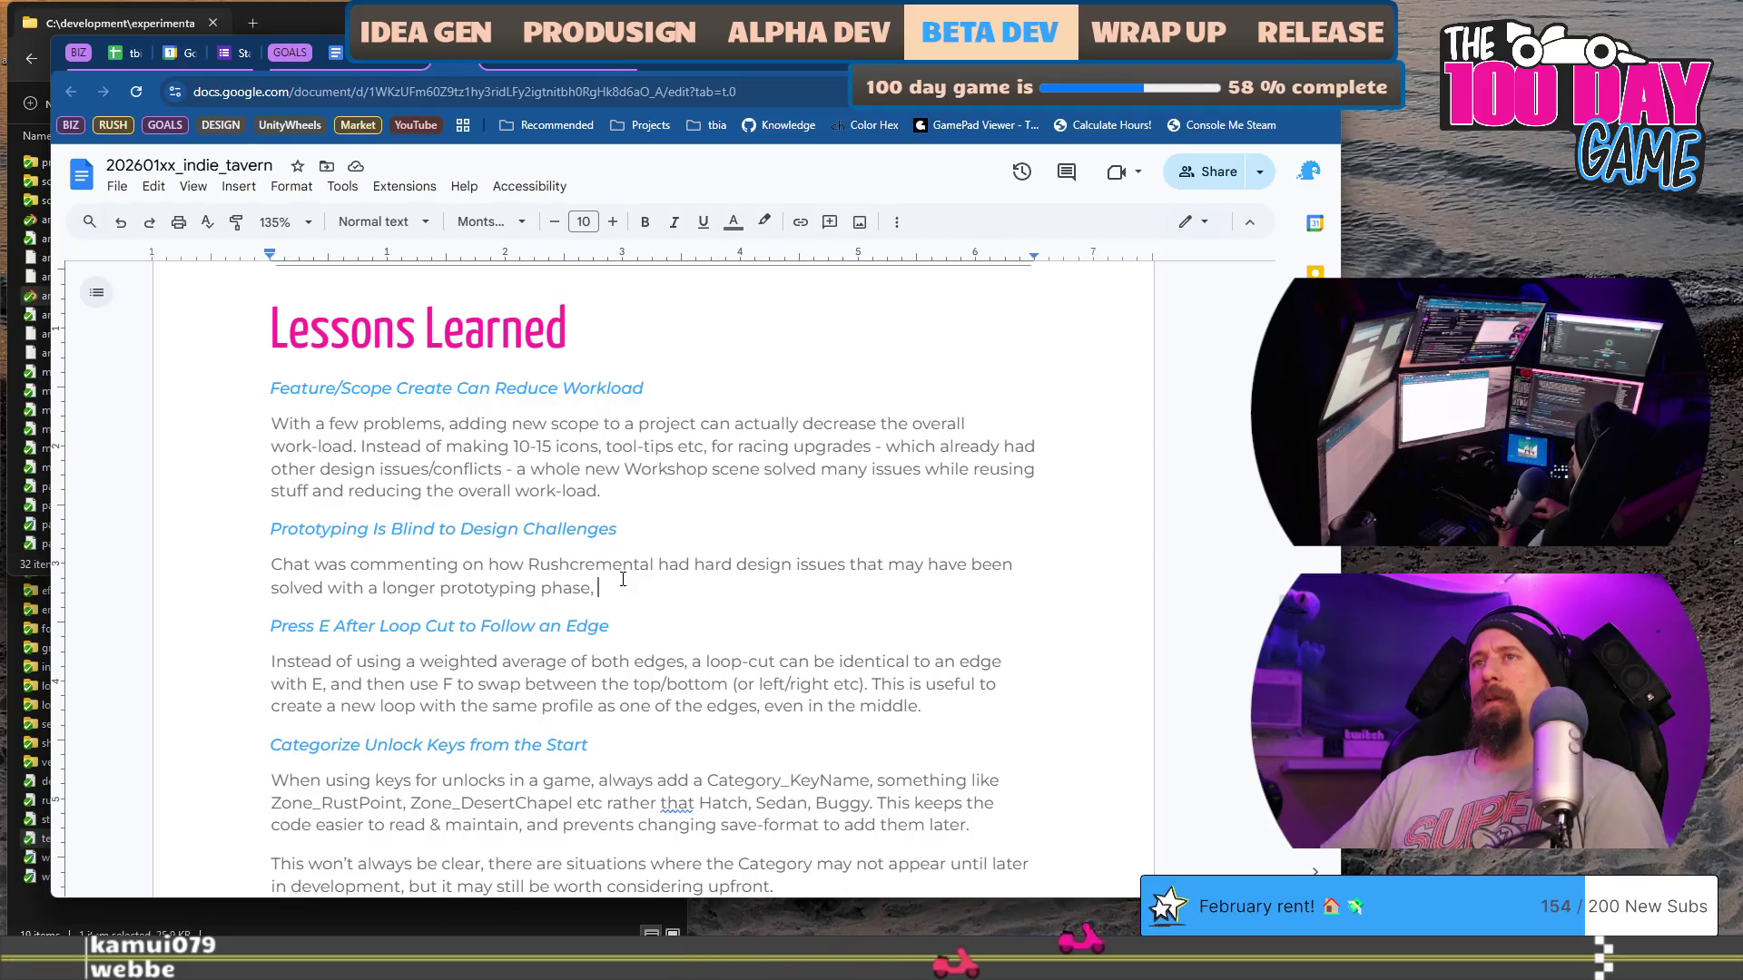
pyautogui.write('different ')
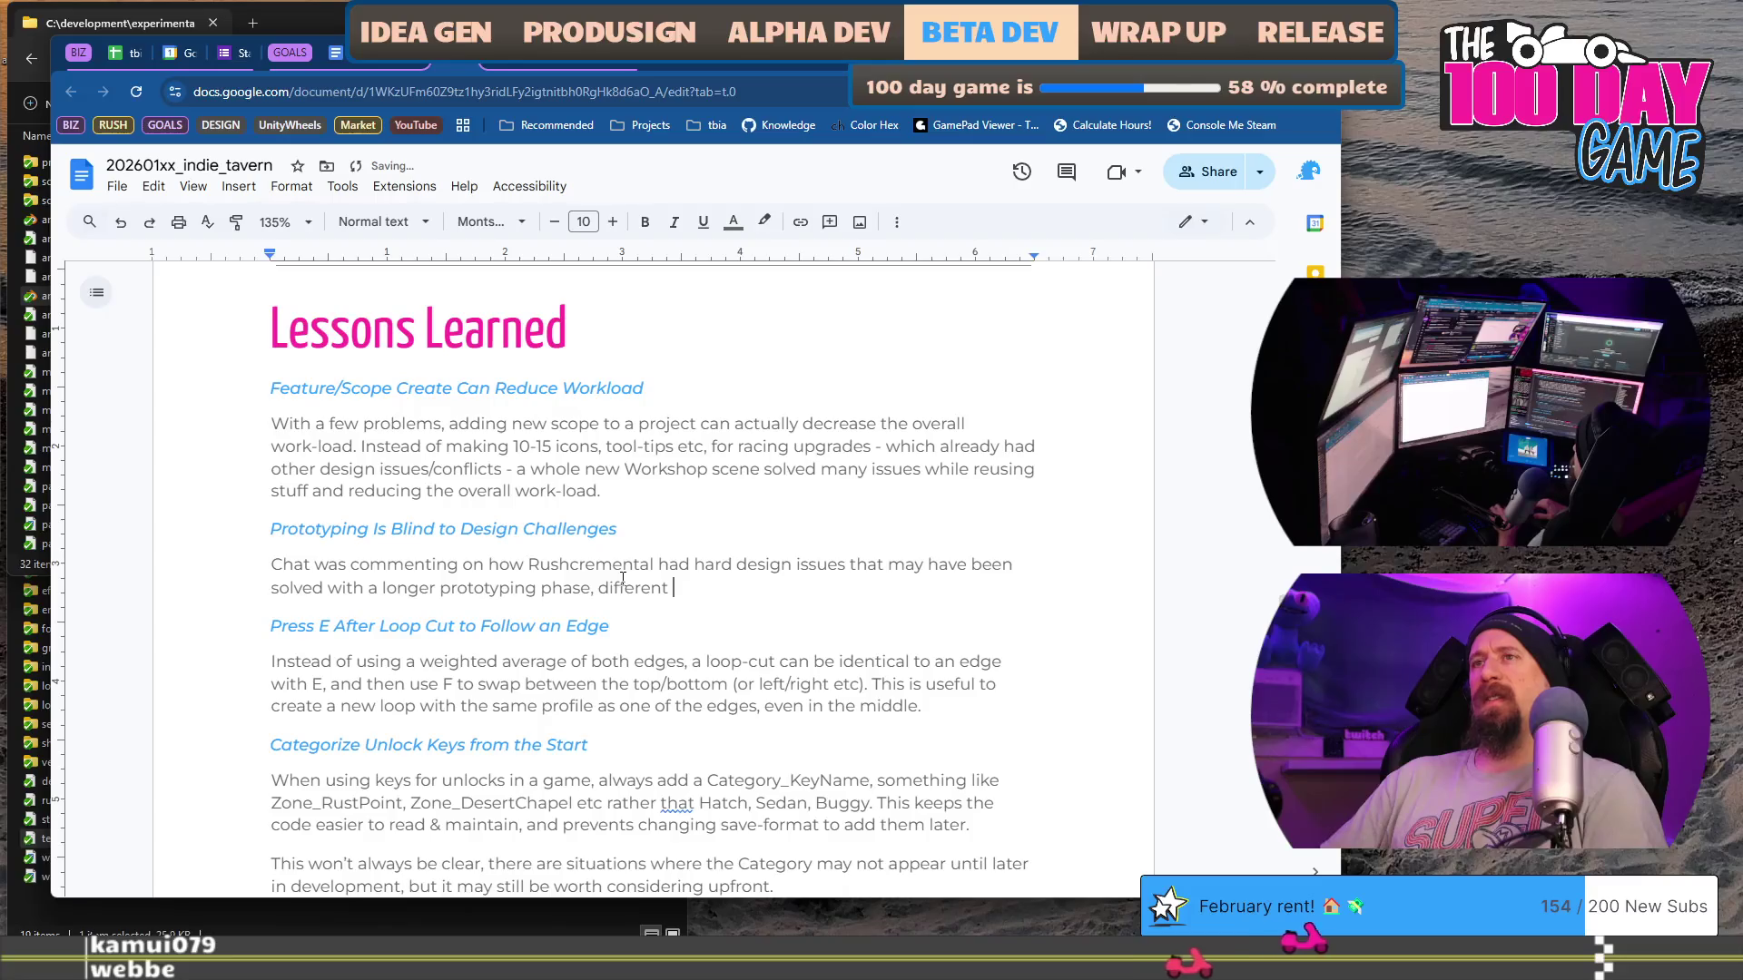
pyautogui.write('estimation multipliers, or')
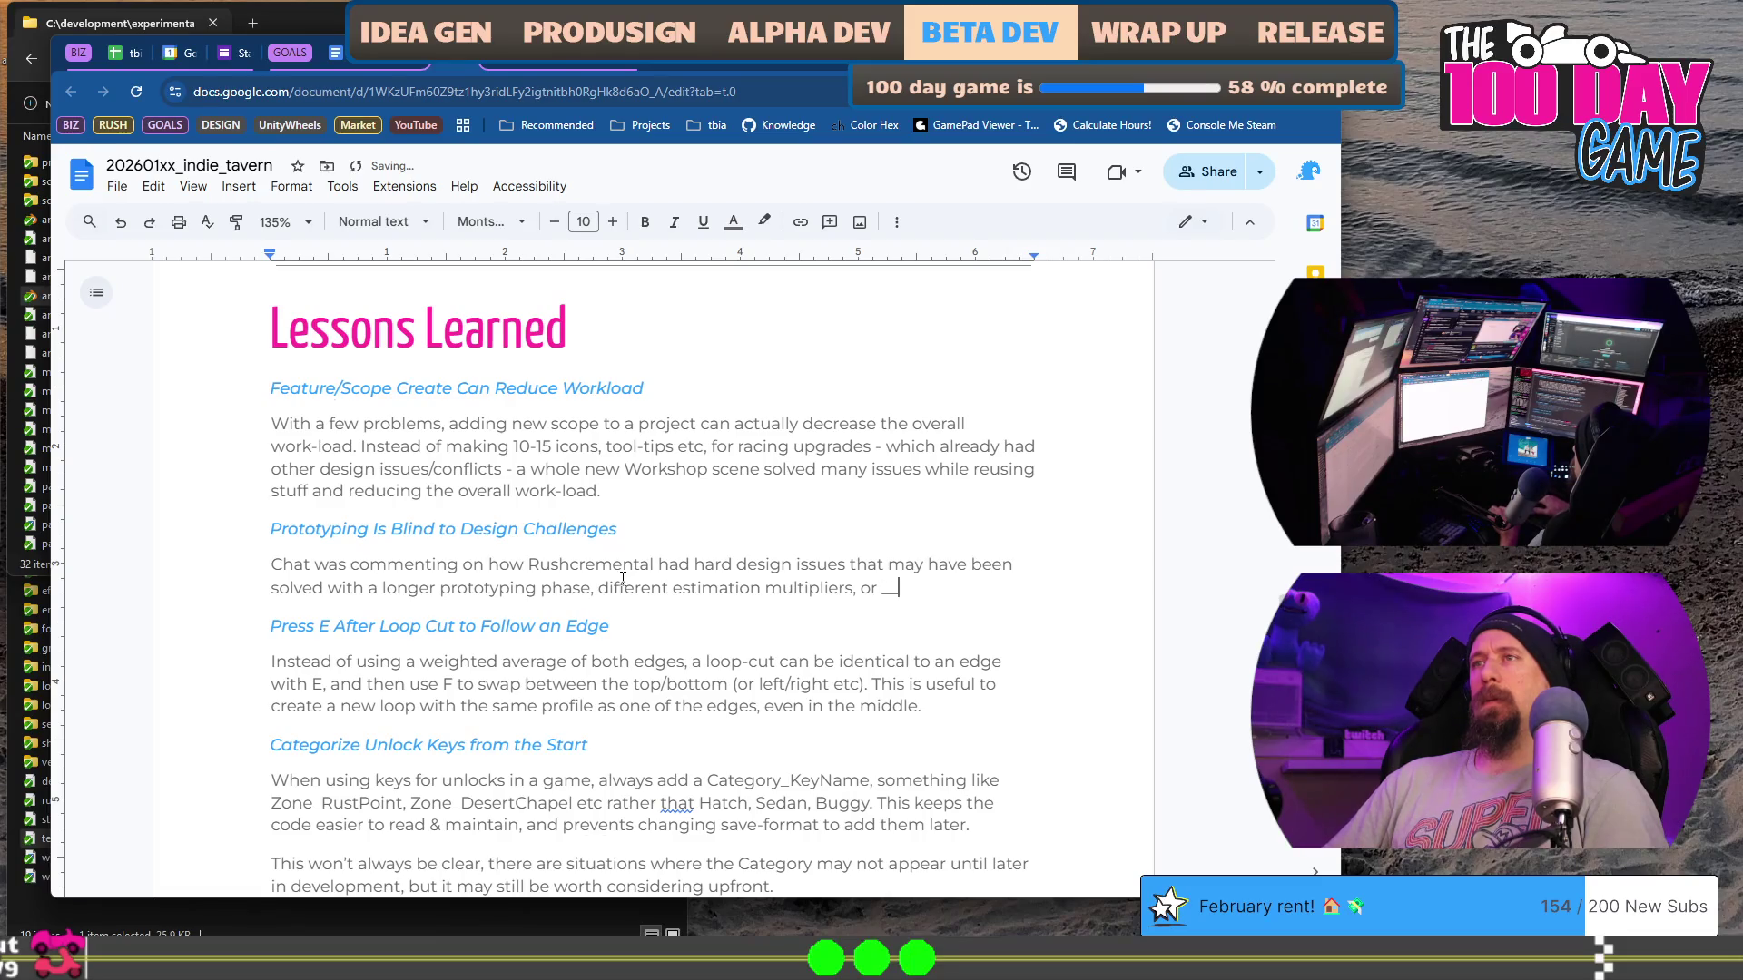
pyautogui.write('___ something')
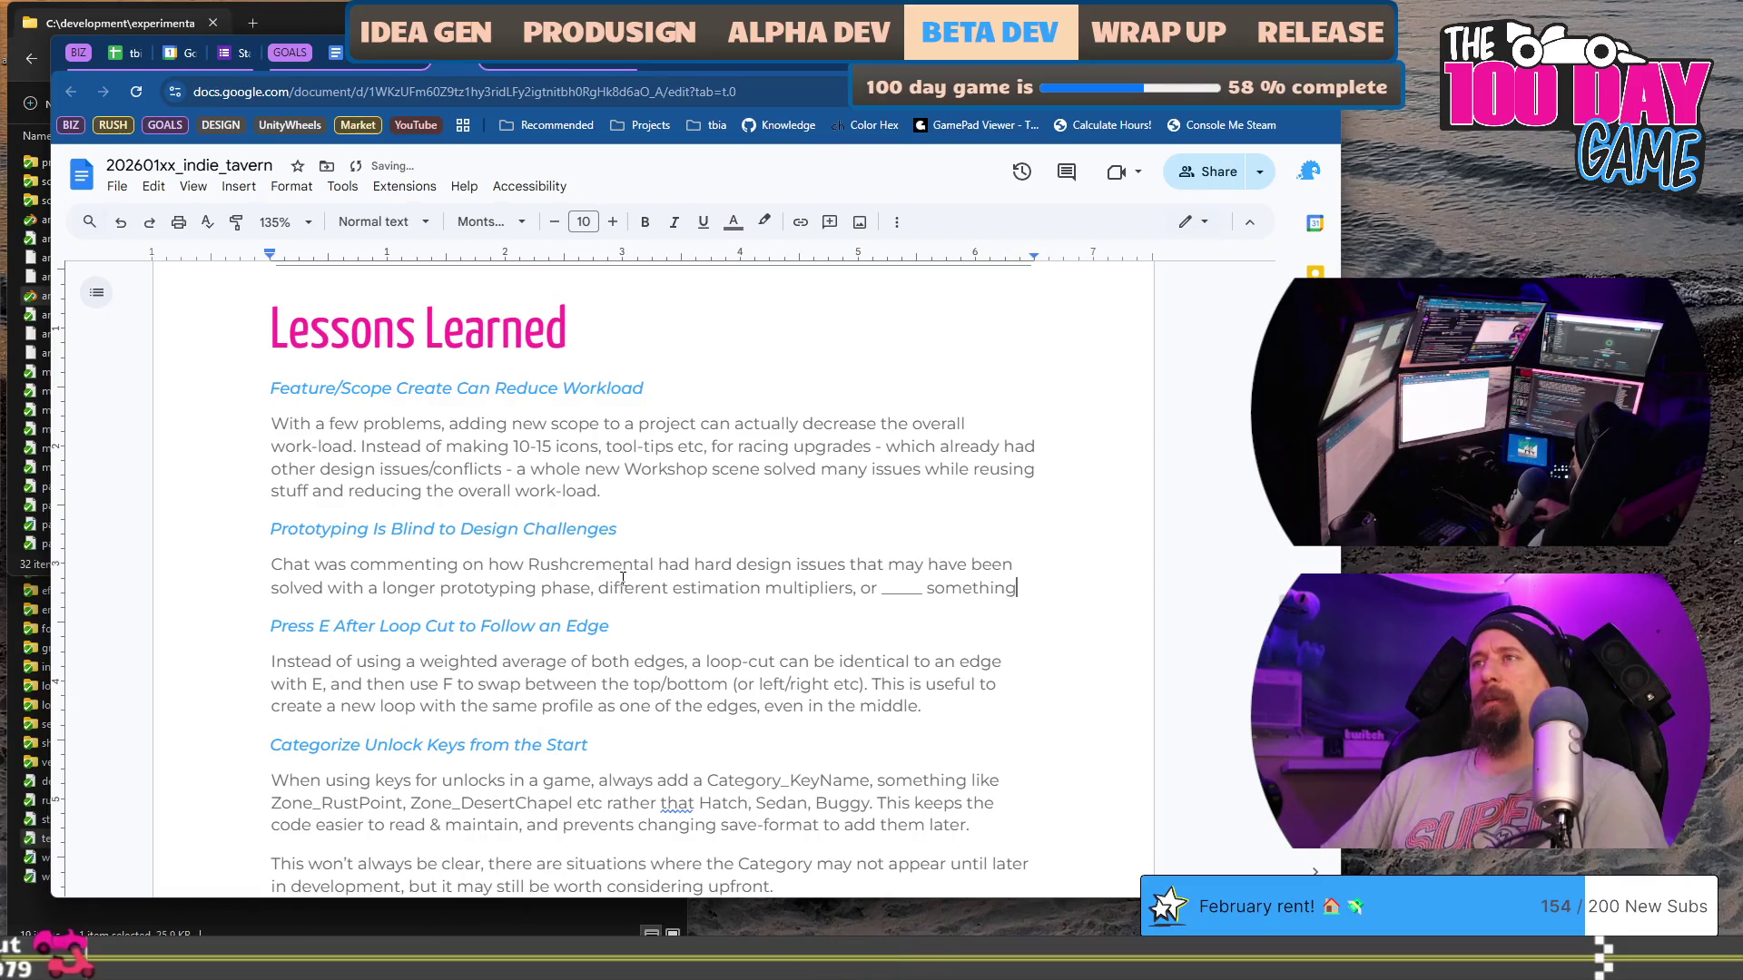
pyautogui.write('.')
pyautogui.press('Return')
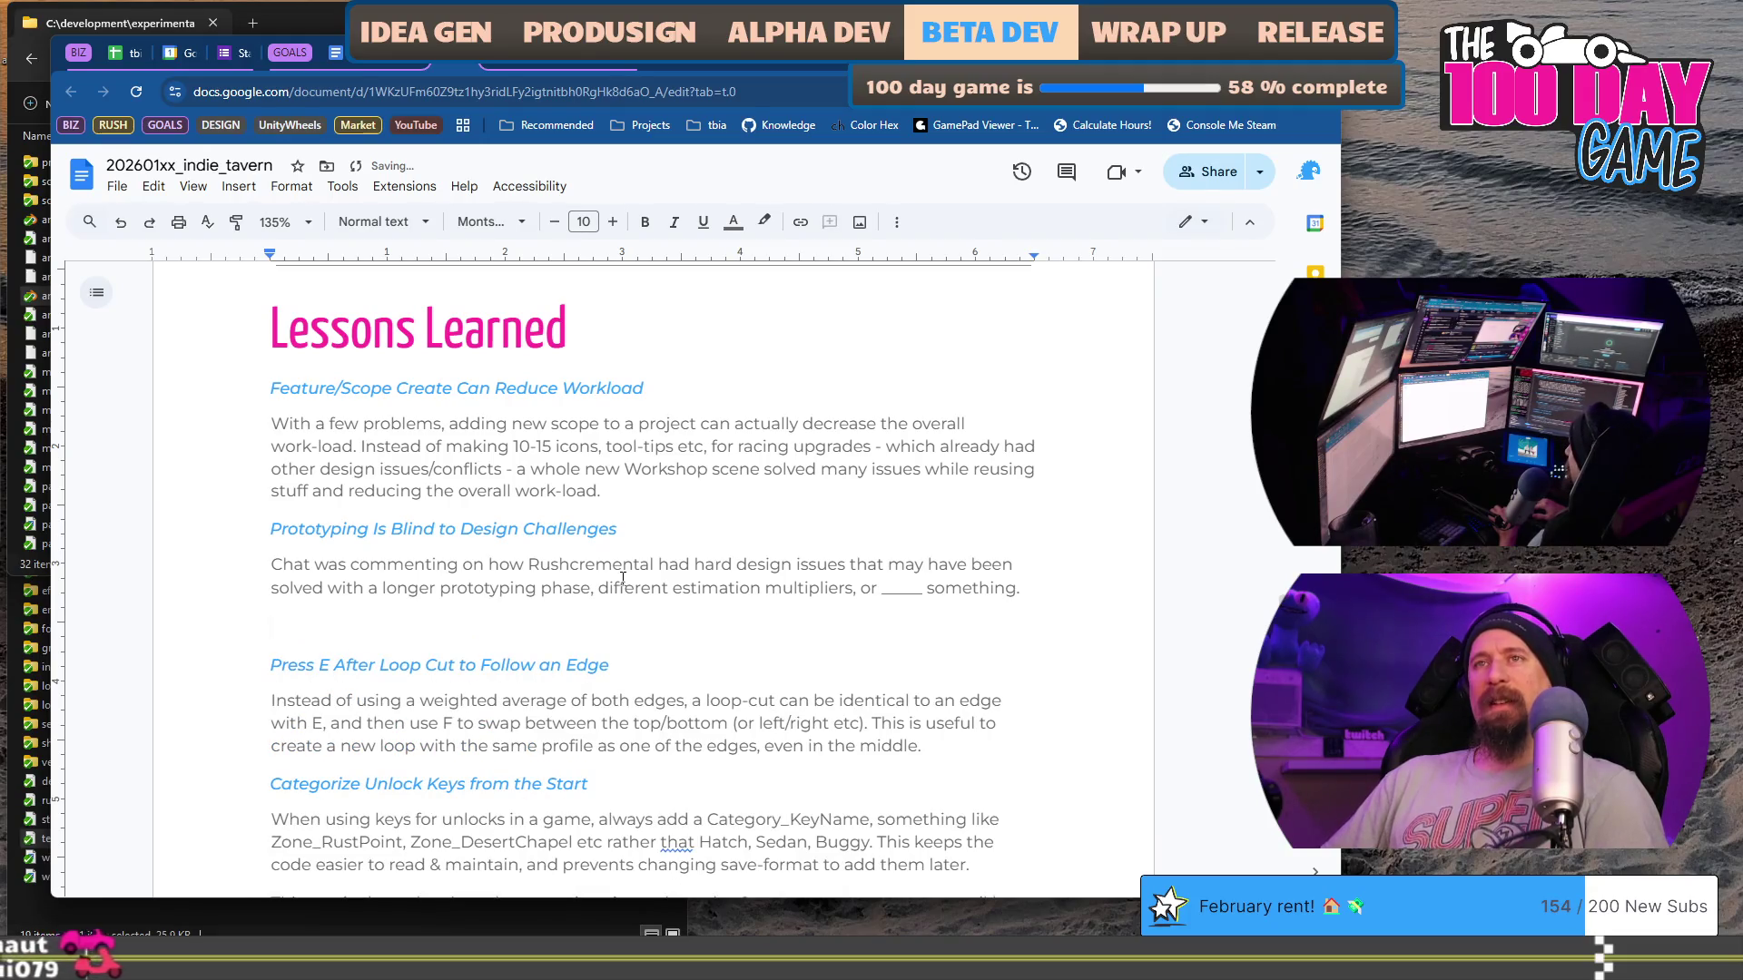
# Step: Write 'I'm not sure there is any solution though, prototyping that deep becomes just the game, and longer estimates'
pyautogui.write("I'm not sure there ")
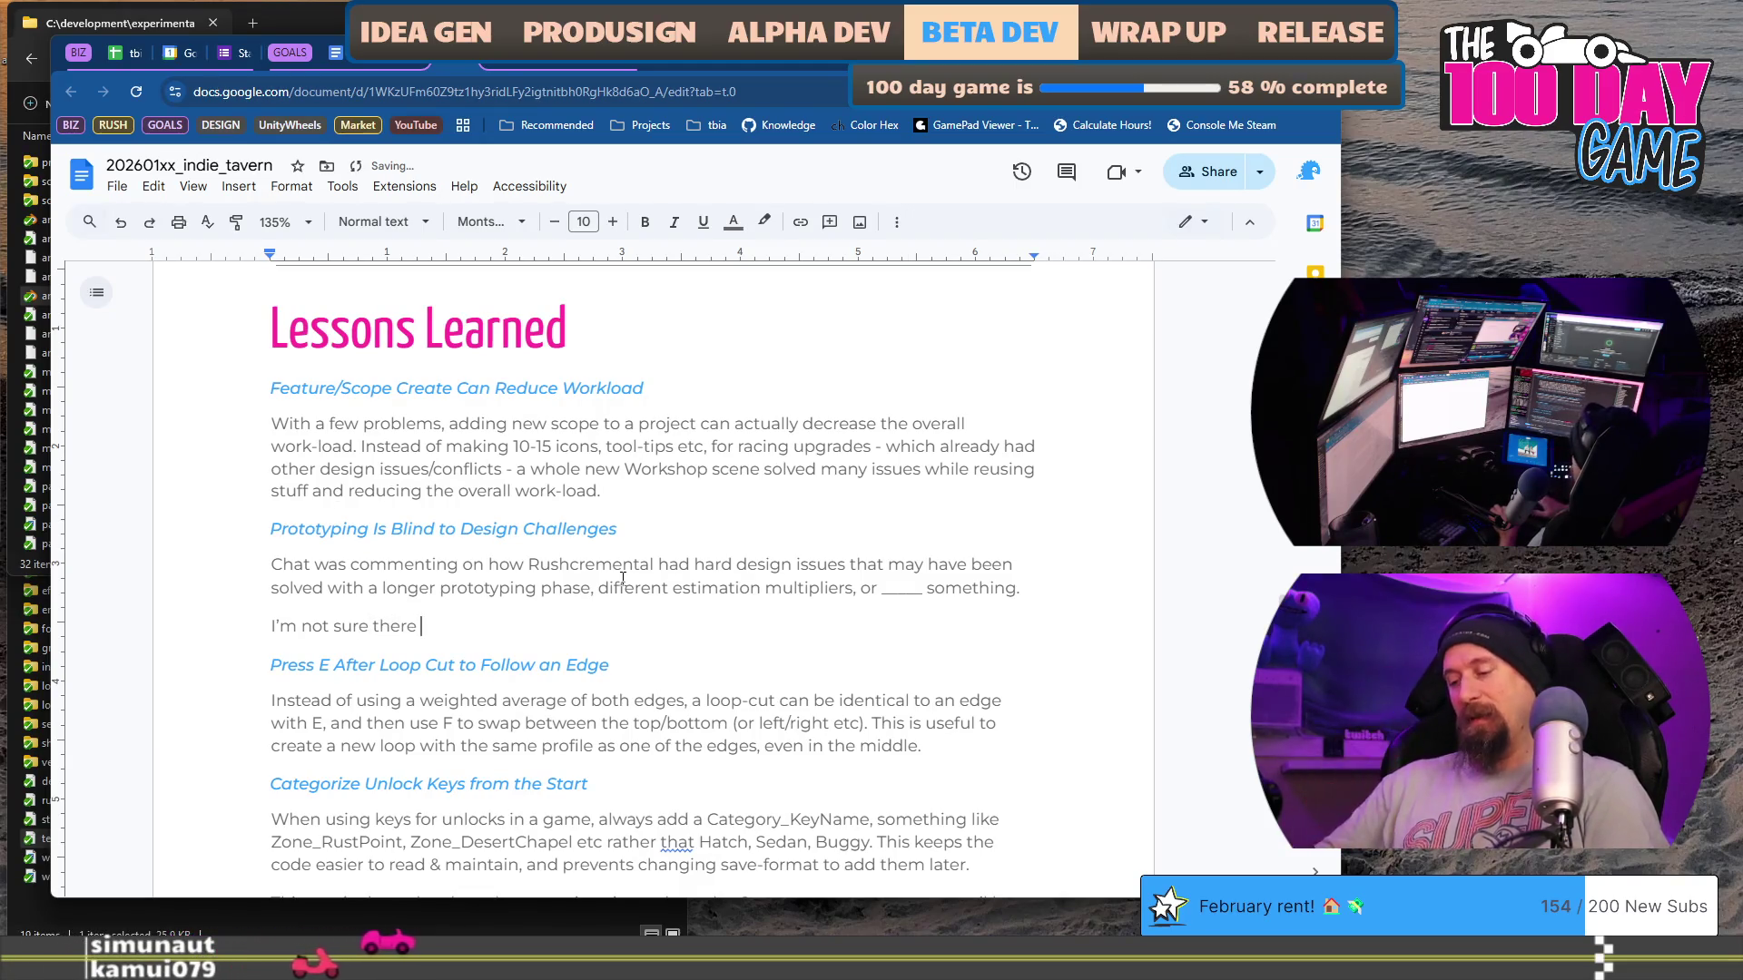
pyautogui.write('is any solution though, it is with')
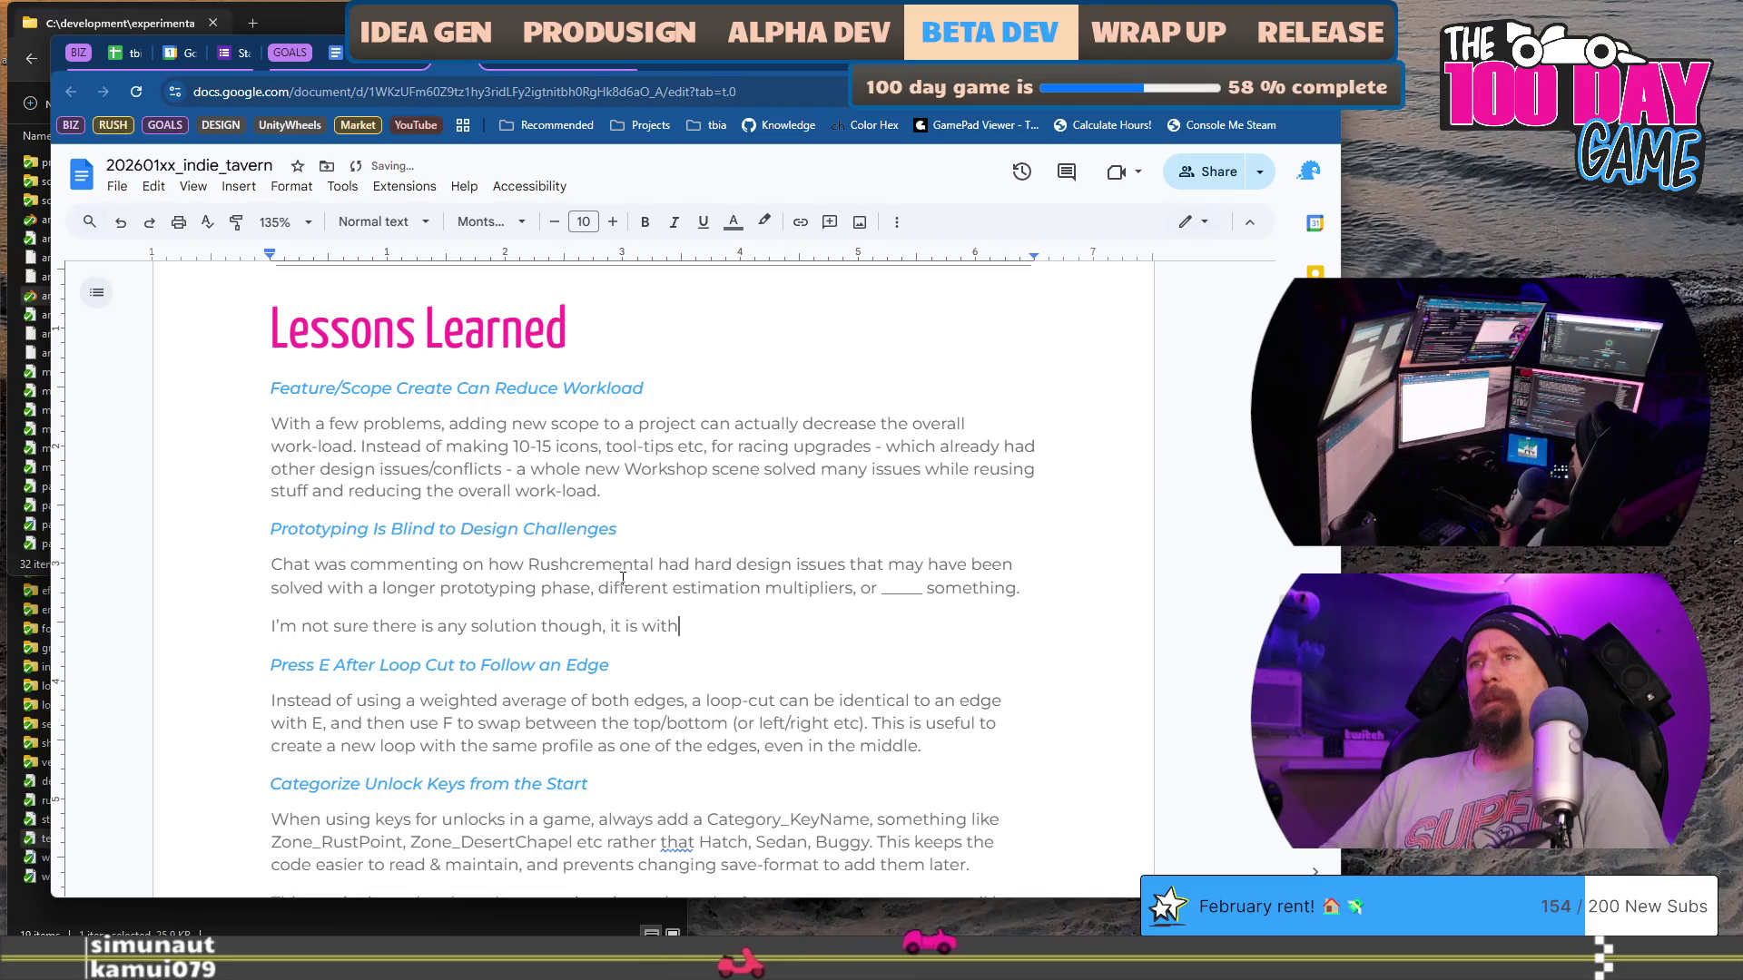
pyautogui.press('BackSpace')
pyautogui.press('BackSpace')
pyautogui.press('BackSpace')
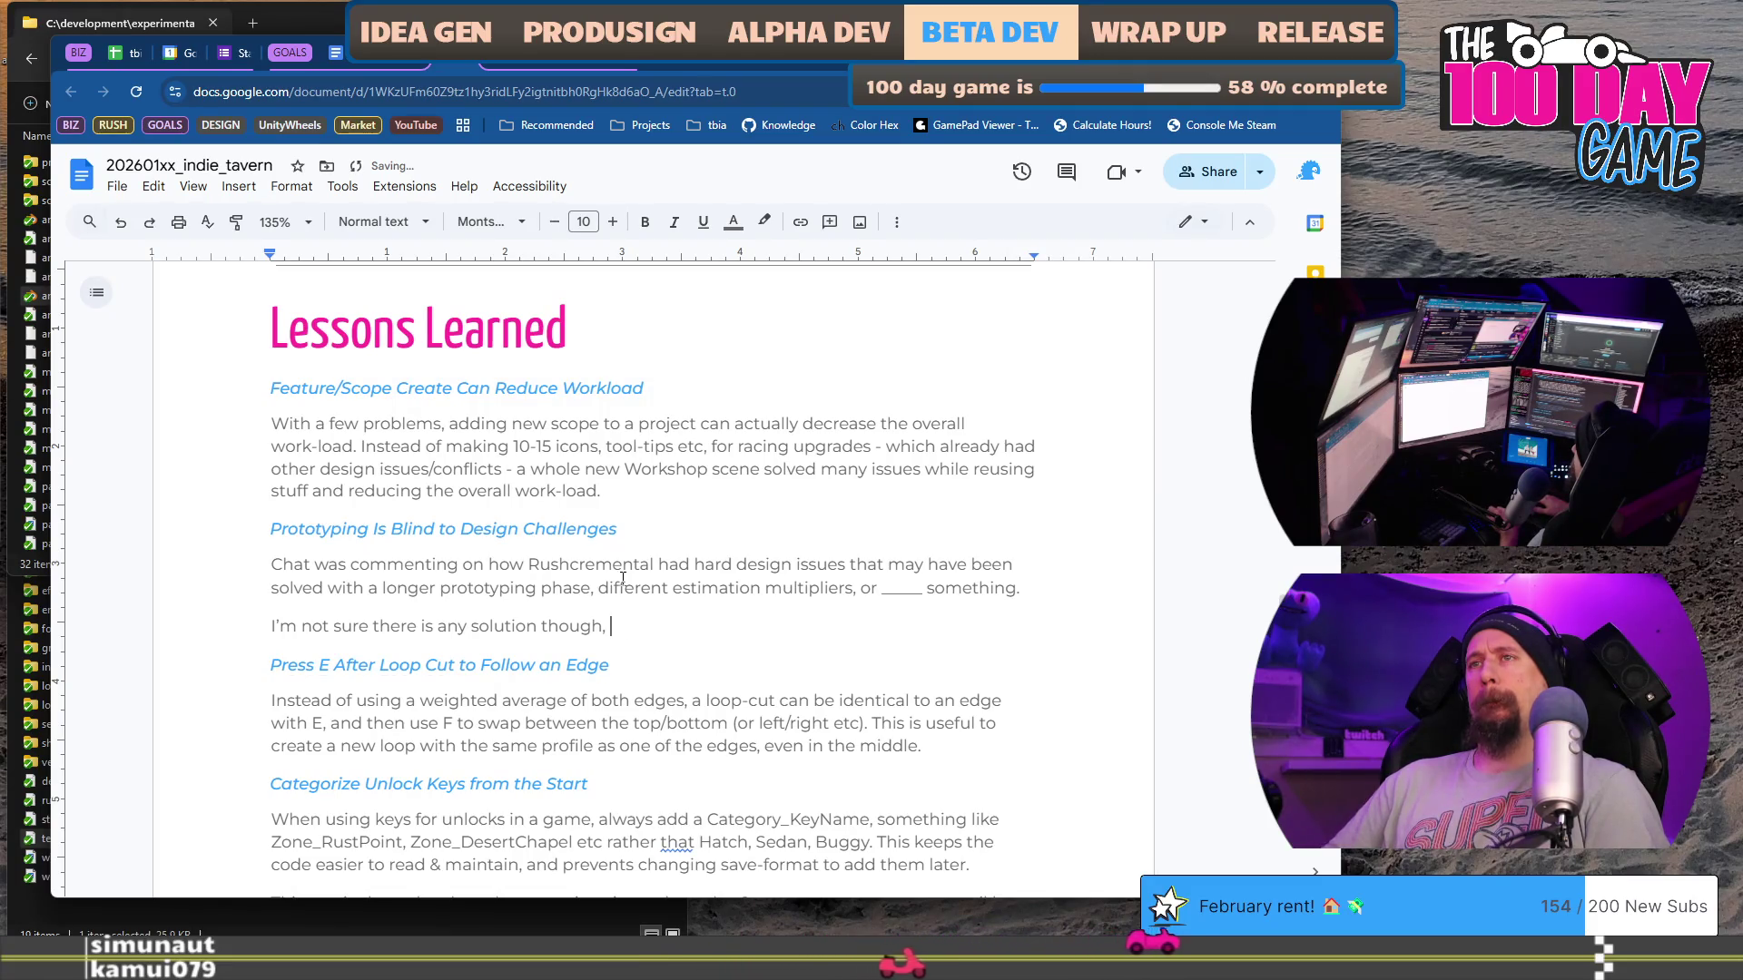
pyautogui.write('d')
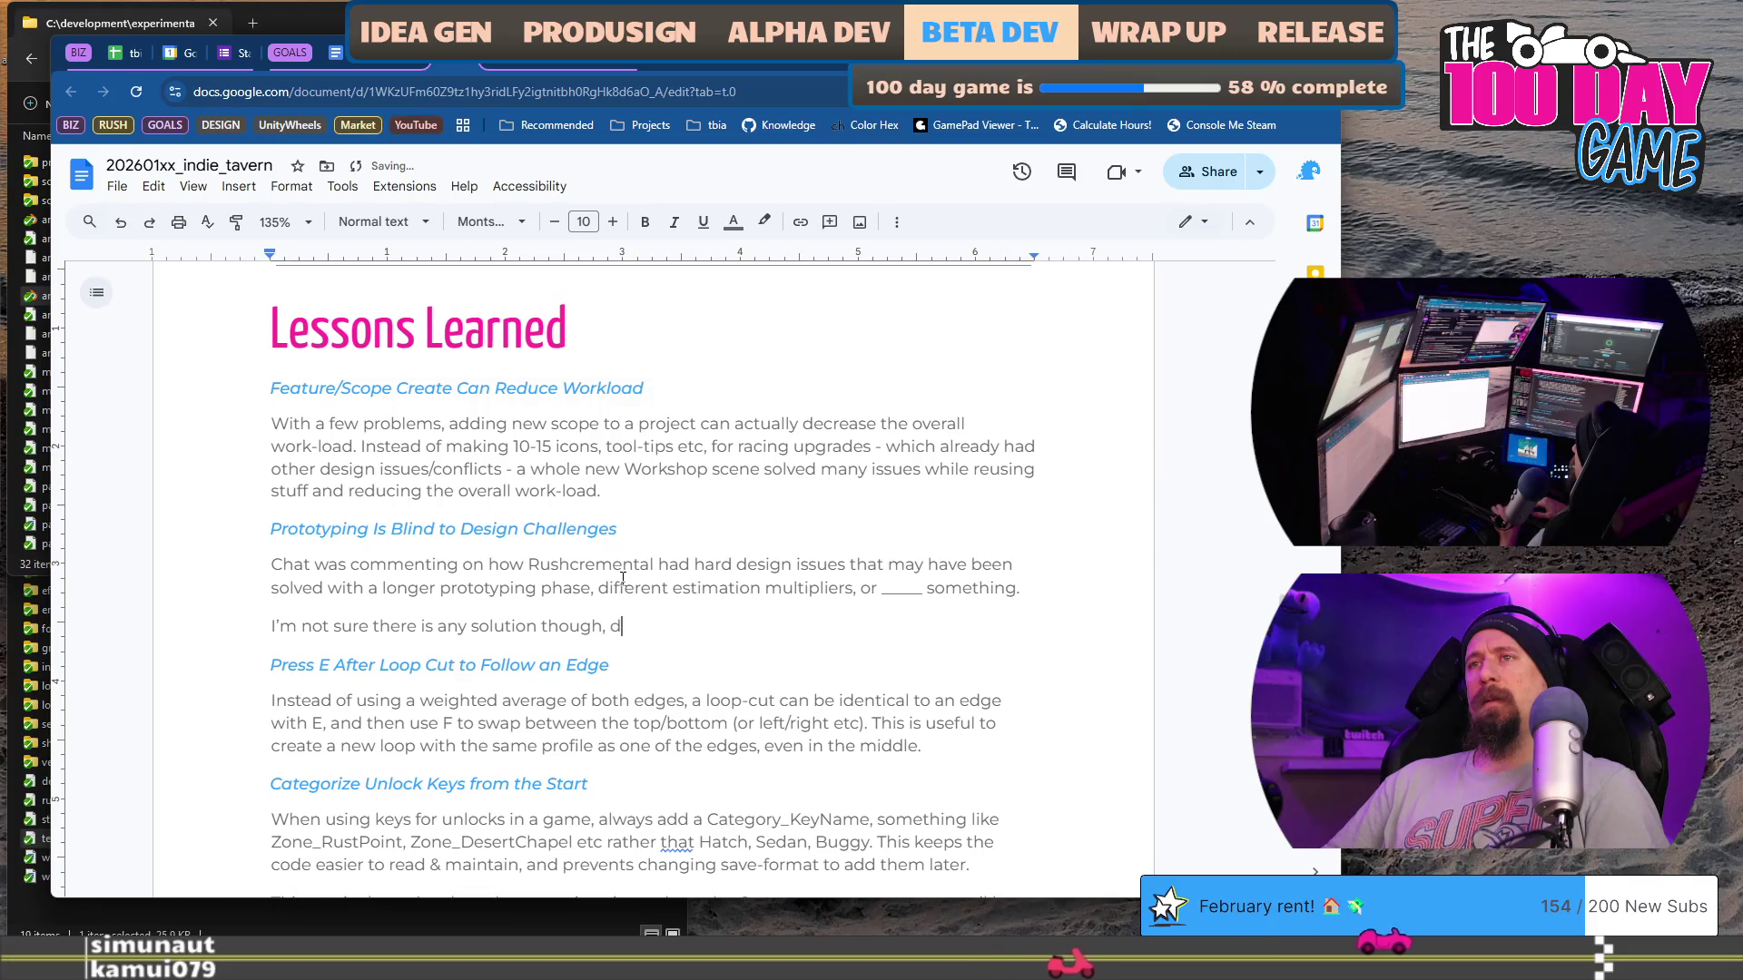
pyautogui.press('BackSpace')
pyautogui.write('changing the')
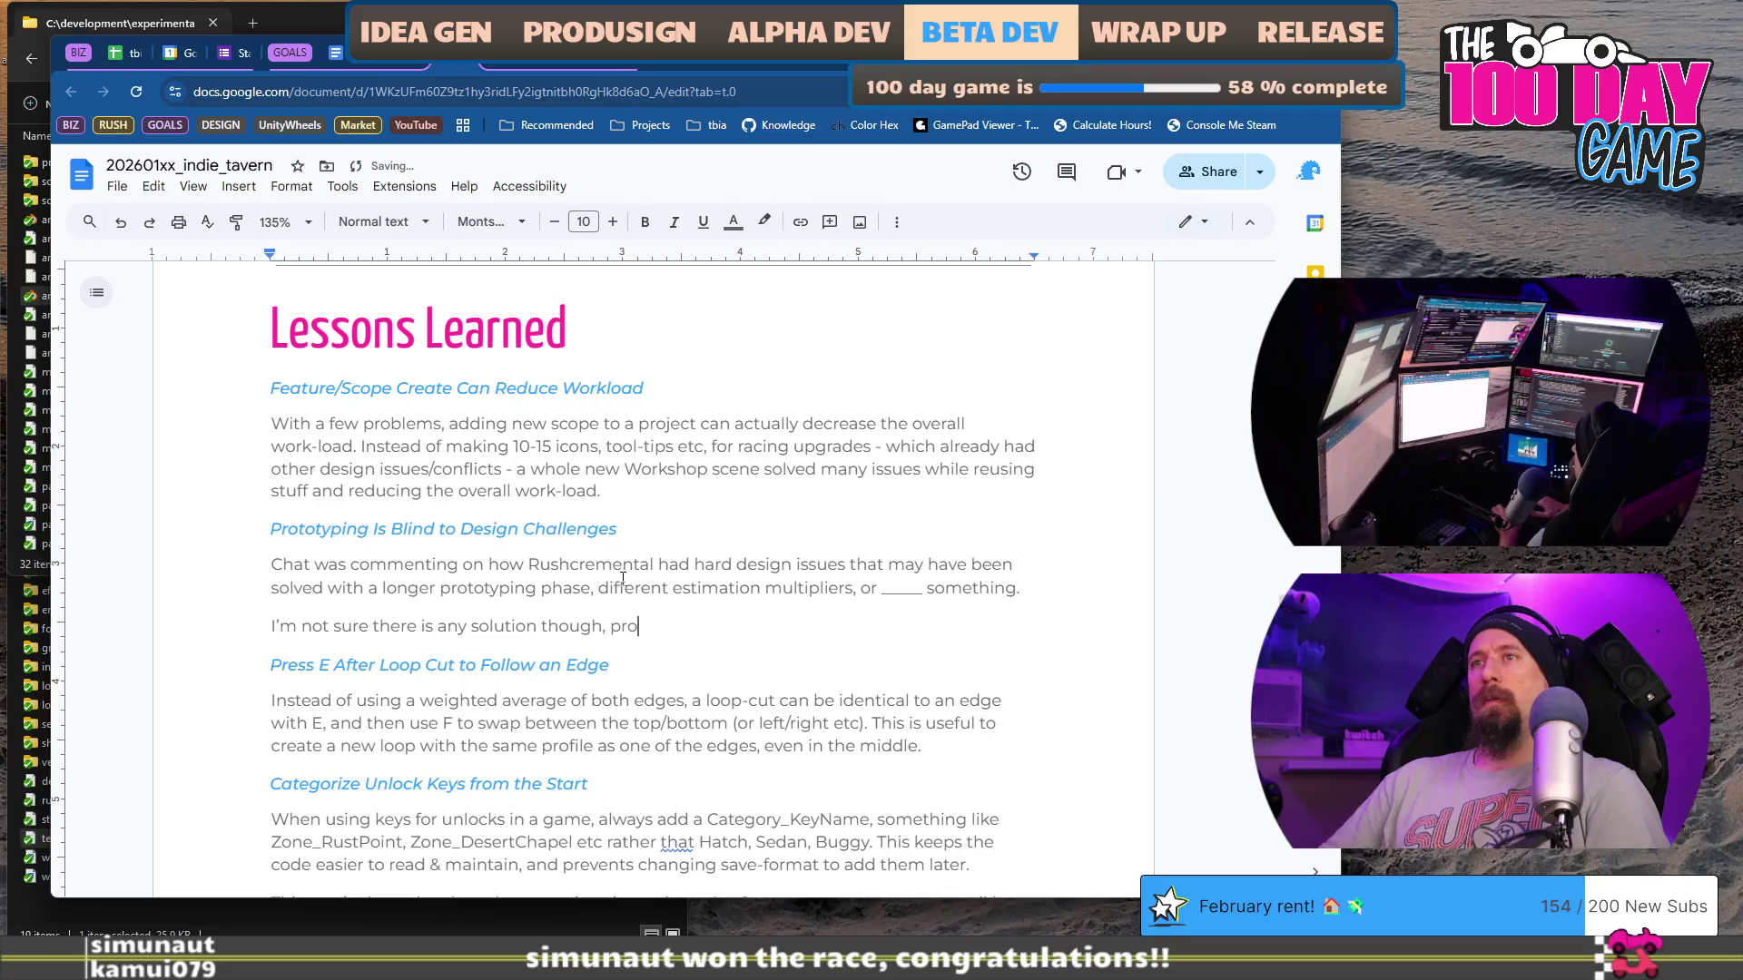
pyautogui.write('totyping that deeply in')
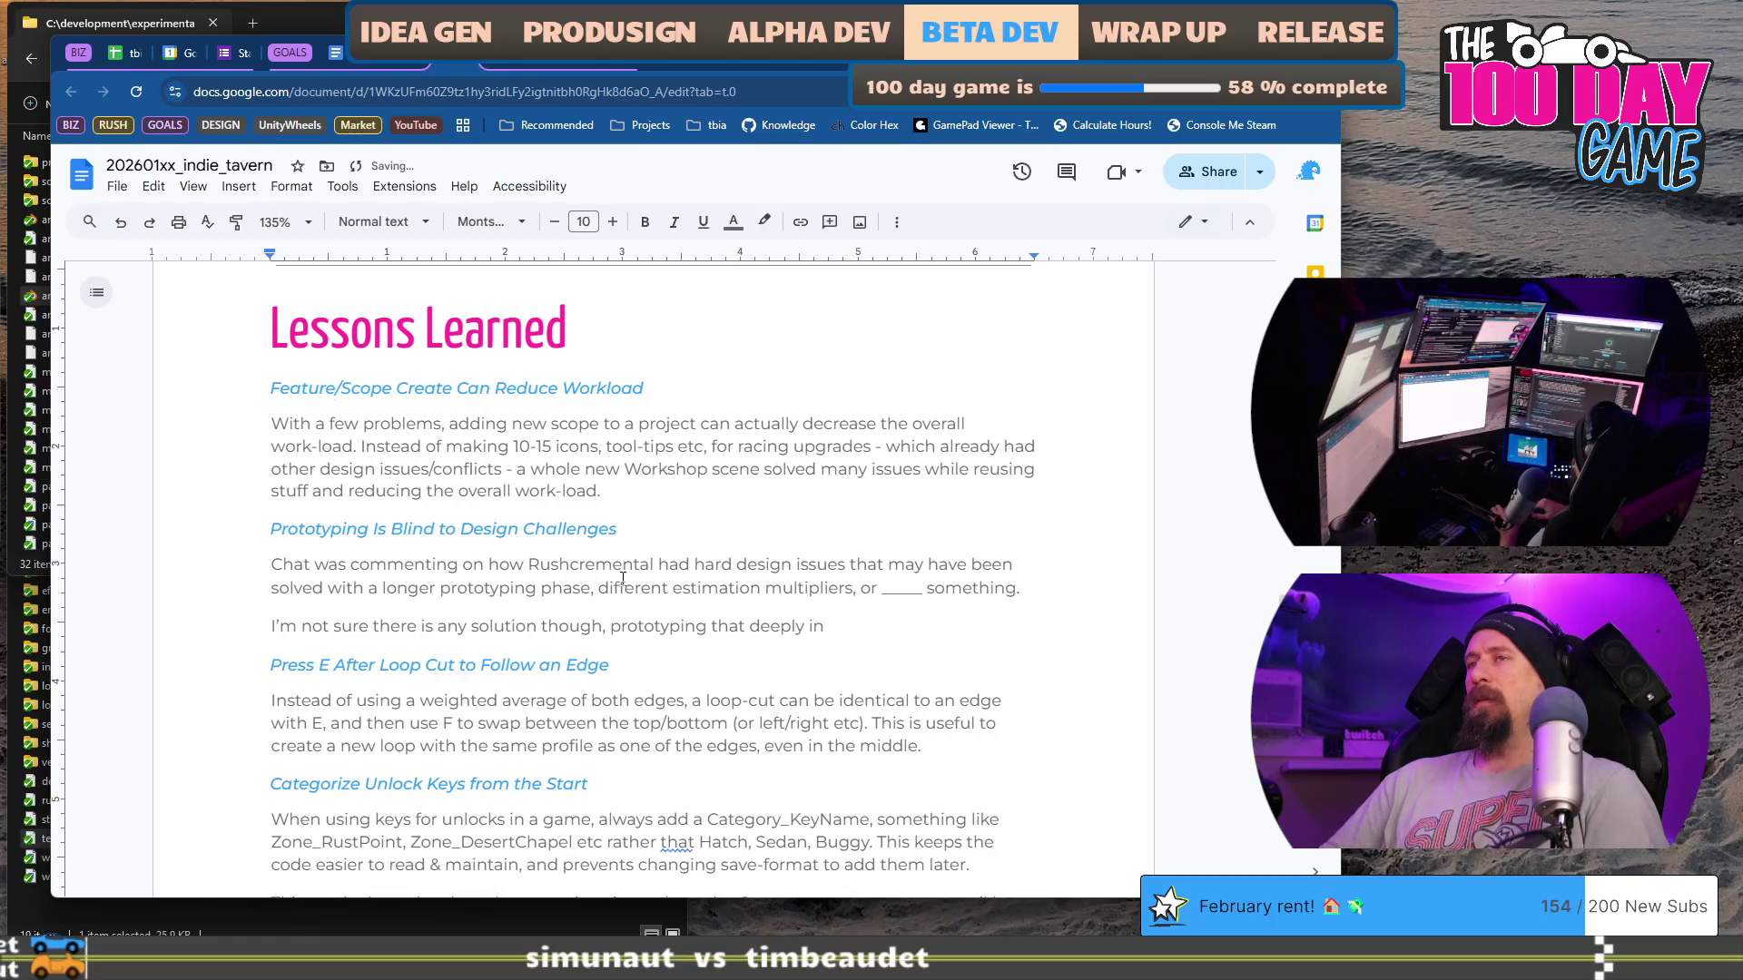
pyautogui.press('BackSpace')
pyautogui.press('BackSpace')
pyautogui.write('becomes ju')
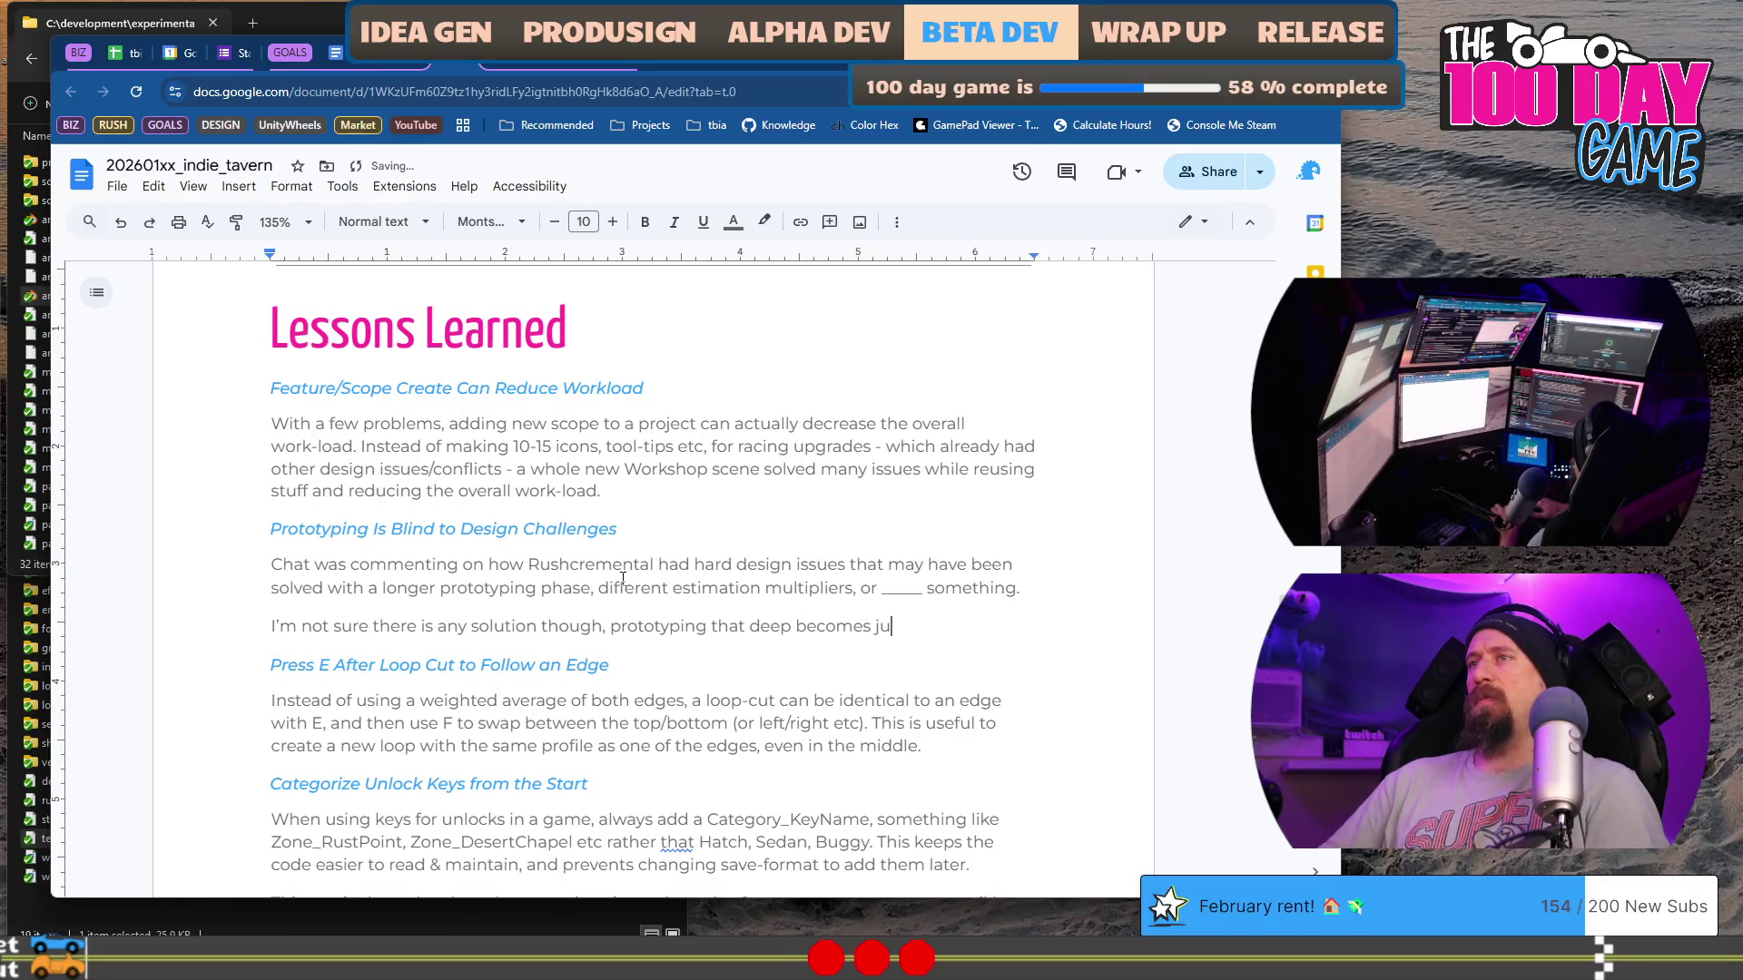
pyautogui.press('BackSpace')
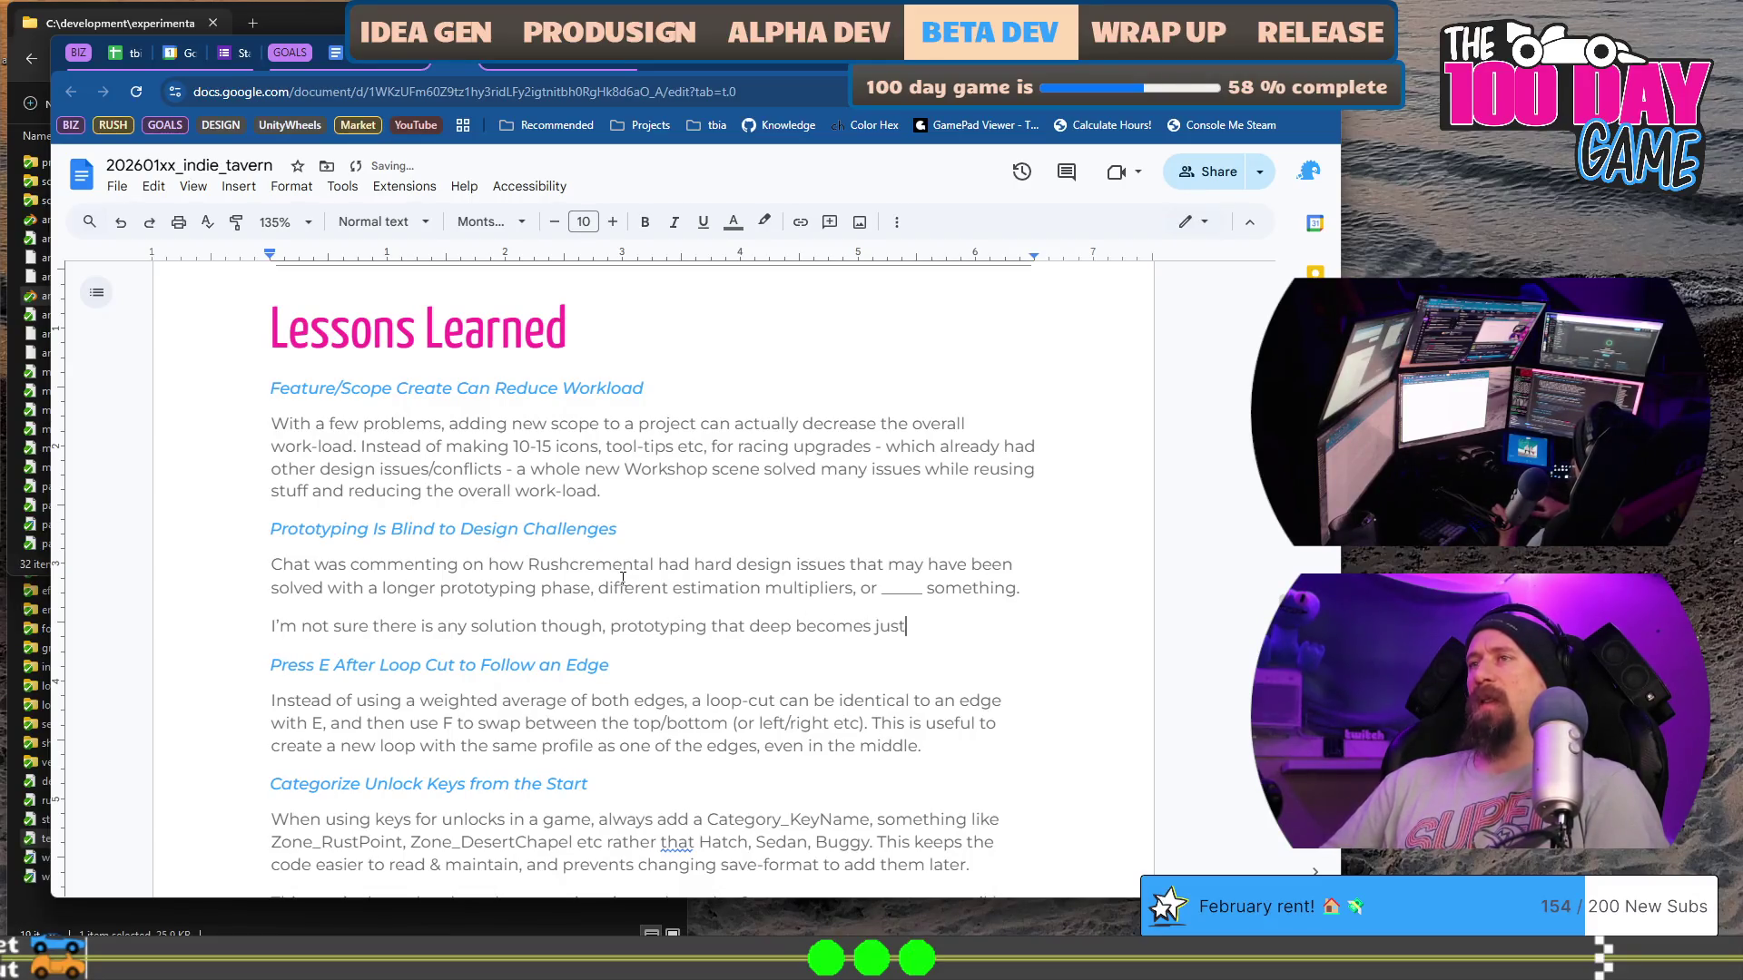
pyautogui.write('the')
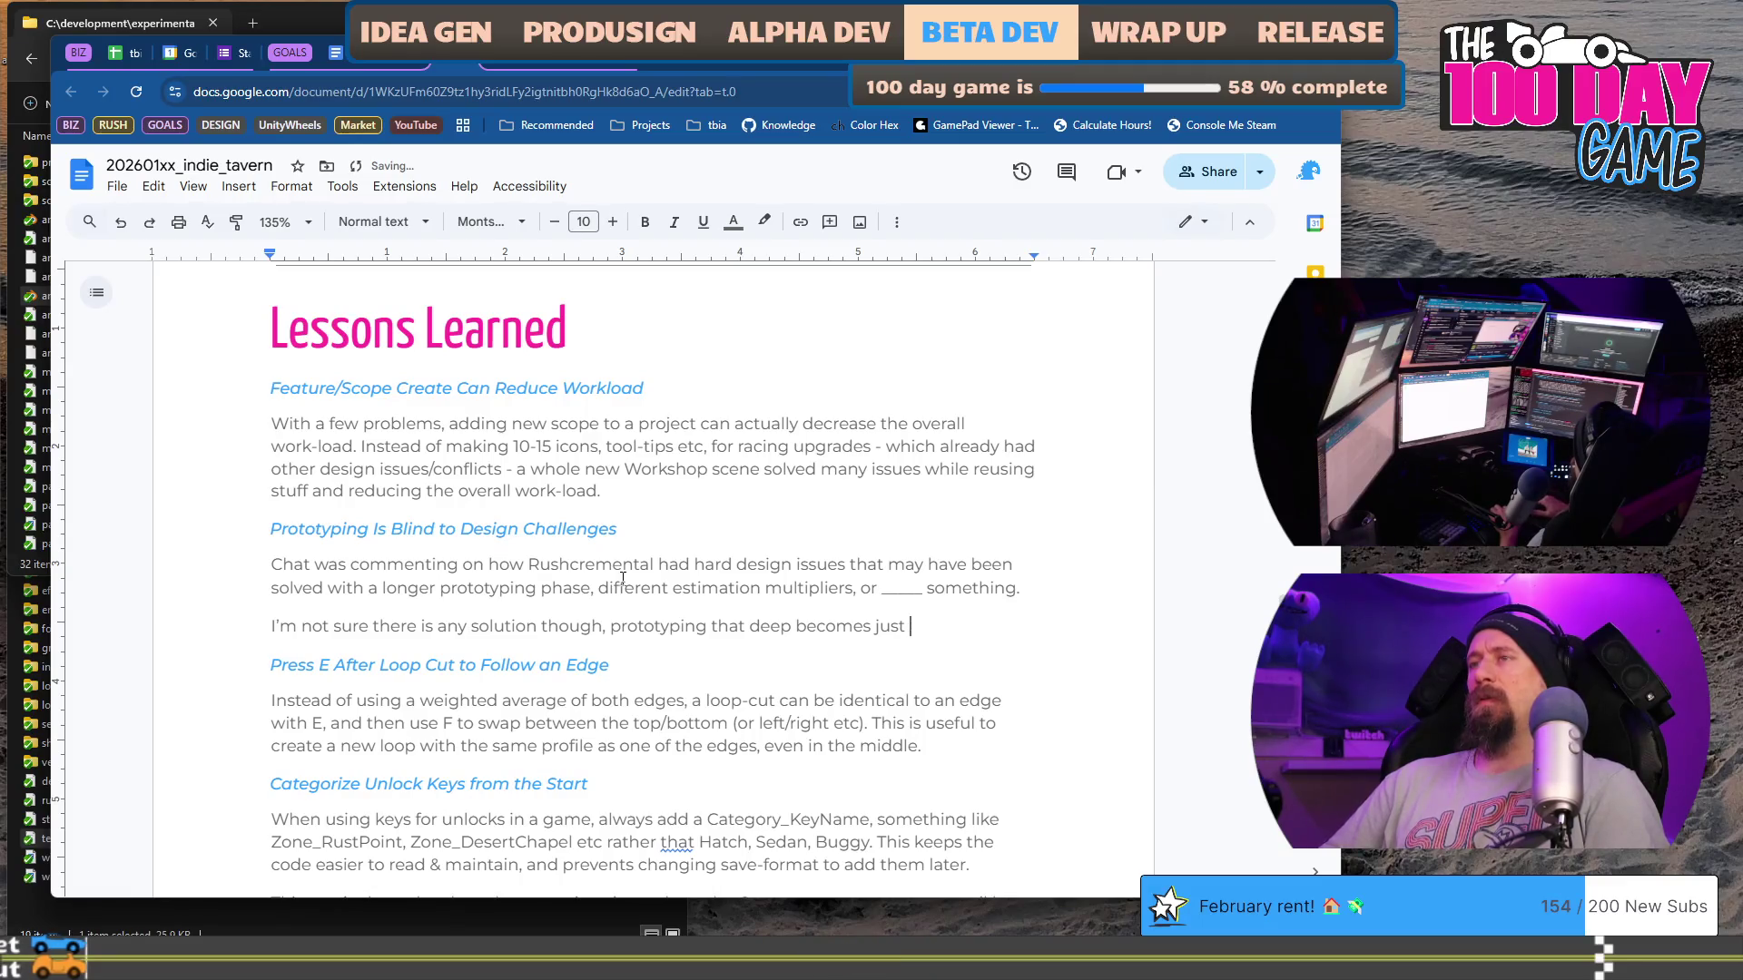
pyautogui.write(' game,')
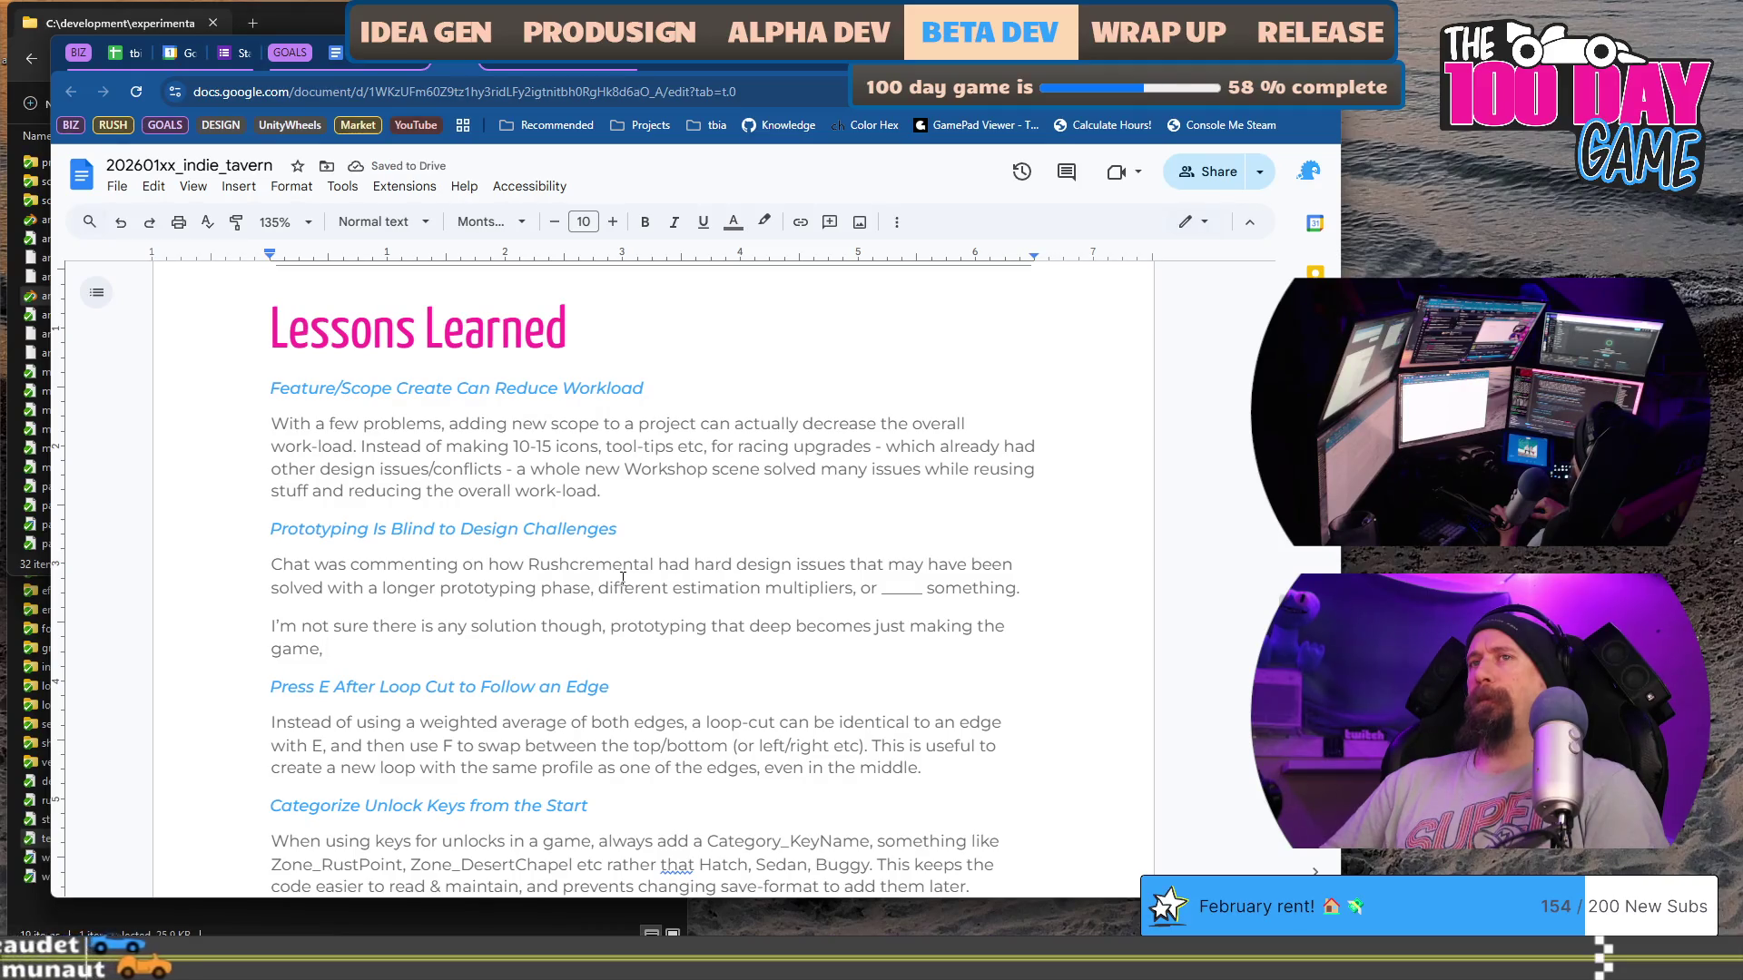
pyautogui.write(' and ')
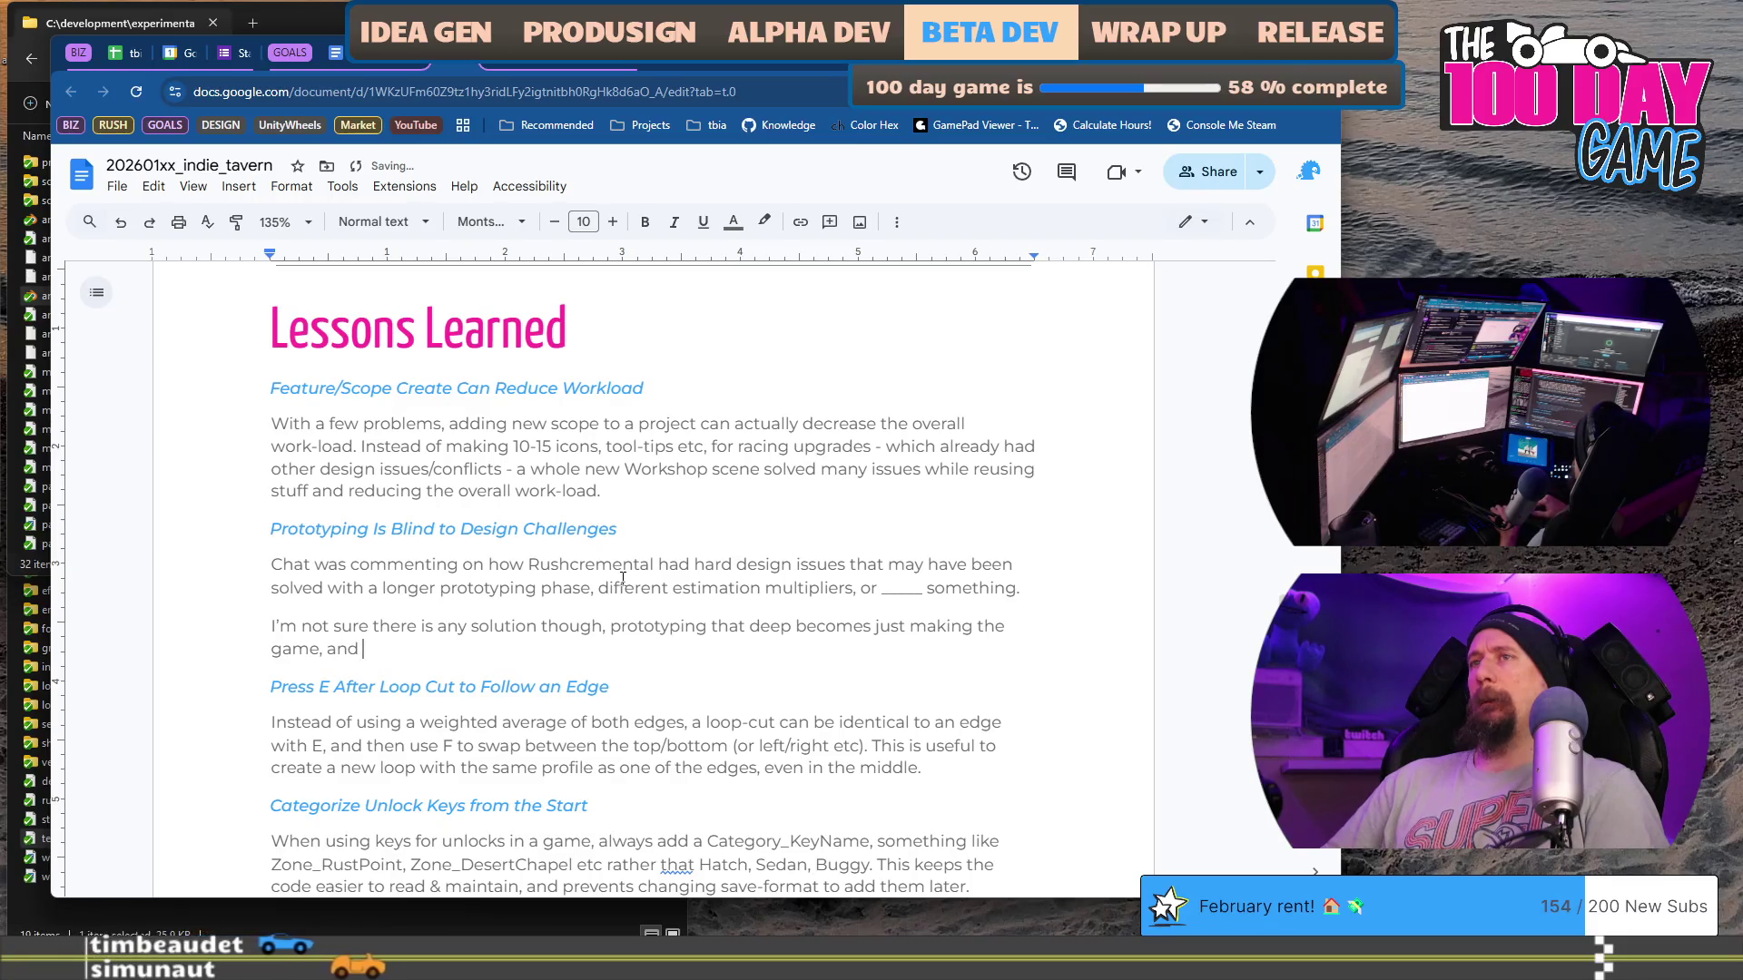
pyautogui.write('long')
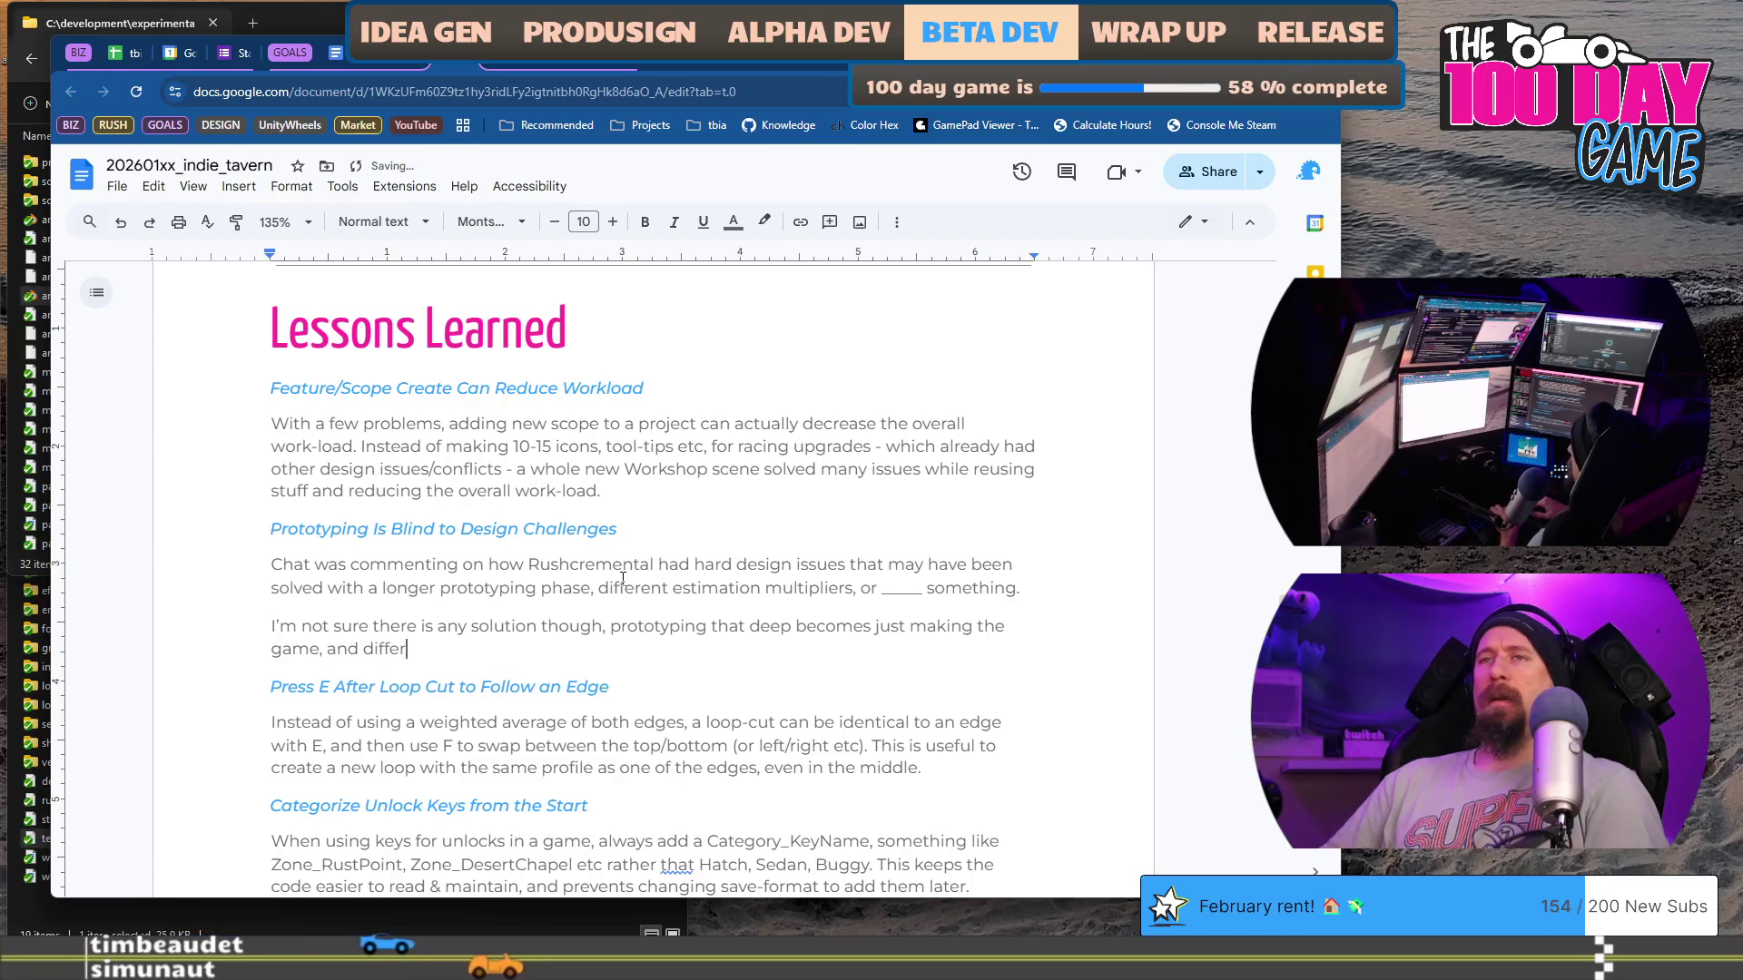
pyautogui.write('er est')
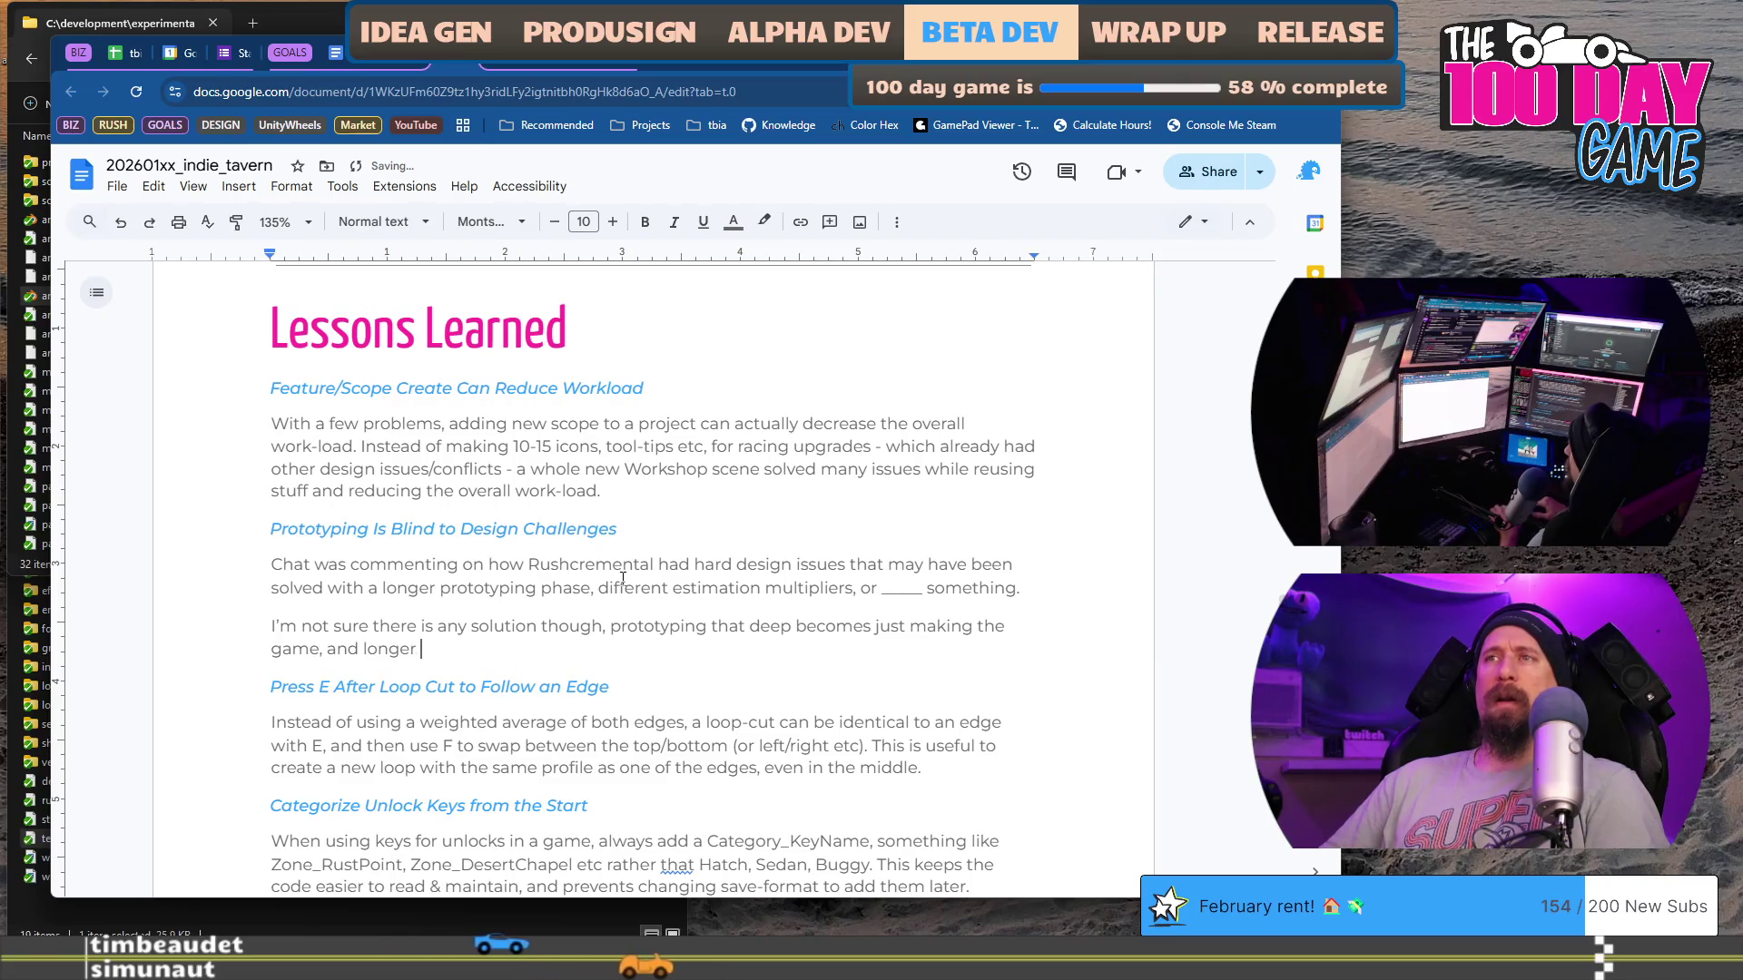
pyautogui.write('imates')
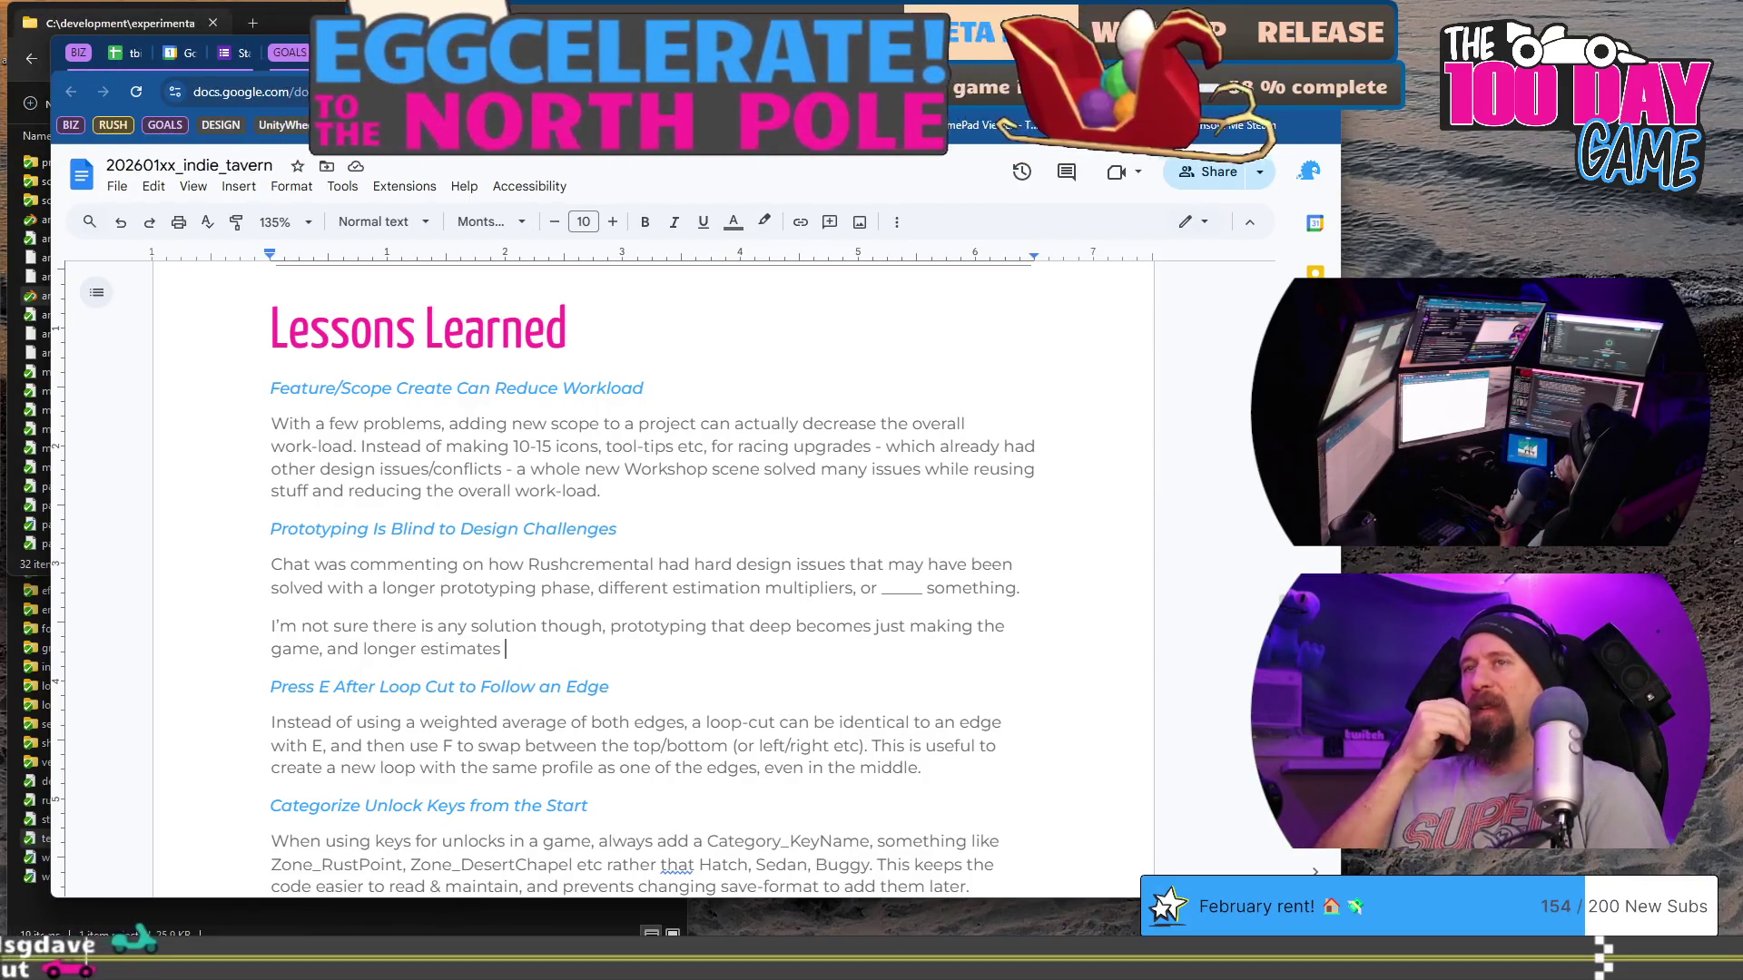
# Step: Add that tasks just fill the box and design issues would have popped up, ending 'Game Development is Hard.'
pyautogui.write('just ')
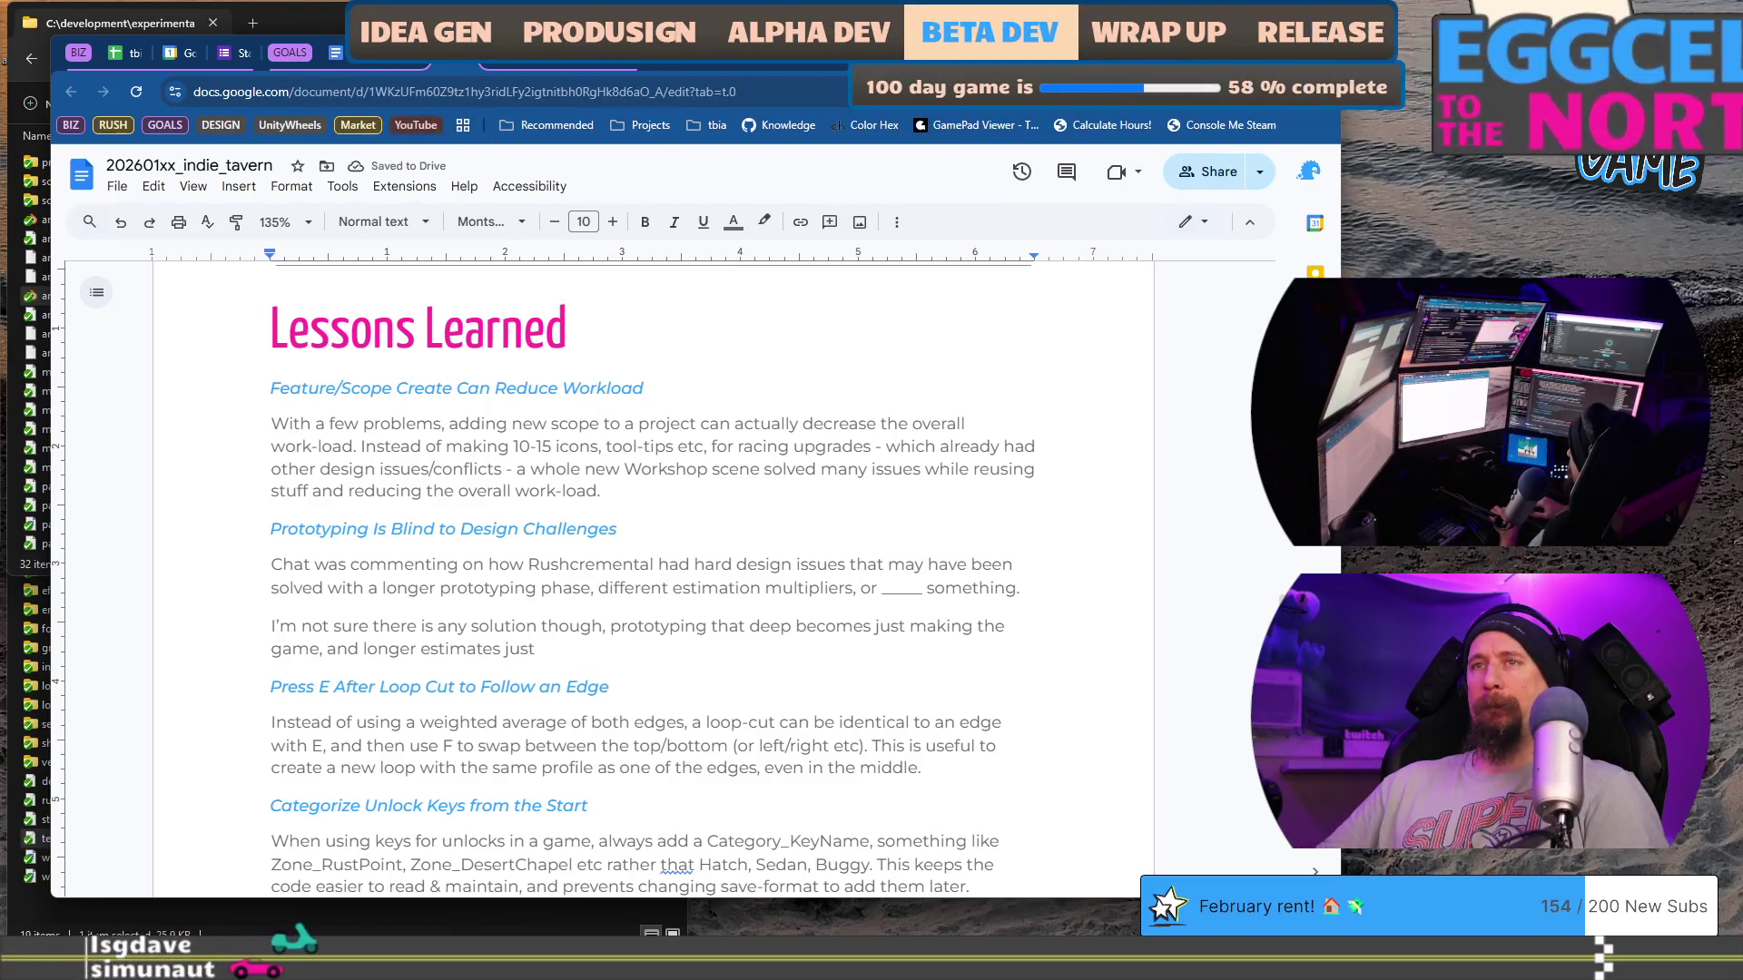
pyautogui.write('let the ')
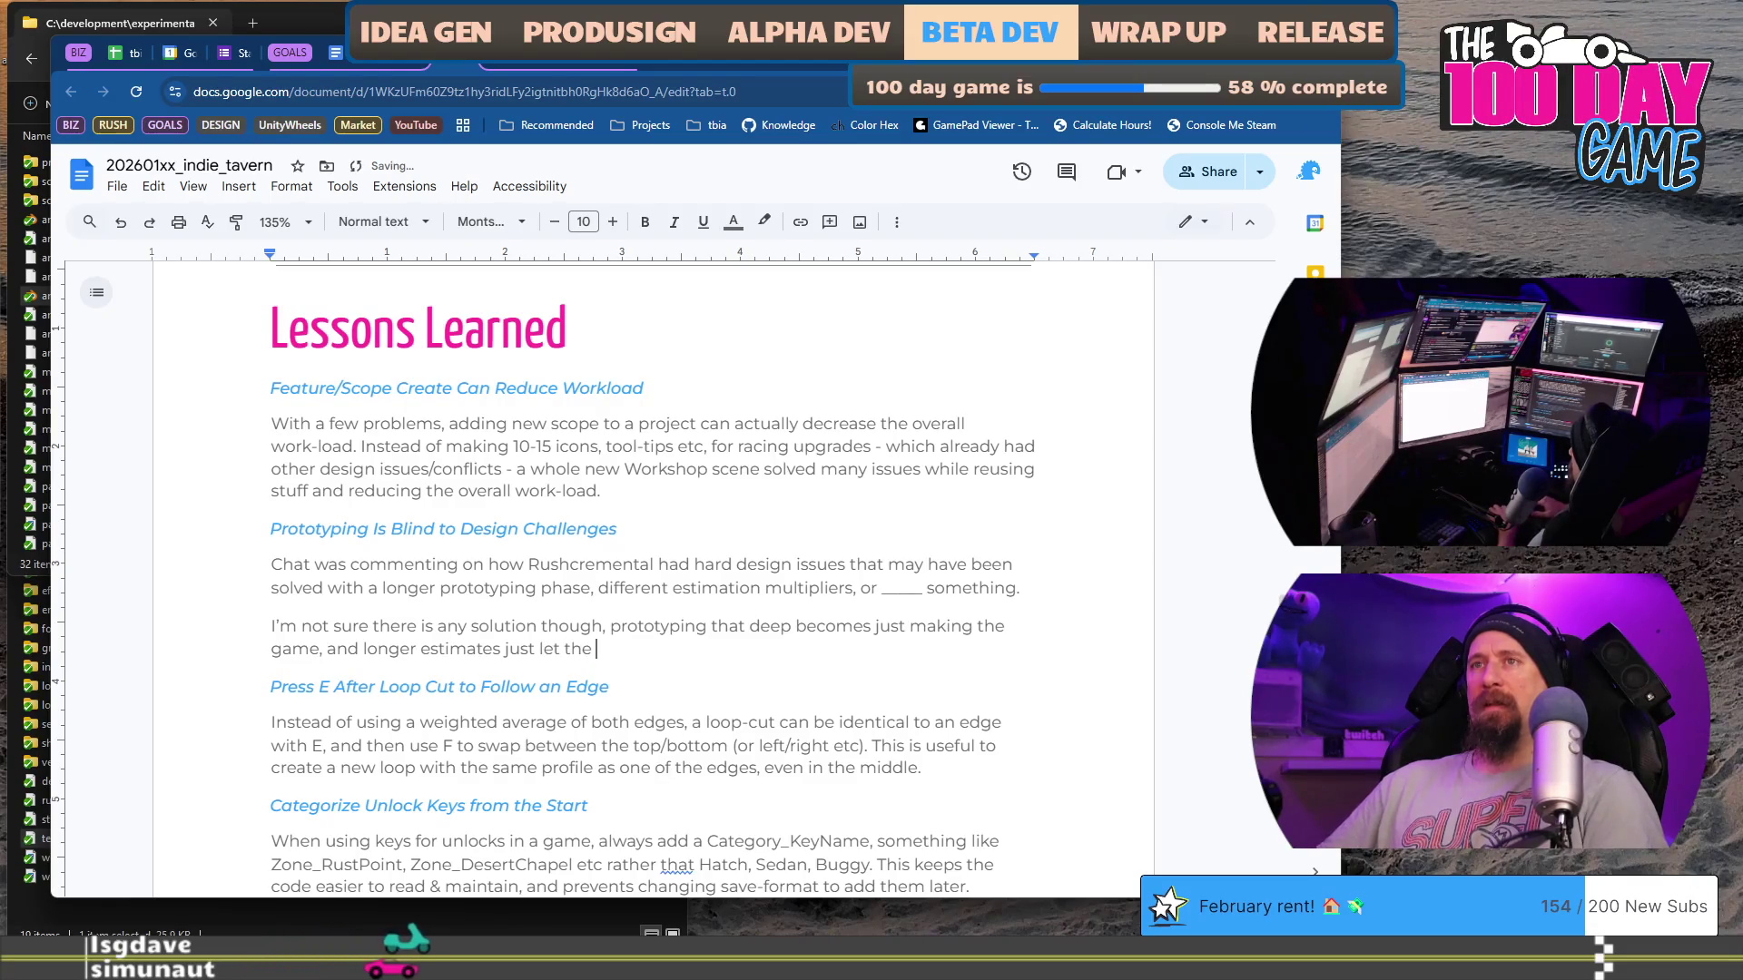
pyautogui.write('tasks ')
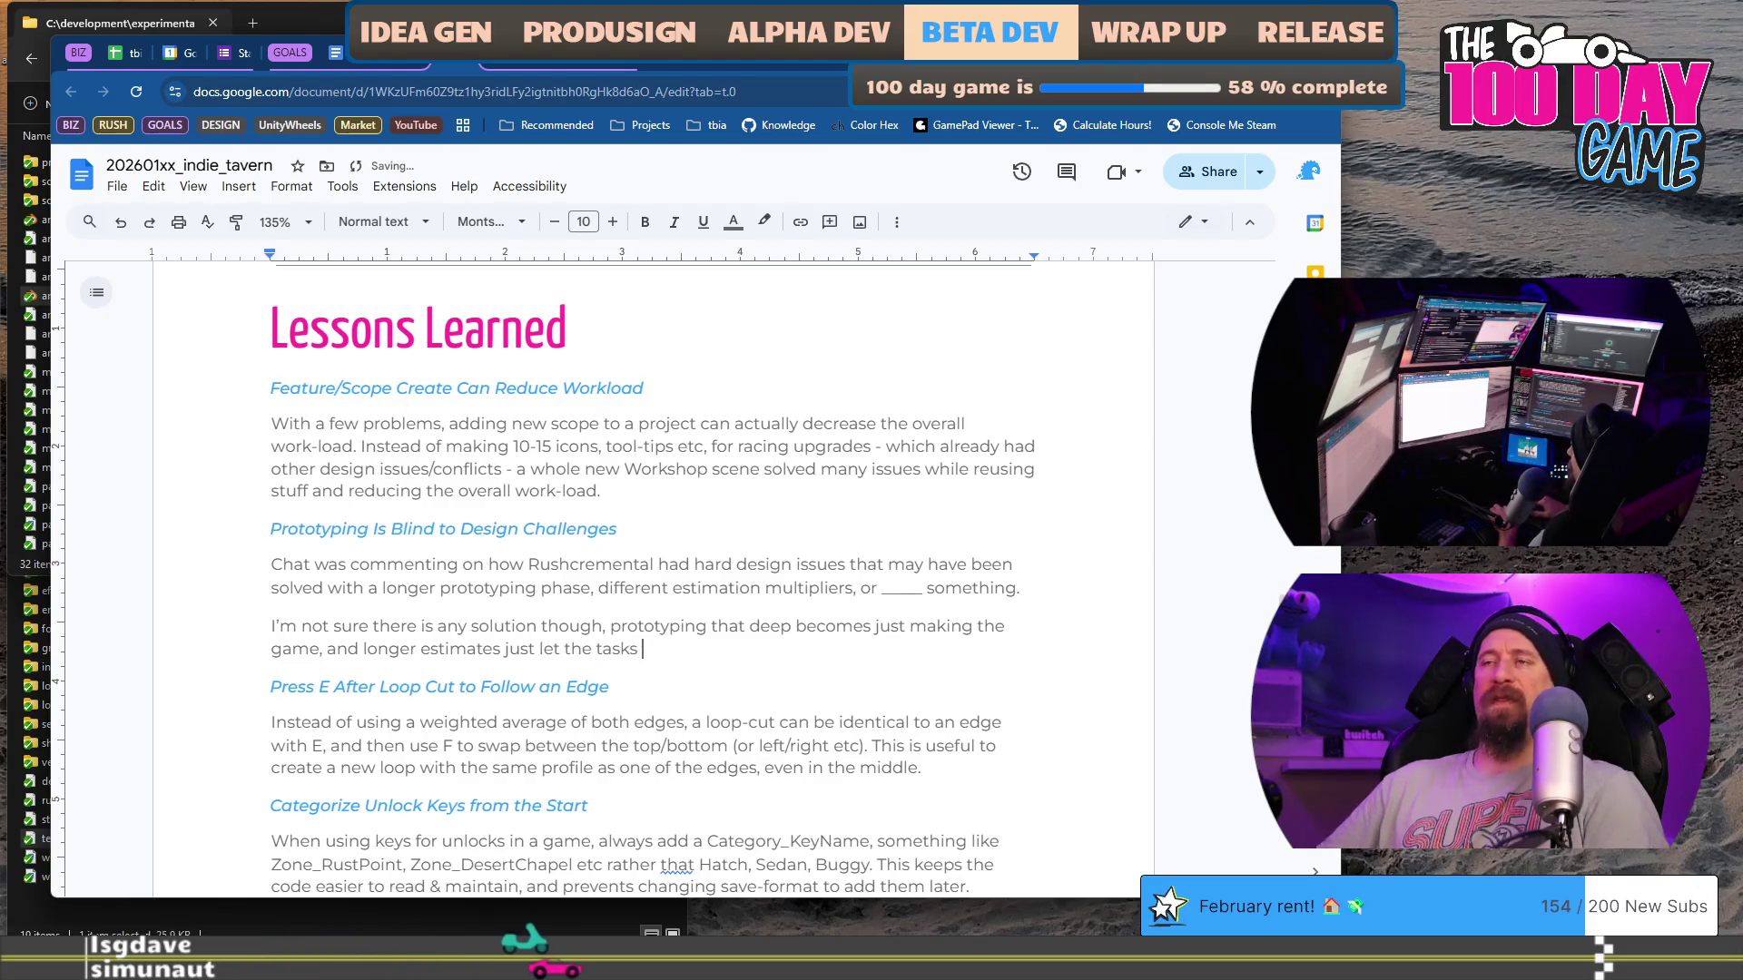
pyautogui.write('fill the bo')
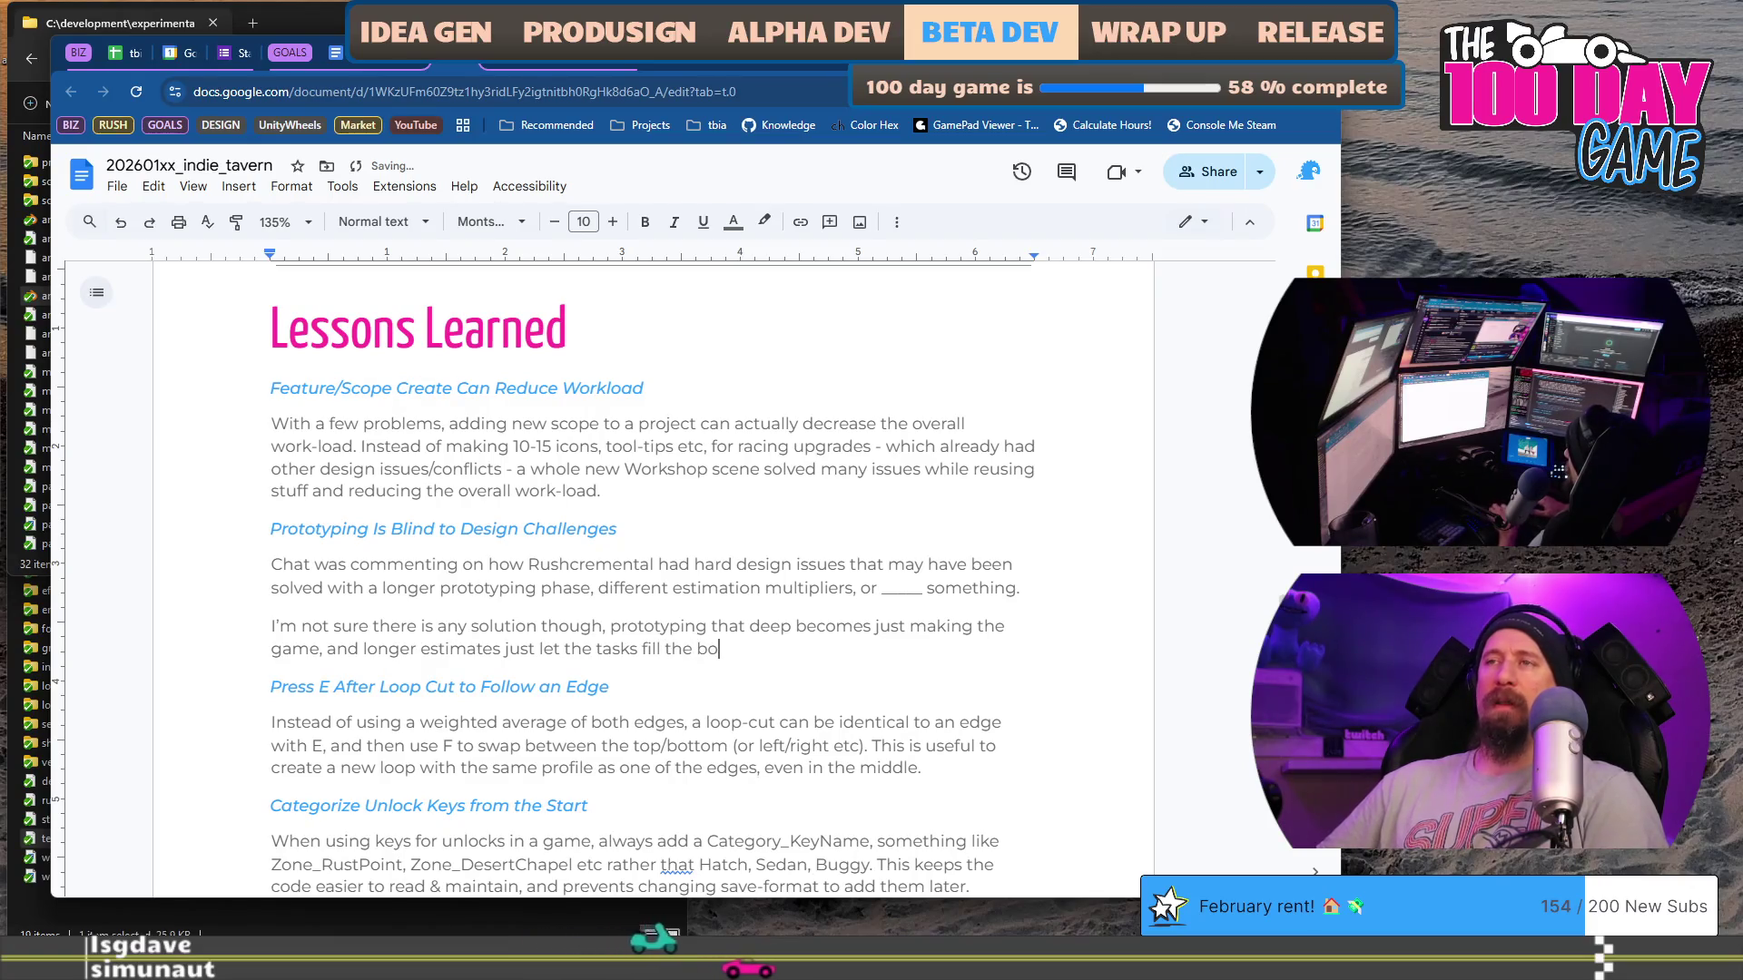
pyautogui.write('x.')
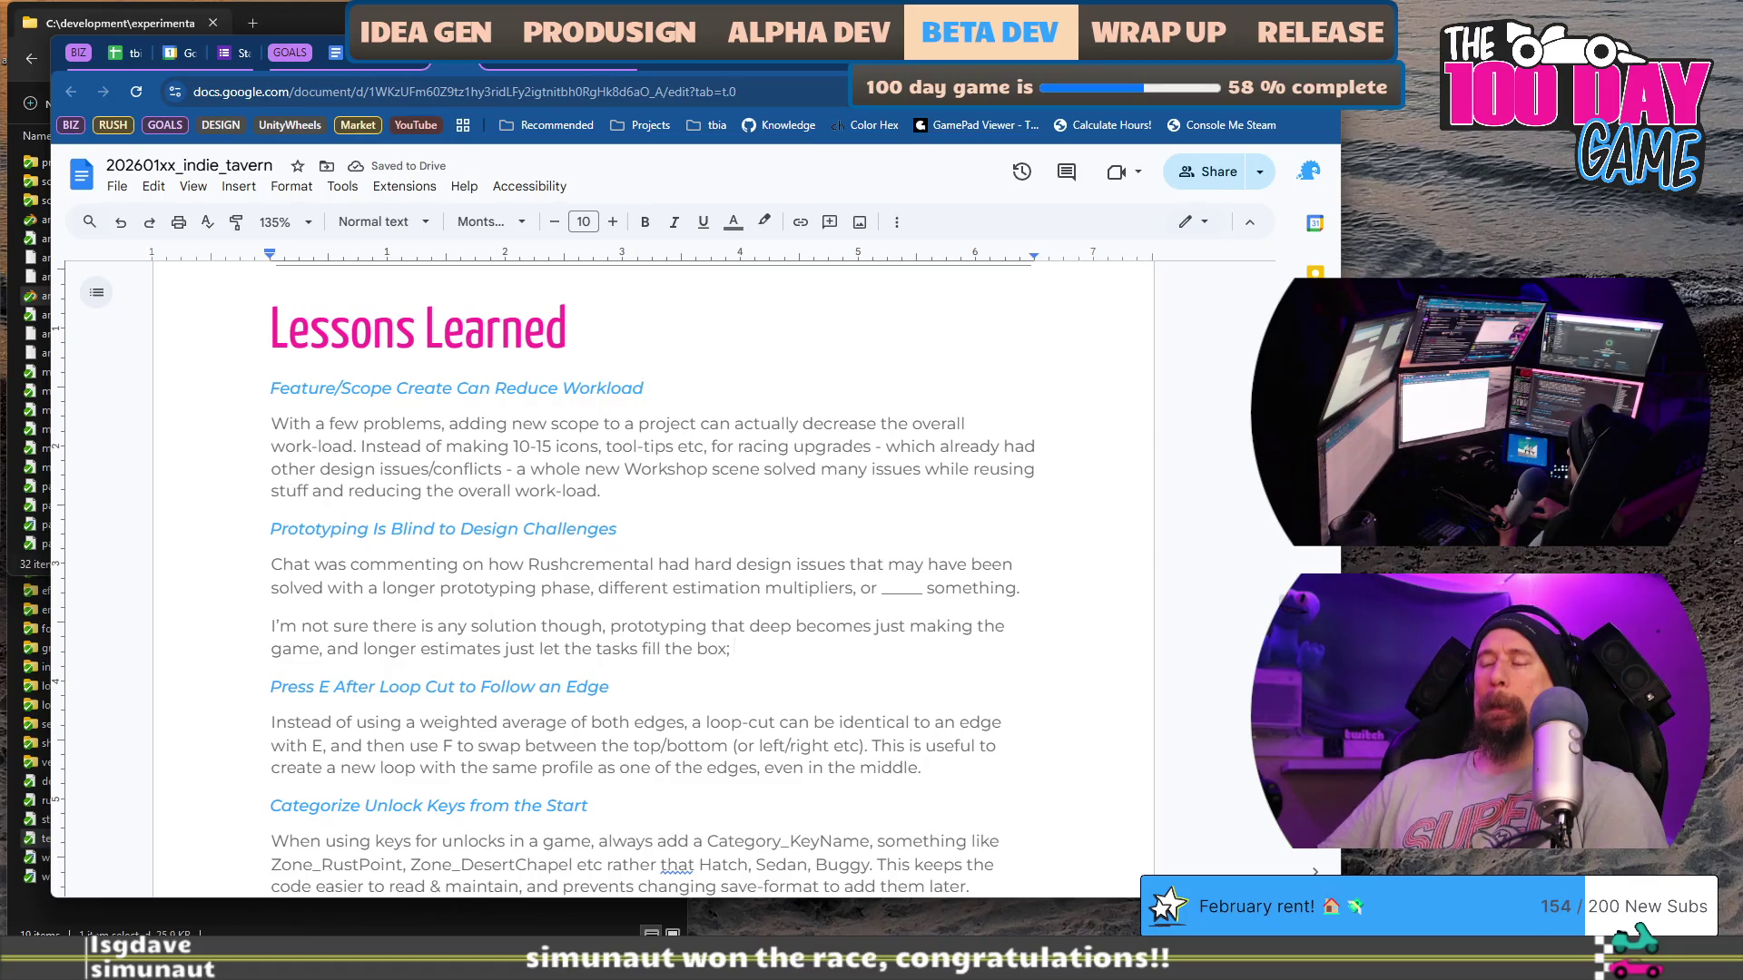
pyautogui.press('BackSpace')
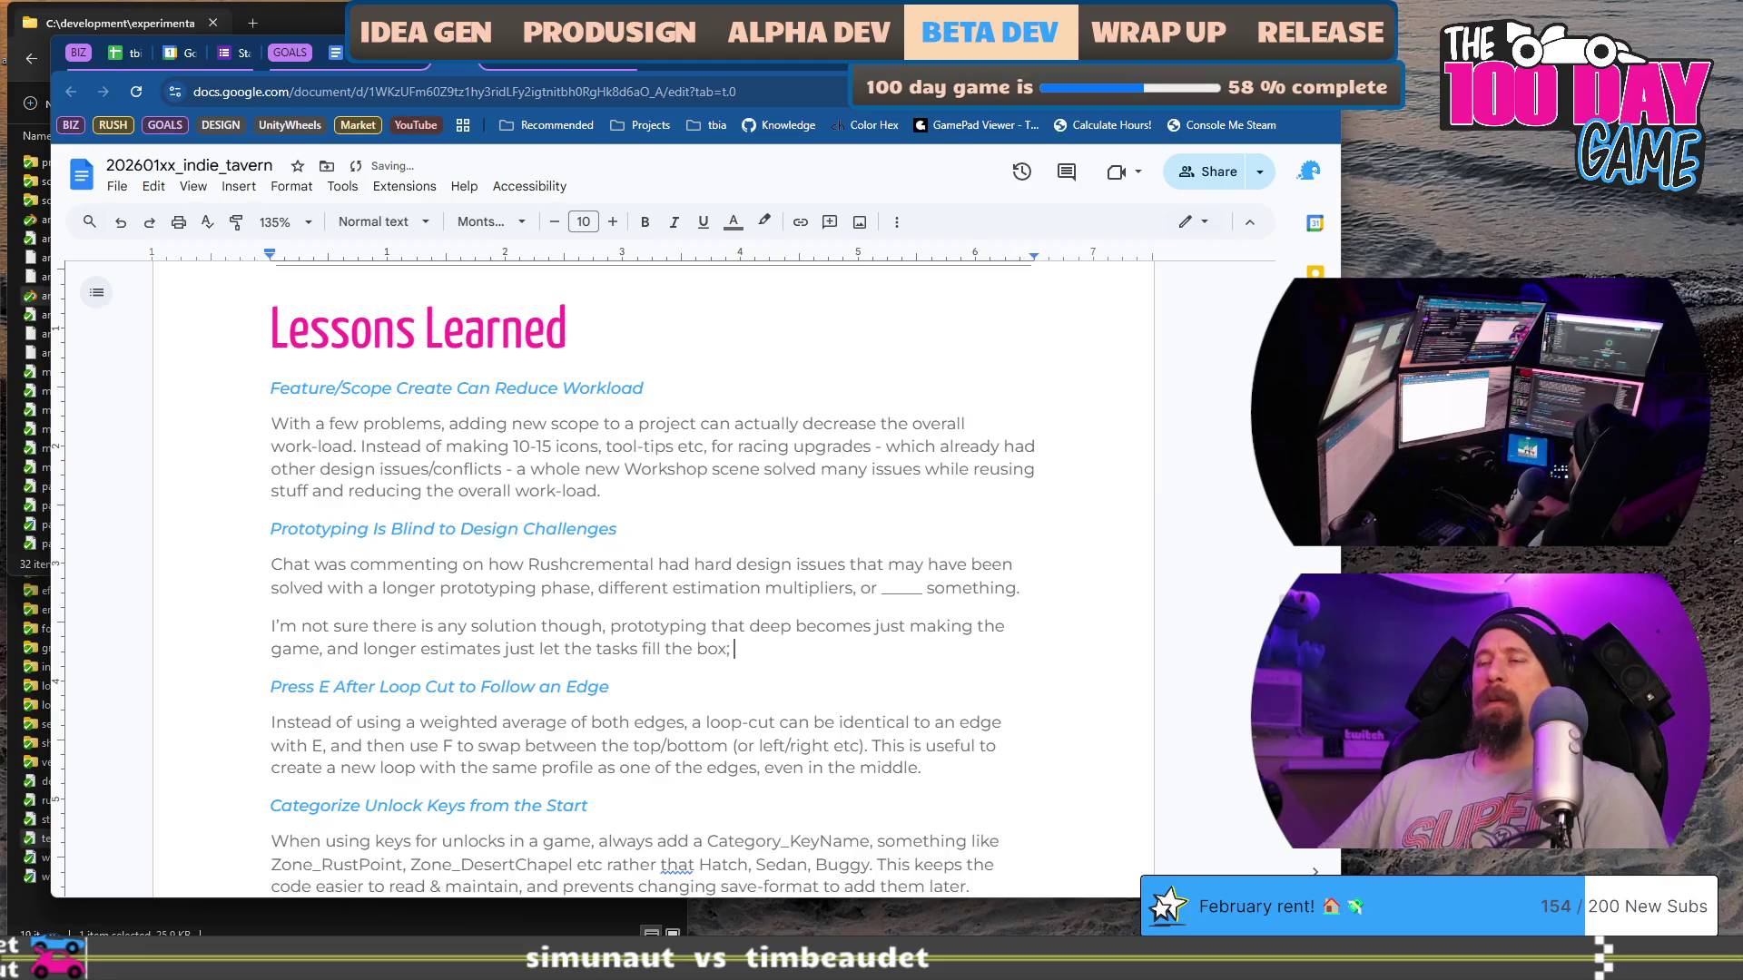
pyautogui.write('basically')
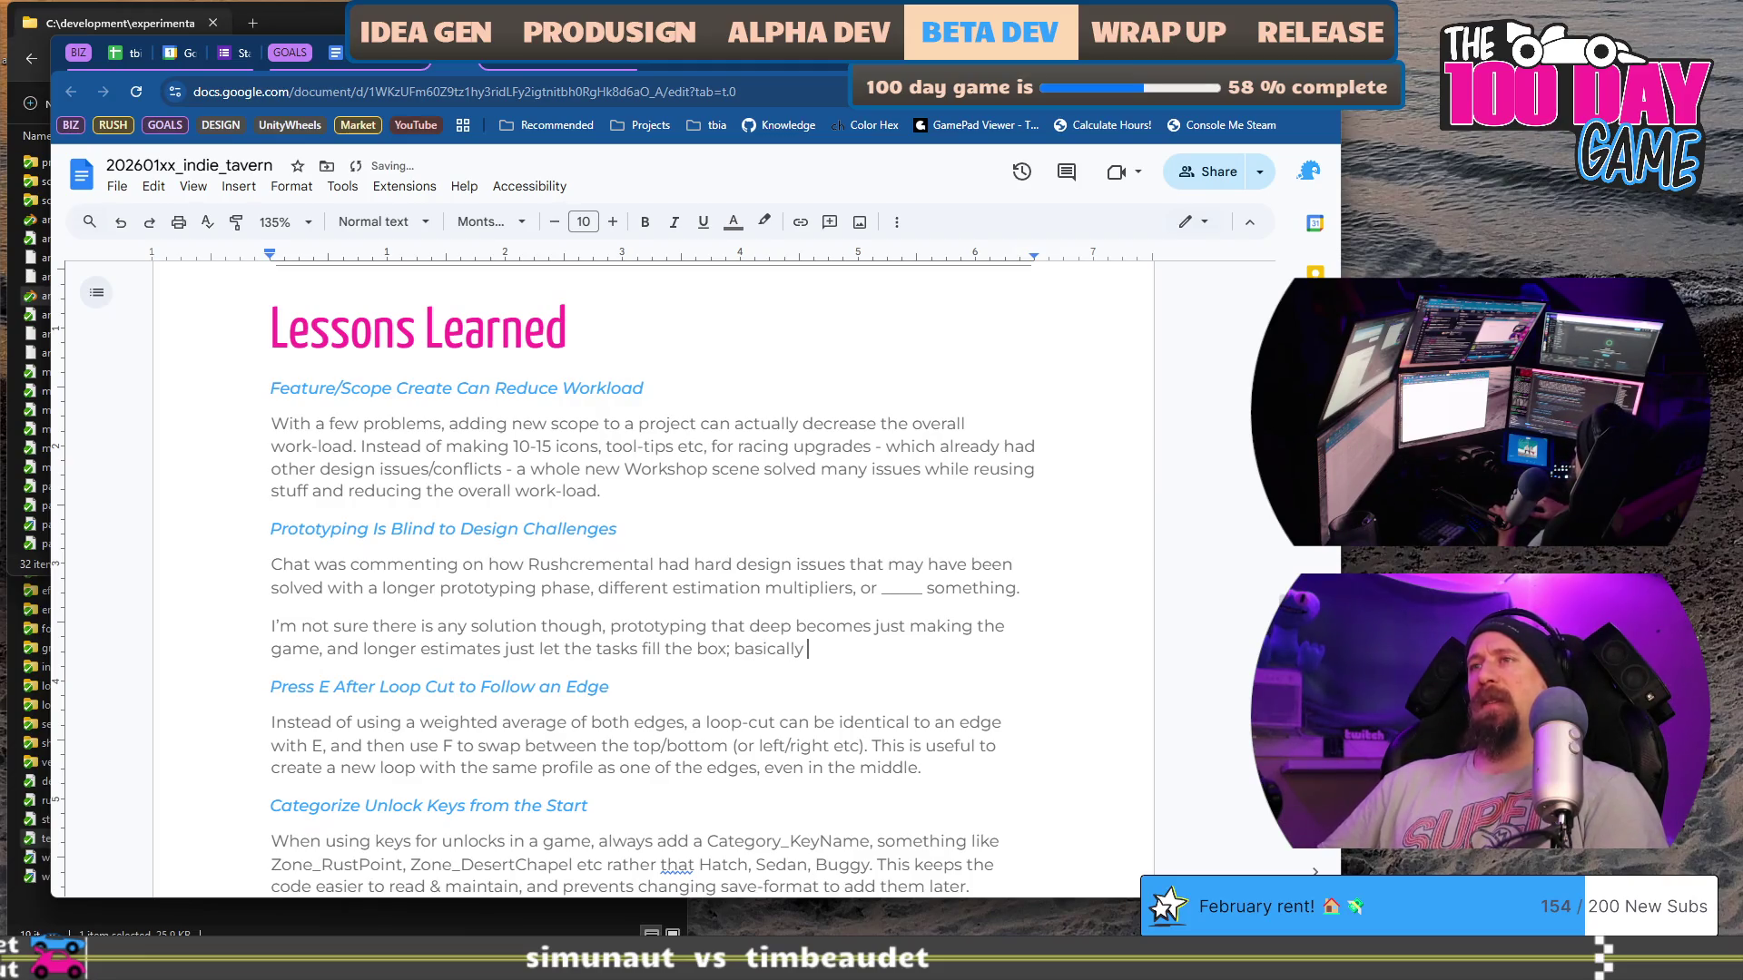
pyautogui.write(' us')
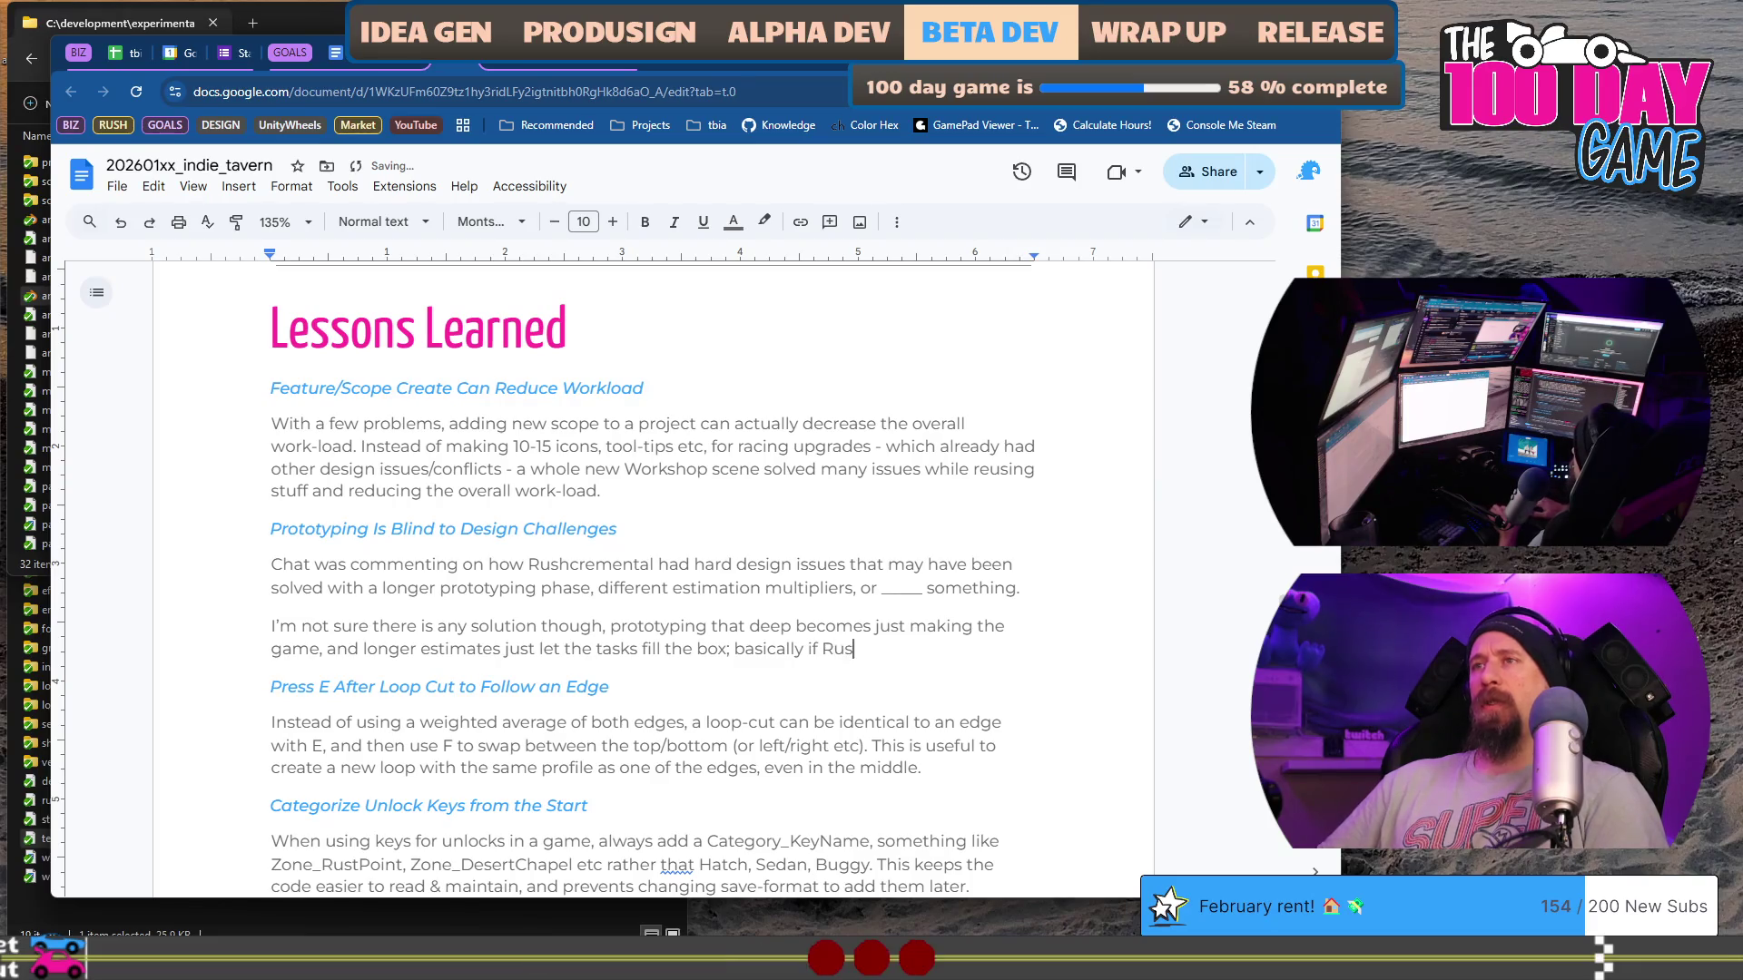
pyautogui.write('hcremental wa')
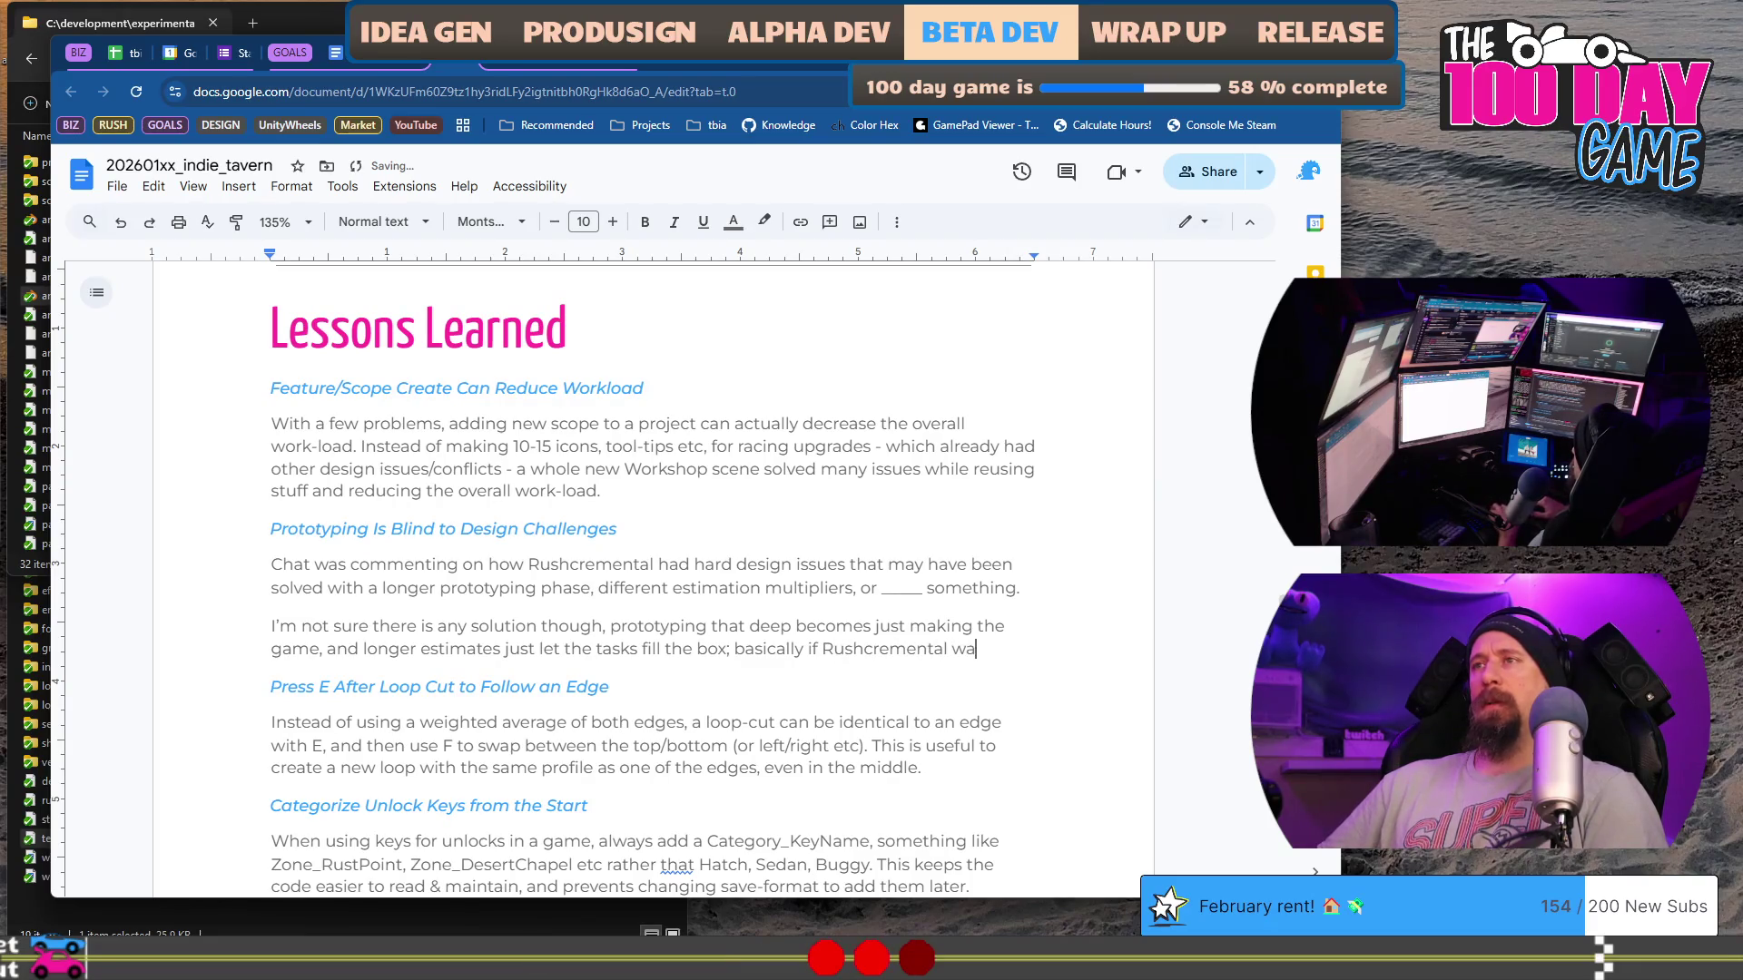
pyautogui.write('s a 50 day')
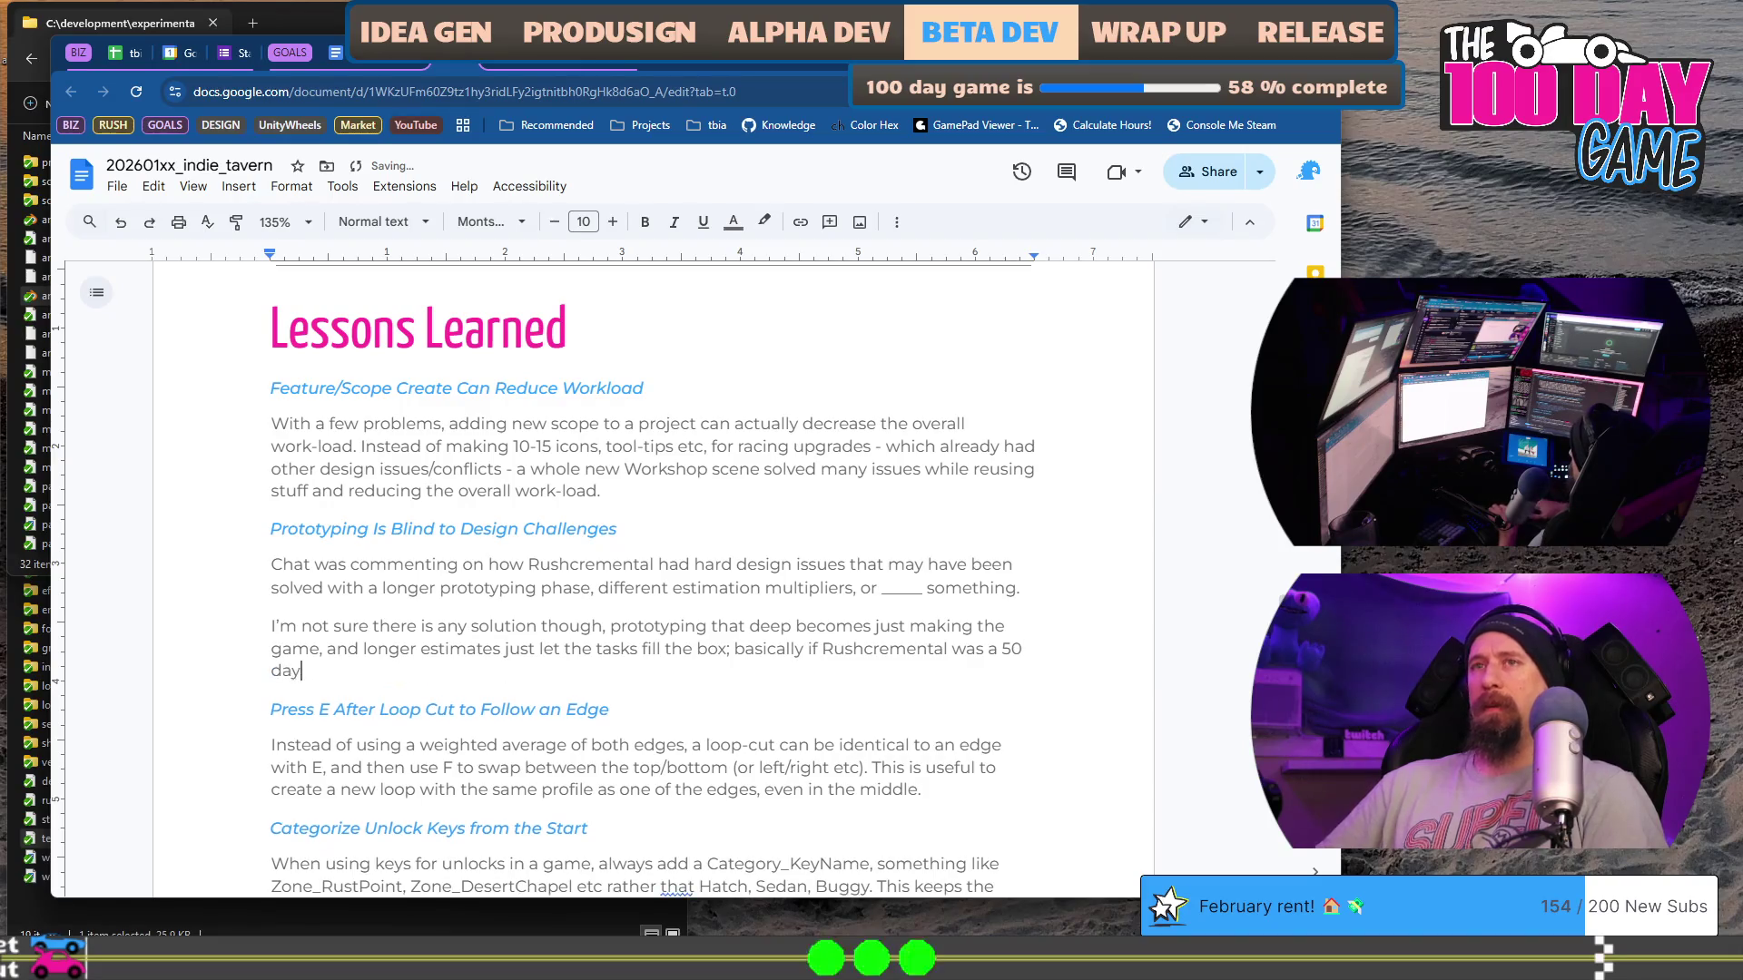
pyautogui.write('e, different')
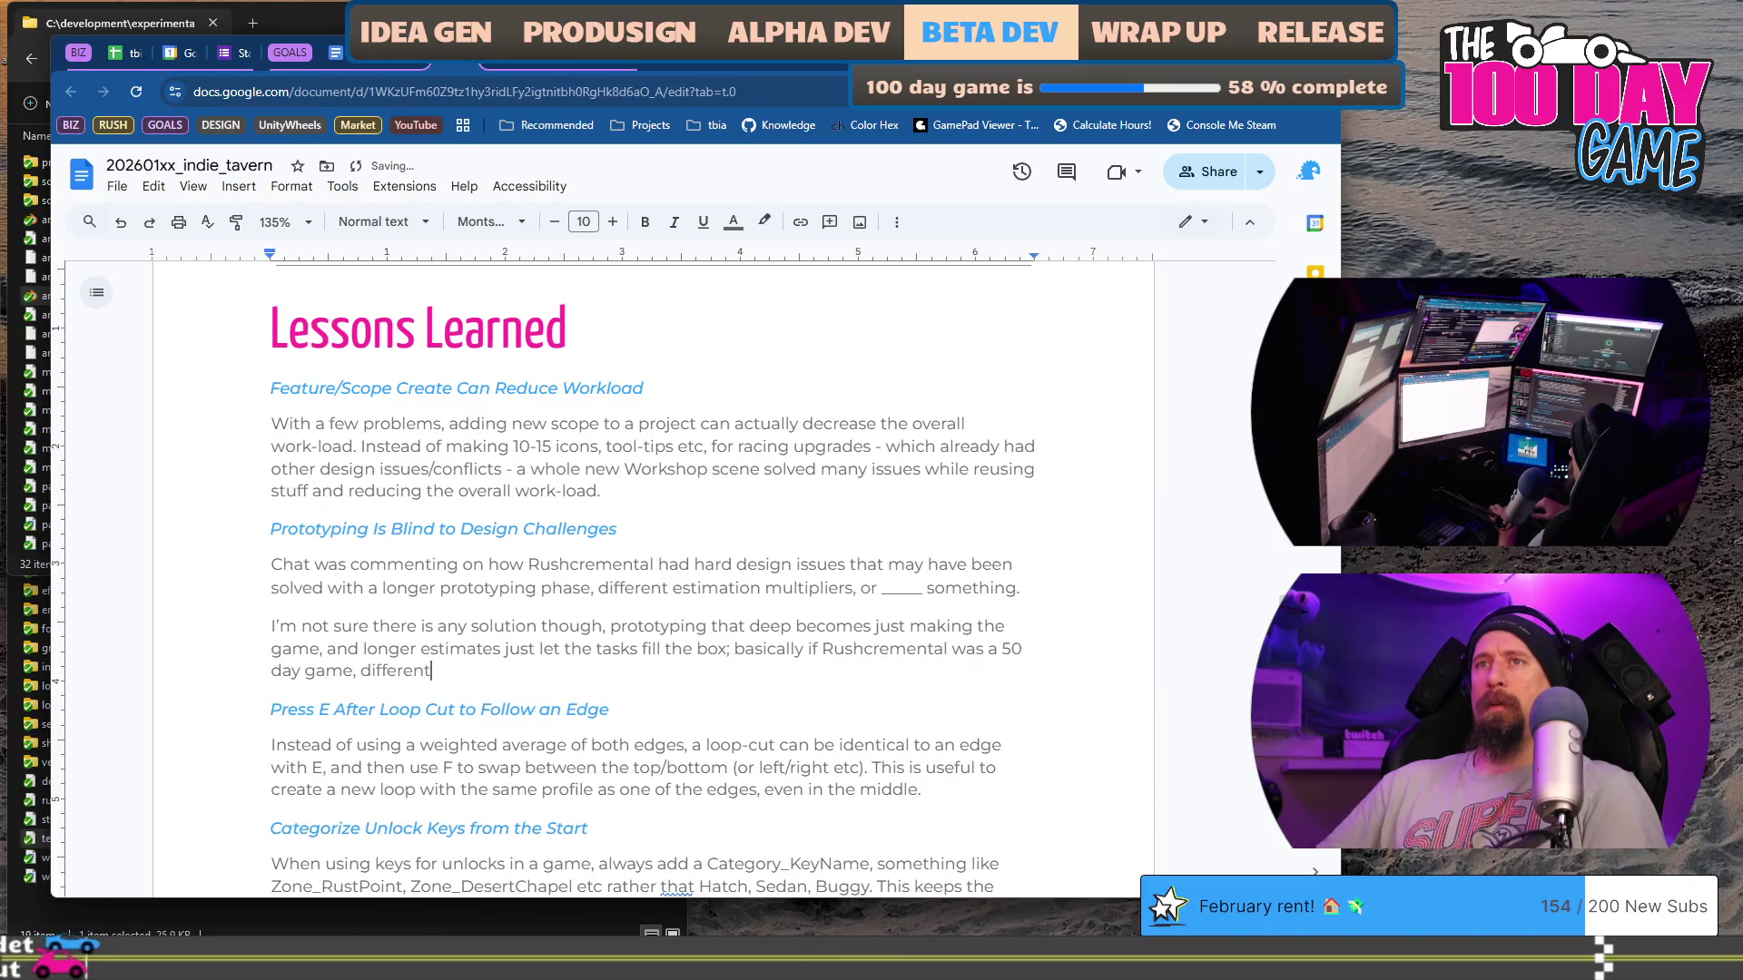
pyautogui.press('BackSpace')
pyautogui.press('BackSpace')
pyautogui.press('BackSpace')
pyautogui.write('de')
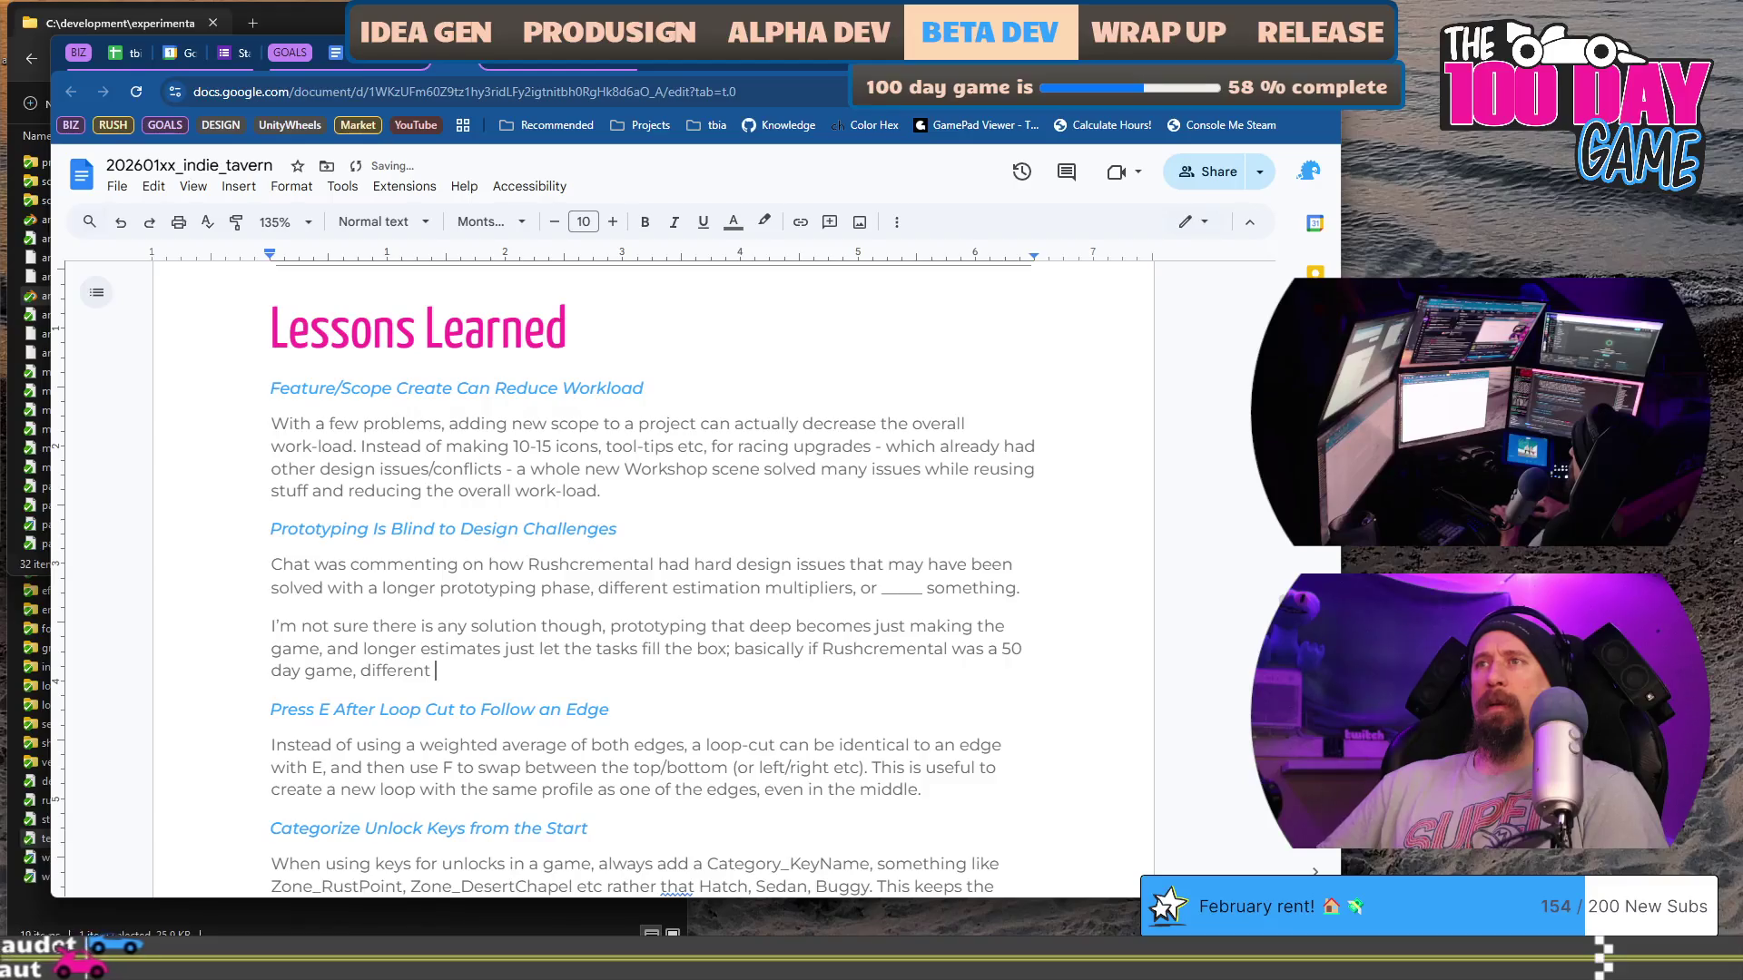
pyautogui.write('sign ')
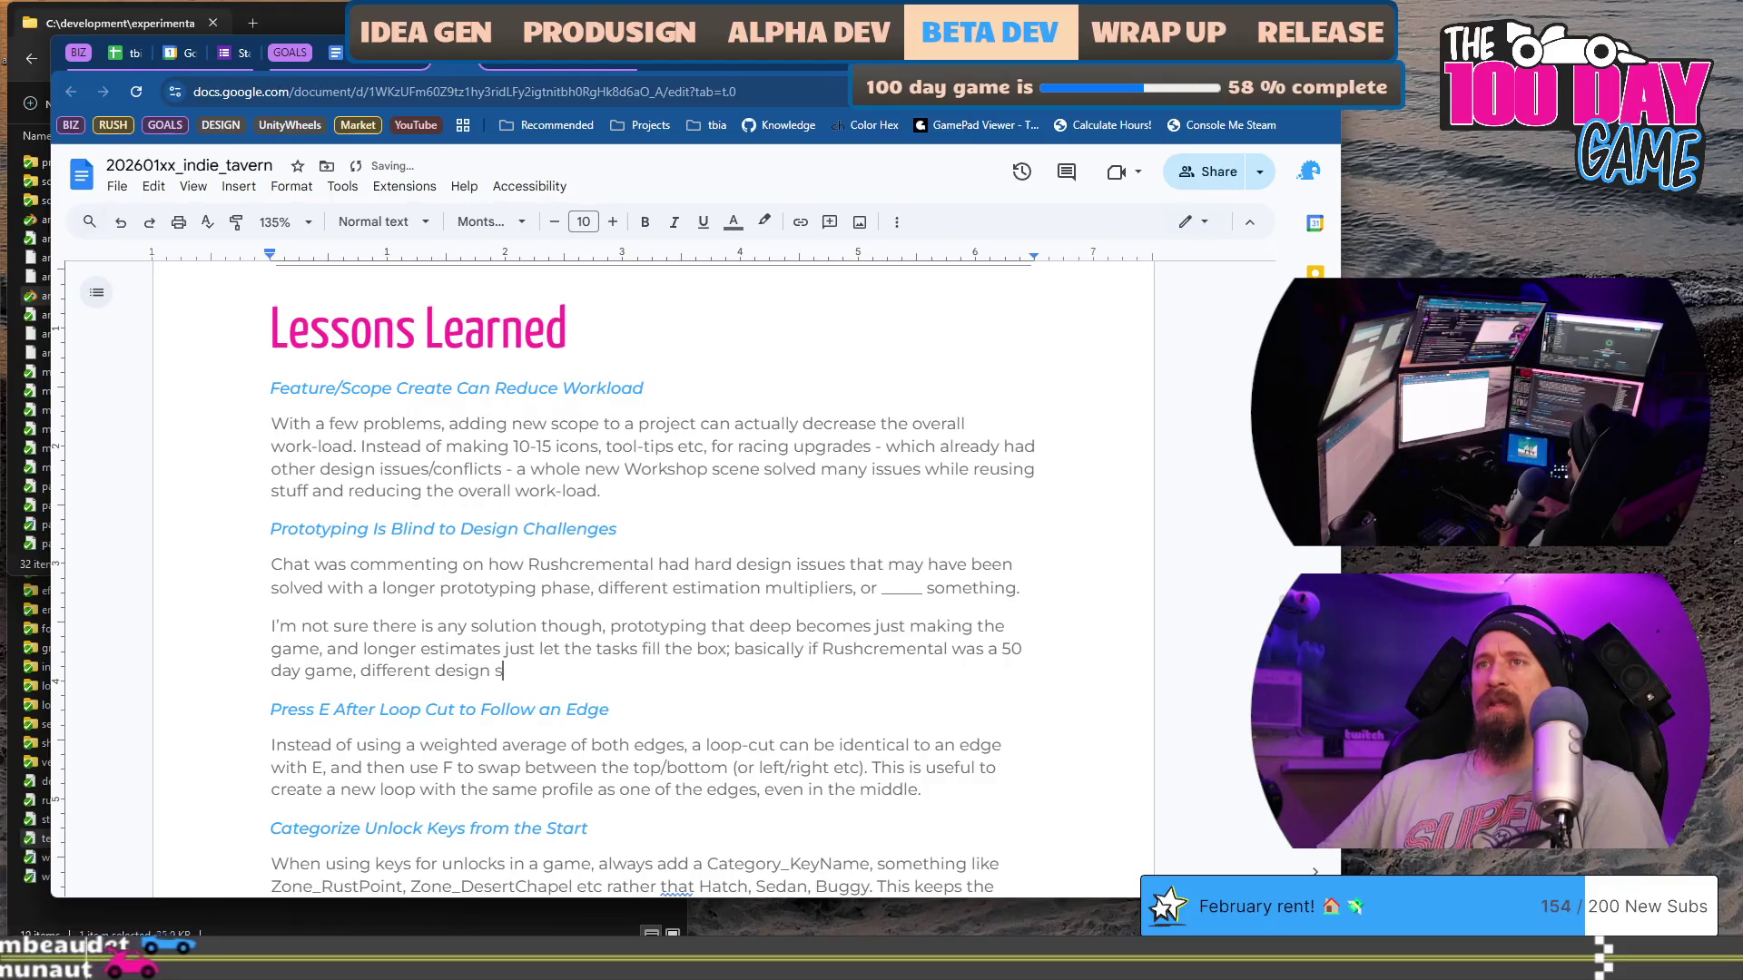
pyautogui.write('issues wo')
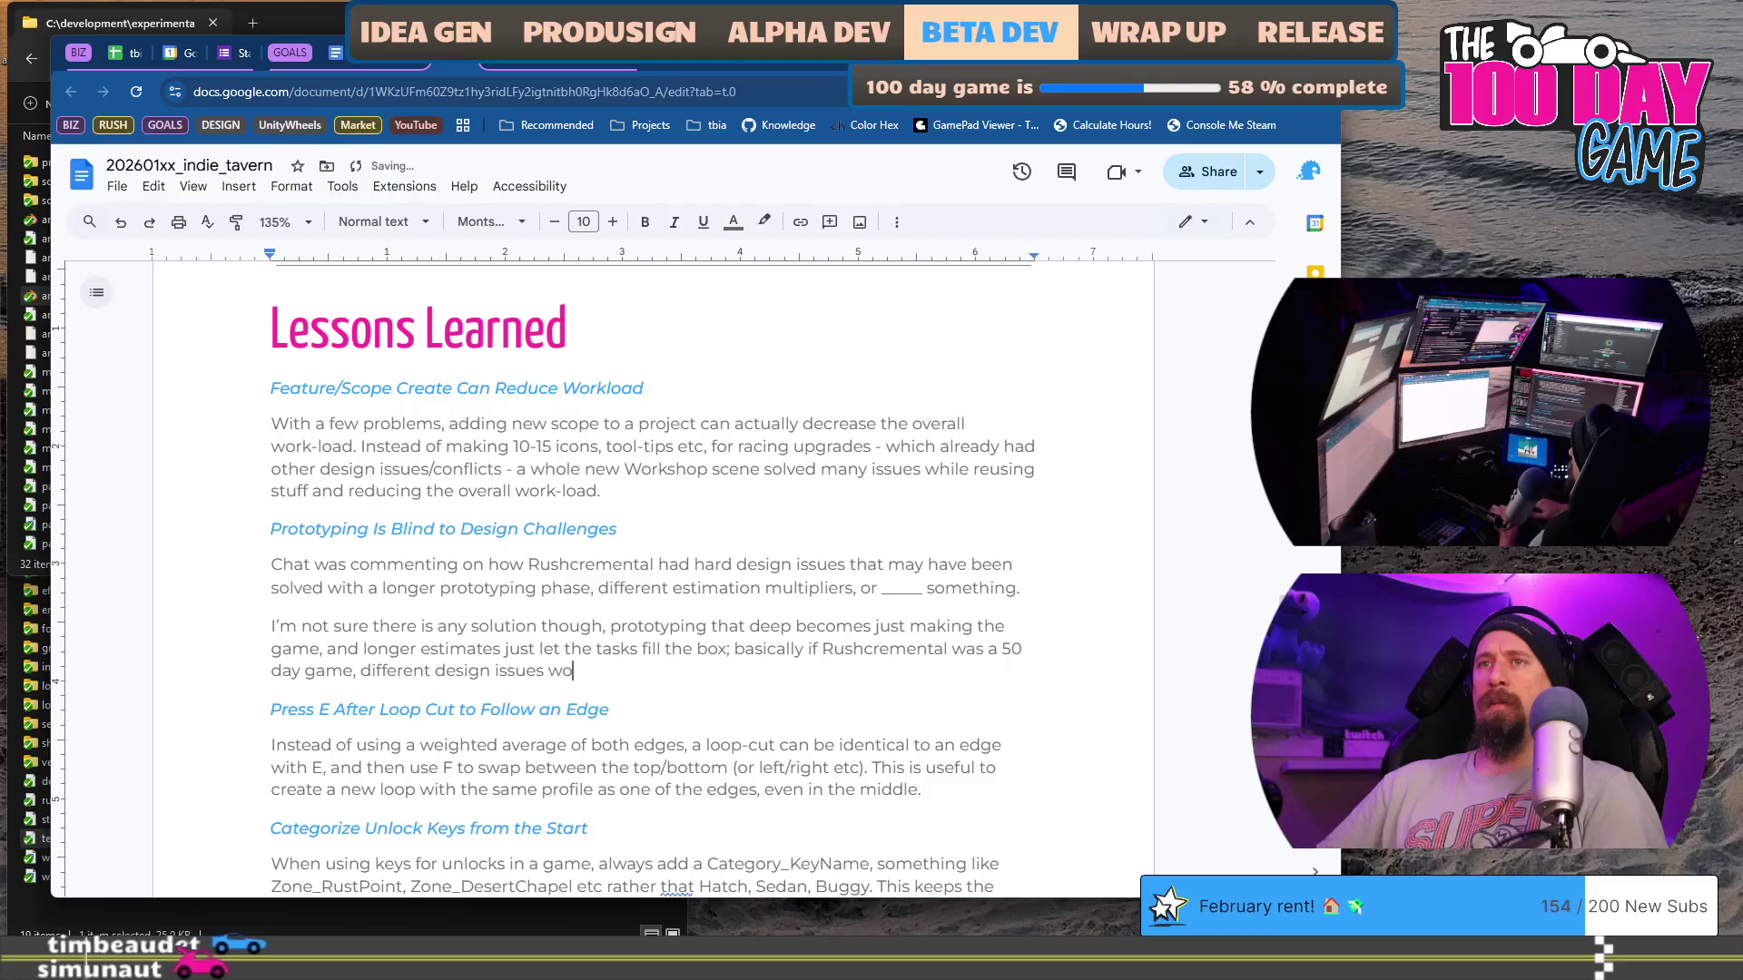
pyautogui.write('uld have poppe')
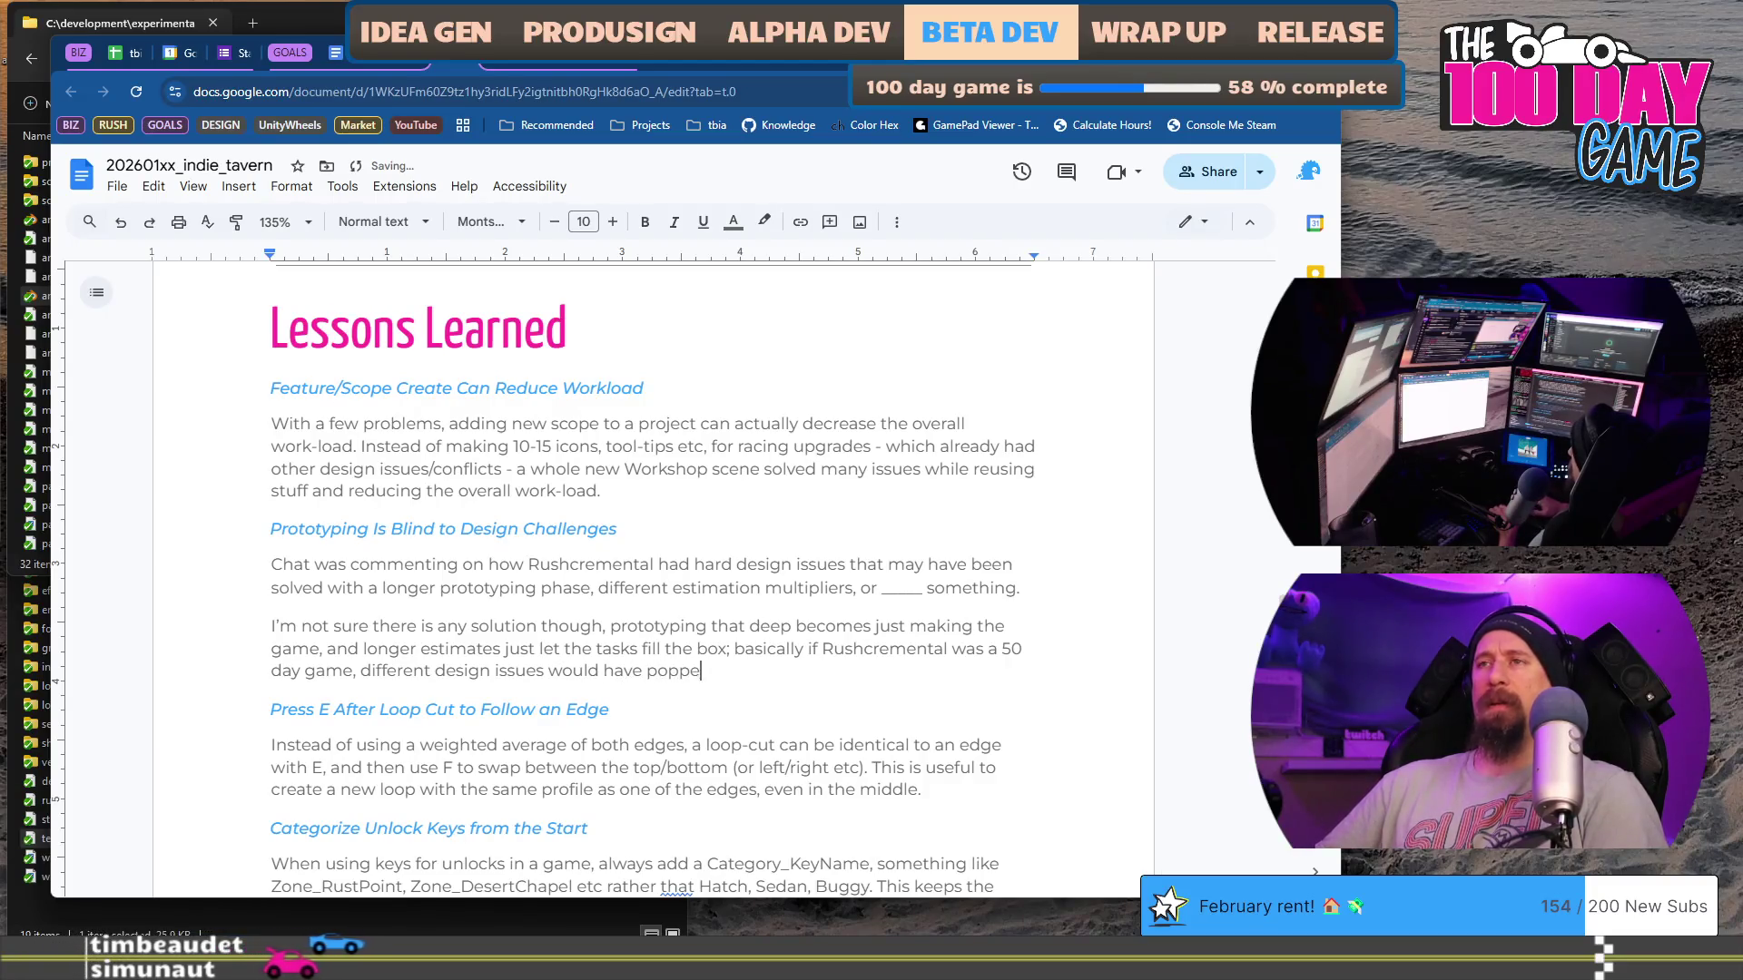
pyautogui.write('d up. ')
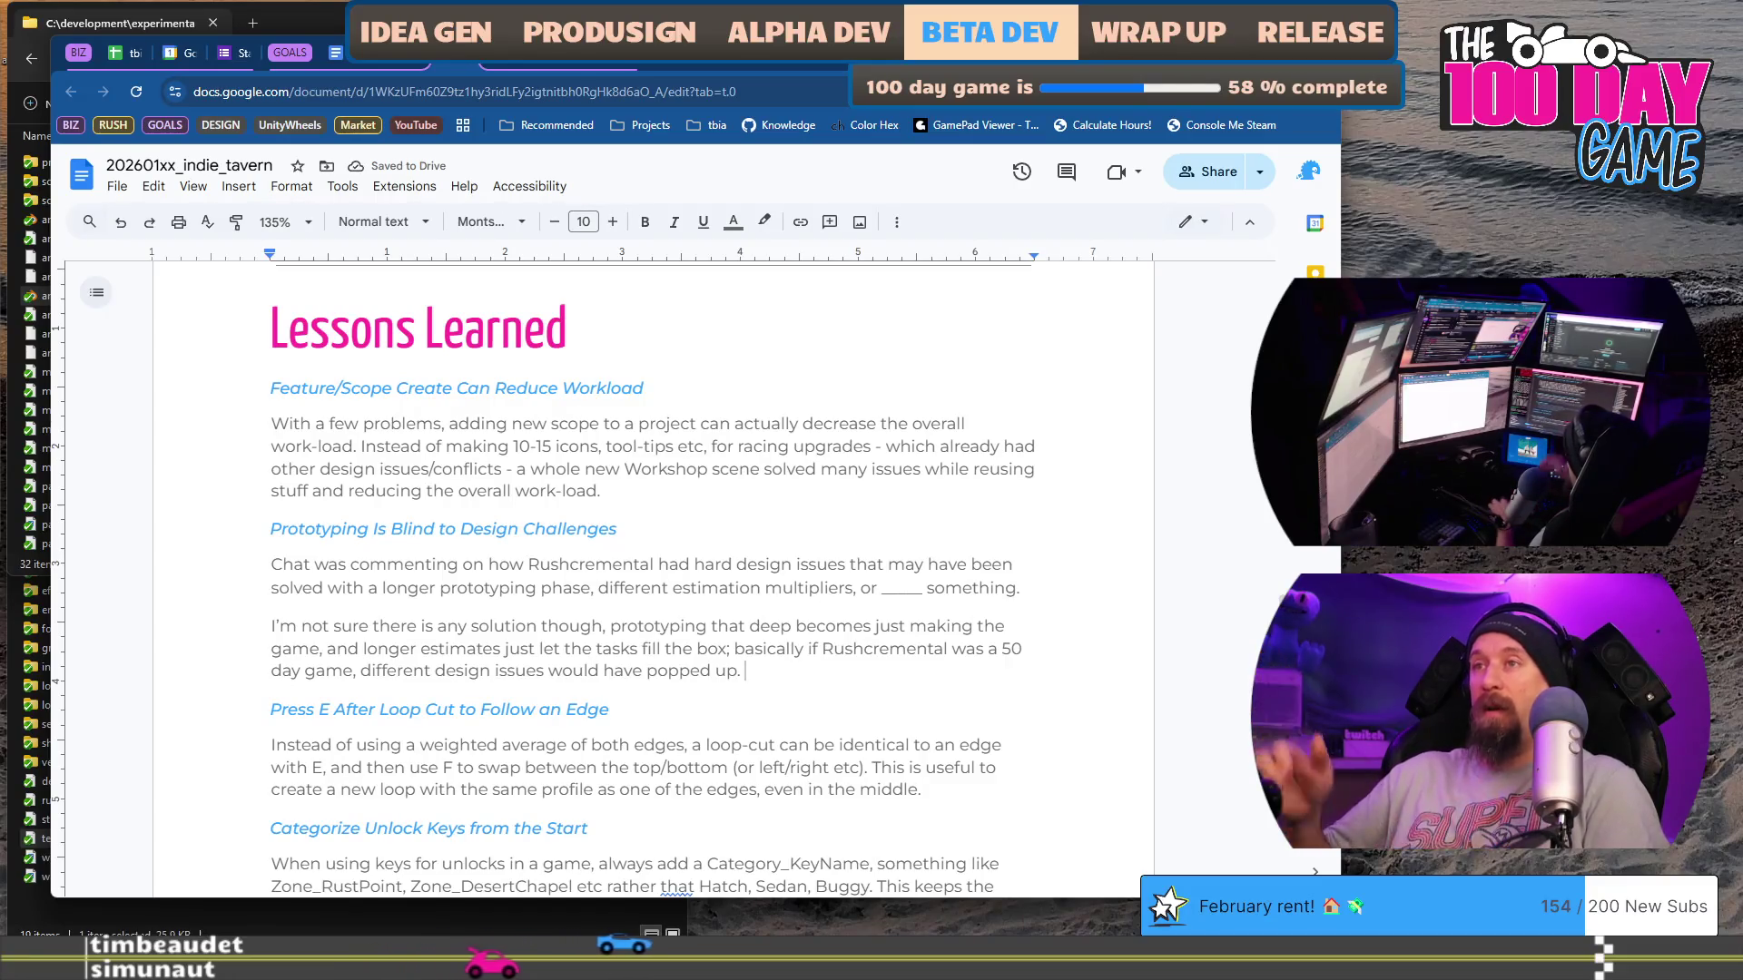
pyautogui.write('Game Develoment is Hard.')
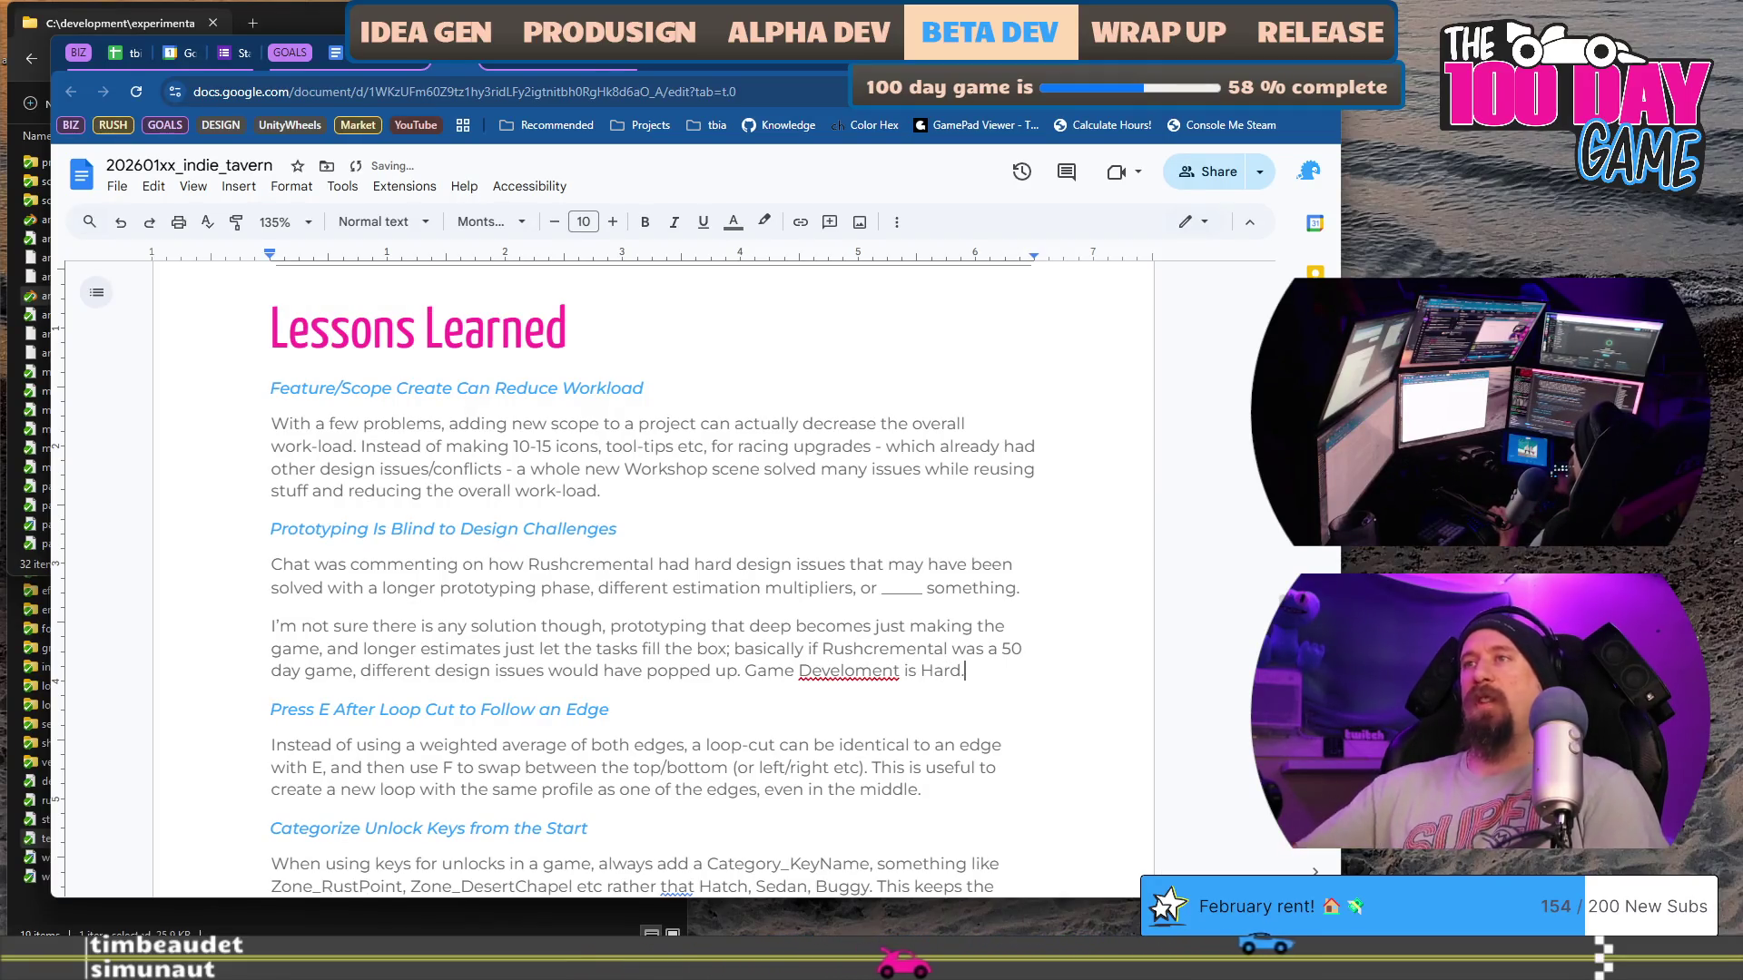
# Step: Correct 'Develoment' to 'Development' and bold the closing line 'Game Development is Hard.'
pyautogui.click(848, 671)
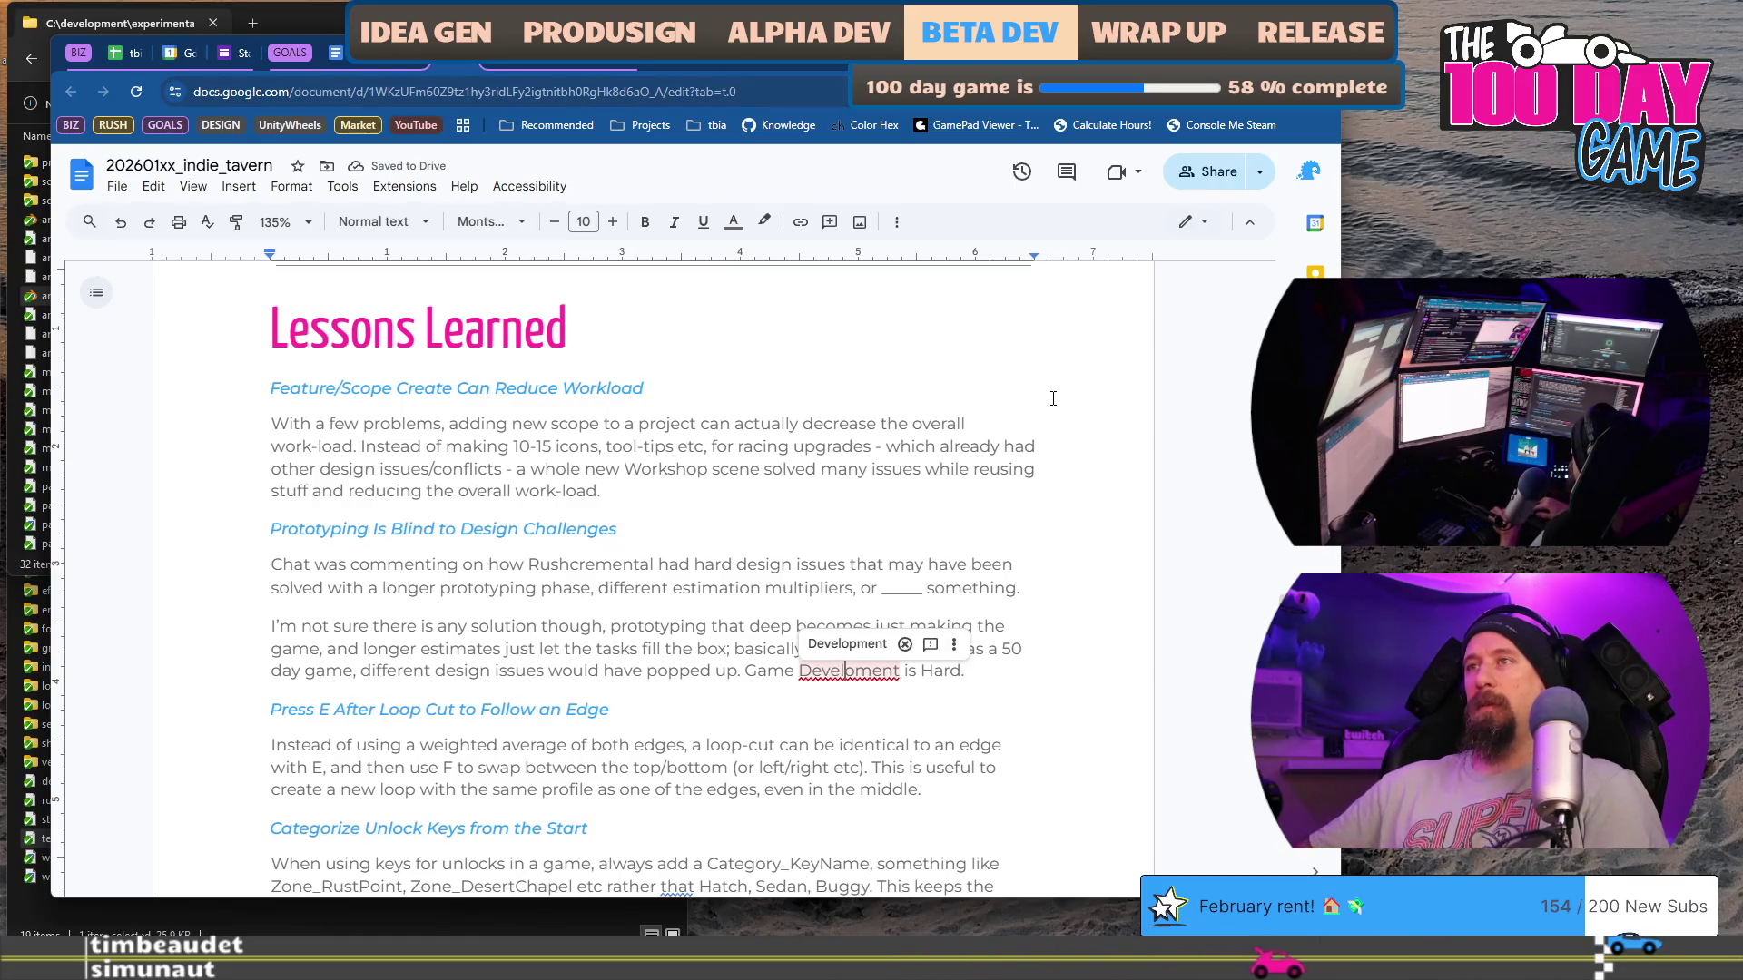
pyautogui.write('op')
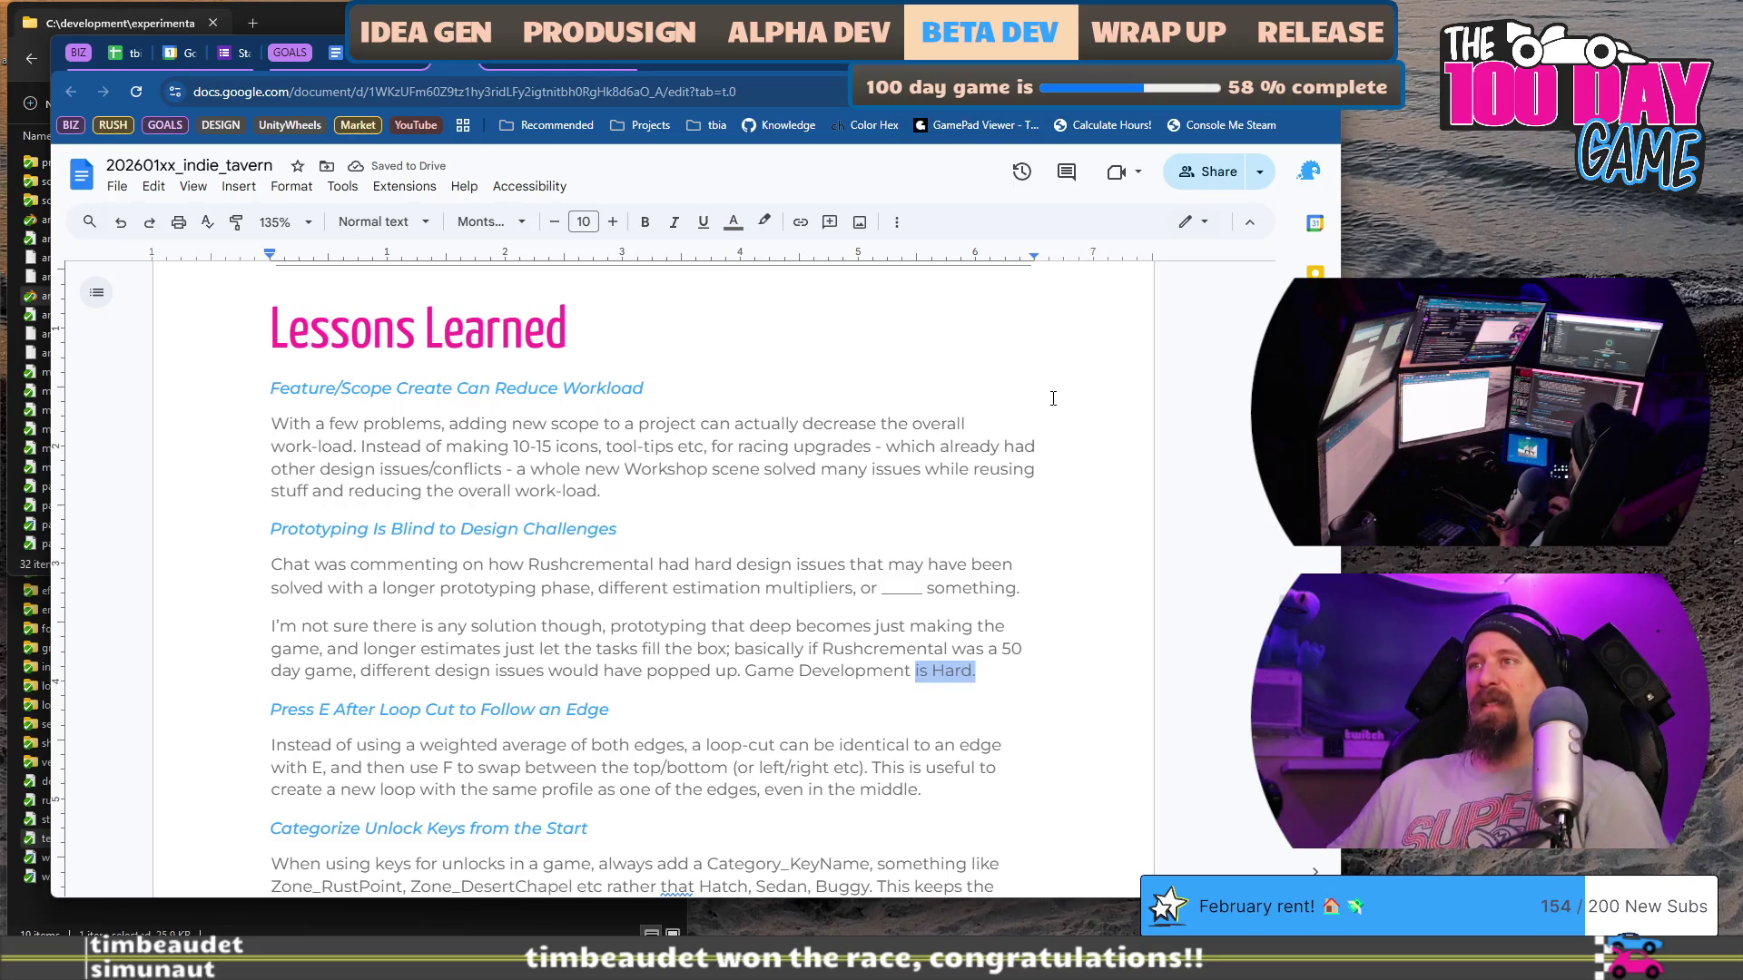
pyautogui.hotkey('ctrl', 'shift', 'Left')
pyautogui.hotkey('ctrl', 'shift', 'Left')
pyautogui.hotkey('ctrl', 'b')
pyautogui.press('Right')
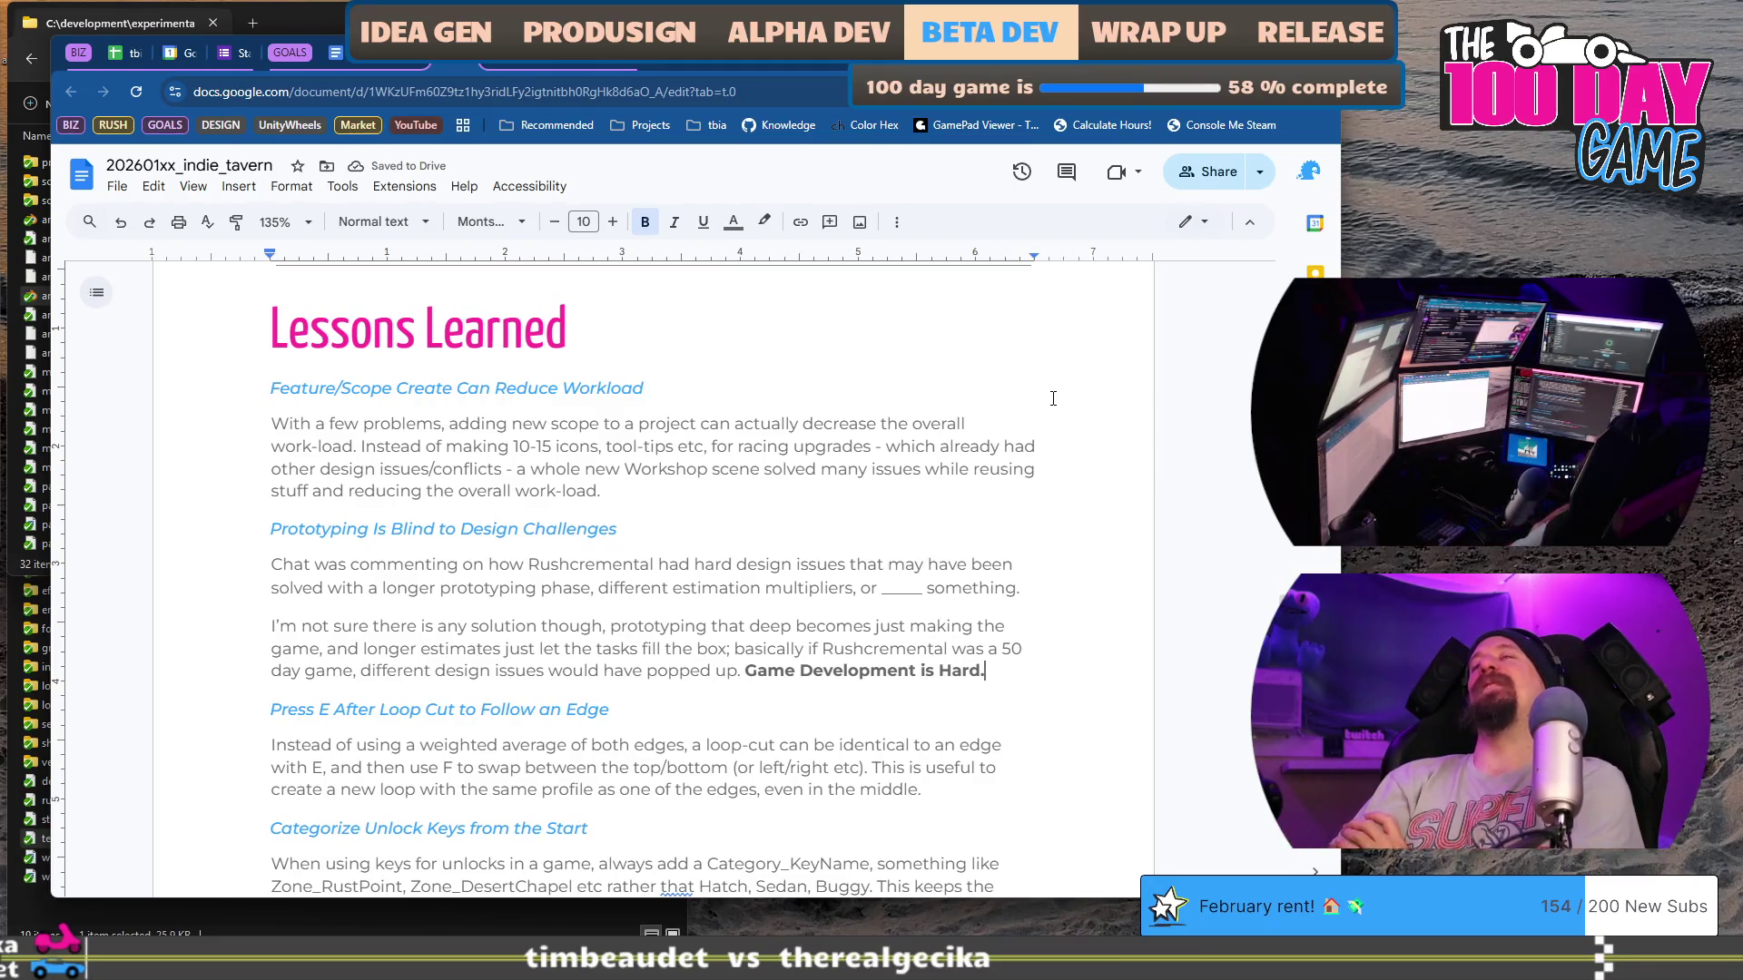
pyautogui.scroll(-10, 1053, 398)
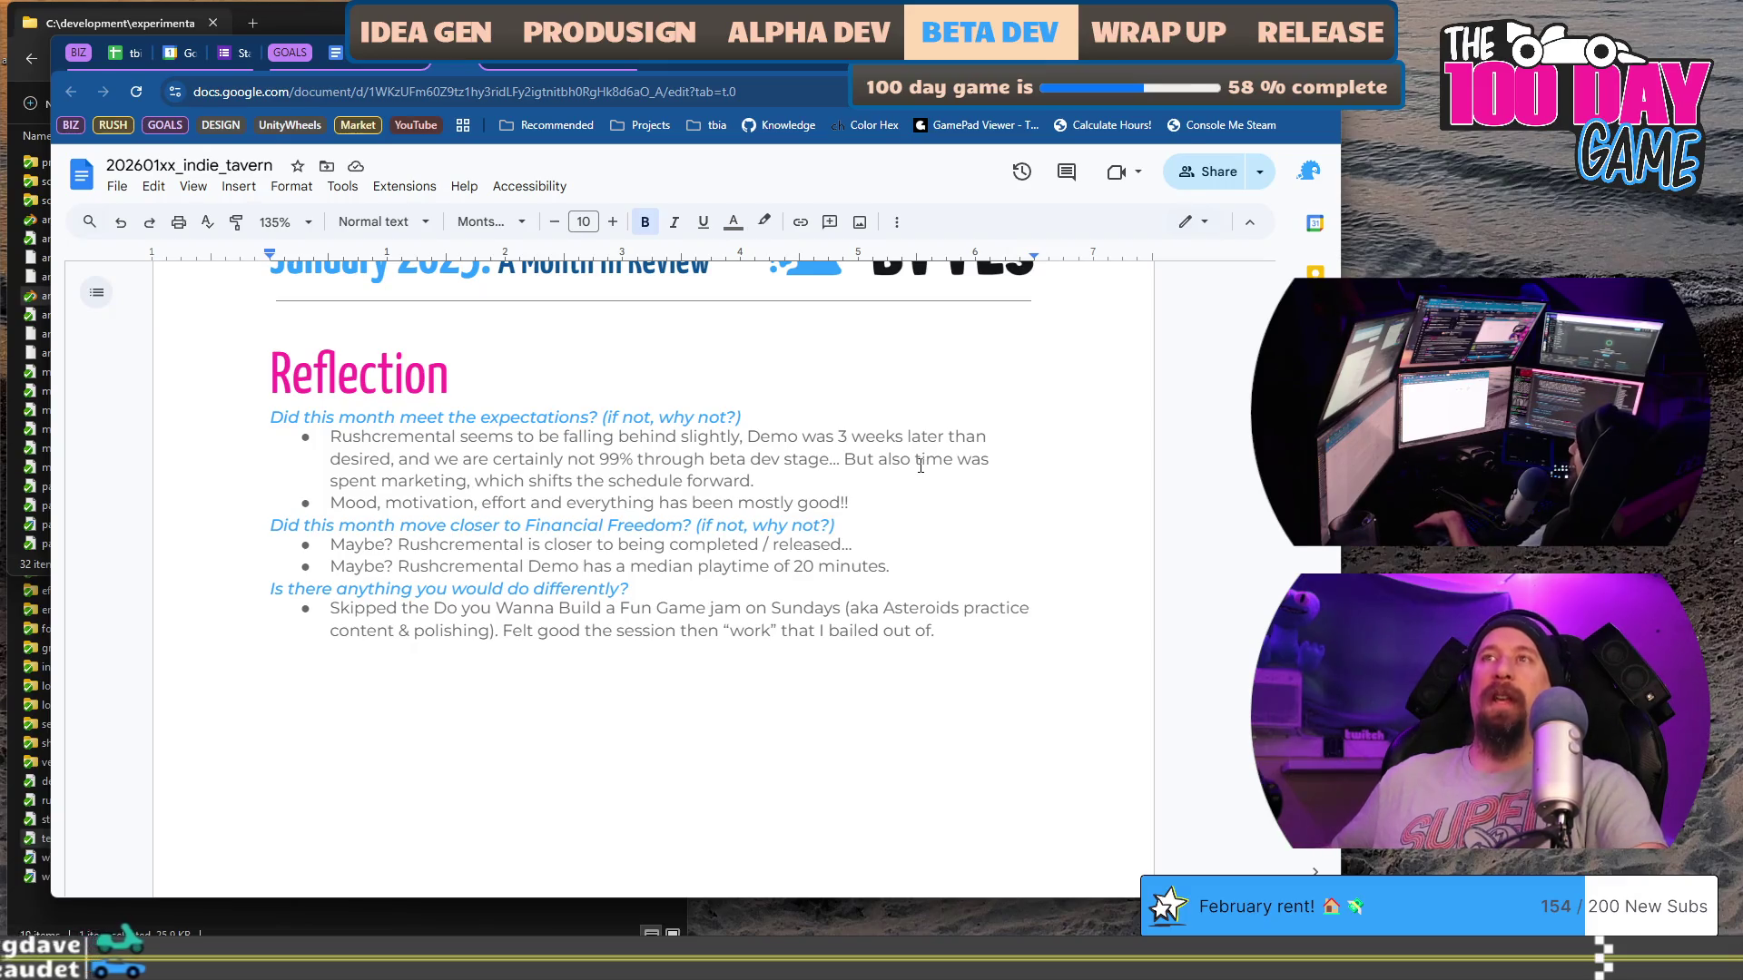
# Step: Place the cursor at the end of 'mostly good!!' in the Reflection answers
pyautogui.click(856, 503)
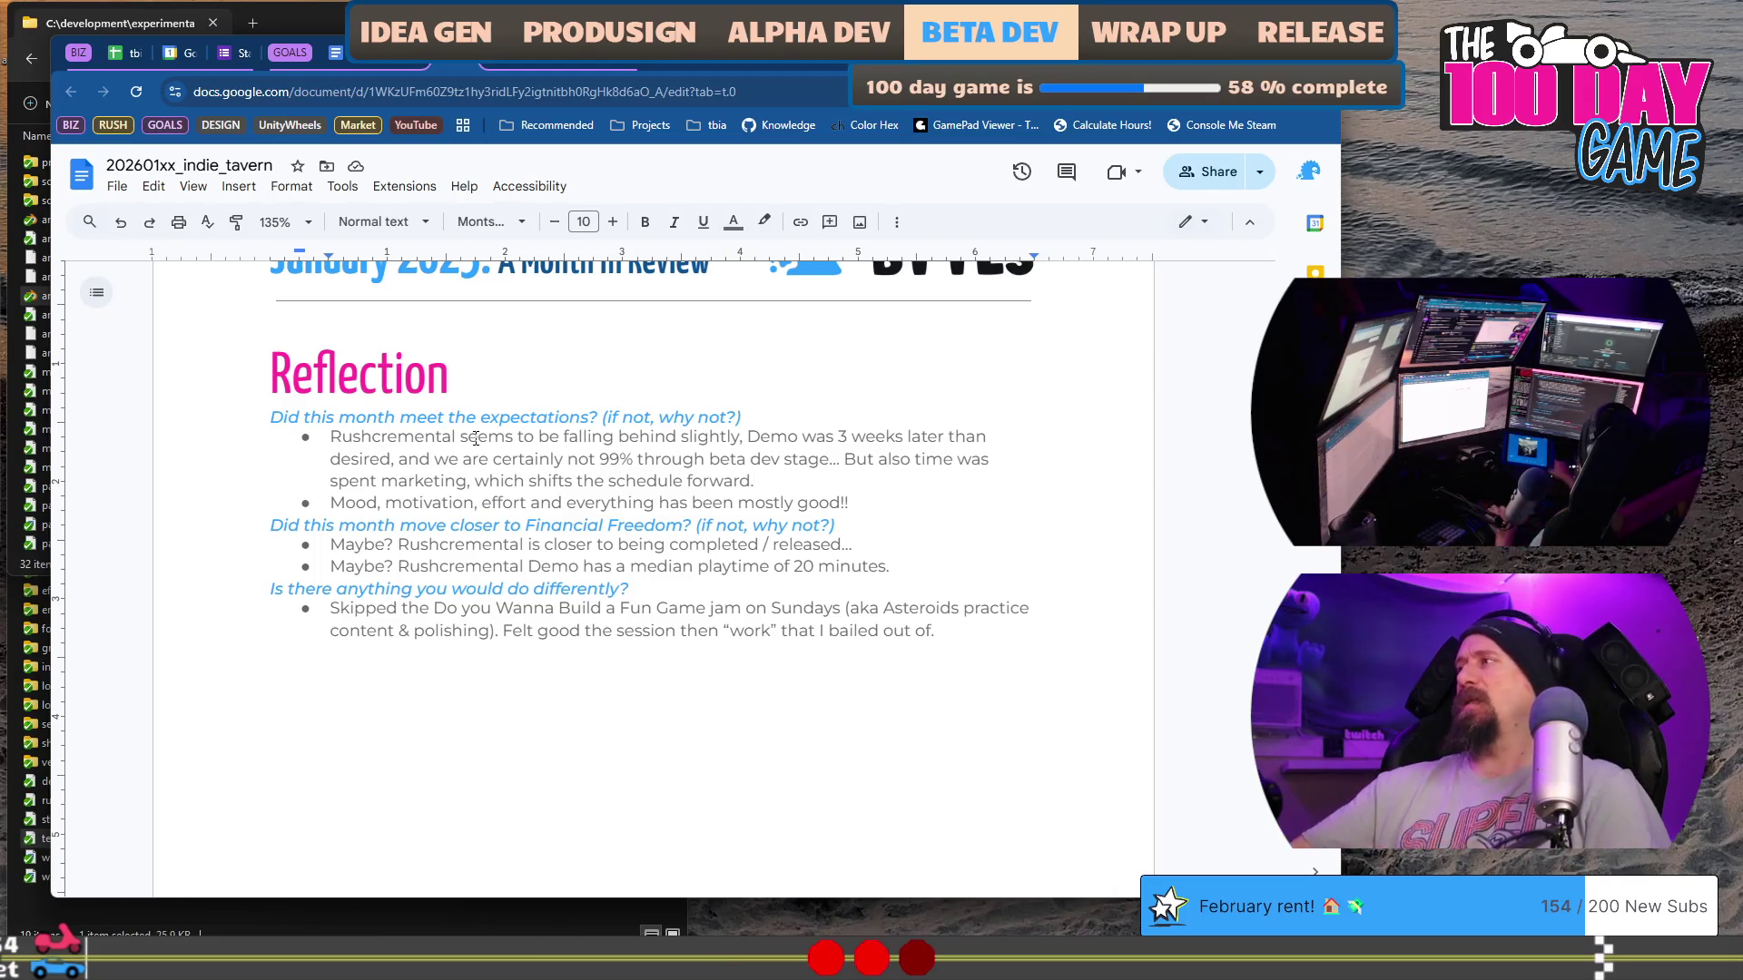
pyautogui.press('ctrl+super+Right')
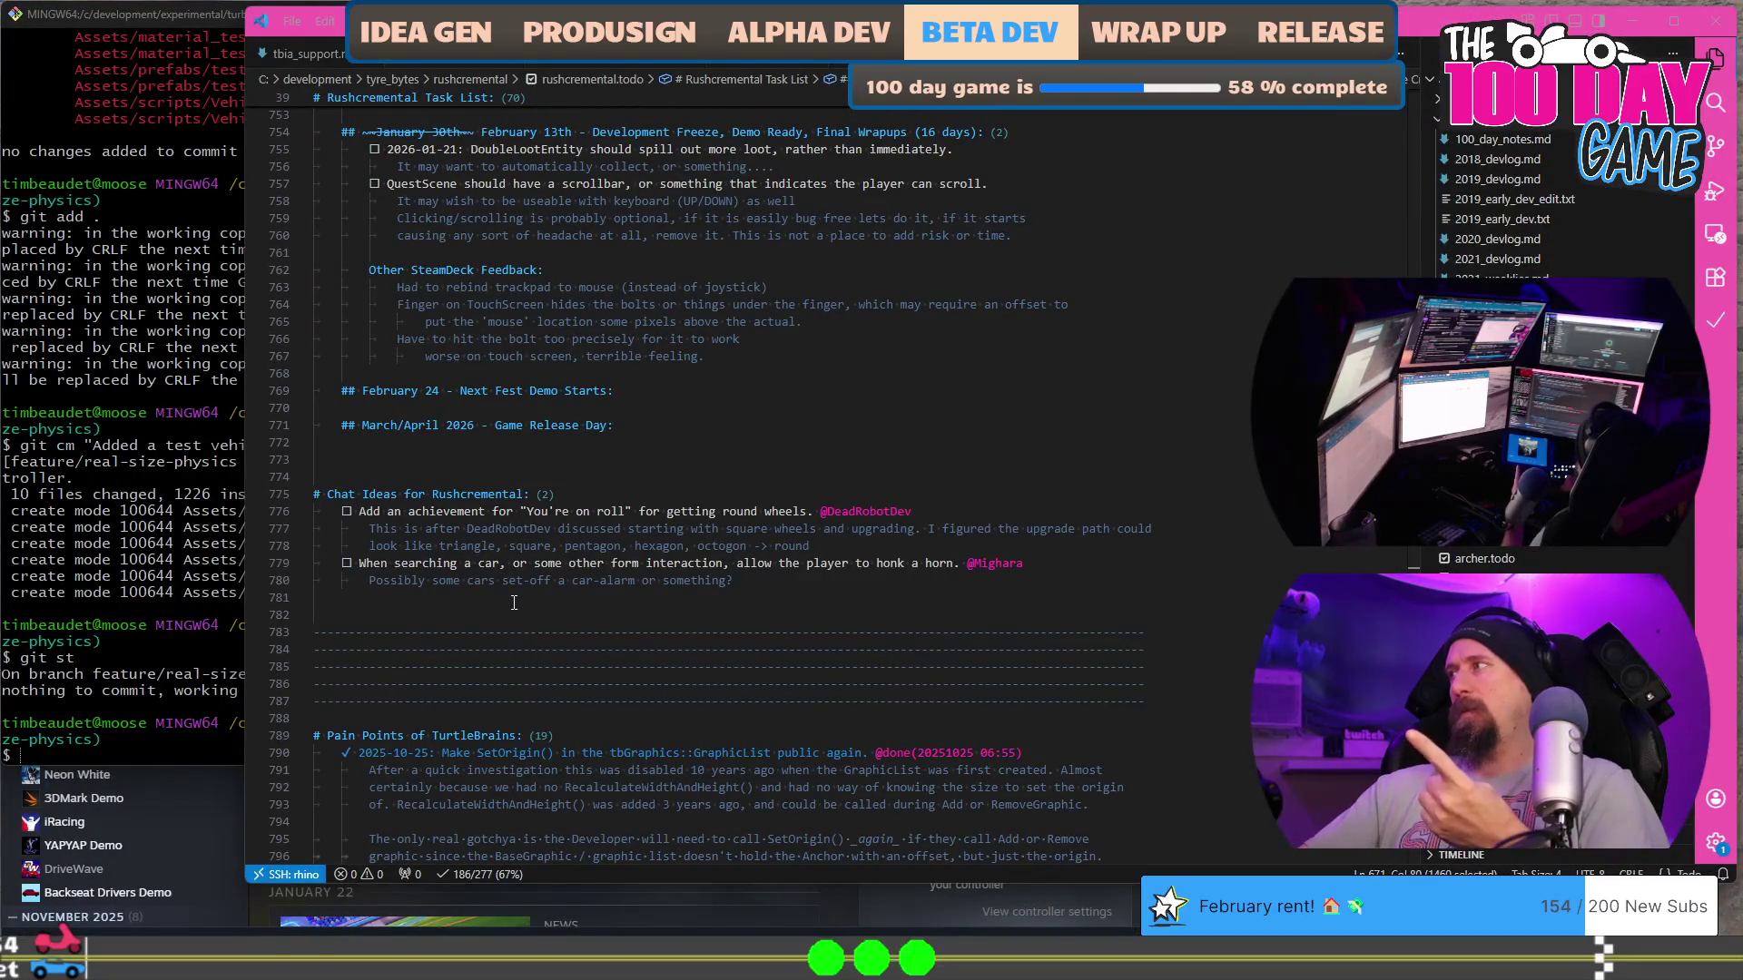
pyautogui.press('ctrl+super+Left')
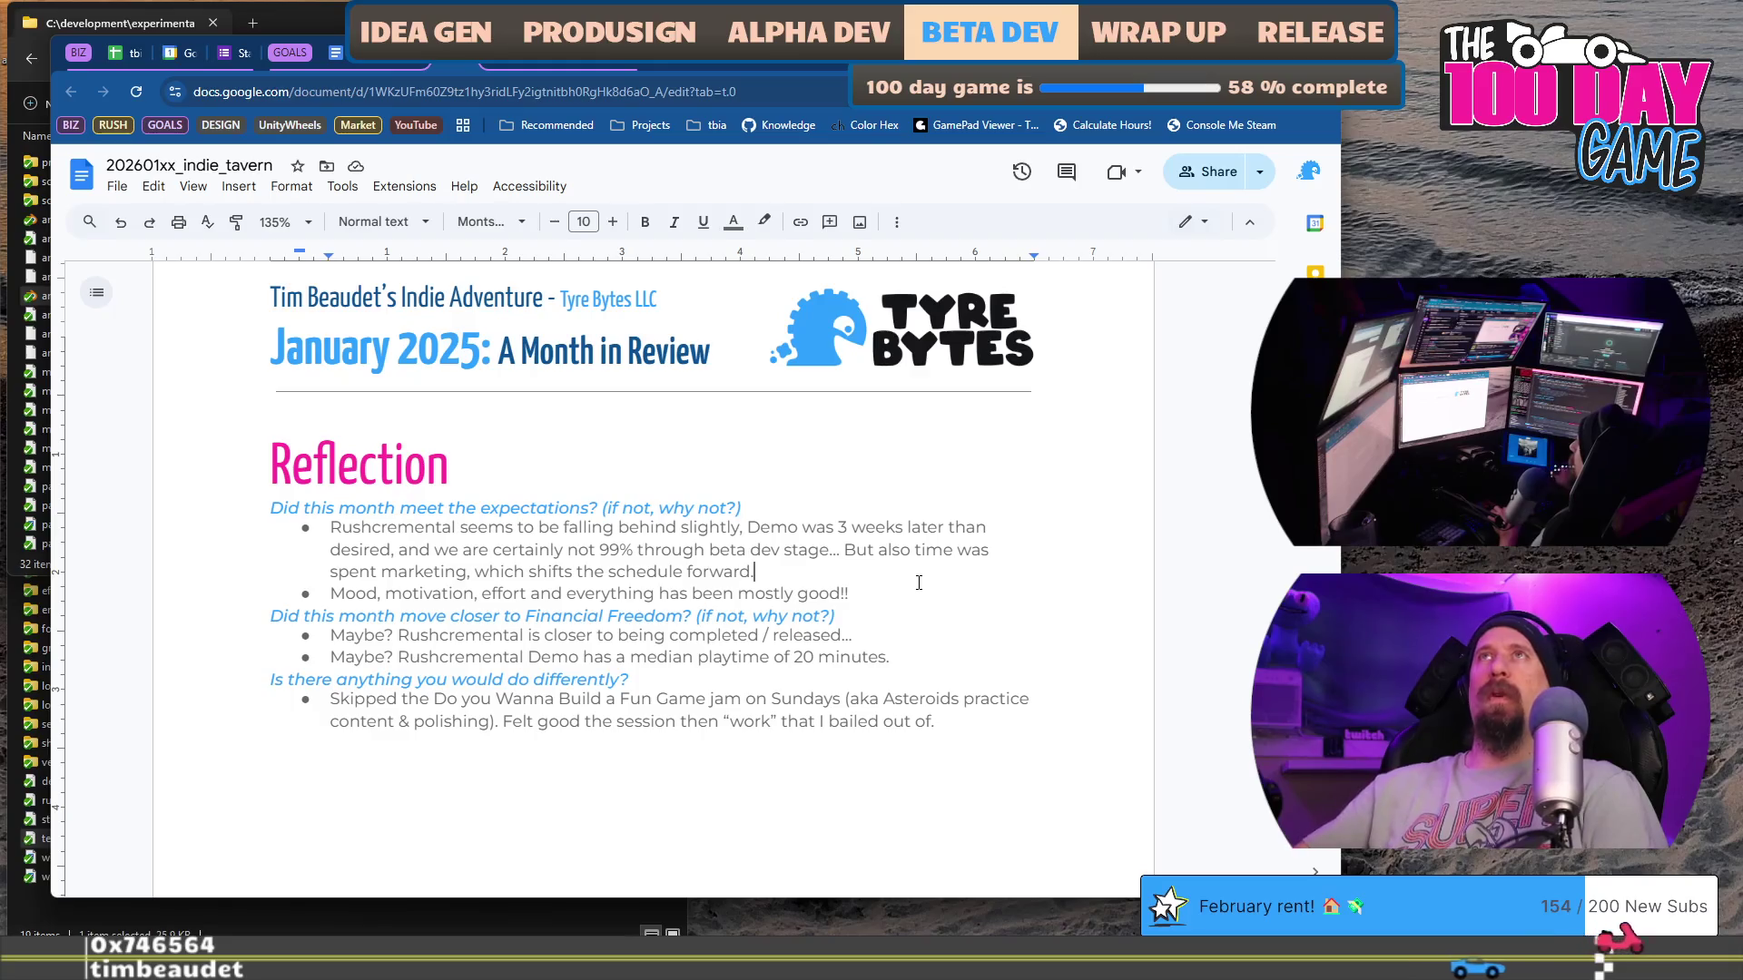
# Step: Rewrite the first Reflection bullet as 'While still slightly behind, I think Rushcremental has moved forward SIGNIFICANTLY' with no period
pyautogui.scroll(-1, 953, 537)
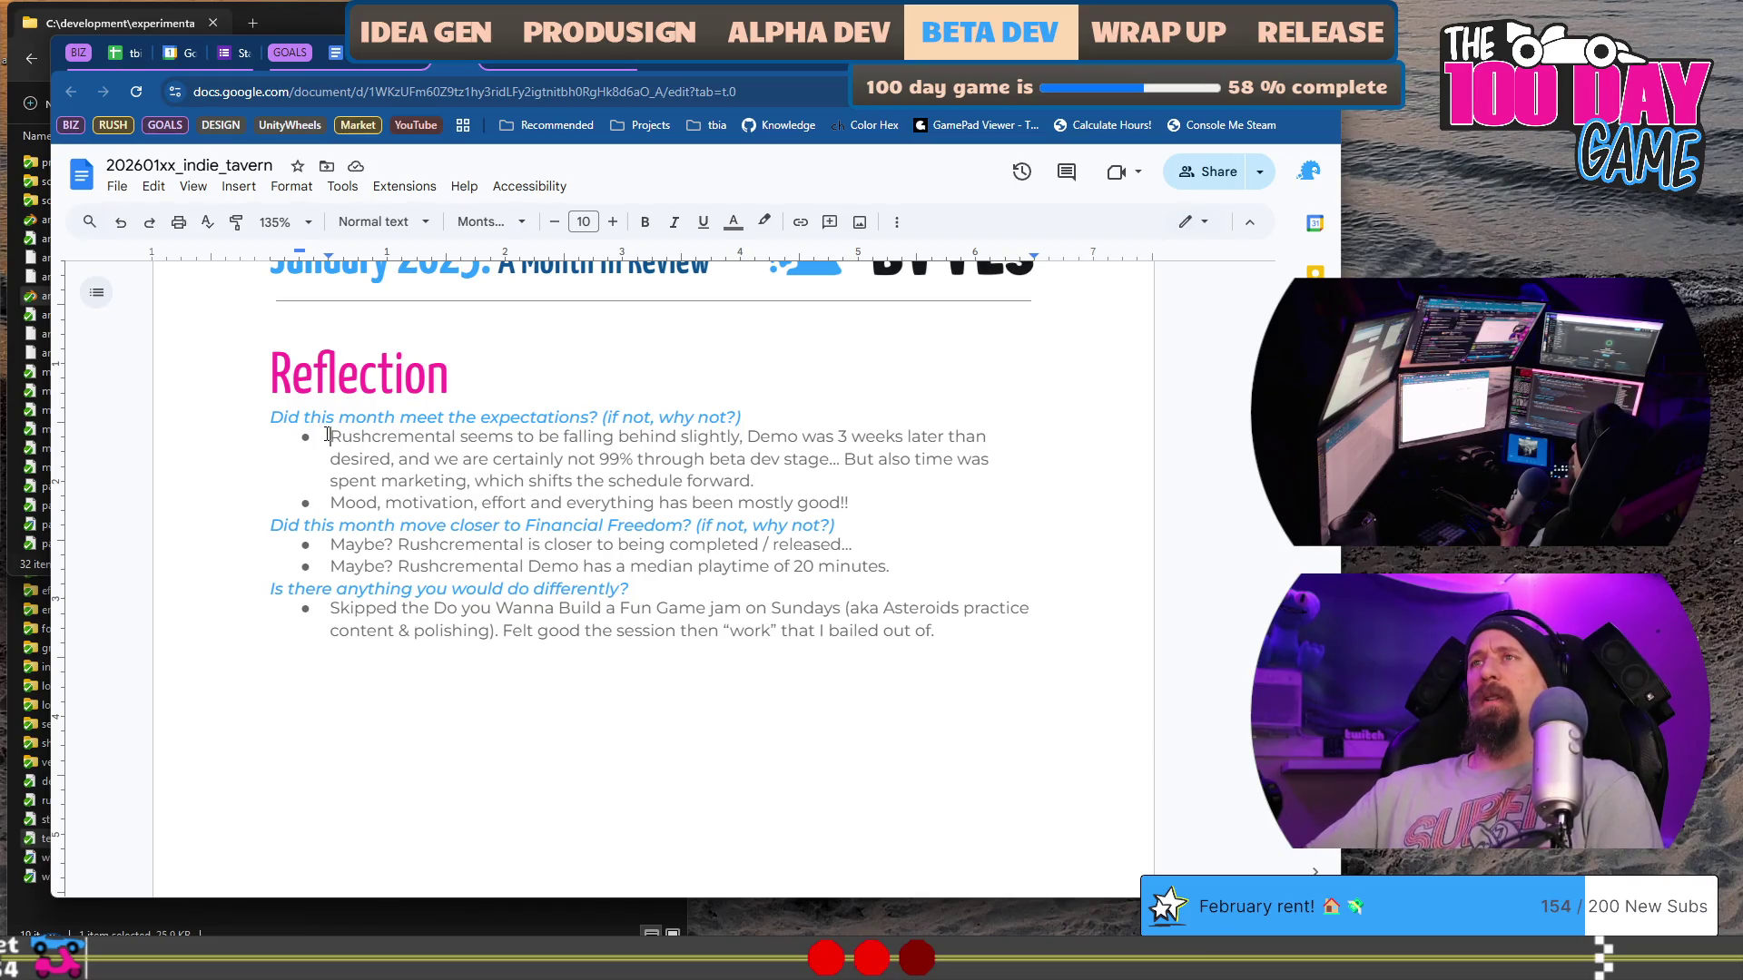
pyautogui.keyDown('shift'); pyautogui.click(755, 471); pyautogui.keyUp('shift')
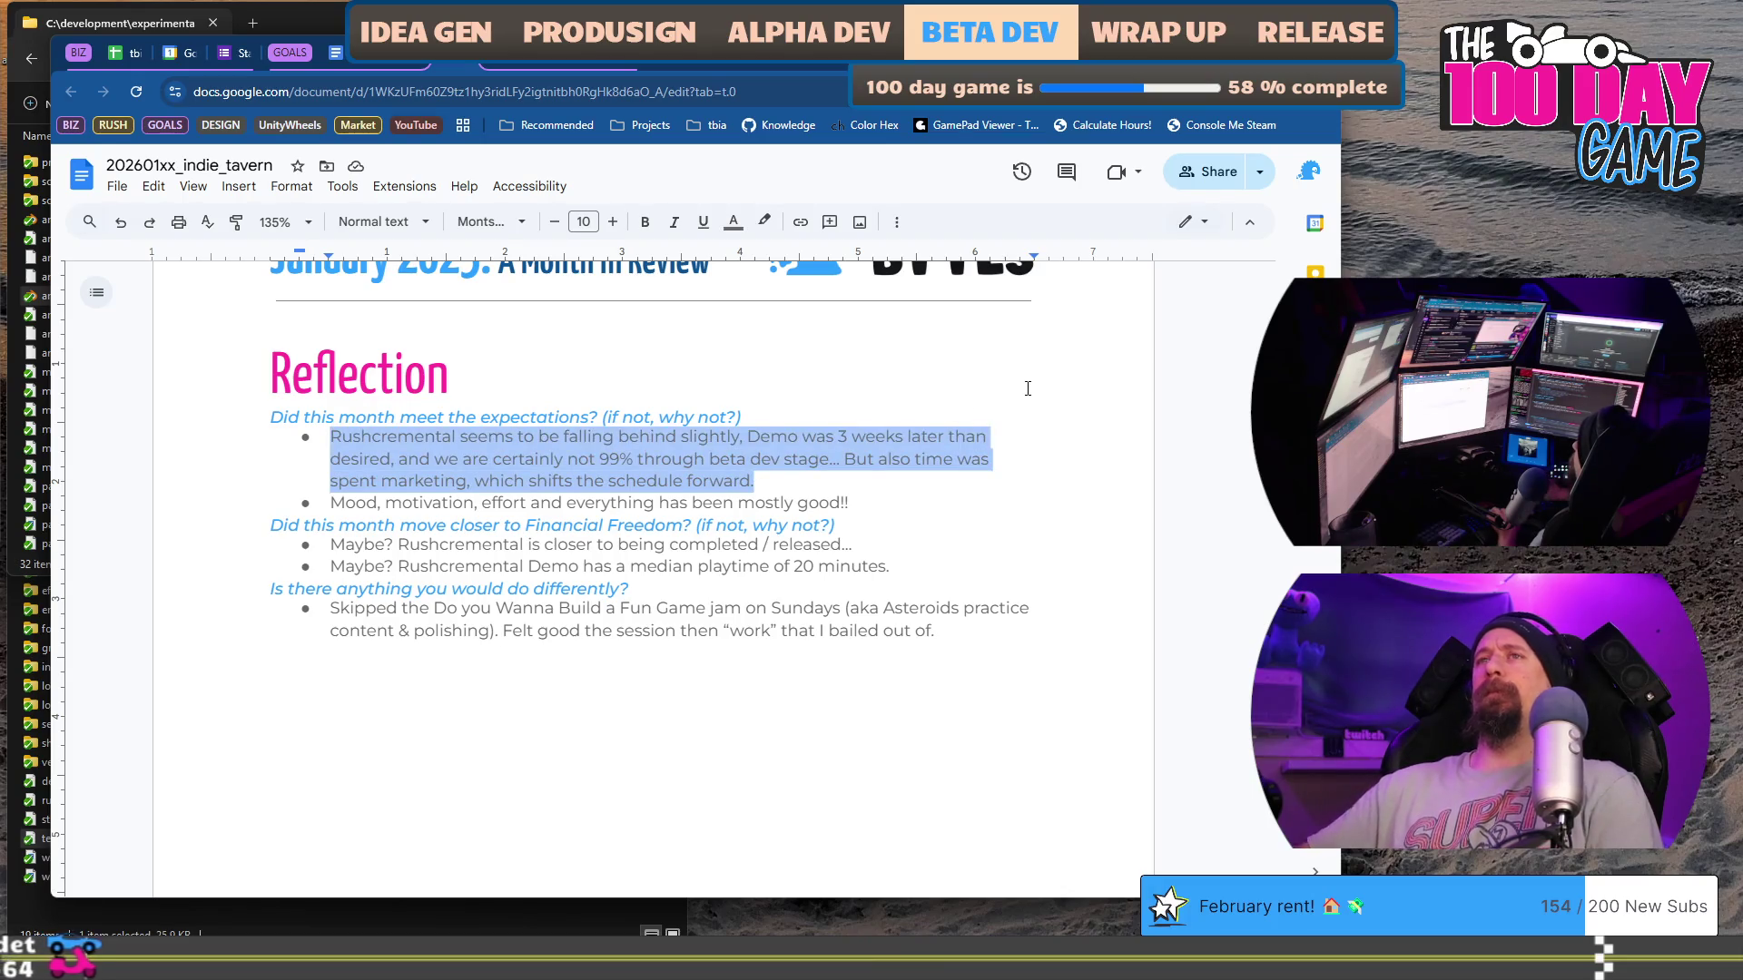
pyautogui.write('While s')
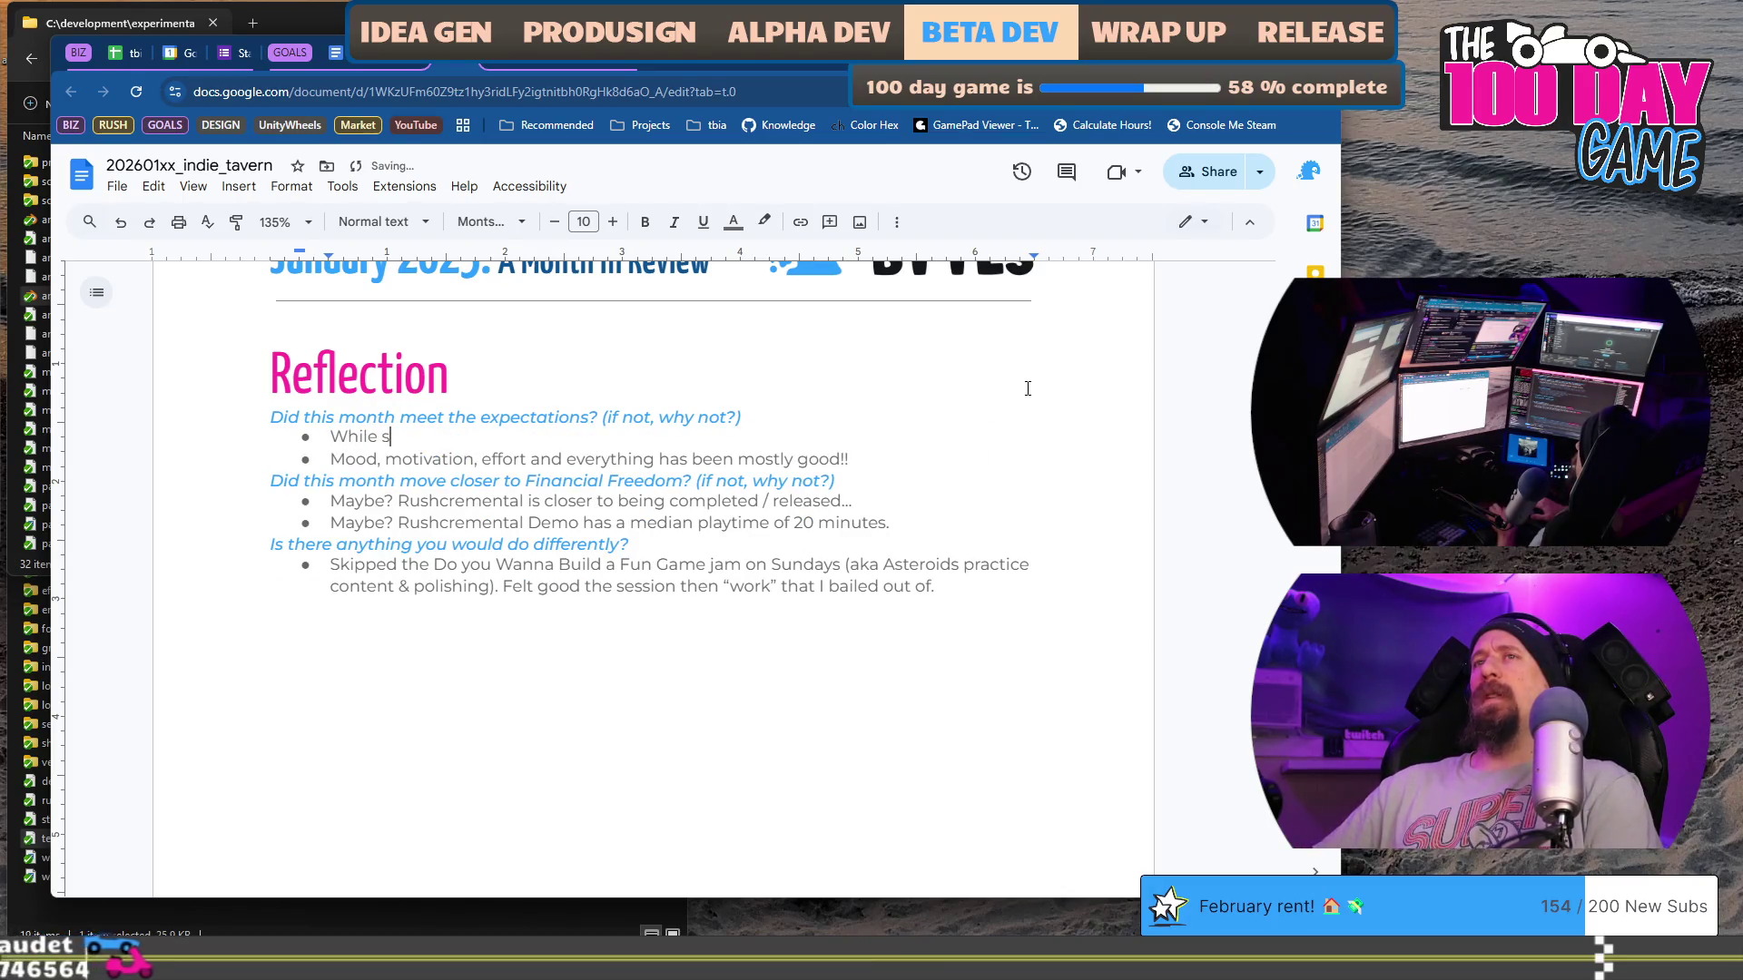
pyautogui.write('till slightly ')
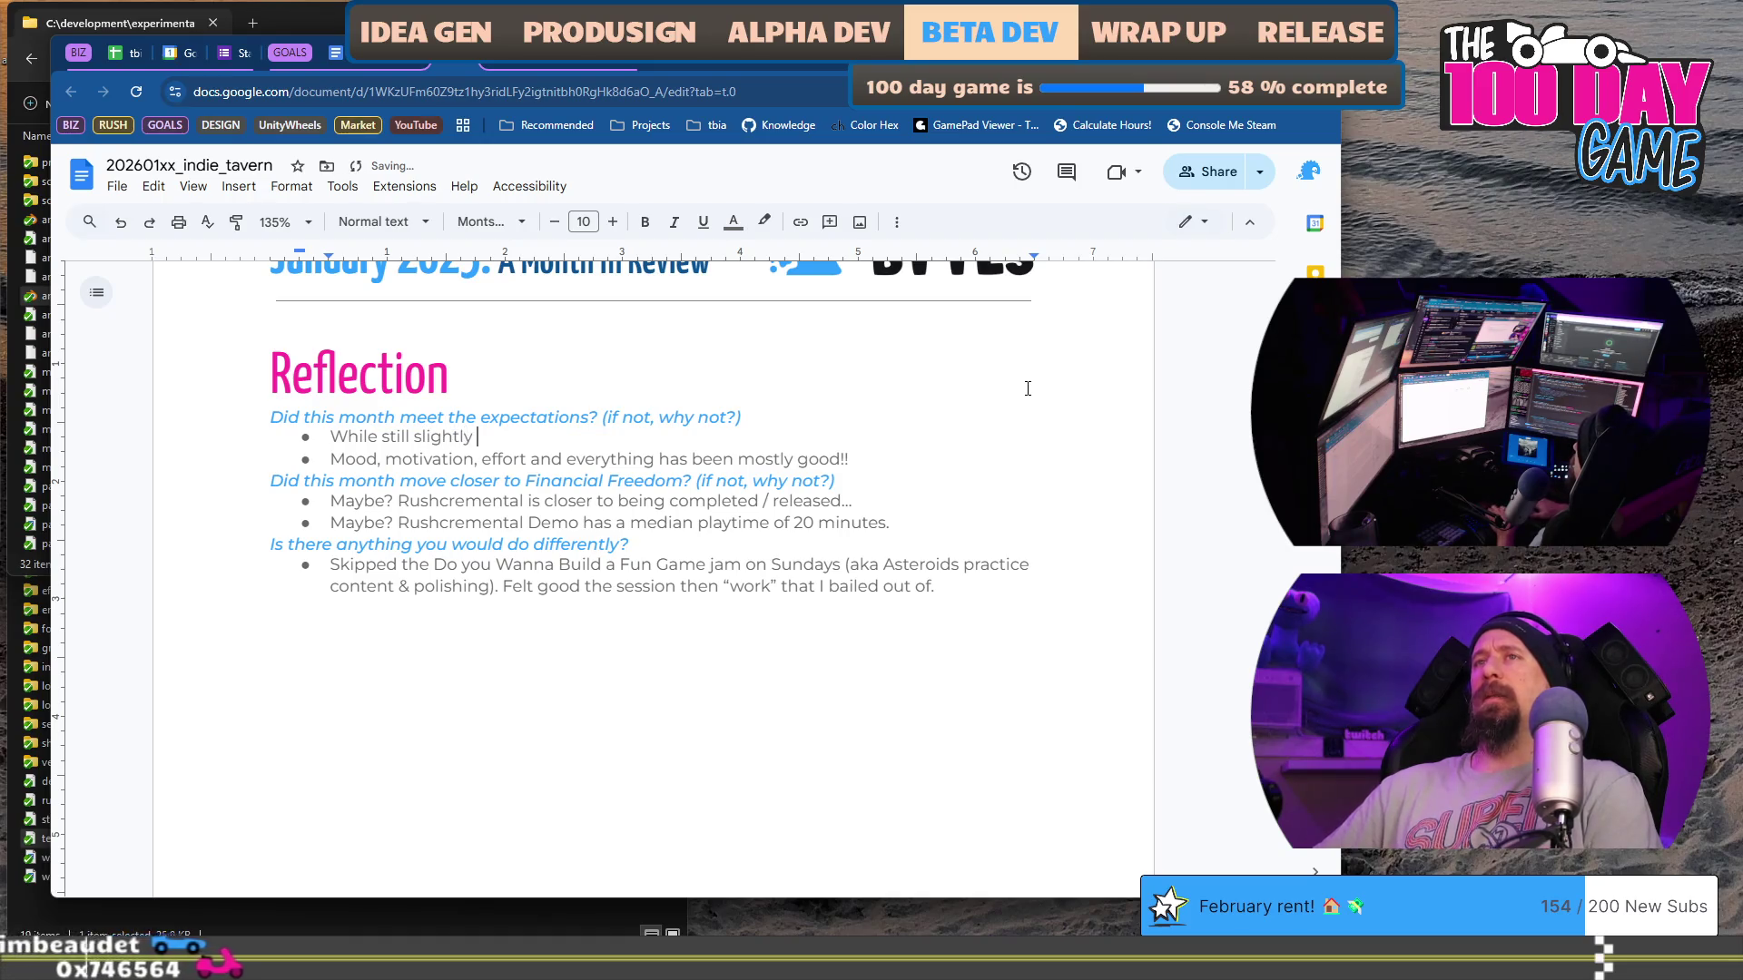
pyautogui.write('behind, I thi')
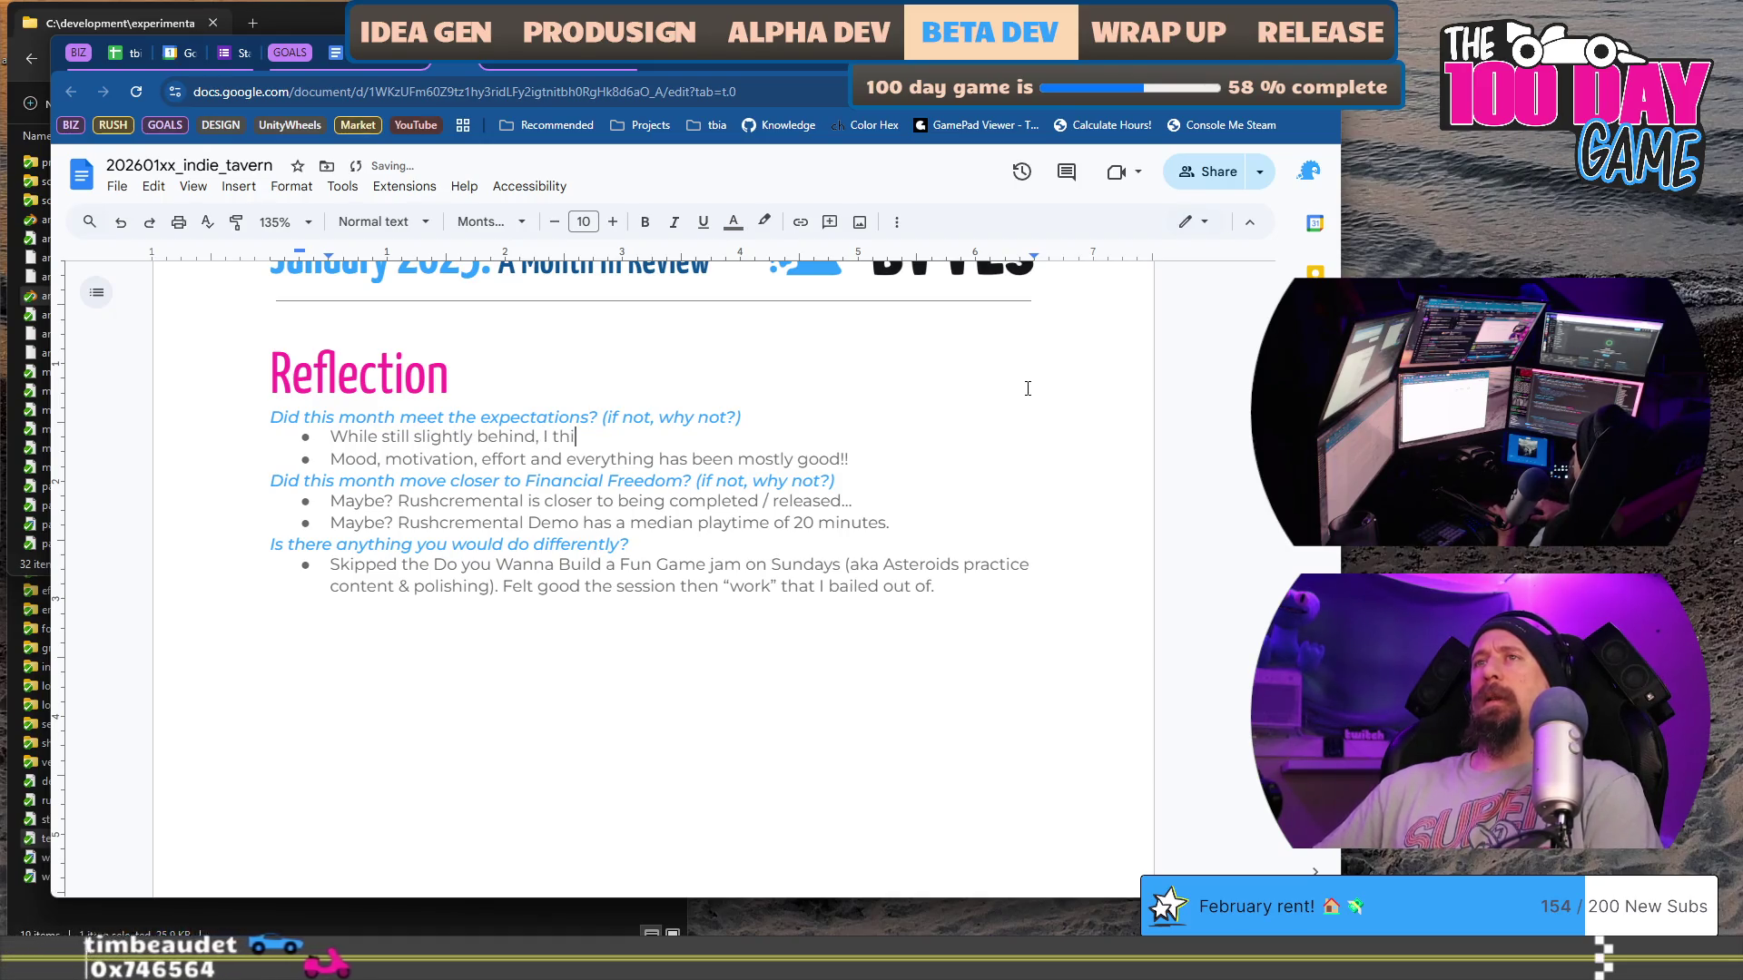
pyautogui.write('nk Ruscr')
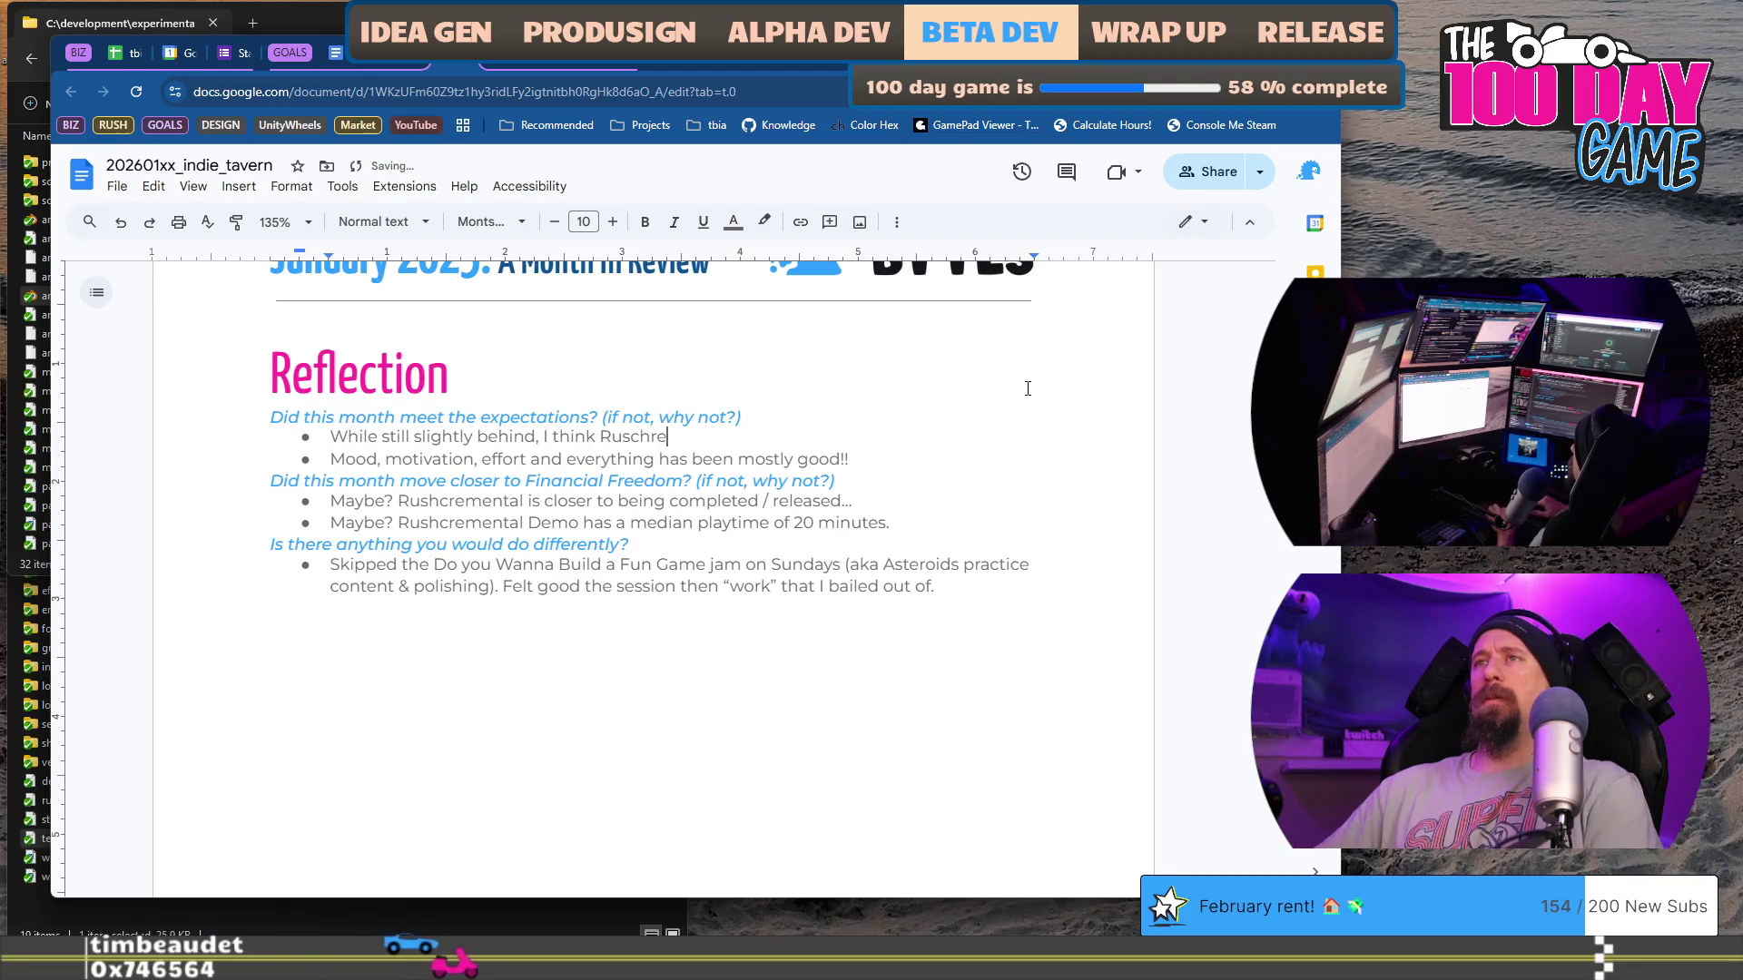
pyautogui.press('BackSpace')
pyautogui.write('hcremn')
pyautogui.press('BackSpace')
pyautogui.write('ental')
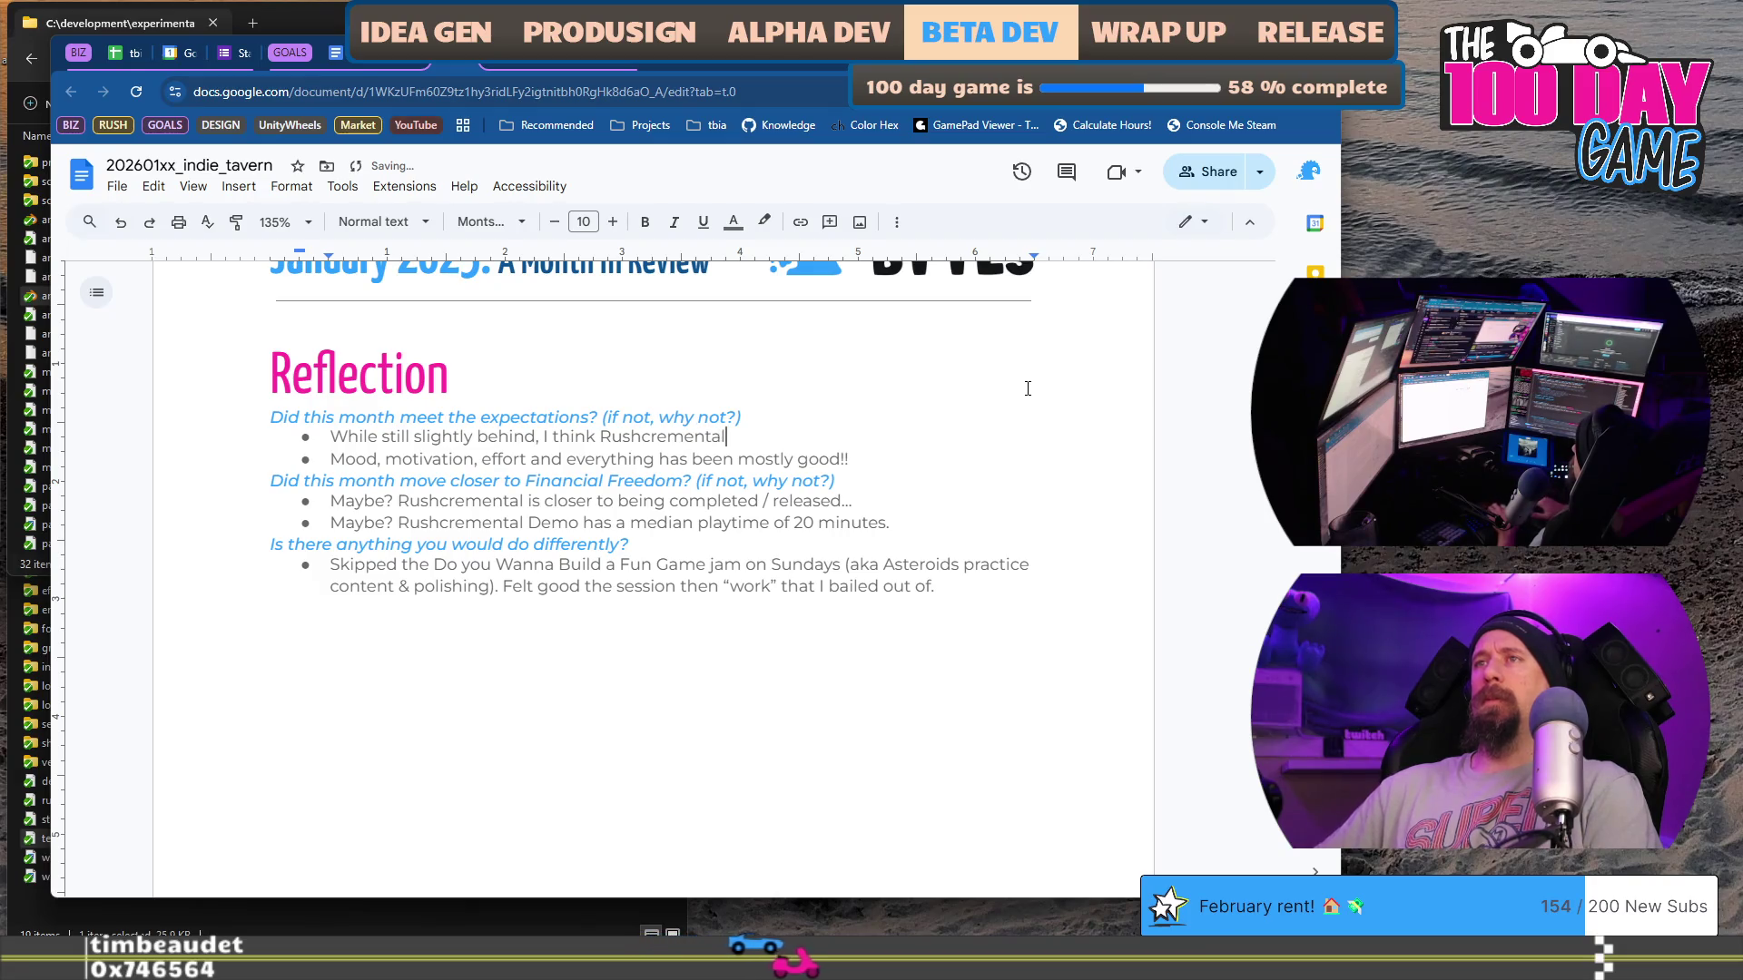
pyautogui.write(' has moved')
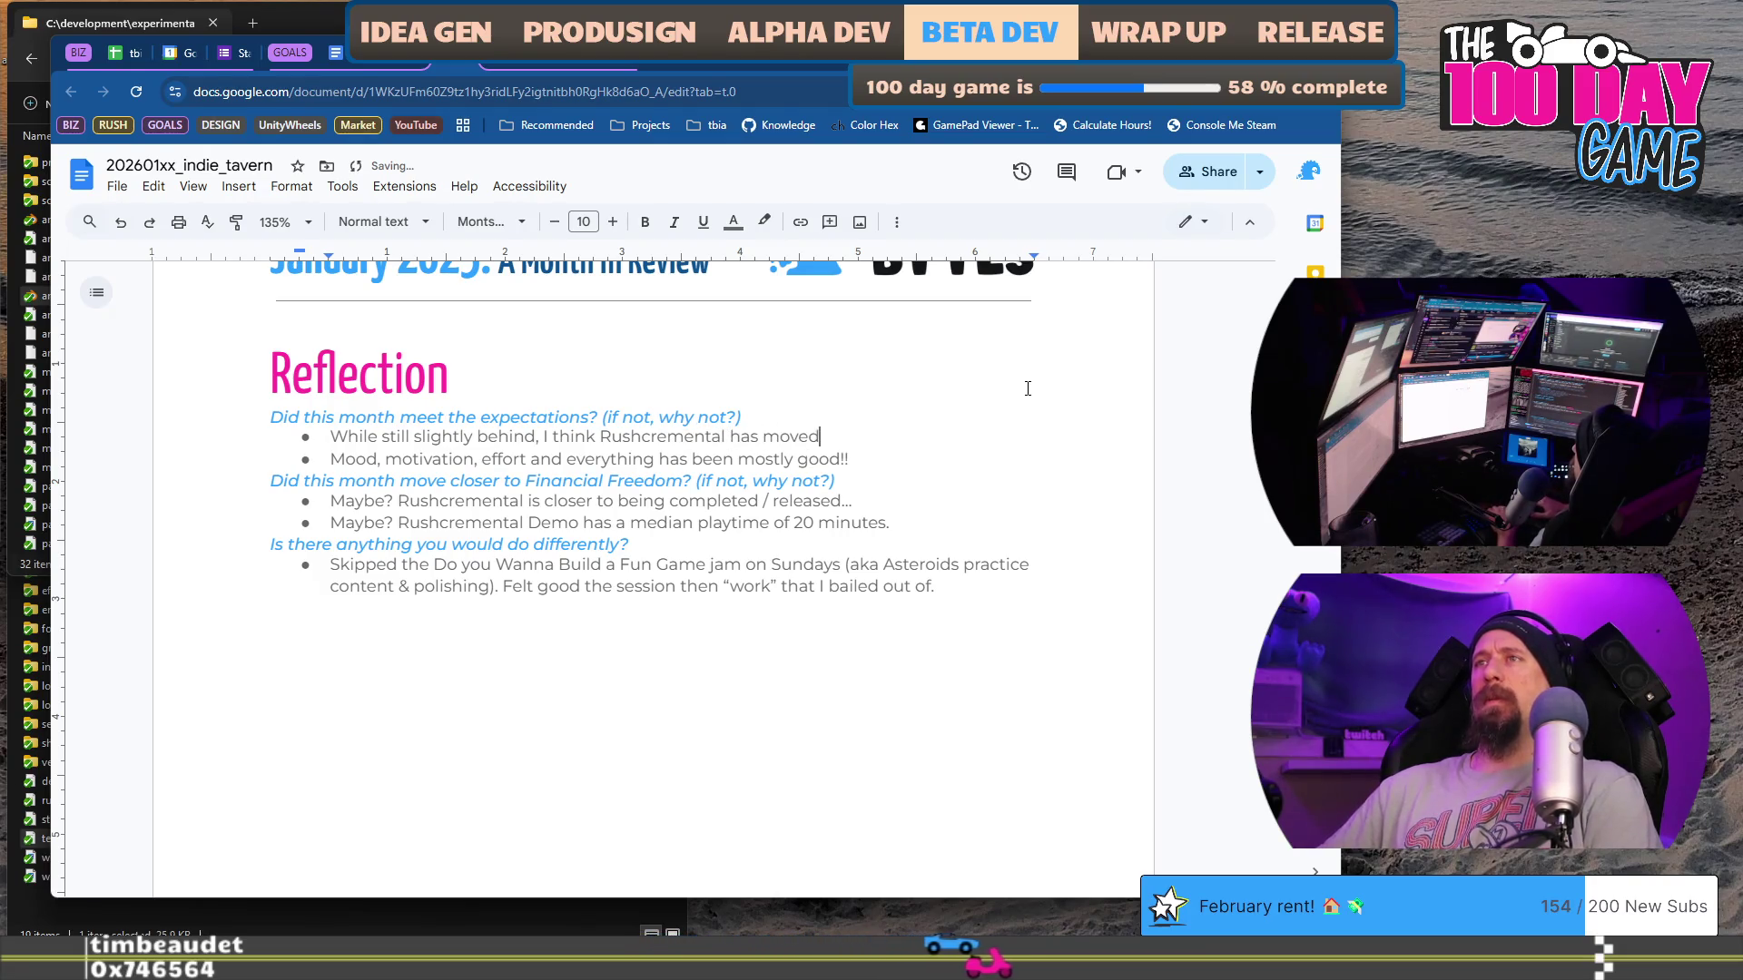
pyautogui.write(' forward ')
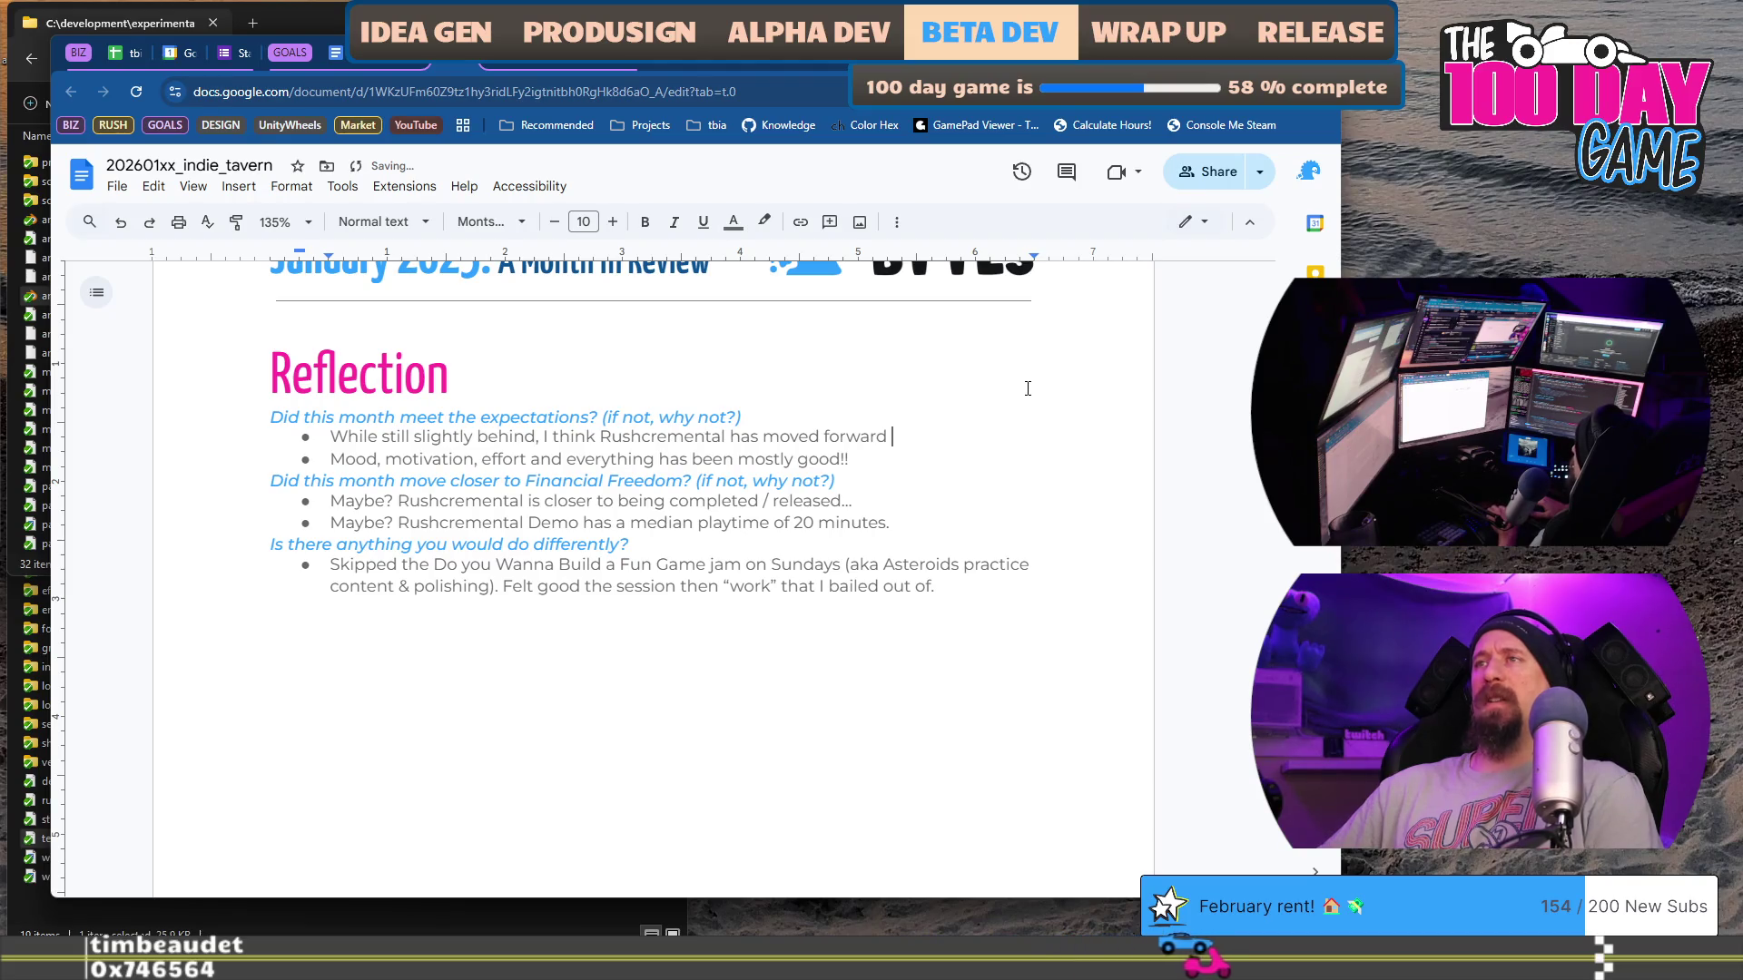
pyautogui.write('SIGNIFI')
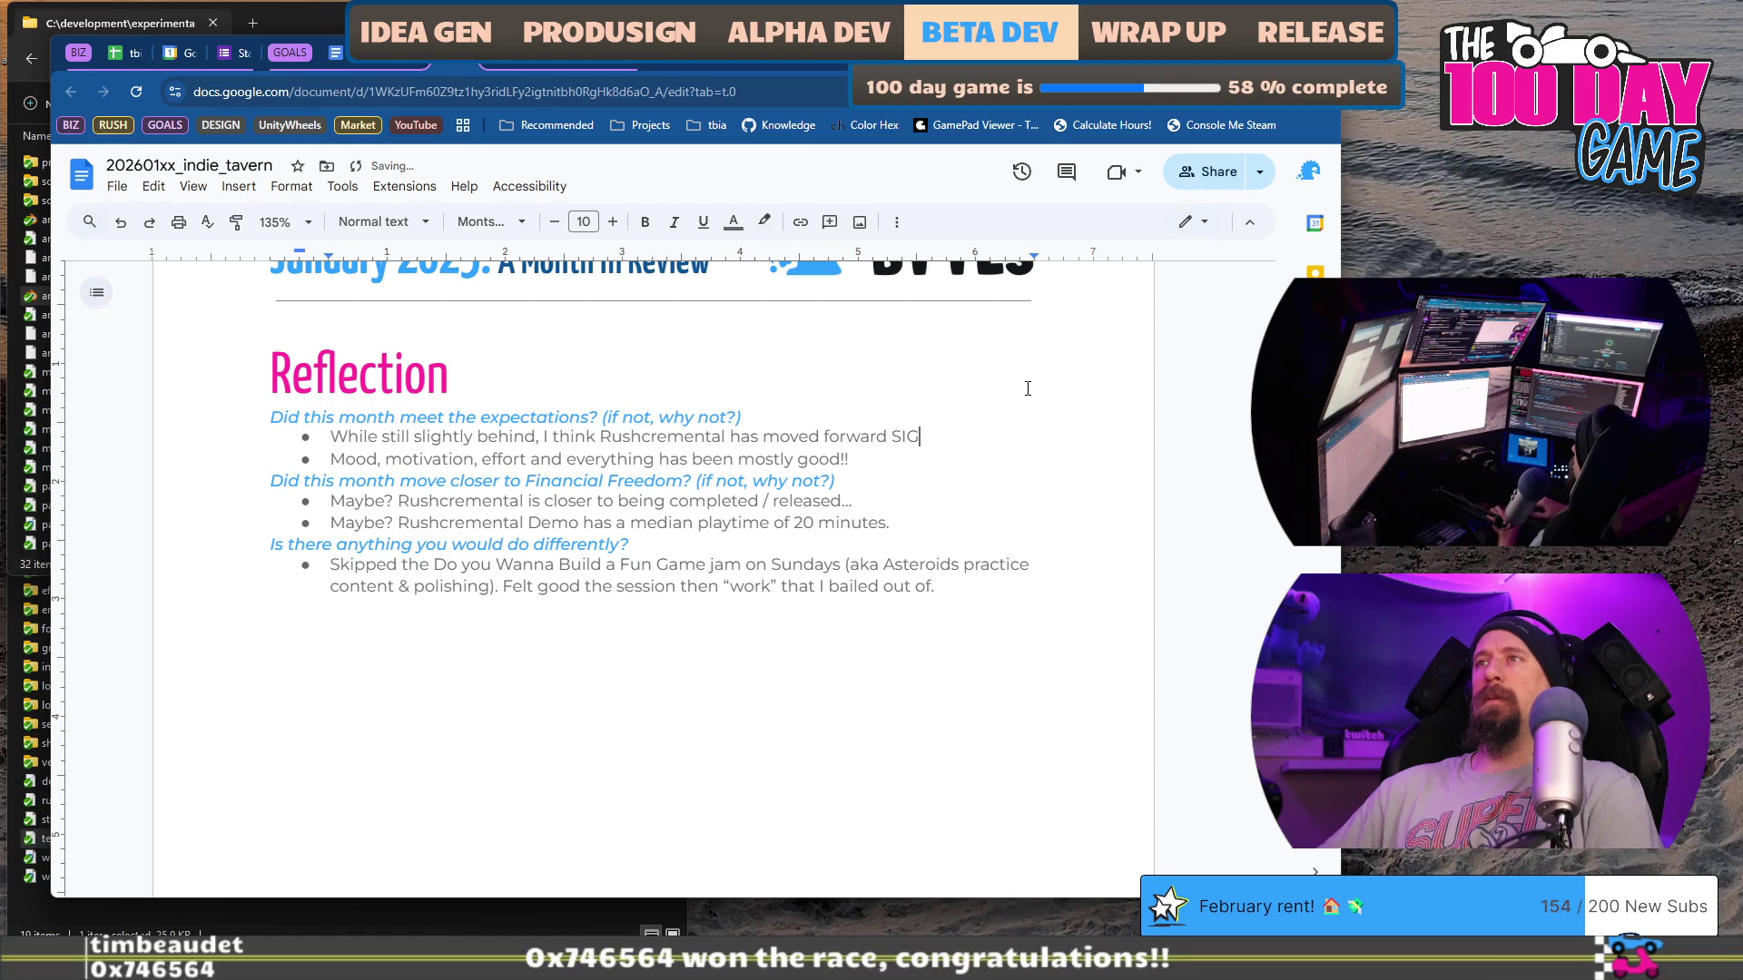
pyautogui.write('CANTLY.')
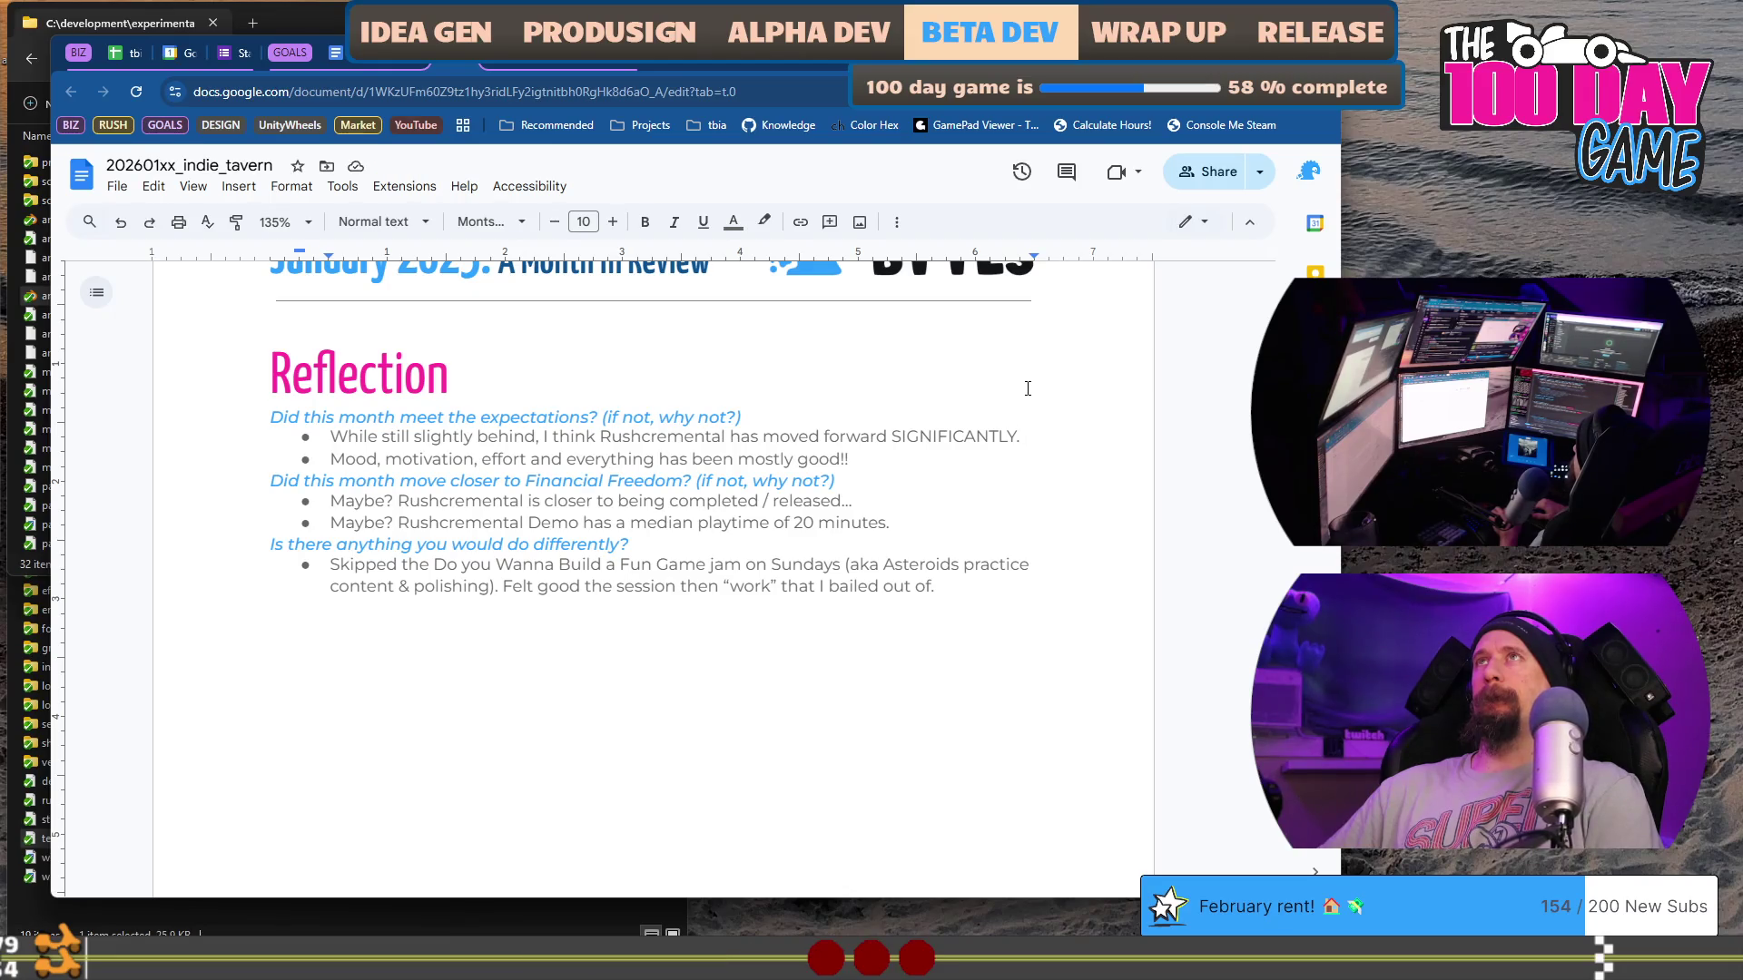
pyautogui.press('BackSpace')
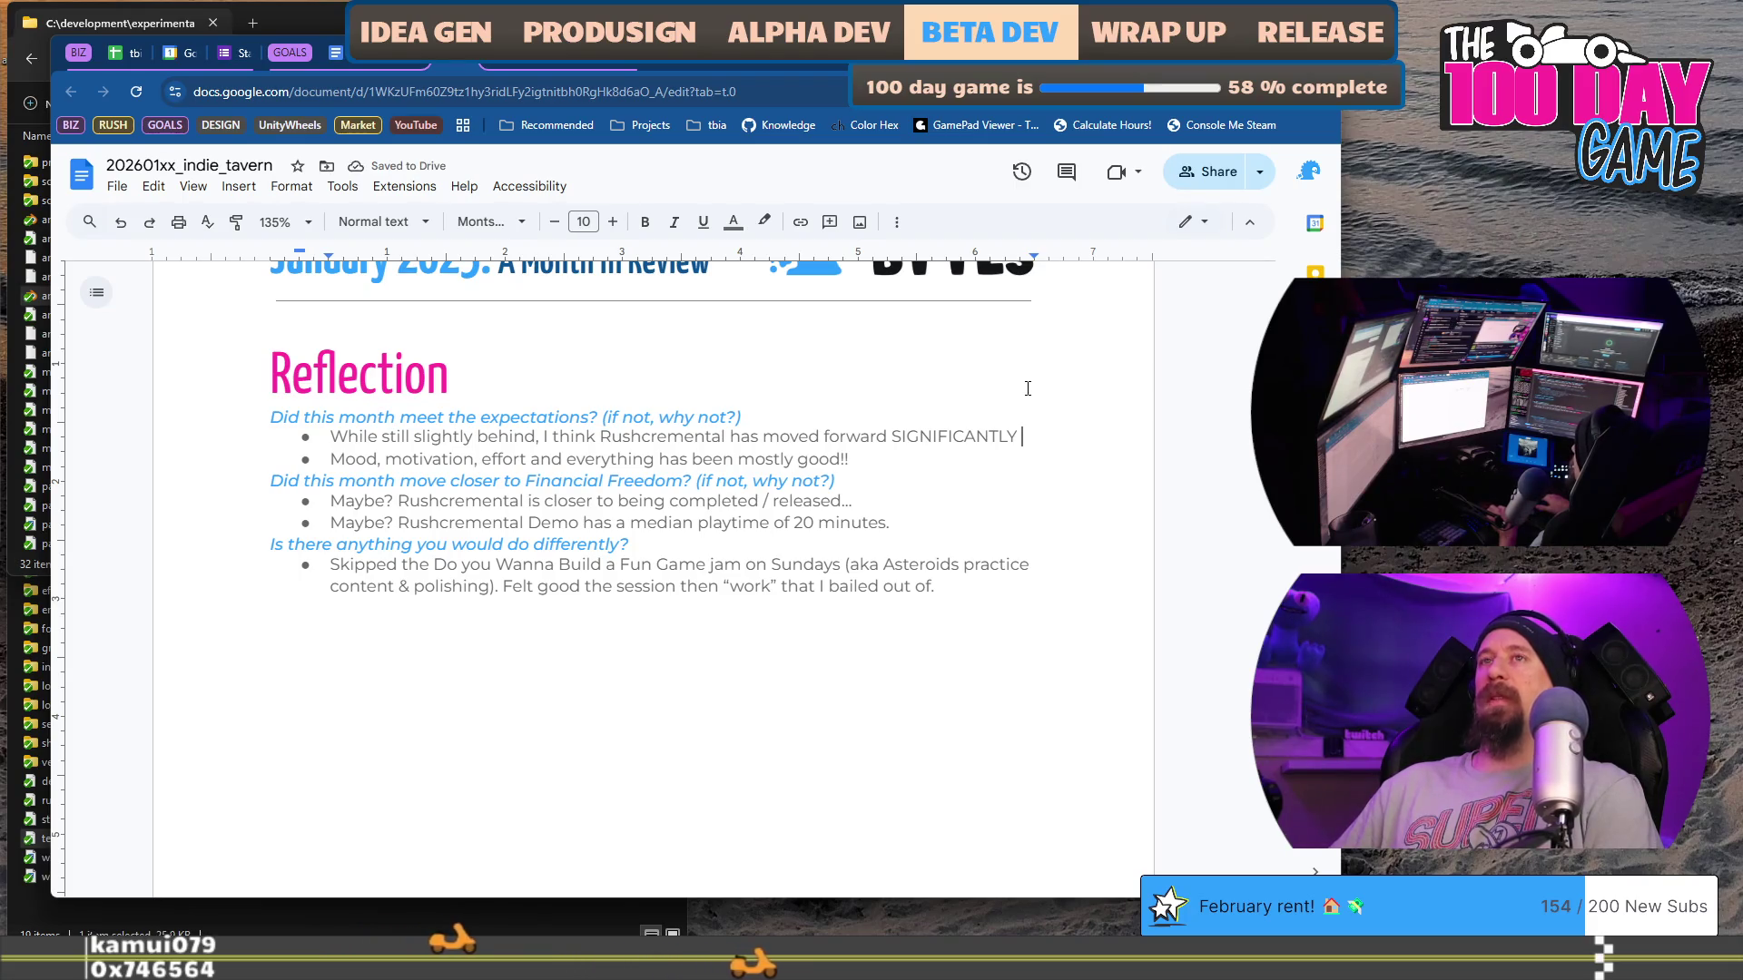
# Step: Lowercase 'significantly' and continue with 'and I'm in a better place with it than I was for the last 4-6 weeks.'
pyautogui.hotkey('shift', 'Home')
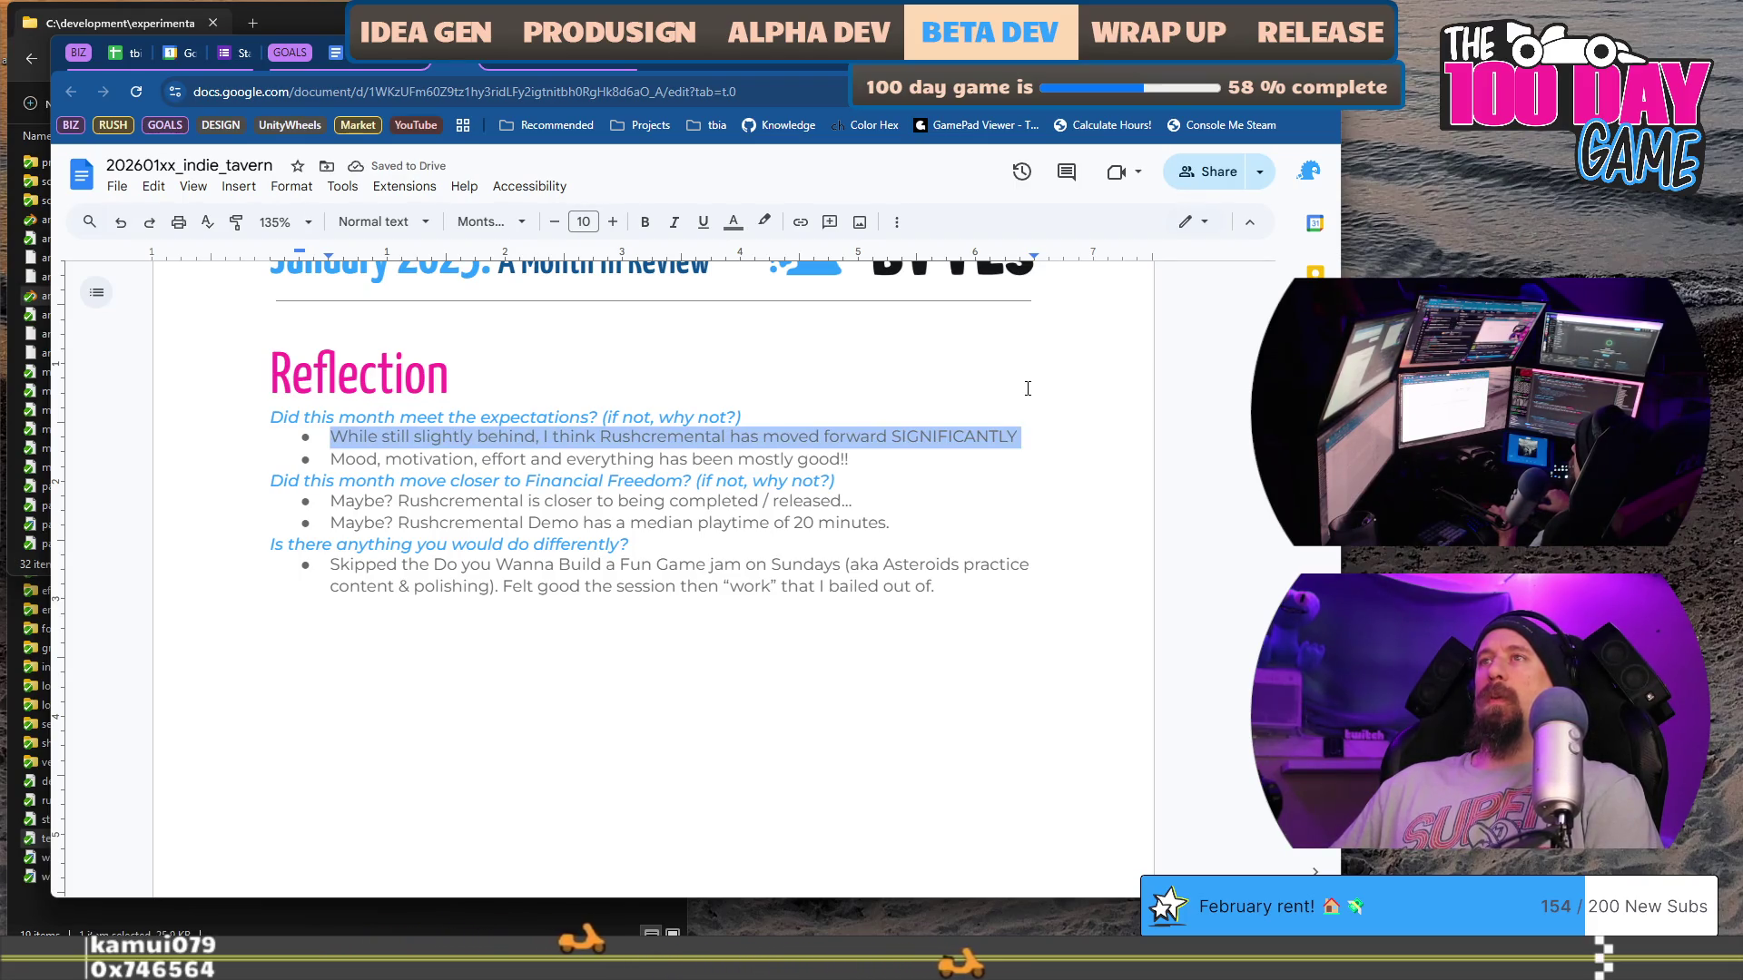
pyautogui.press('End')
pyautogui.hotkey('ctrl', 'shift', 'Left')
pyautogui.write('signif')
pyautogui.write('icantly and ')
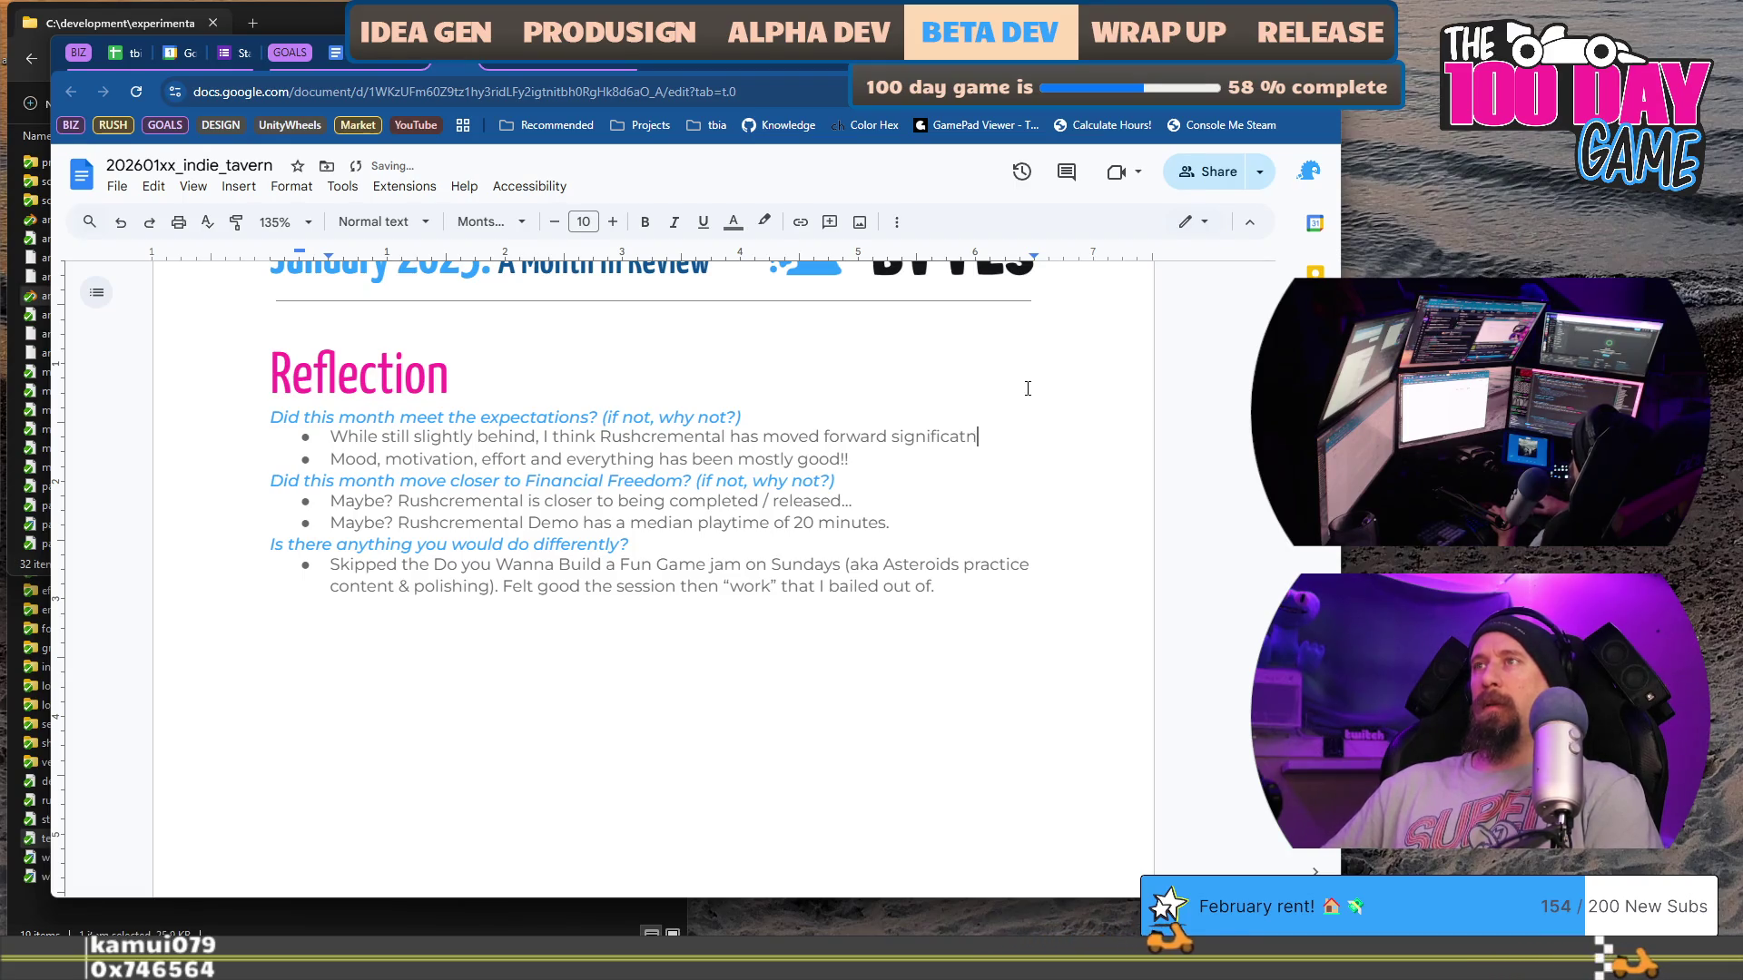
pyautogui.write("I'")
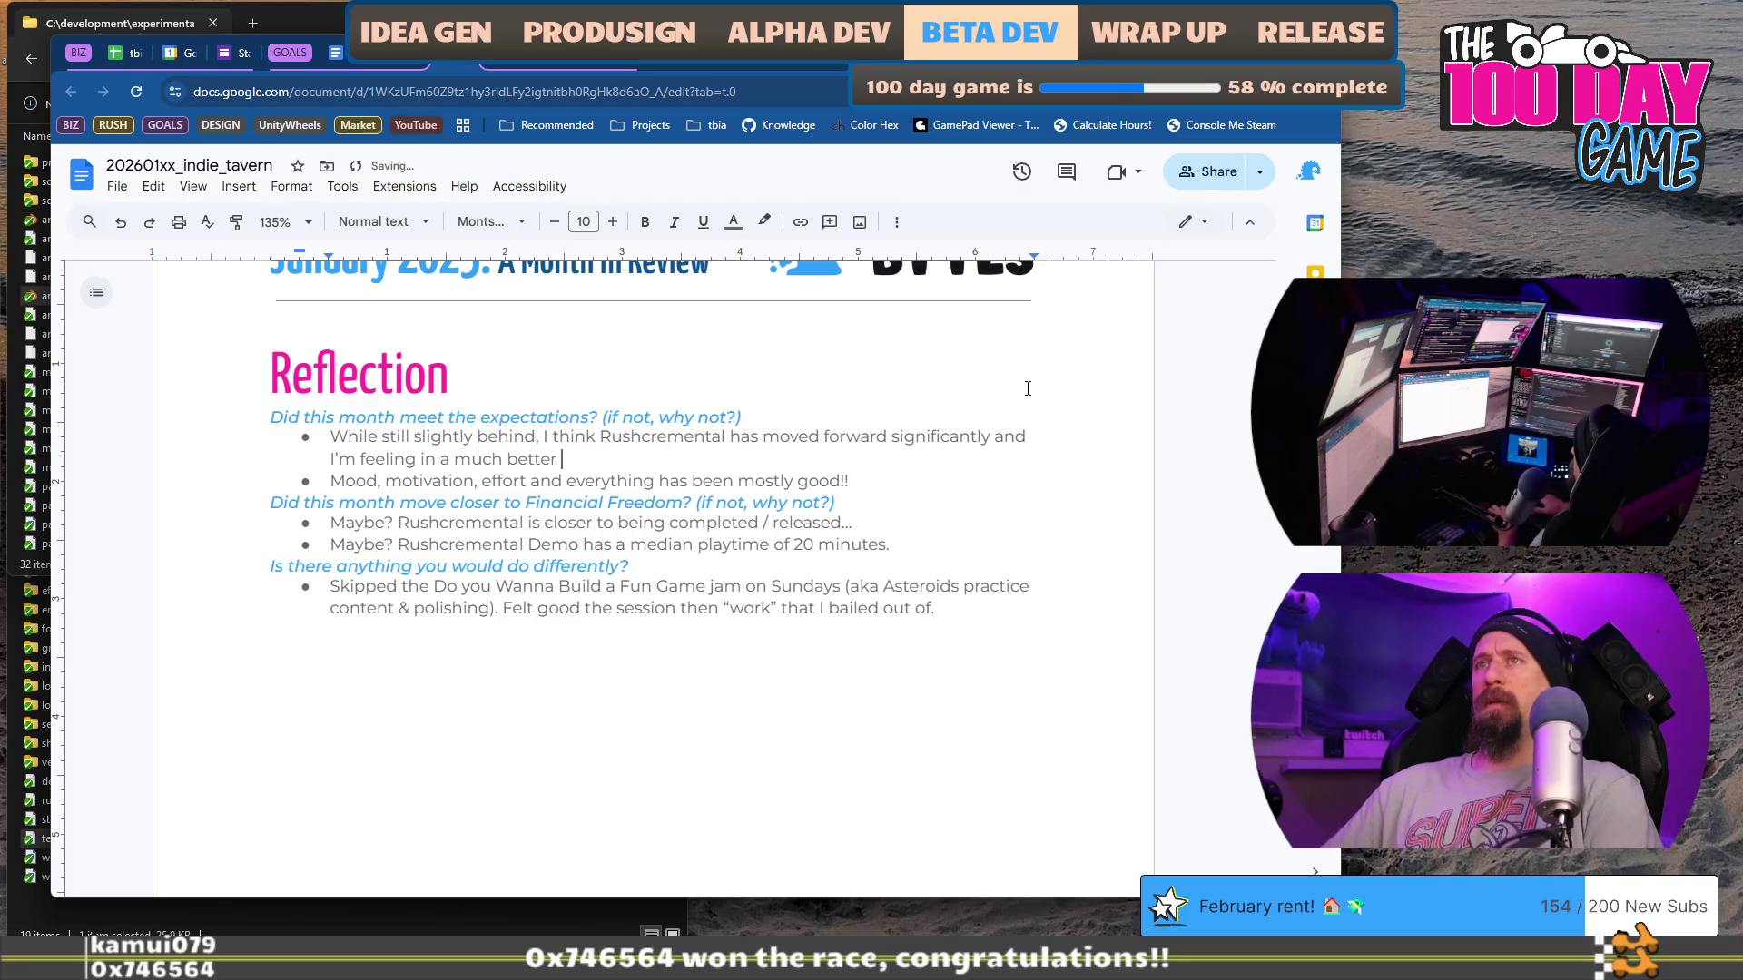
pyautogui.write('pl')
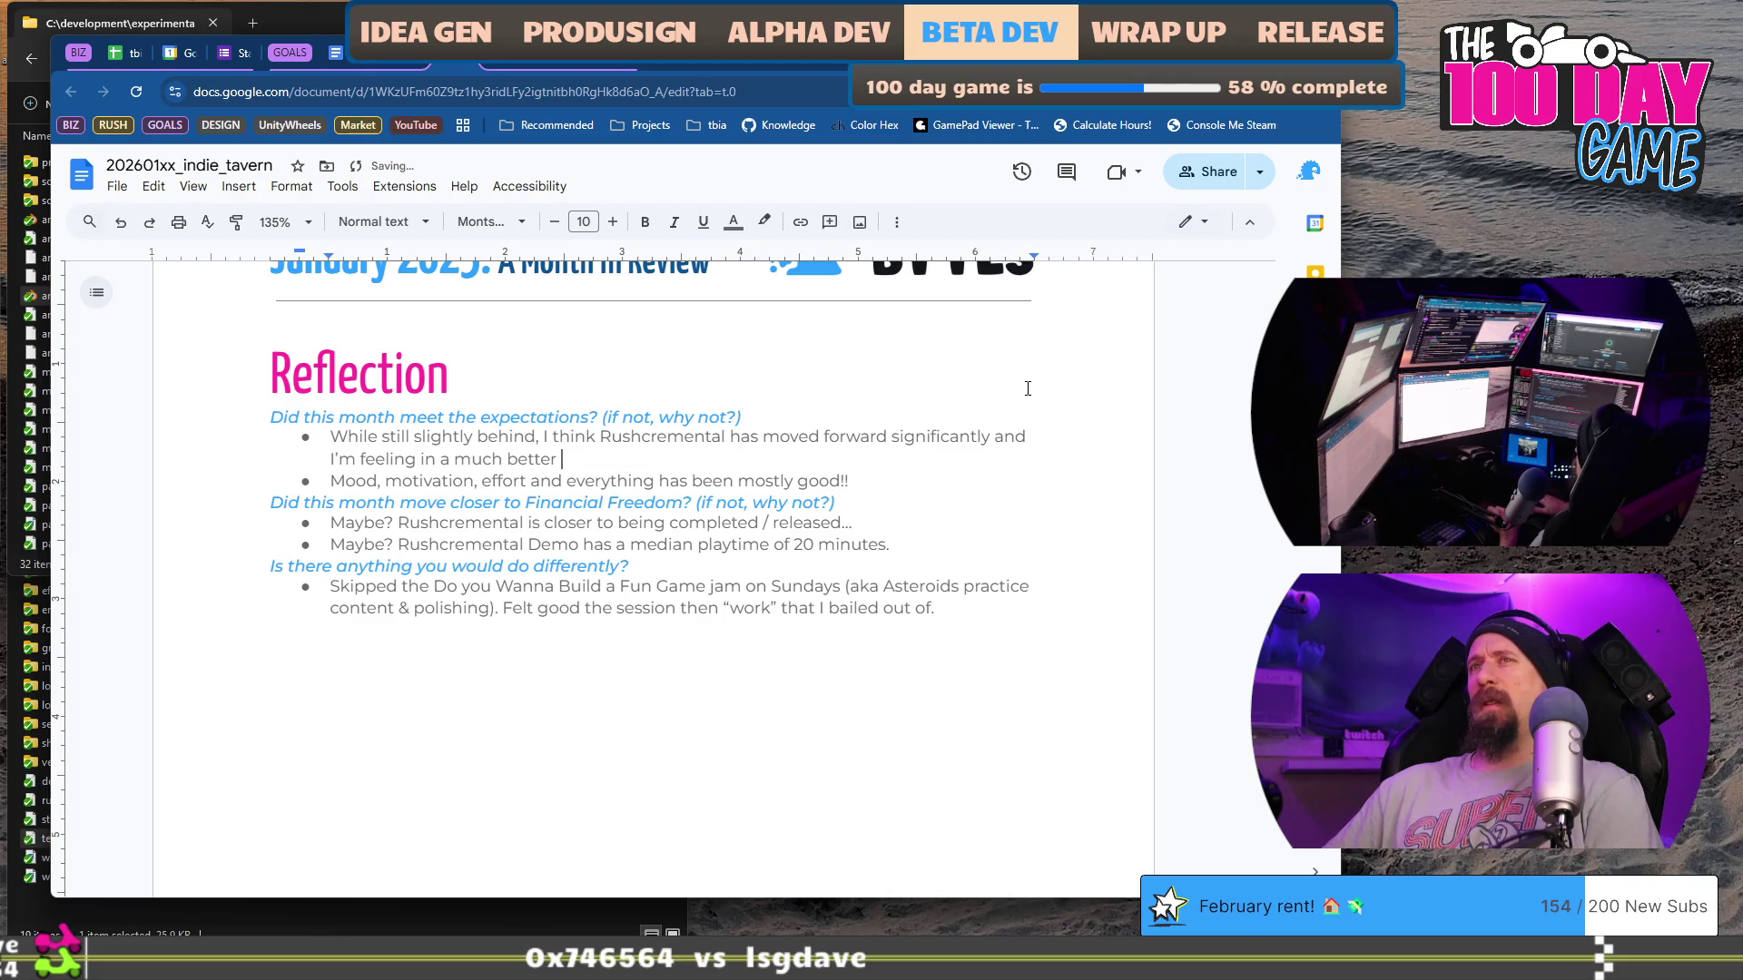
pyautogui.hotkey('ctrl', 'shift', 'Right')
pyautogui.press('Delete')
pyautogui.press('End')
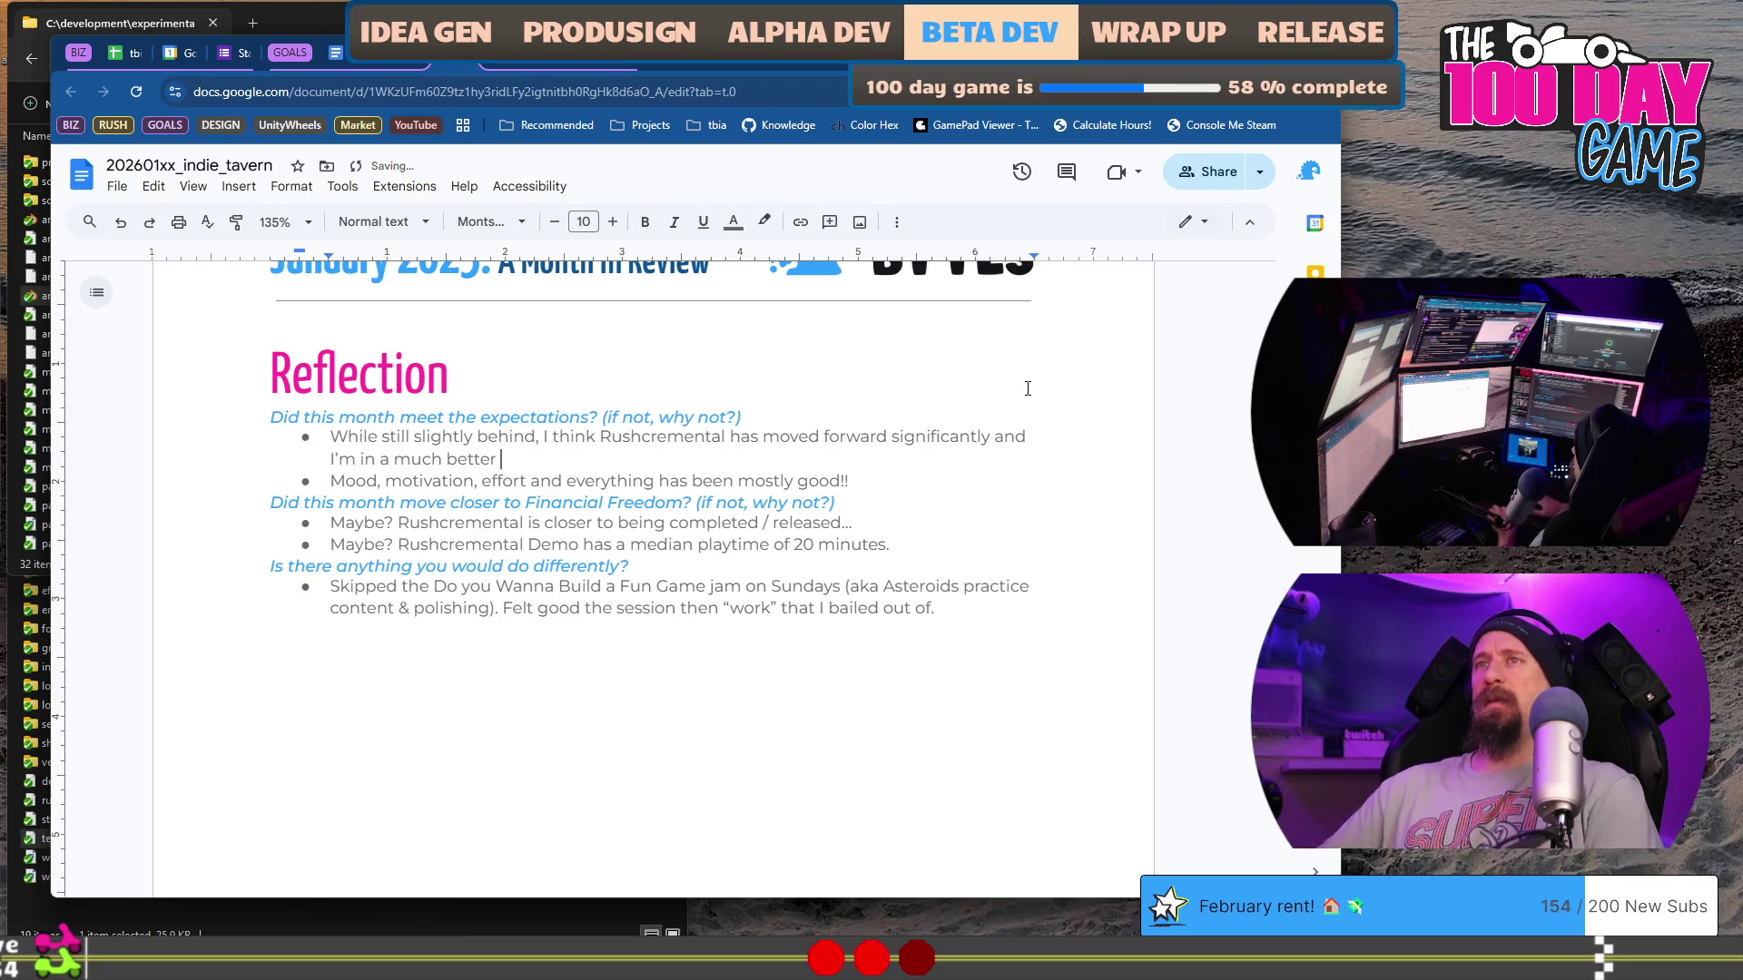
pyautogui.write('place with')
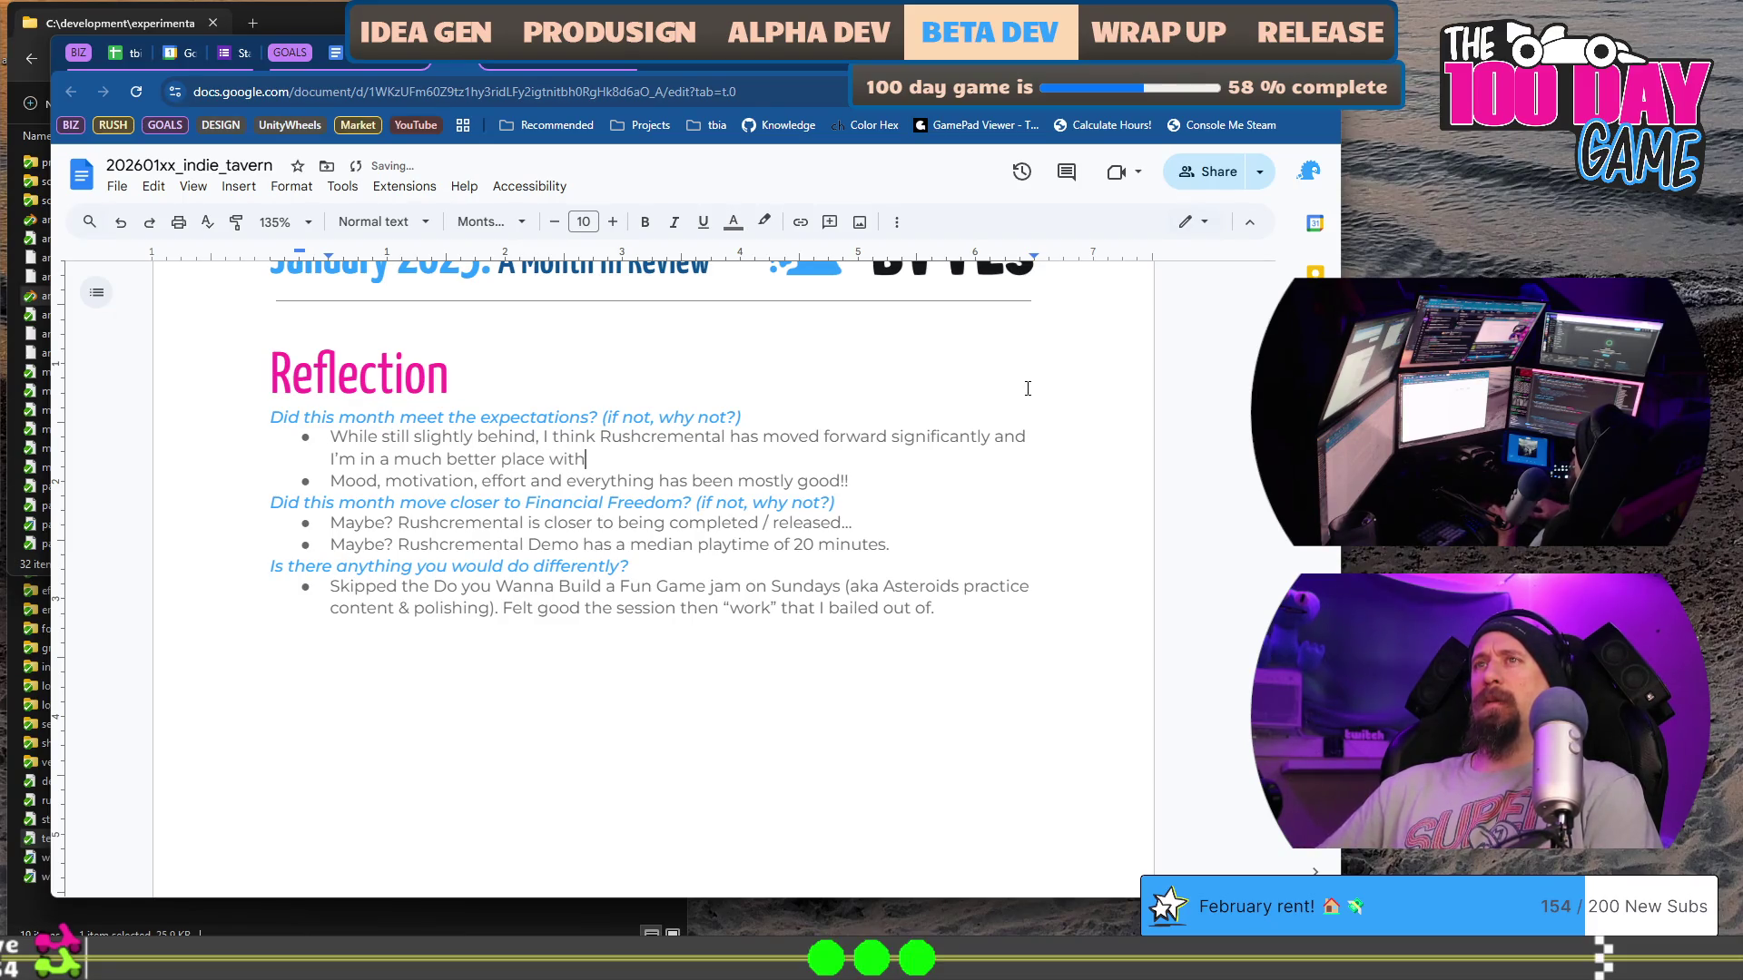
pyautogui.write(' it than I was ')
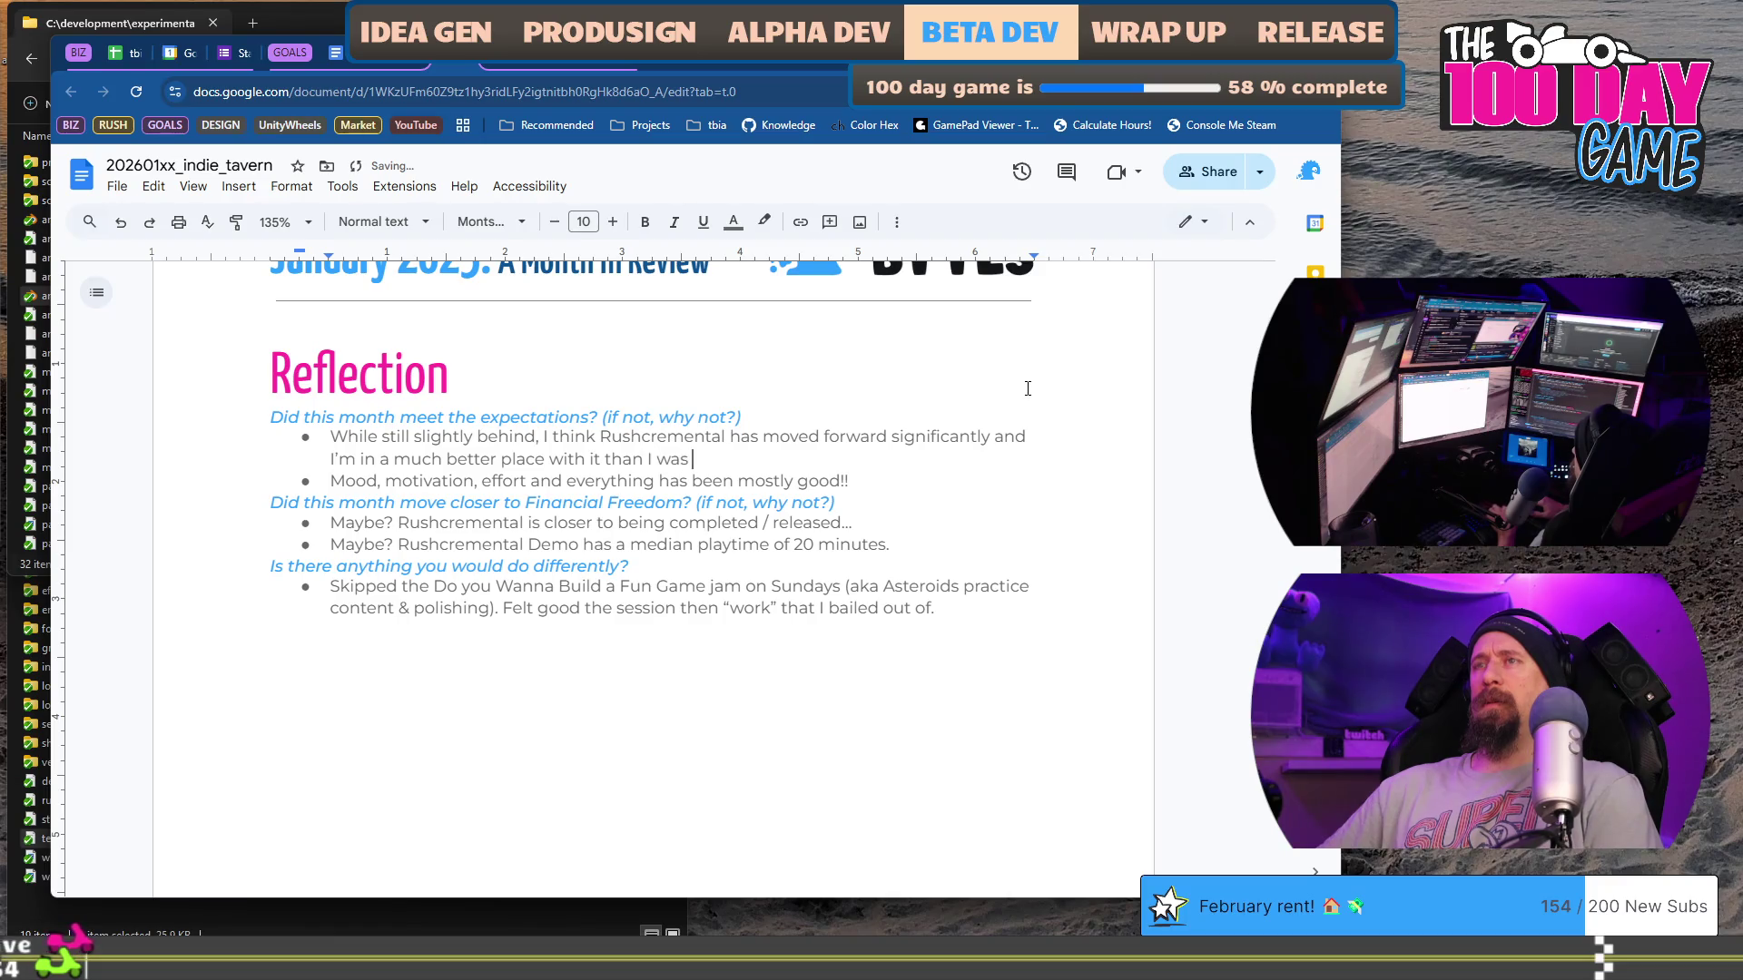
pyautogui.write('for the l')
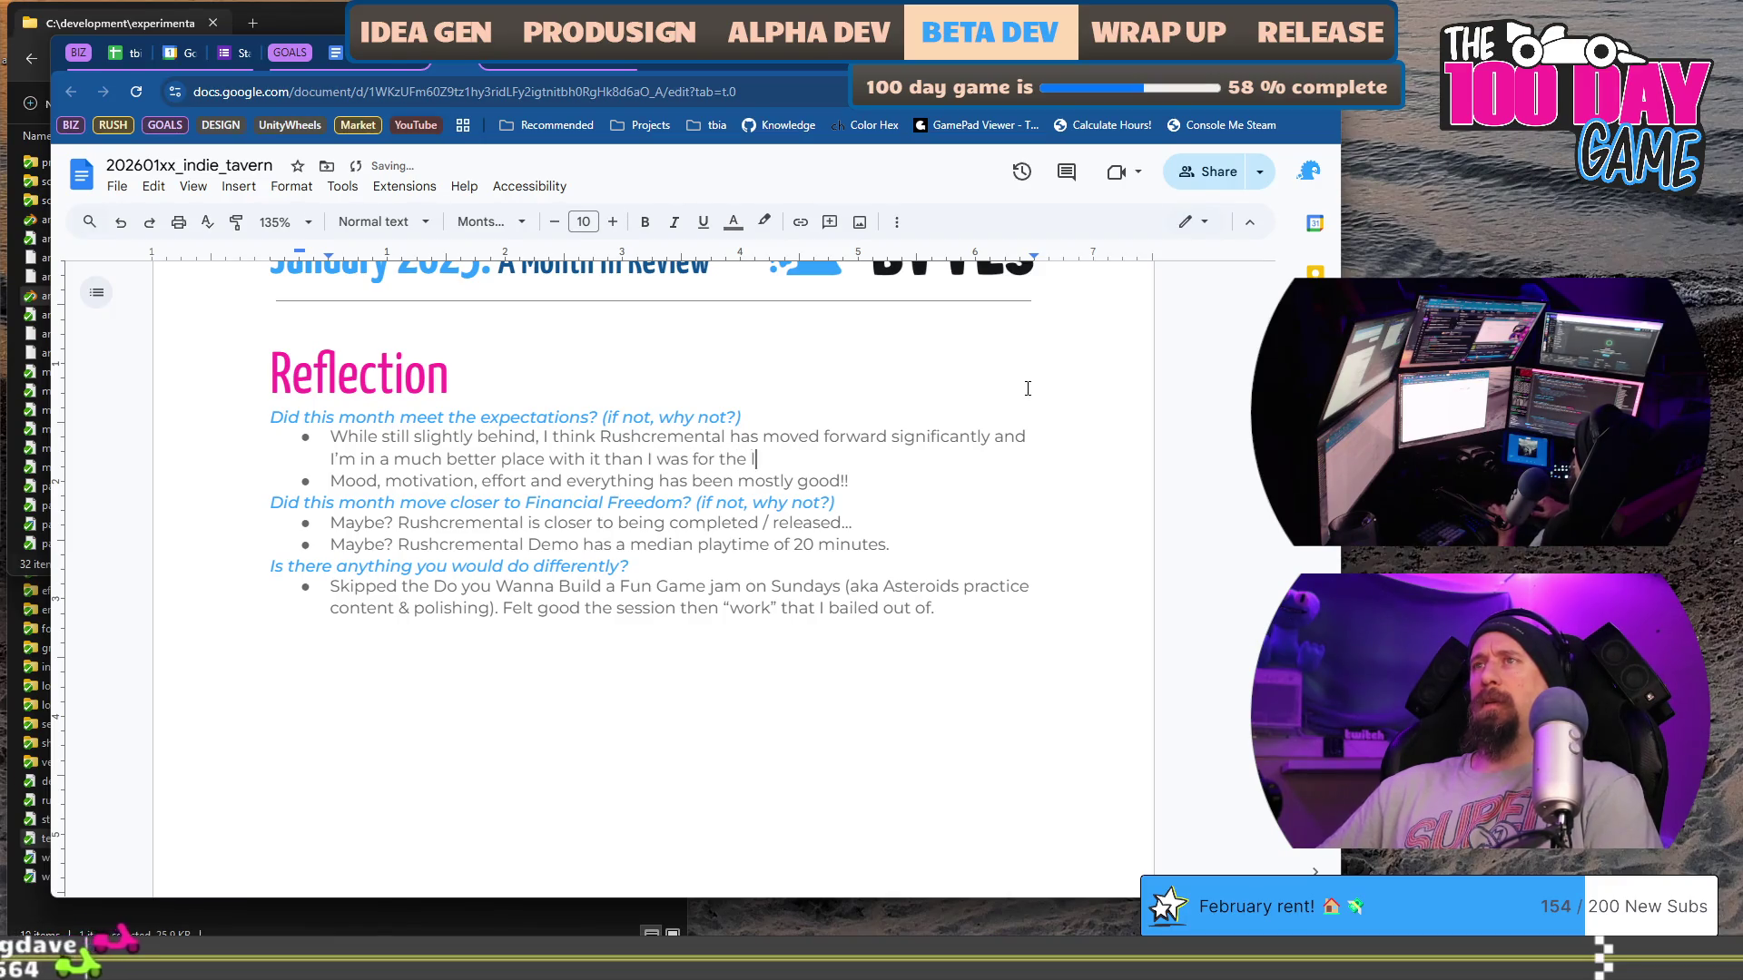
pyautogui.write('ast 4-6 weeks.')
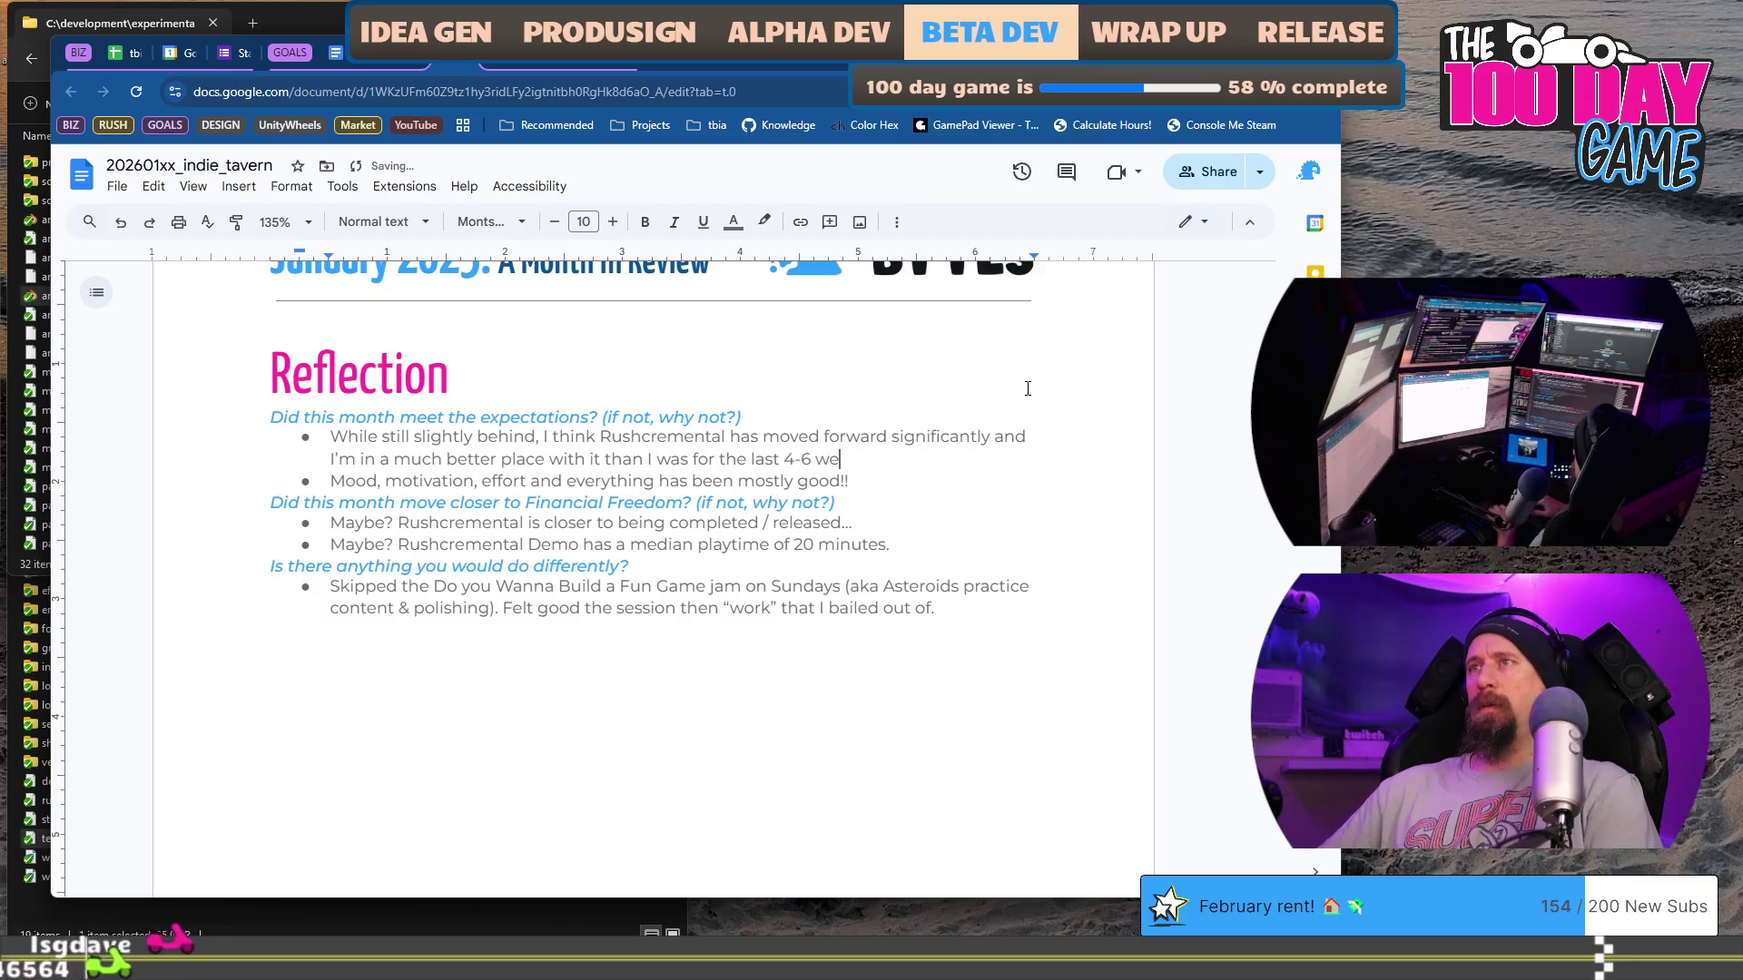
# Step: Make the word 'significantly' bold
pyautogui.press('Up')
pyautogui.hotkey('ctrl', 'Right')
pyautogui.hotkey('ctrl', 'Right')
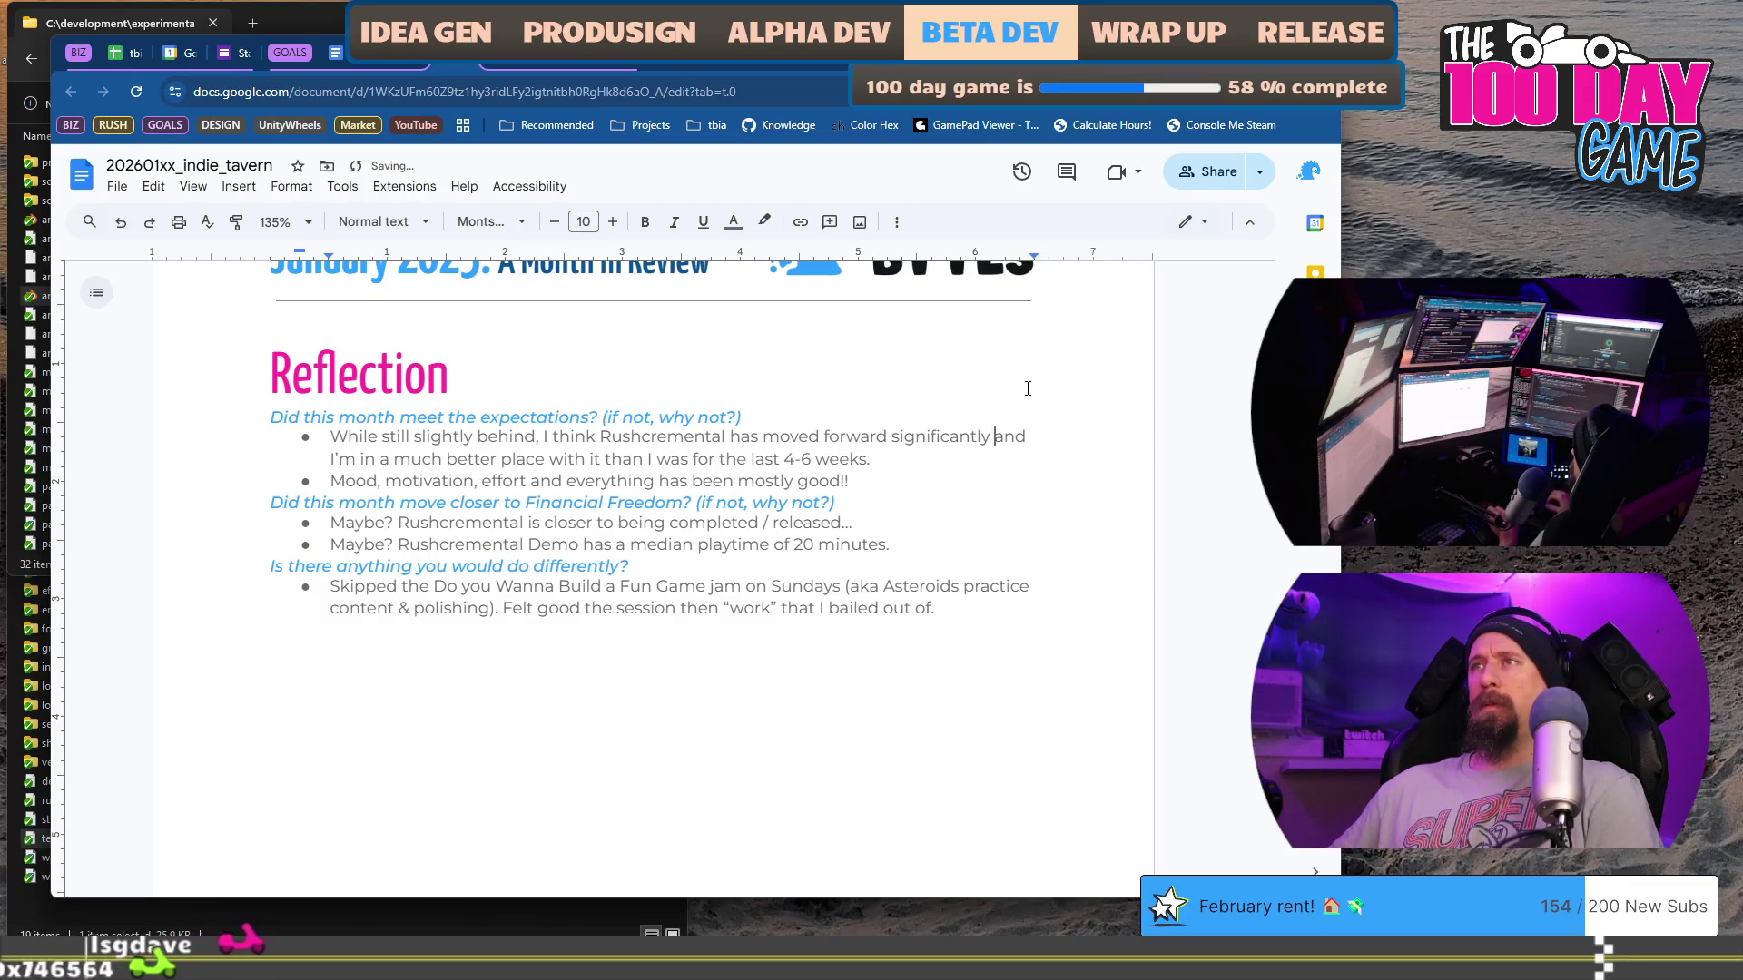
pyautogui.hotkey('ctrl', 'shift', 'Left')
pyautogui.hotkey('ctrl', 'b')
pyautogui.press('Right')
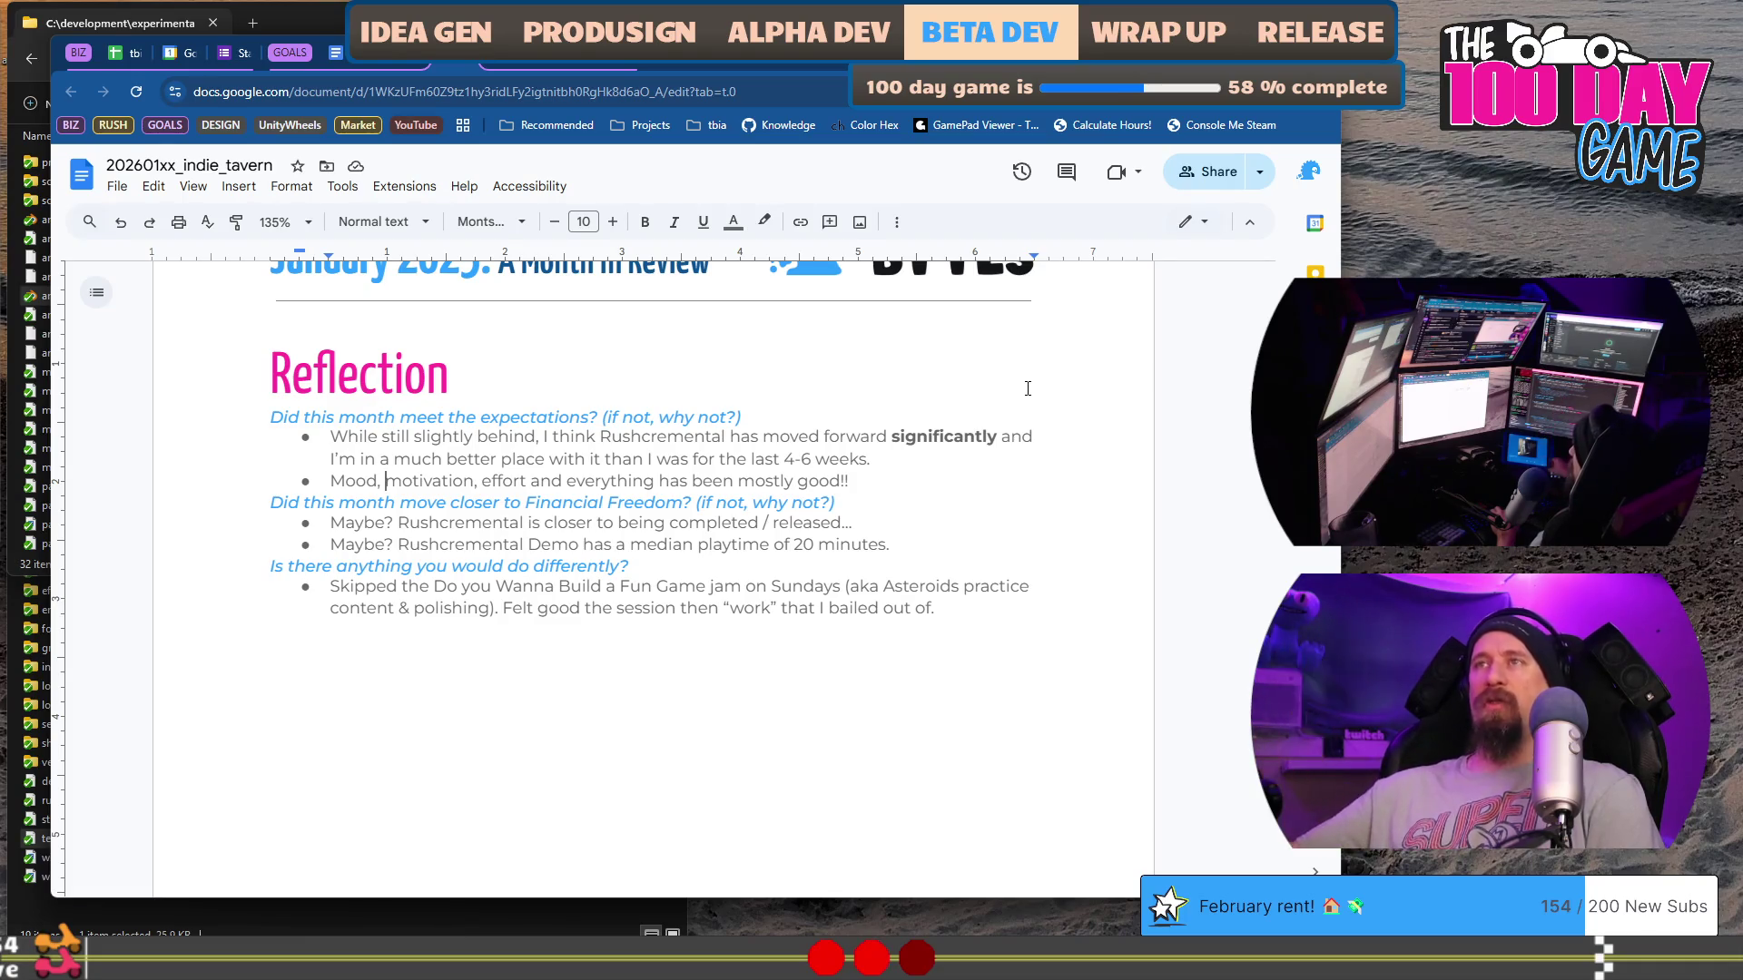
pyautogui.click(962, 479)
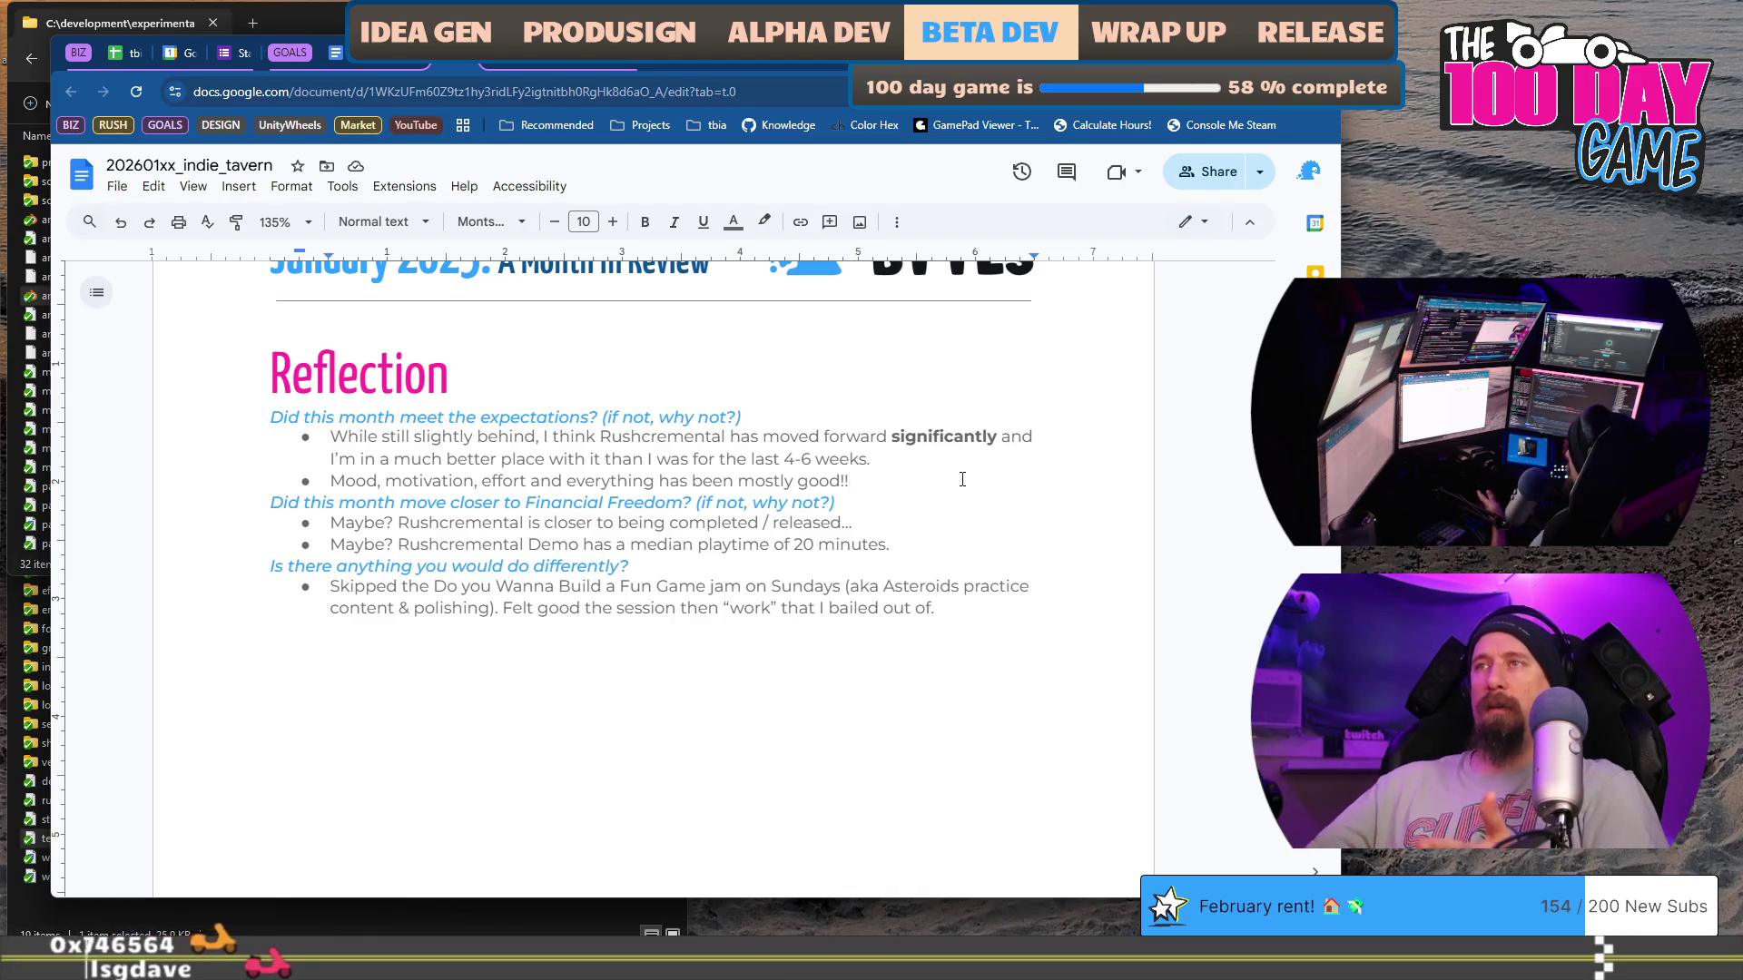
pyautogui.hotkey('shift', 'Down')
pyautogui.press('End')
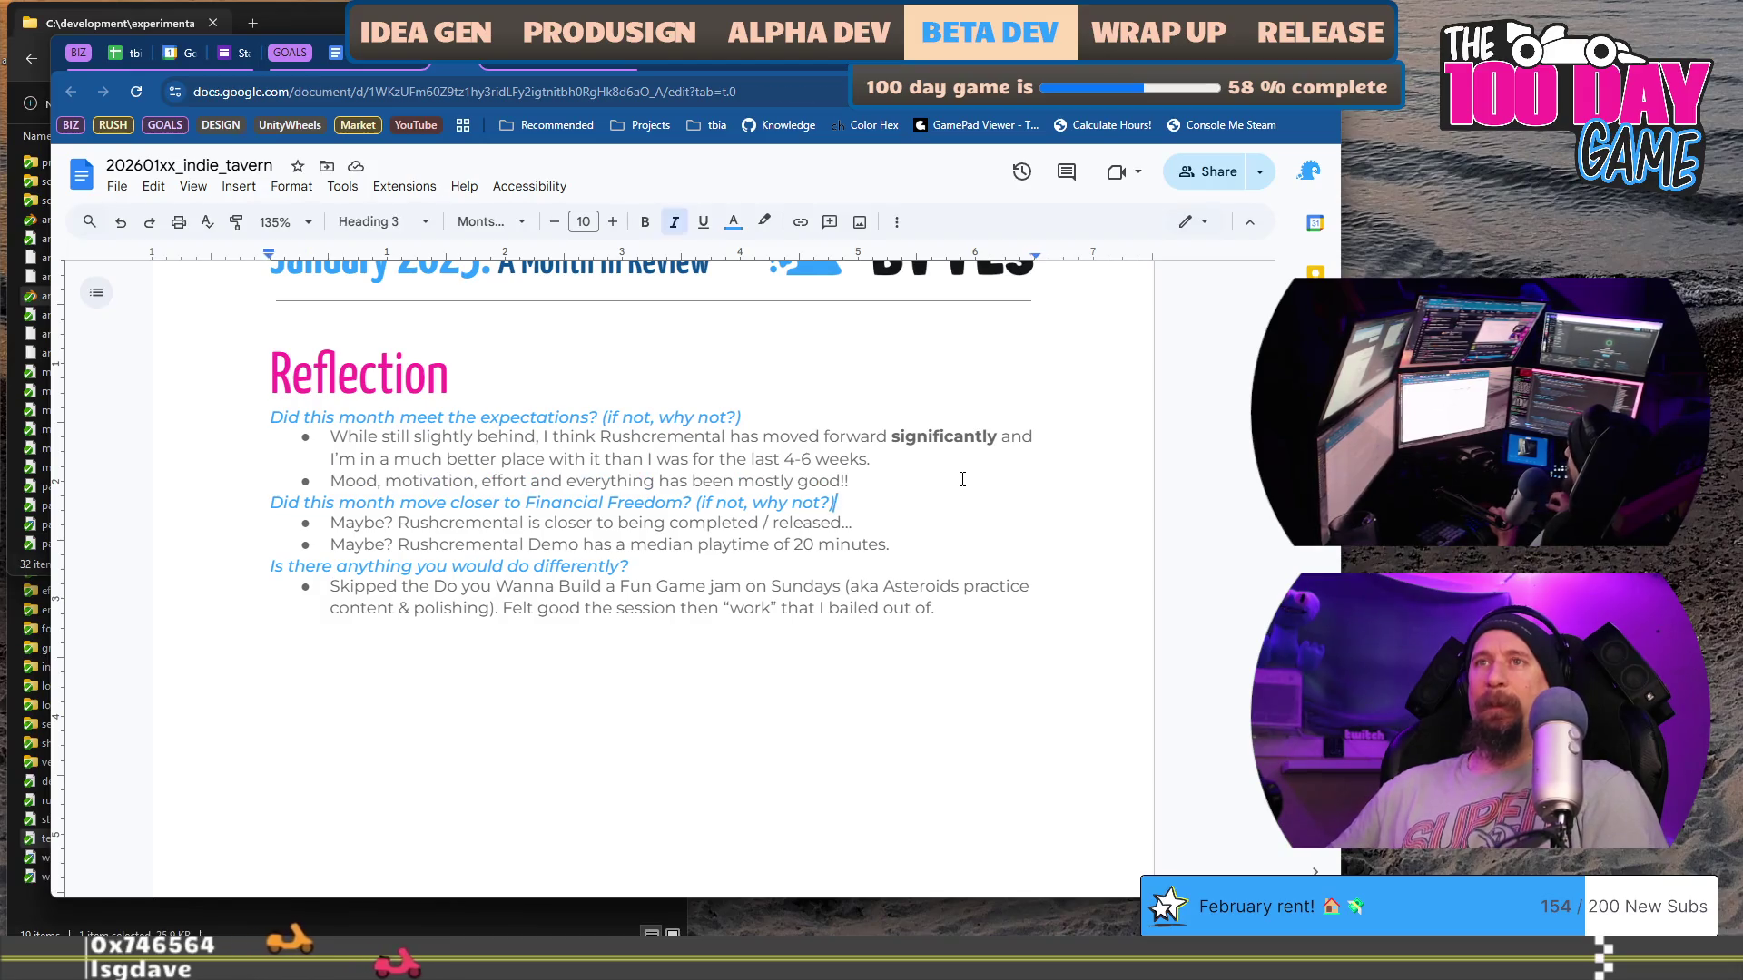
pyautogui.press('Up')
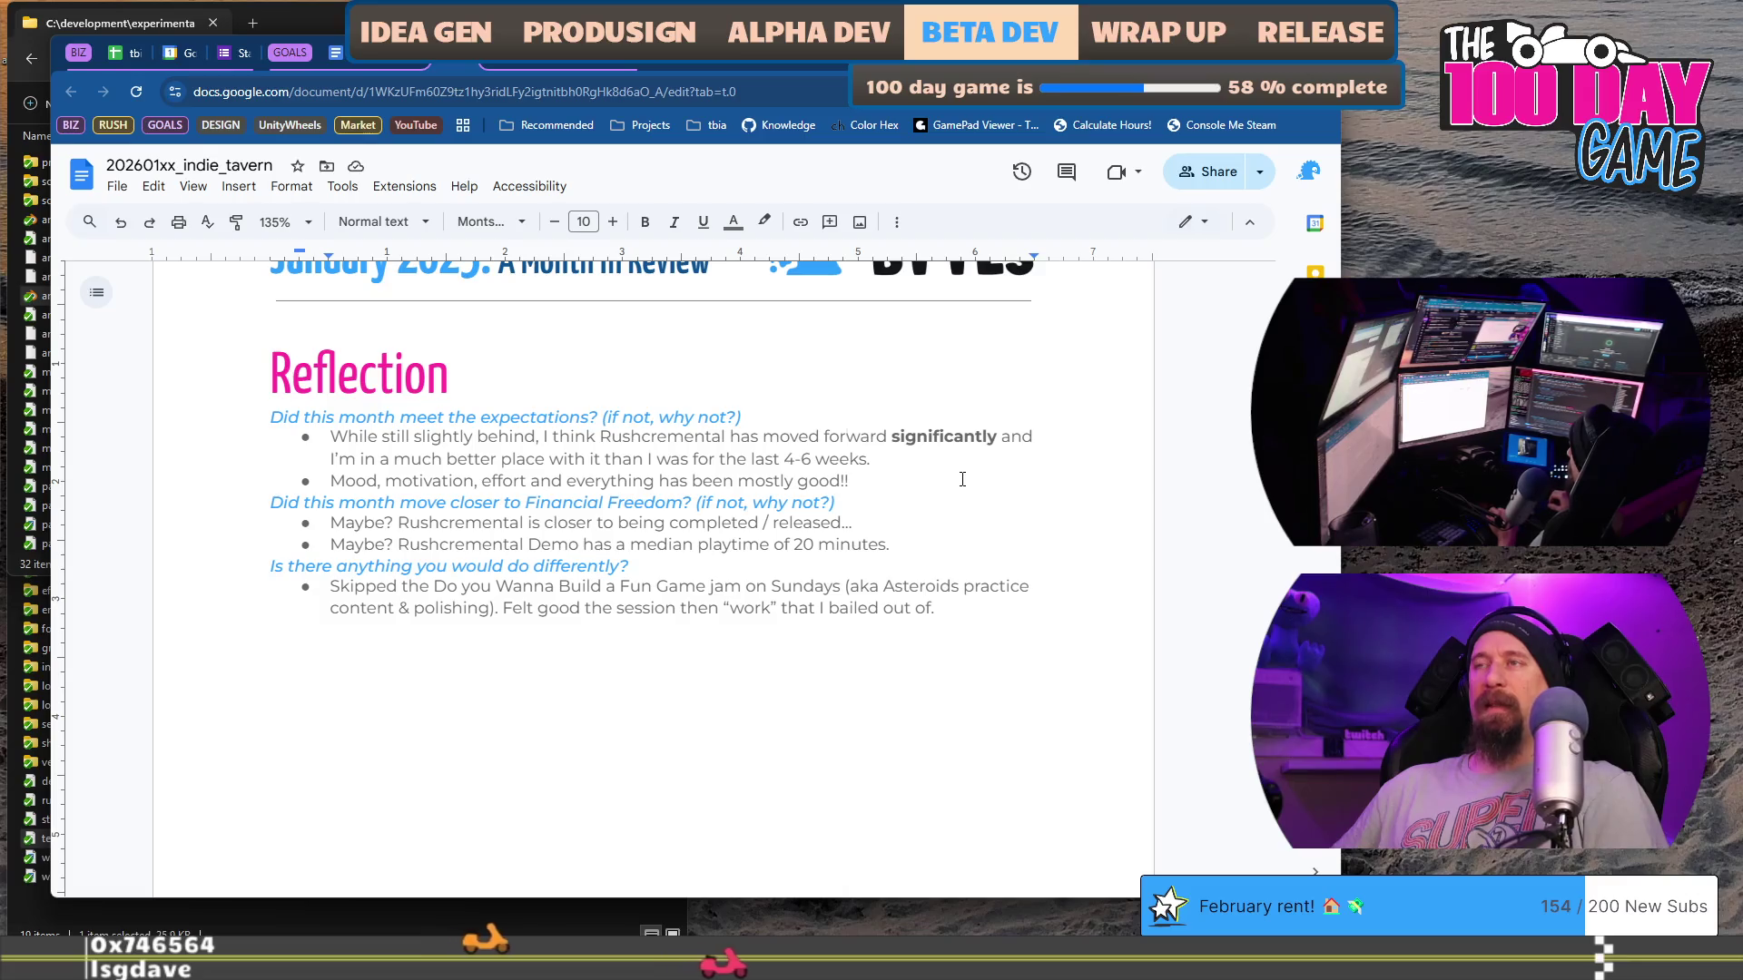
pyautogui.hotkey('ctrl', 'shift', 'Right')
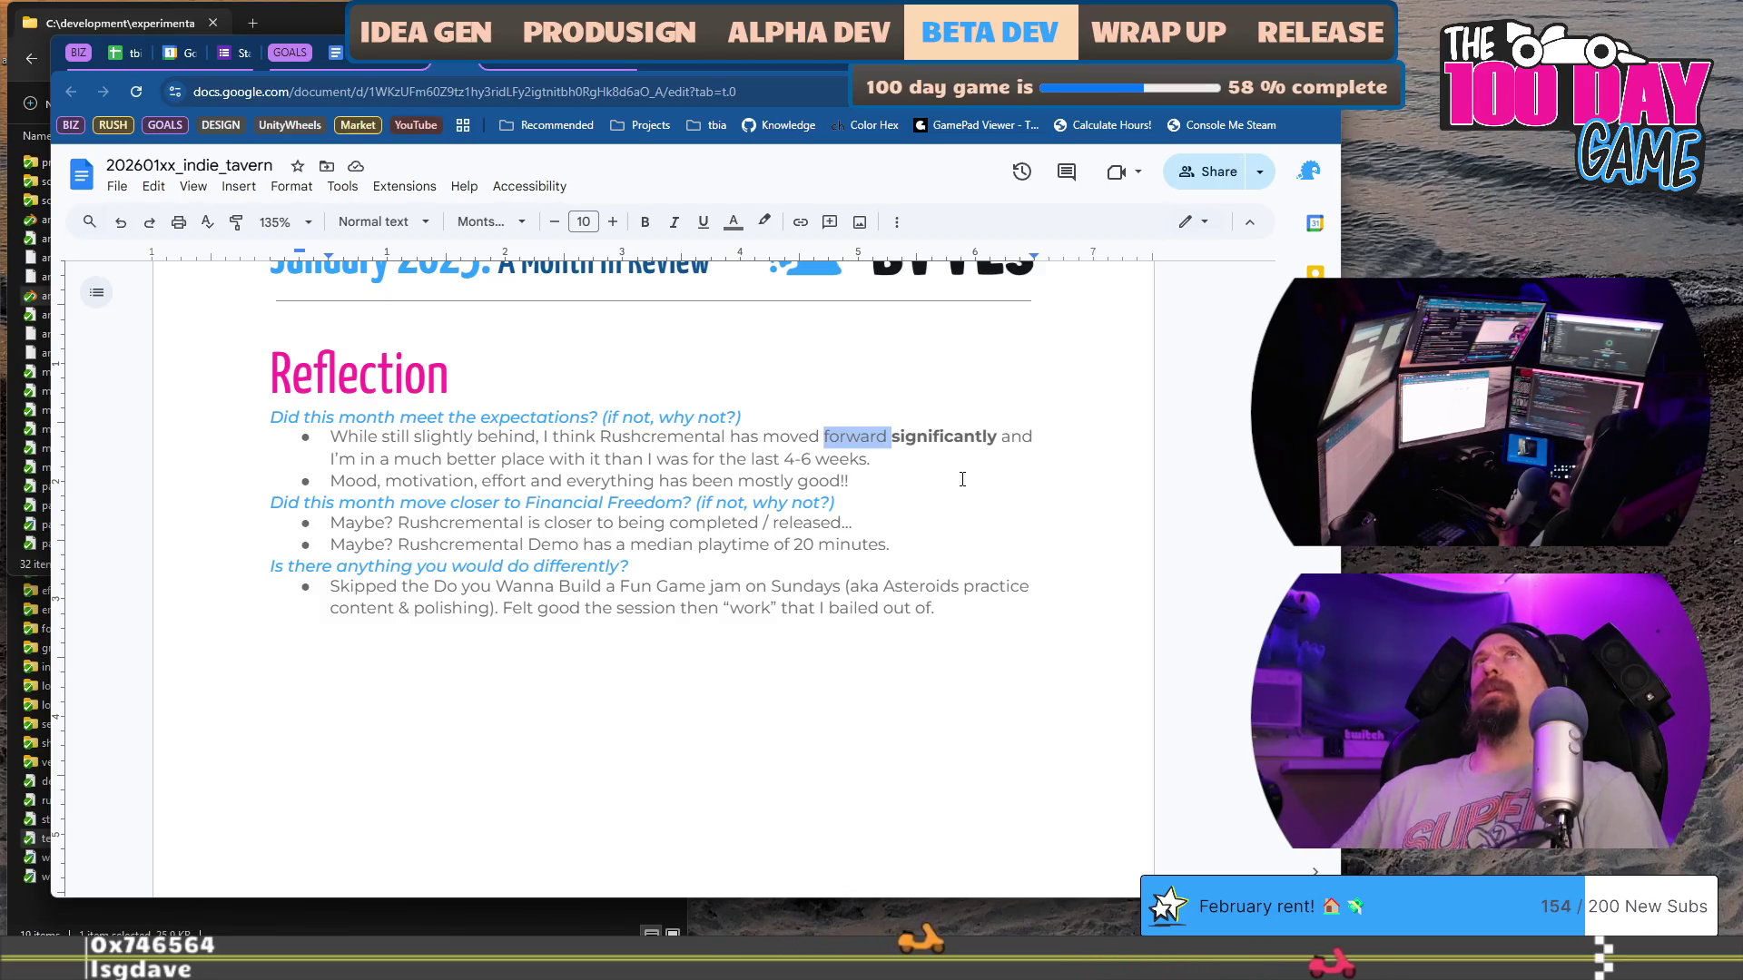
pyautogui.hotkey('alt', 'Tab')
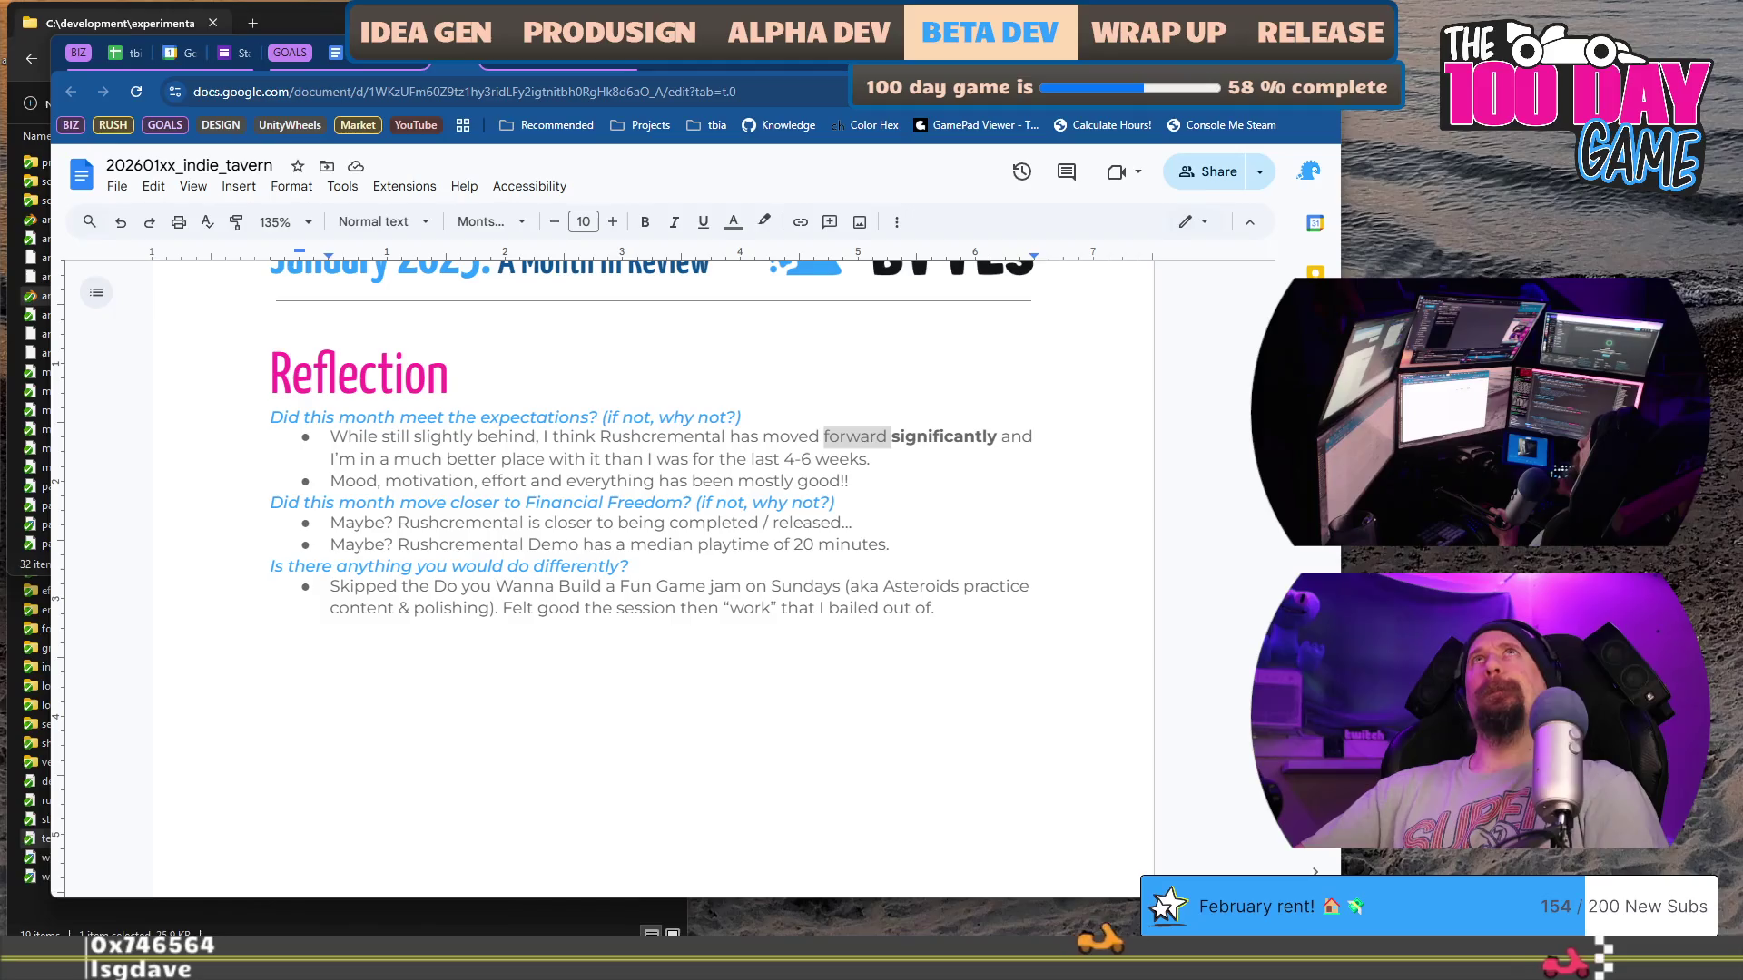
pyautogui.click(919, 479)
pyautogui.hotkey('alt', 'Tab')
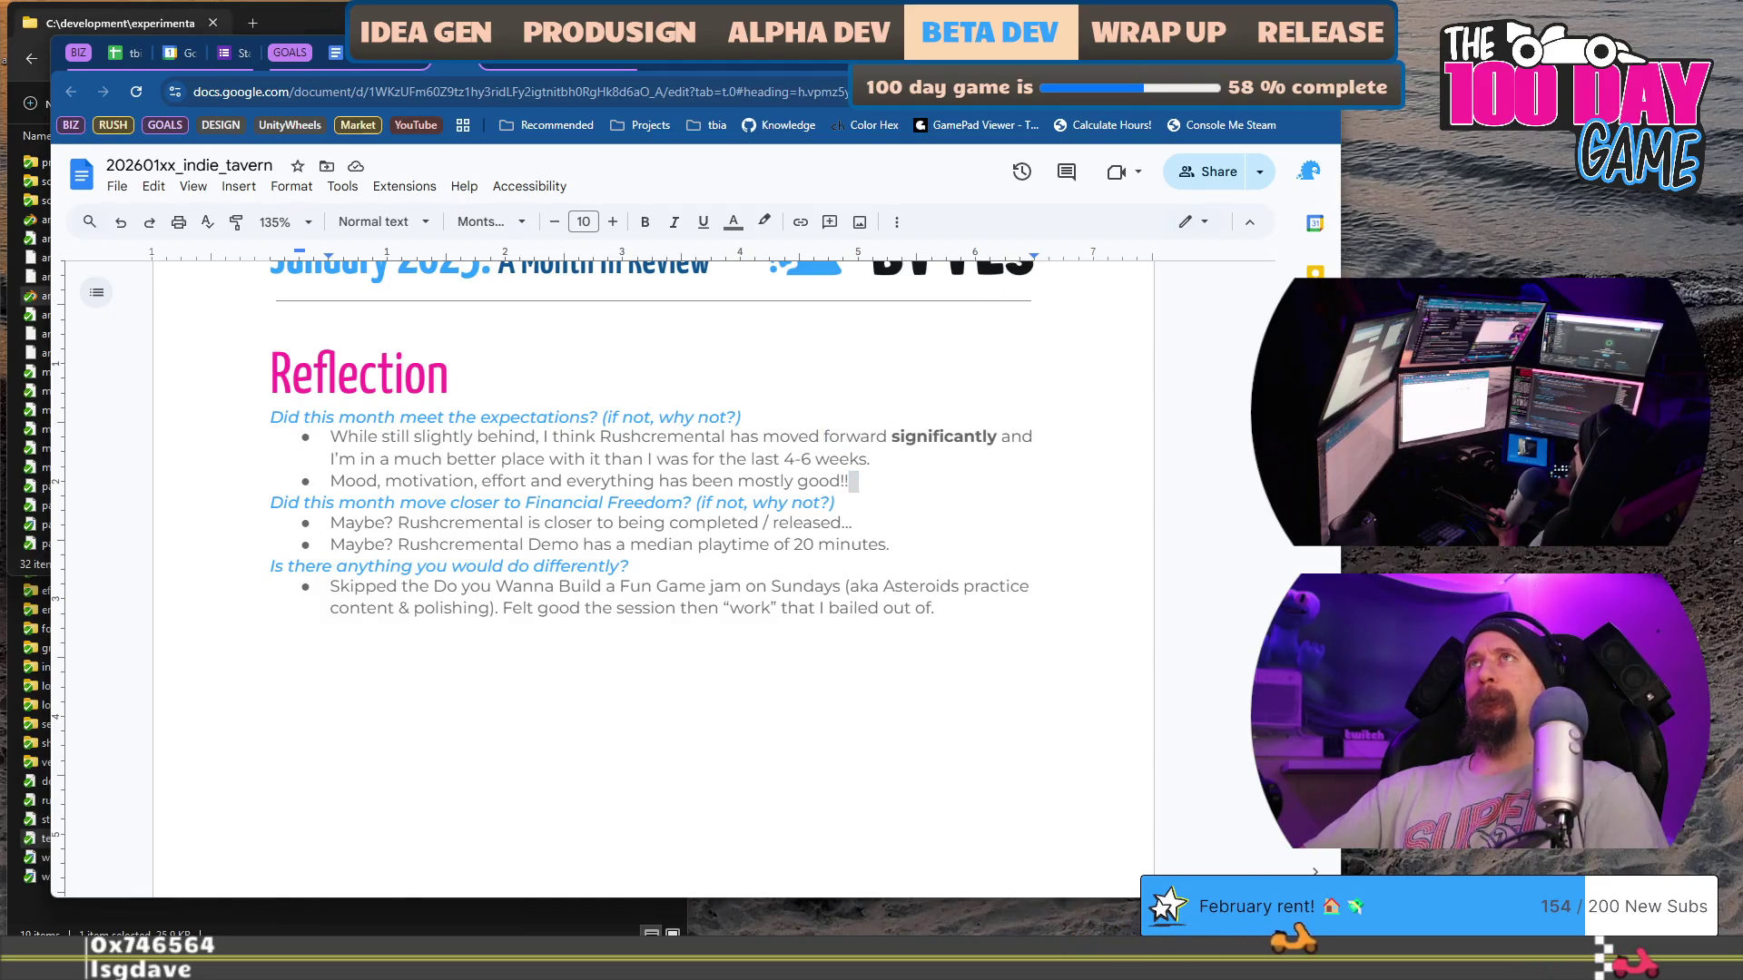
pyautogui.click(926, 458)
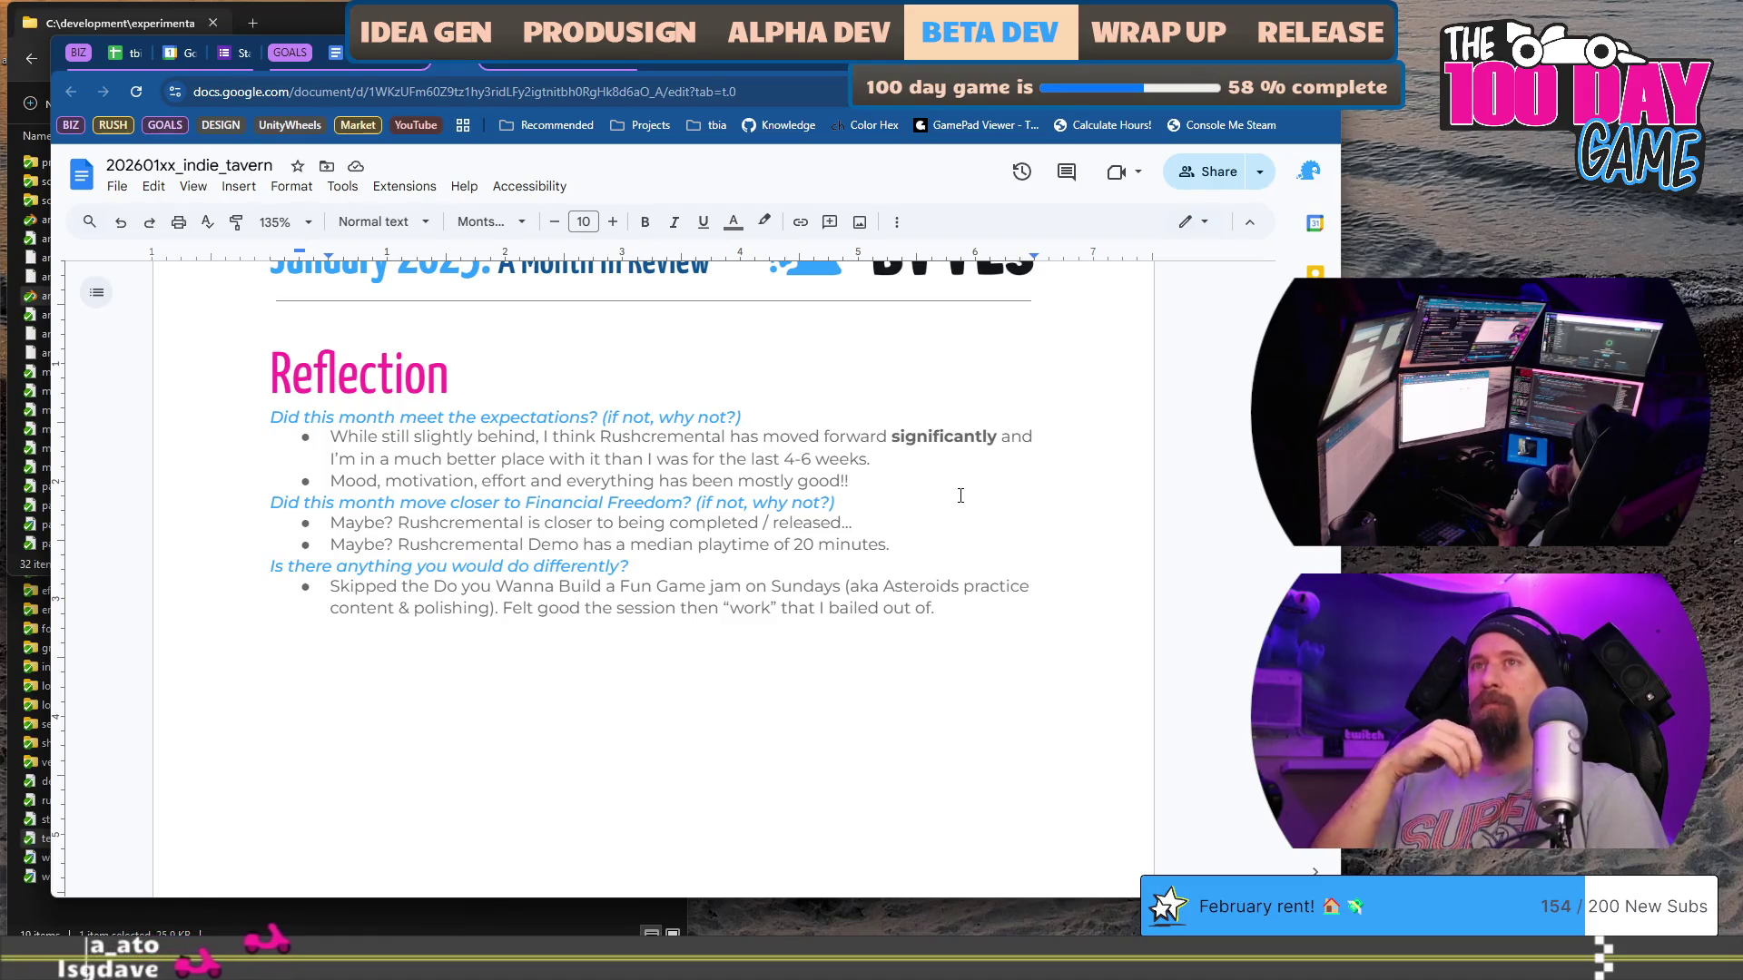
pyautogui.click(960, 496)
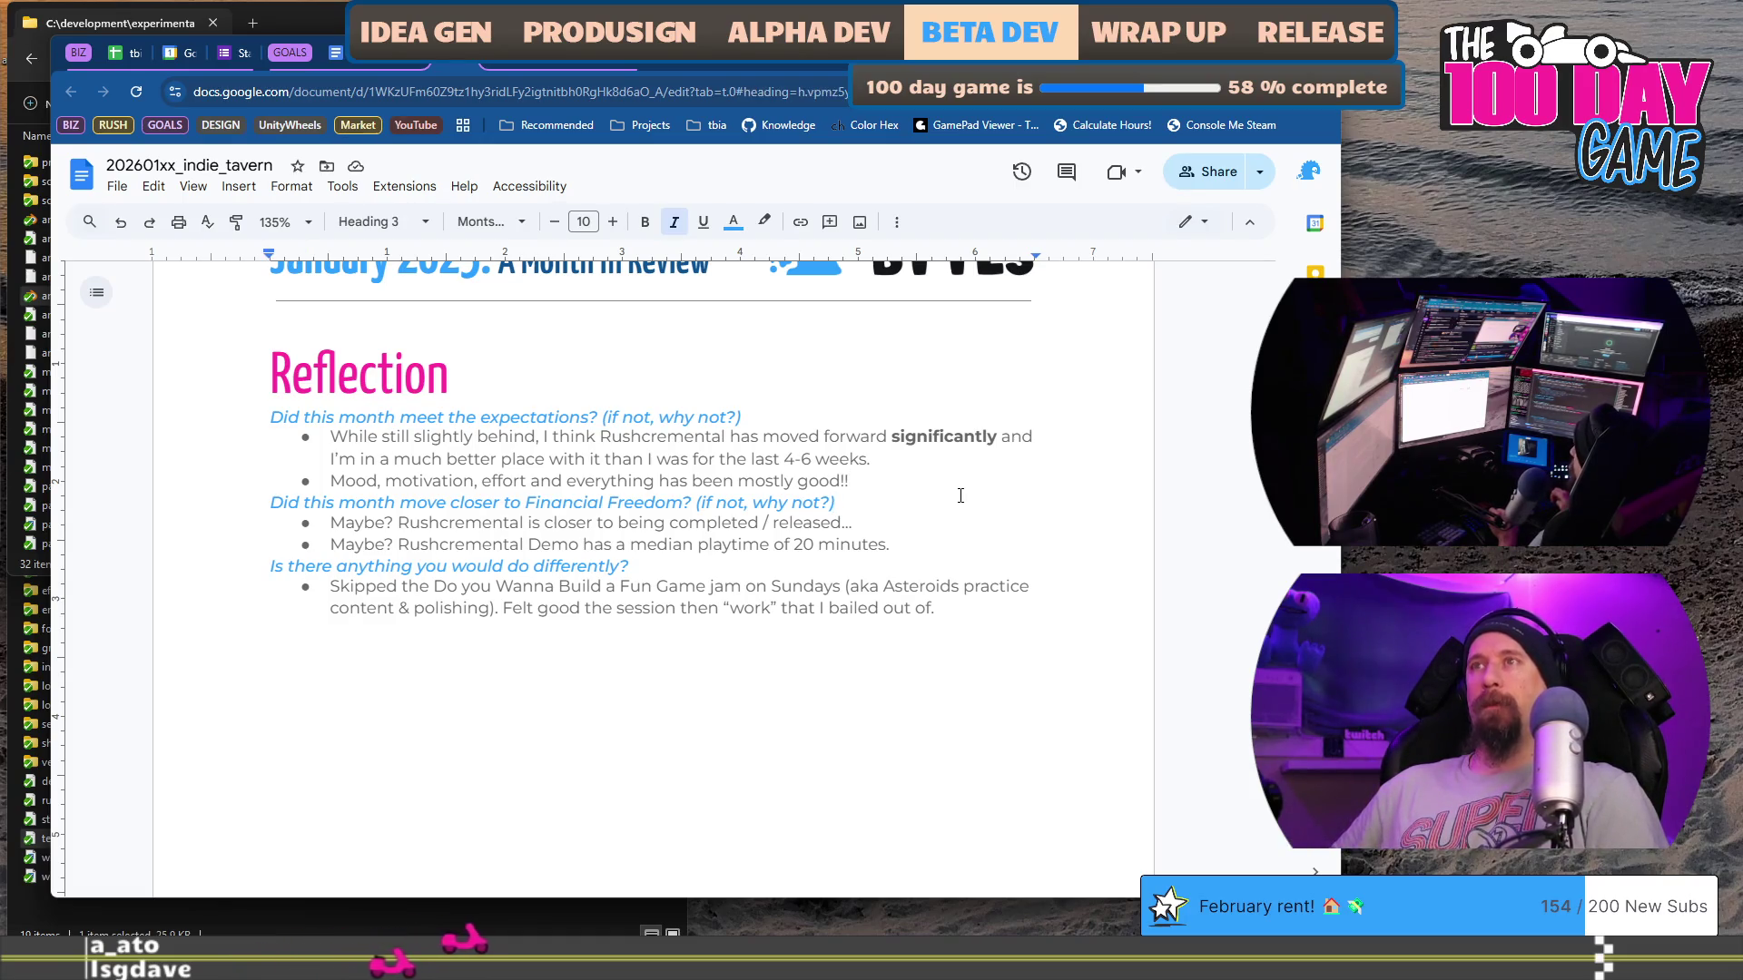
pyautogui.press('Down')
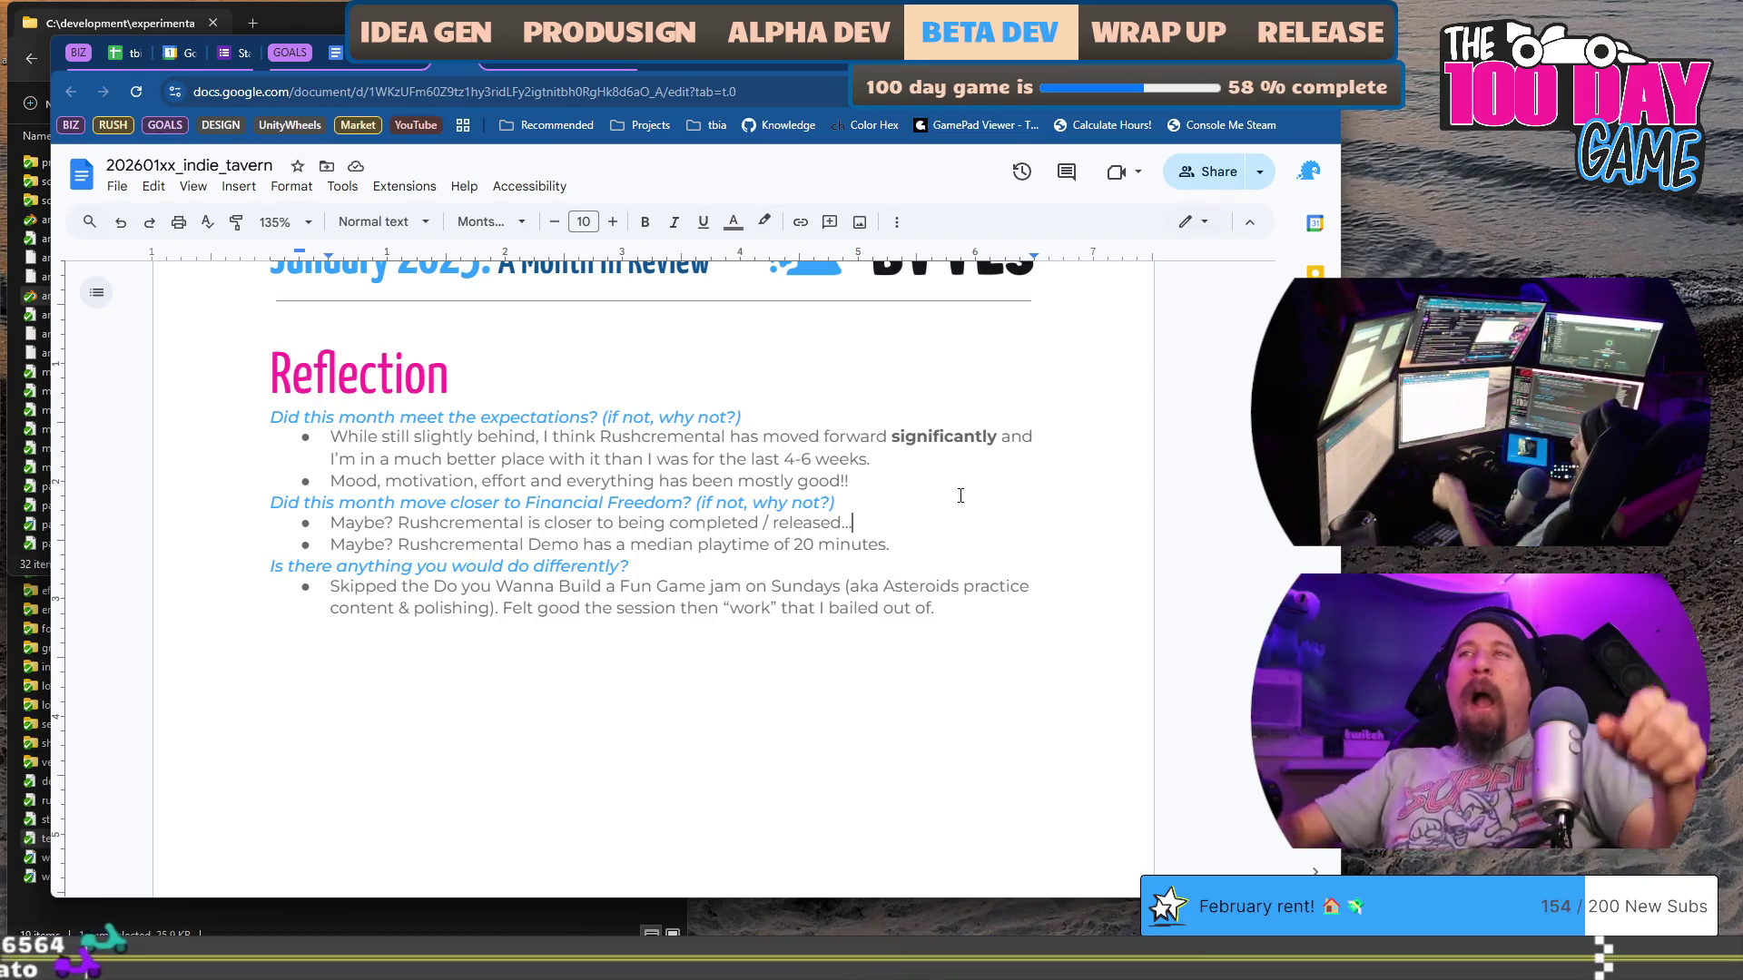
# Step: Add a bullet 'Yes, Twitch Chat went absolutely crazy at the start of the year.' above the Maybe? answers
pyautogui.press('Home')
pyautogui.press('Return')
pyautogui.press('Up')
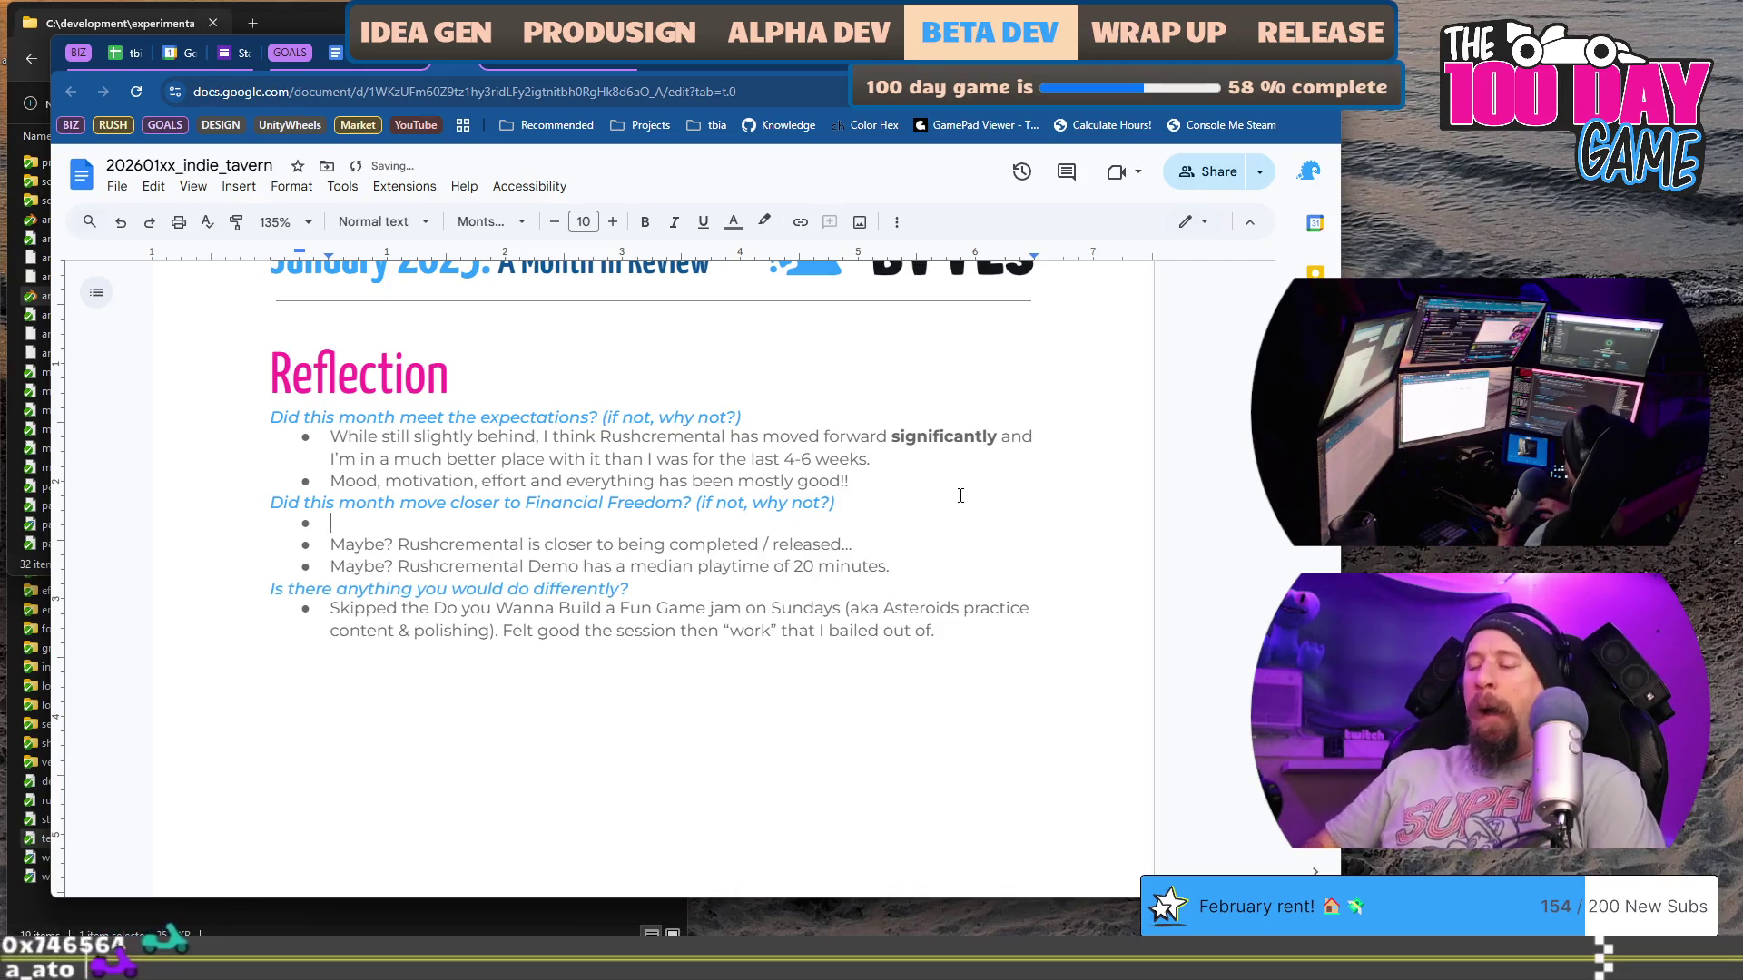
pyautogui.write('Yes, ')
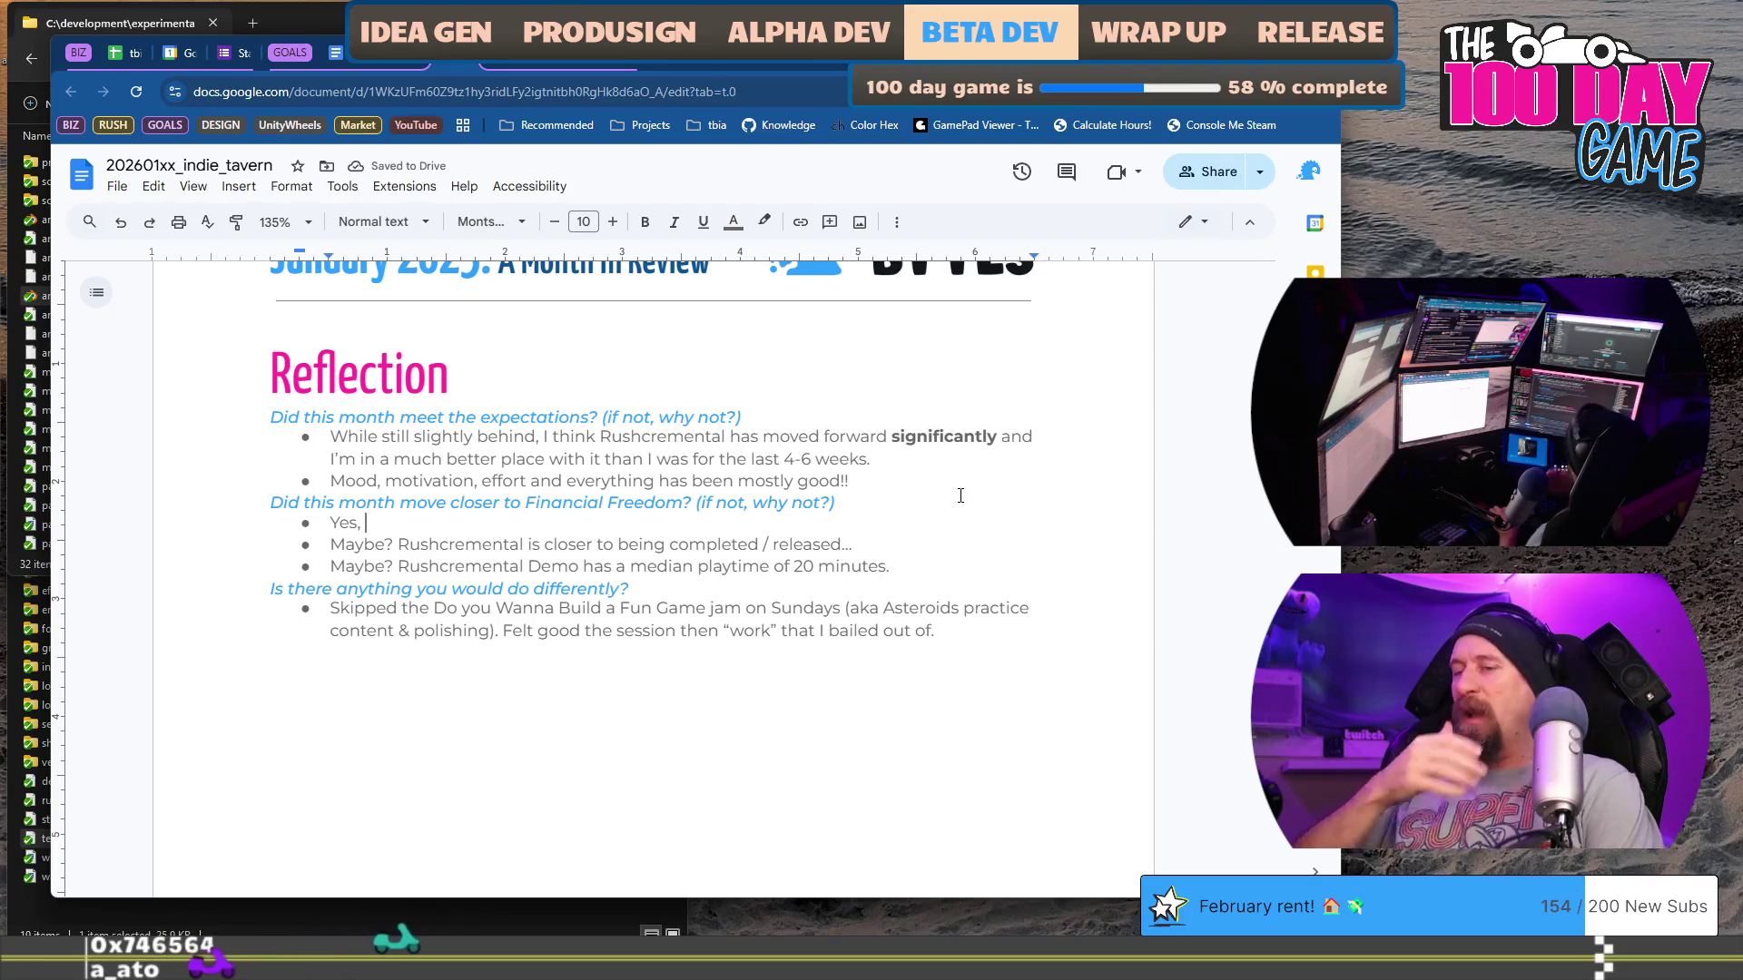
pyautogui.write('Twitch Chat wh')
pyautogui.press('BackSpace')
pyautogui.write('ent absolt')
pyautogui.press('BackSpace')
pyautogui.write('utely ')
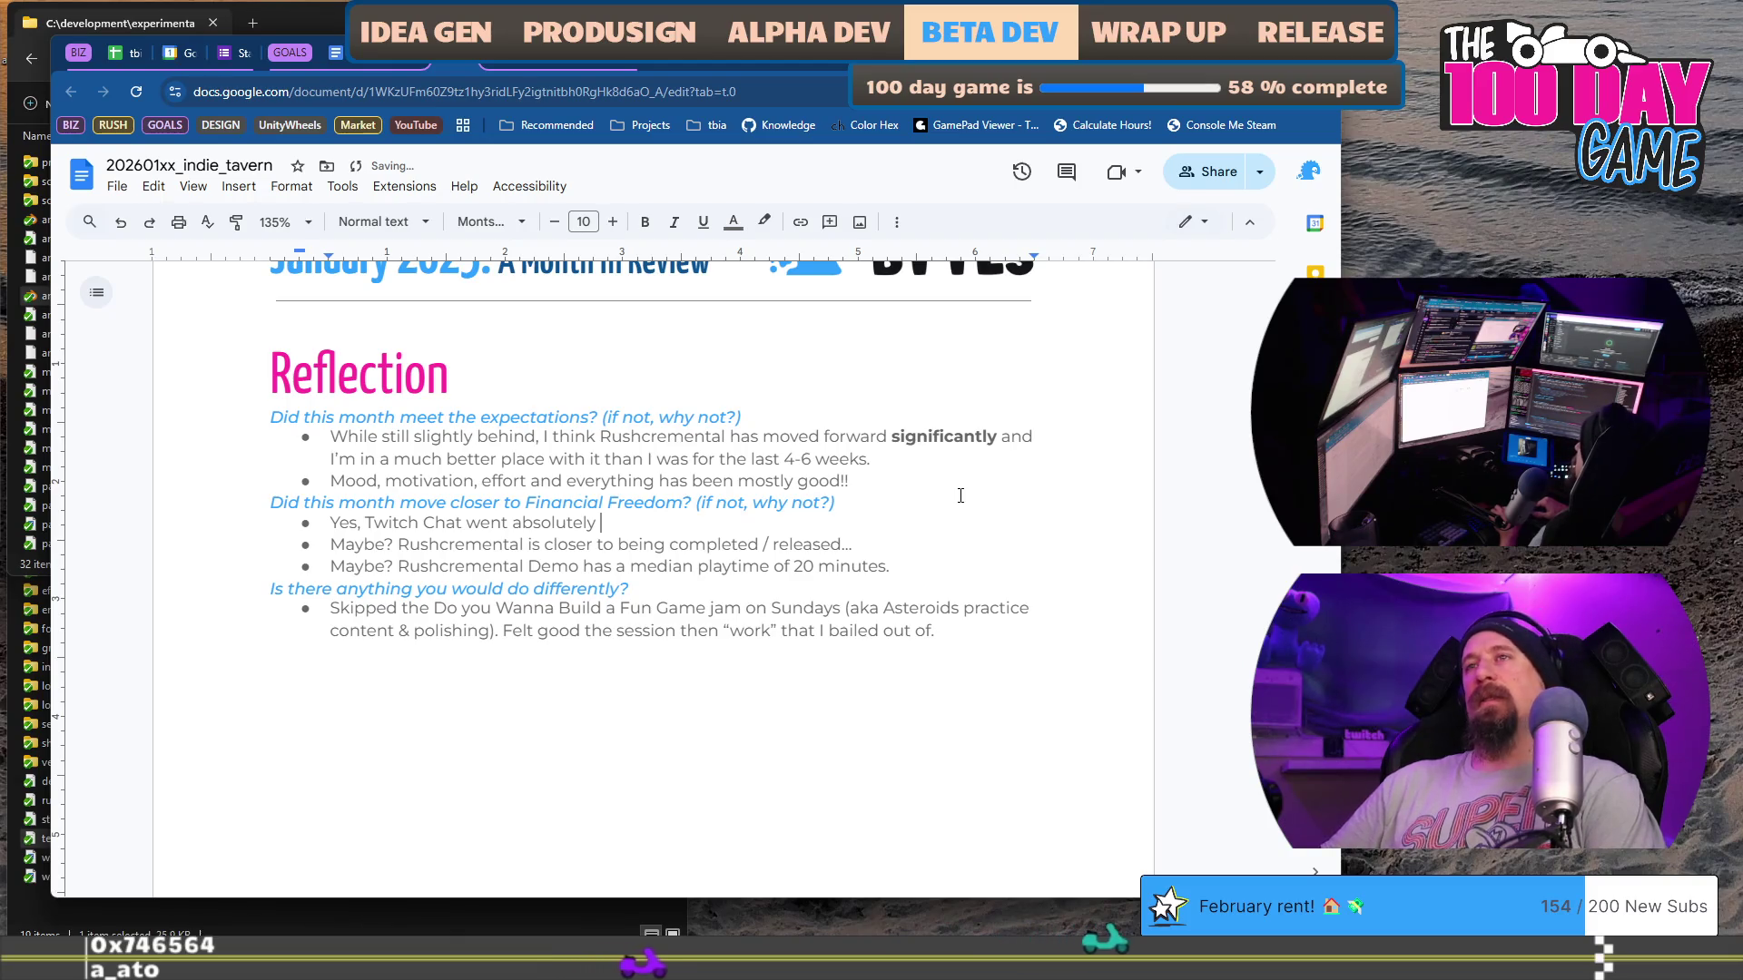
pyautogui.write('crazy at ')
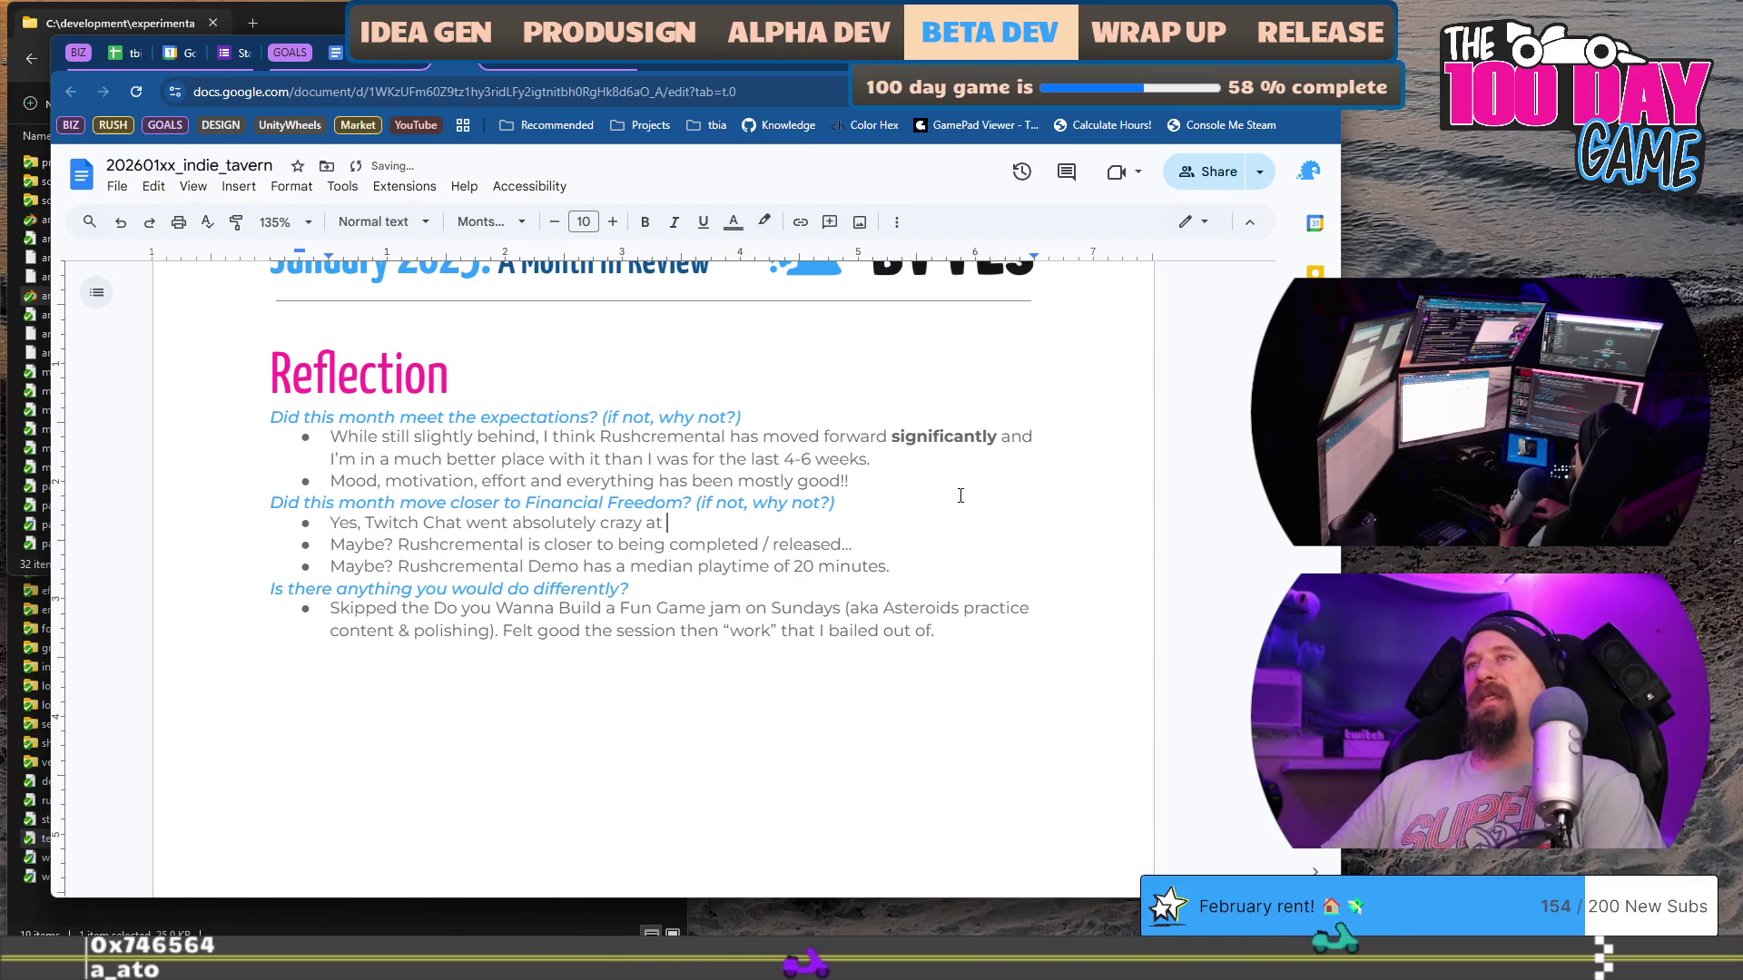
pyautogui.write('the start of the year')
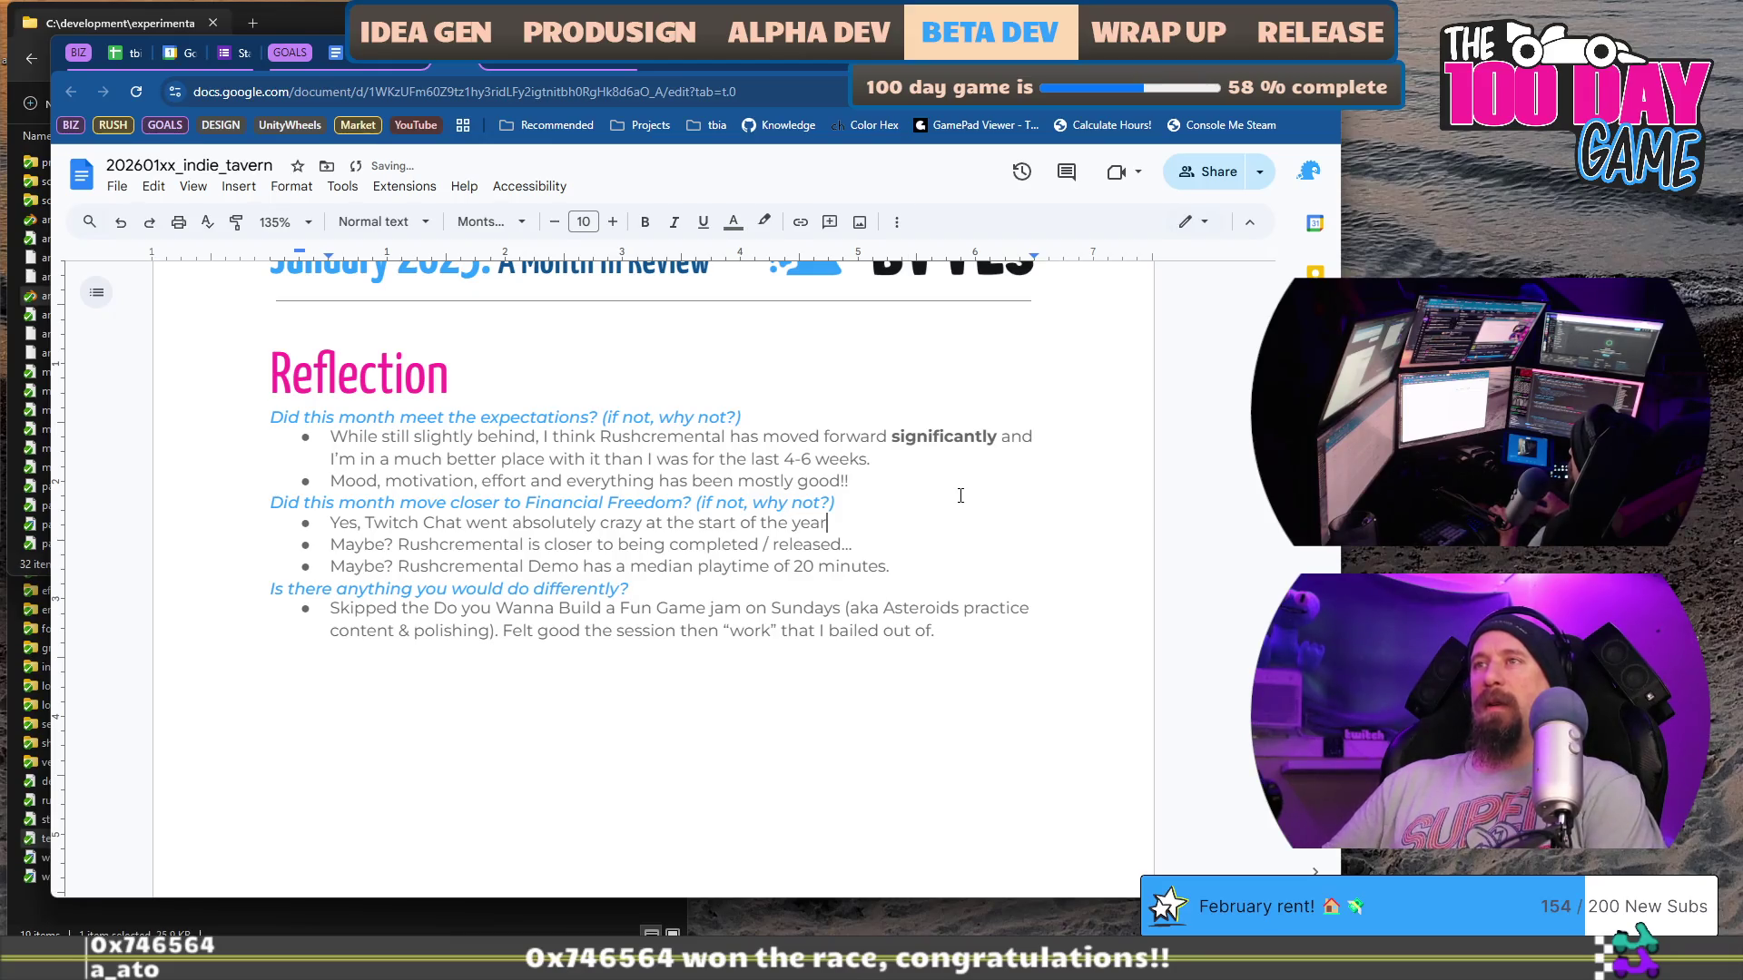
pyautogui.write('.')
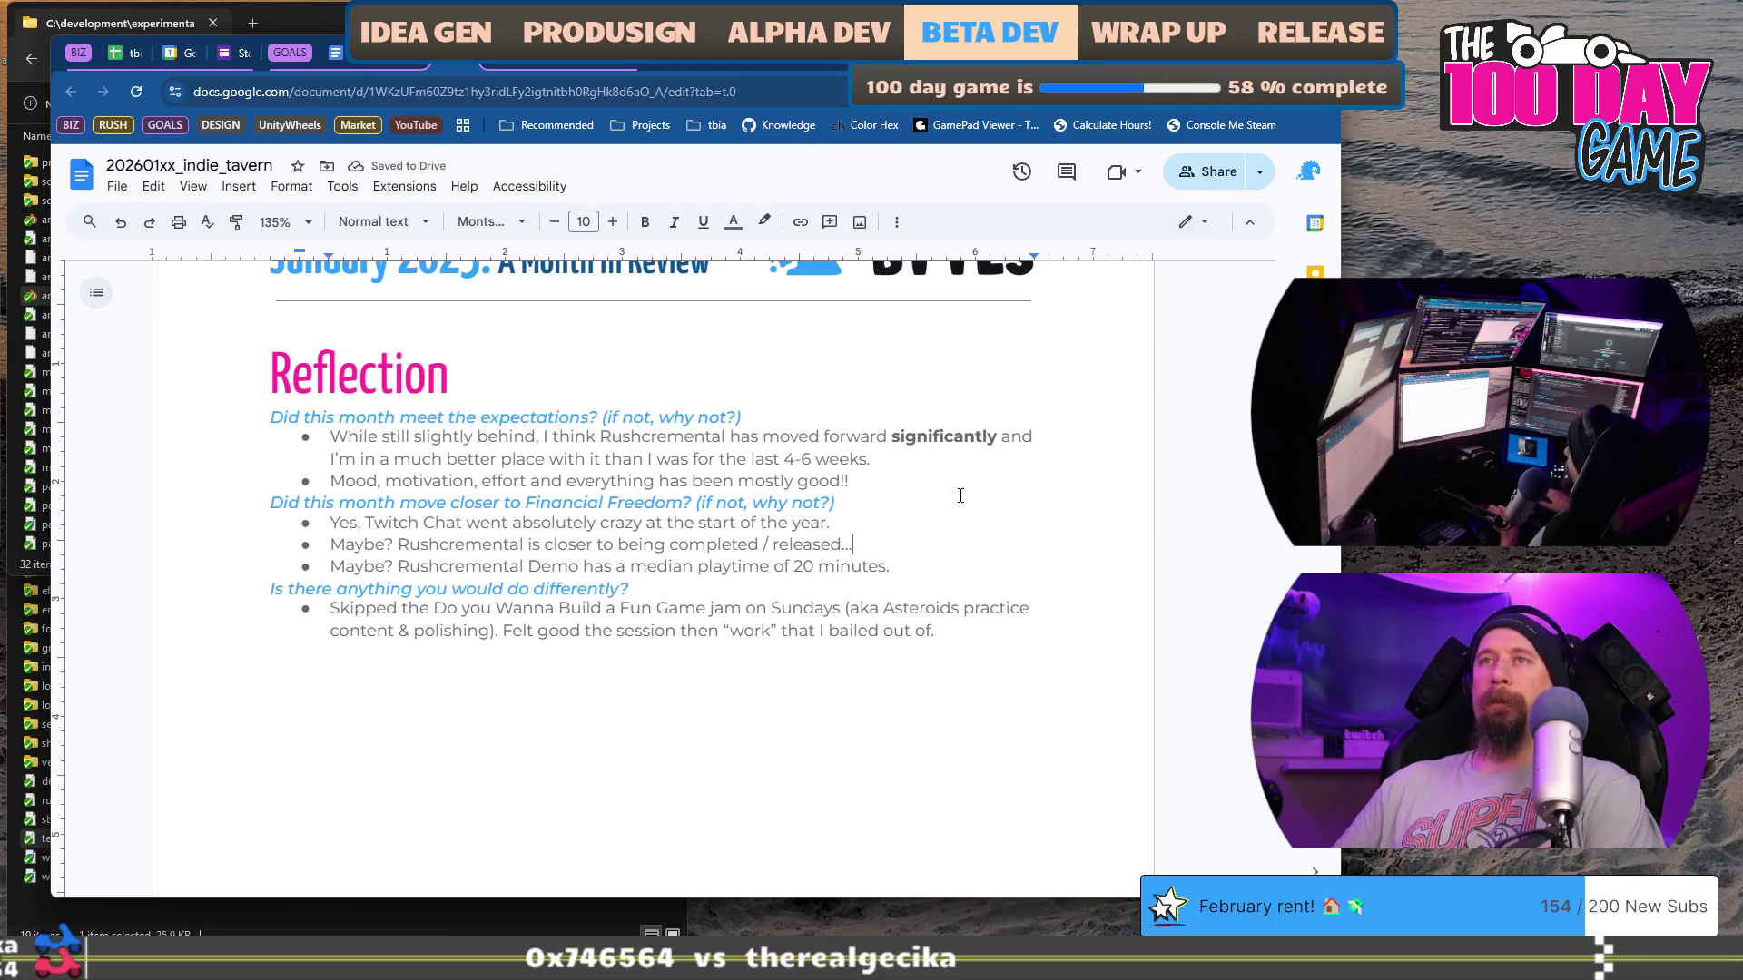
pyautogui.hotkey('shift', 'Home')
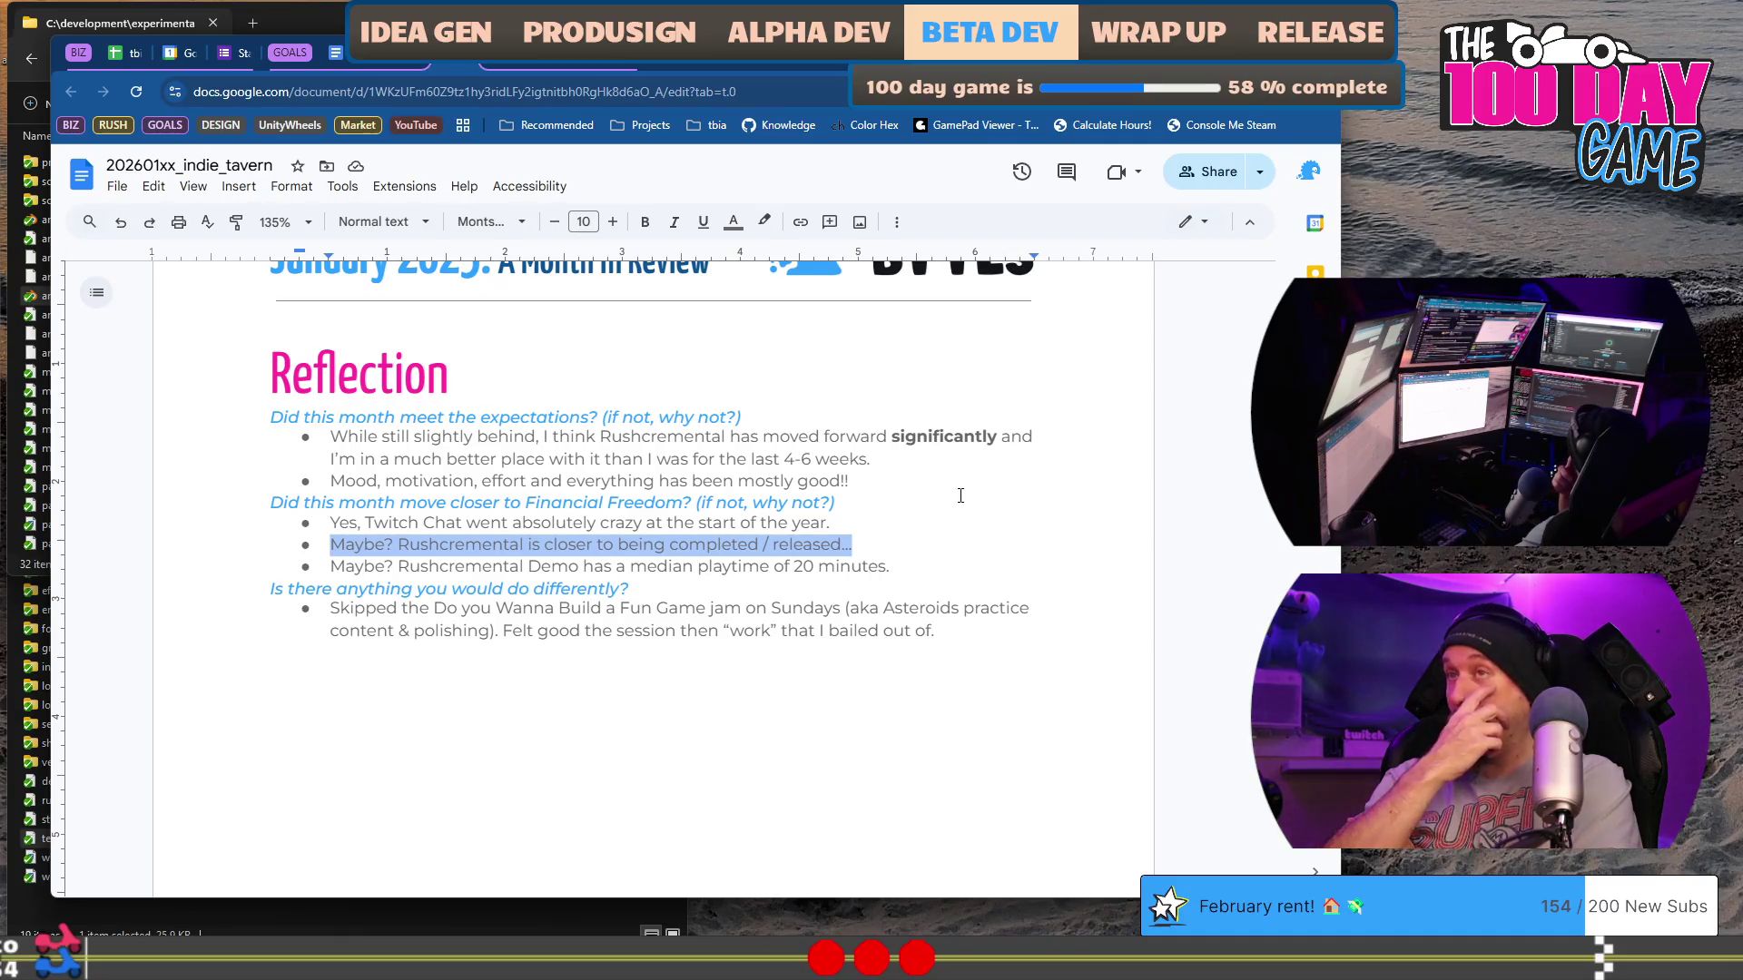
# Step: Highlight the two 'Maybe? Rushcremental' bullet lines below the new Twitch Chat answer
pyautogui.press('Down')
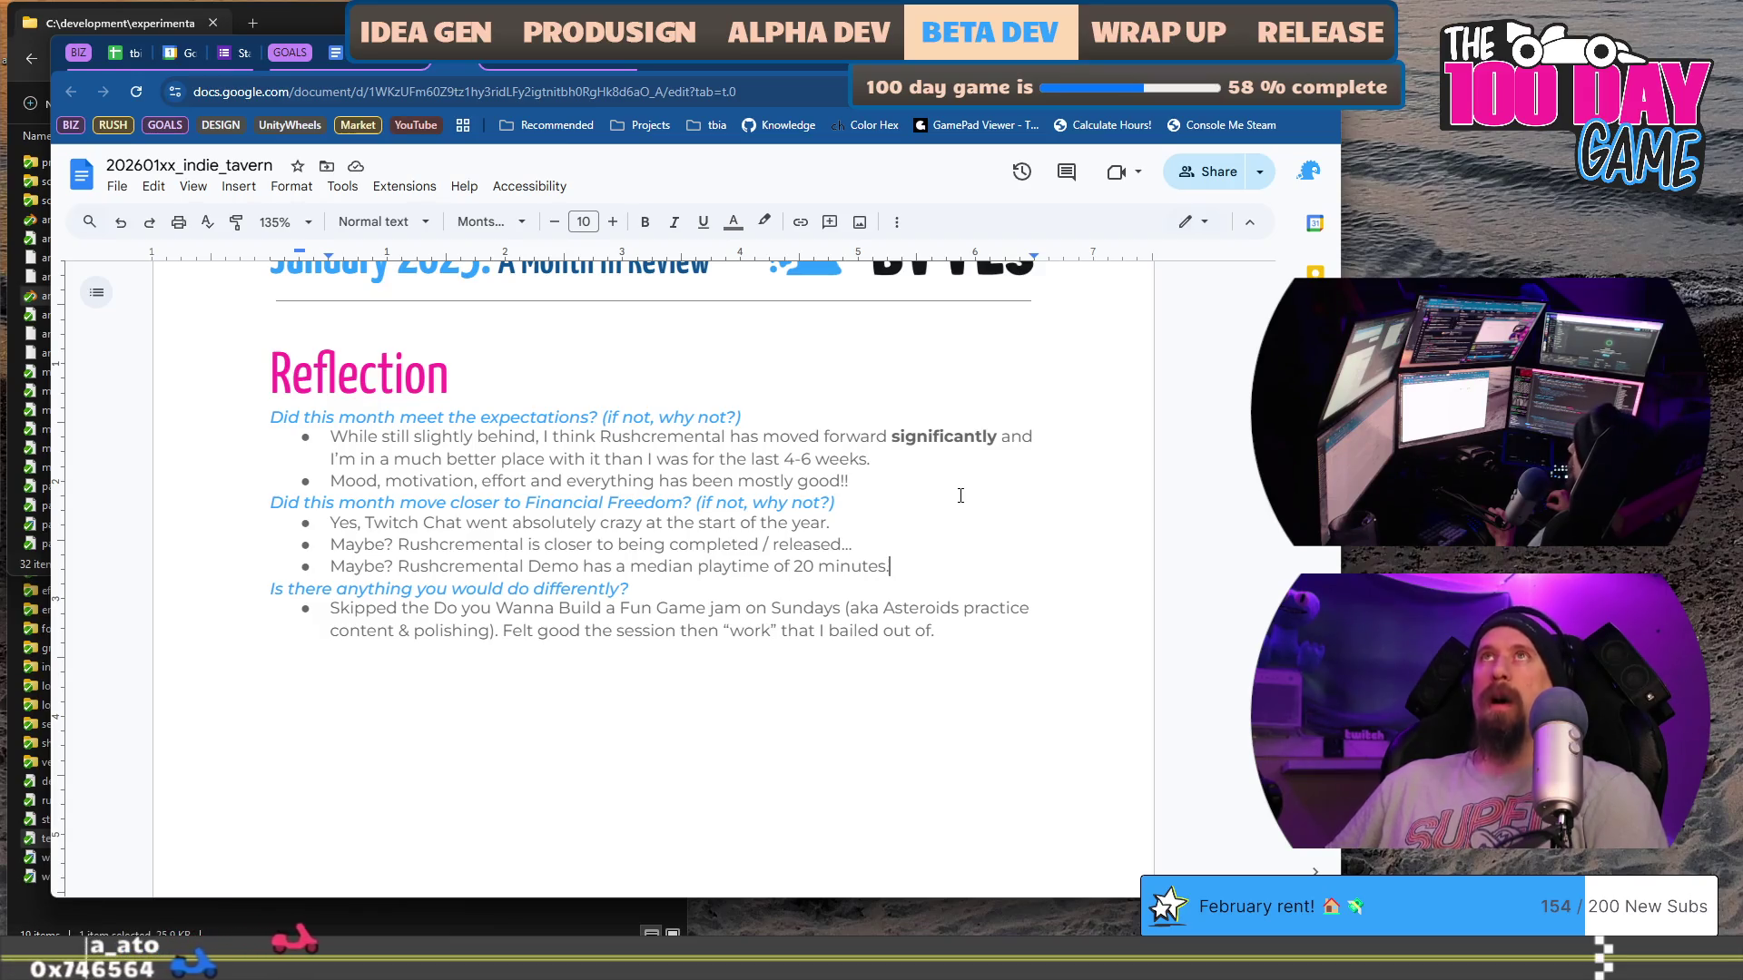
pyautogui.hotkey('shift', 'Home')
pyautogui.hotkey('shift', 'Up')
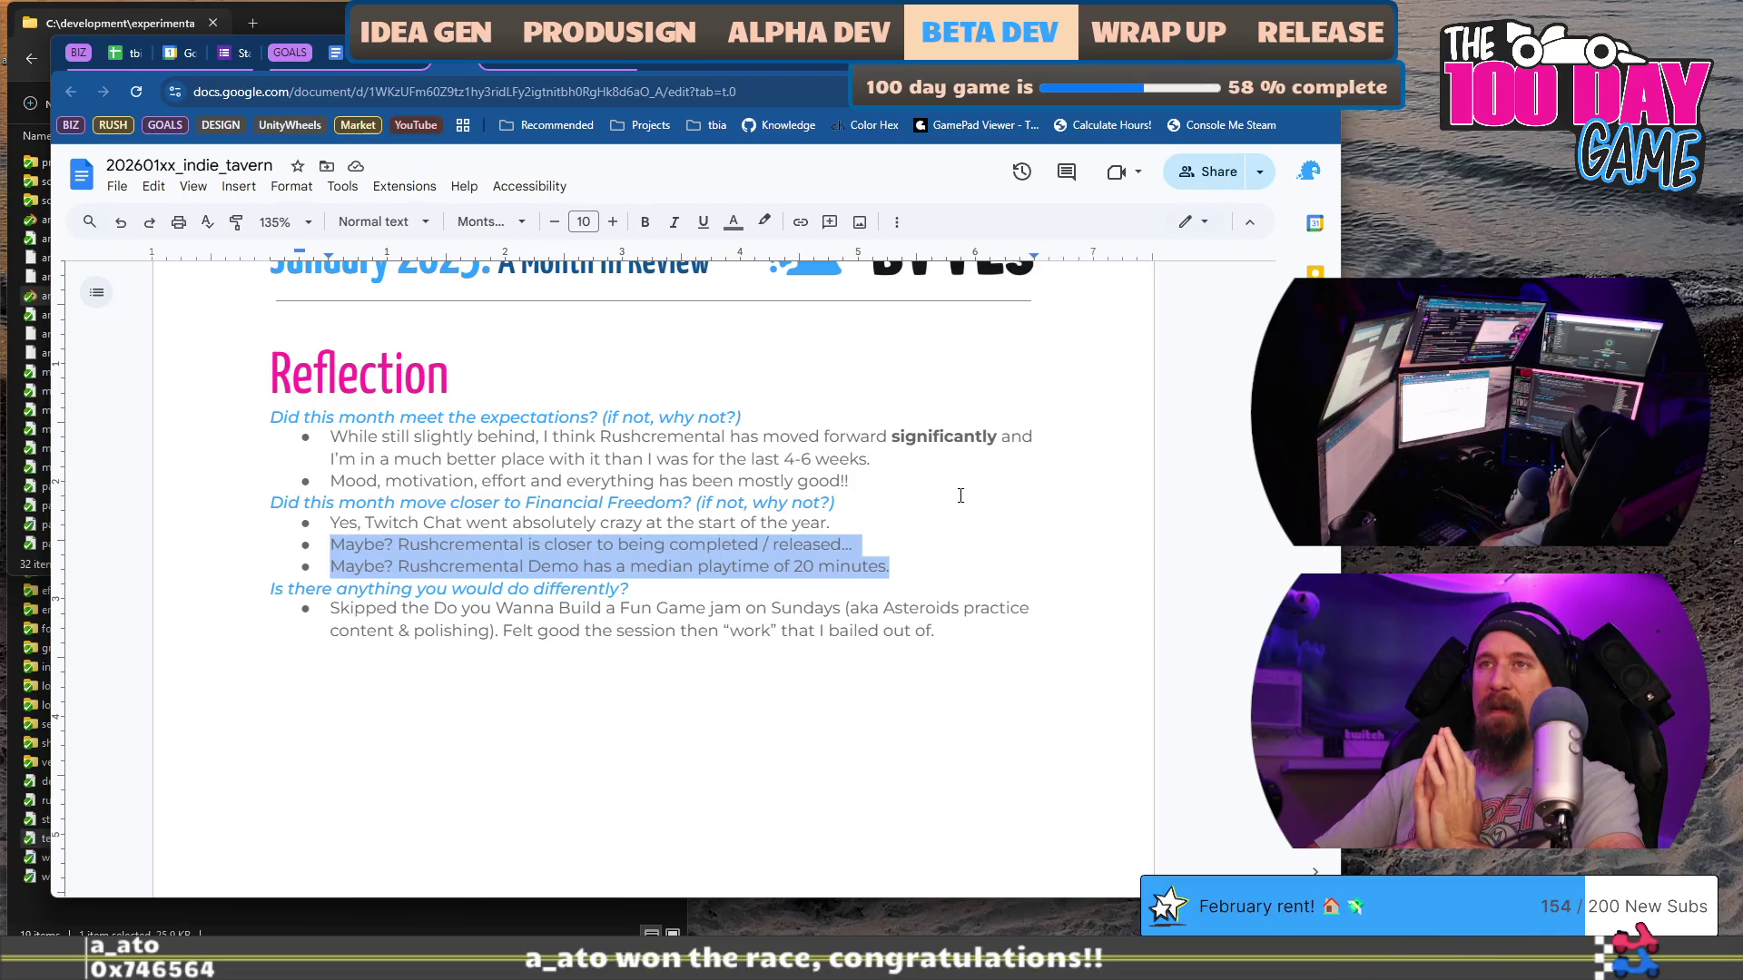
# Step: Write 'No, didn't push Rushcremental publicly as expected, due to Art Refresh and new changes "coming soon".'
pyautogui.write('No, didn’t push Rushcremental p')
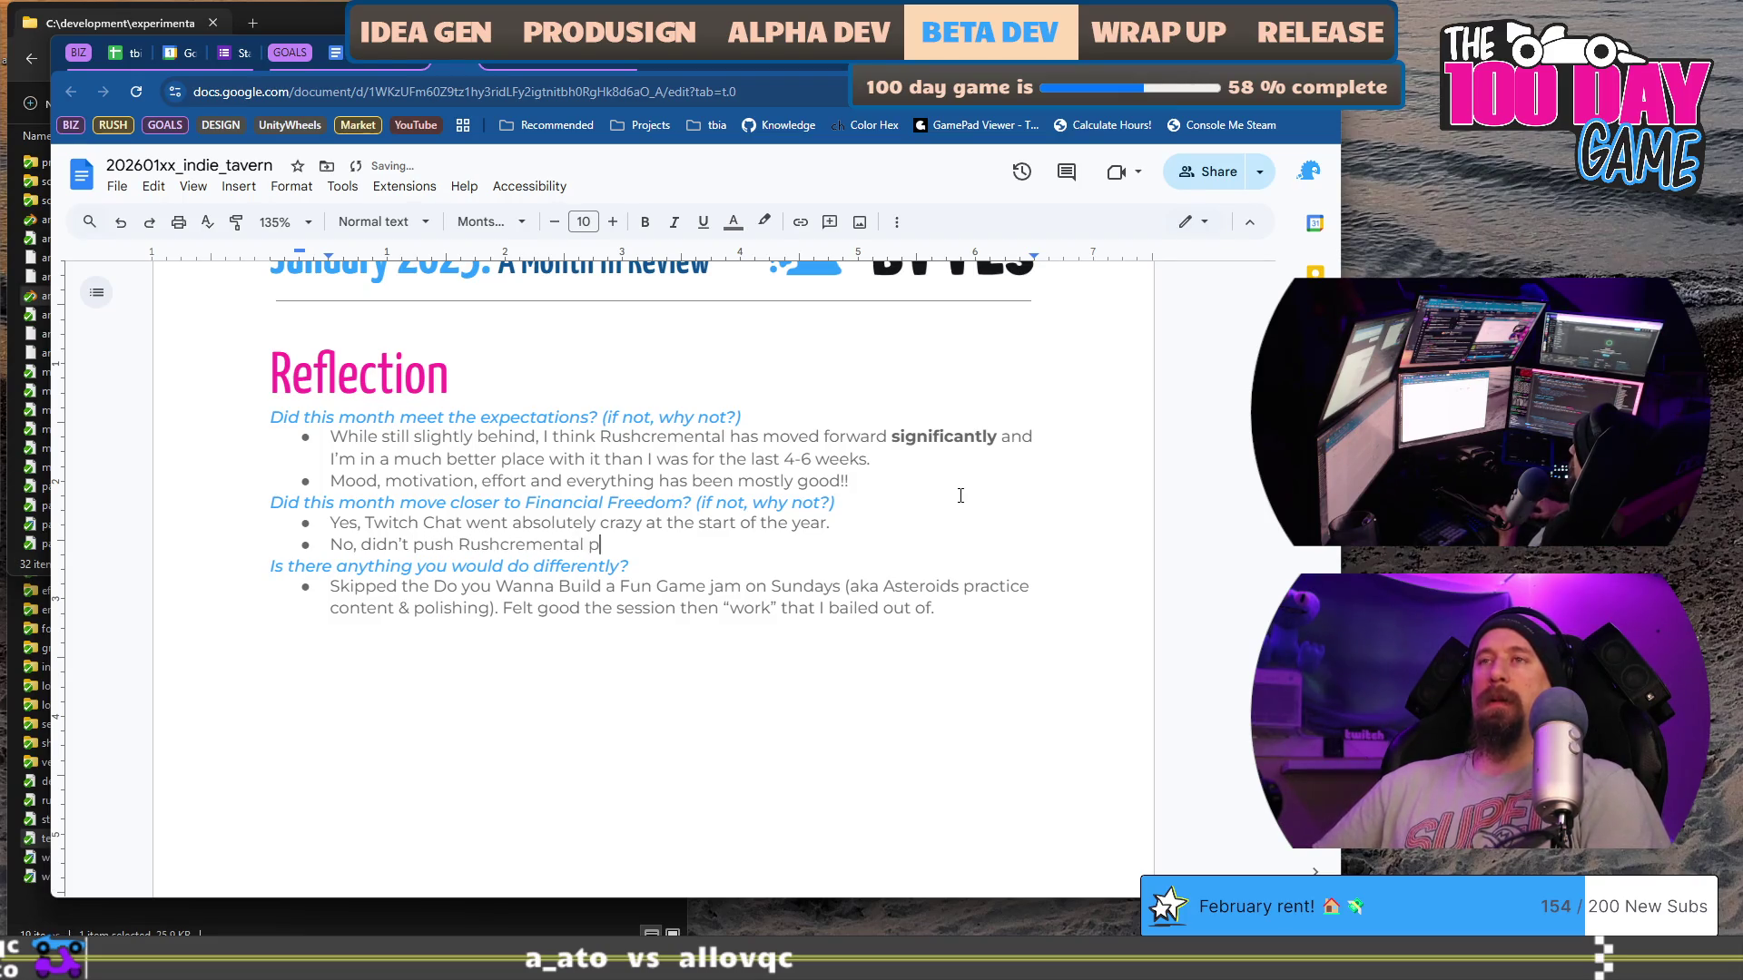
pyautogui.write('ublicly as much as I ex')
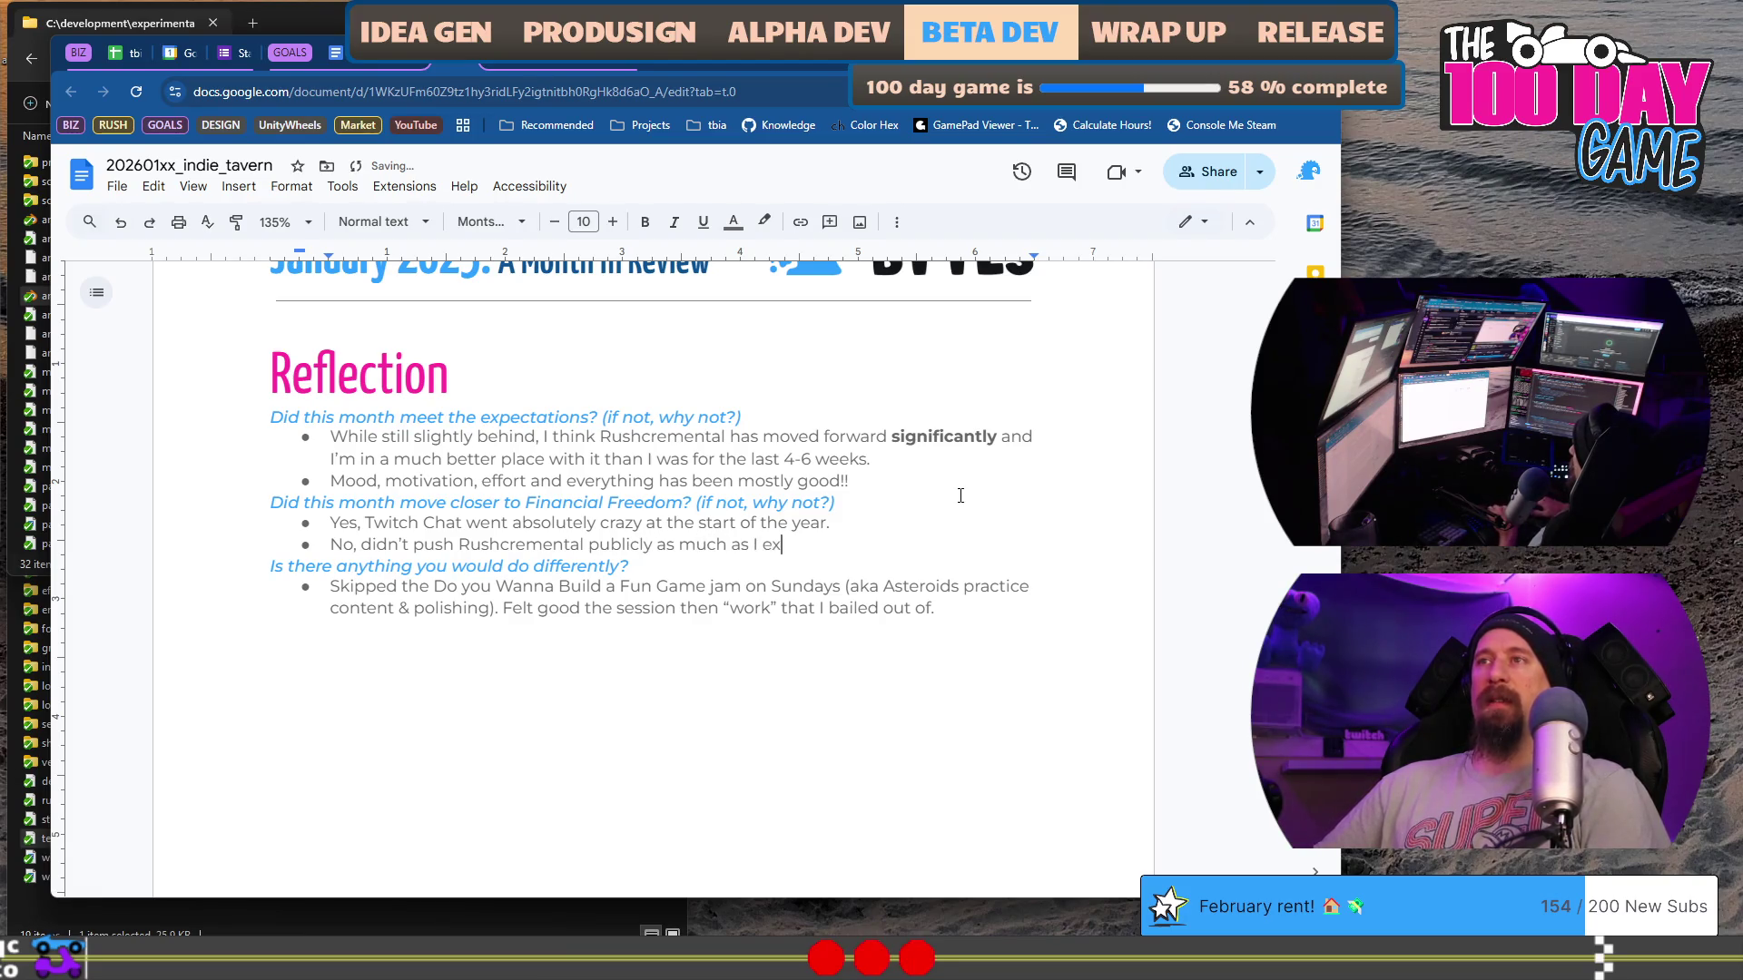
pyautogui.write('pected.')
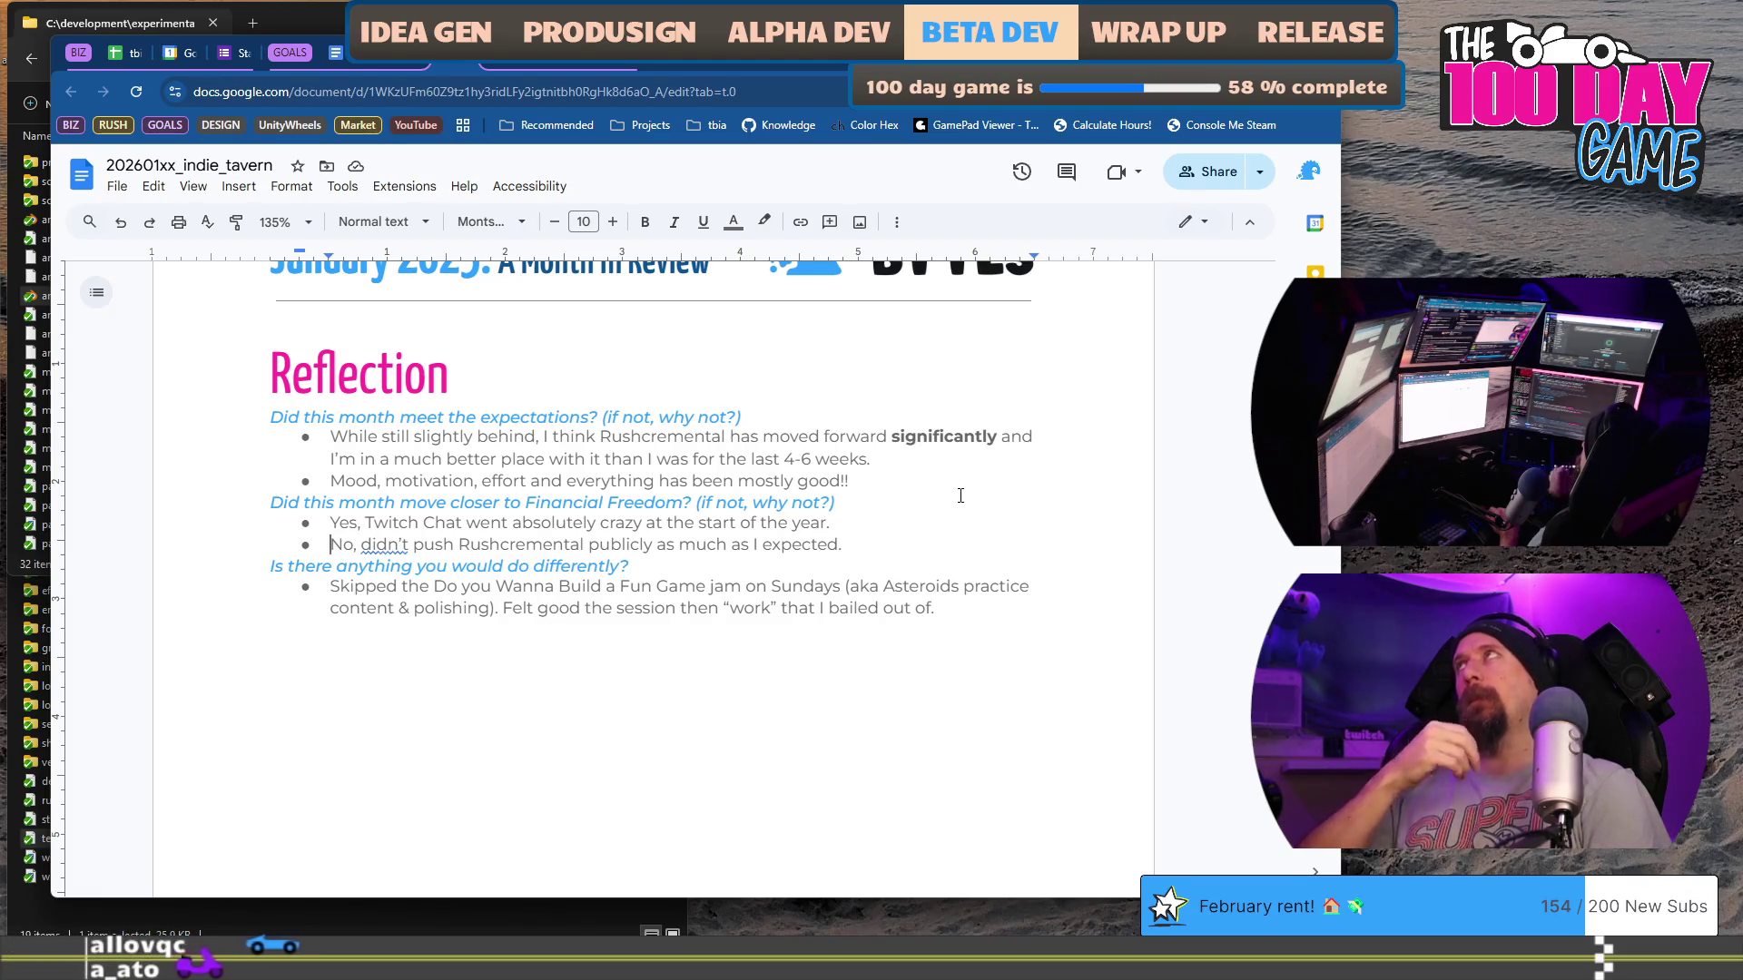
pyautogui.press('End')
pyautogui.press('BackSpace')
pyautogui.write(', ')
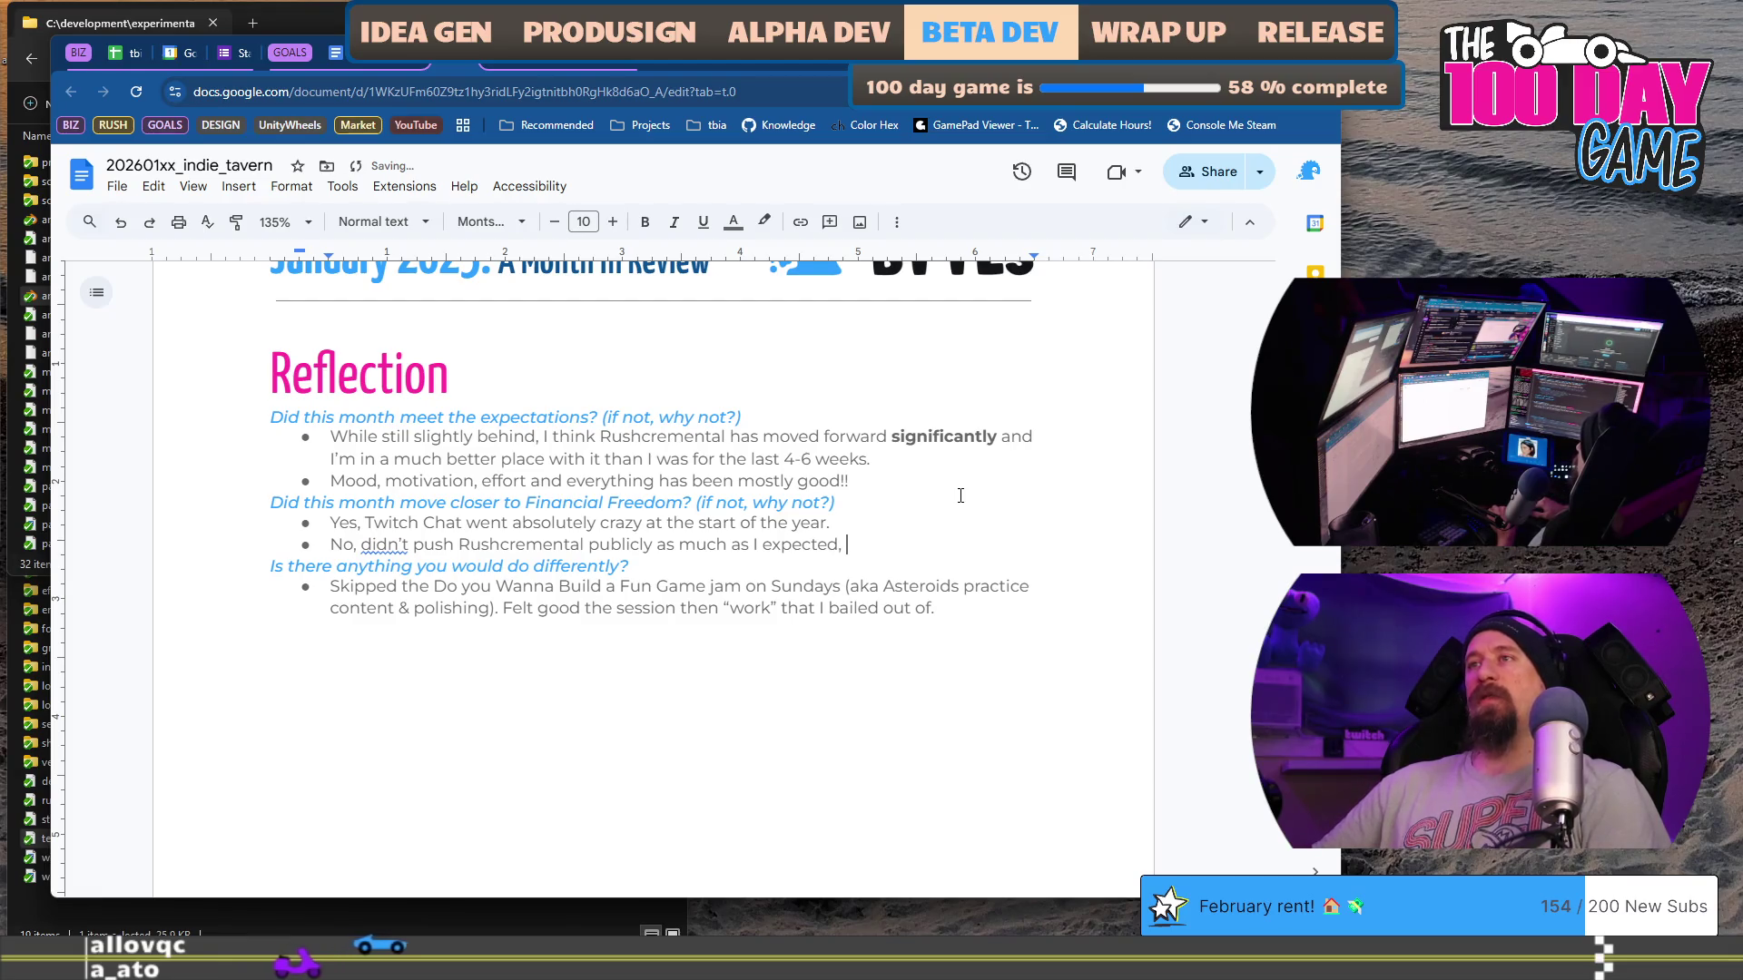
pyautogui.write('due to new')
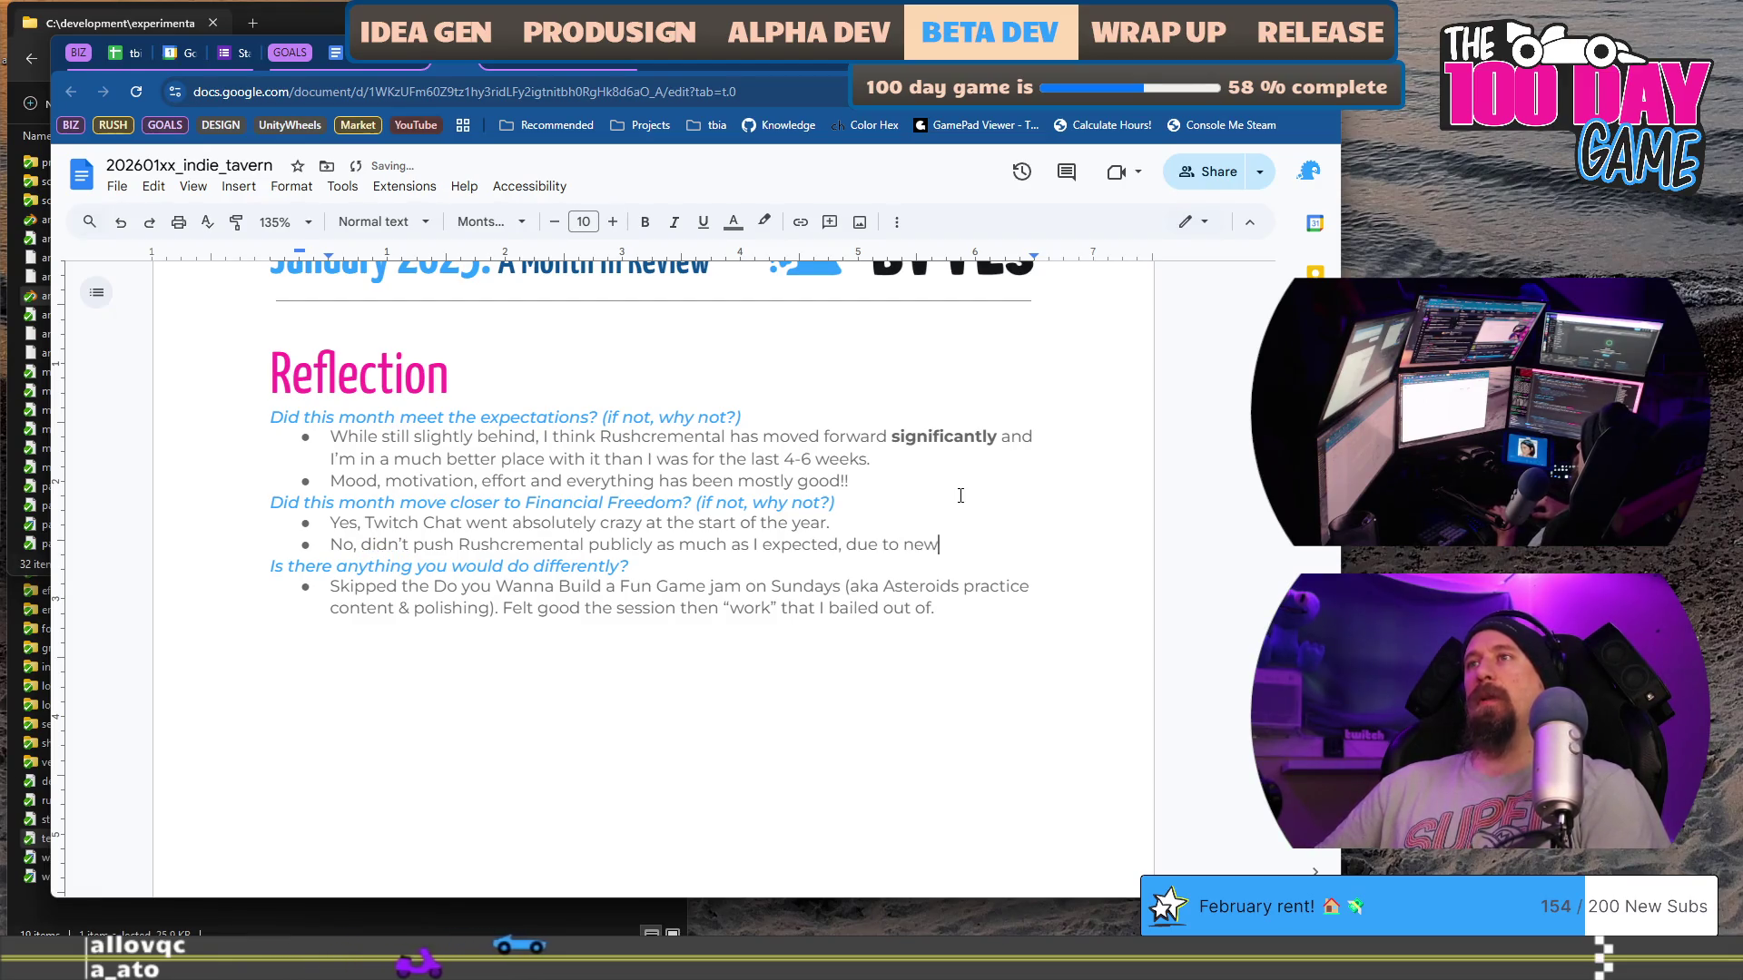
pyautogui.press('BackSpace')
pyautogui.press('BackSpace')
pyautogui.press('BackSpace')
pyautogui.write('Art Refresh and')
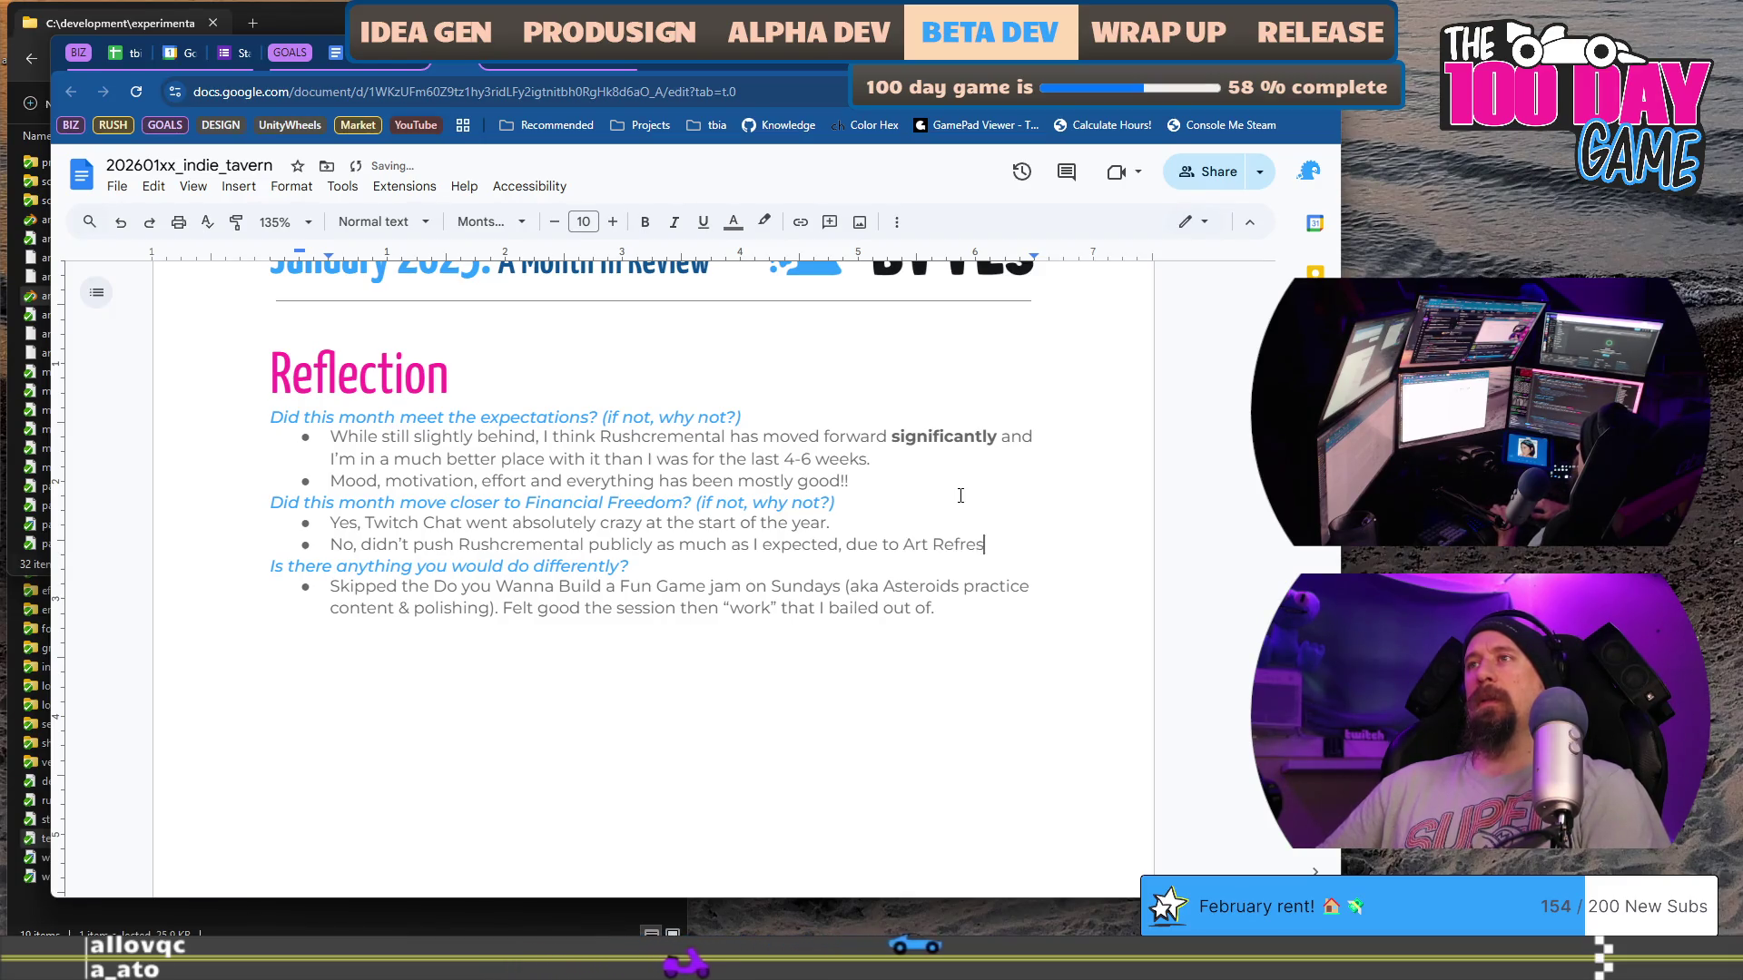
pyautogui.write(' new ')
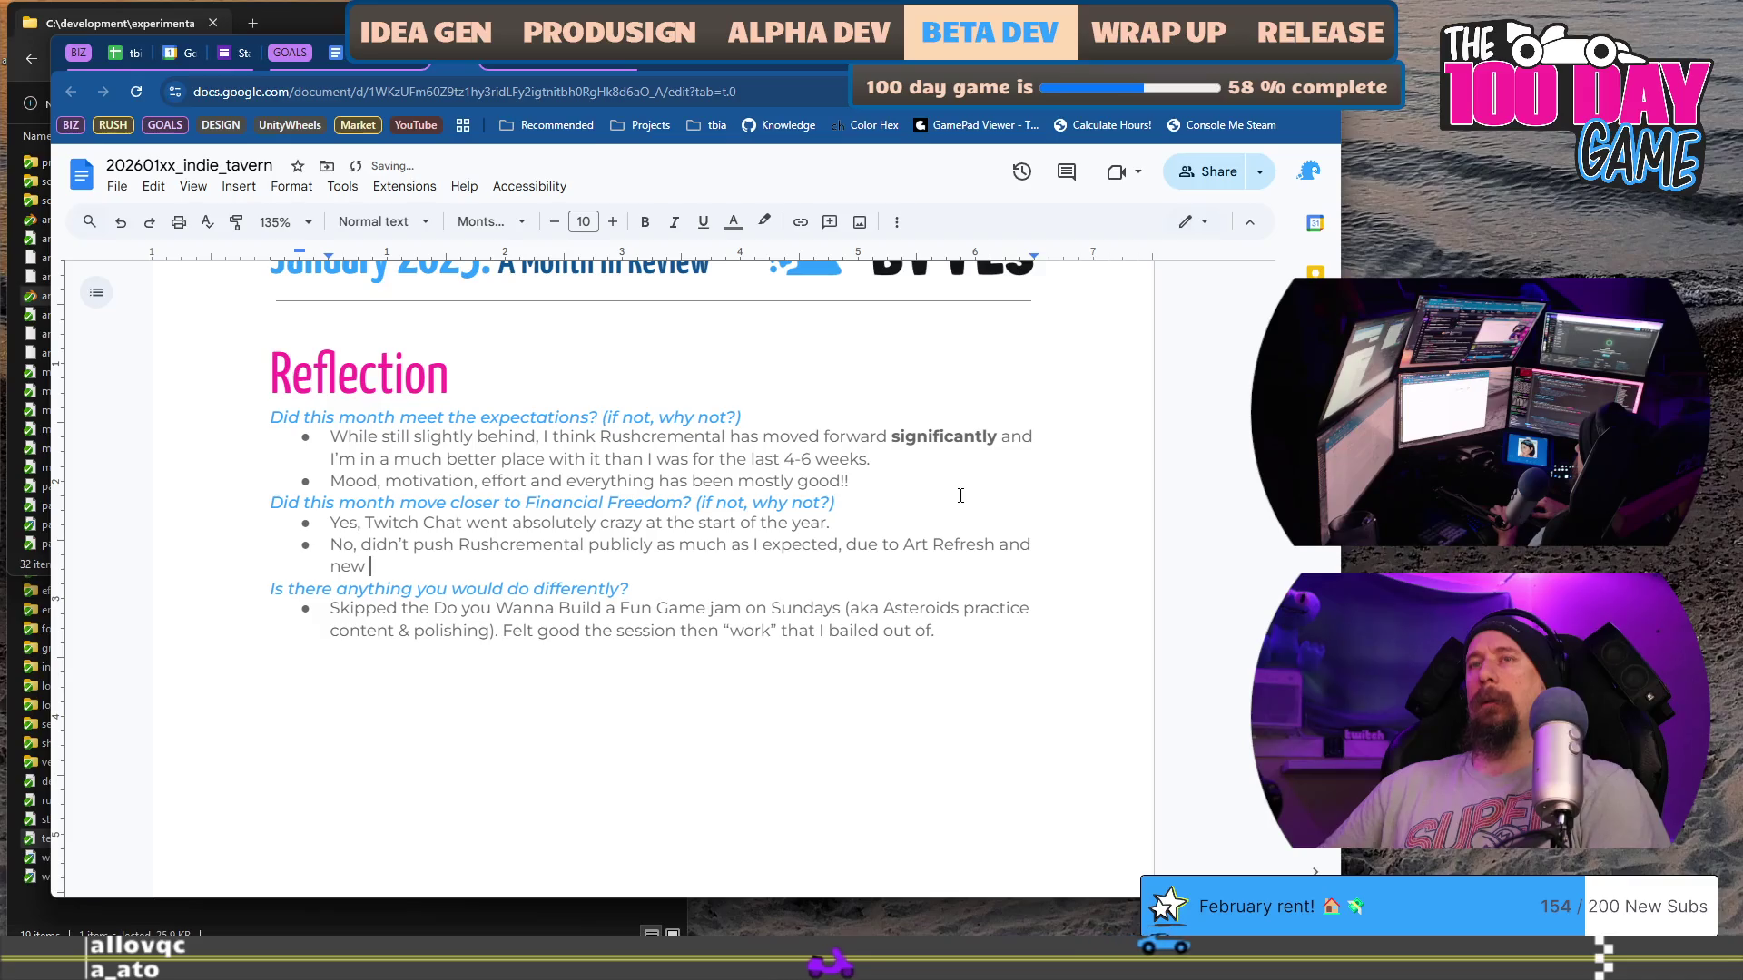
pyautogui.write('chan')
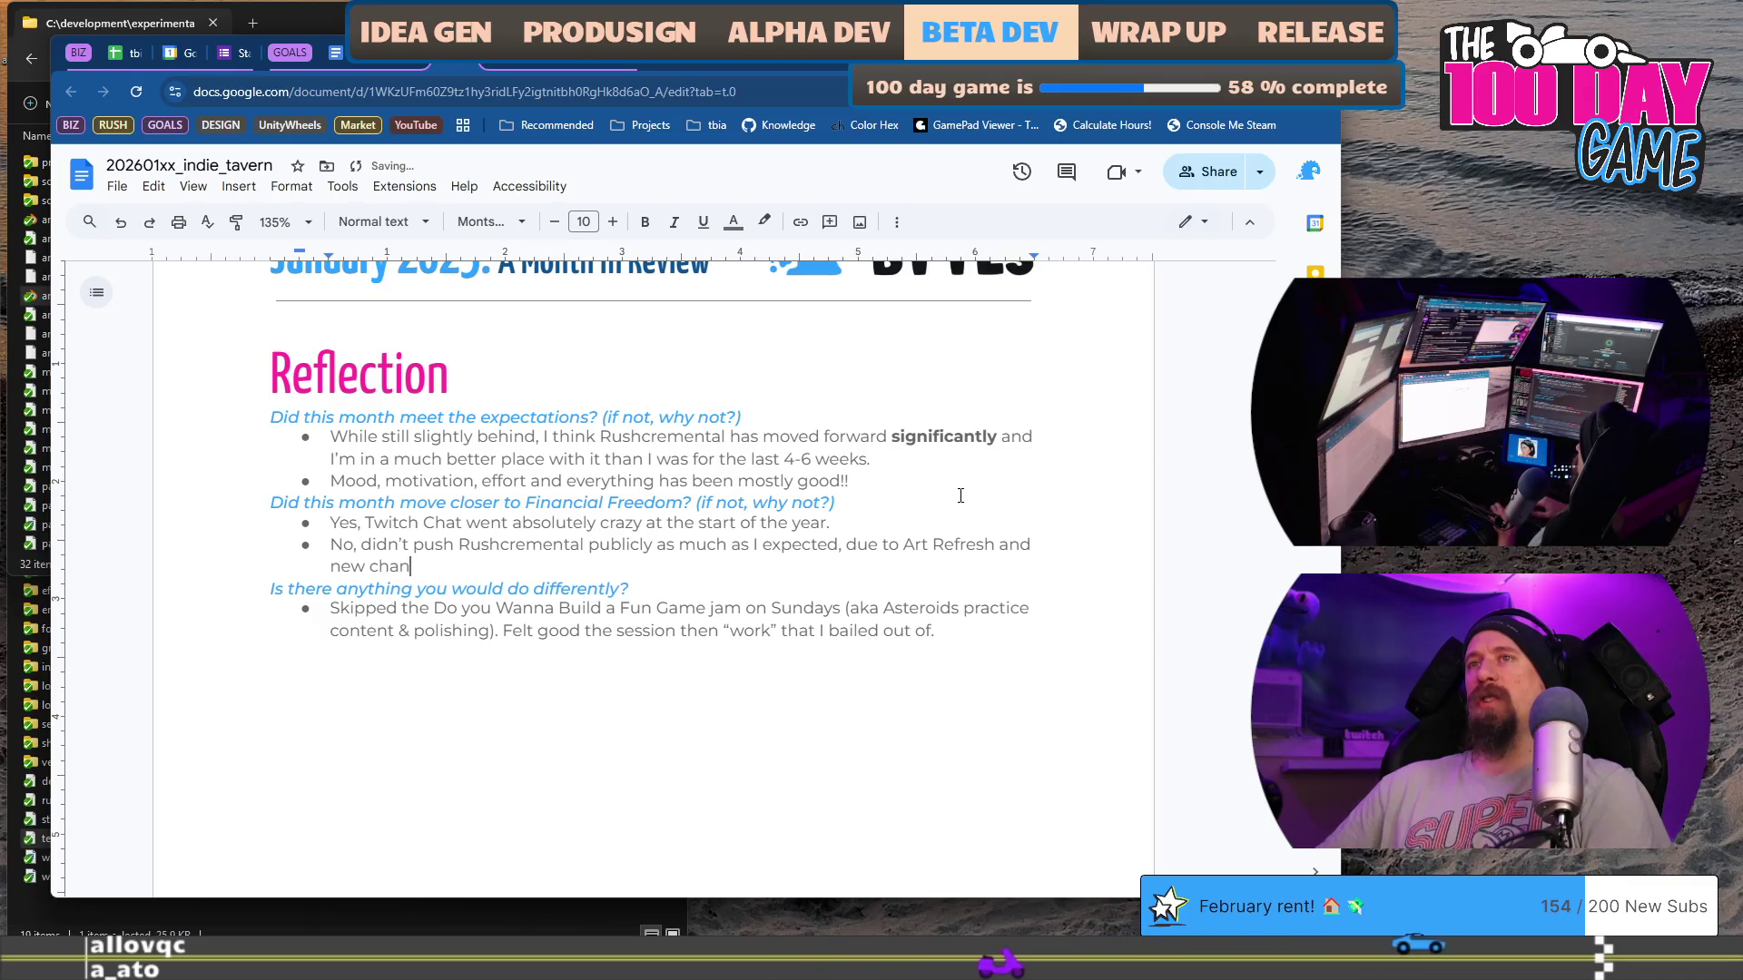
pyautogui.write('ges "com')
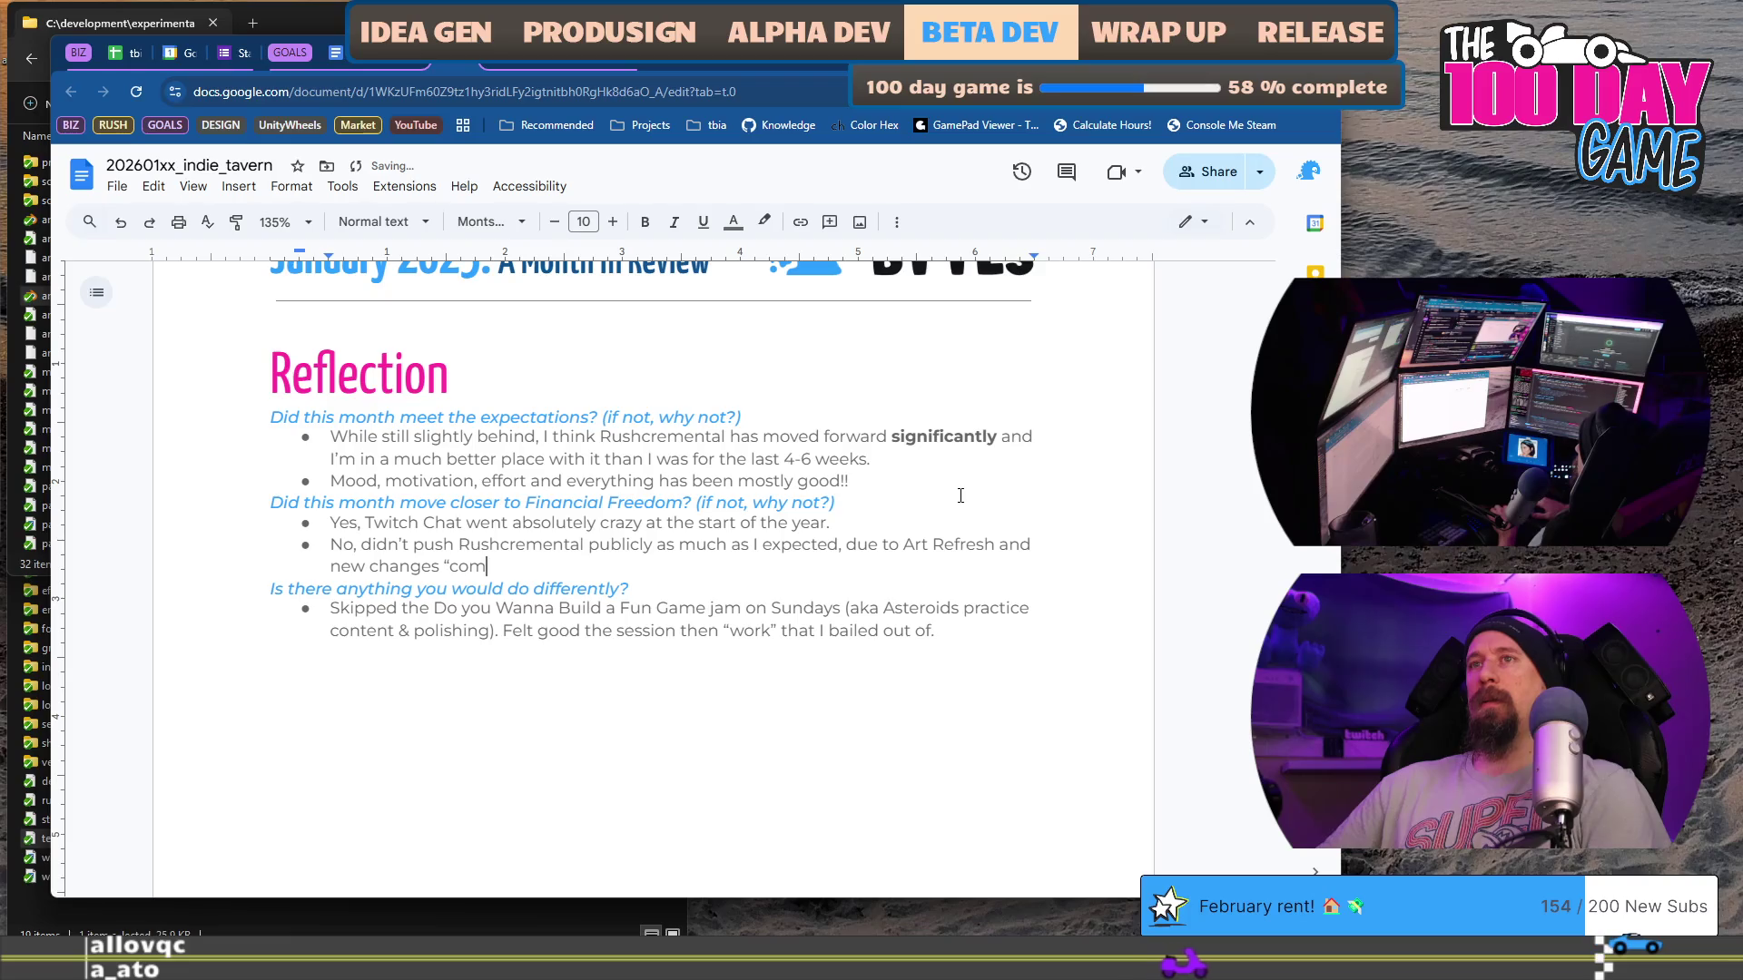
pyautogui.write('.')
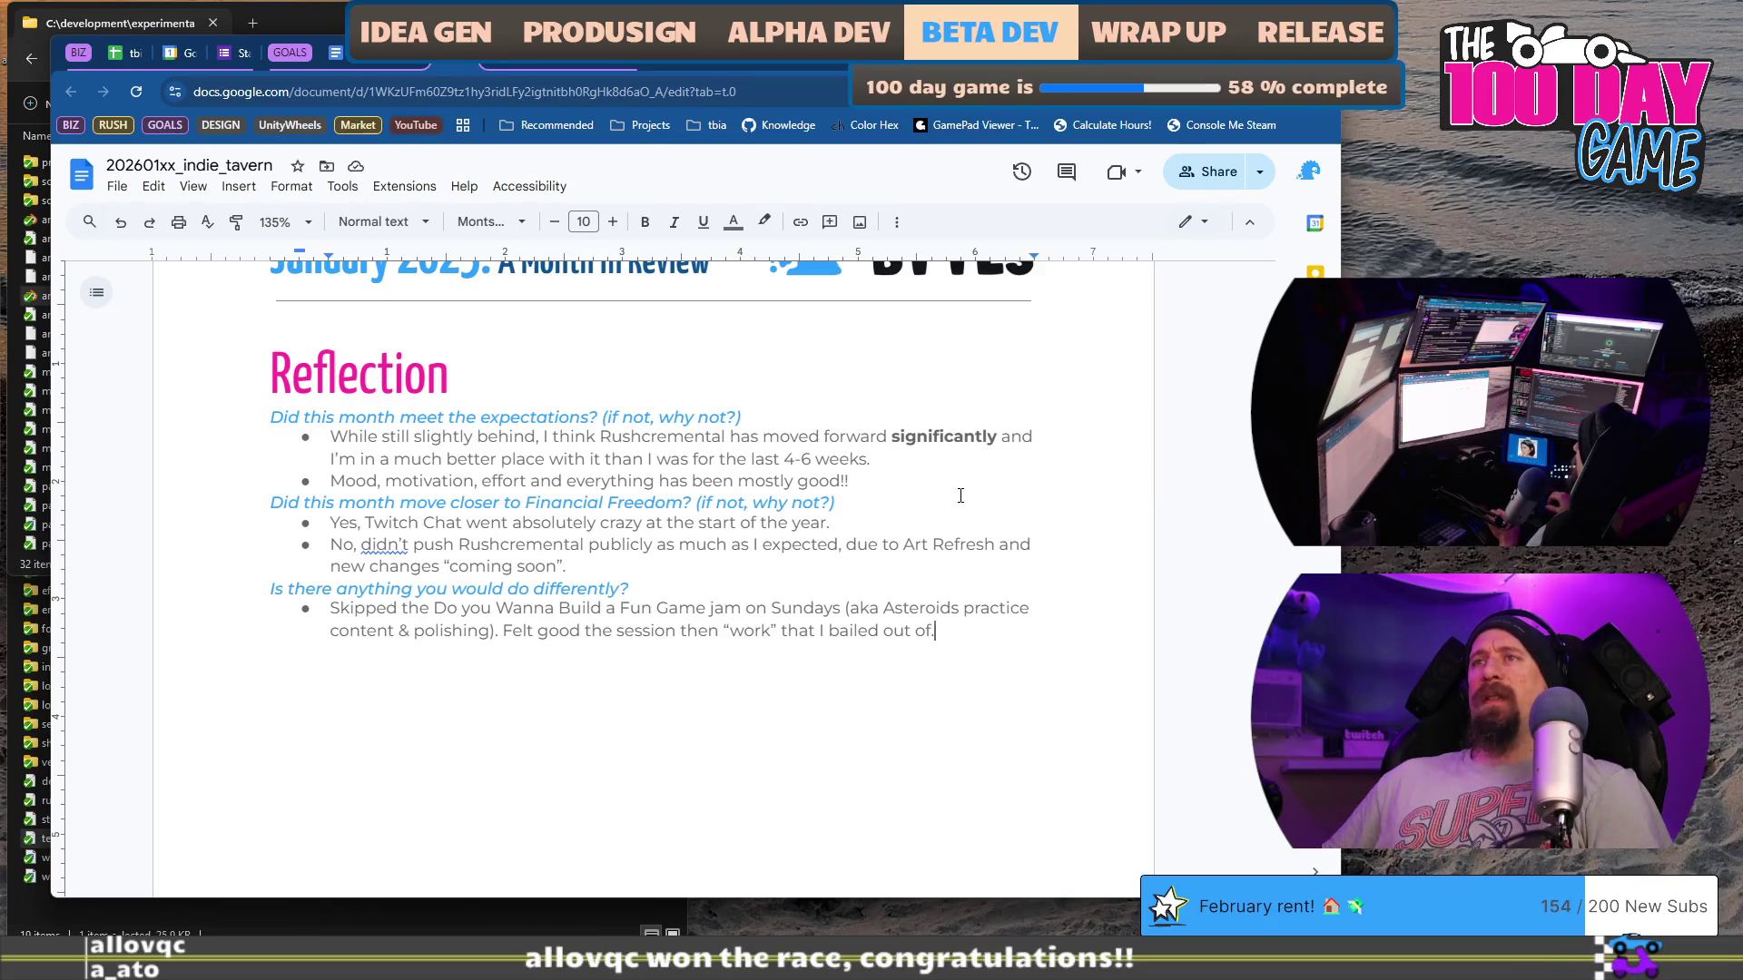
pyautogui.hotkey('ctrl', 'shift', 'Up')
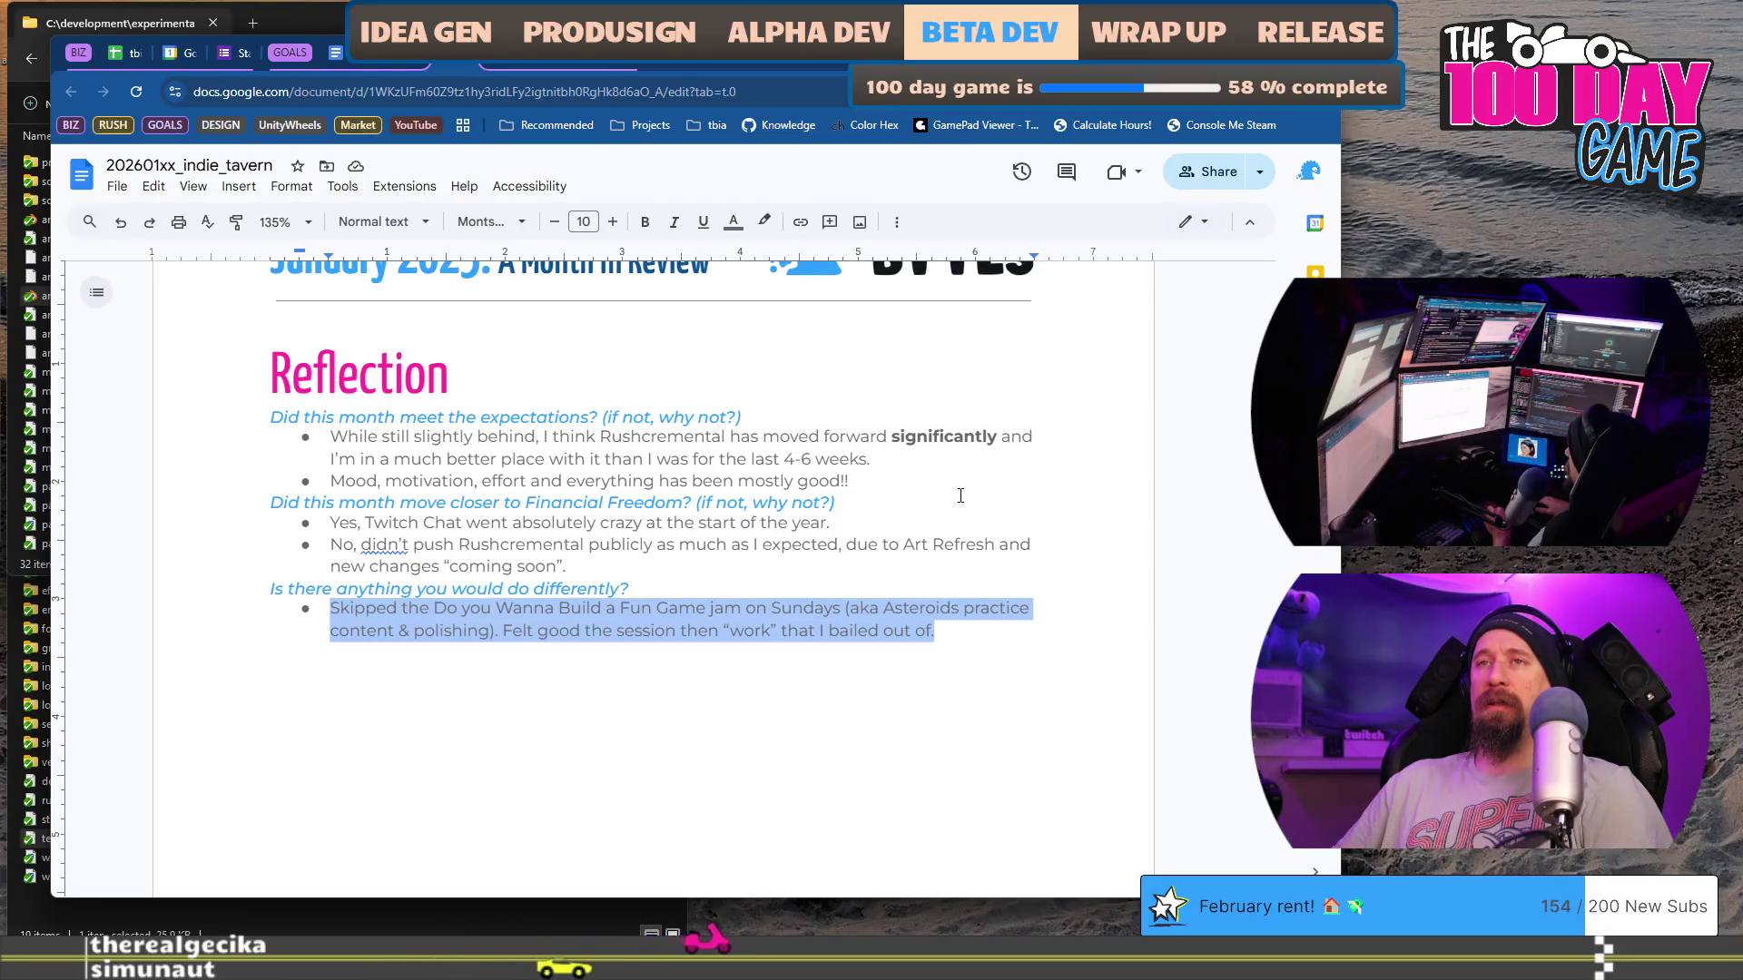
# Step: Start the replacement answer with 'Can't say I'd approach it different,'
pyautogui.write("Can't say I'd approach it different,")
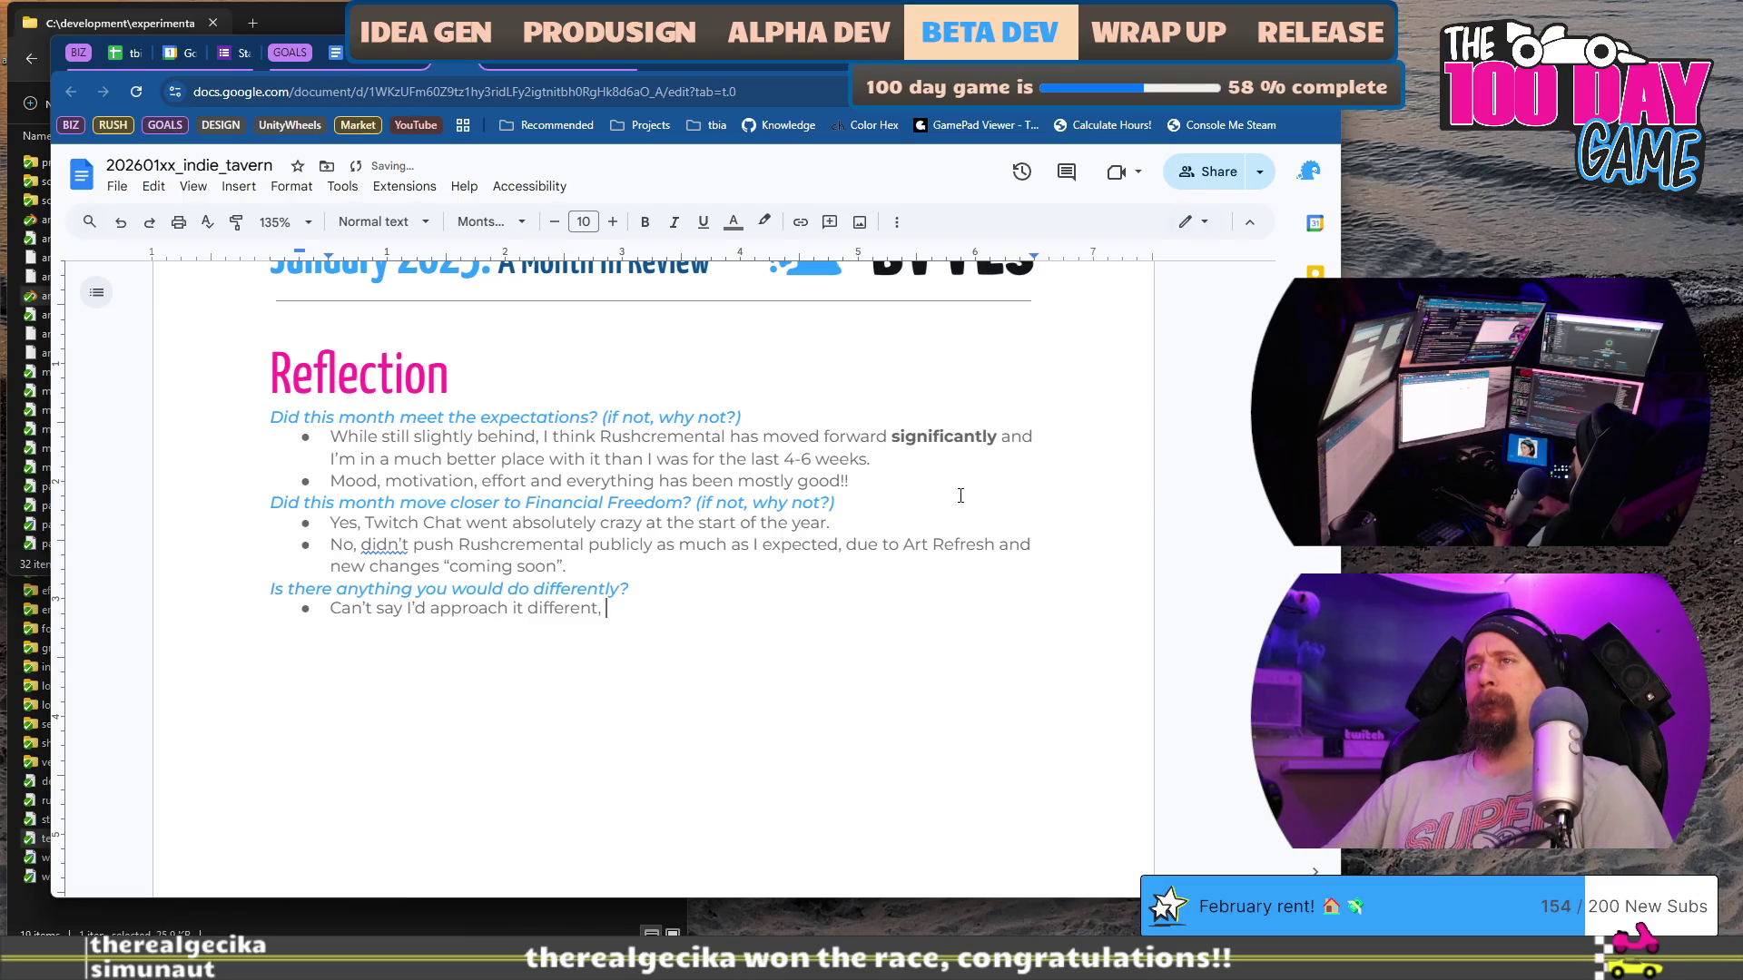
# Step: Finish the answer on breaks, problems solved and motivation improving as the game came together; fix 'differently'
pyautogui.press('BackSpace')
pyautogui.press('BackSpace')
pyautogui.write('; I took breaks when I needed')
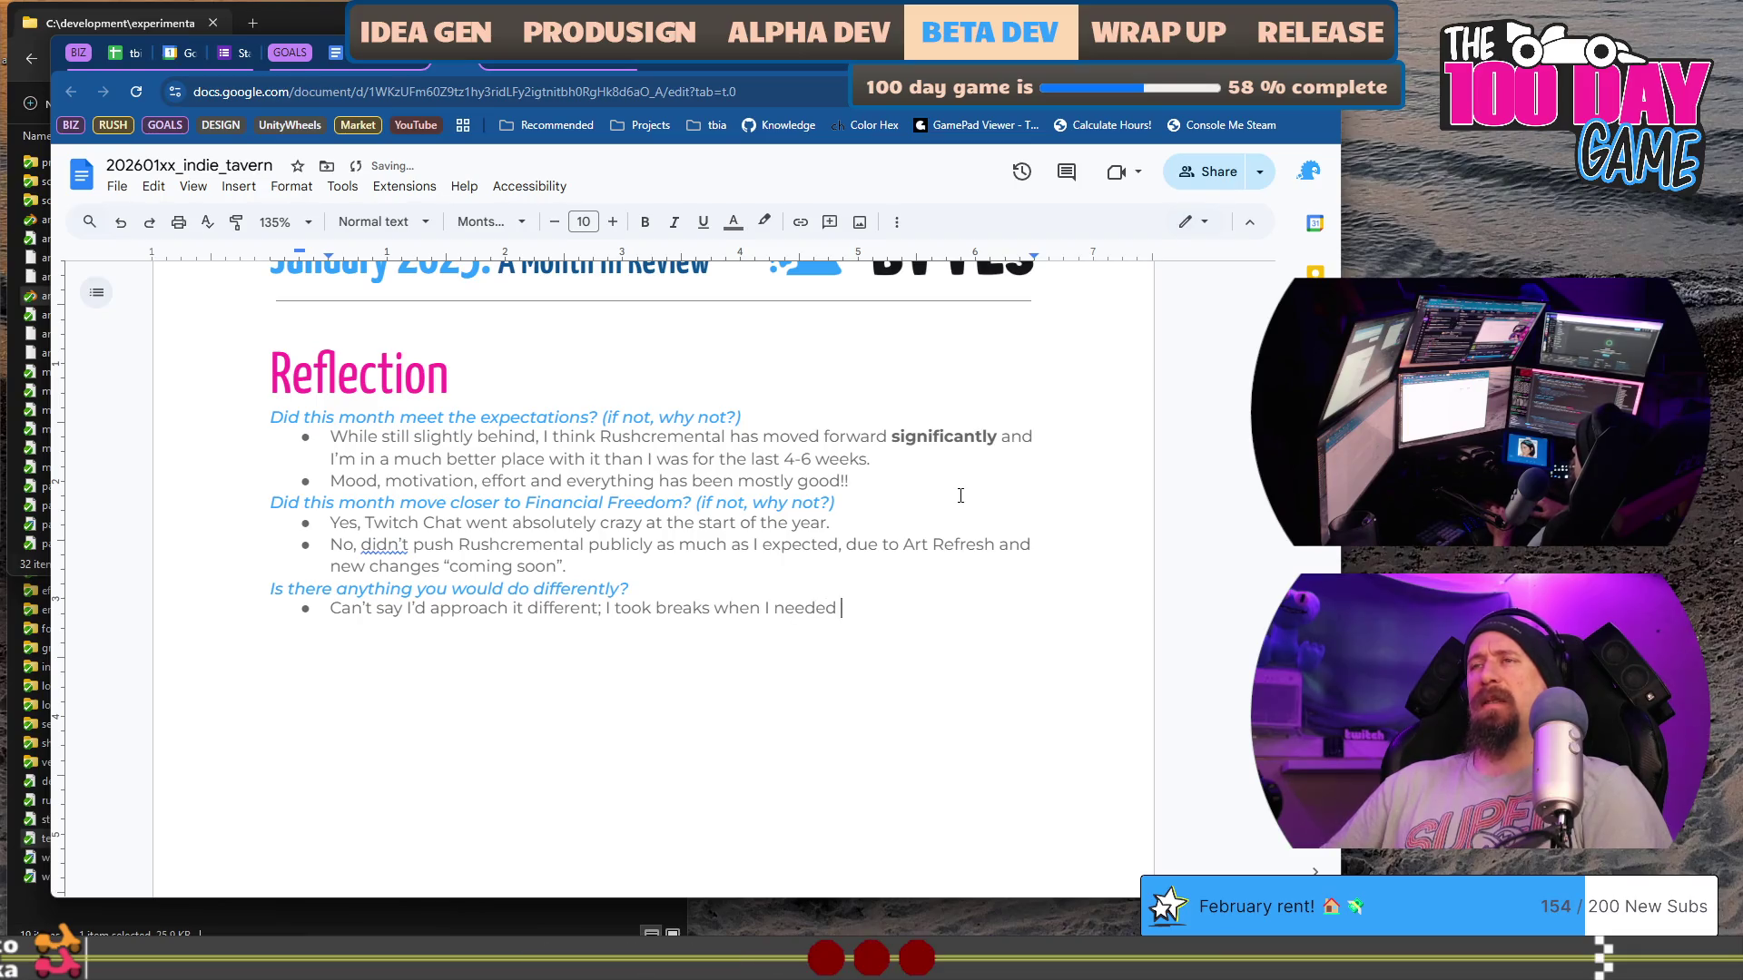
pyautogui.write('breaks, I solved a ton of p')
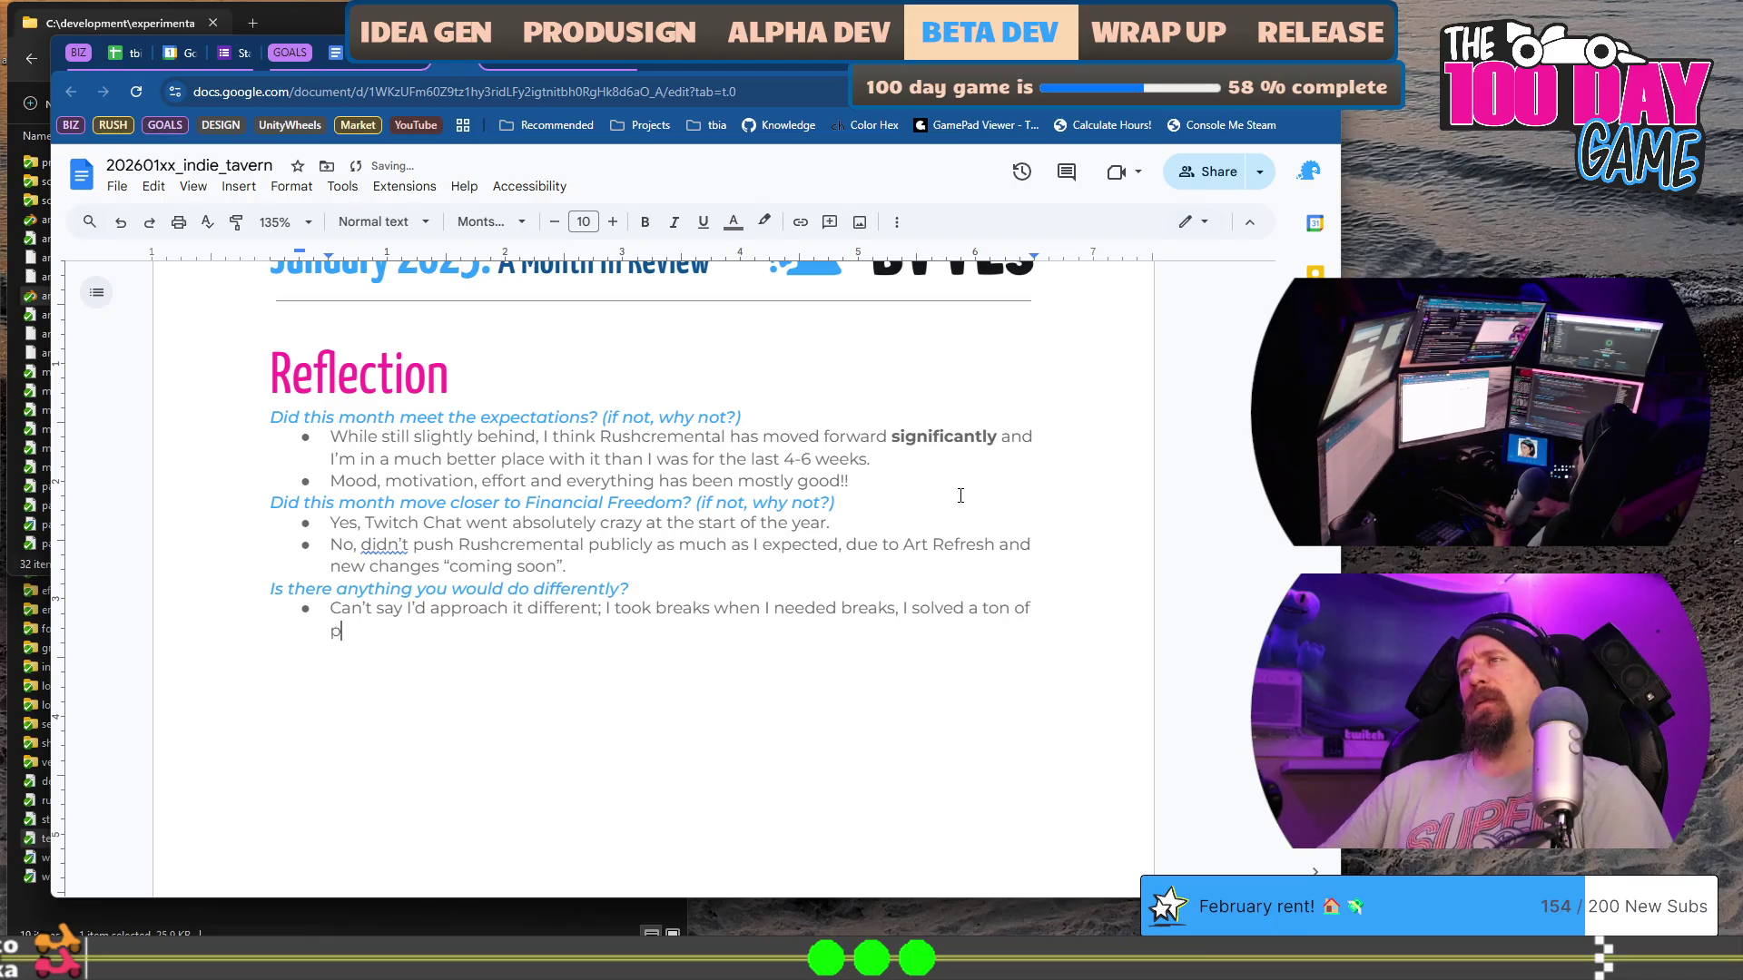
pyautogui.write(' rob')
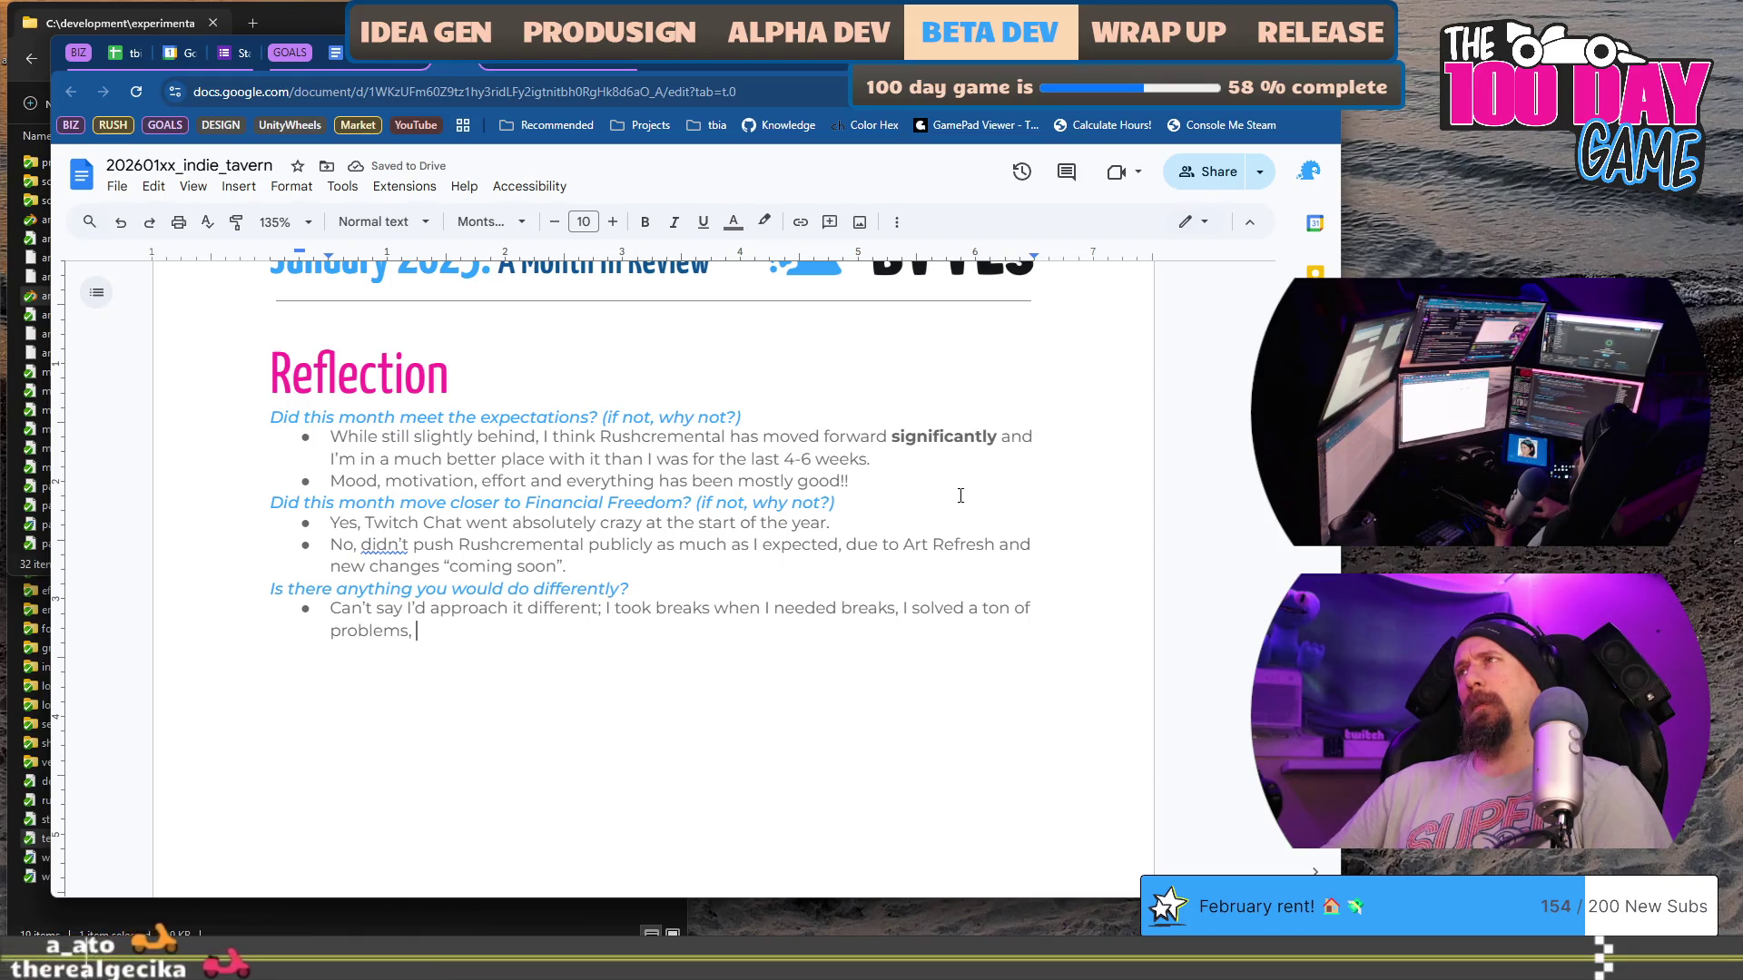
pyautogui.press('BackSpace')
pyautogui.press('BackSpace')
pyautogui.write('. Motivation/inspiration was ')
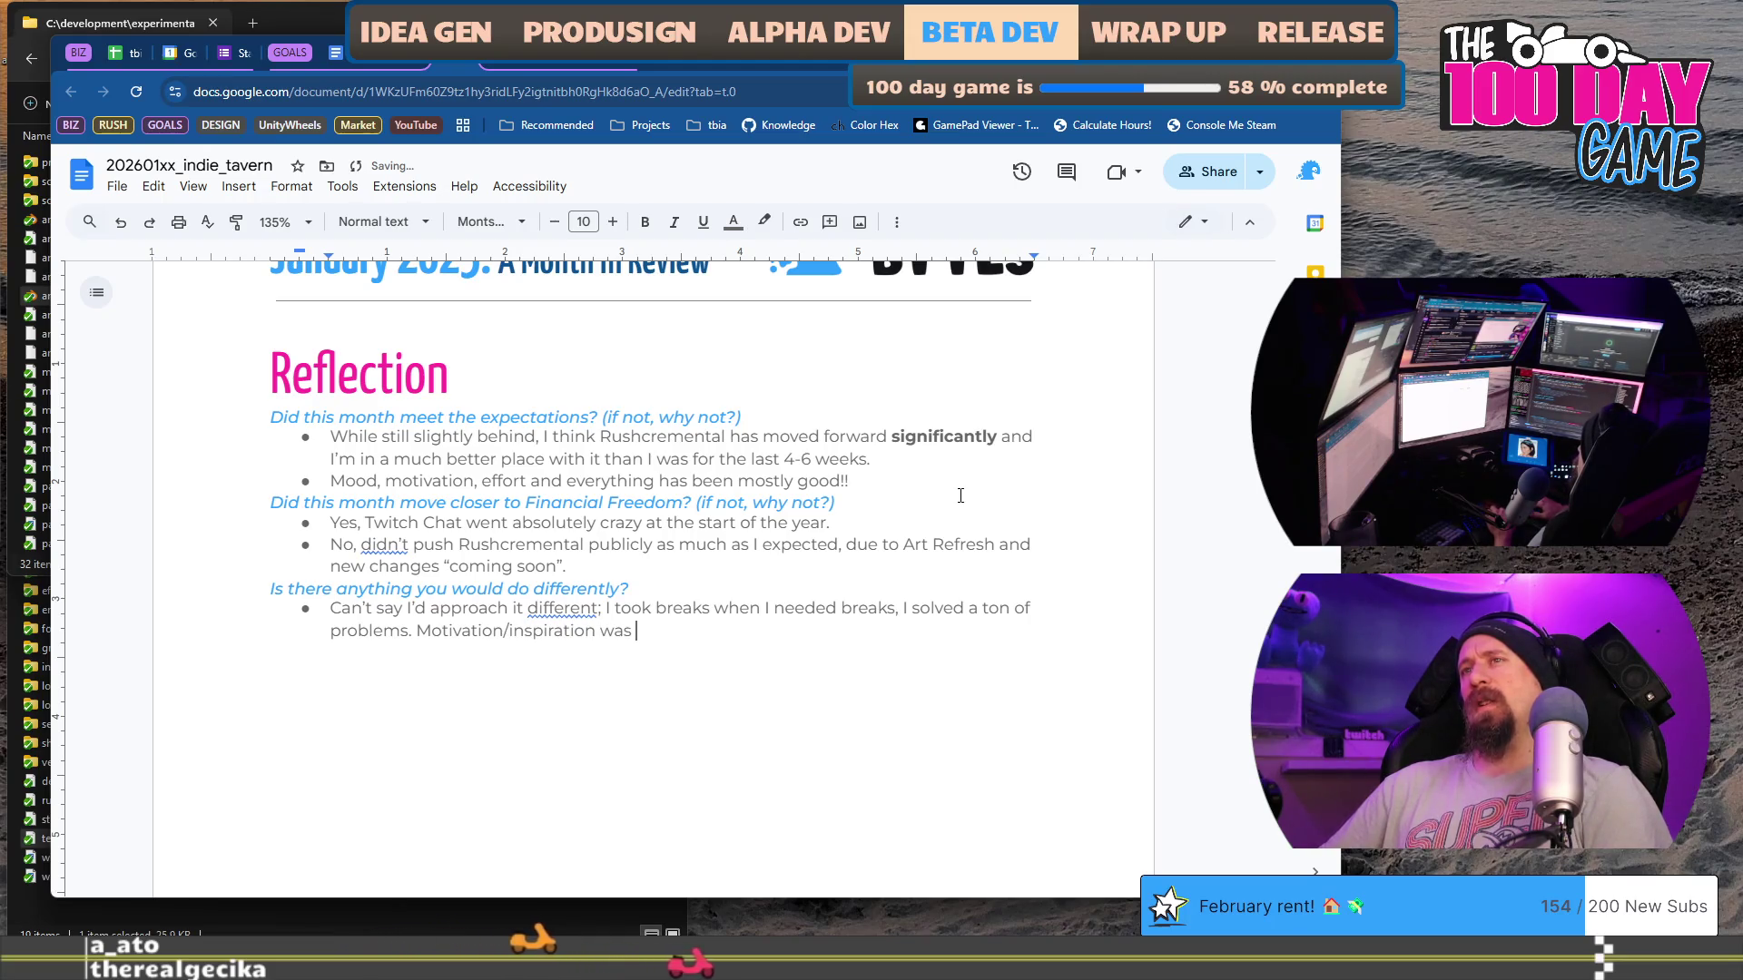
pyautogui.write('sluggish for the first half of the month but improved significantly as the vis')
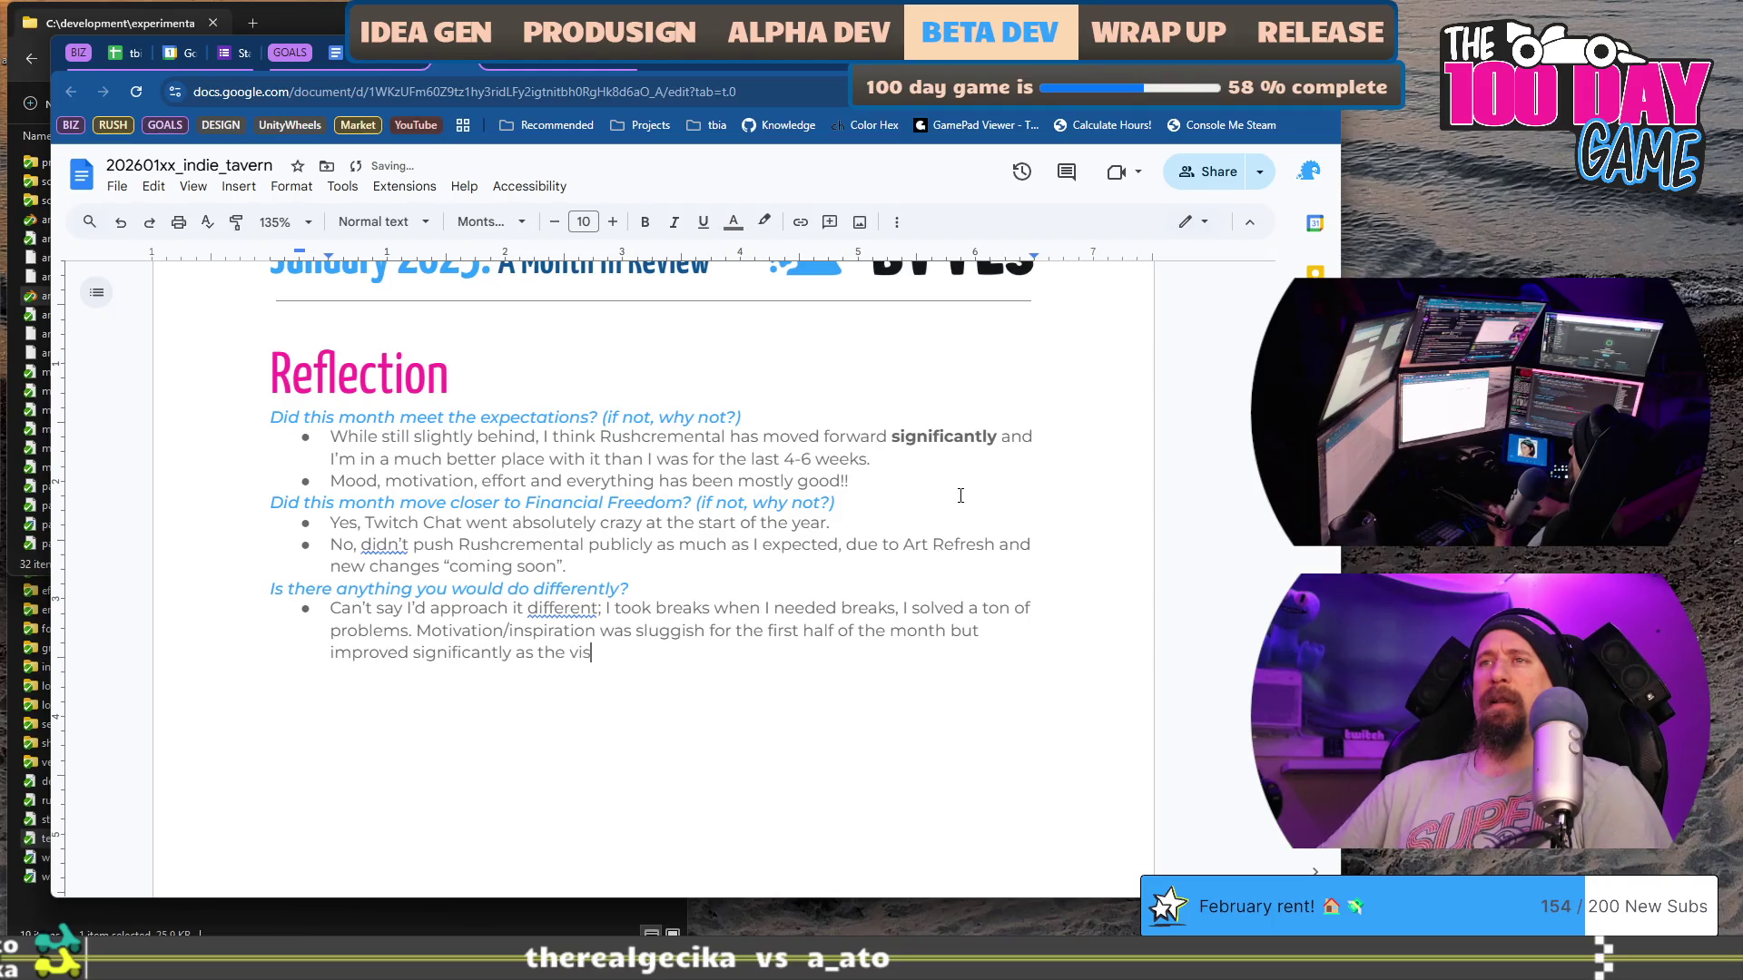
pyautogui.write('ion of the game came tog')
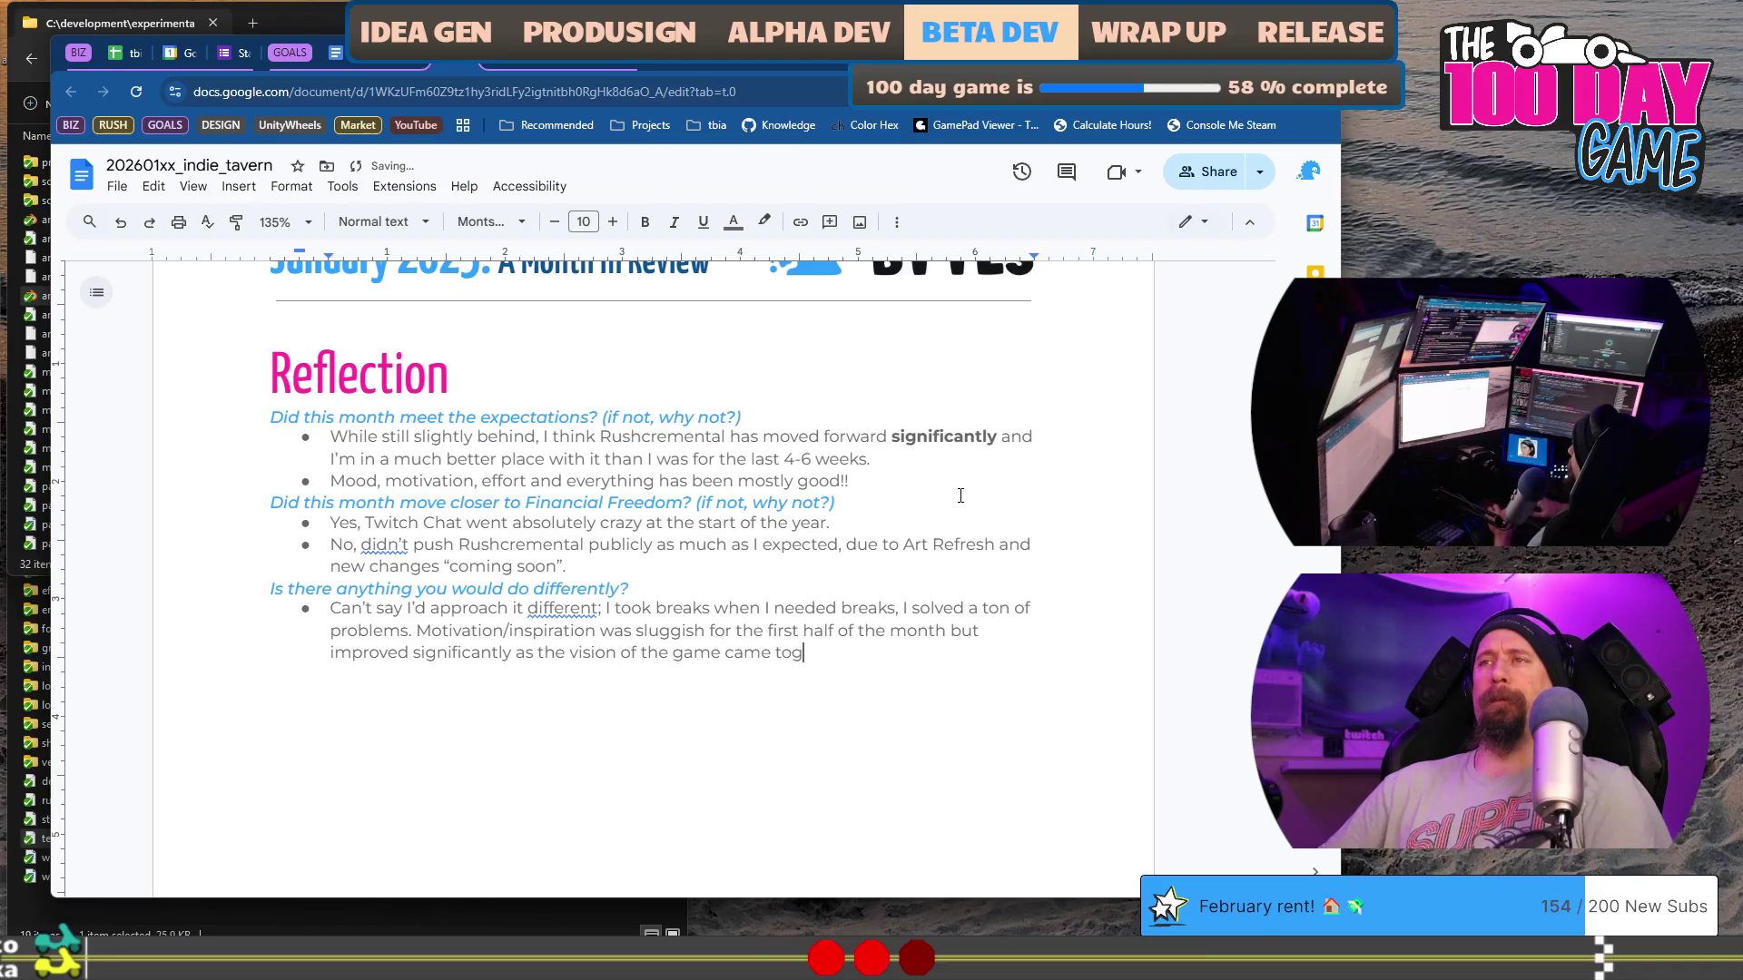
pyautogui.write('ether.')
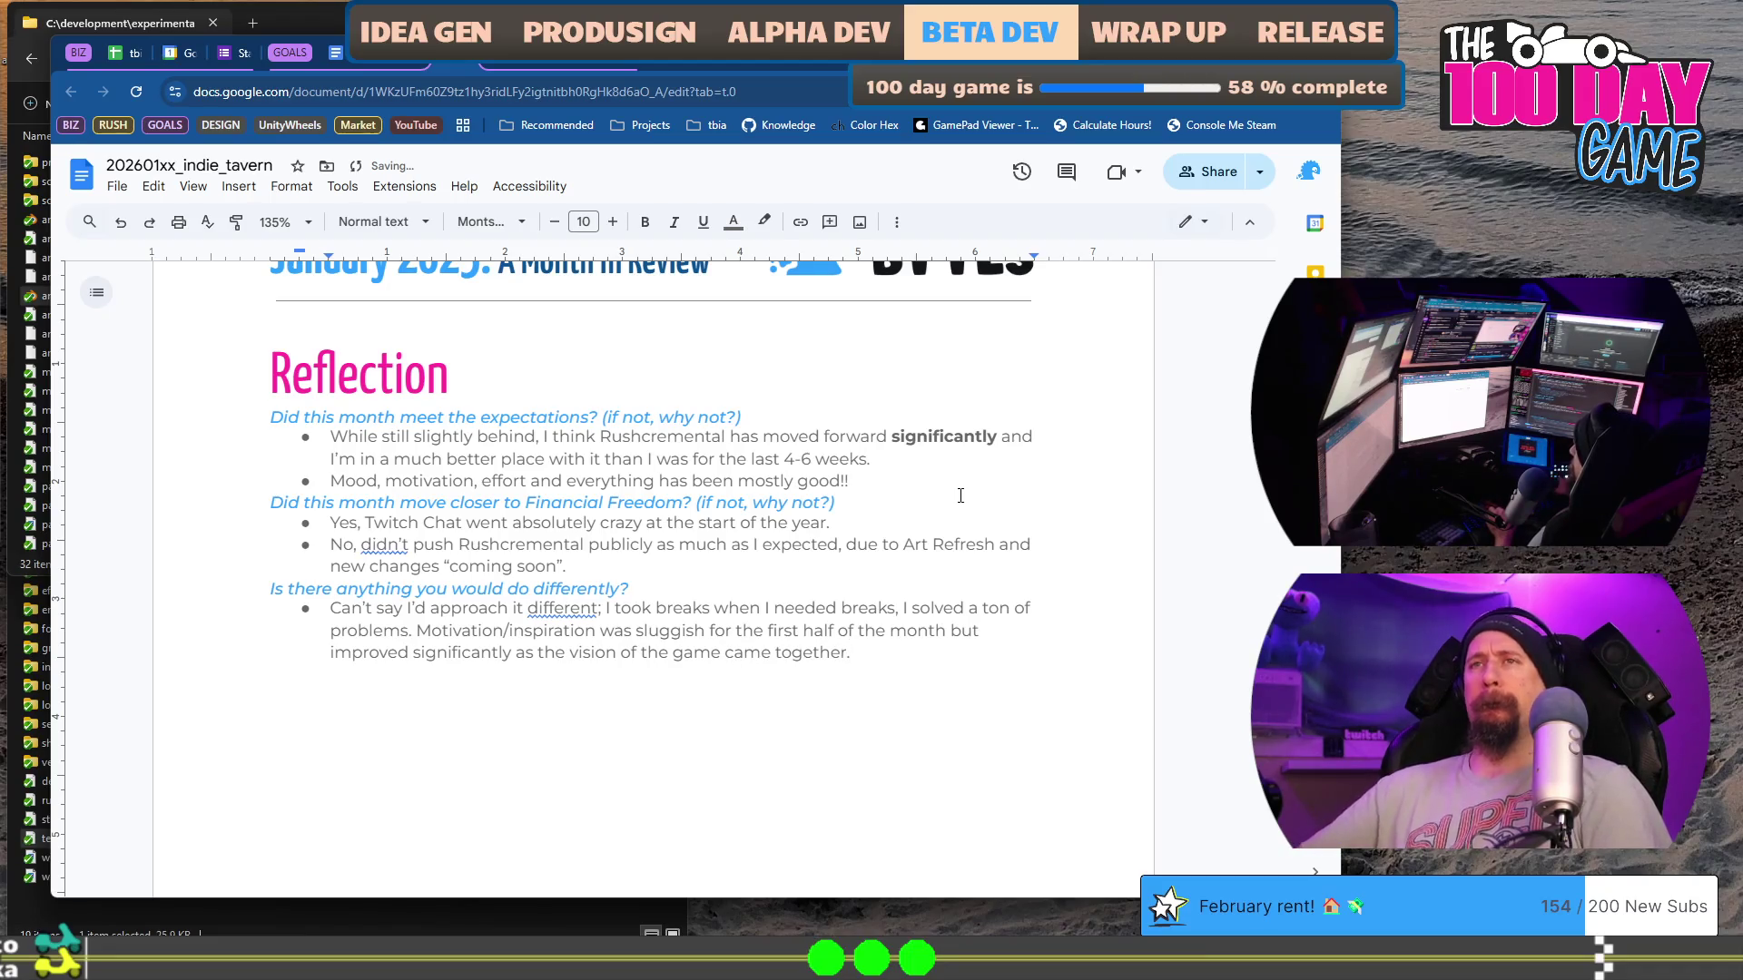
pyautogui.rightClick(558, 612)
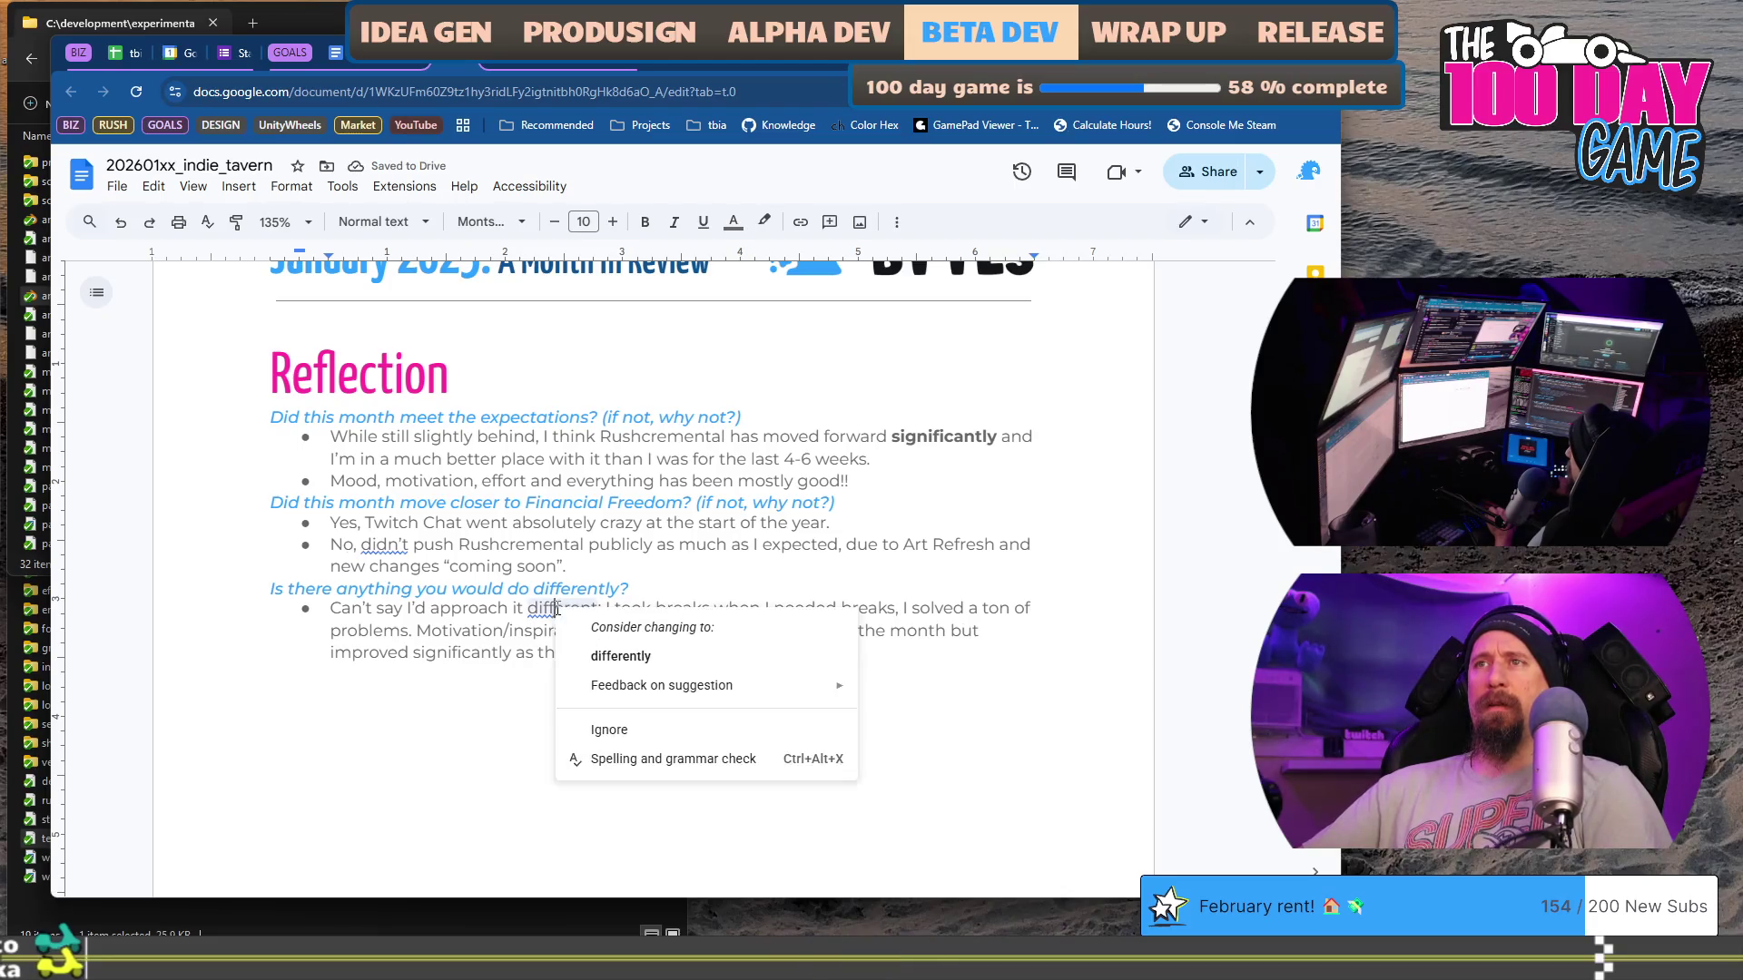
pyautogui.click(624, 653)
pyautogui.write(';')
# Step: Start a new bold bullet beginning 'How would'
pyautogui.click(891, 653)
pyautogui.press('Return')
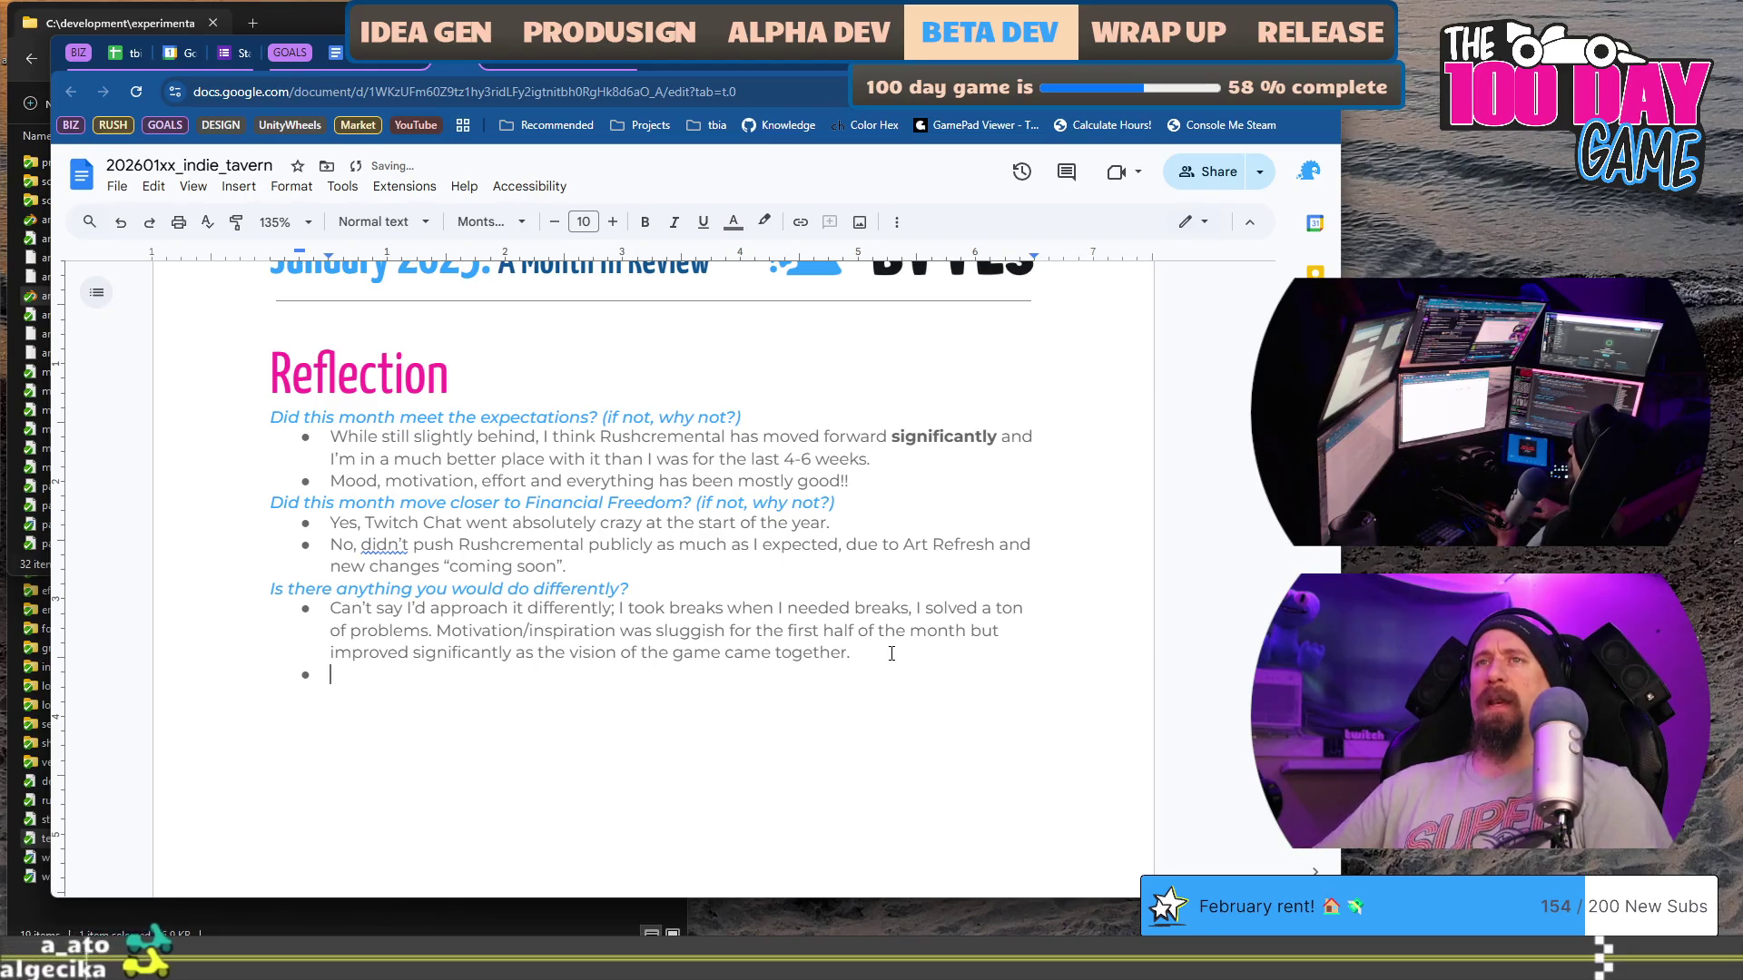
pyautogui.hotkey('ctrl', 'b')
pyautogui.write('How would')
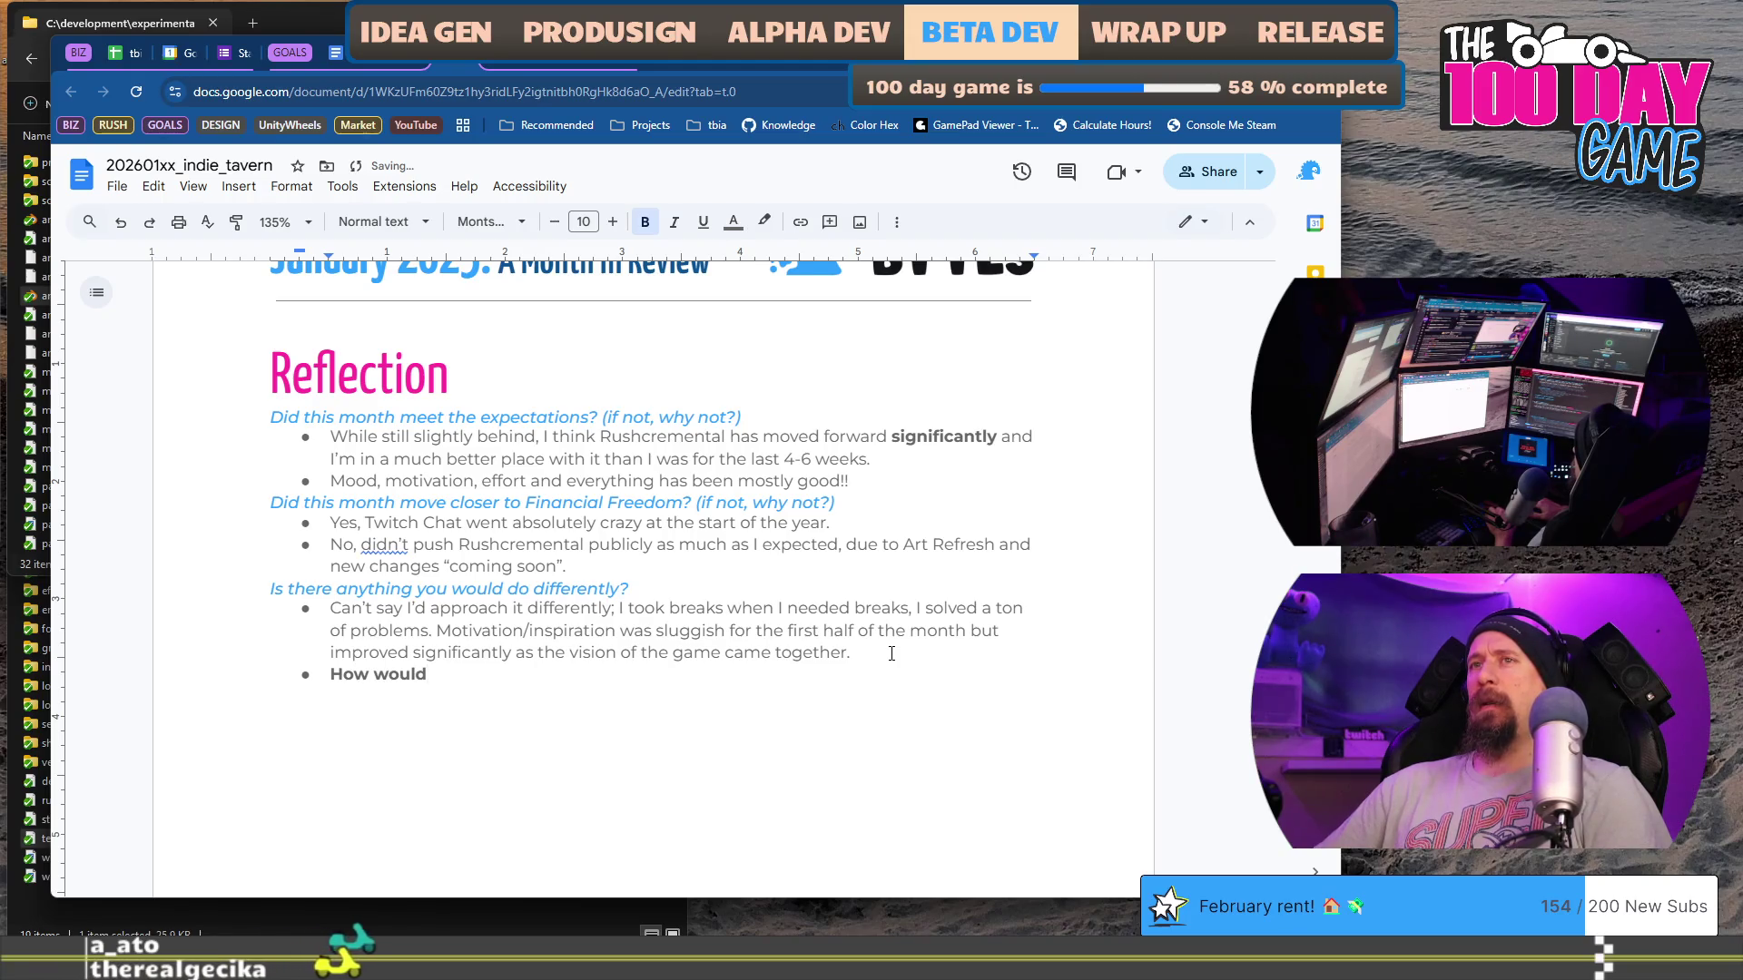
# Step: Remove the 'How would' bullet and append 'OR What would you make sure to do again?' to the question heading
pyautogui.hotkey('shift', 'Home')
pyautogui.press('BackSpace')
pyautogui.press('Up')
pyautogui.press('Up')
pyautogui.press('End')
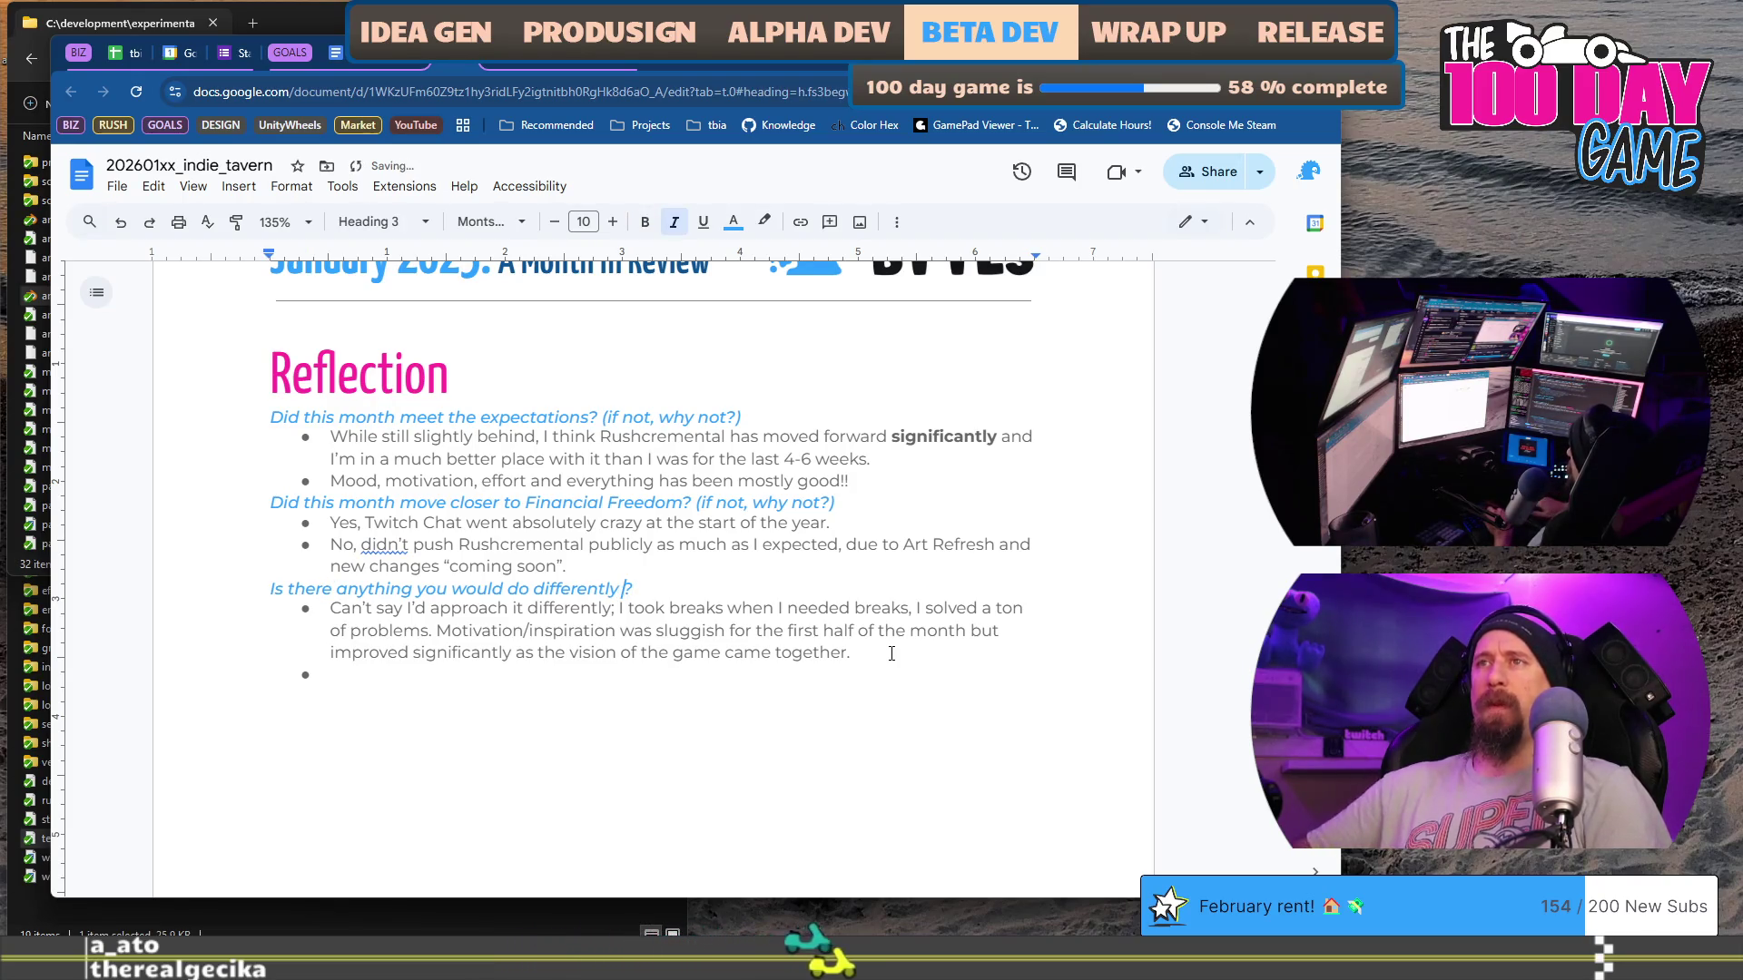
pyautogui.press('Left')
pyautogui.write('OR An')
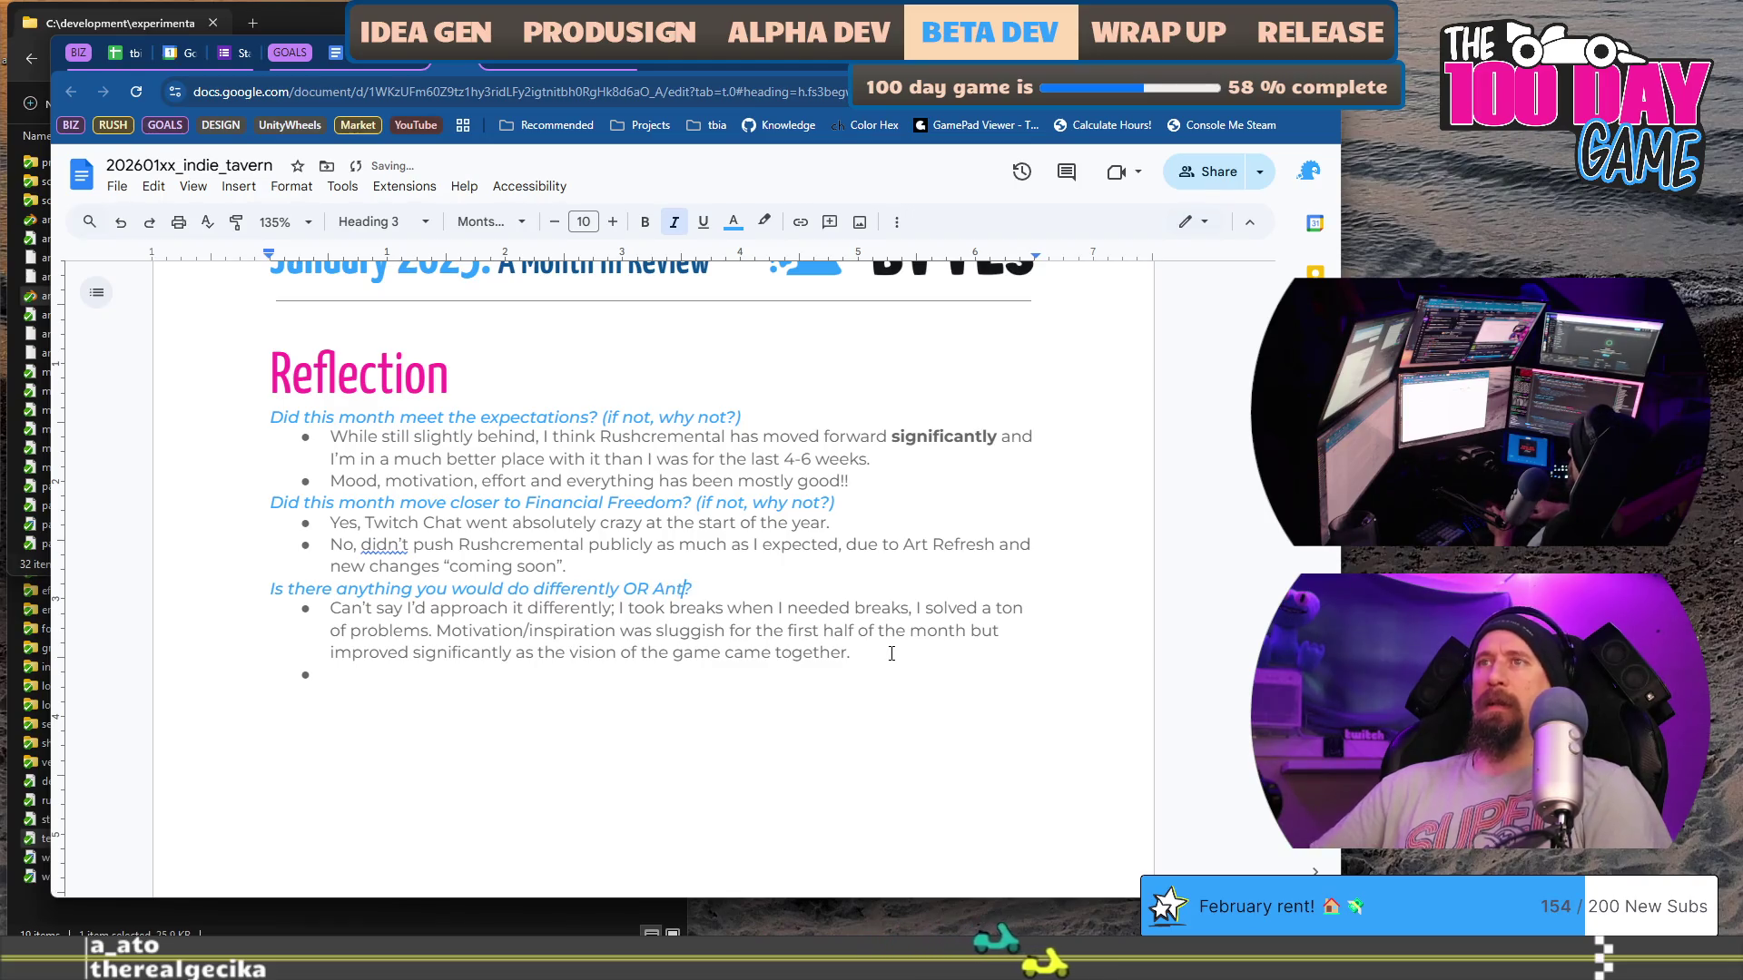
pyautogui.press('BackSpace')
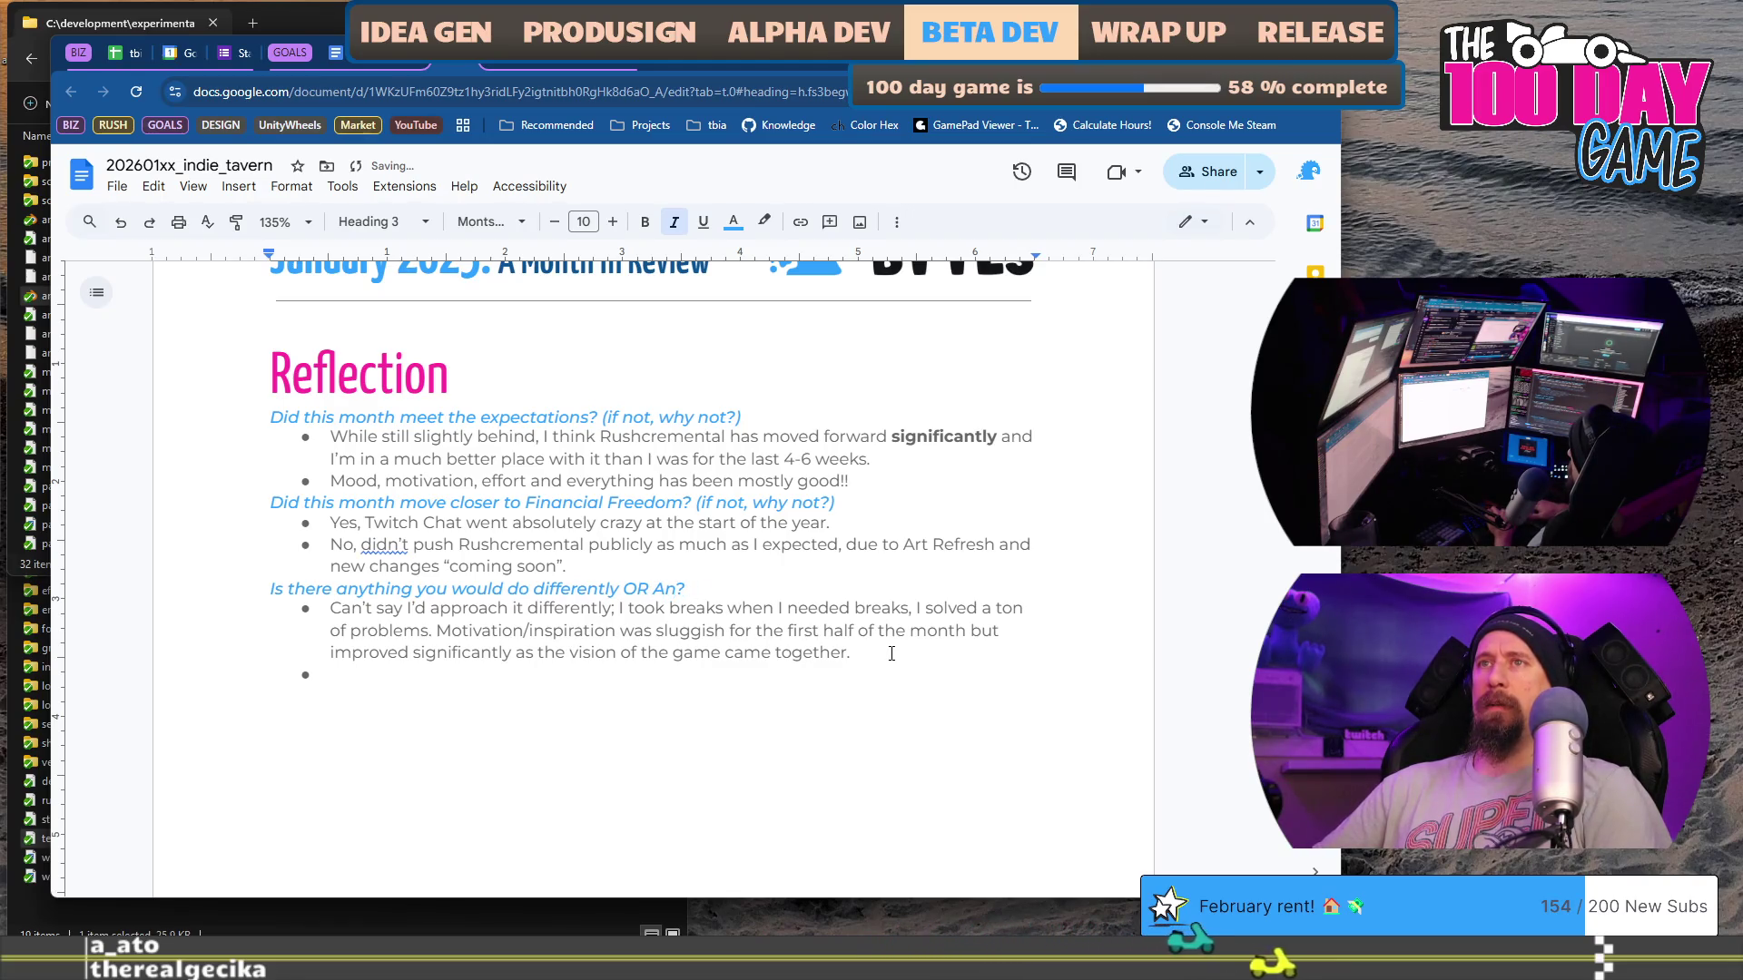
pyautogui.press('BackSpace')
pyautogui.write('what oil')
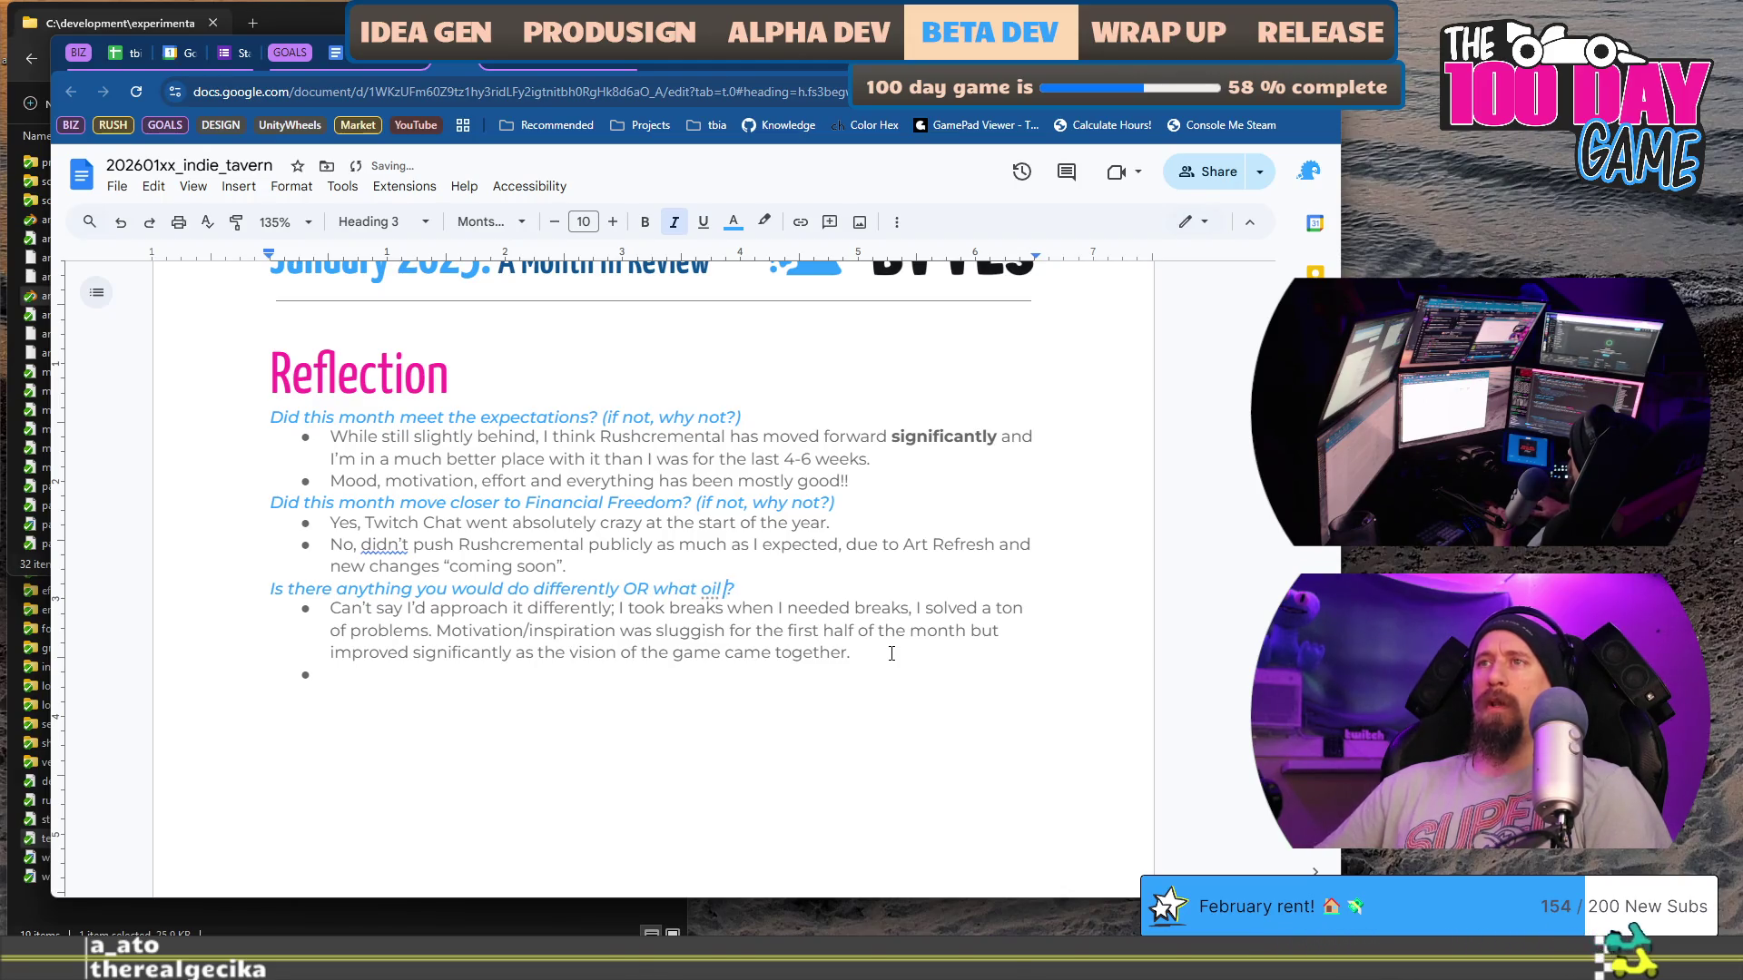
pyautogui.press('BackSpace')
pyautogui.press('BackSpace')
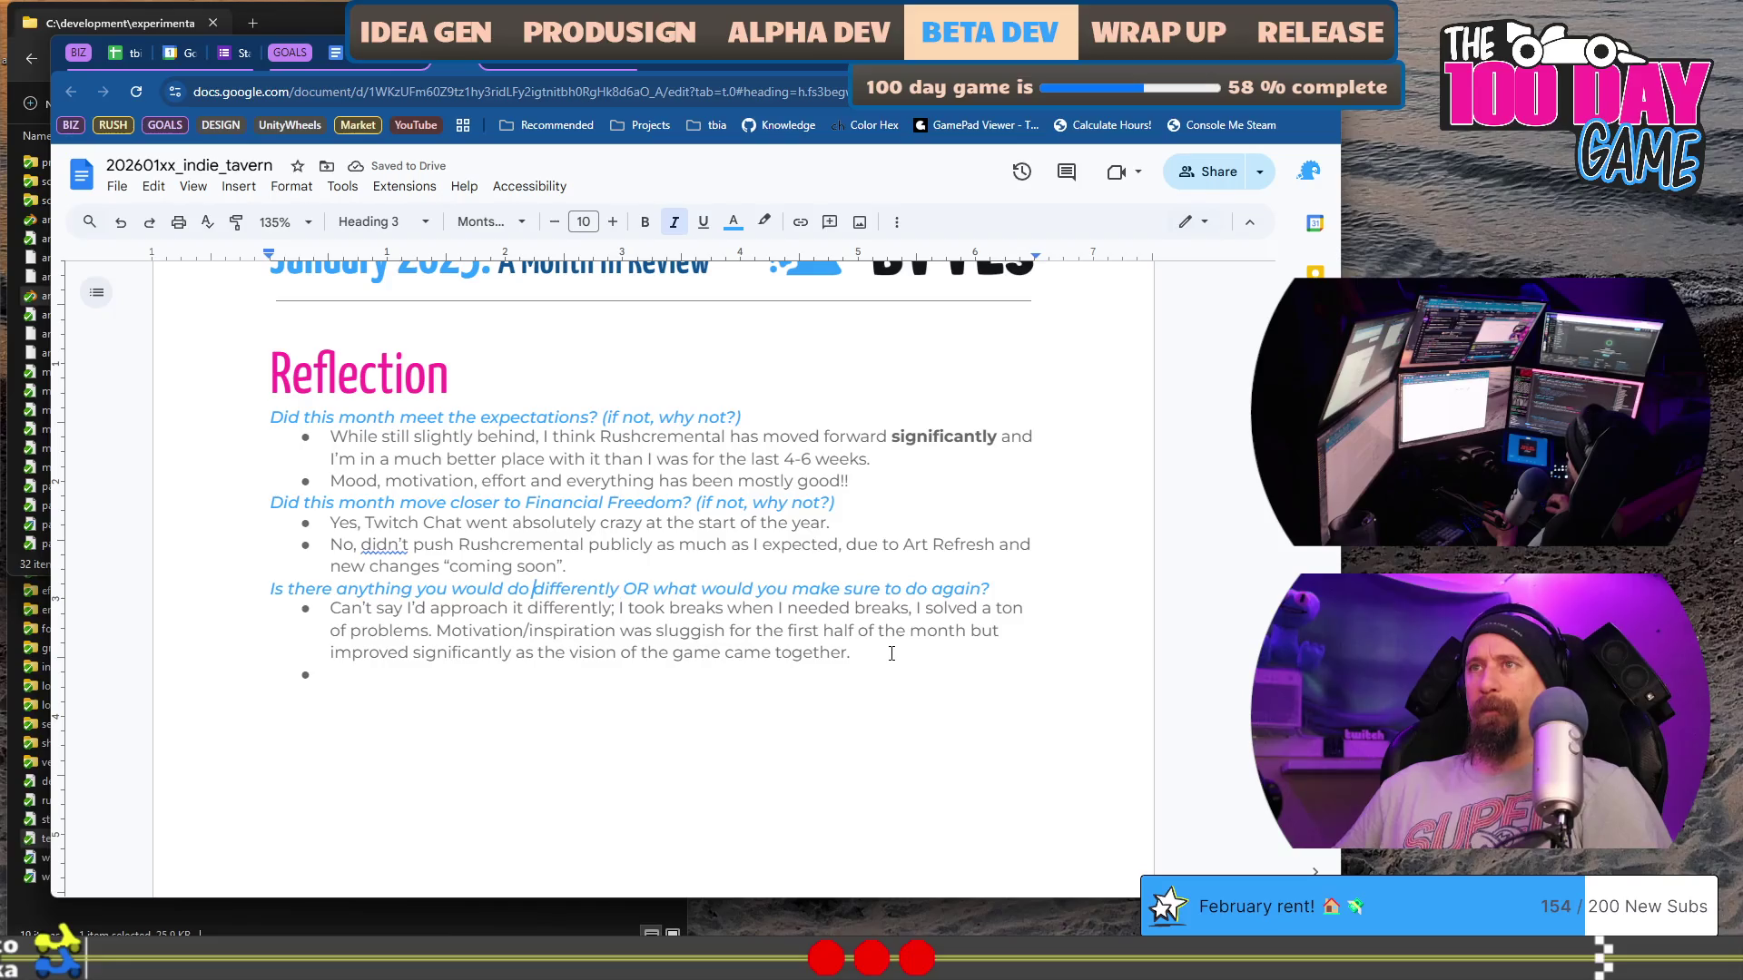
pyautogui.hotkey('ctrl', 'Right')
pyautogui.write('?')
pyautogui.press('Delete')
pyautogui.write('W')
pyautogui.press('Left')
pyautogui.press('Left')
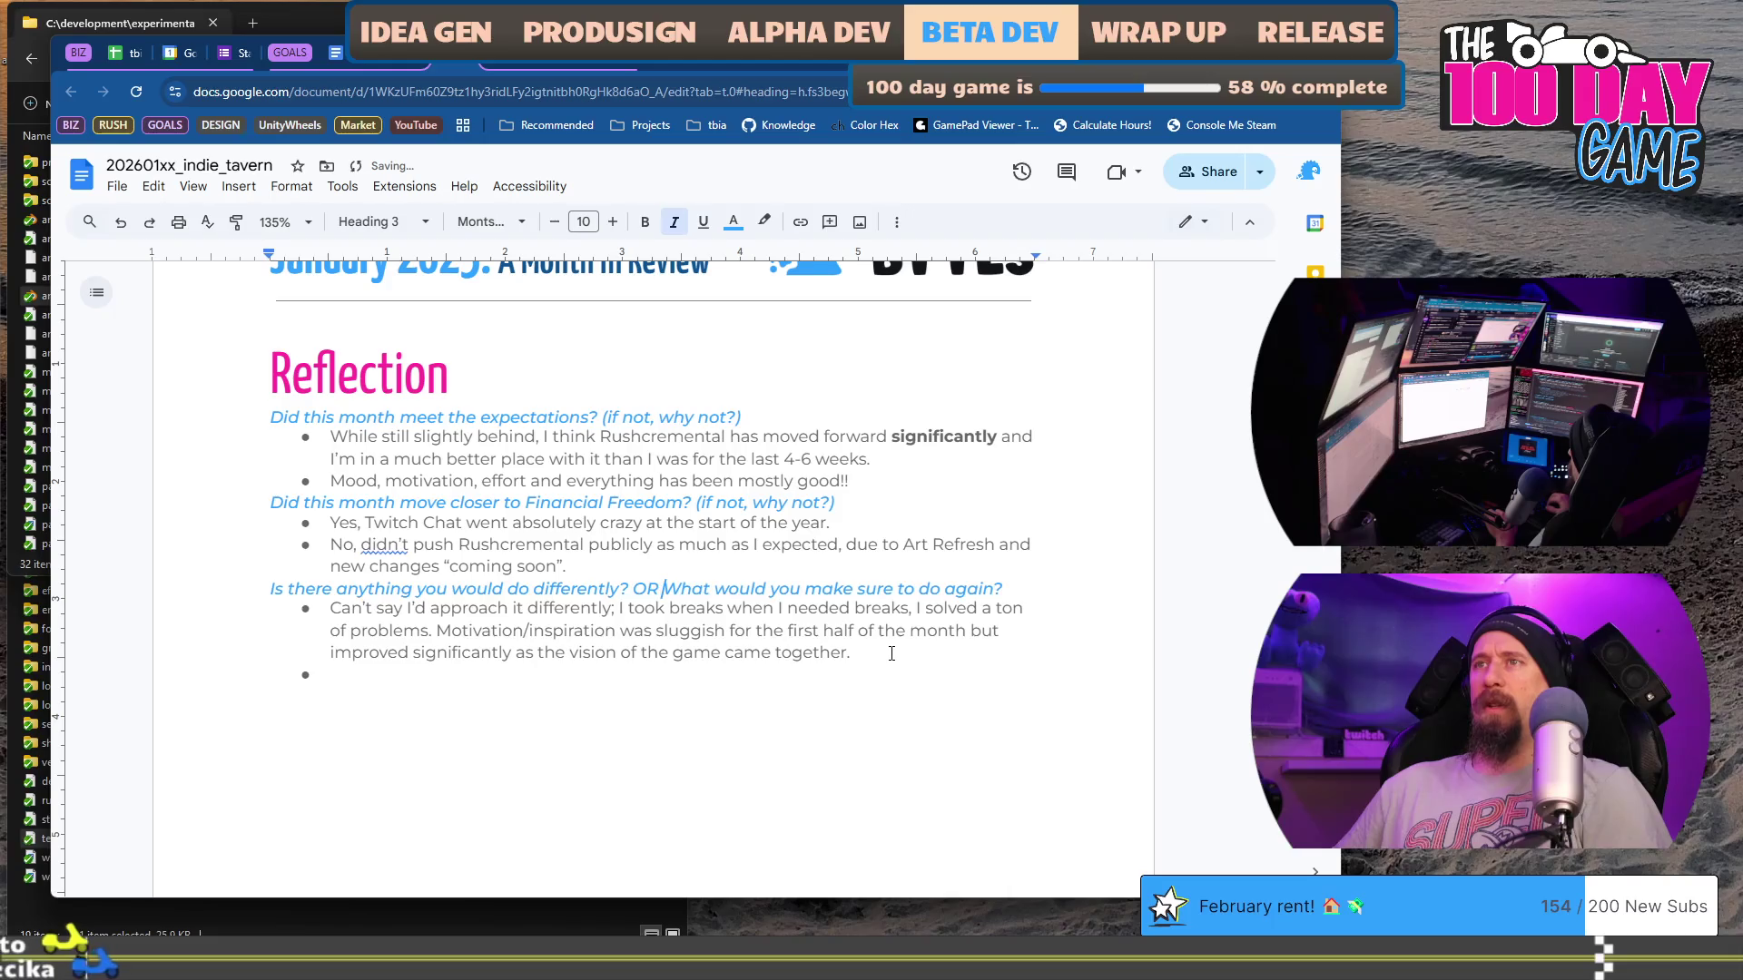
# Step: Copy the full heading question and start a new ChatGPT chat
pyautogui.press('Down')
pyautogui.press('Down')
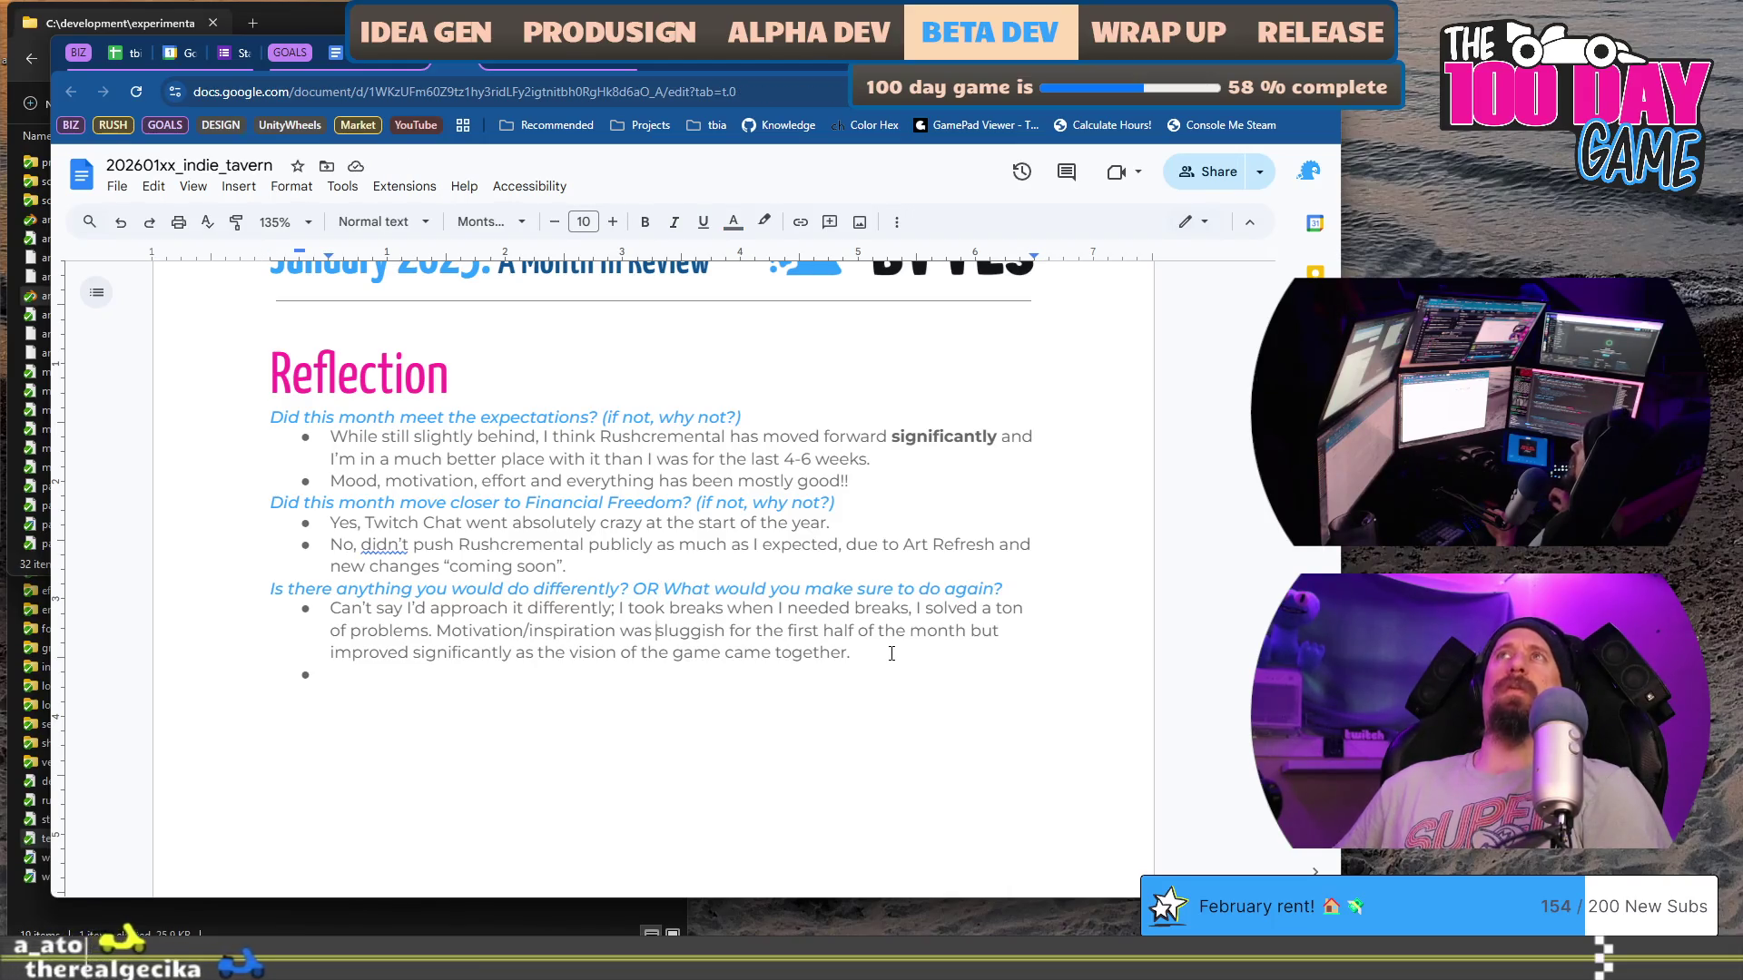
pyautogui.press('Up')
pyautogui.press('Up')
pyautogui.press('Home')
pyautogui.hotkey('shift', 'End')
pyautogui.hotkey('ctrl', 'c')
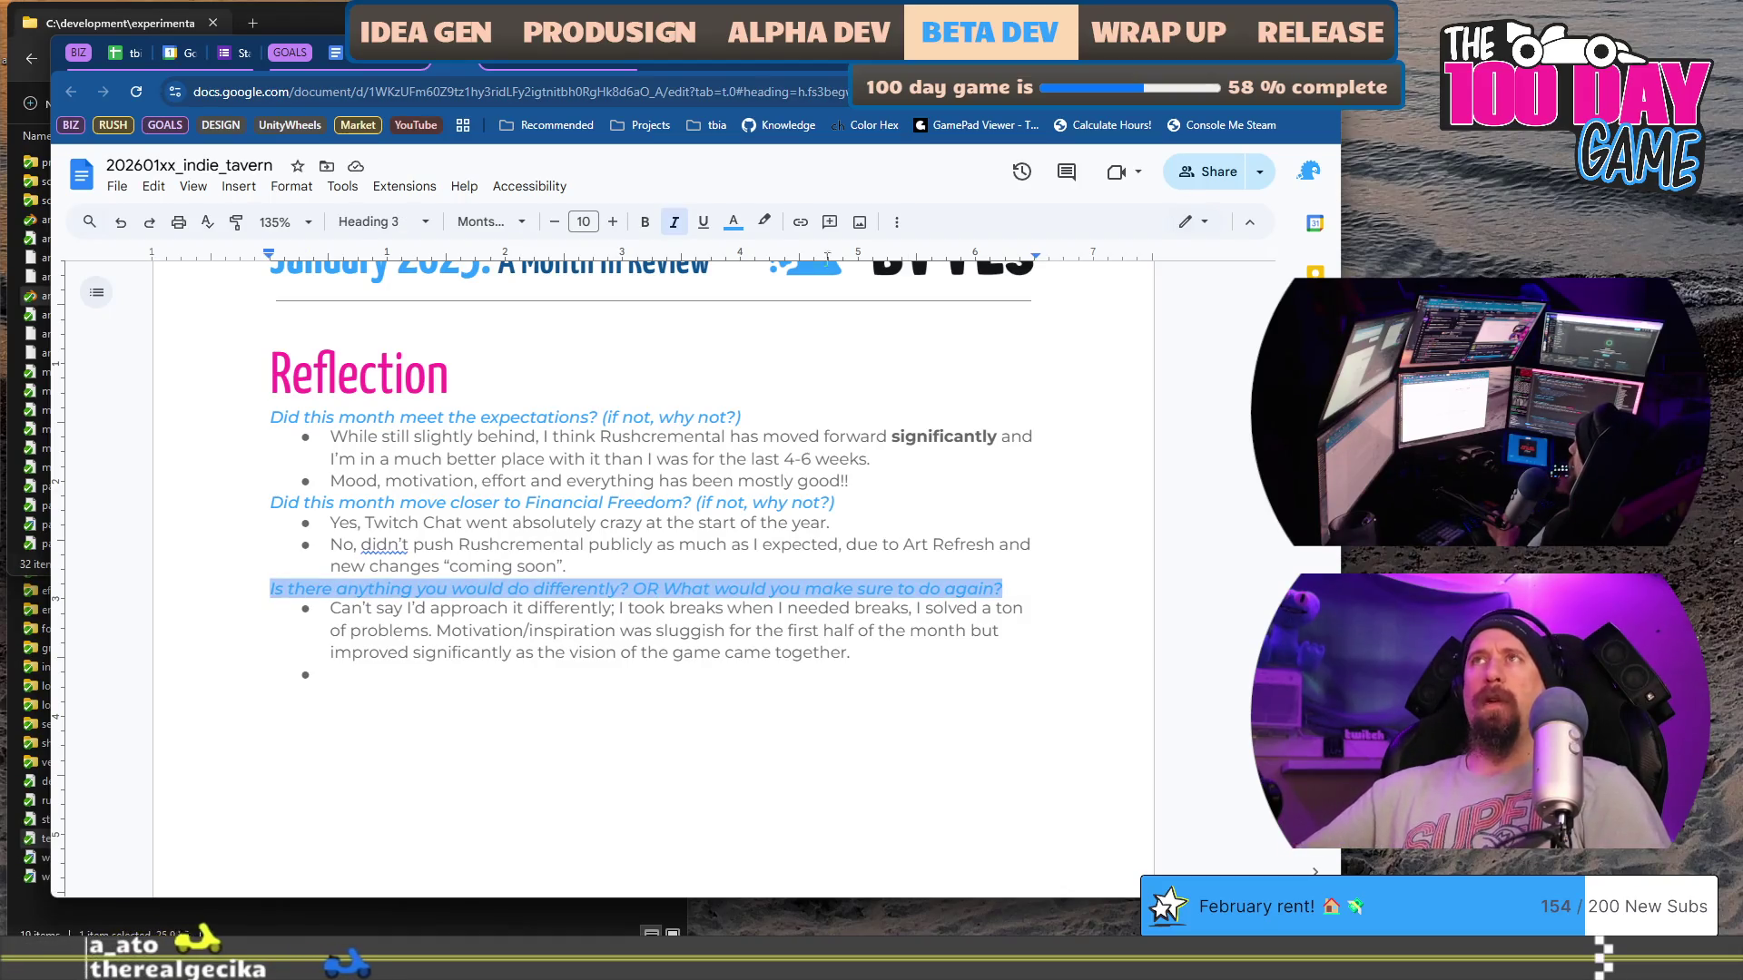
pyautogui.hotkey('ctrl', 'Tab')
pyautogui.click(101, 225)
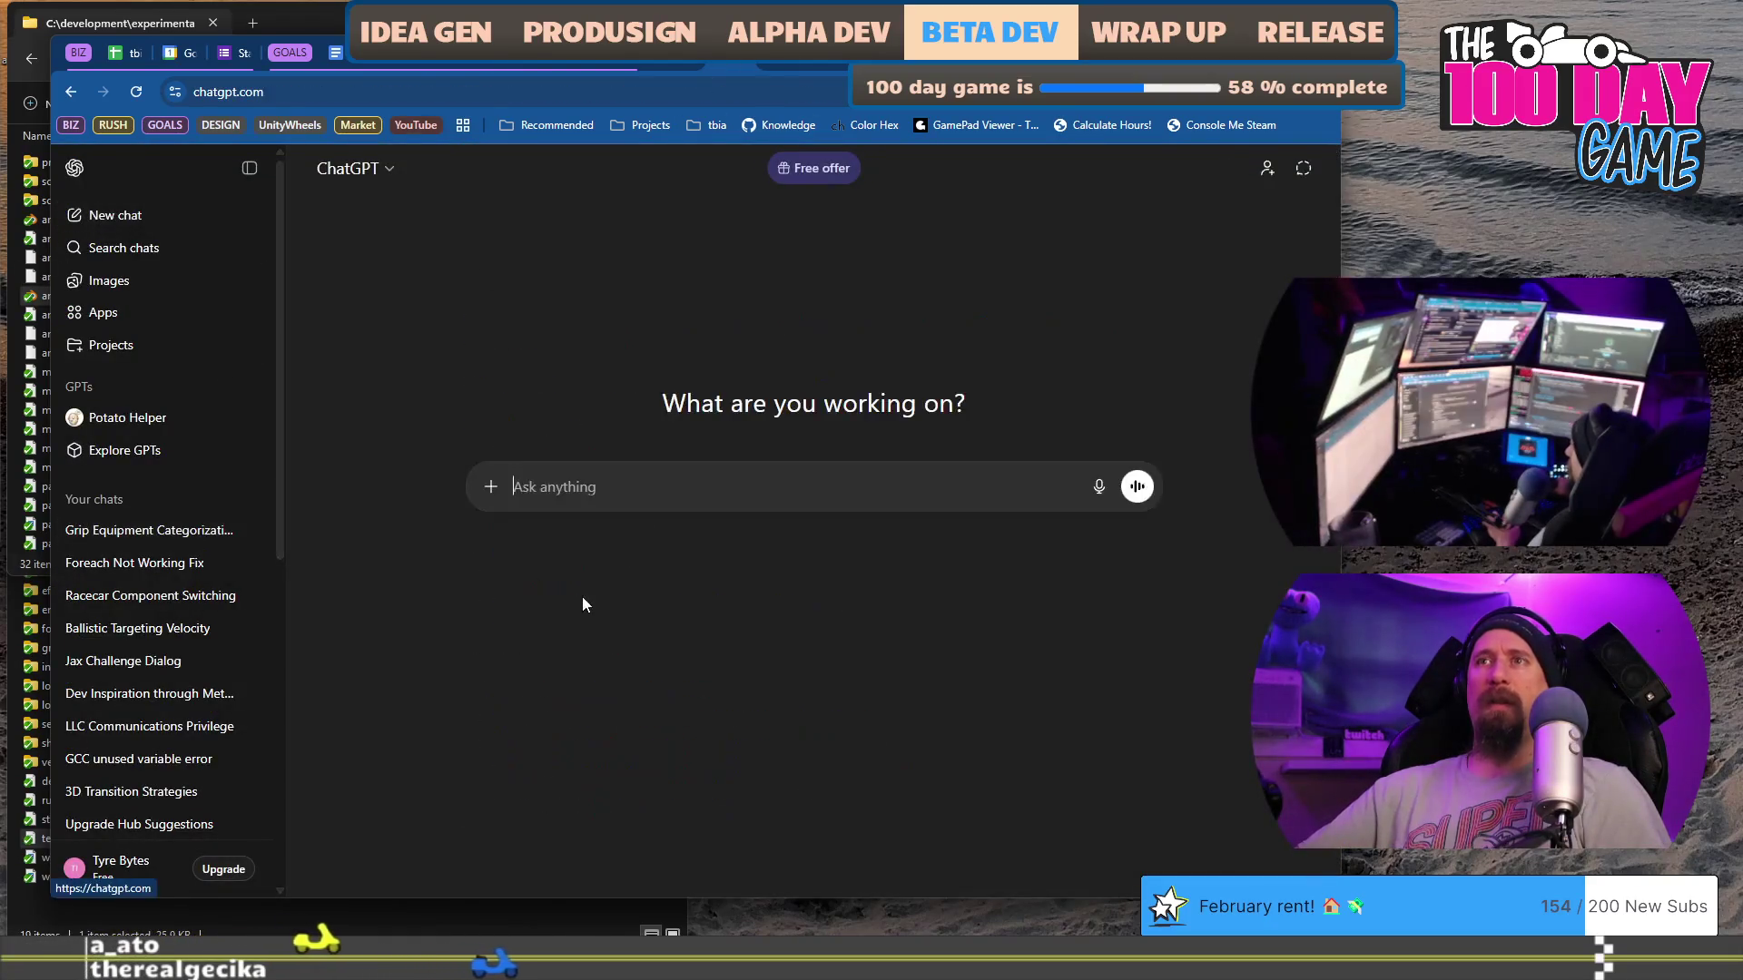
# Step: Ask ChatGPT 'Better way to word this?' with the pasted question and review its rewordings
pyautogui.write('Better way to wo')
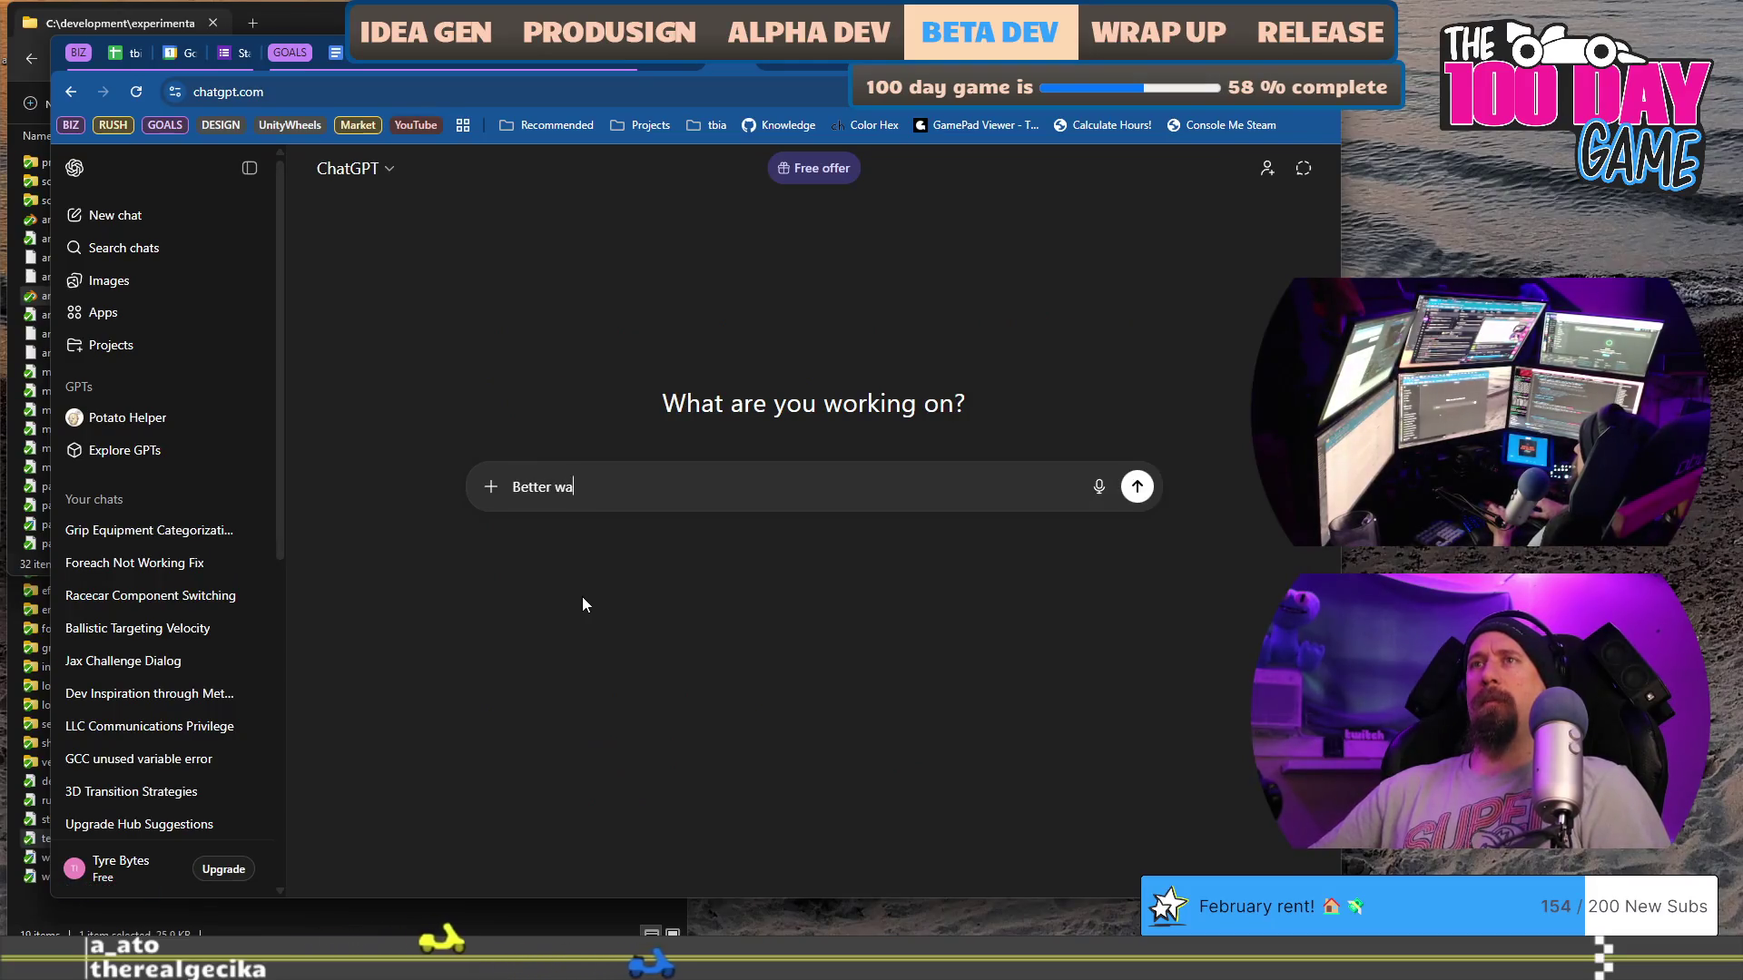
pyautogui.write('rd this?')
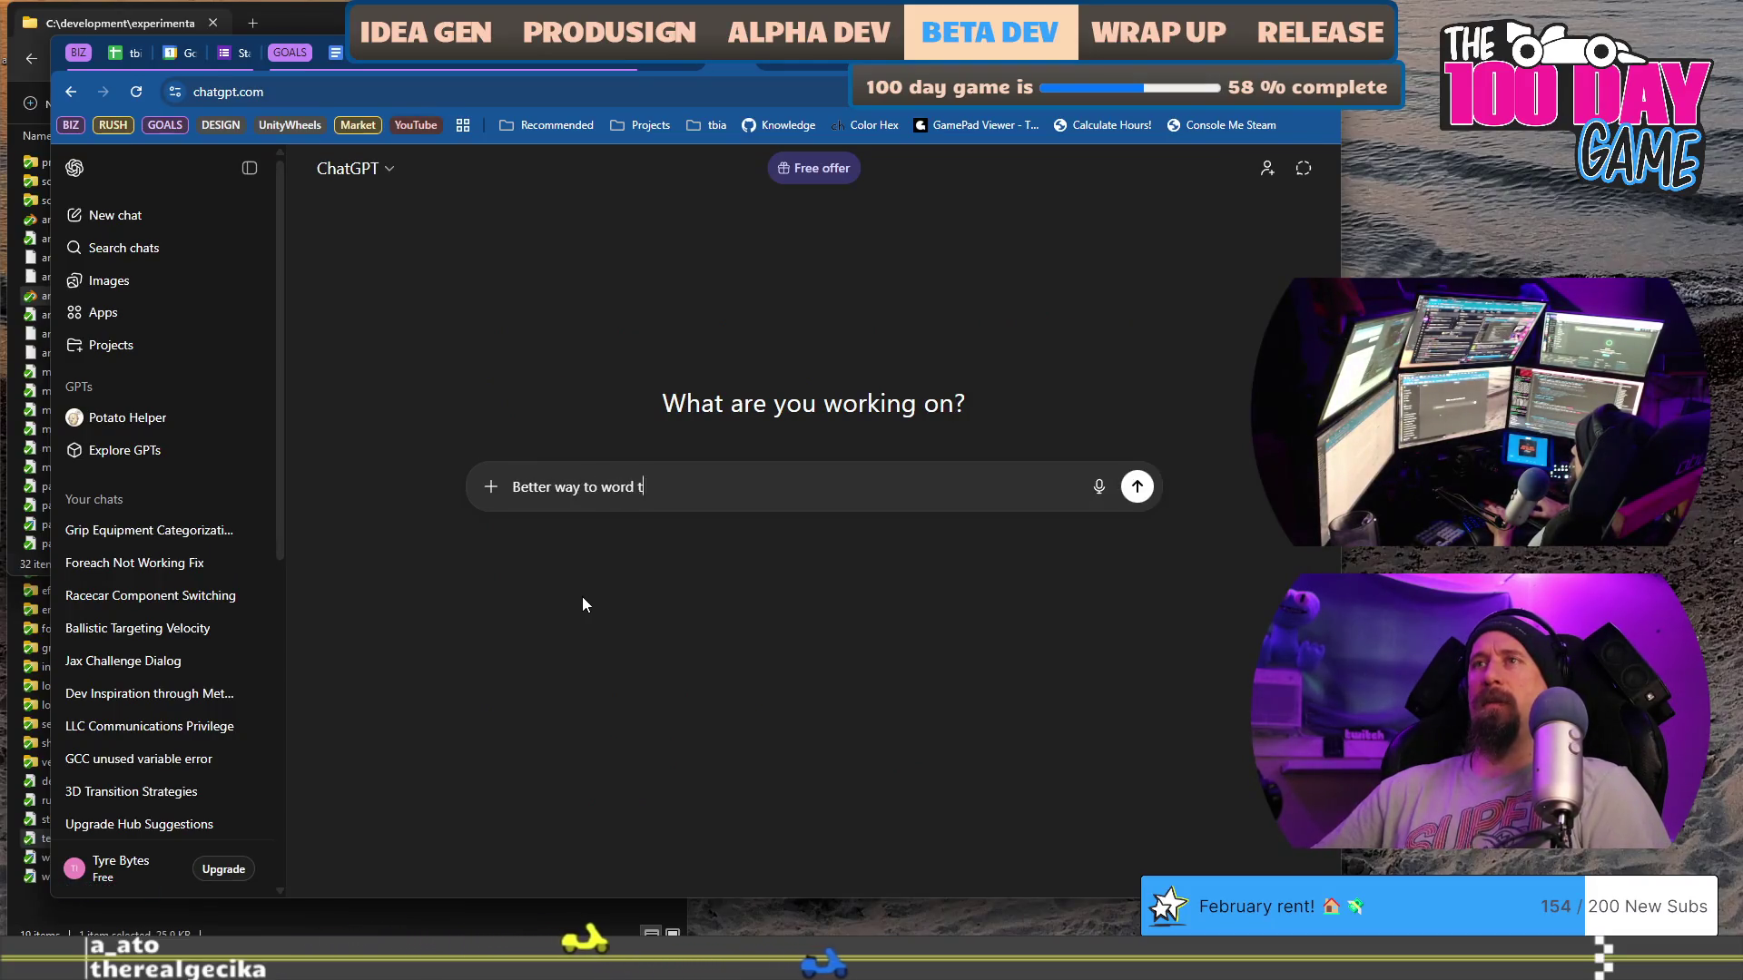
pyautogui.hotkey('shift', 'Return')
pyautogui.hotkey('shift', 'Return')
pyautogui.hotkey('ctrl', 'v')
pyautogui.press('Return')
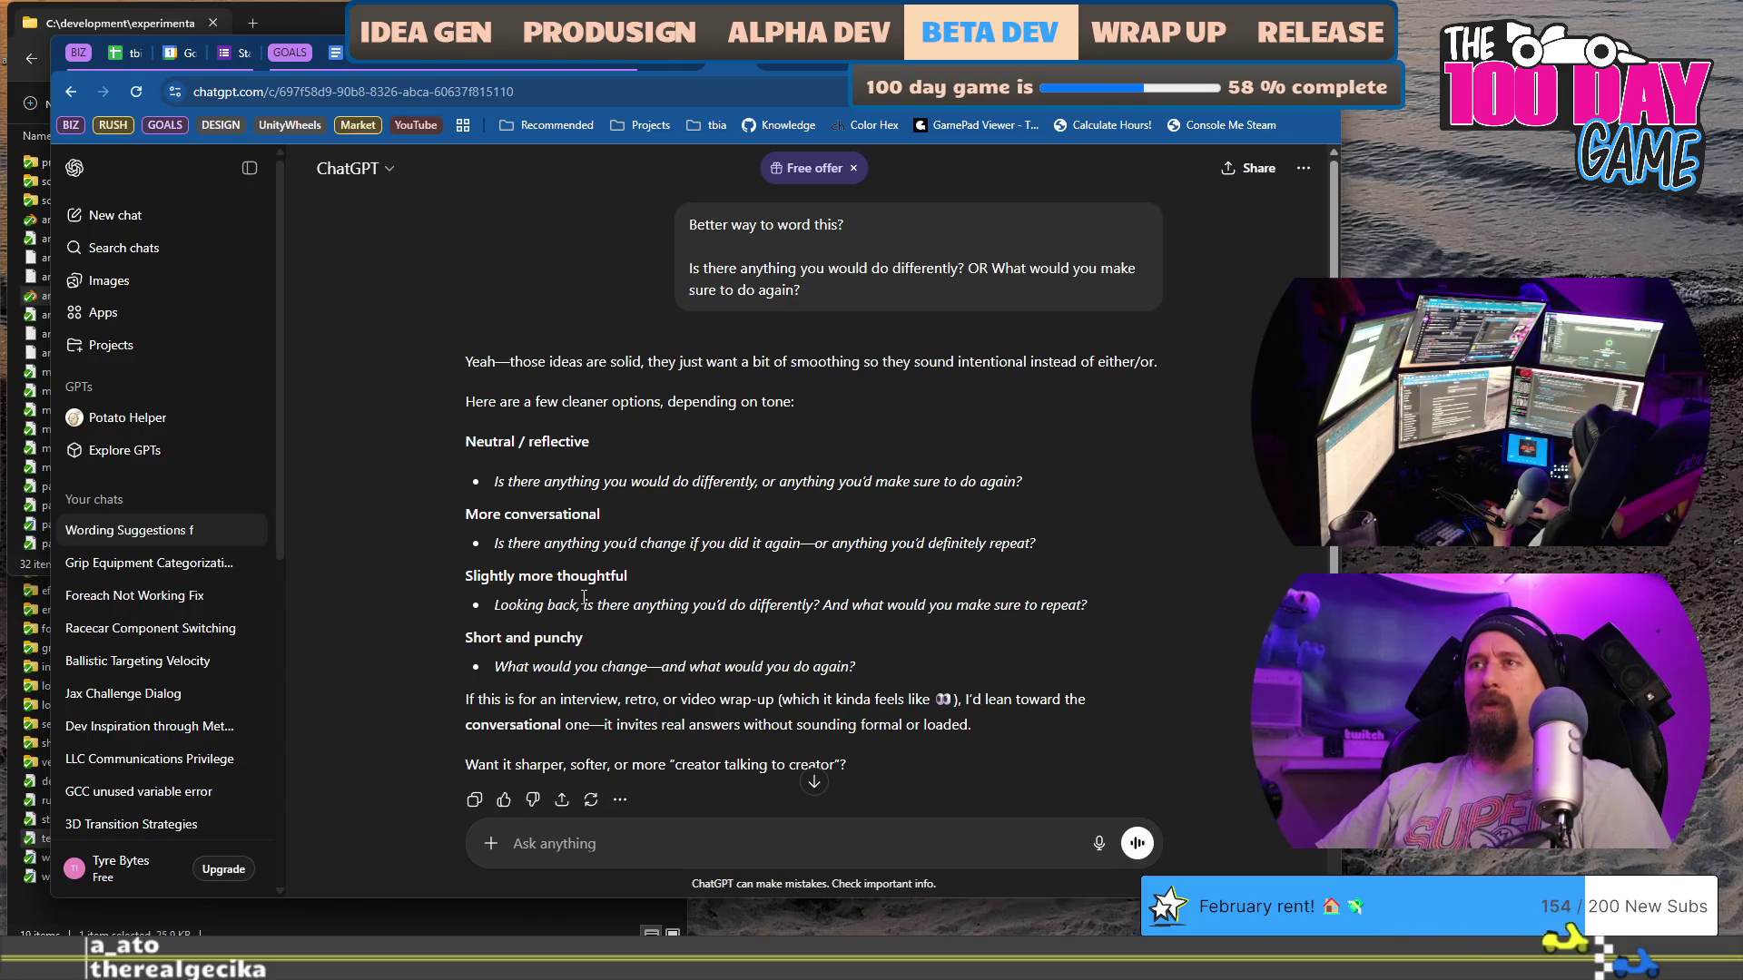
pyautogui.scroll(-1, 584, 596)
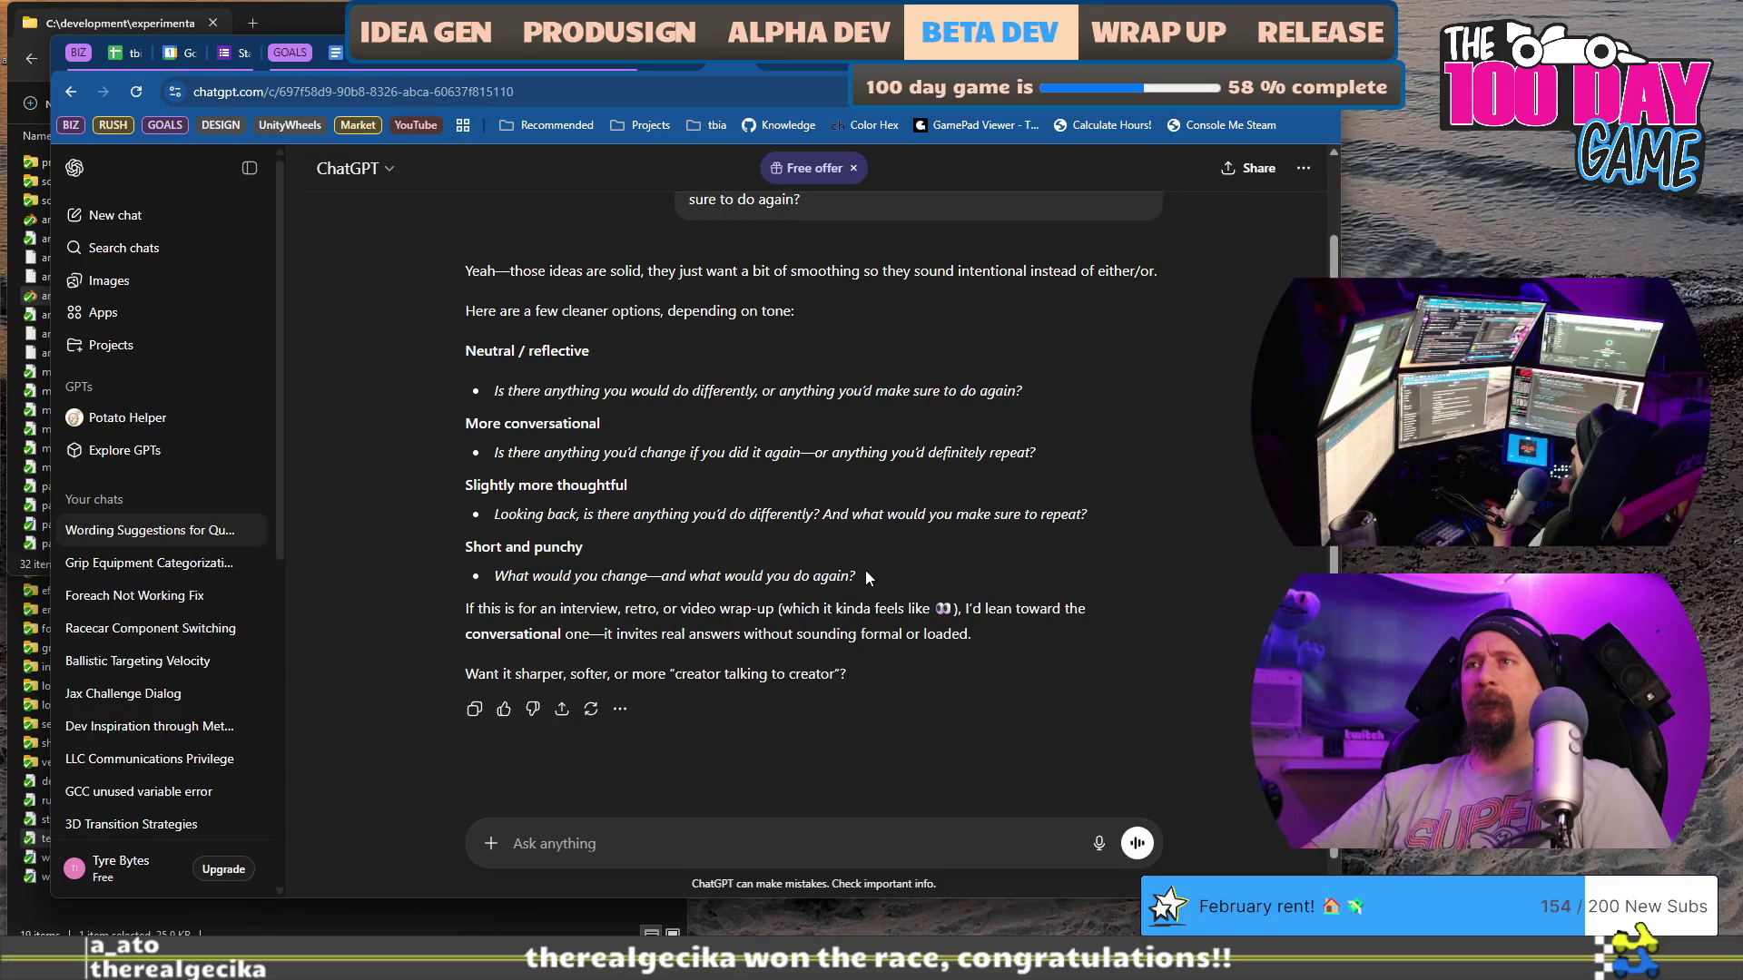
pyautogui.scroll(1, 864, 569)
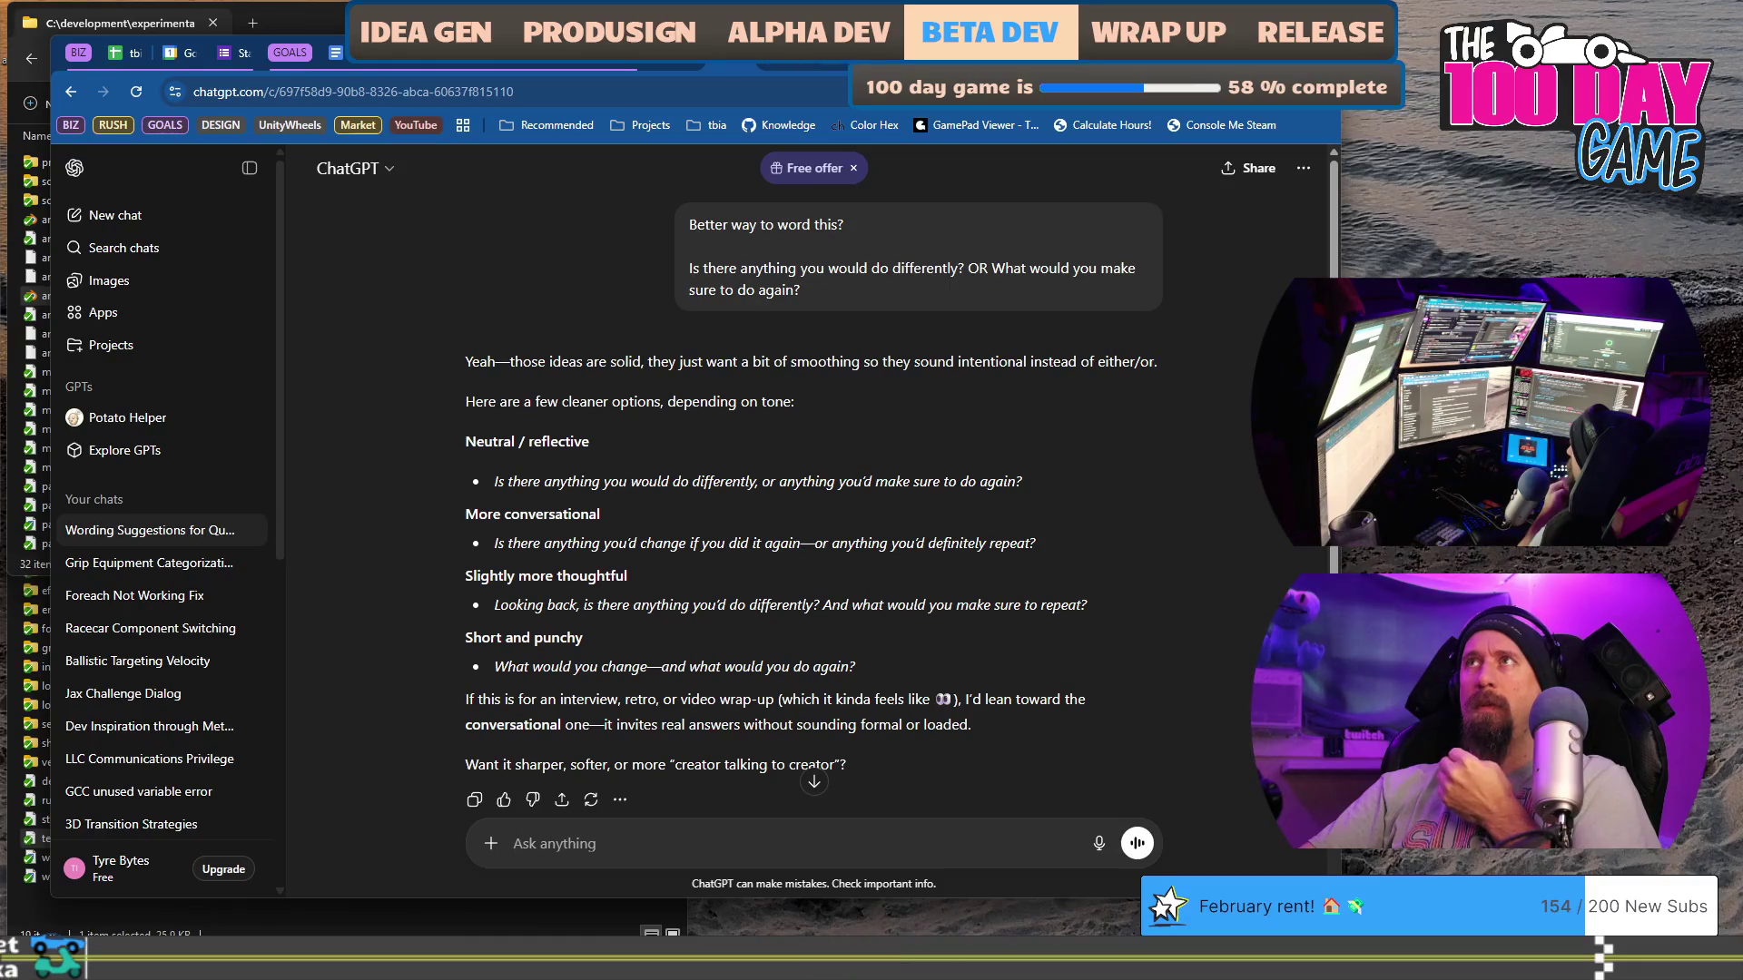
# Step: Draft a new question heading line above the old one, asking what you'd do again and differently
pyautogui.click(335, 52)
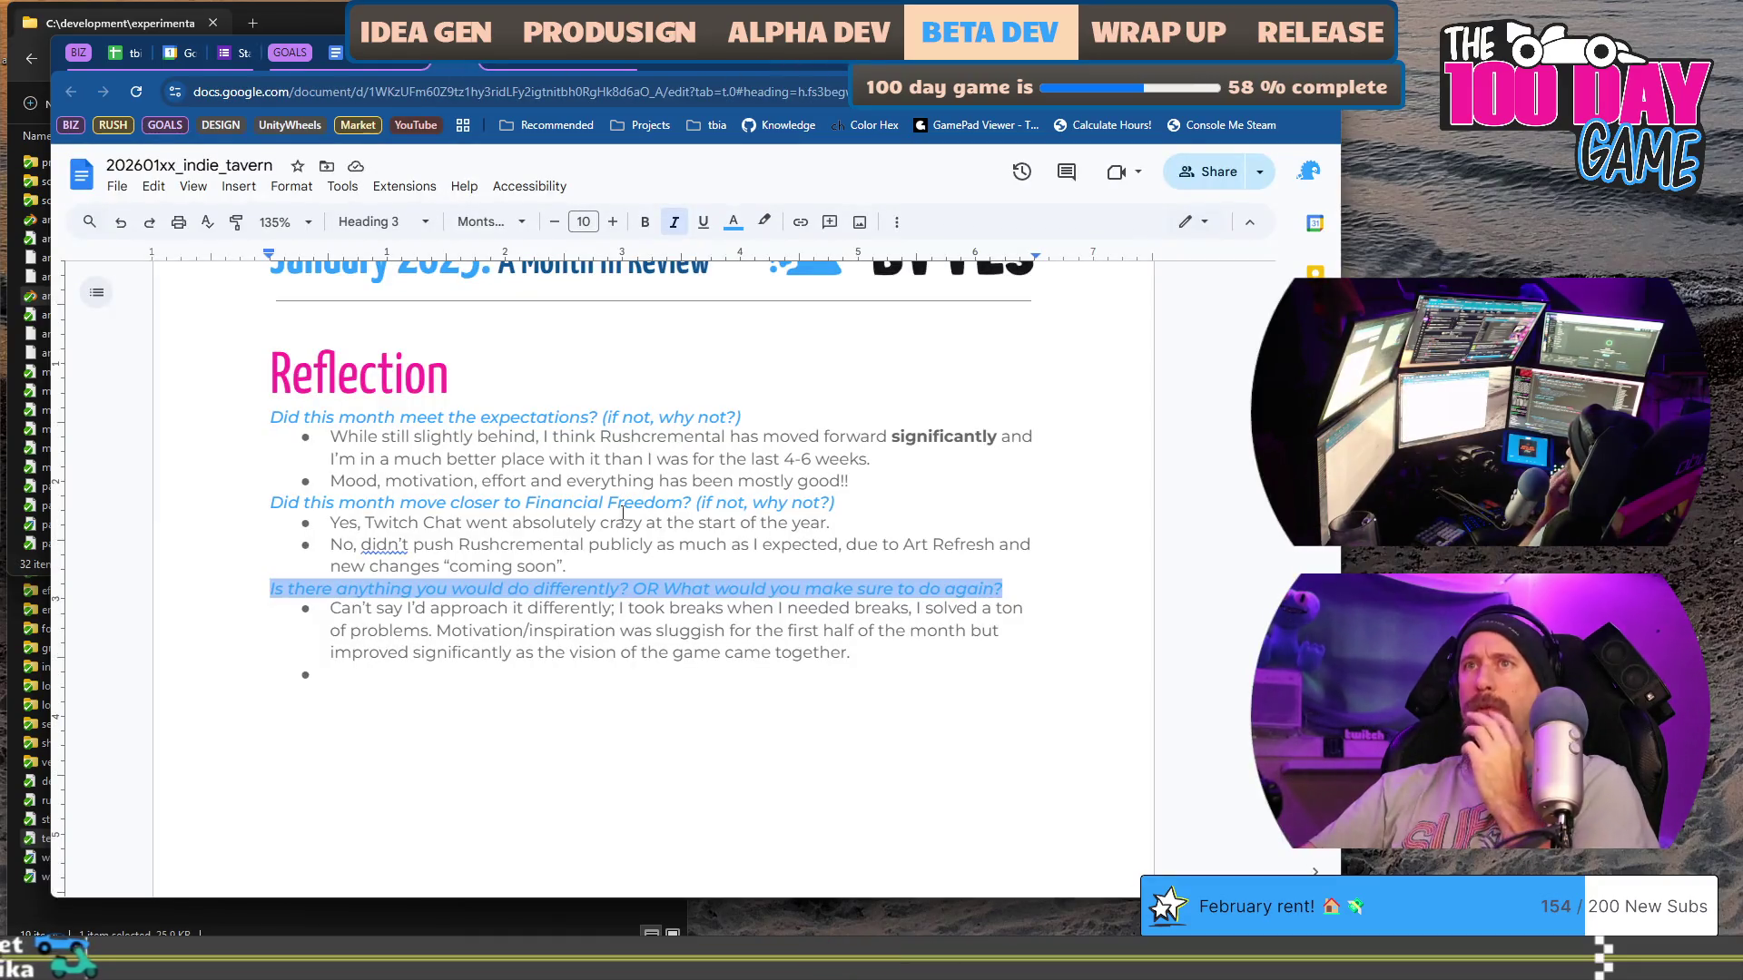
pyautogui.click(822, 485)
pyautogui.press('Return')
pyautogui.press('Up')
pyautogui.write('Wh')
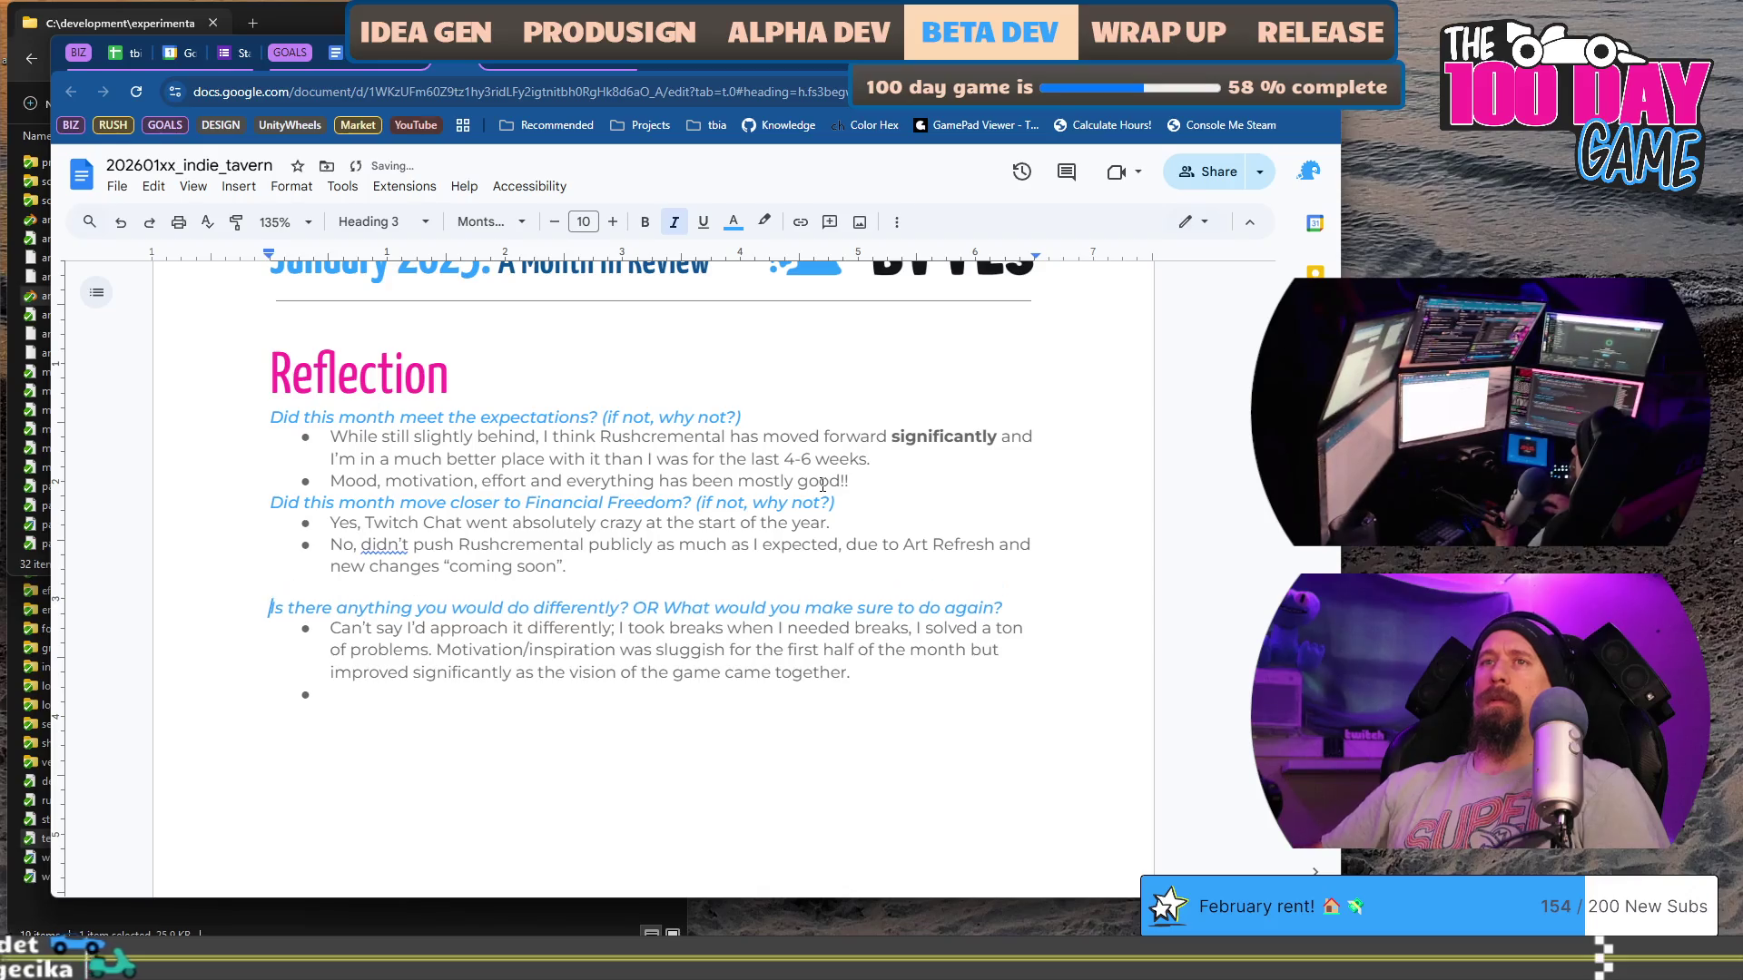
pyautogui.write('at')
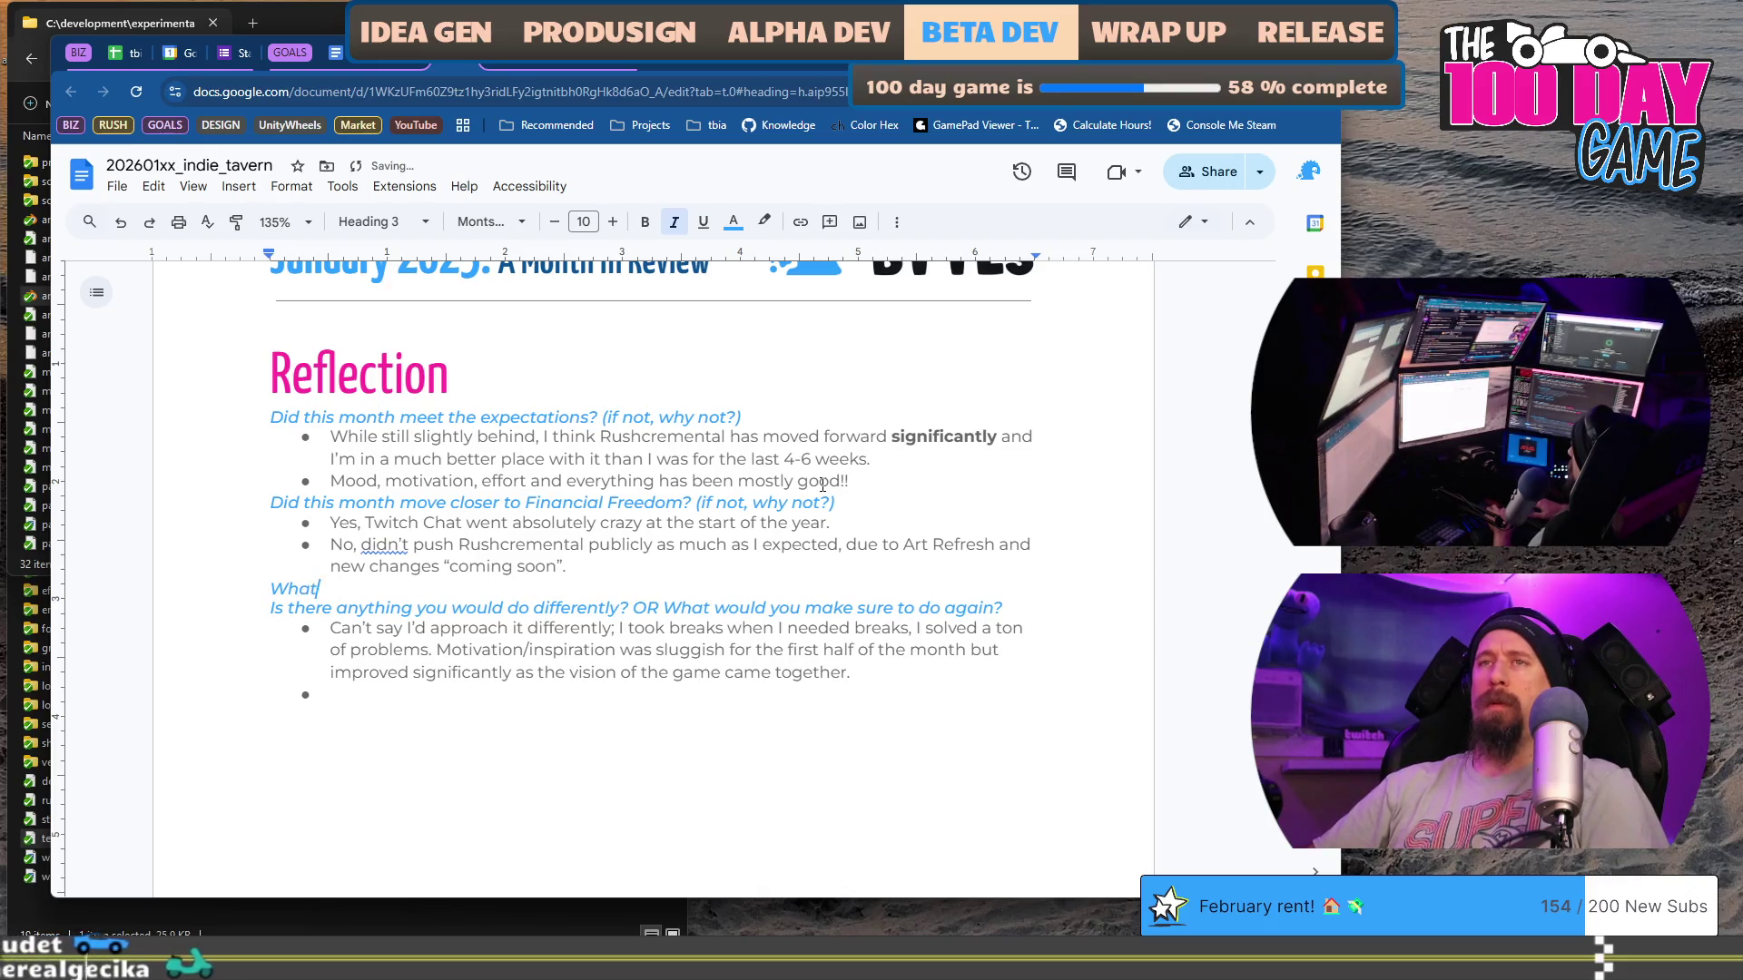
pyautogui.write(' would you')
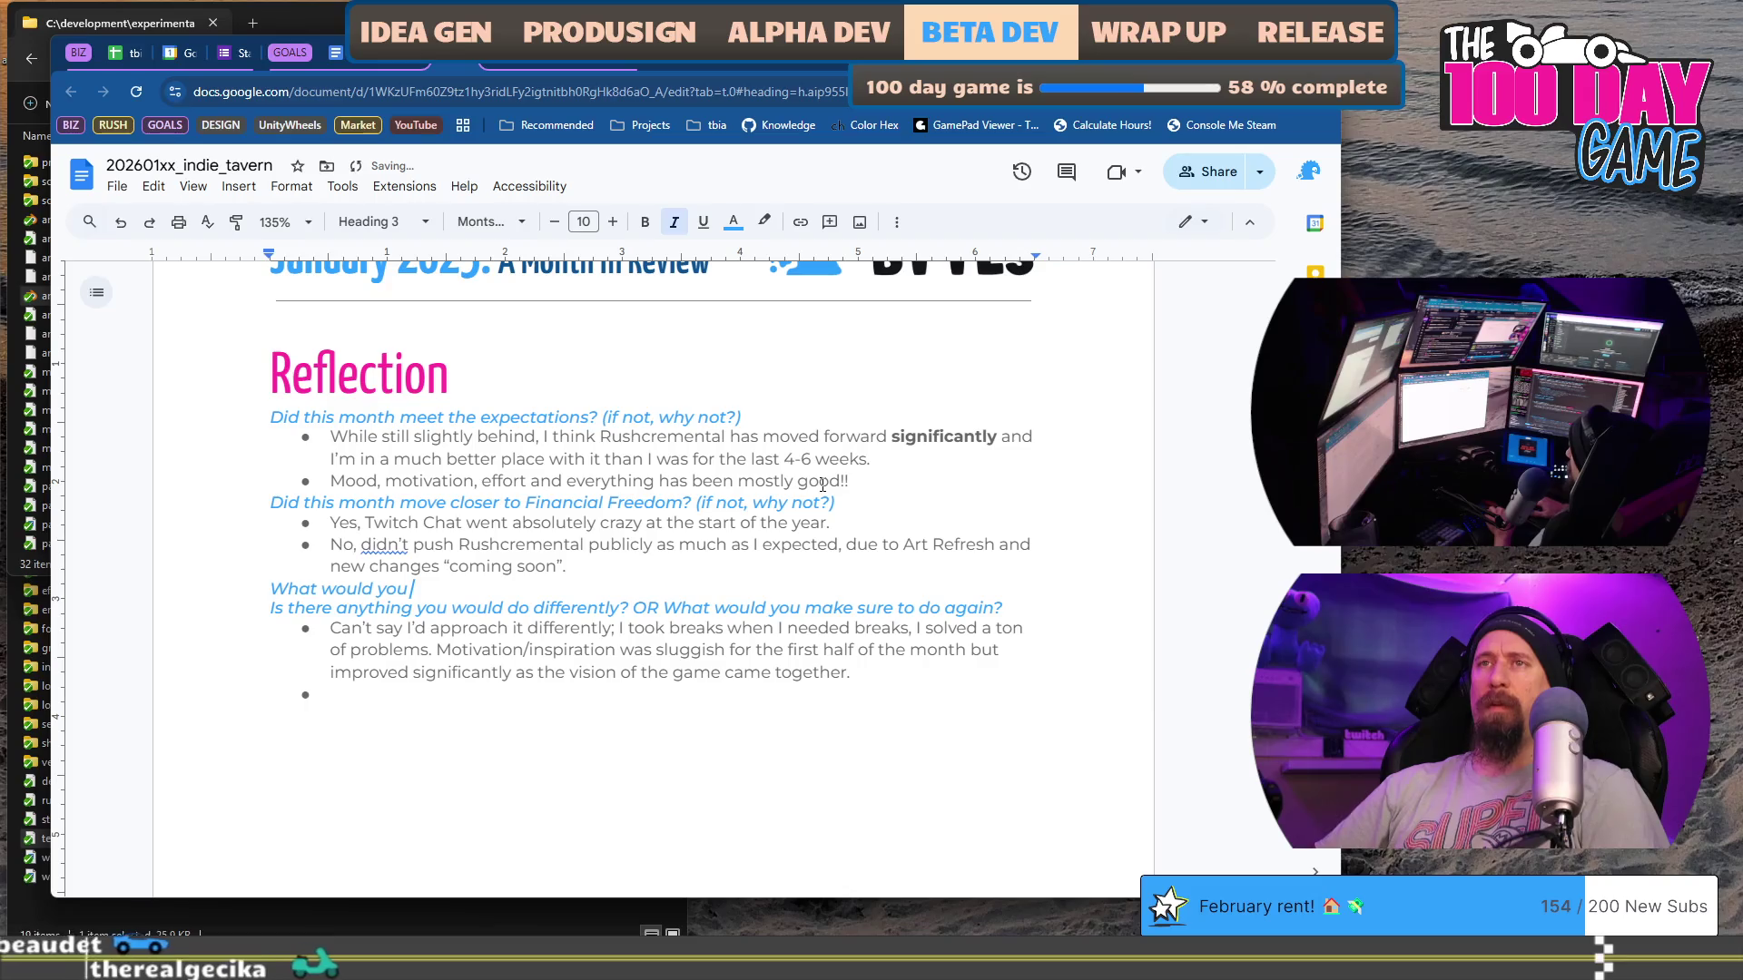
pyautogui.write(' change')
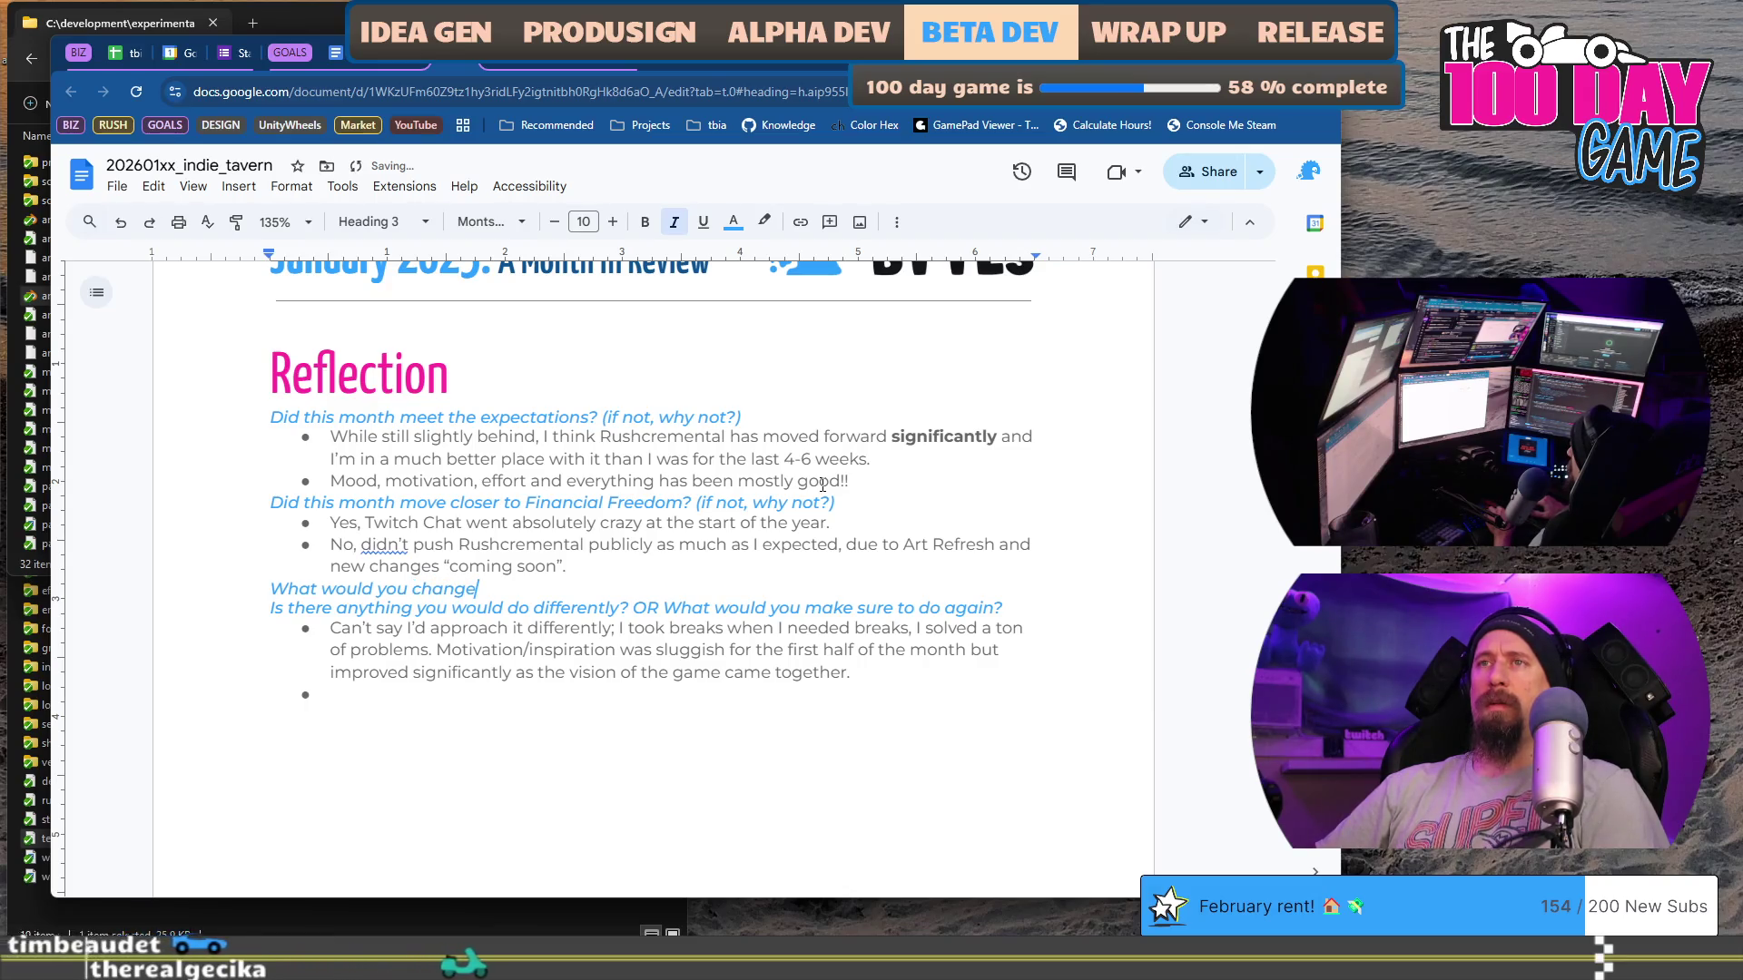
pyautogui.write(' and ')
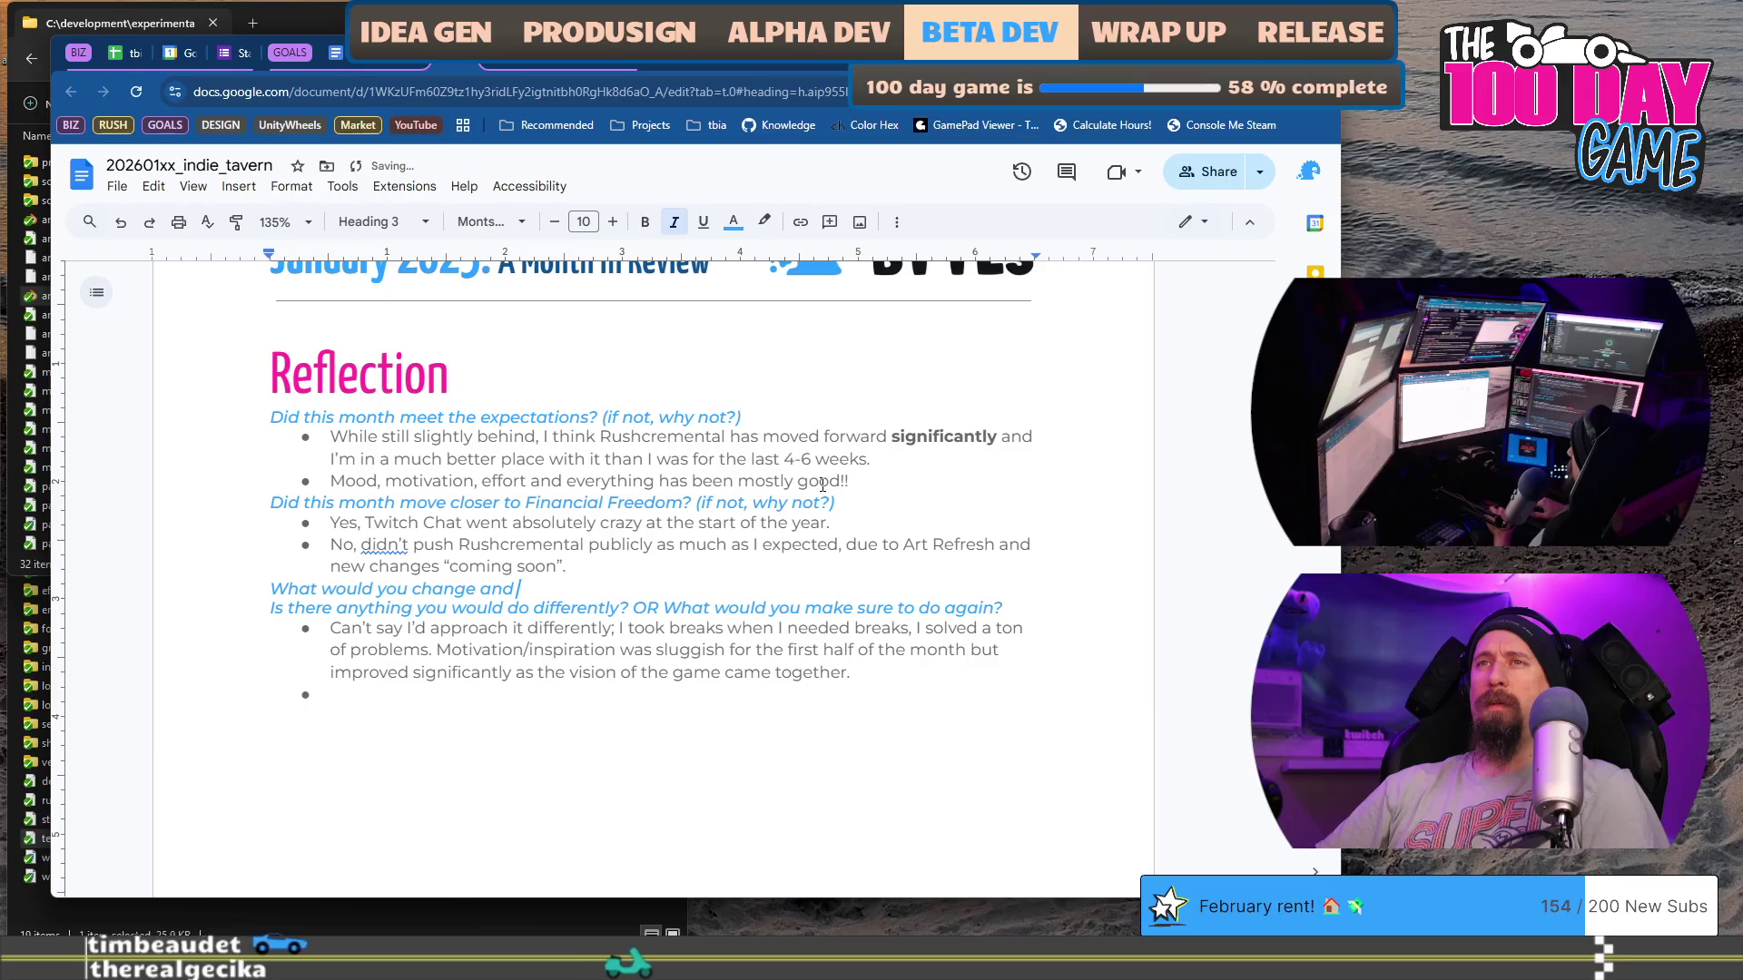
pyautogui.write('what would')
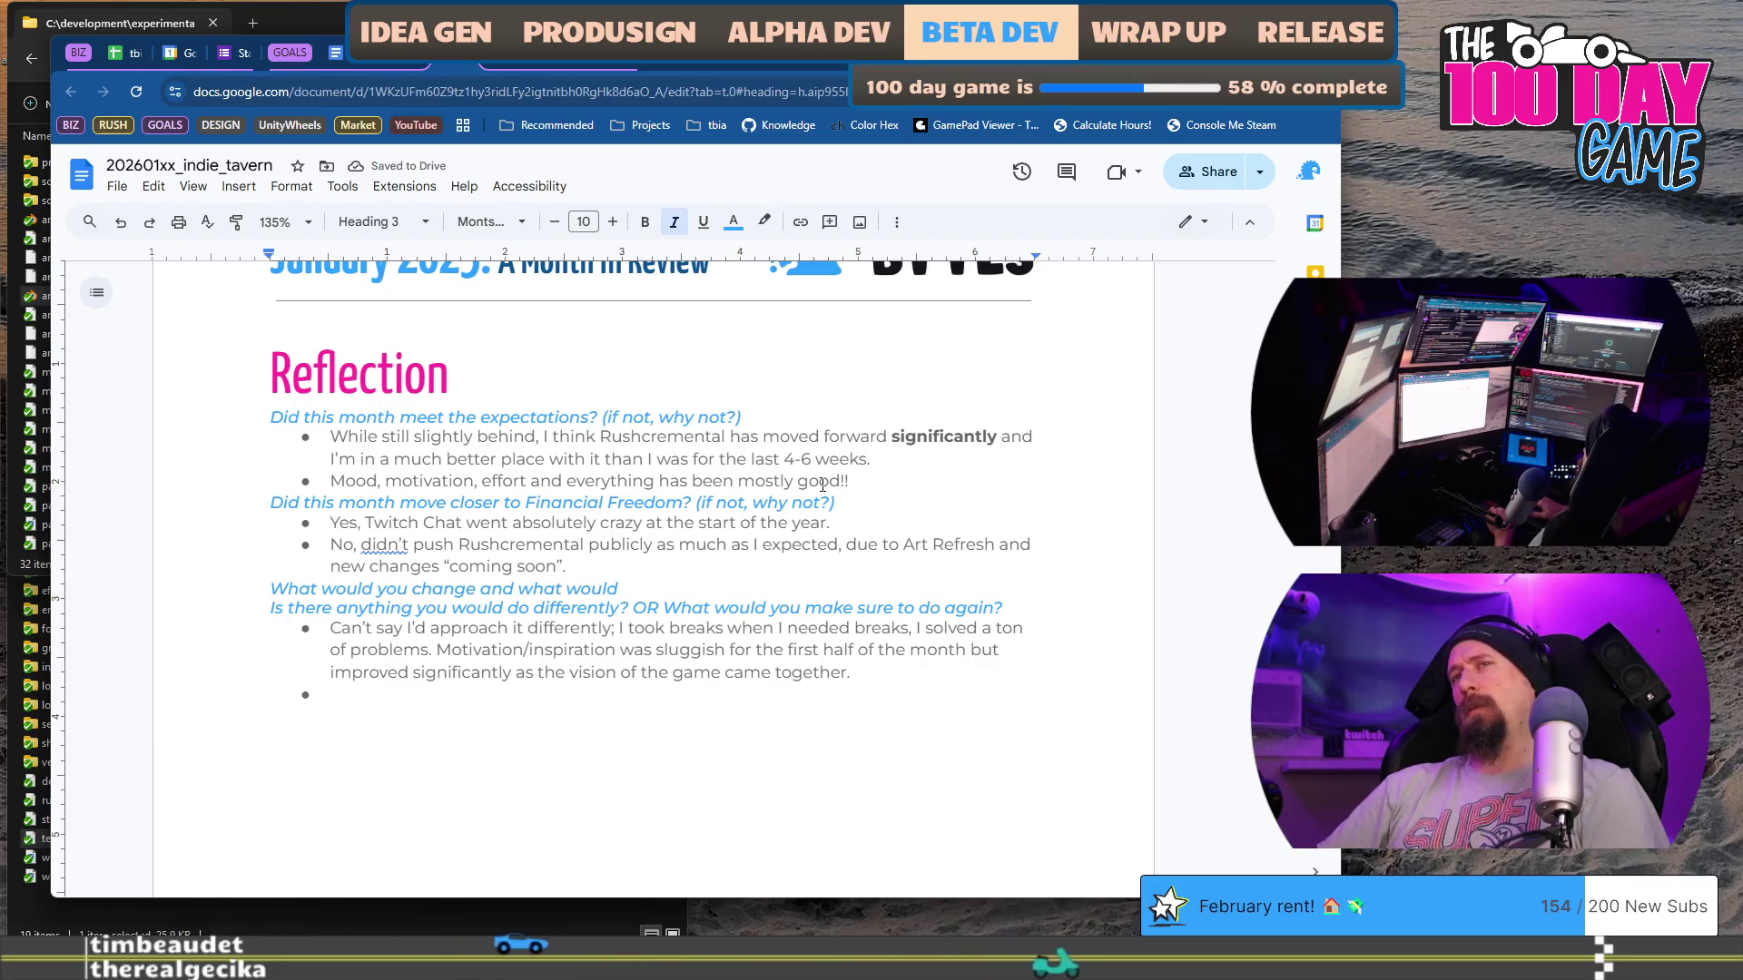
pyautogui.hotkey('ctrl', 'Left')
pyautogui.hotkey('ctrl', 'Left')
pyautogui.hotkey('ctrl', 'Left')
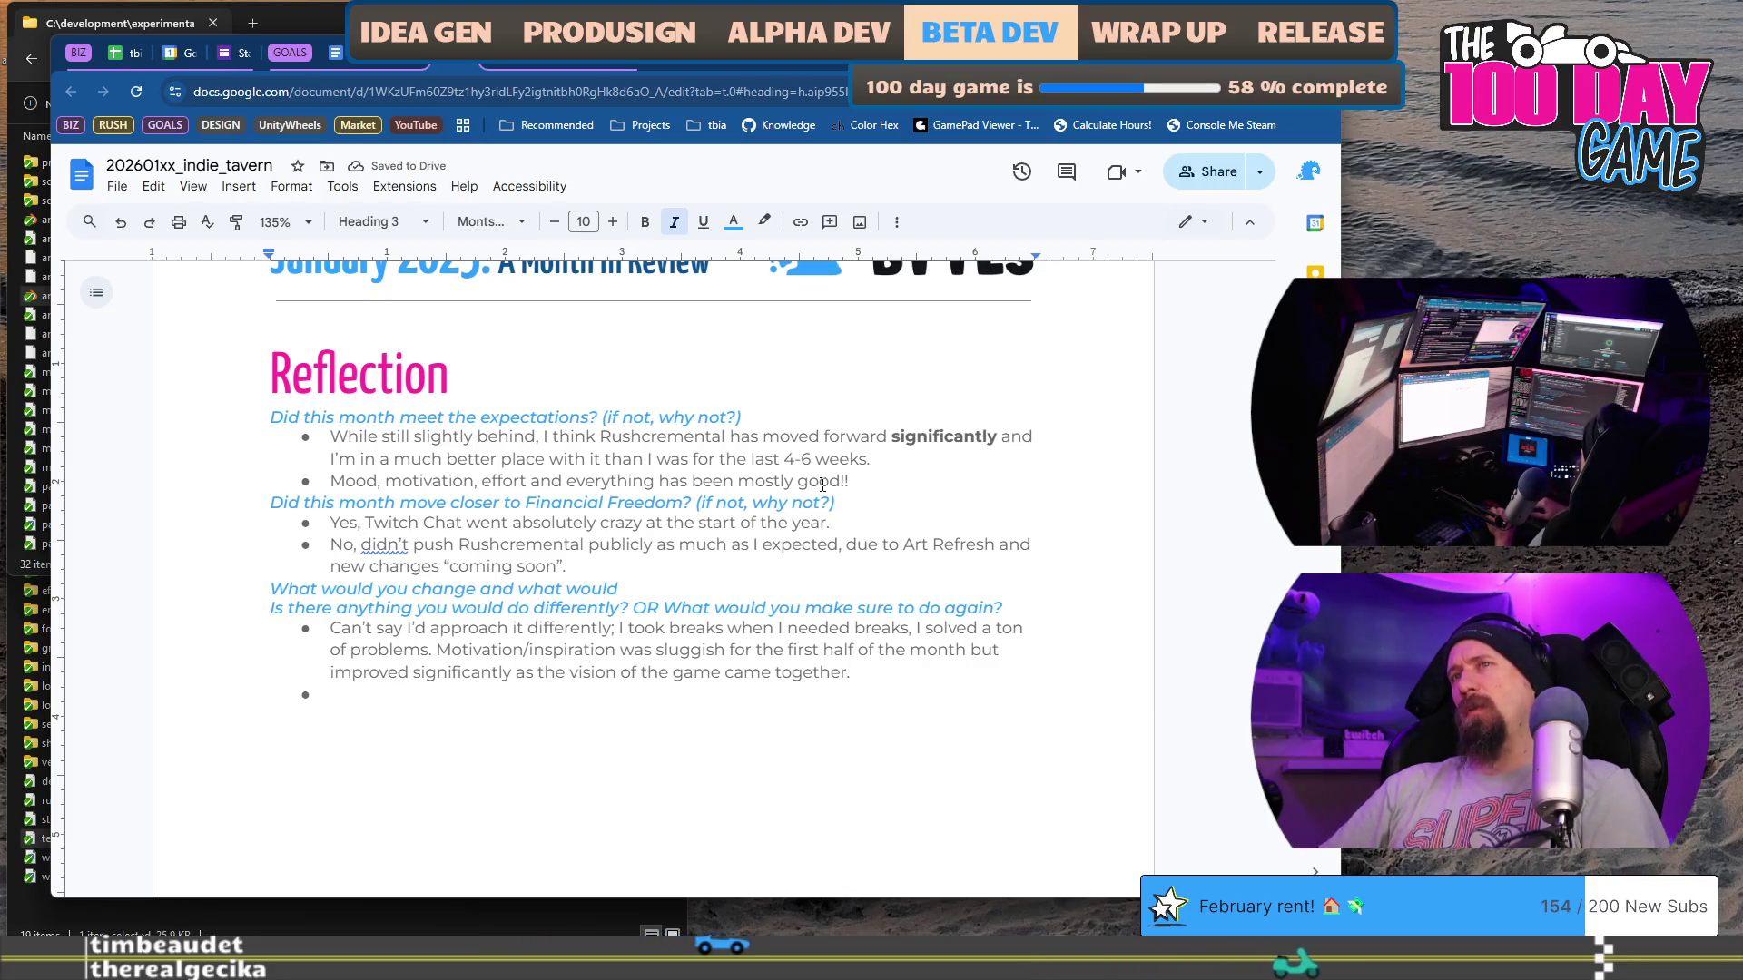
pyautogui.hotkey('ctrl', 'shift', 'Left')
pyautogui.write('do ')
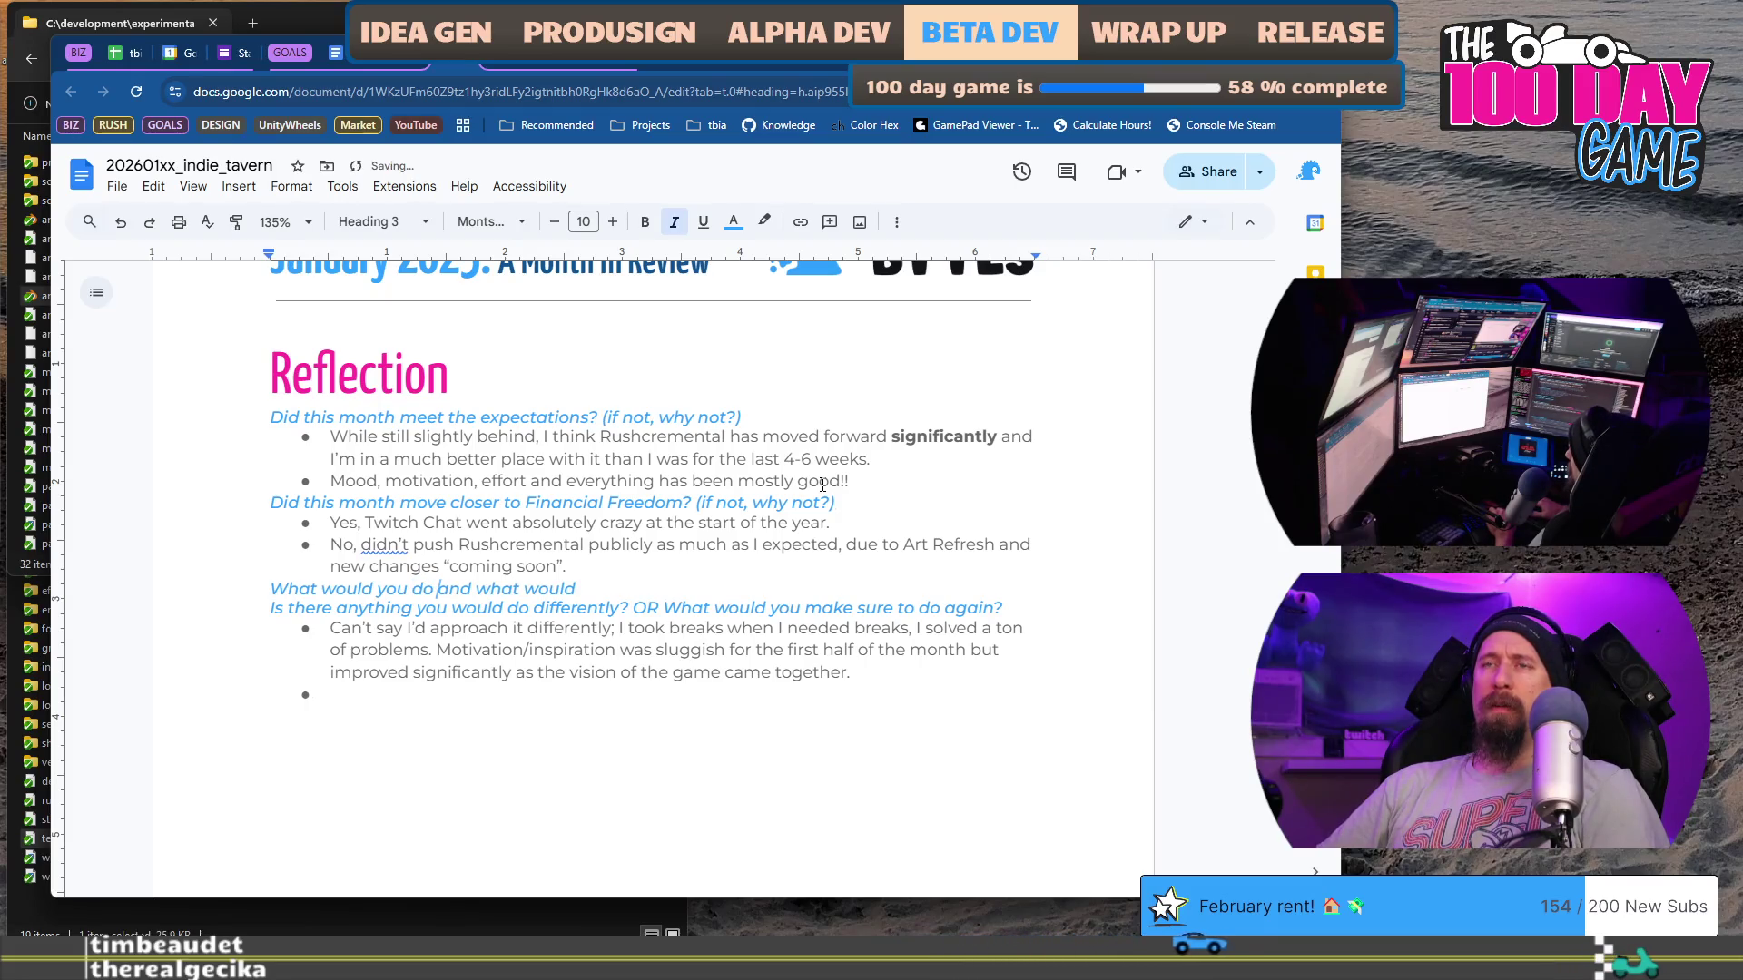
pyautogui.write('again')
pyautogui.press('End')
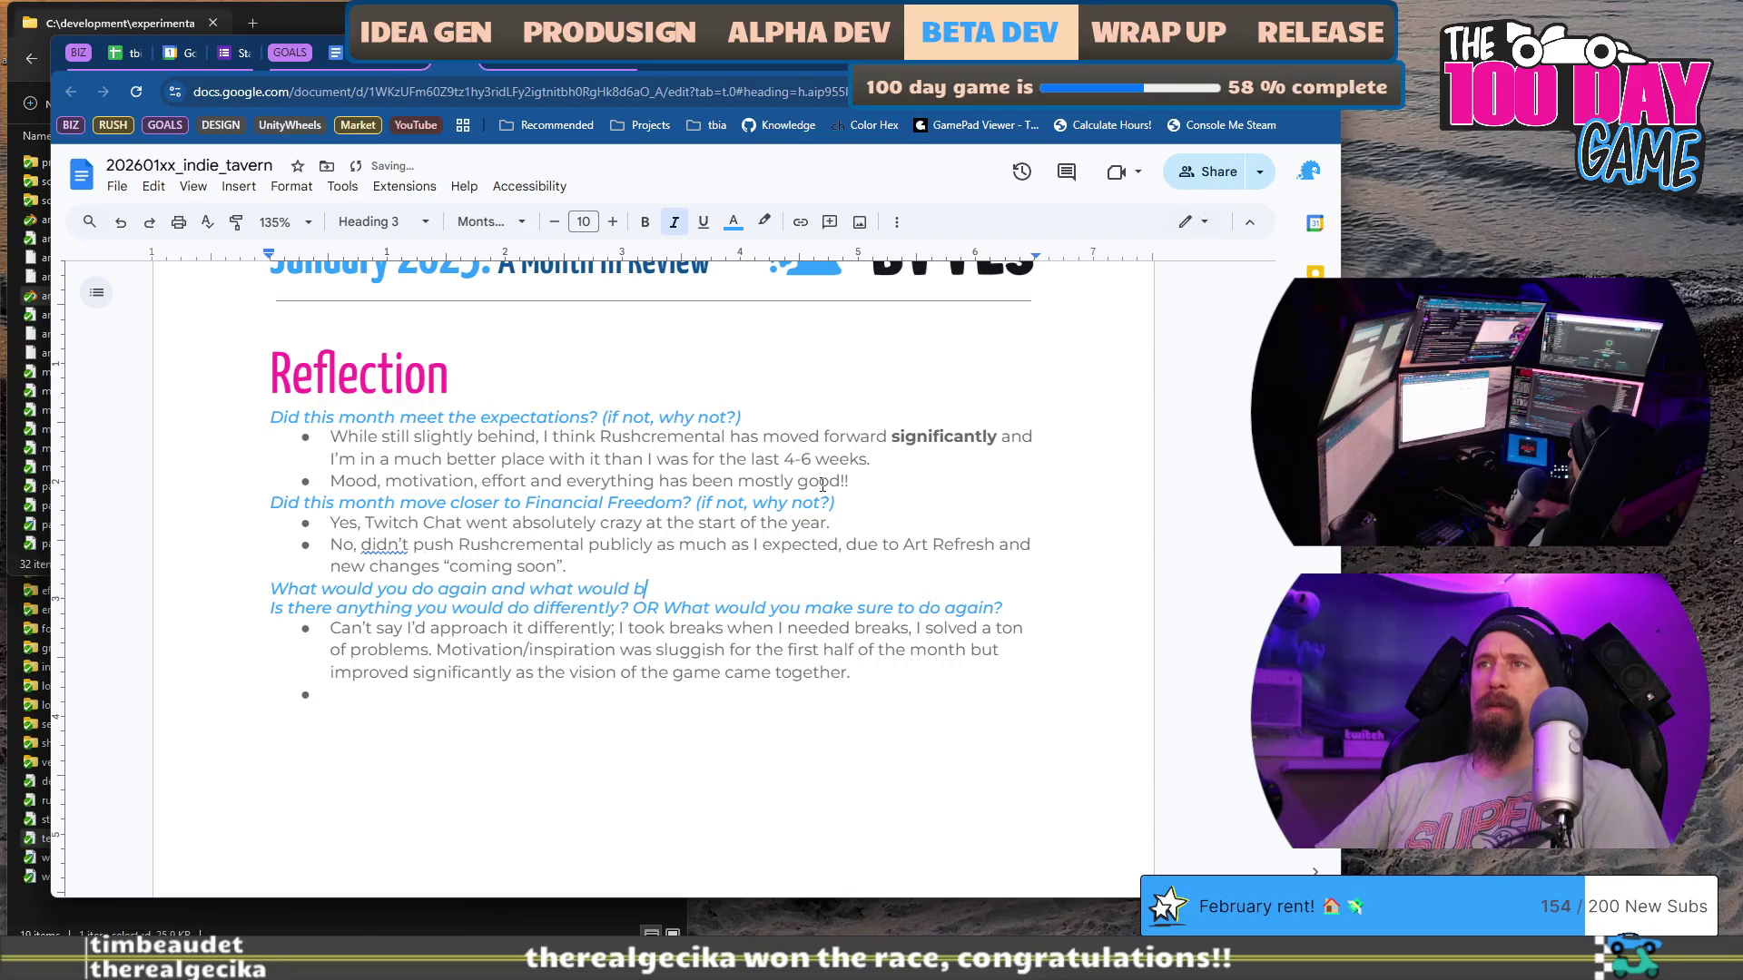
pyautogui.write('e different')
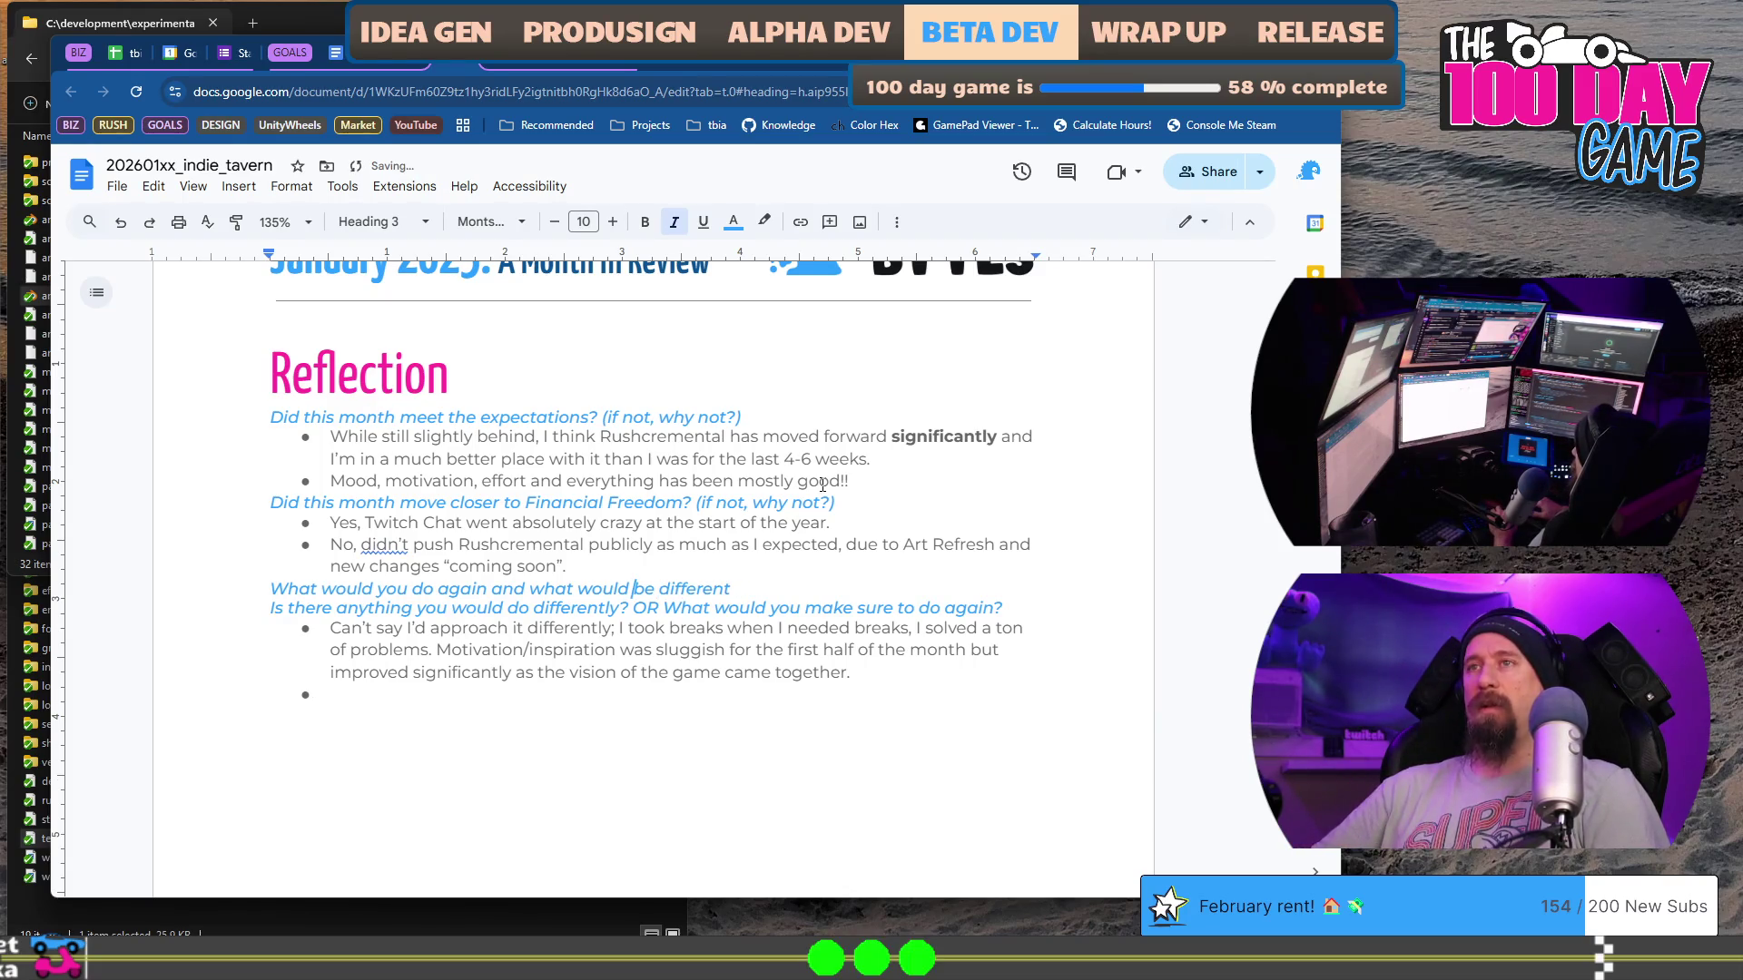
pyautogui.write('you do')
pyautogui.hotkey('ctrl', 'shift', 'Right')
pyautogui.press('BackSpace')
pyautogui.press('End')
pyautogui.write('ly')
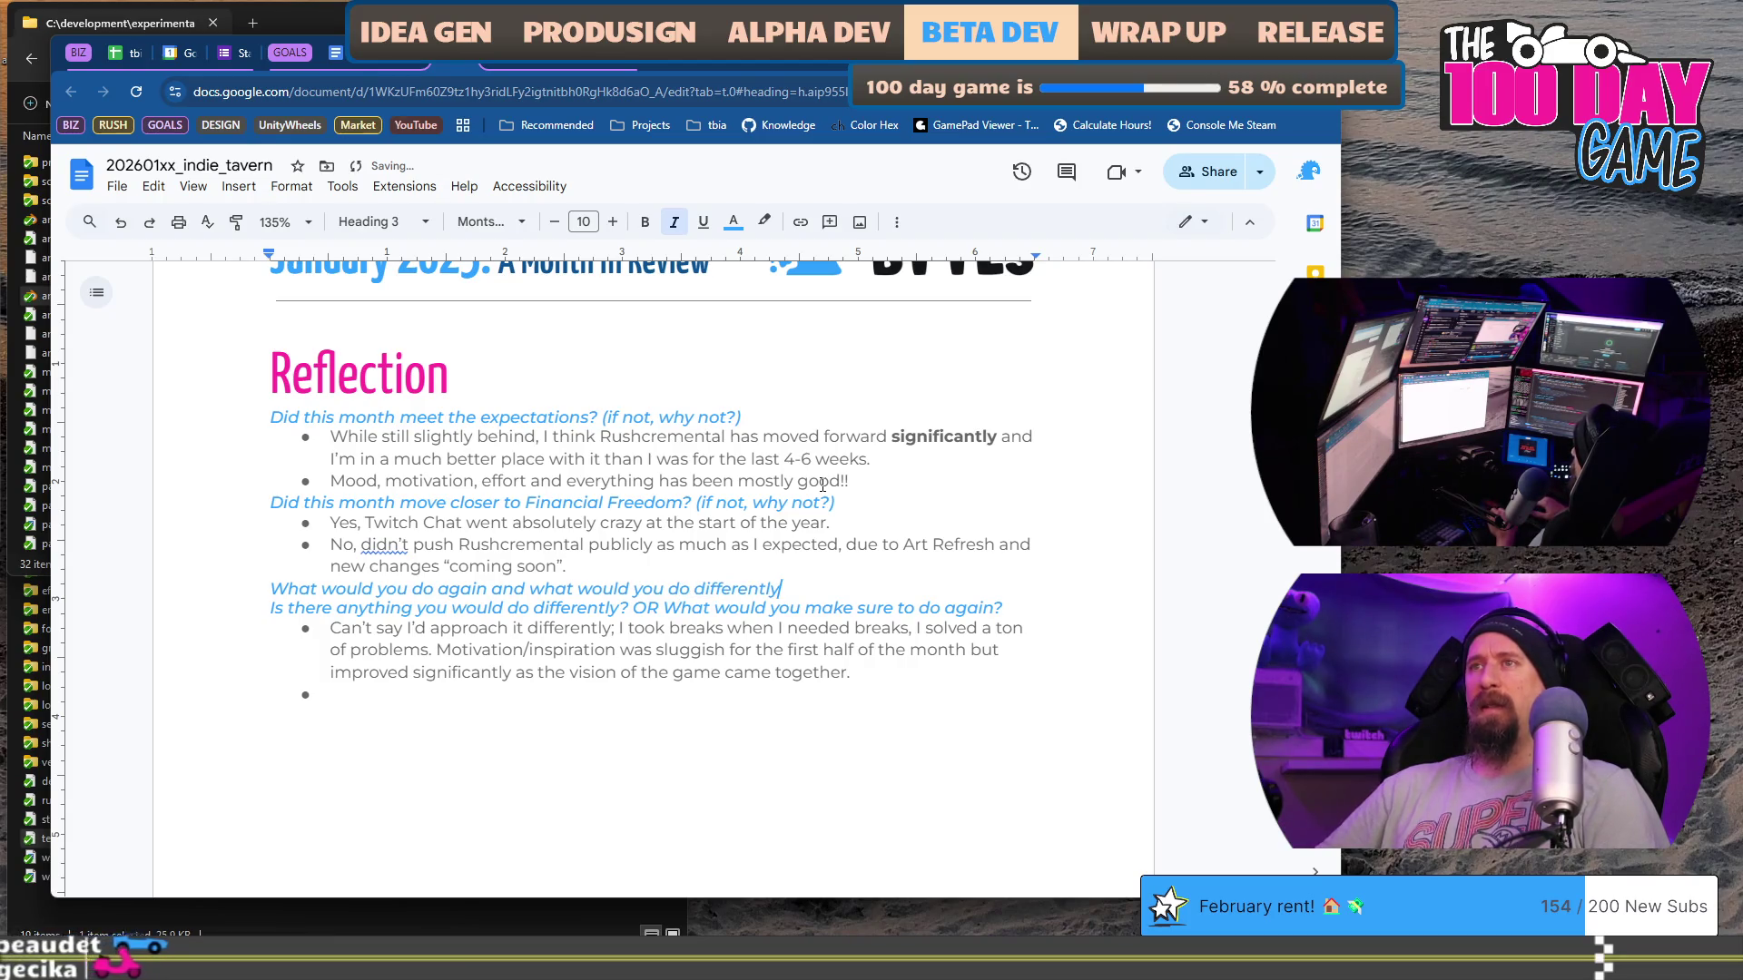
pyautogui.press('Return')
pyautogui.press('Return')
# Step: Duplicate the draft and reword it to 'What would you do differently and what would you do the same again?'
pyautogui.press('Up')
pyautogui.press('Up')
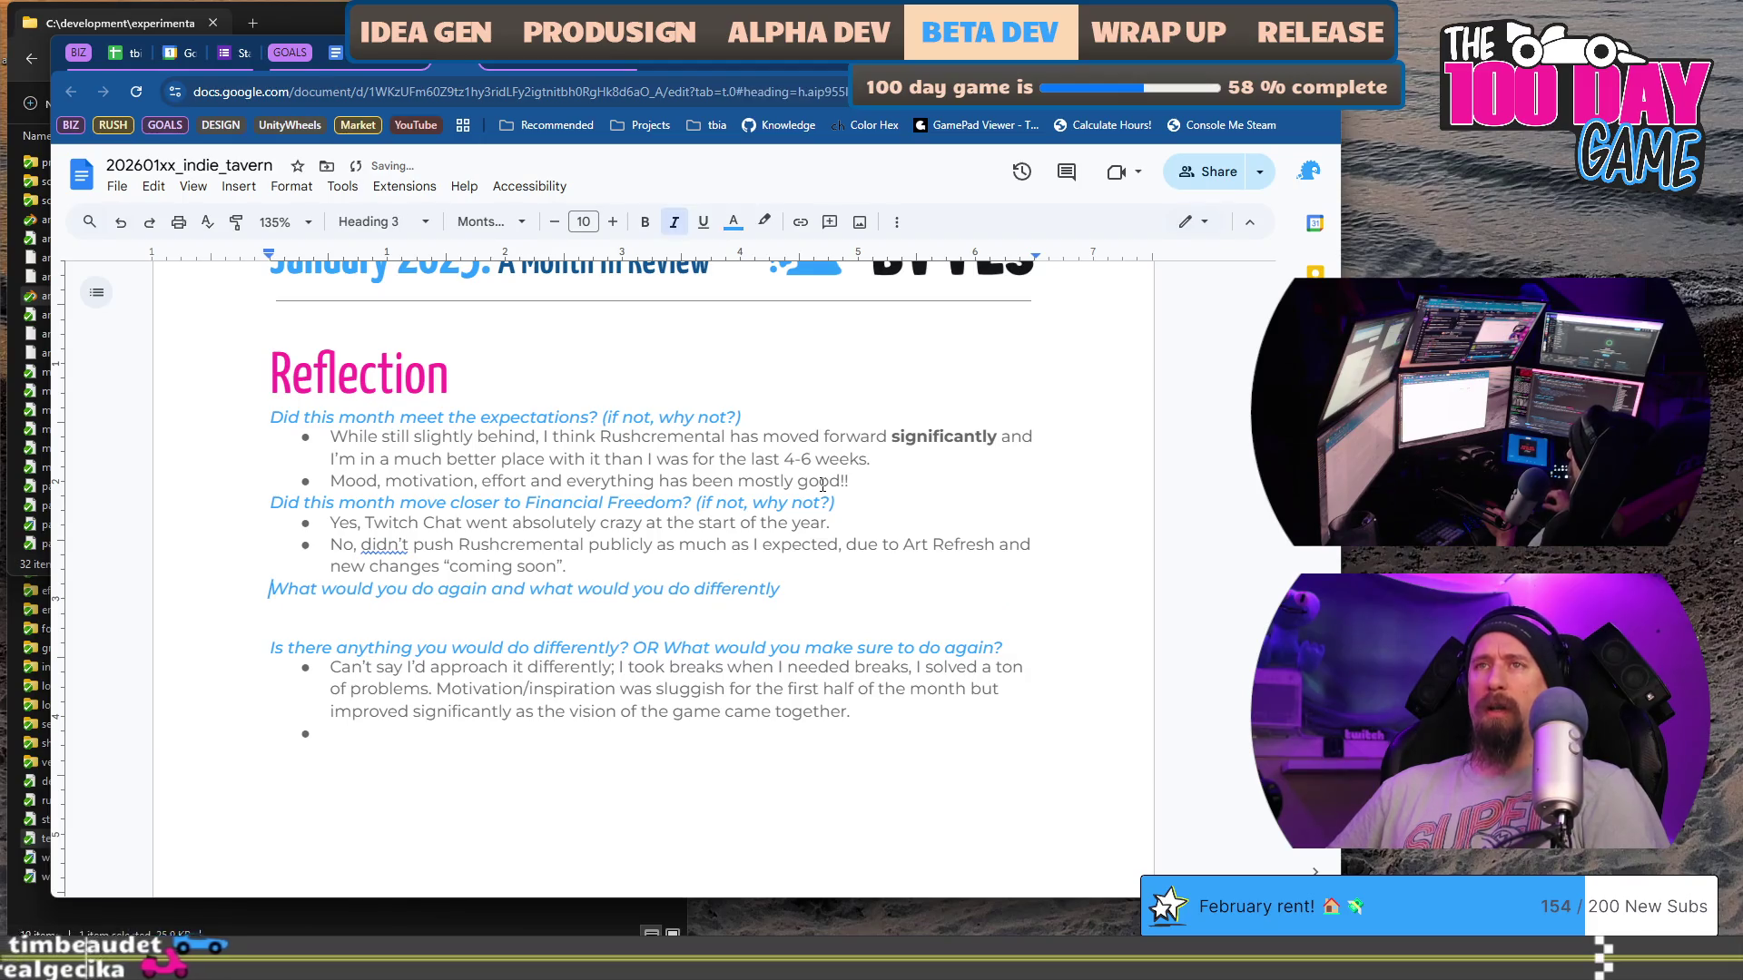
pyautogui.hotkey('shift', 'End')
pyautogui.hotkey('ctrl', 'c')
pyautogui.press('End')
pyautogui.press('Return')
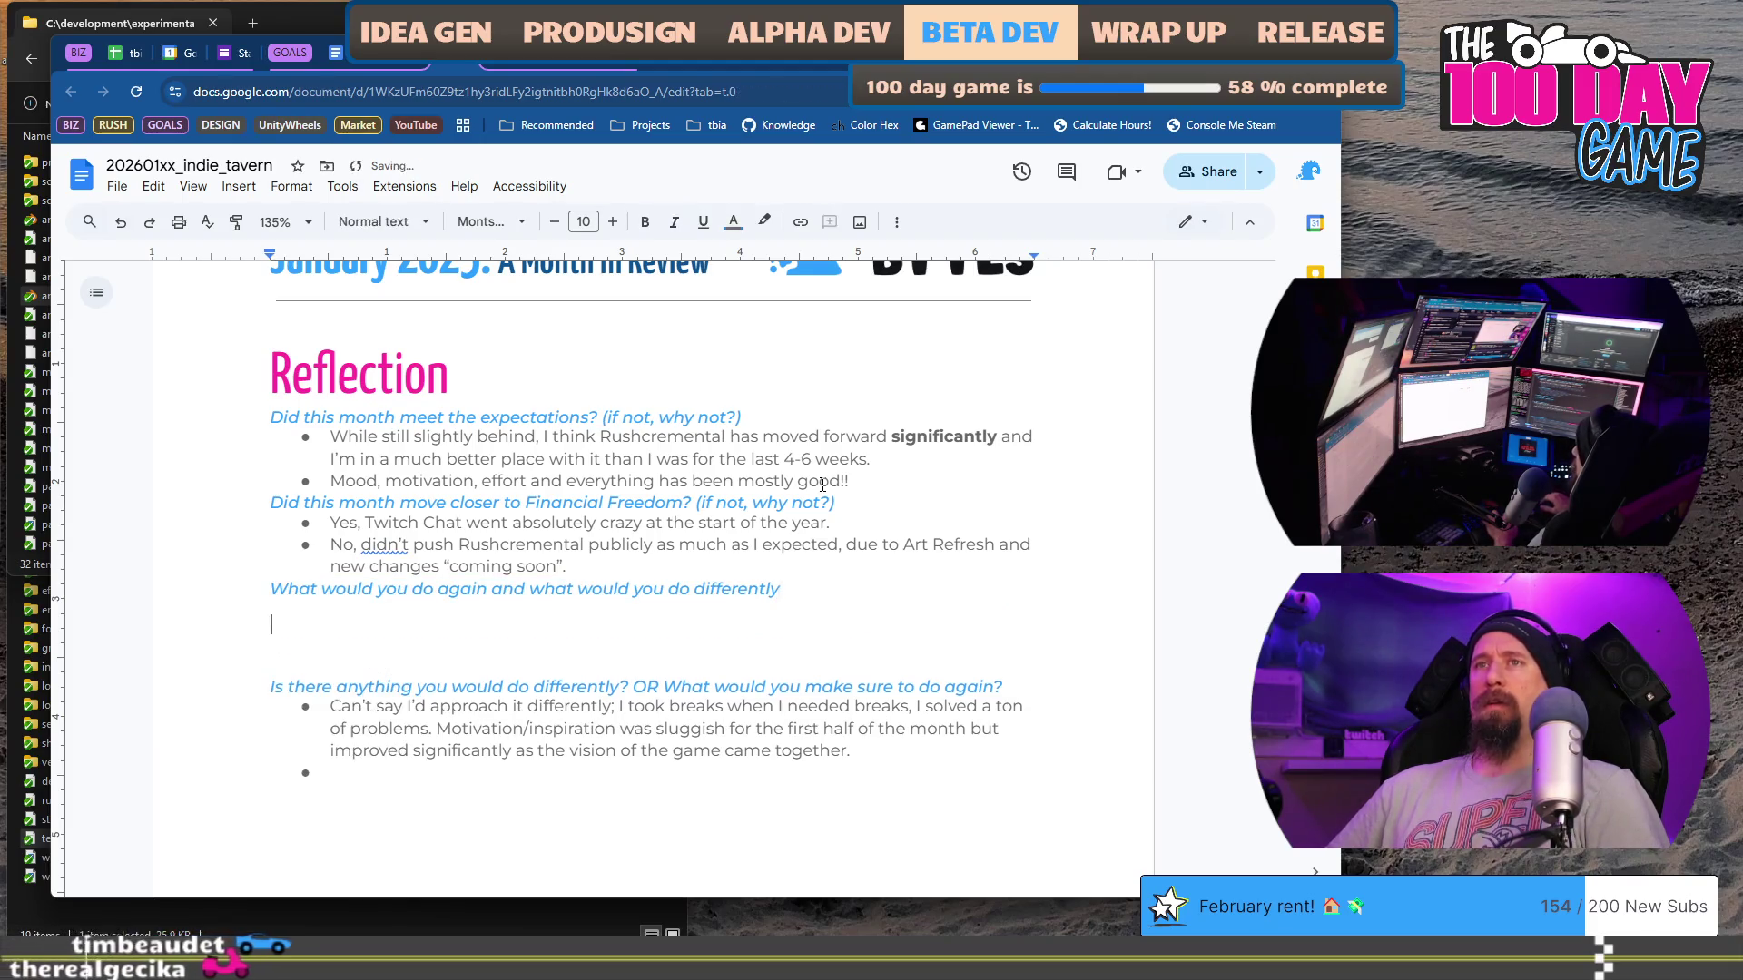
pyautogui.hotkey('ctrl', 'v')
pyautogui.press('Home')
pyautogui.hotkey('ctrl', 'Right')
pyautogui.hotkey('ctrl', 'Right')
pyautogui.hotkey('ctrl', 'Right')
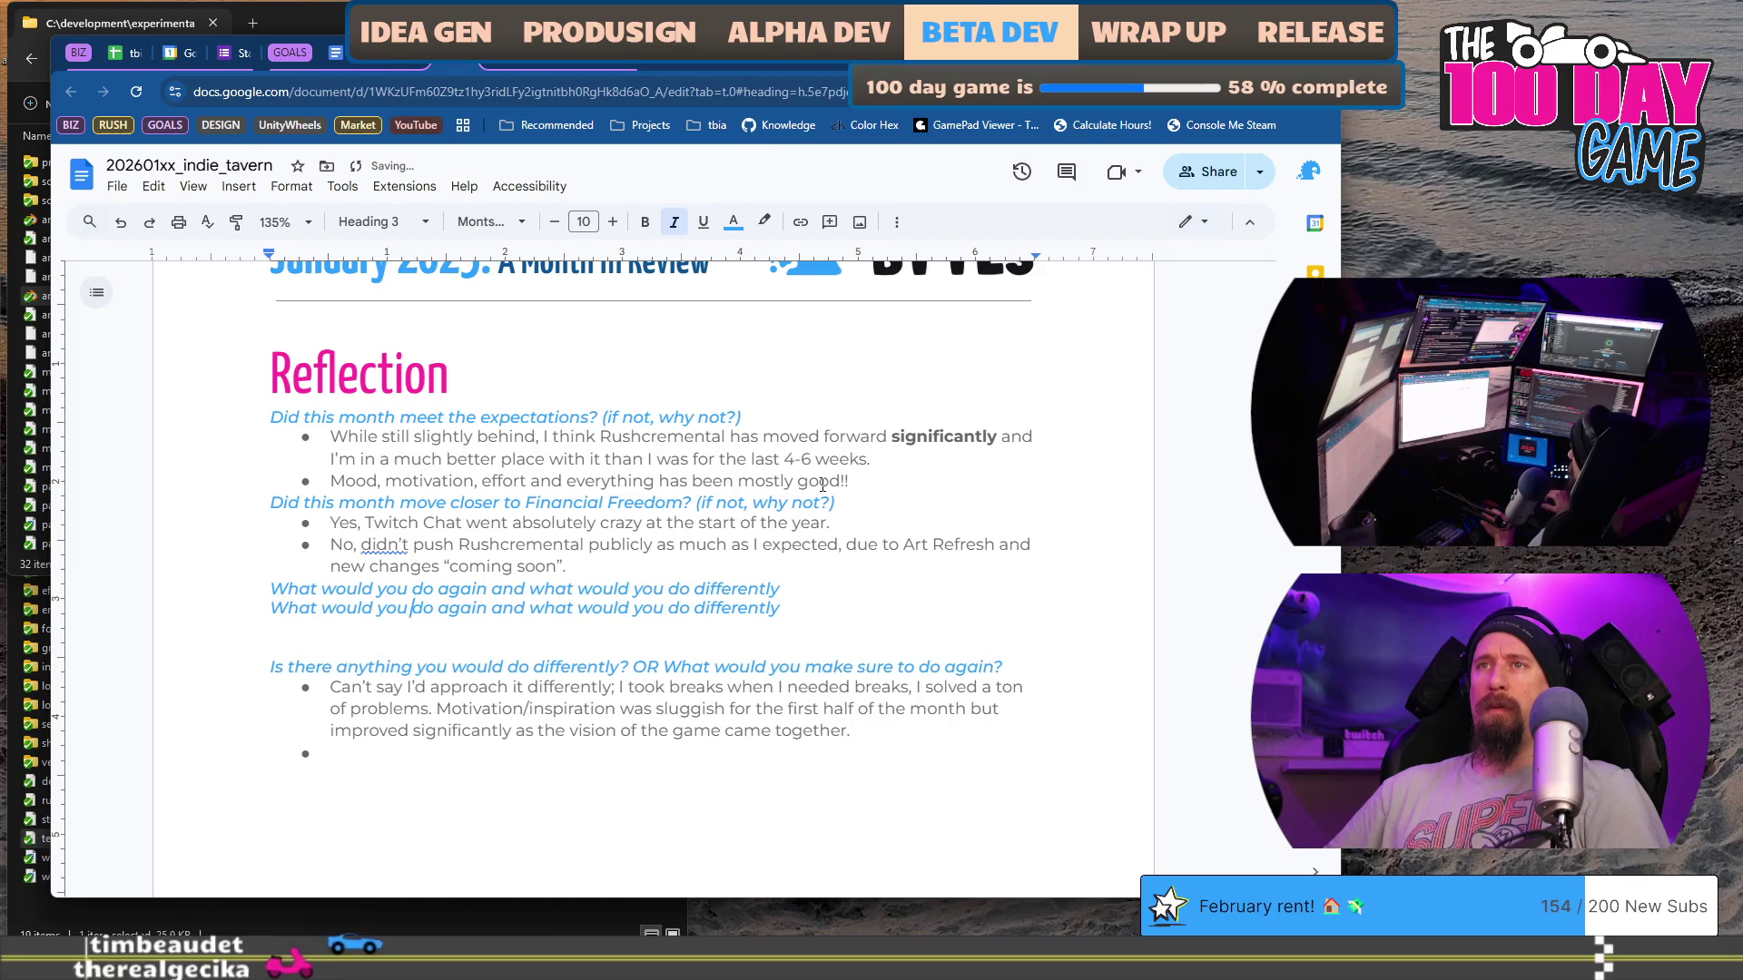
pyautogui.hotkey('ctrl', 'Right')
pyautogui.write('differently')
pyautogui.hotkey('ctrl', 'shift', 'Right')
pyautogui.press('Delete')
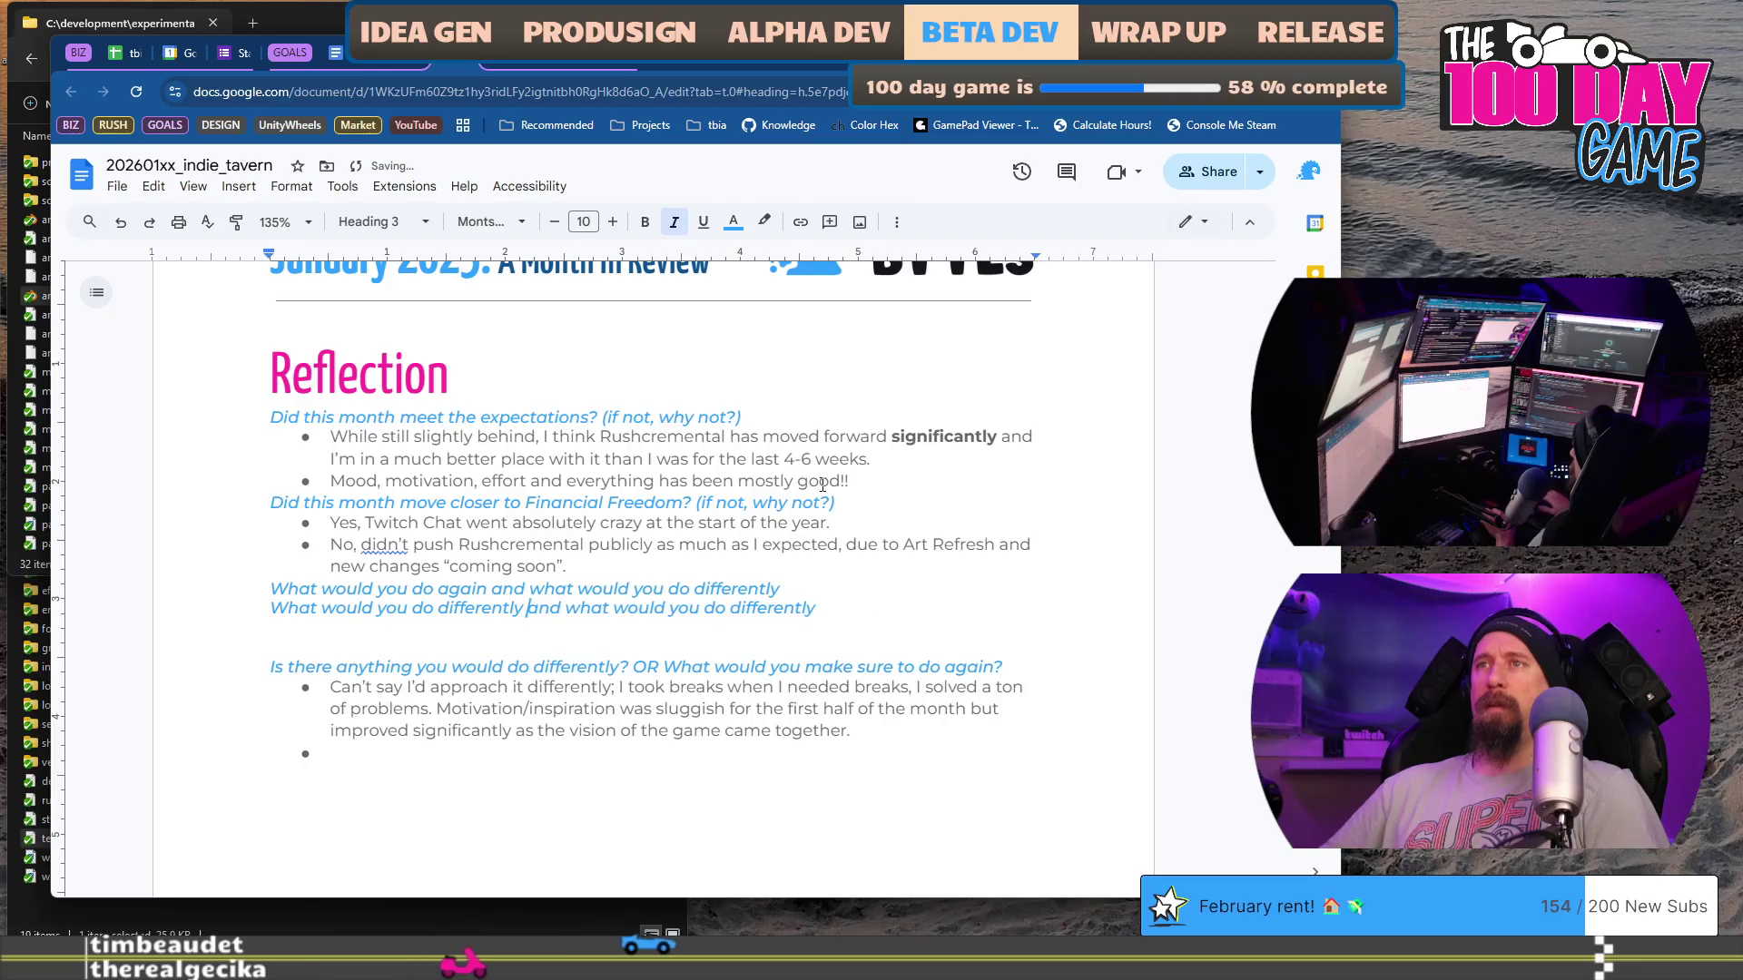
pyautogui.hotkey('ctrl', 'shift', 'Right')
pyautogui.write('the smae')
pyautogui.write('?')
pyautogui.press('Left')
pyautogui.write('again')
# Step: Delete the first draft line and the old 'Is there anything you would do differently?' heading
pyautogui.press('Up')
pyautogui.hotkey('shift', 'Home')
pyautogui.press('BackSpace')
pyautogui.press('Delete')
pyautogui.press('Down')
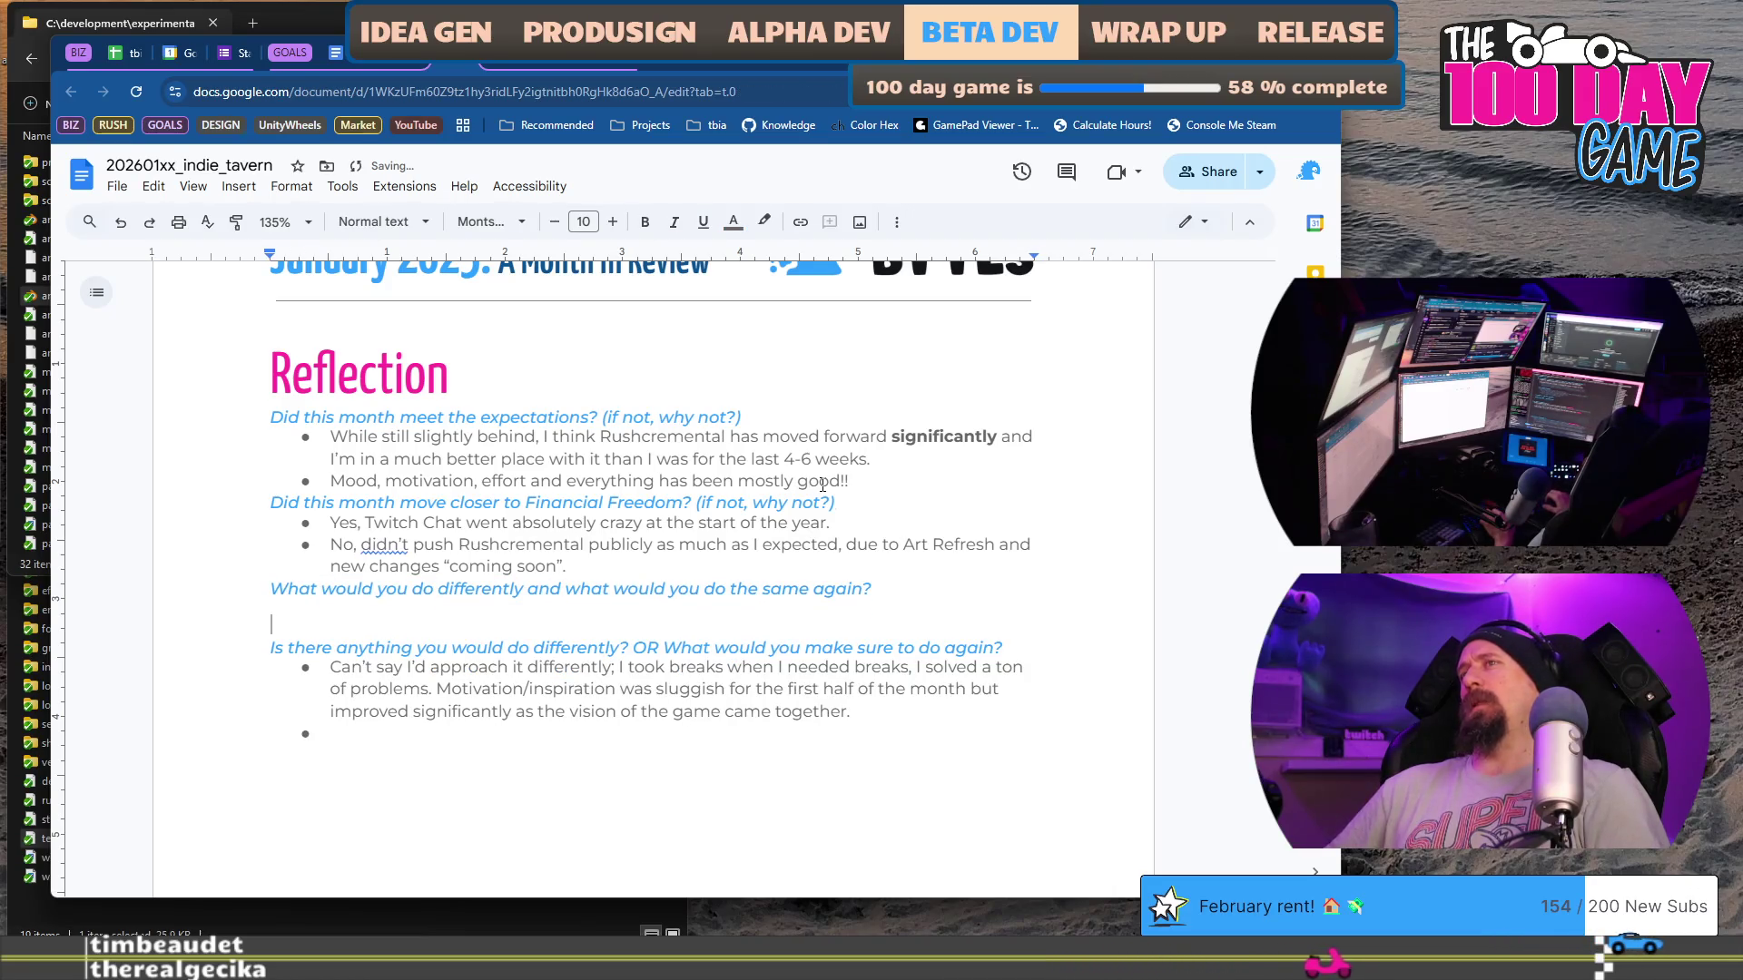
pyautogui.press('BackSpace')
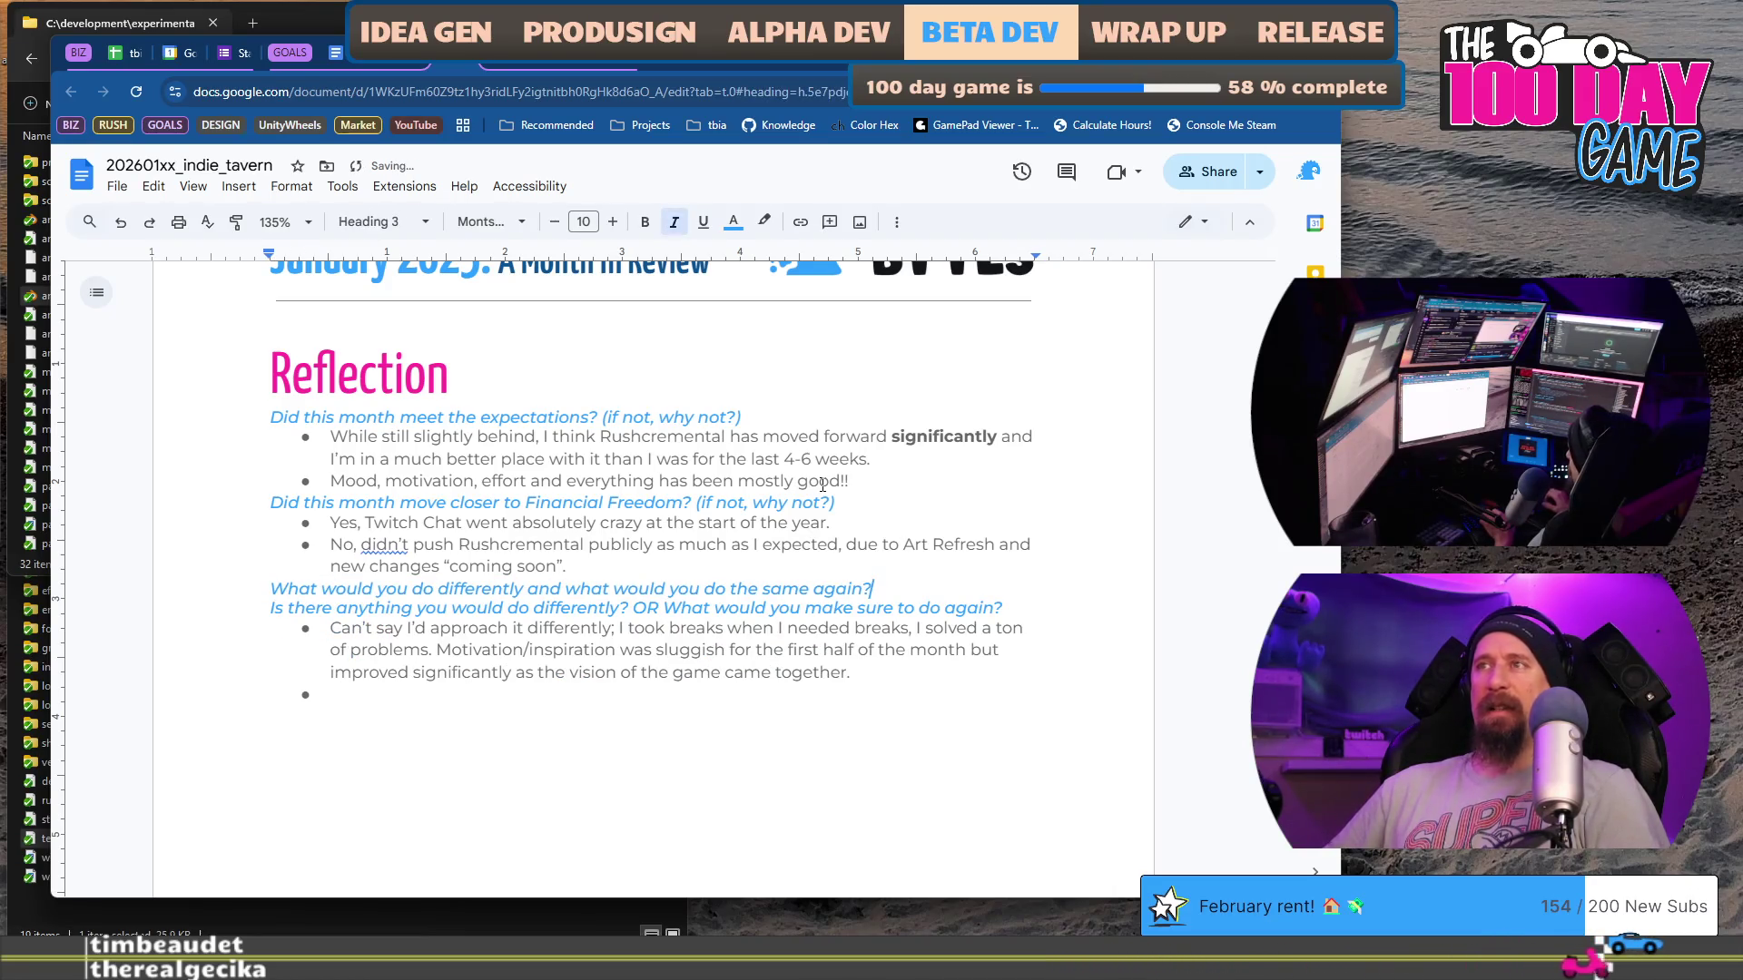
pyautogui.press('Down')
pyautogui.hotkey('shift', 'Home')
pyautogui.press('BackSpace')
pyautogui.press('BackSpace')
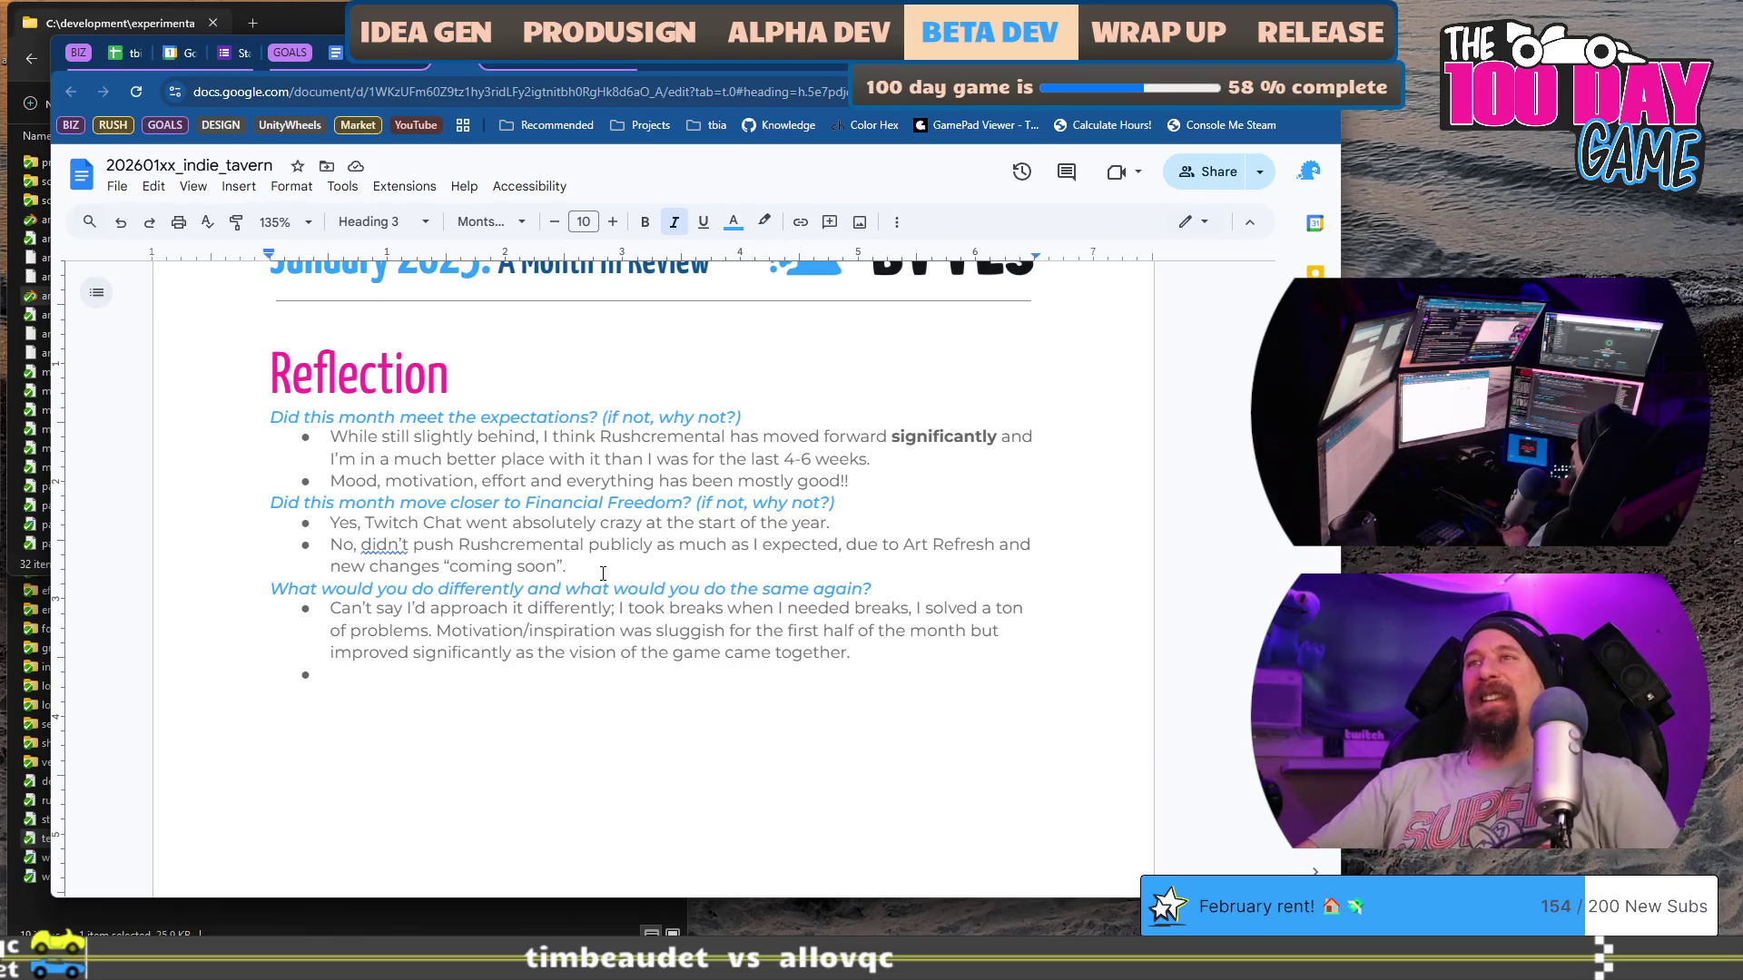
# Step: Change the answer to 'approach anything differently' and remove 'the same' from the heading
pyautogui.click(468, 615)
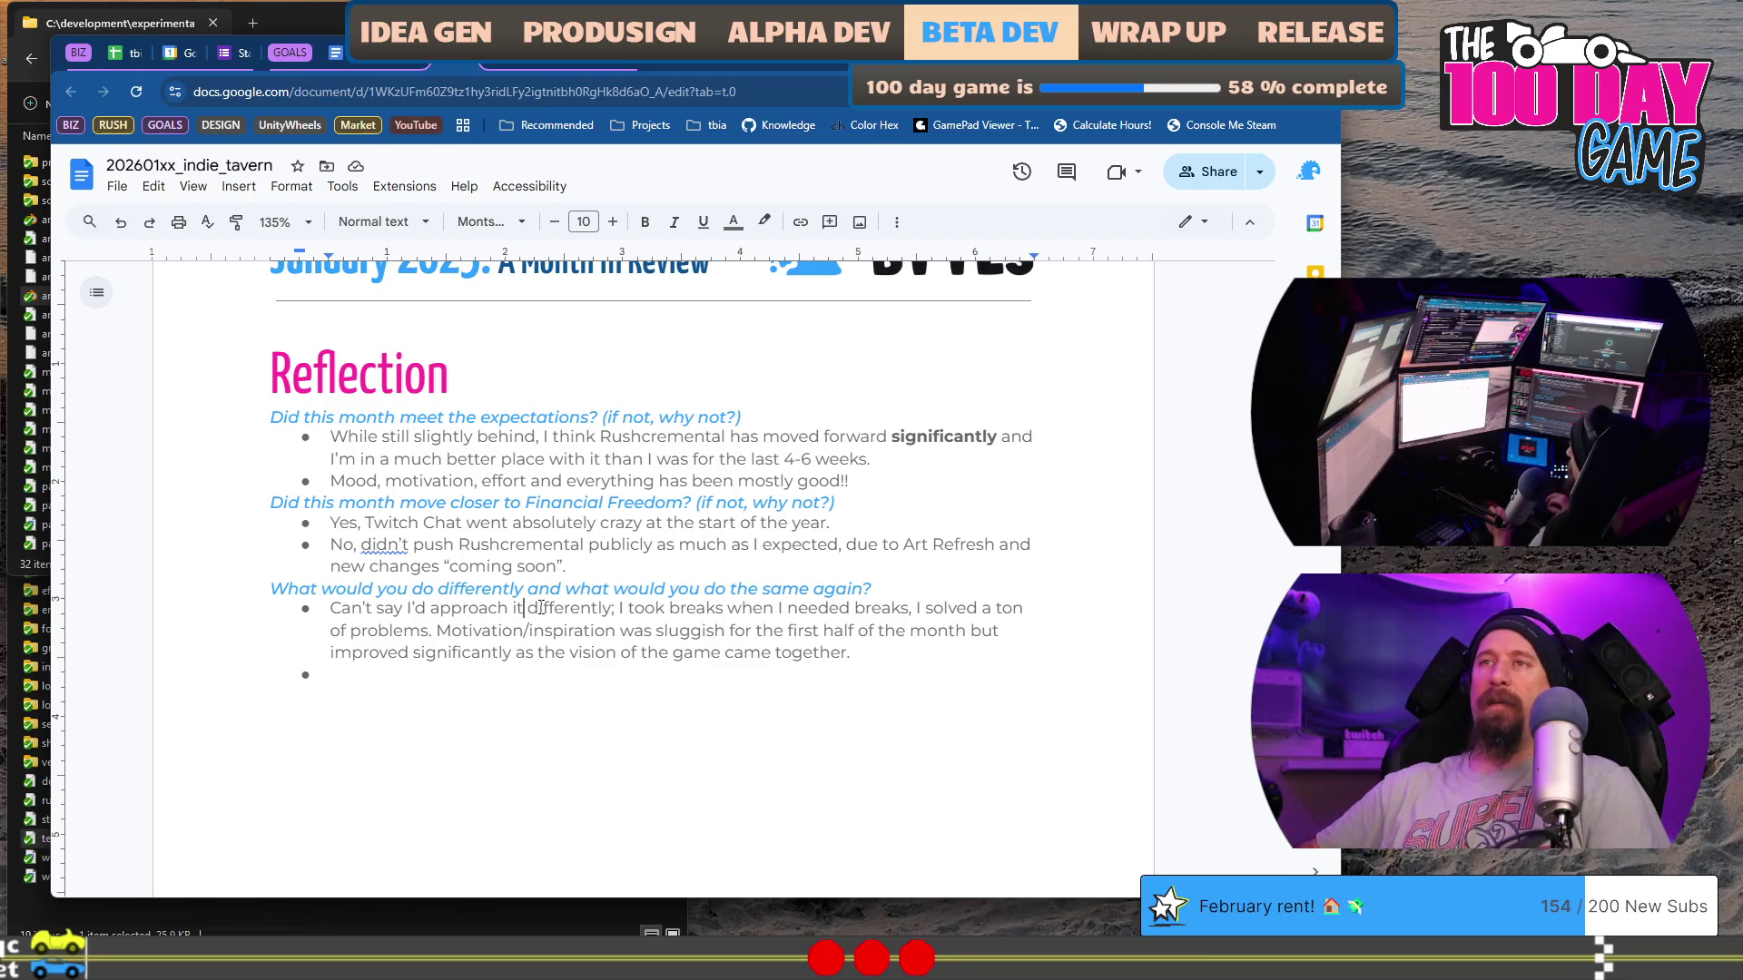
pyautogui.press('BackSpace')
pyautogui.press('BackSpace')
pyautogui.press('BackSpace')
pyautogui.write('anything')
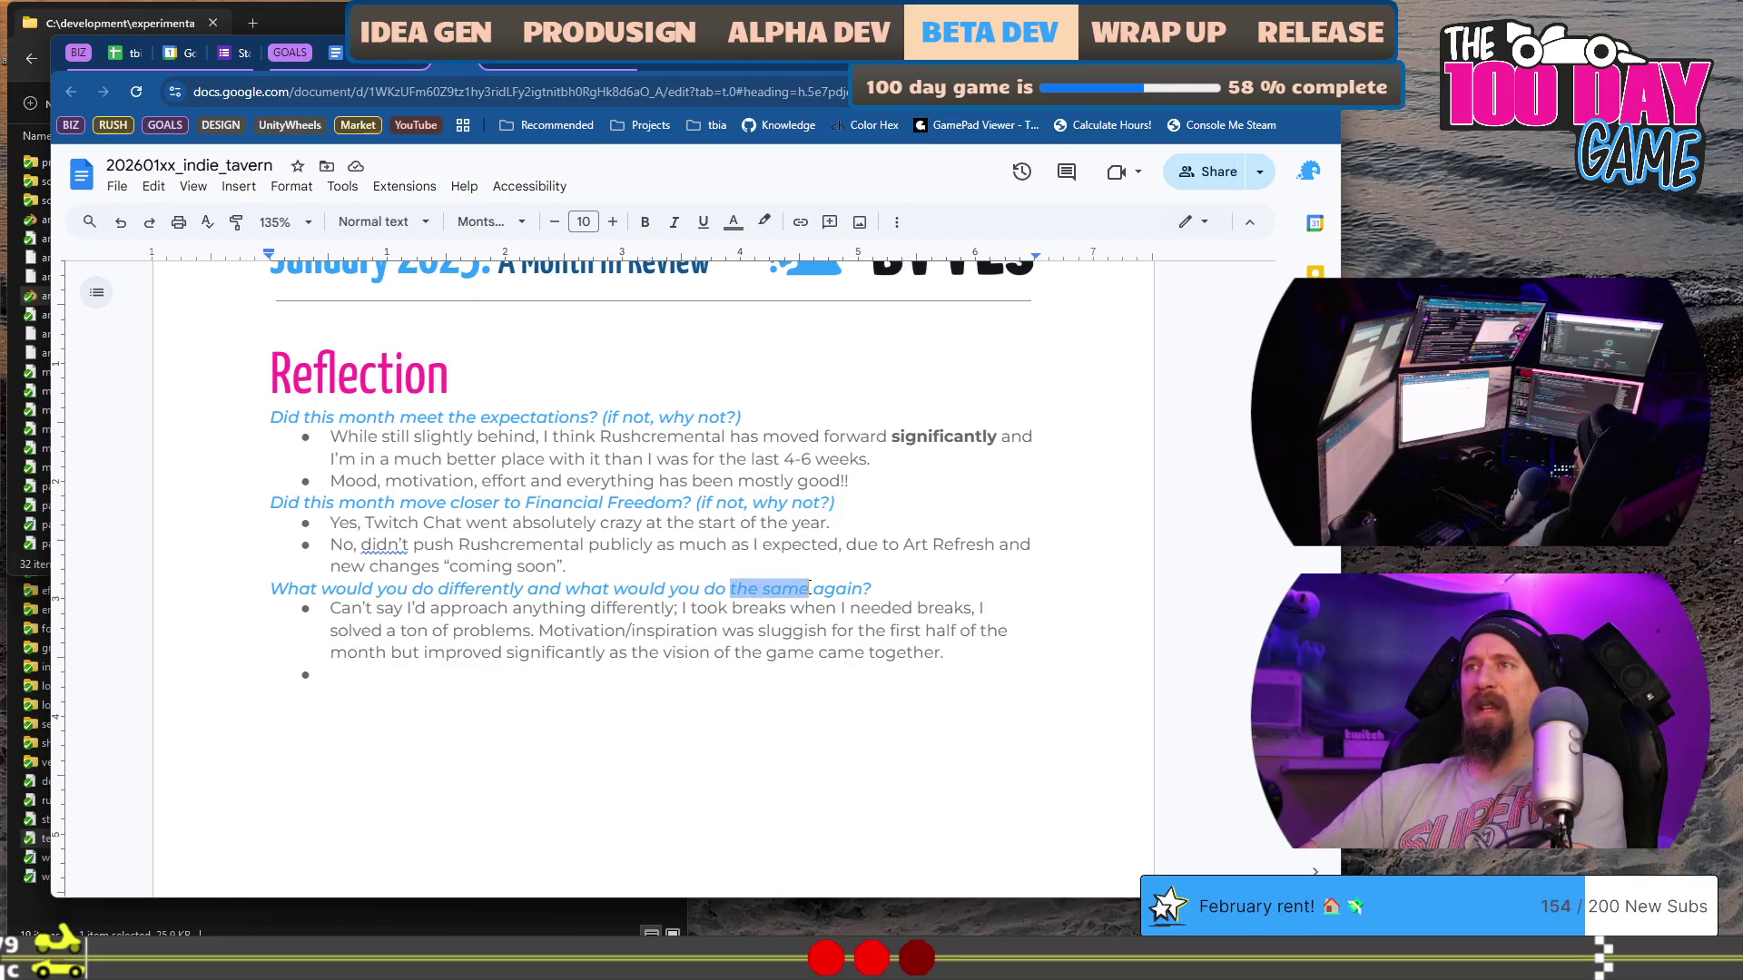
pyautogui.press('BackSpace')
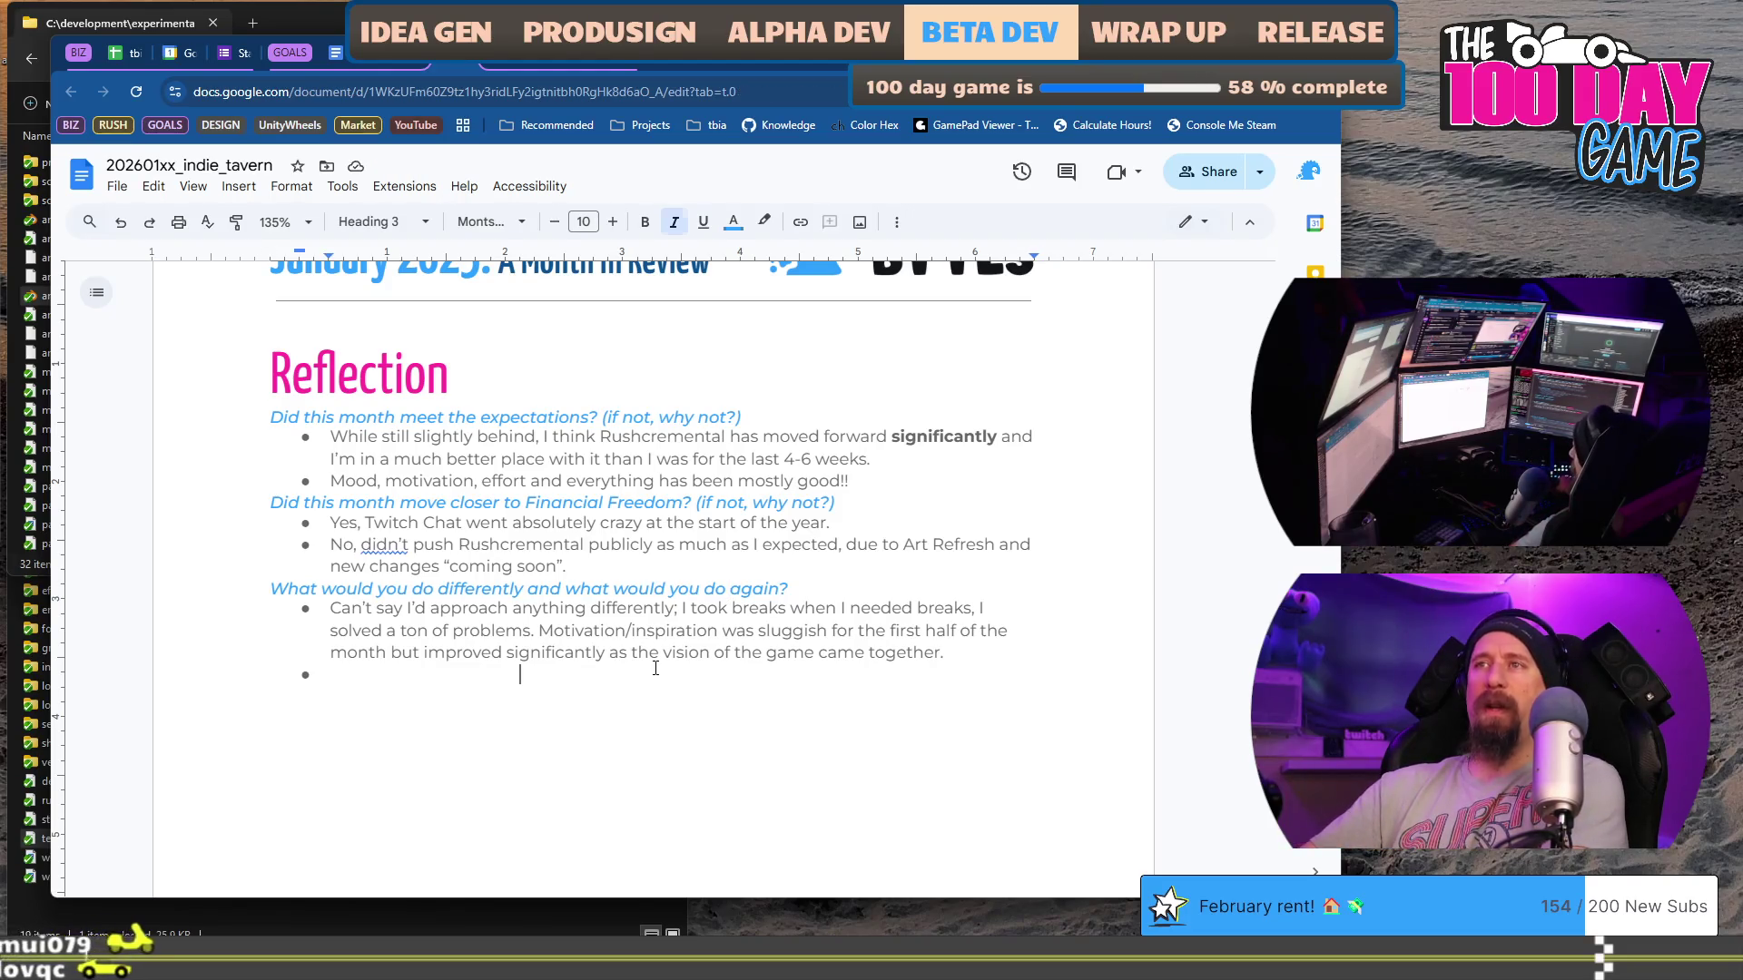
pyautogui.click(552, 674)
# Step: Write the bullet 'Put in the hours, even when they are a struggle.' about solving problems little by little
pyautogui.scroll(-1, 474, 522)
pyautogui.scroll(-1, 474, 523)
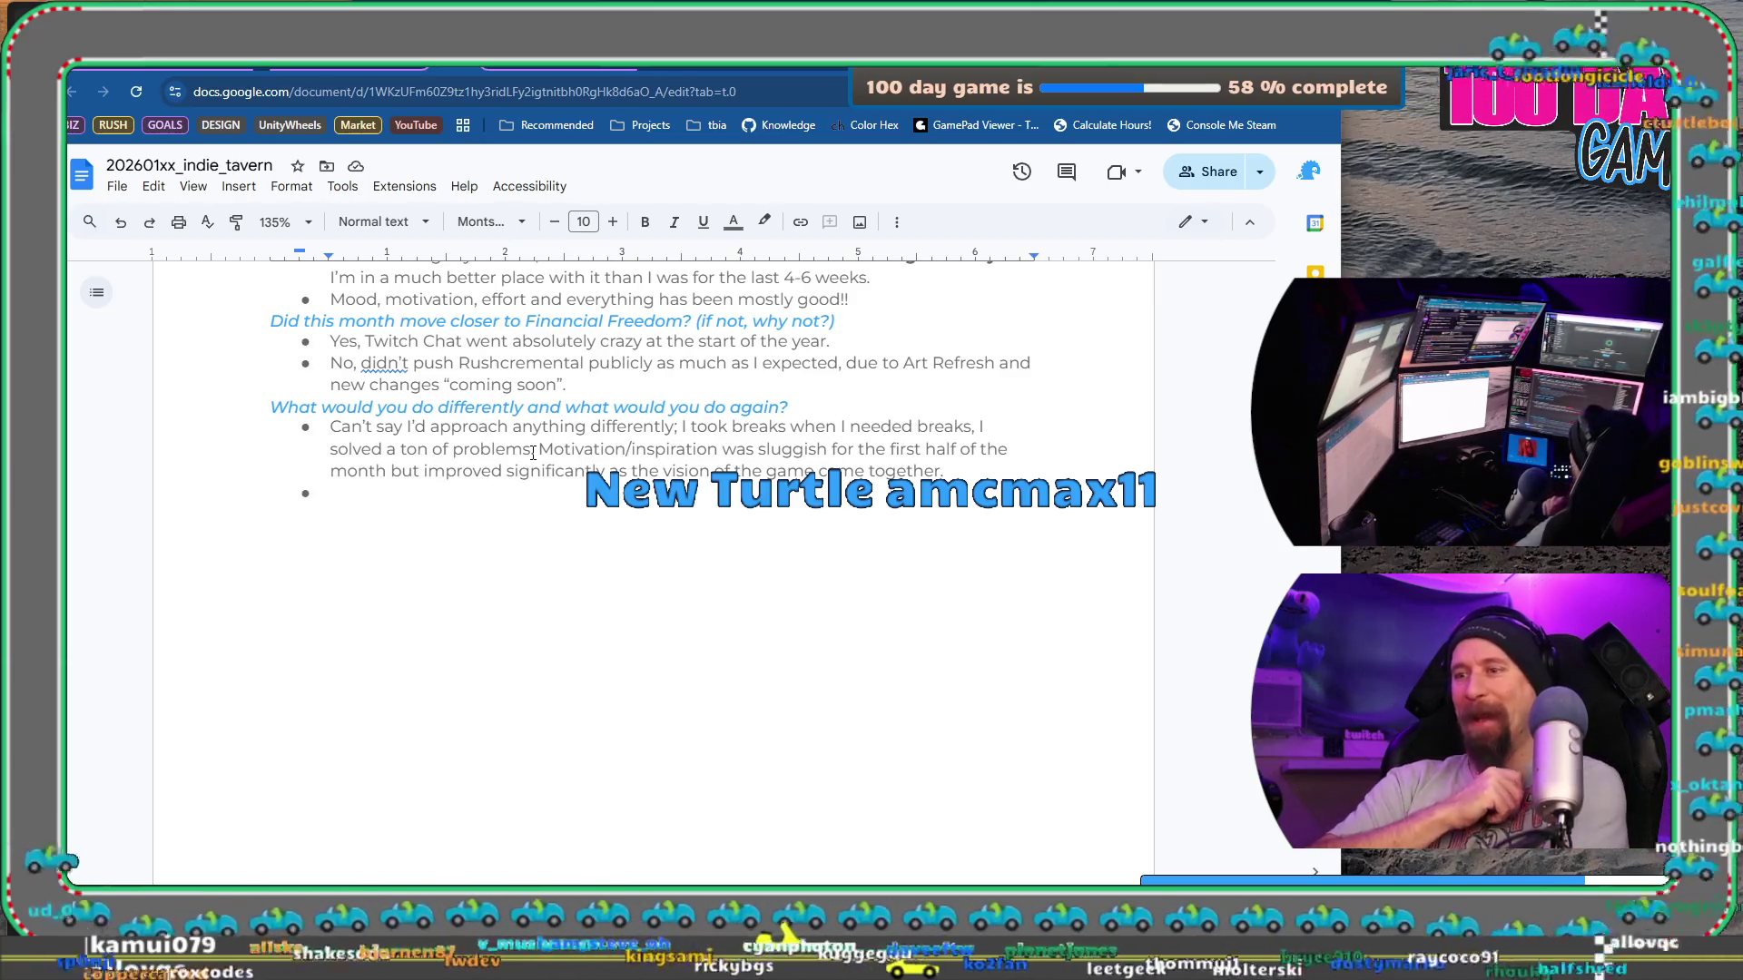
pyautogui.write('Put in the hours')
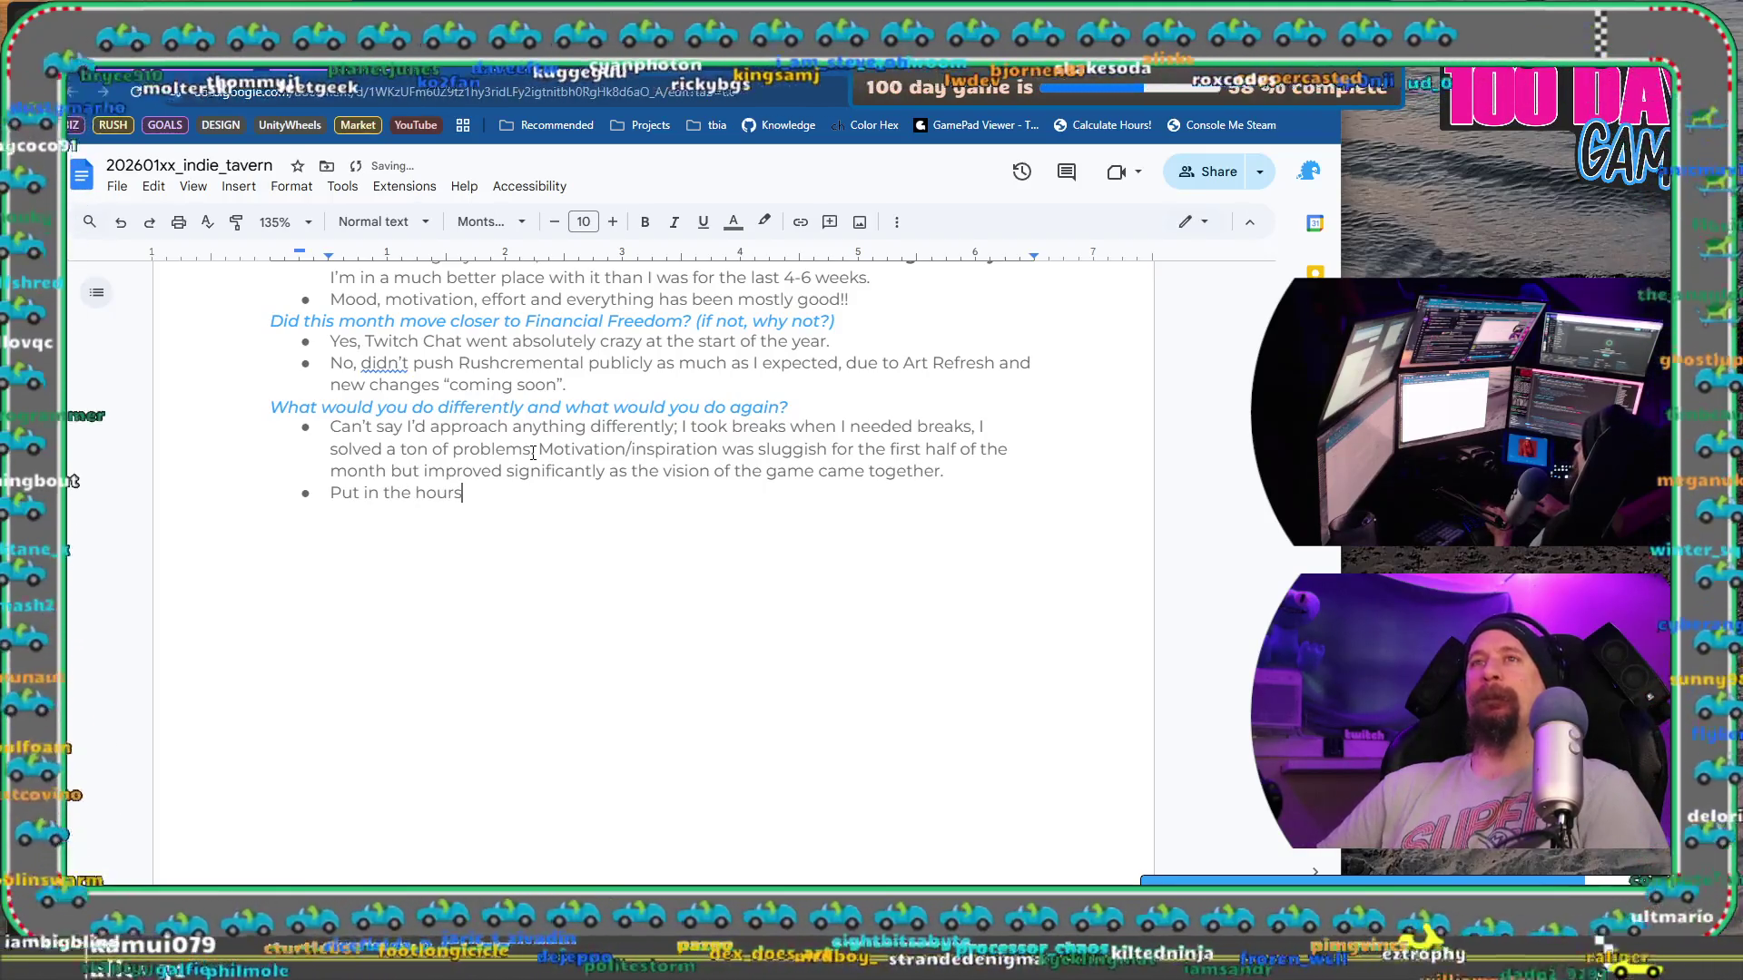
pyautogui.write('!')
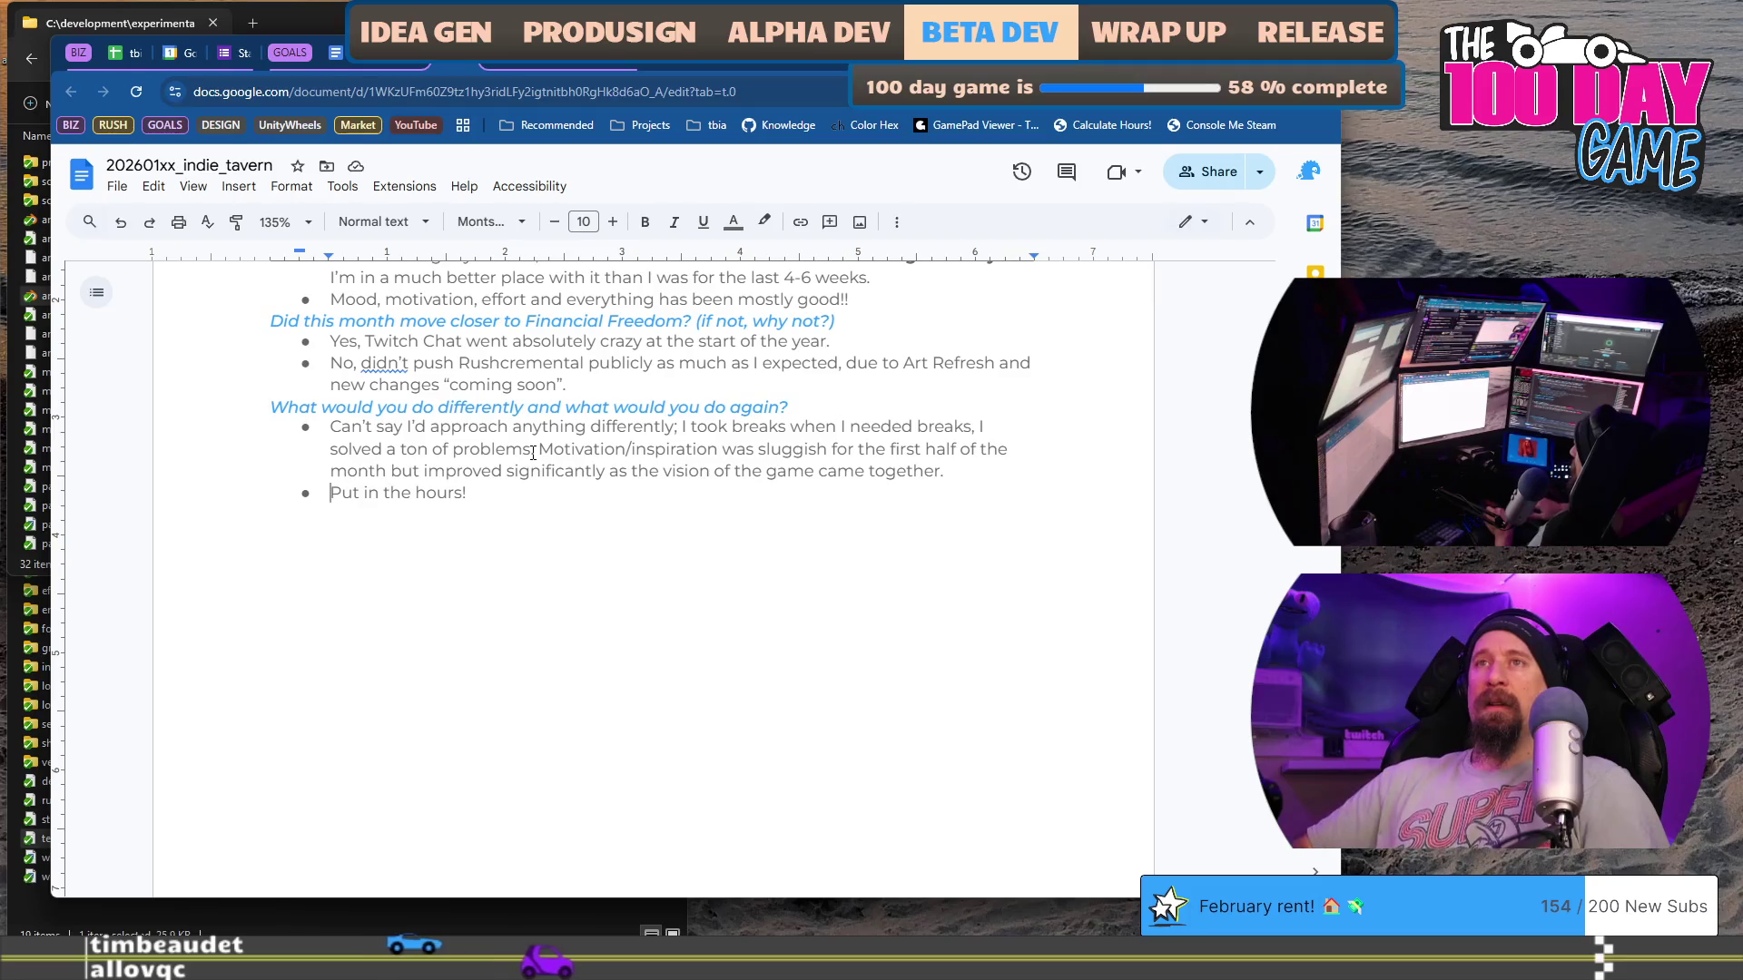
pyautogui.press('BackSpace')
pyautogui.write(', even when they are a struggly')
pyautogui.press('BackSpace')
pyautogui.write('e, th')
pyautogui.press('BackSpace')
pyautogui.press('BackSpace')
pyautogui.press('BackSpace')
pyautogui.write('. It solves prob')
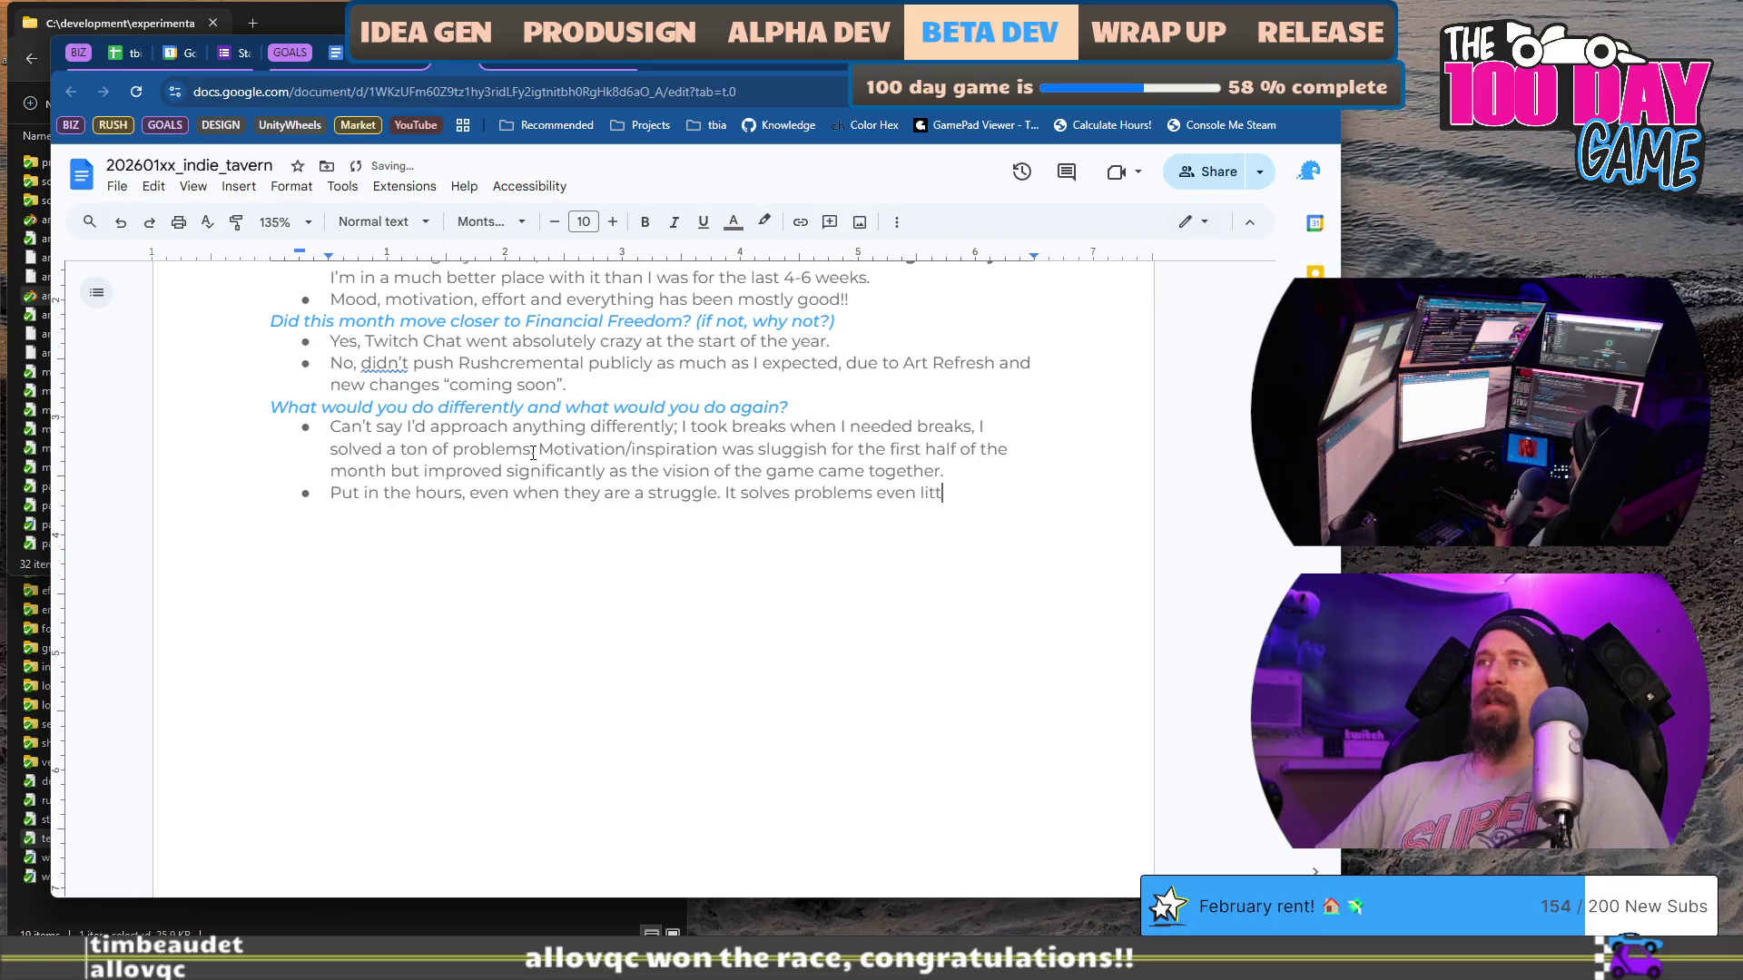
pyautogui.write('le by little.')
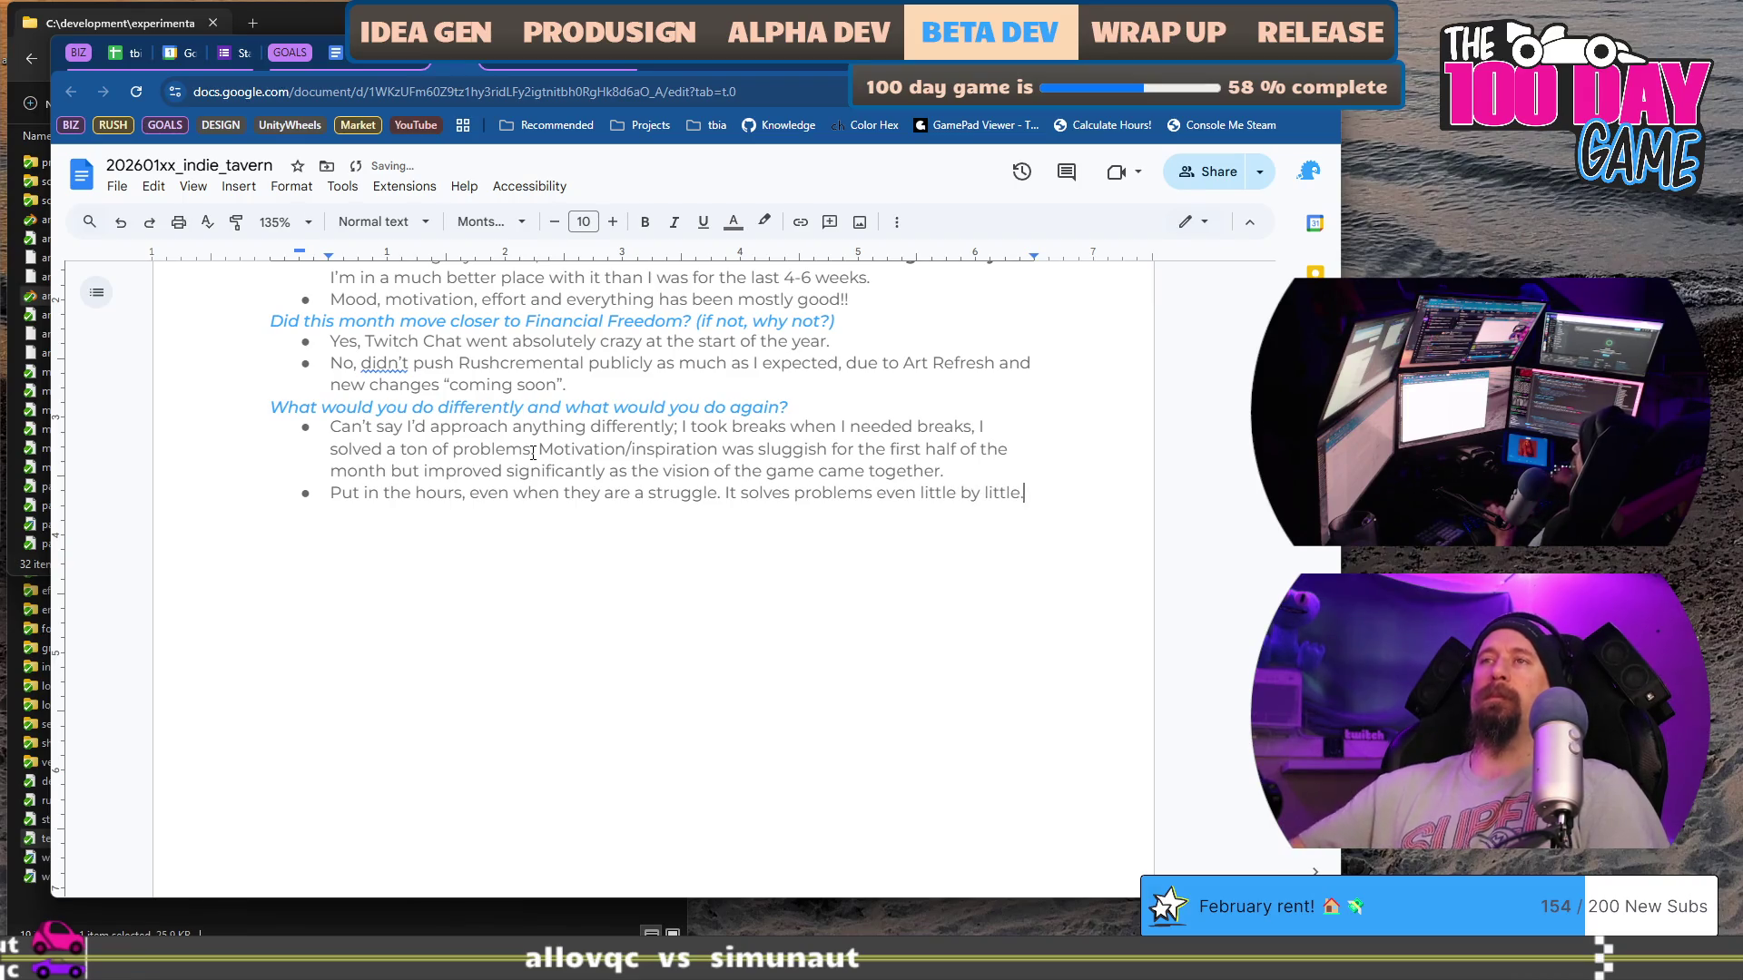
# Step: Scroll past the Reflection answers to the Next Month Expectations and Goals
pyautogui.scroll(-15, 533, 454)
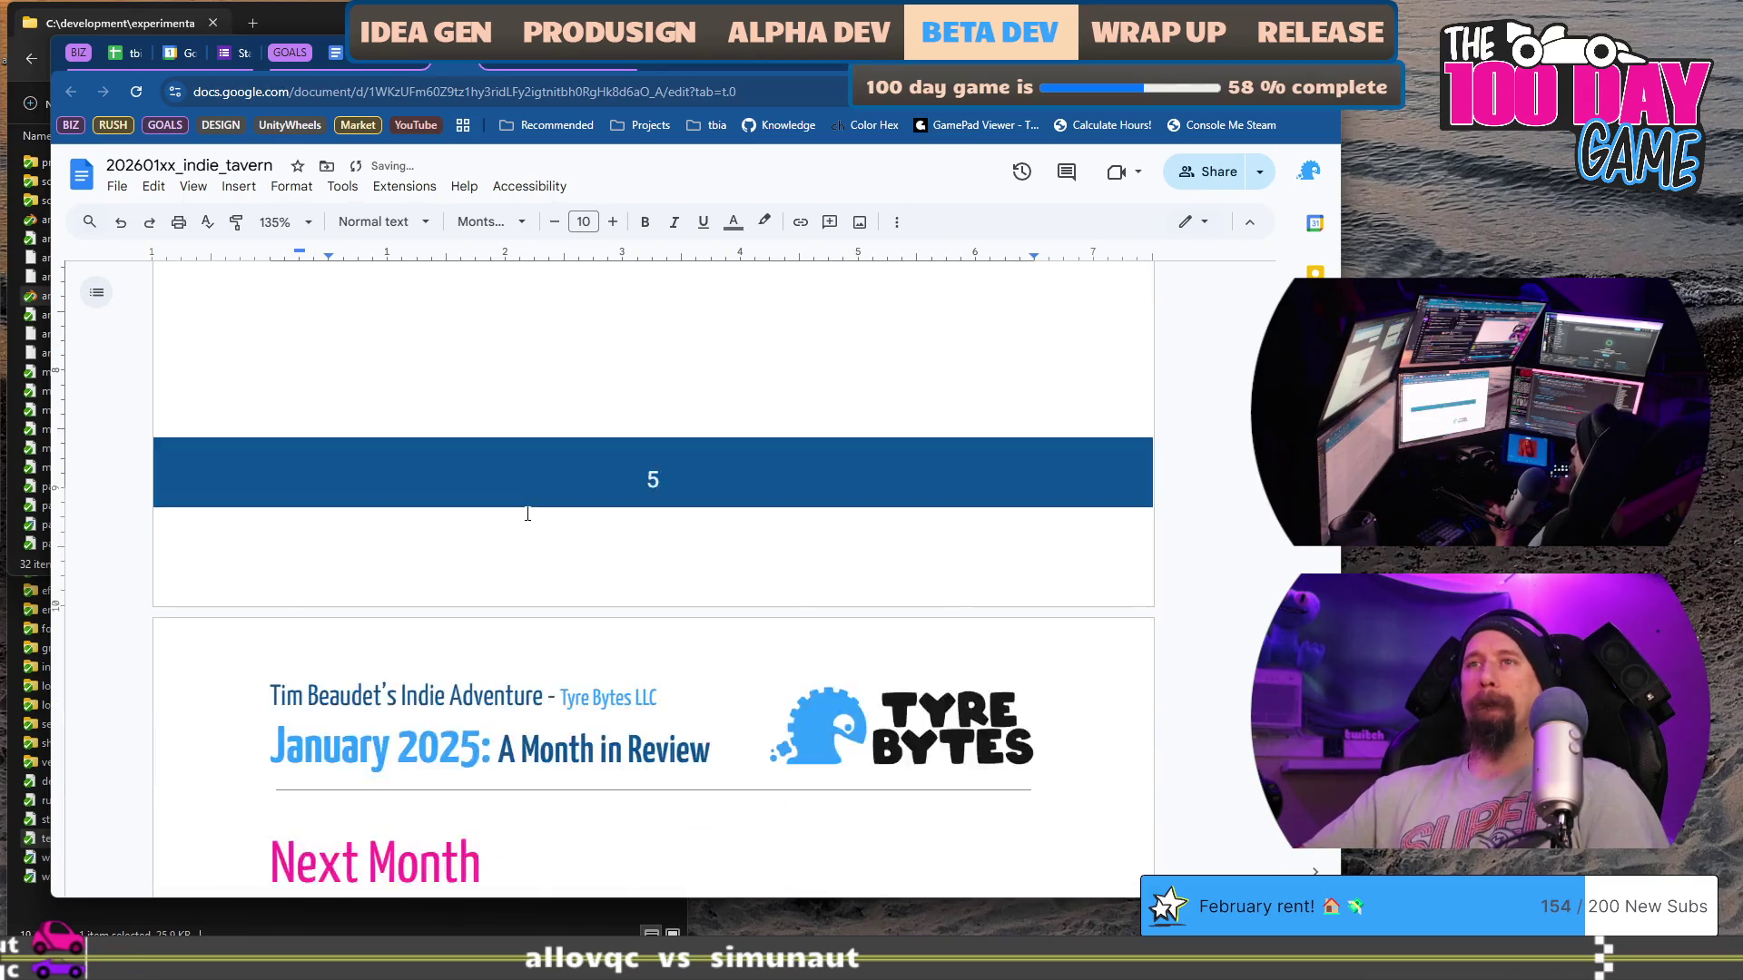
pyautogui.scroll(-1, 528, 514)
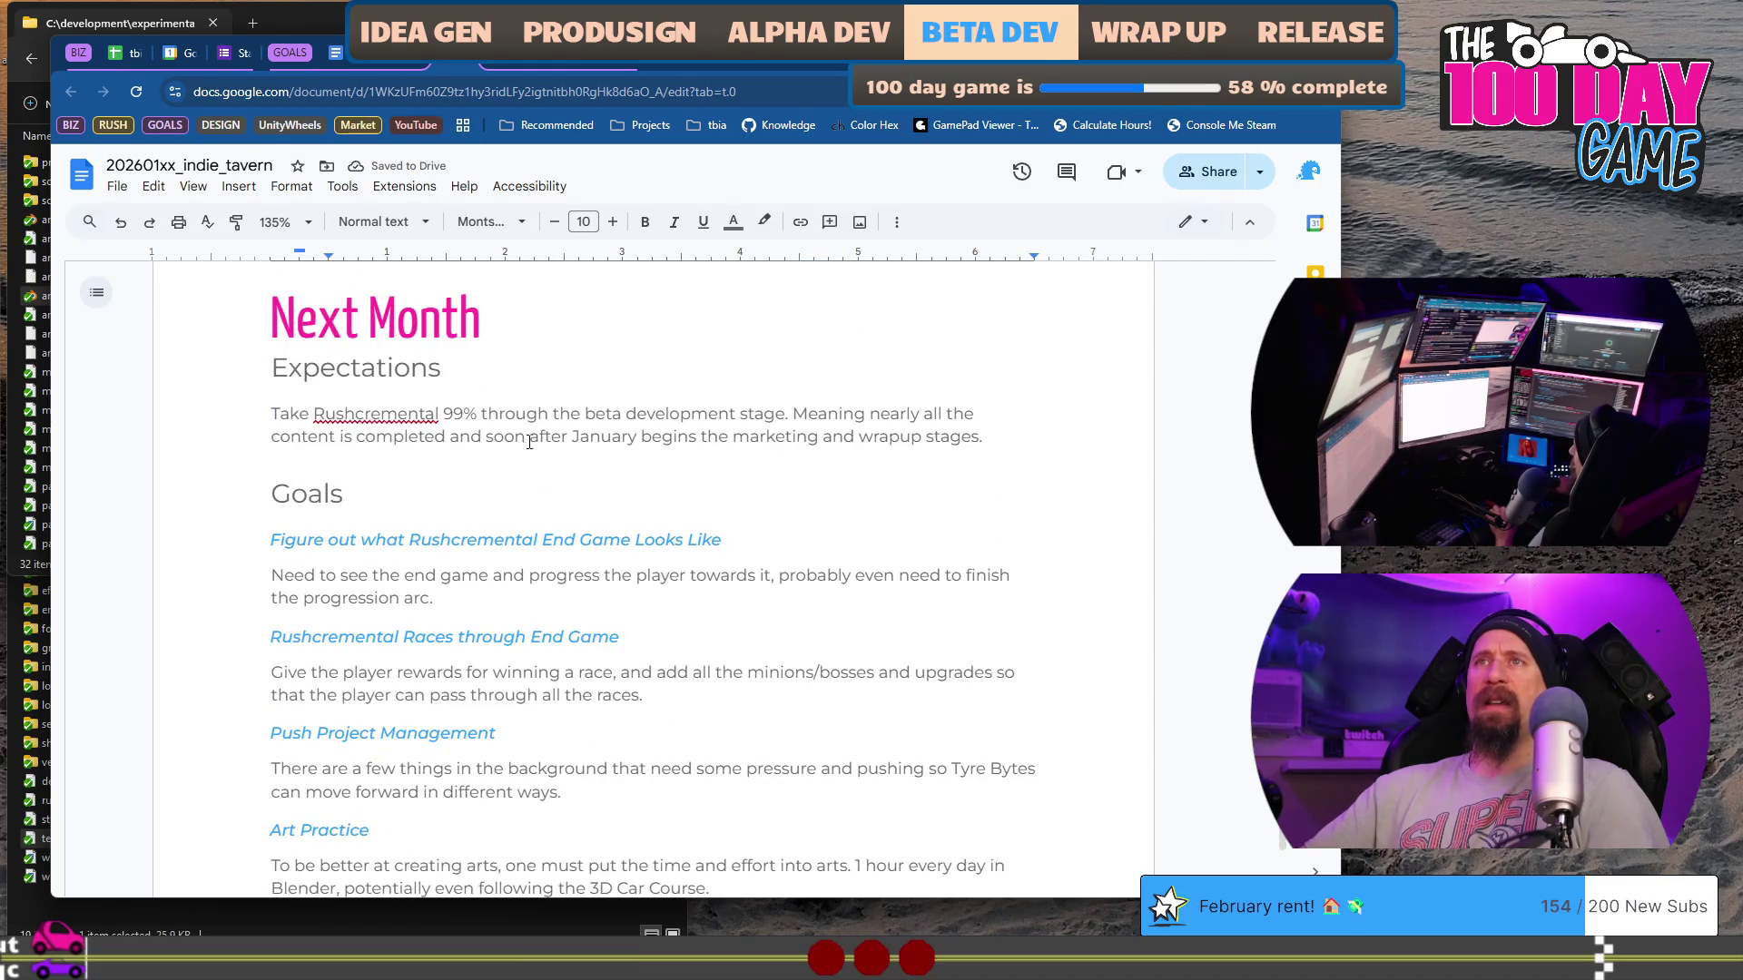
pyautogui.moveTo(352, 410); pyautogui.dragTo(982, 433)
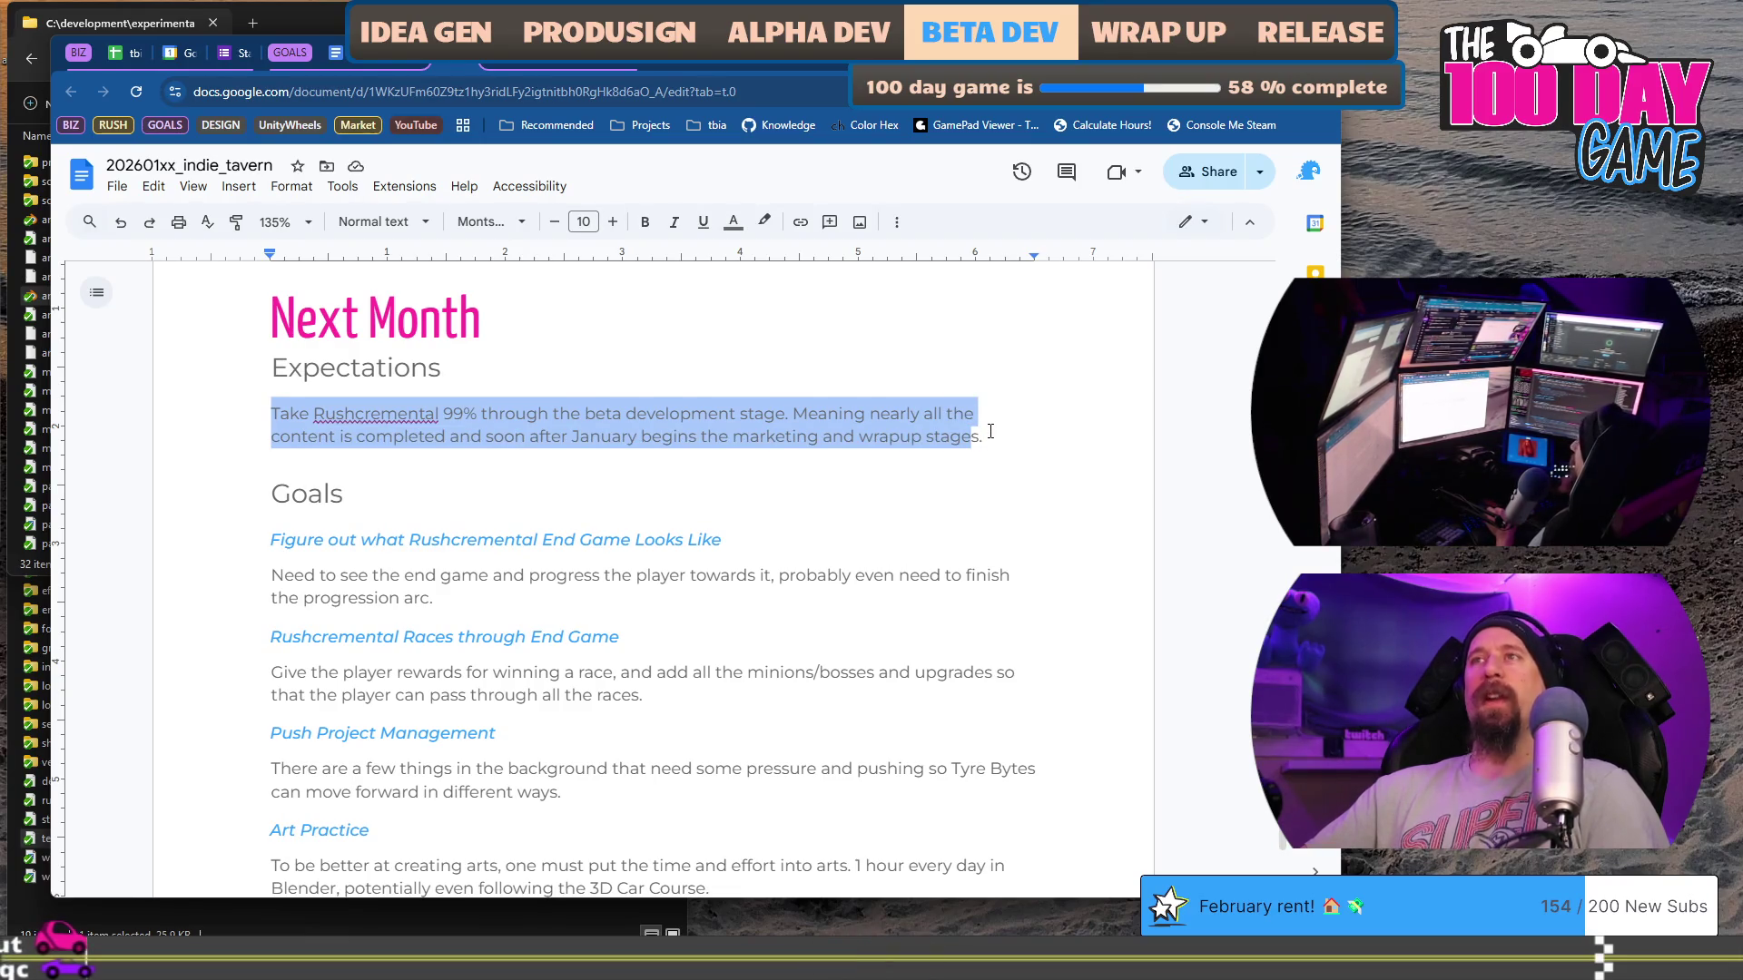
pyautogui.click(990, 432)
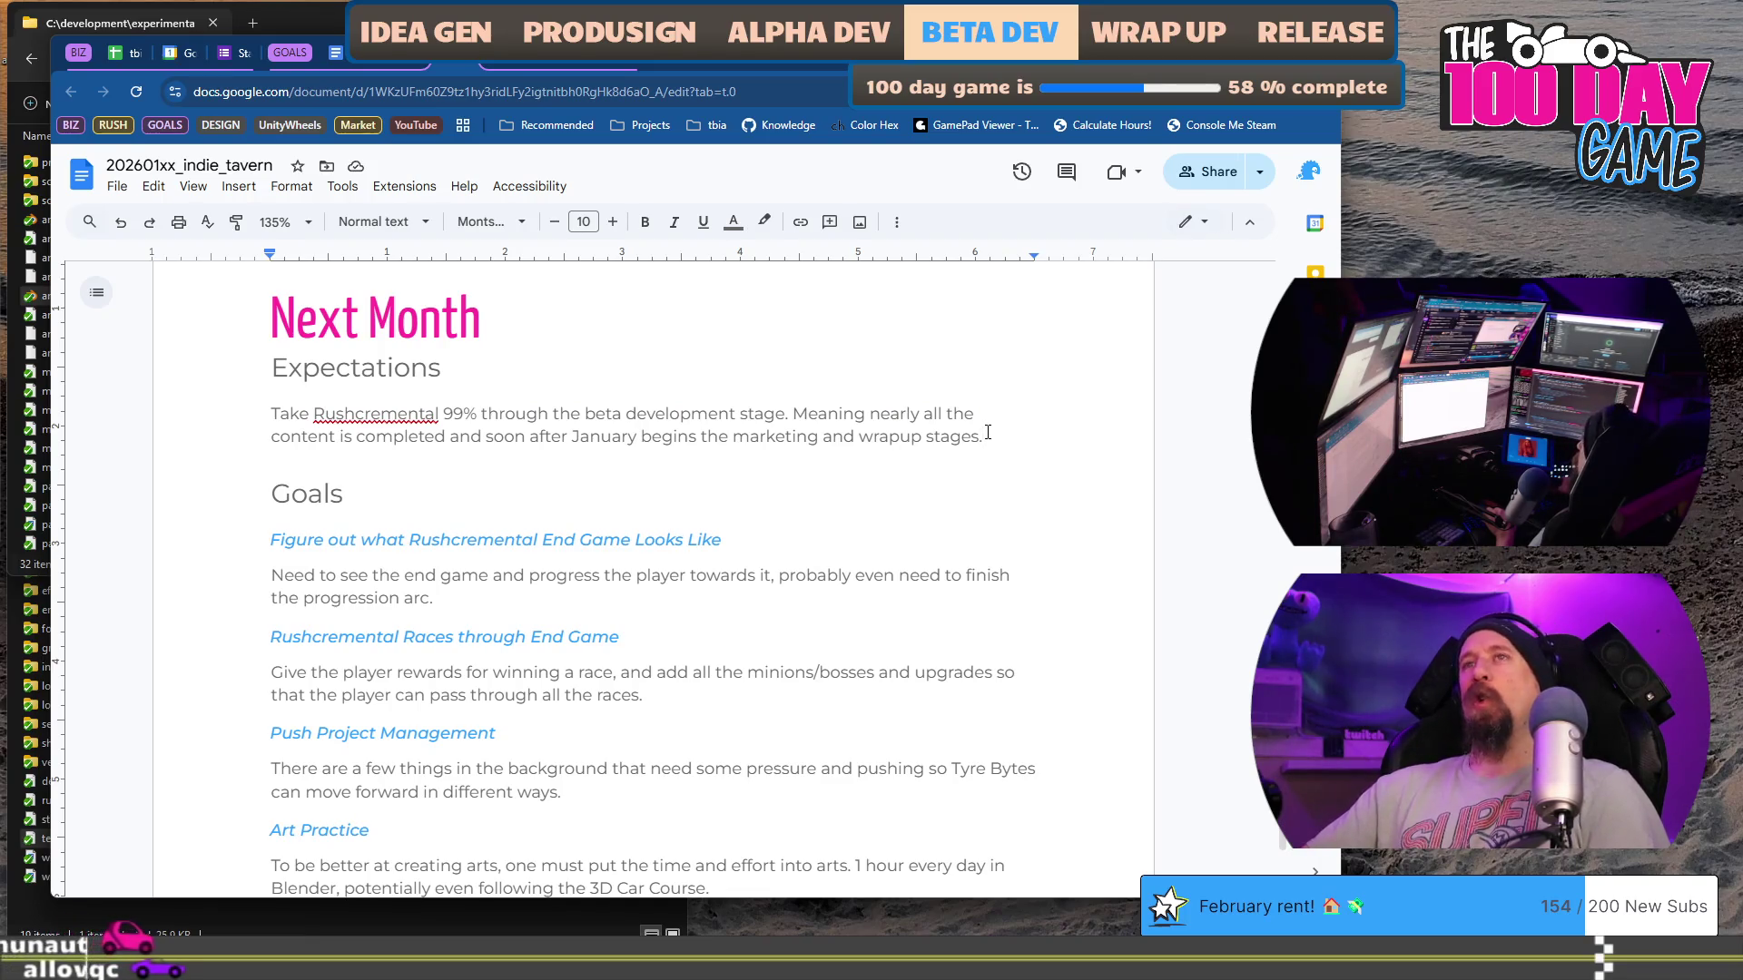
pyautogui.scroll(15, 495, 454)
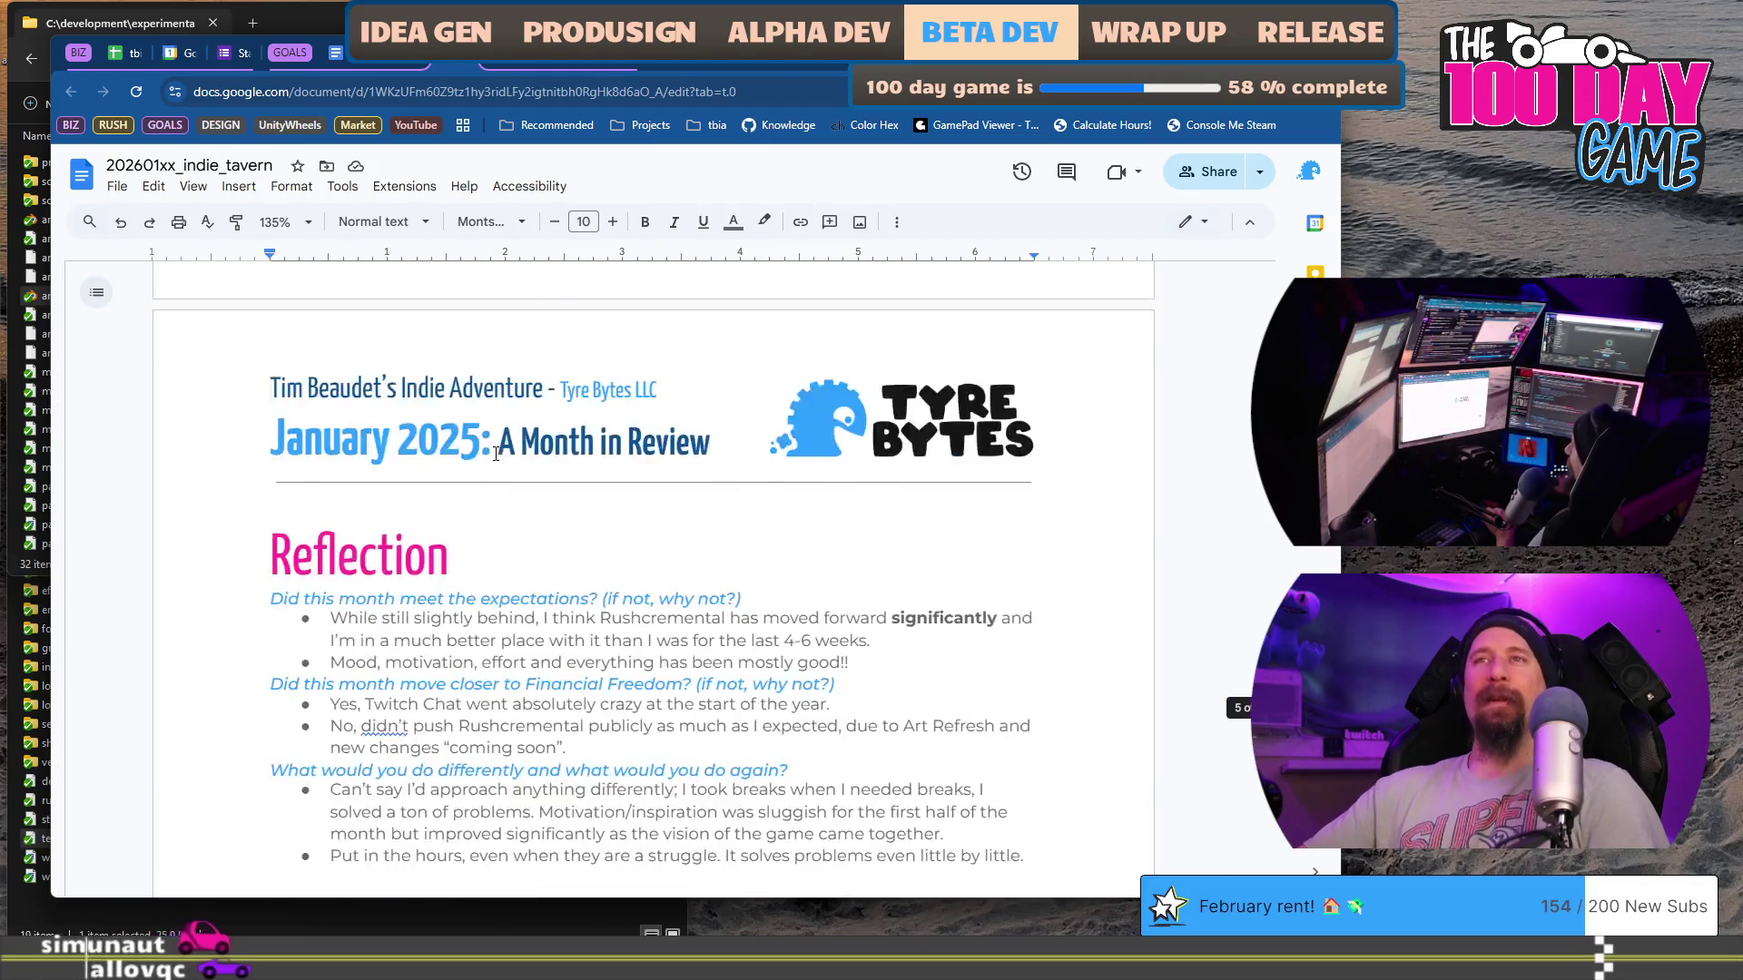
pyautogui.moveTo(332, 621); pyautogui.dragTo(550, 618)
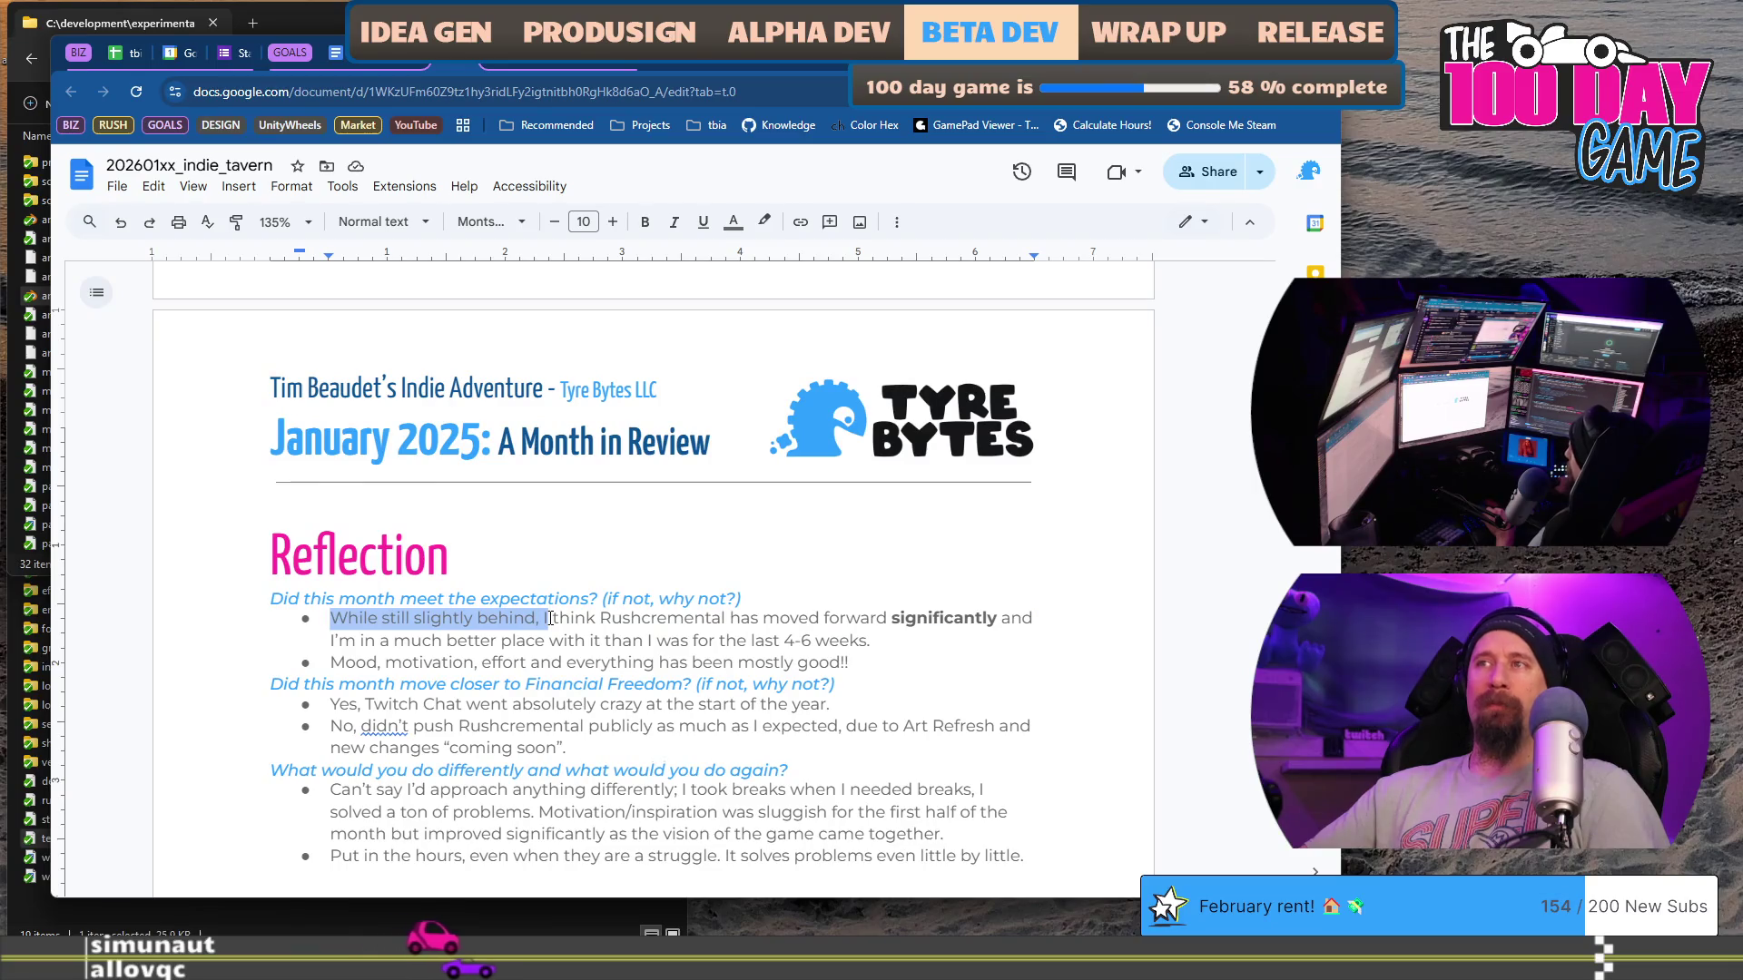
pyautogui.scroll(-15, 608, 590)
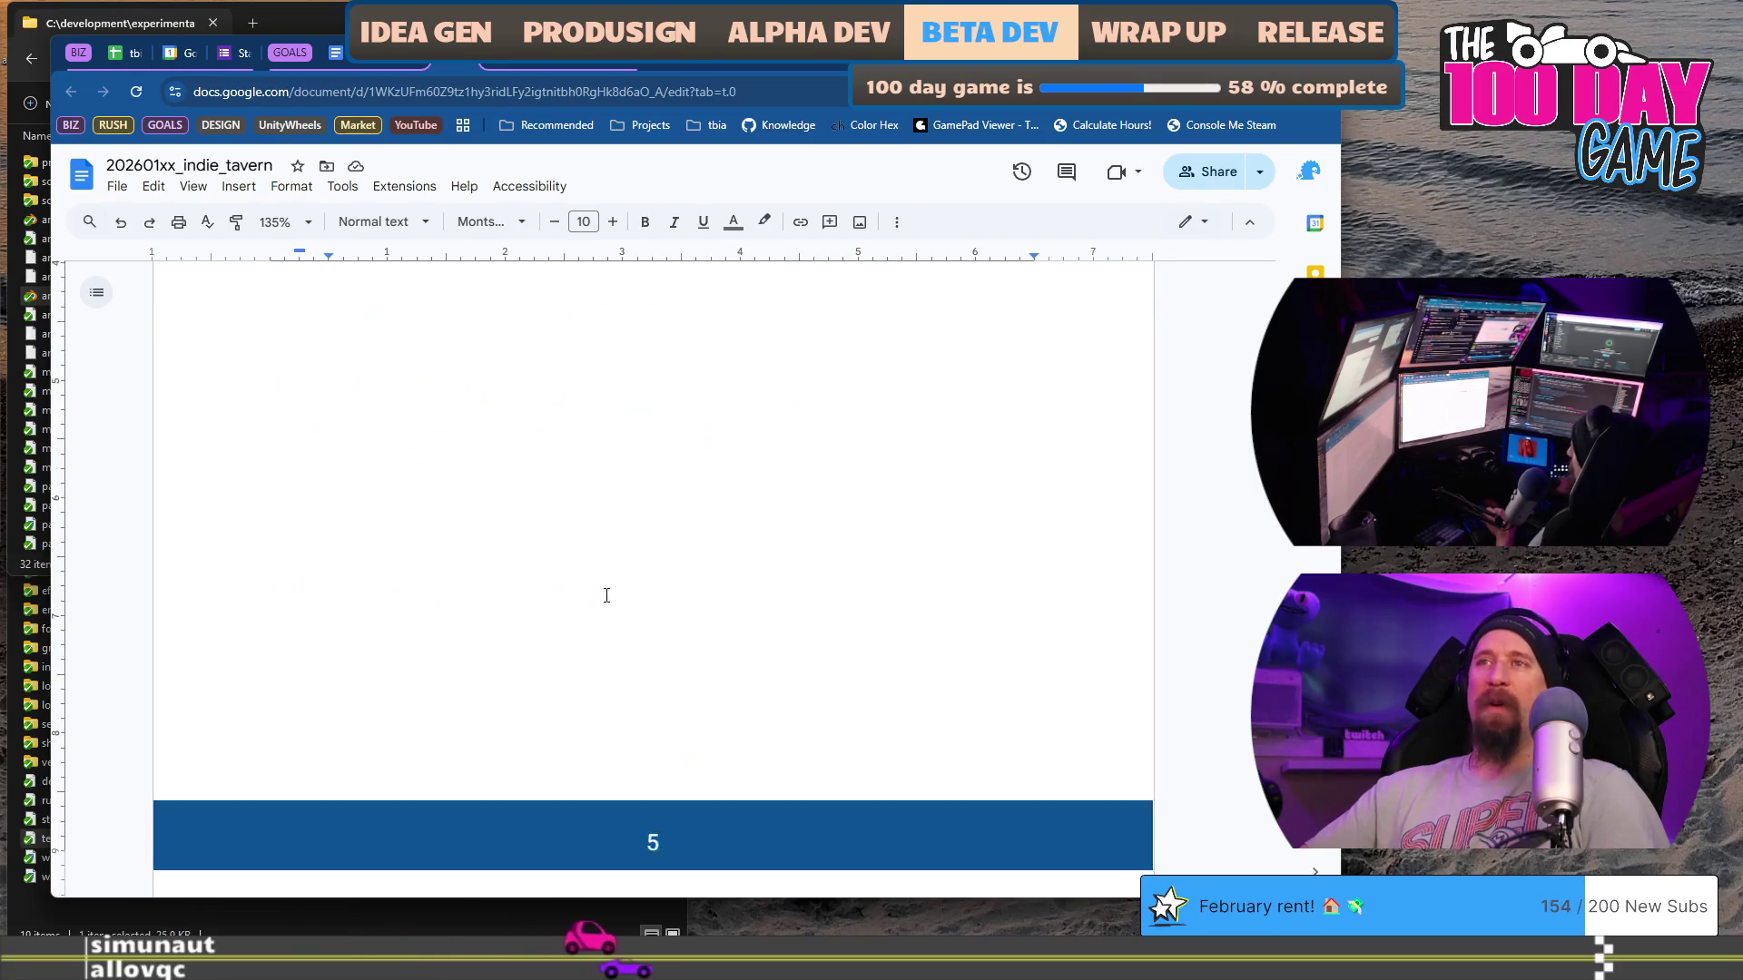
pyautogui.scroll(-3, 612, 578)
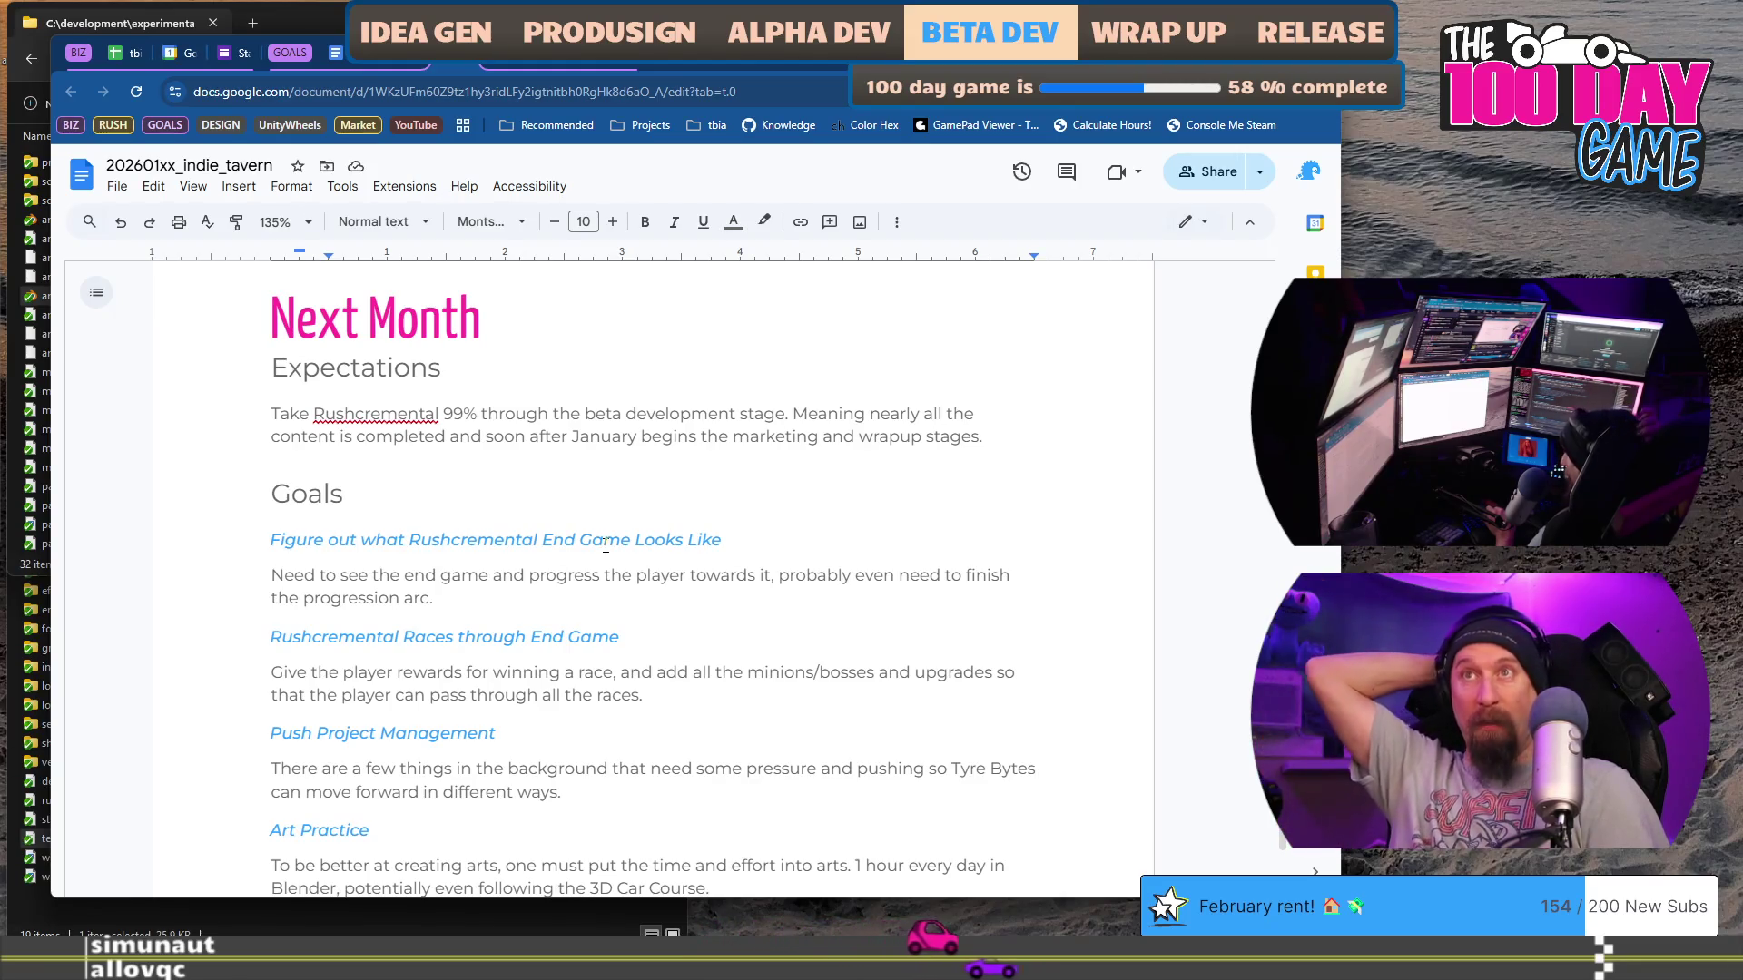
# Step: Insert a new first Expectations line about Rushcremental's final art for the first portion of the game
pyautogui.click(528, 416)
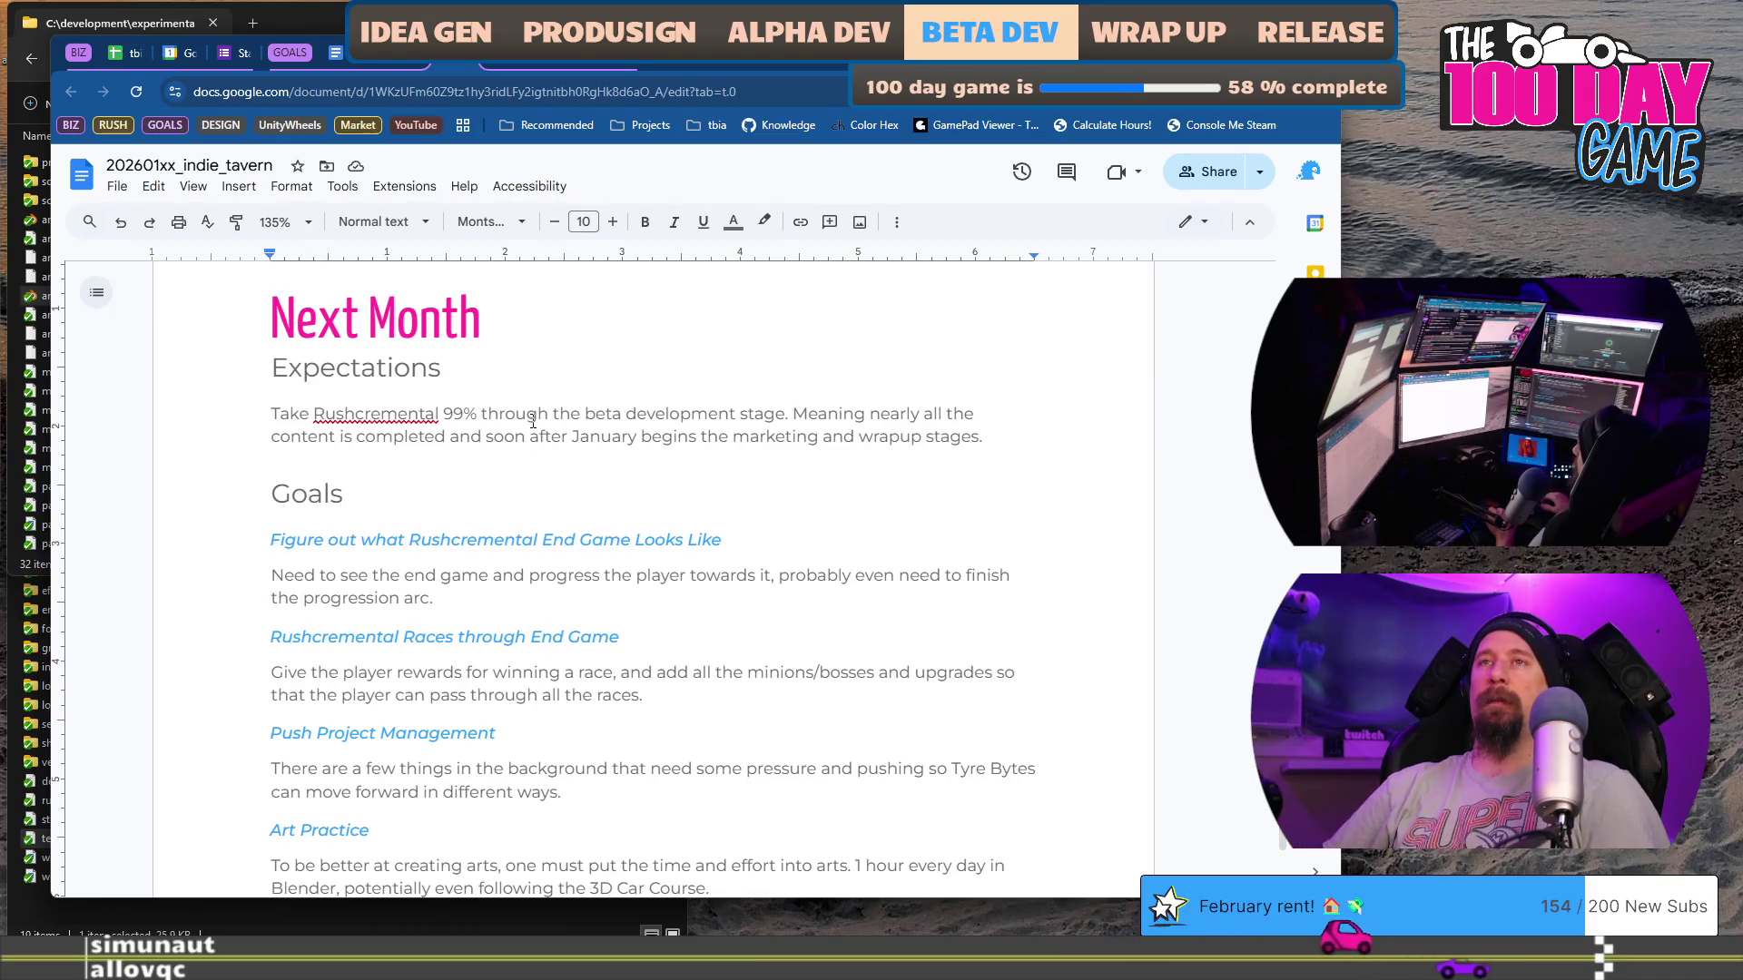
pyautogui.press('Home')
pyautogui.press('Return')
pyautogui.press('Up')
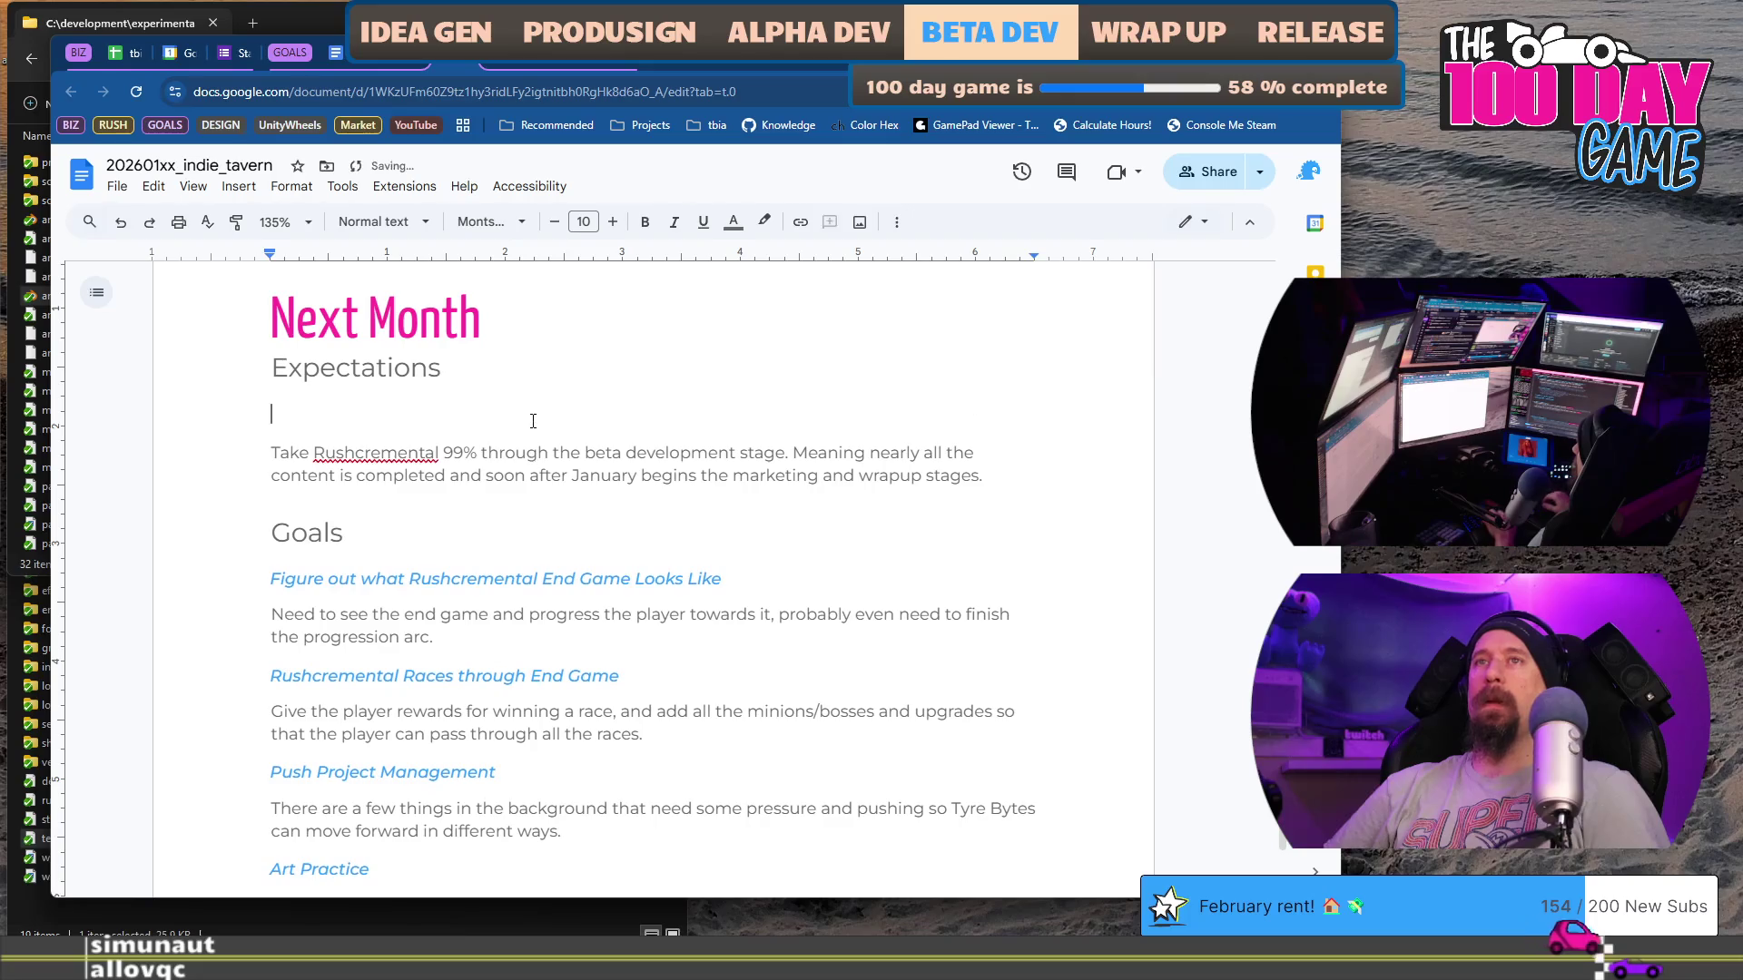
pyautogui.write('Rushcremental through Next Fest wil')
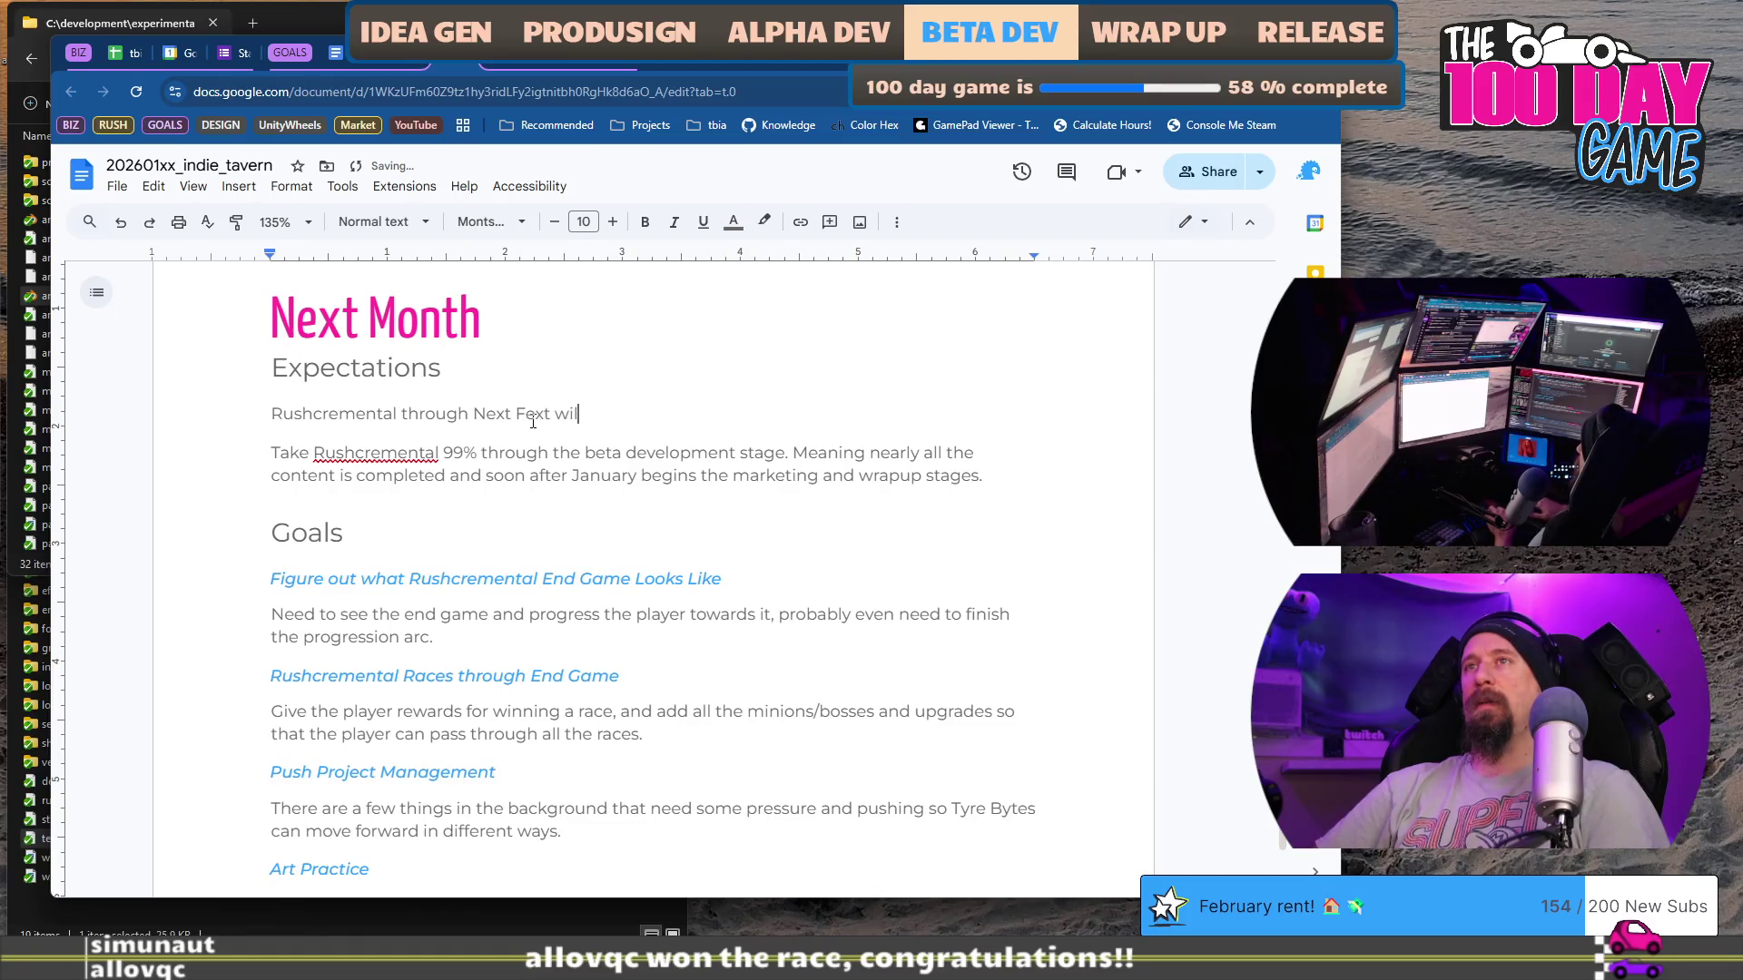
pyautogui.press('BackSpace')
pyautogui.write('t with a demo build that has a')
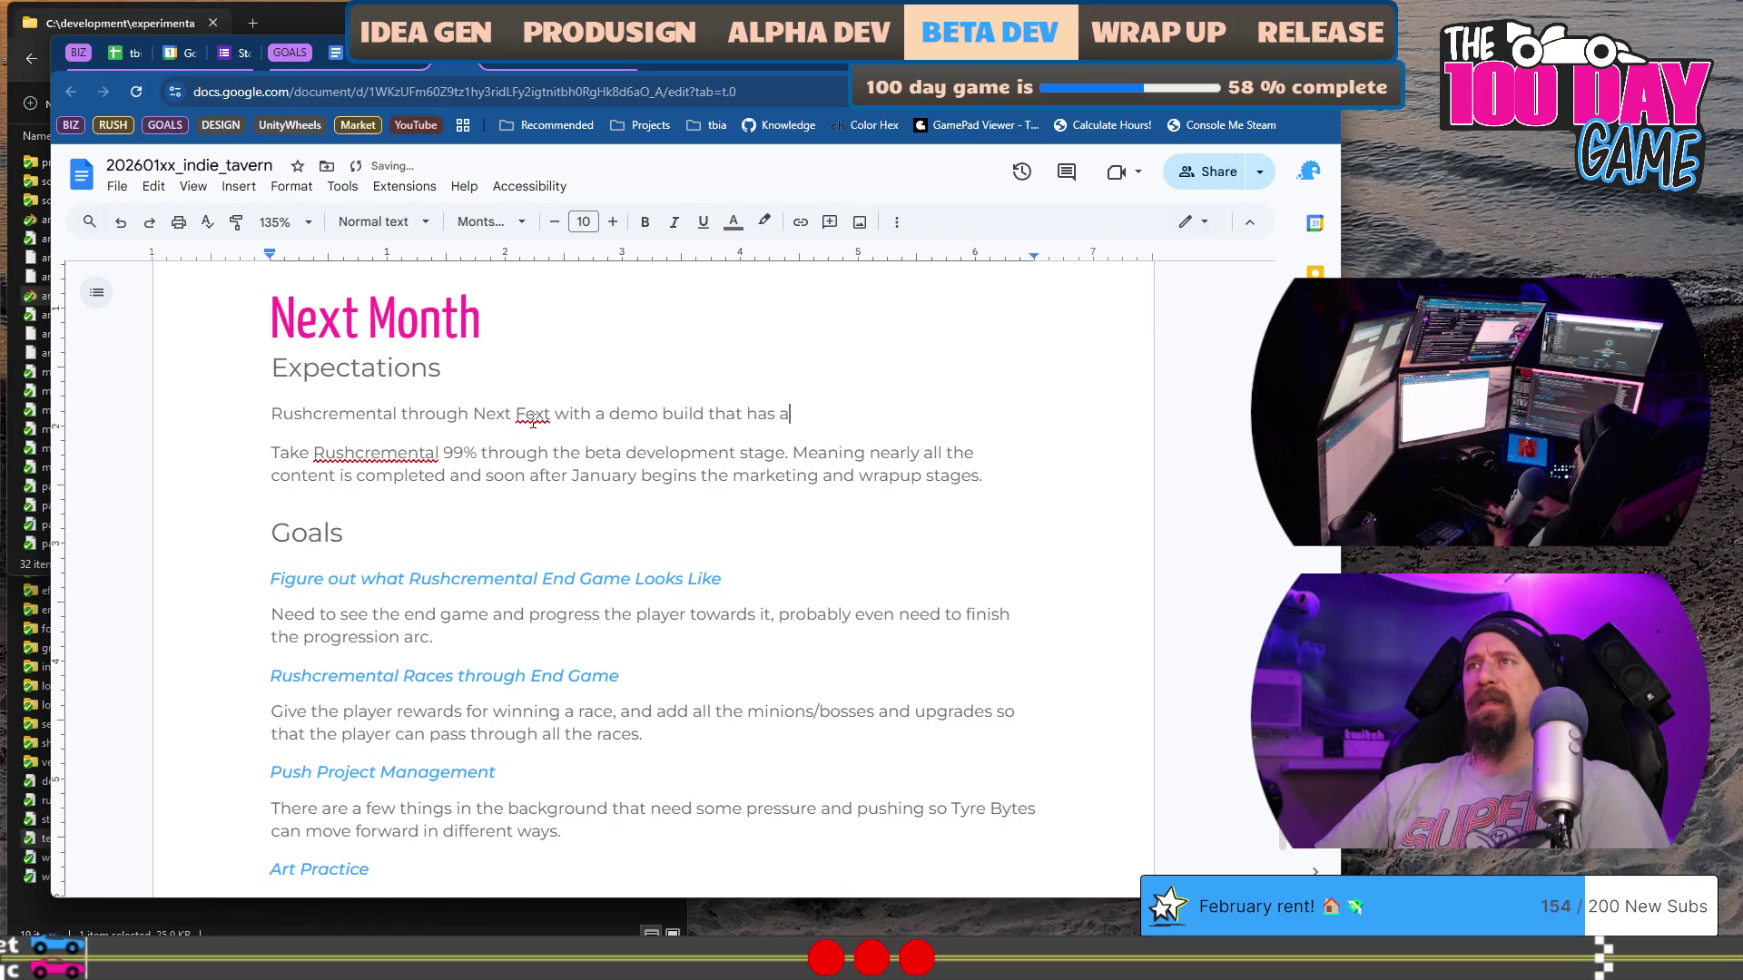
pyautogui.write('ll the final ')
pyautogui.write('par')
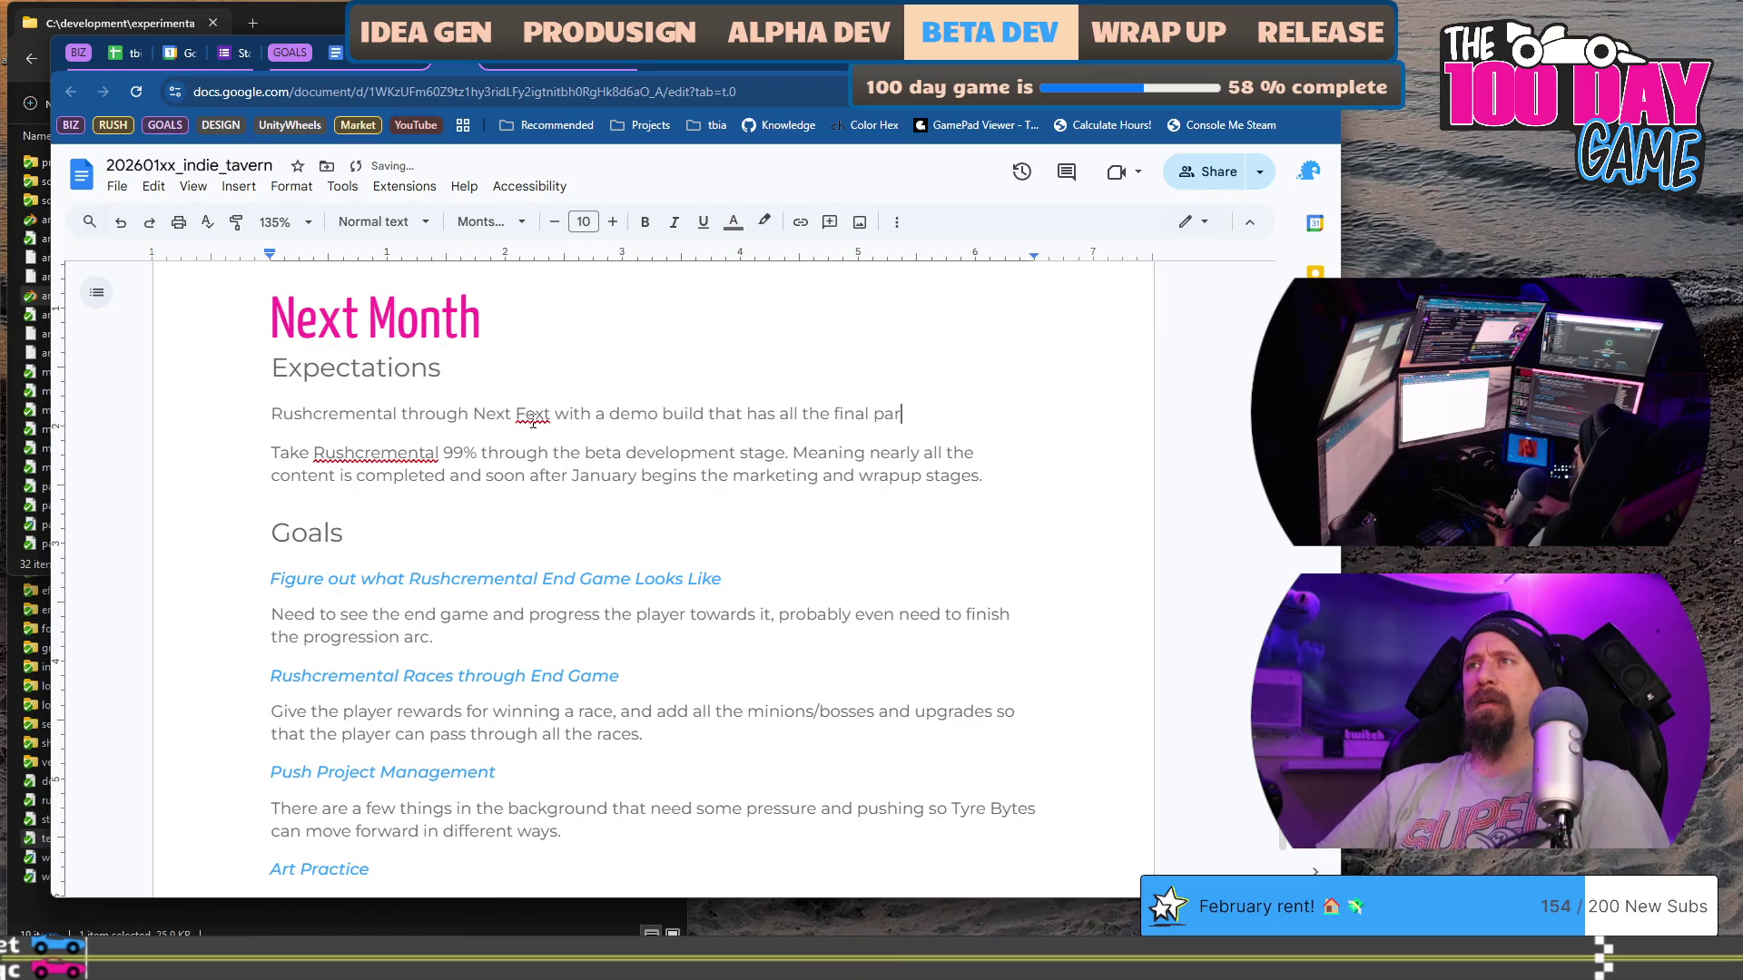
pyautogui.press('BackSpace')
pyautogui.press('BackSpace')
pyautogui.press('BackSpace')
pyautogui.write('art and pieces ')
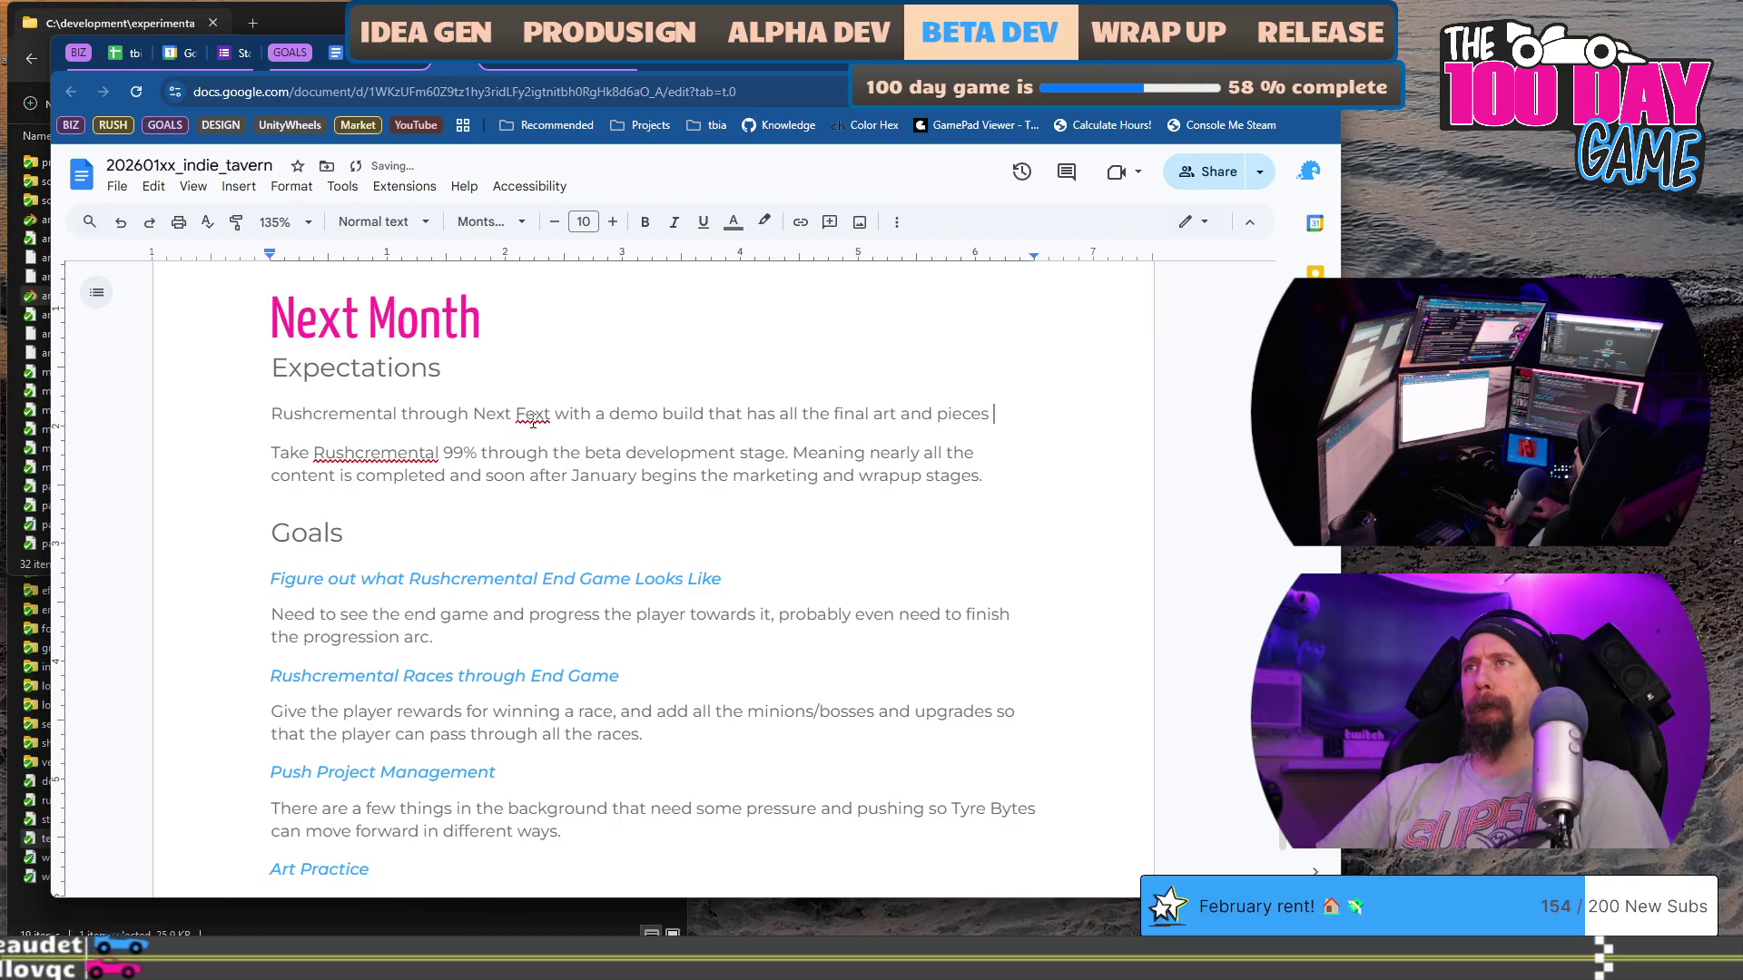
pyautogui.press('BackSpace')
pyautogui.press('BackSpace')
pyautogui.press('BackSpace')
pyautogui.press('BackSpace')
pyautogui.press('BackSpace')
pyautogui.press('BackSpace')
pyautogui.press('BackSpace')
pyautogui.write('firs')
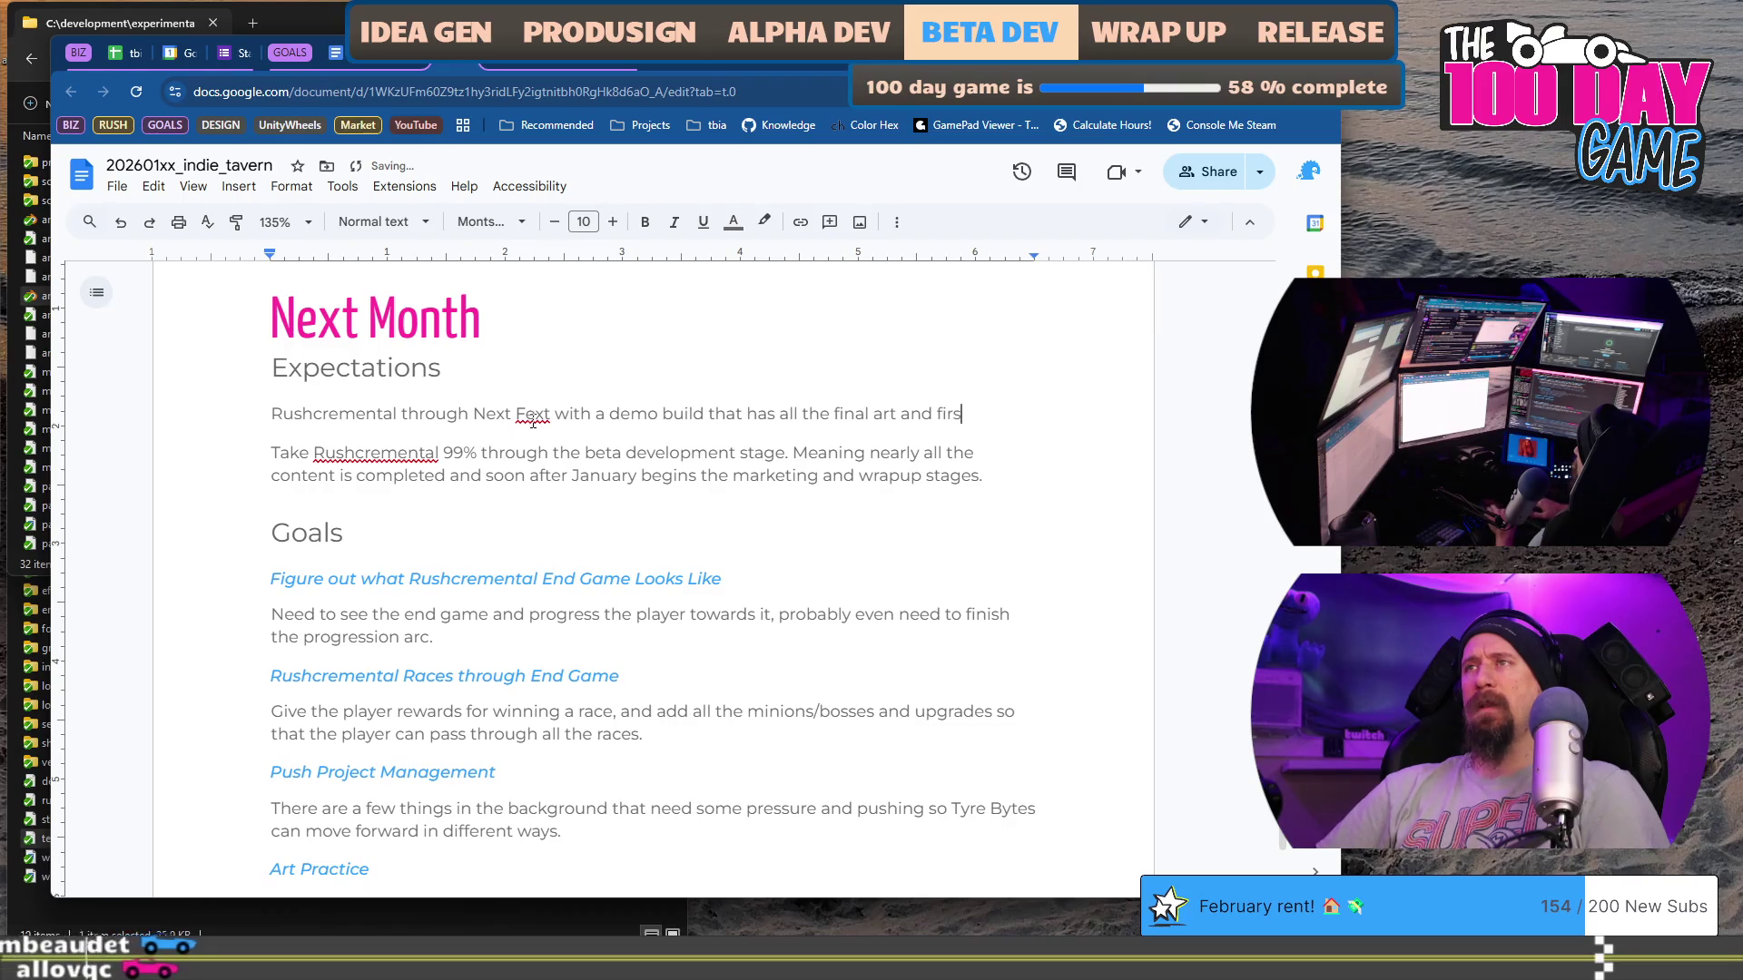
pyautogui.write('t po')
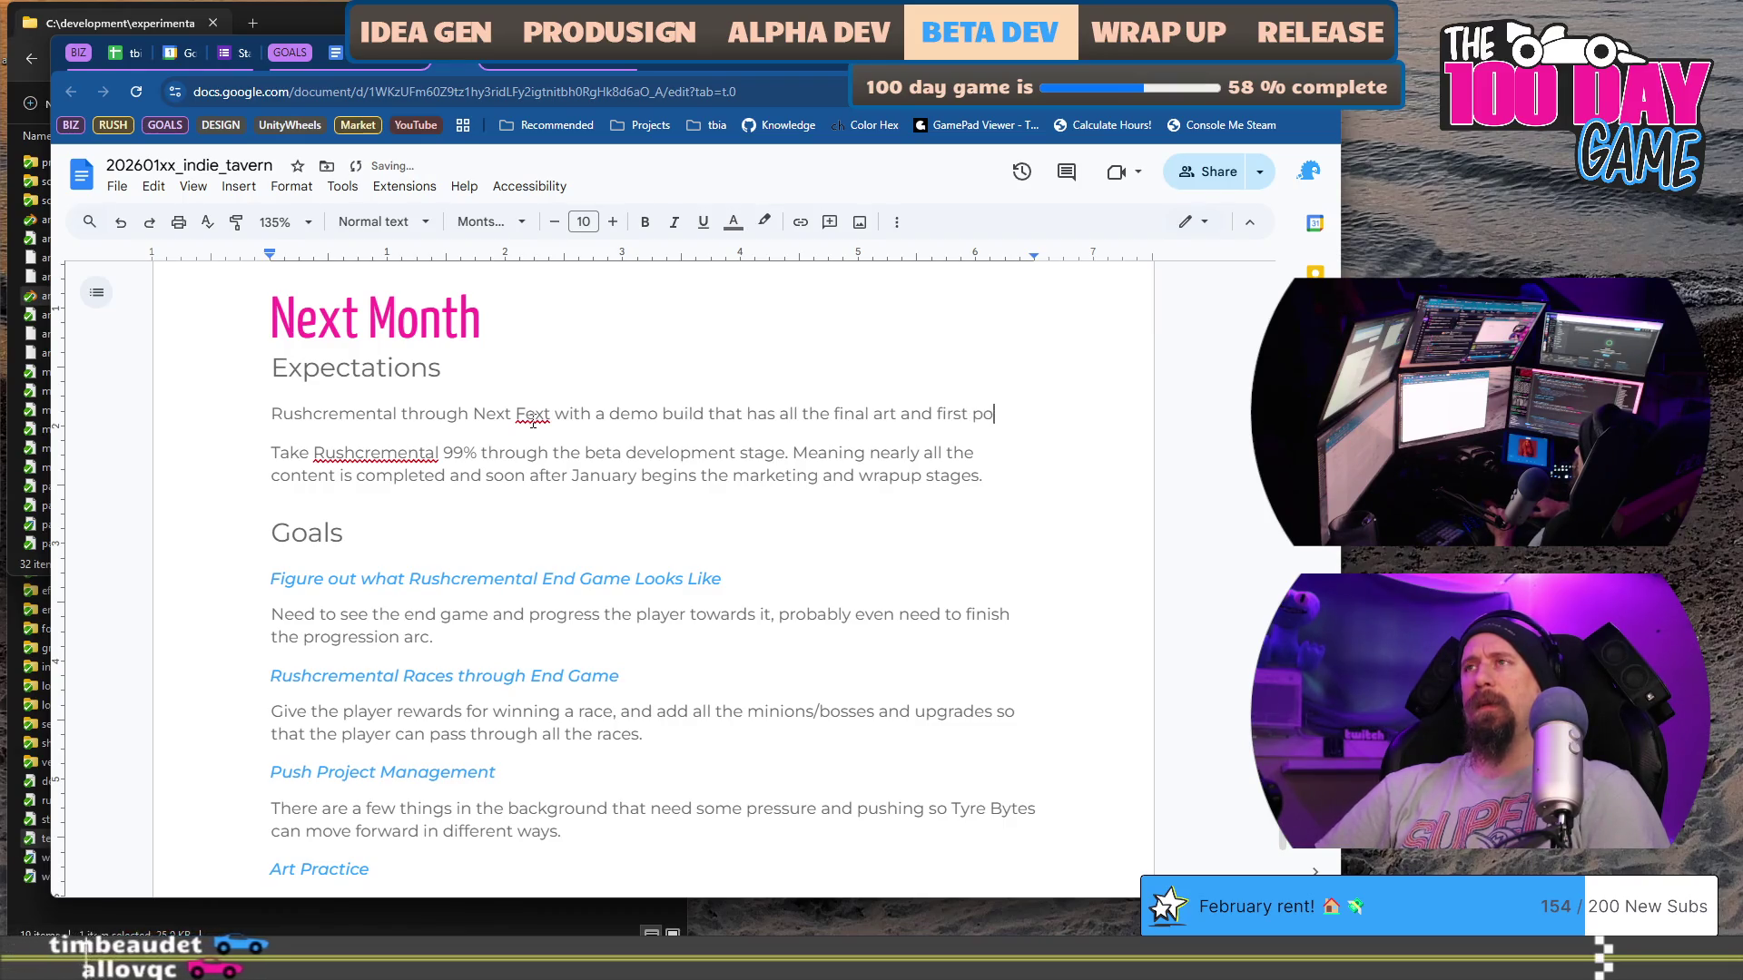
pyautogui.write('rtion of the game up')
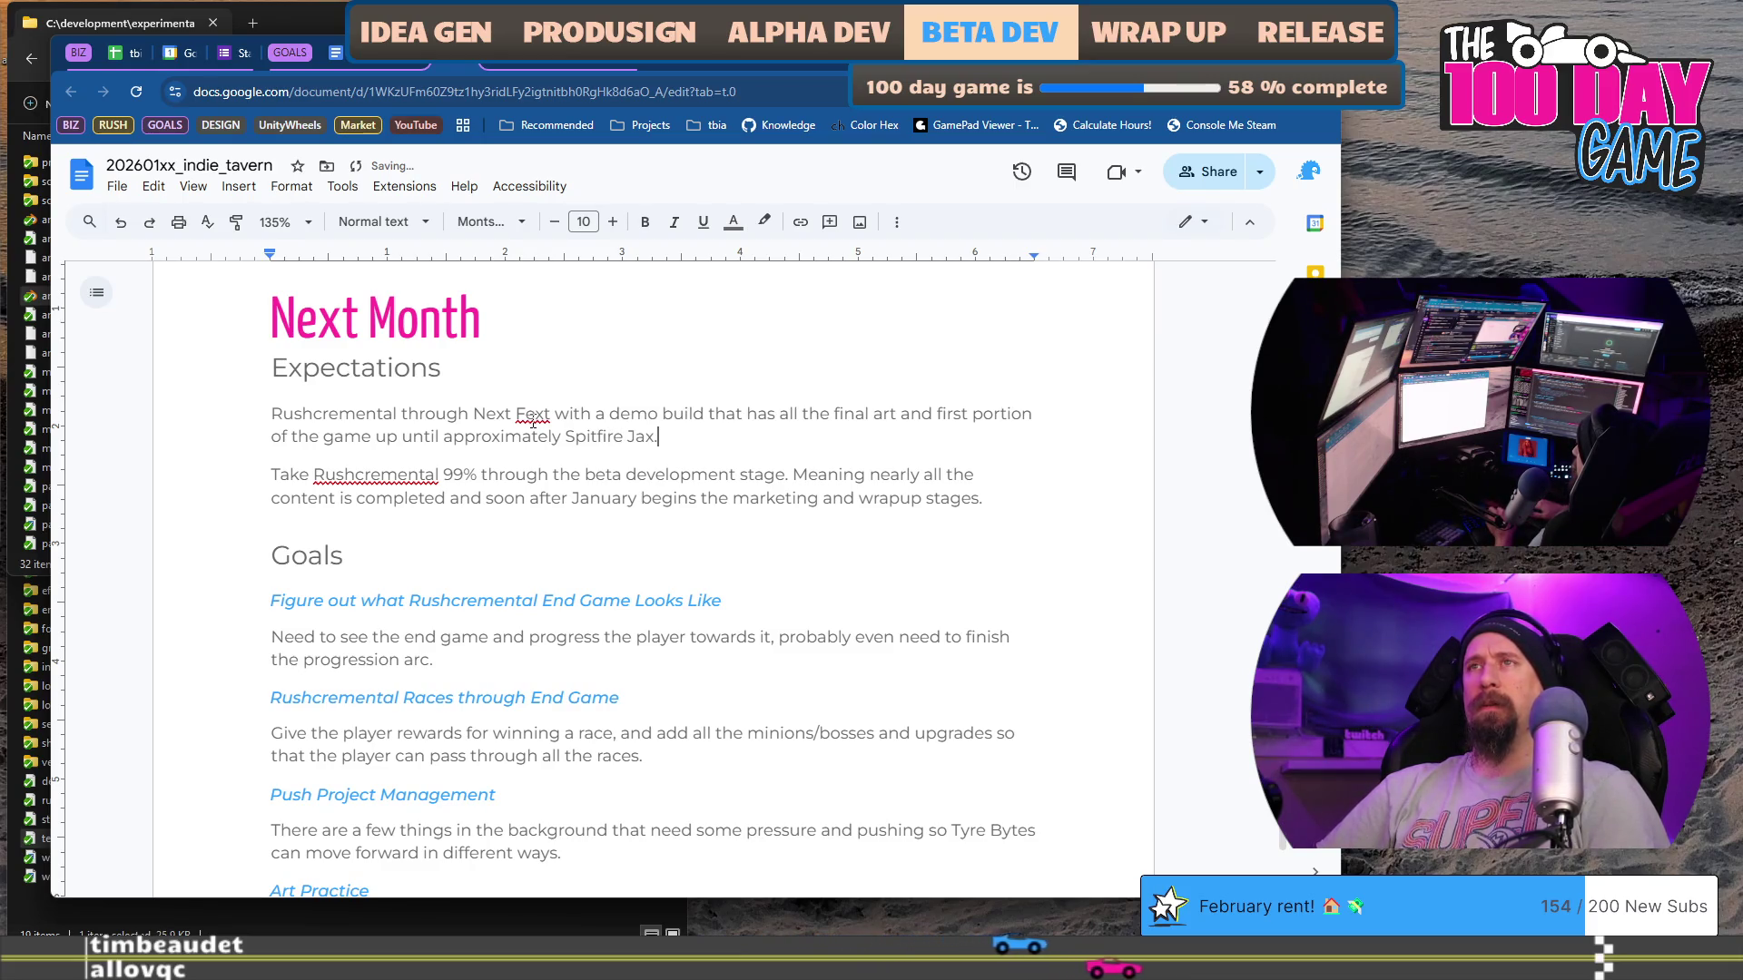
# Step: Complete it up to Spitfire Jax, including screenshots, trailer and press push, and drop the word 'new'
pyautogui.press('BackSpace')
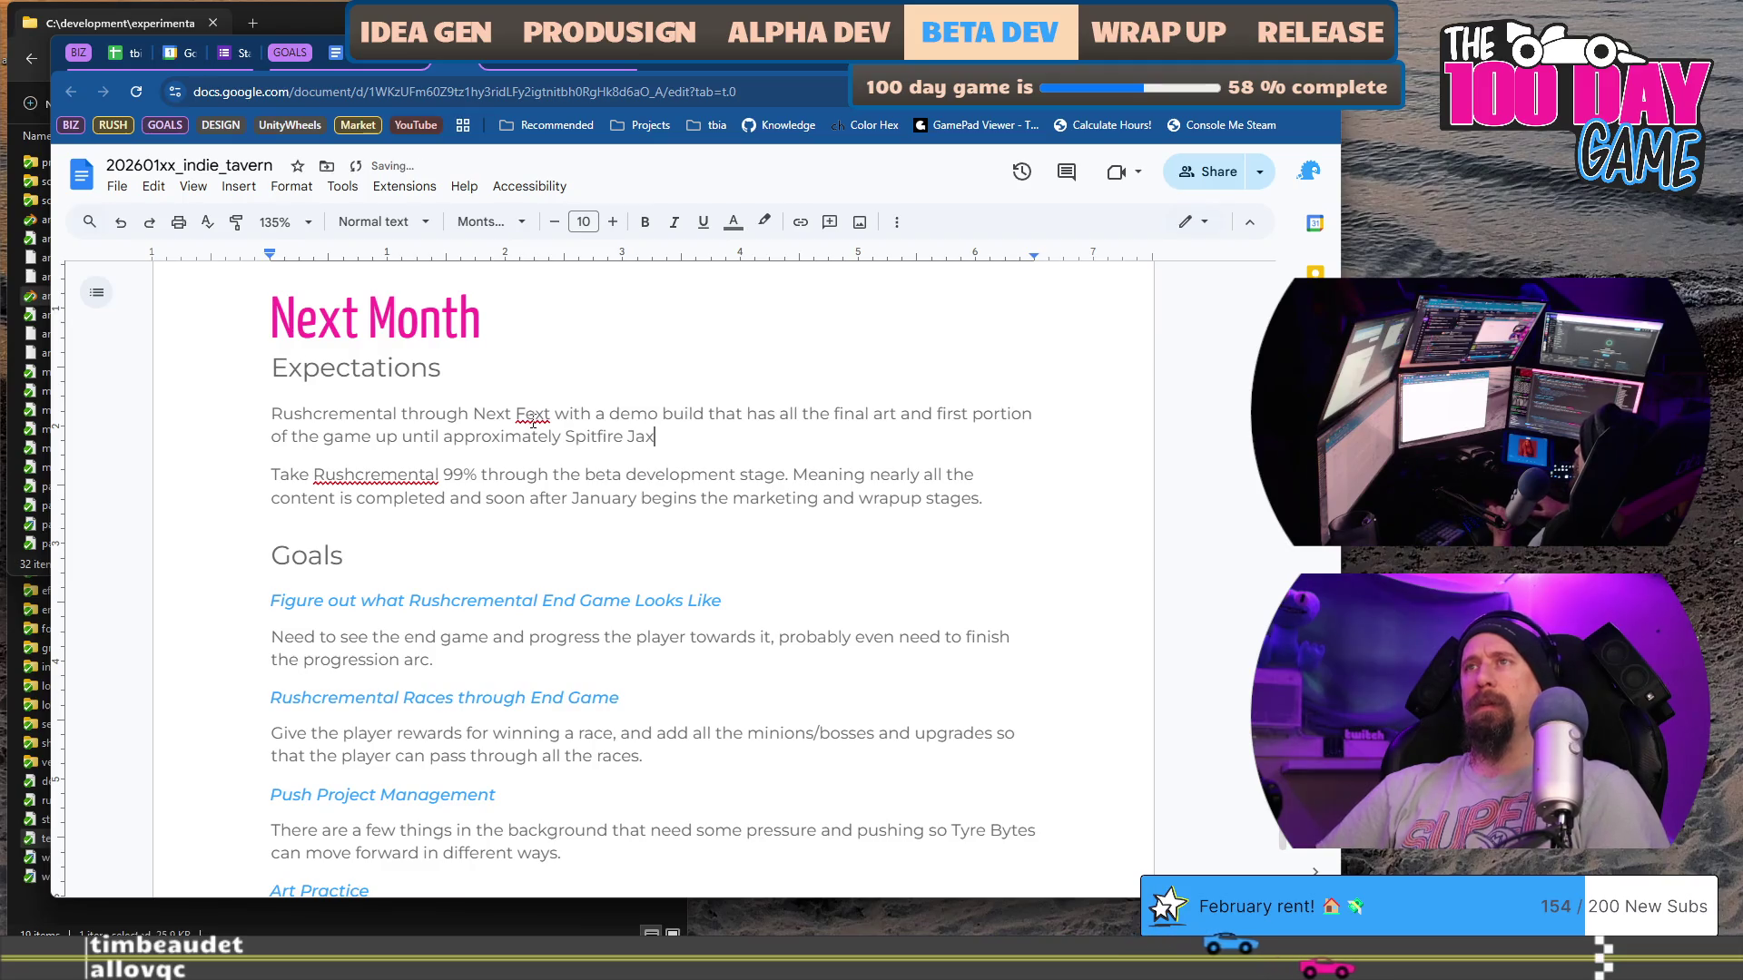
pyautogui.write(';even if we have to')
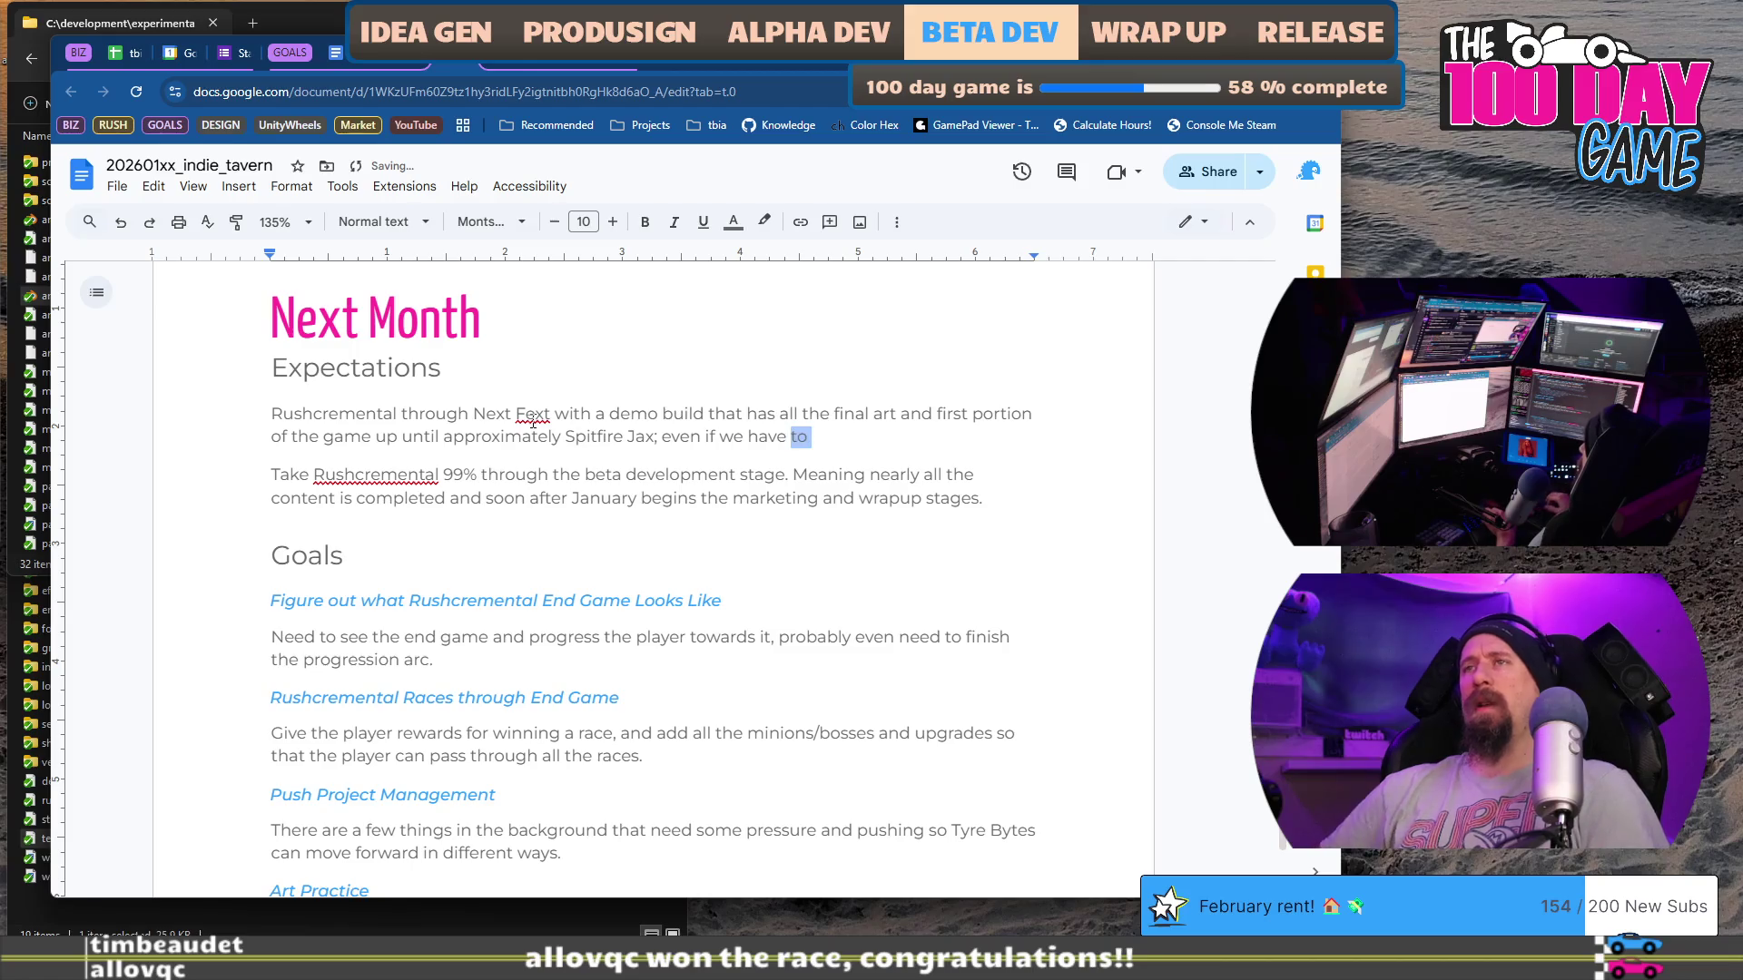
pyautogui.press('BackSpace')
pyautogui.write('Includ')
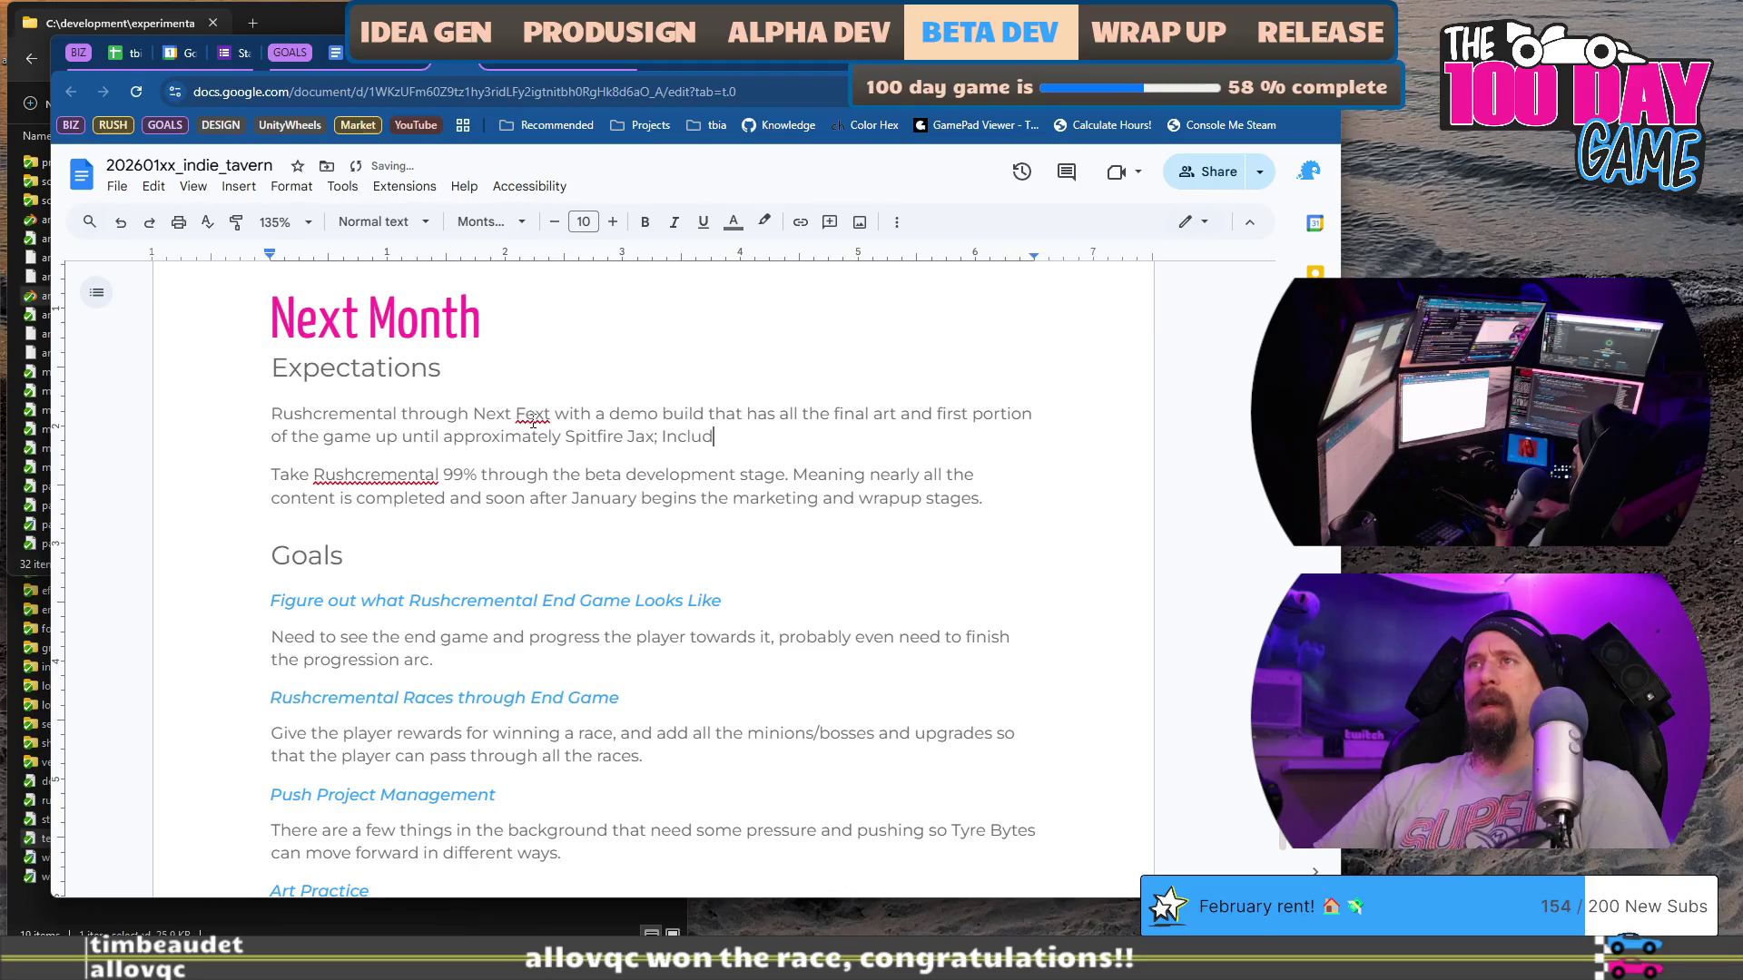
pyautogui.write('ing new screenshots,')
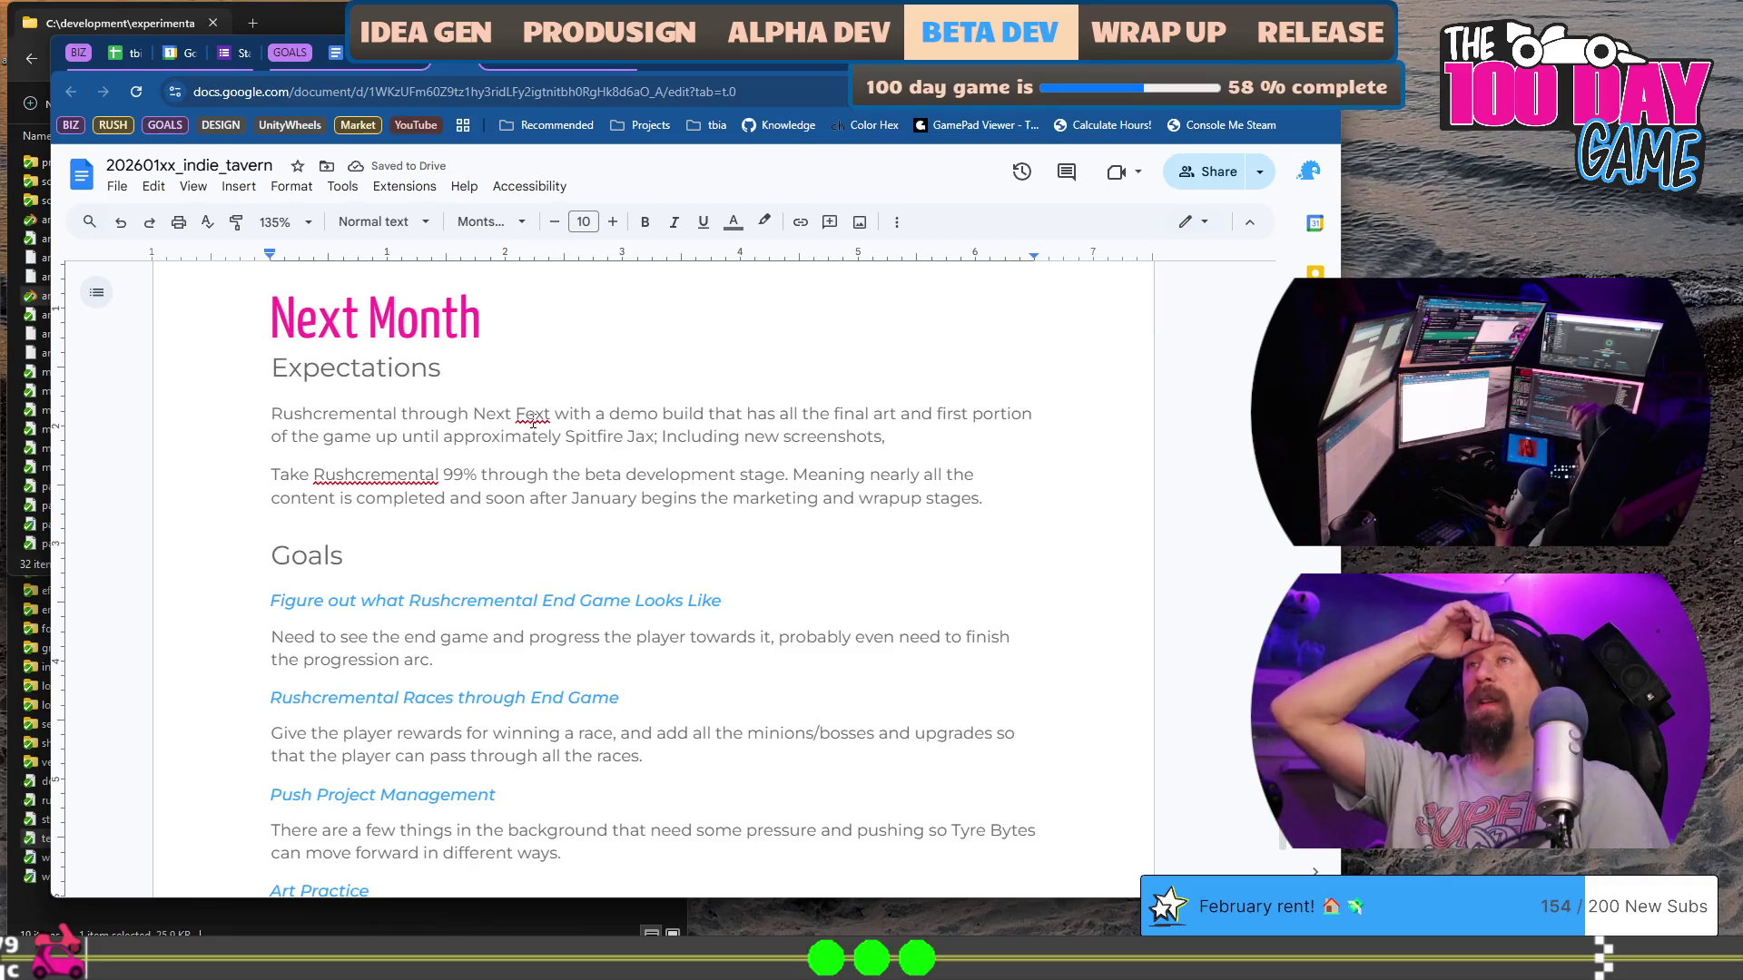
pyautogui.write('trailer,')
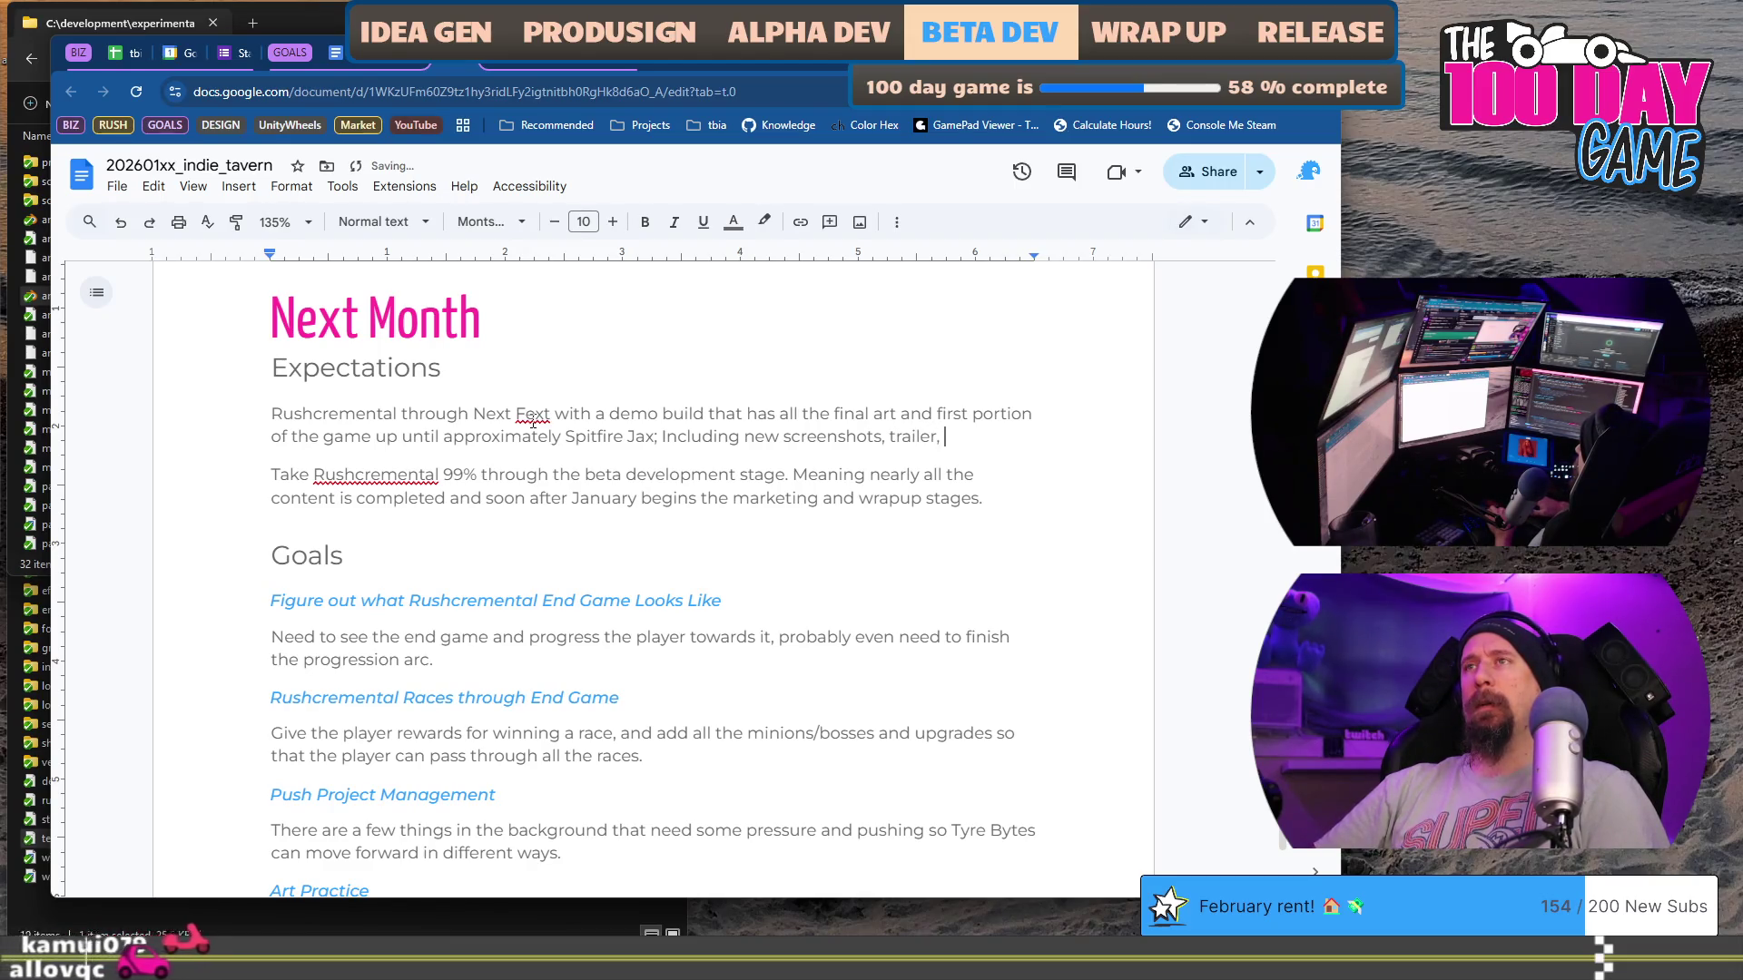
pyautogui.write(' media pu')
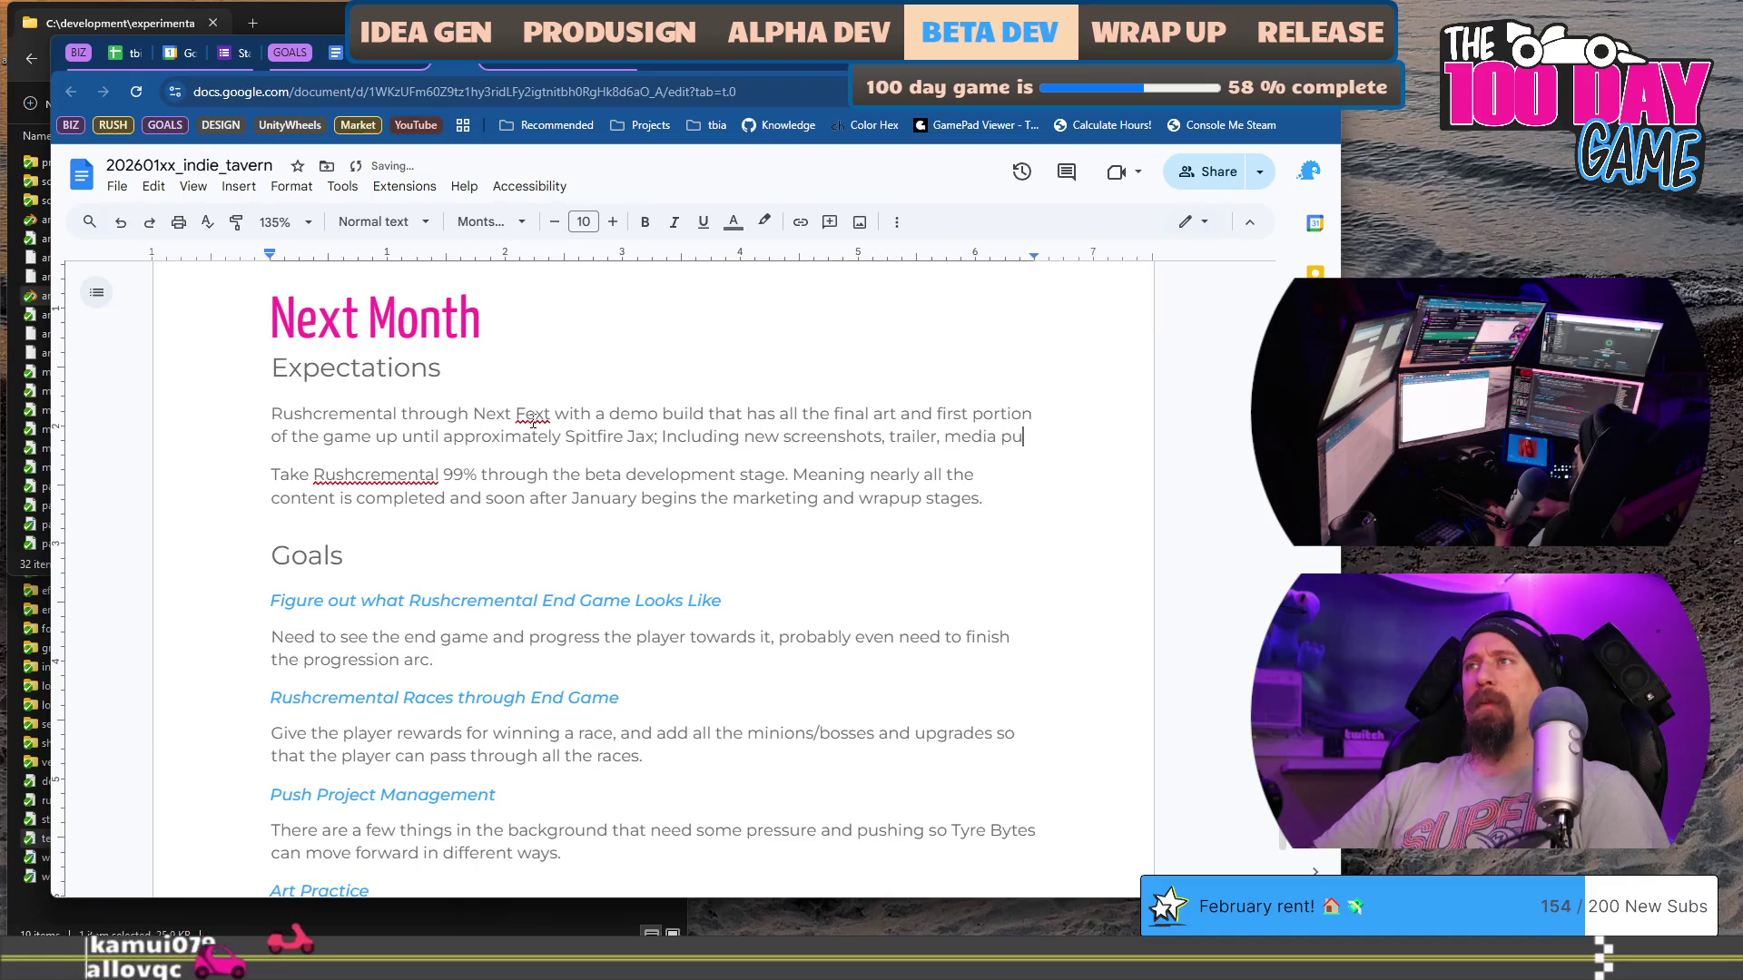
pyautogui.write('sh.')
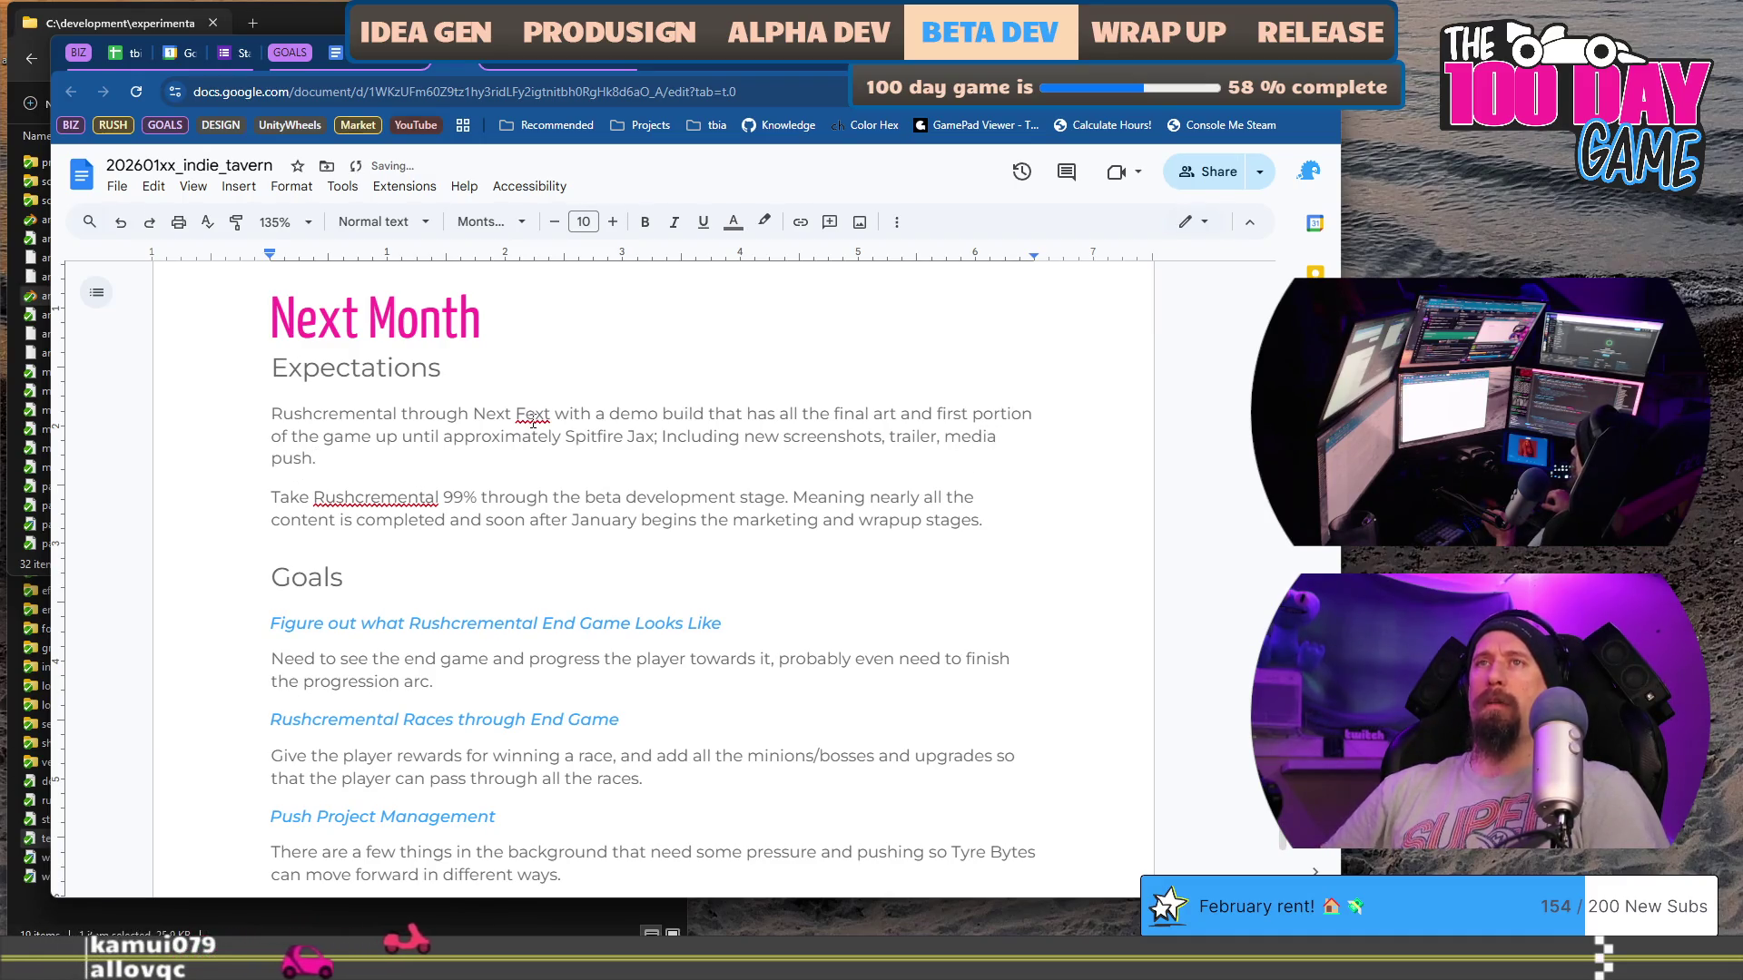
pyautogui.write('.')
pyautogui.hotkey('ctrl', 'Left')
pyautogui.hotkey('ctrl', 'Left')
pyautogui.hotkey('ctrl', 'shift', 'Left')
pyautogui.write('press')
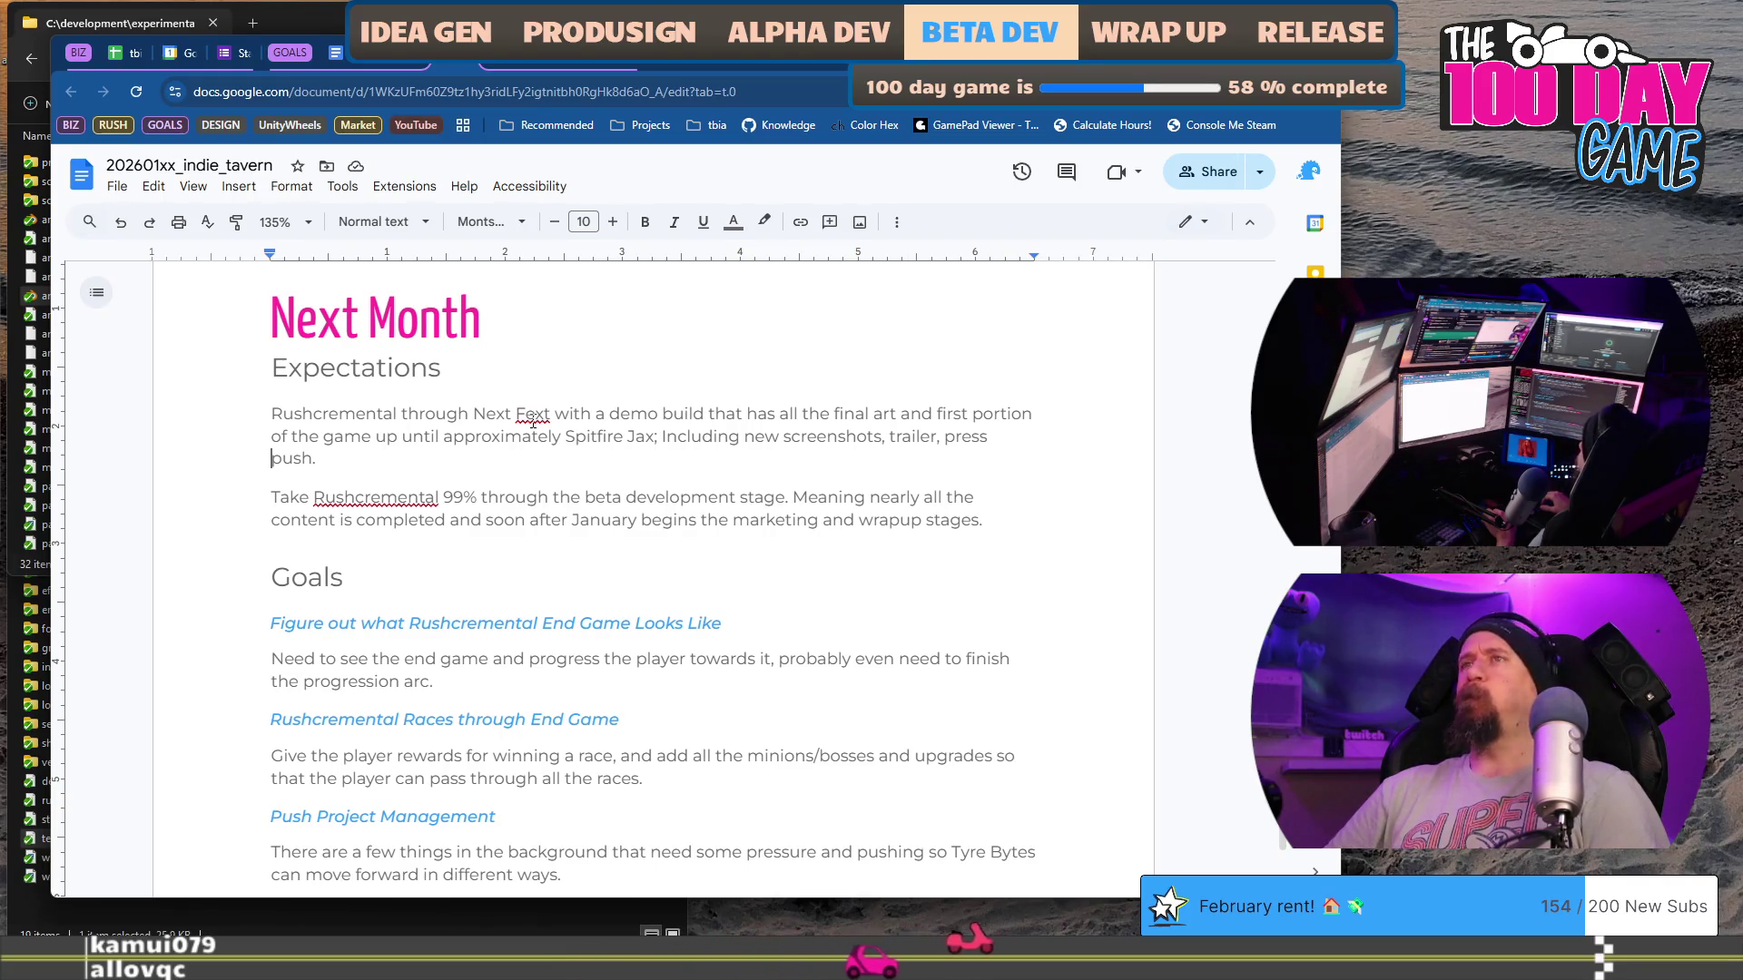
pyautogui.press('Left')
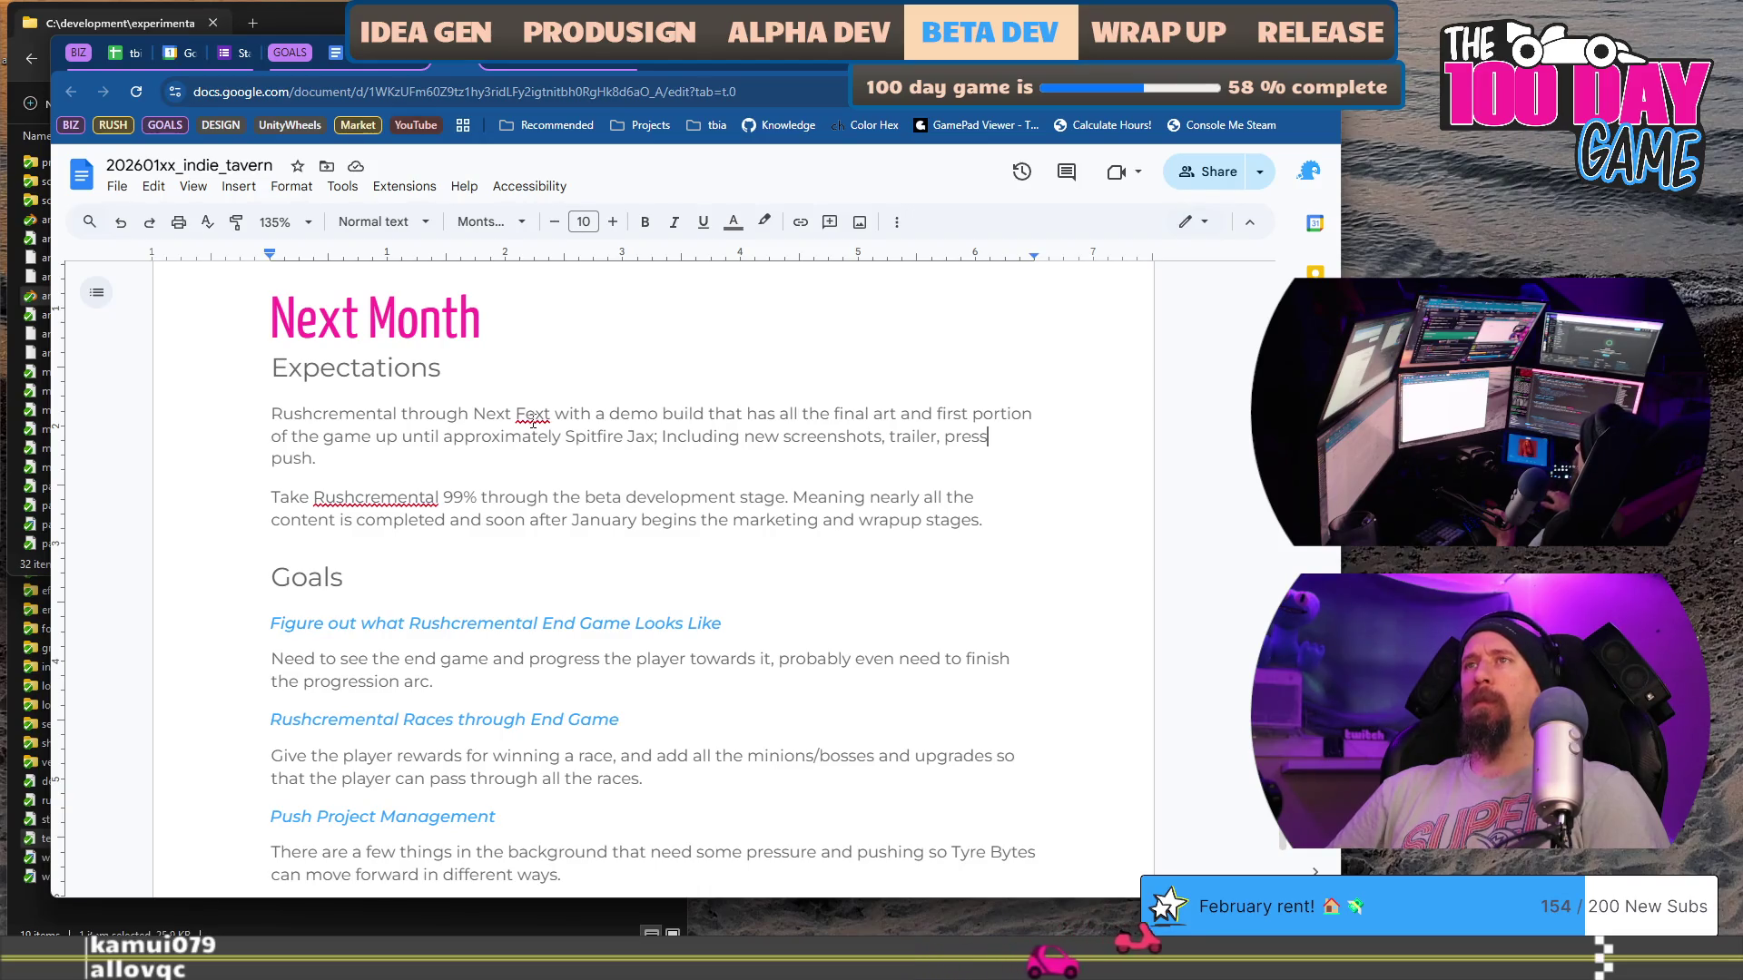
pyautogui.hotkey('ctrl', 'Left')
pyautogui.hotkey('ctrl', 'Left')
pyautogui.hotkey('ctrl', 'Left')
pyautogui.hotkey('ctrl', 'shift', 'Right')
pyautogui.press('BackSpace')
pyautogui.press('Down')
pyautogui.press('Down')
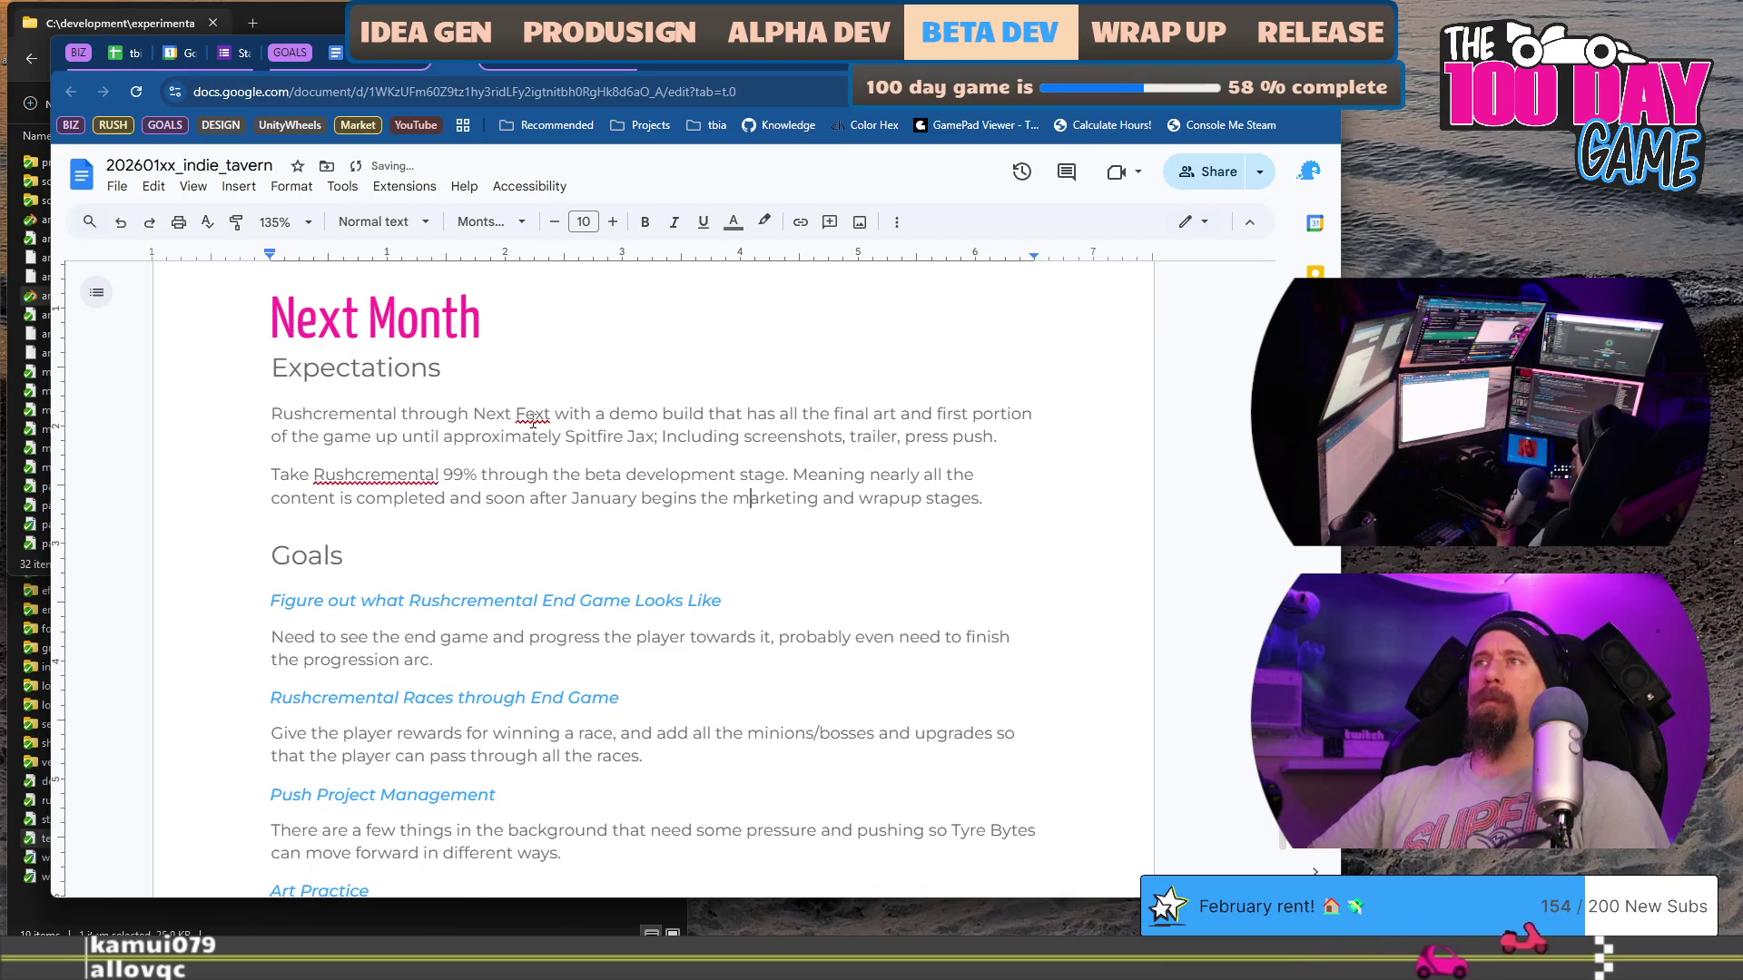
pyautogui.scroll(-1, 847, 404)
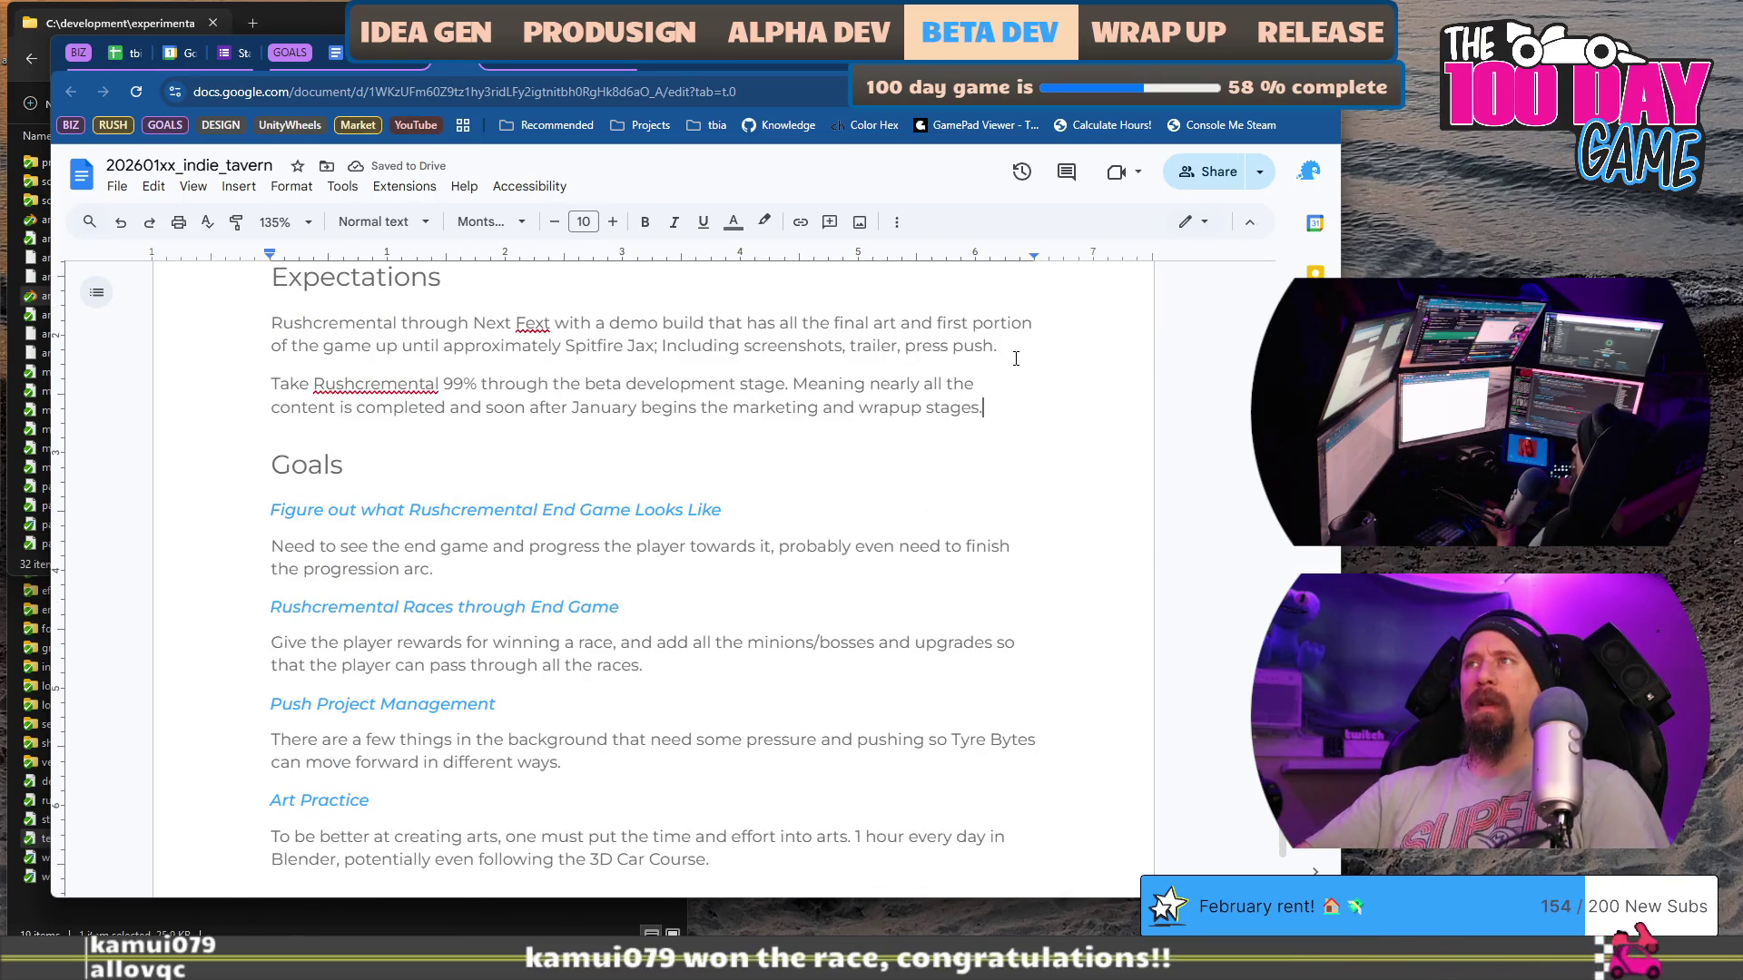
pyautogui.moveTo(1002, 409); pyautogui.dragTo(1024, 347)
pyautogui.press('BackSpace')
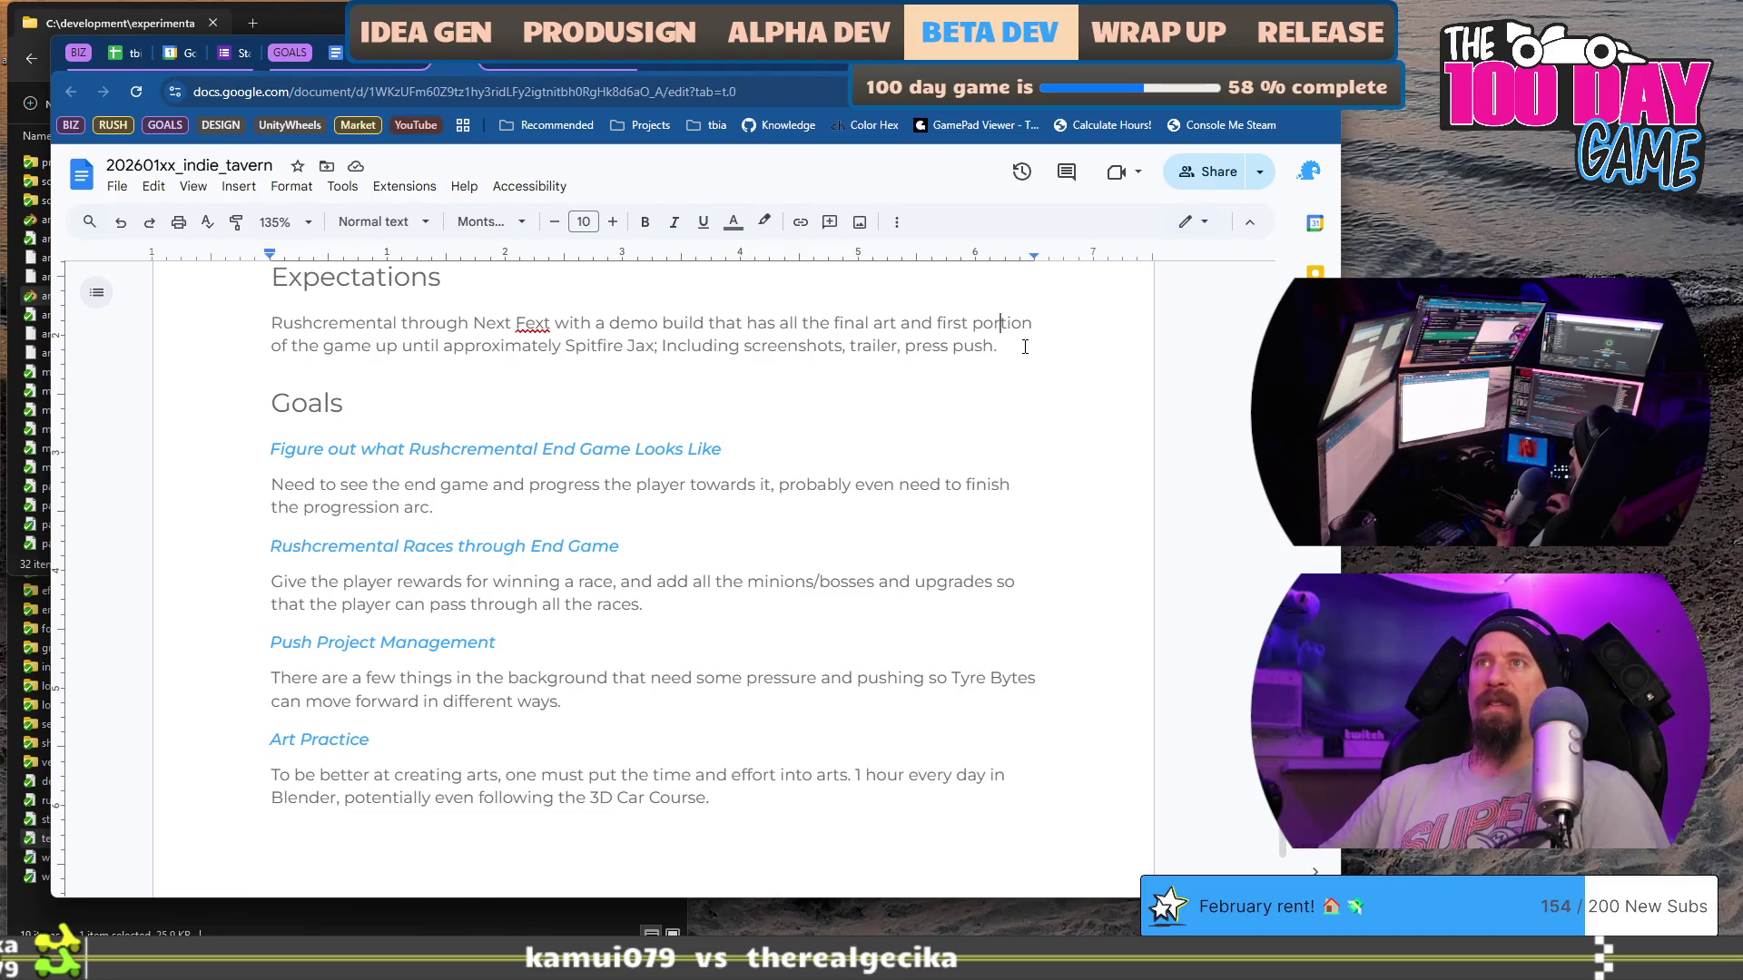
pyautogui.scroll(1, 1025, 346)
pyautogui.press('Right')
pyautogui.press('Right')
pyautogui.press('Right')
pyautogui.press('BackSpace')
pyautogui.write('s')
pyautogui.press('Down')
pyautogui.press('Down')
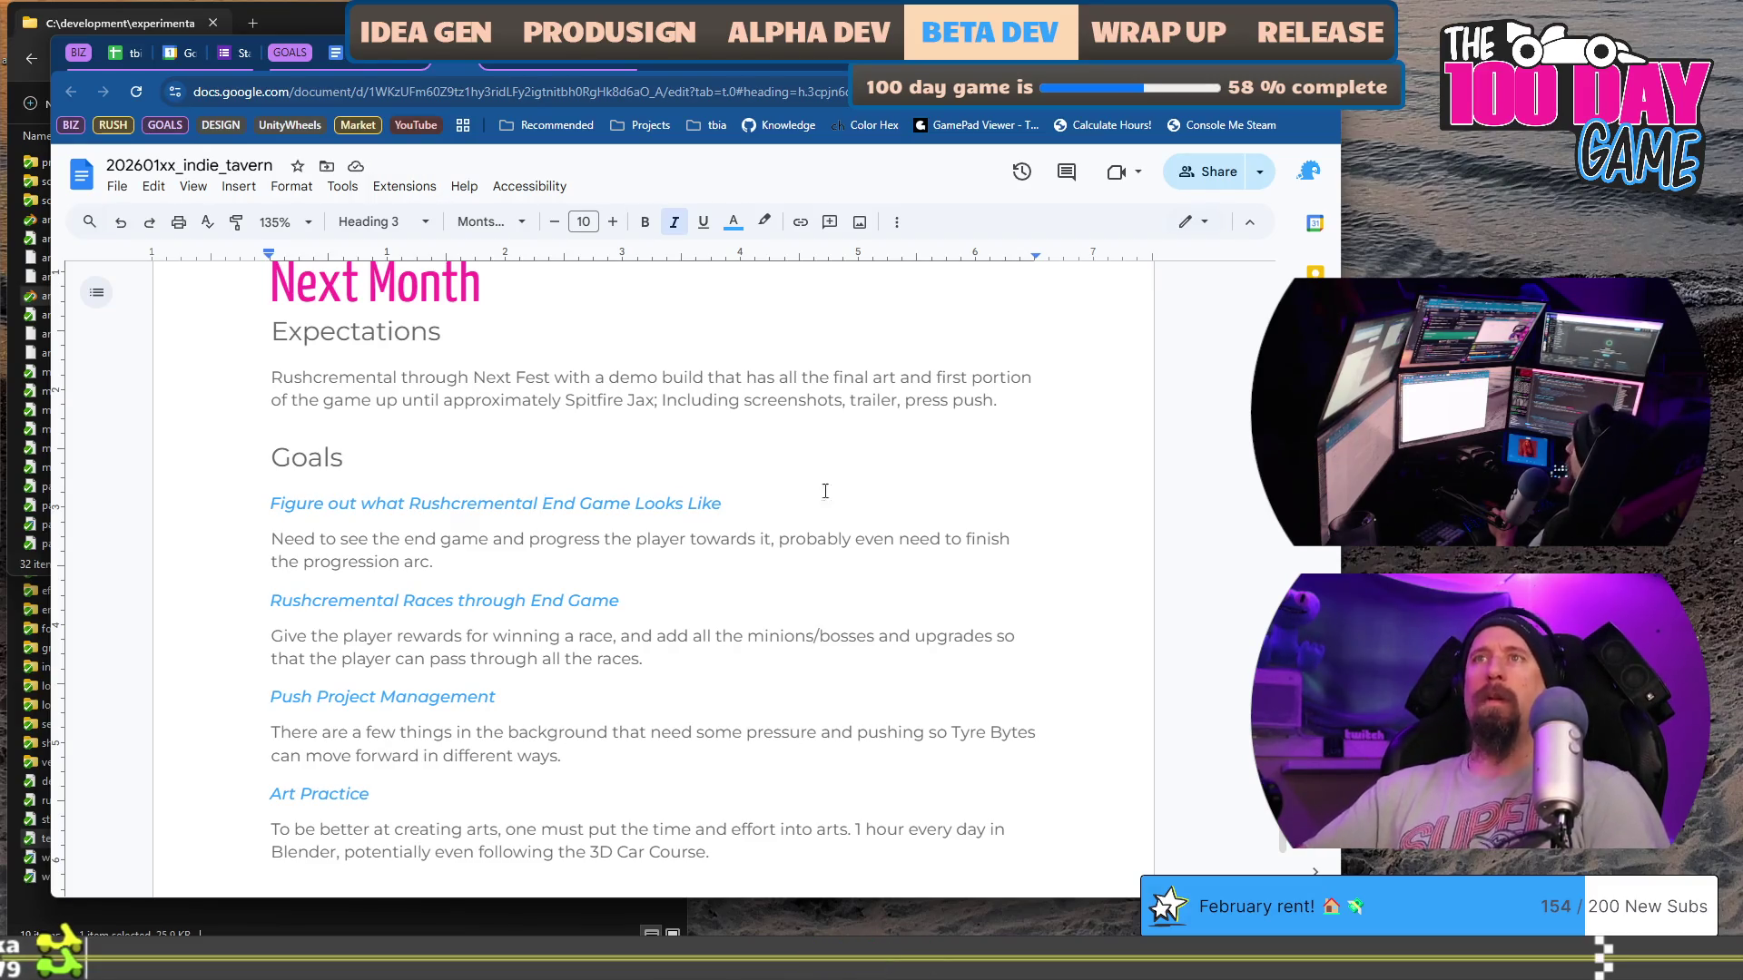
pyautogui.moveTo(493, 568); pyautogui.dragTo(213, 507)
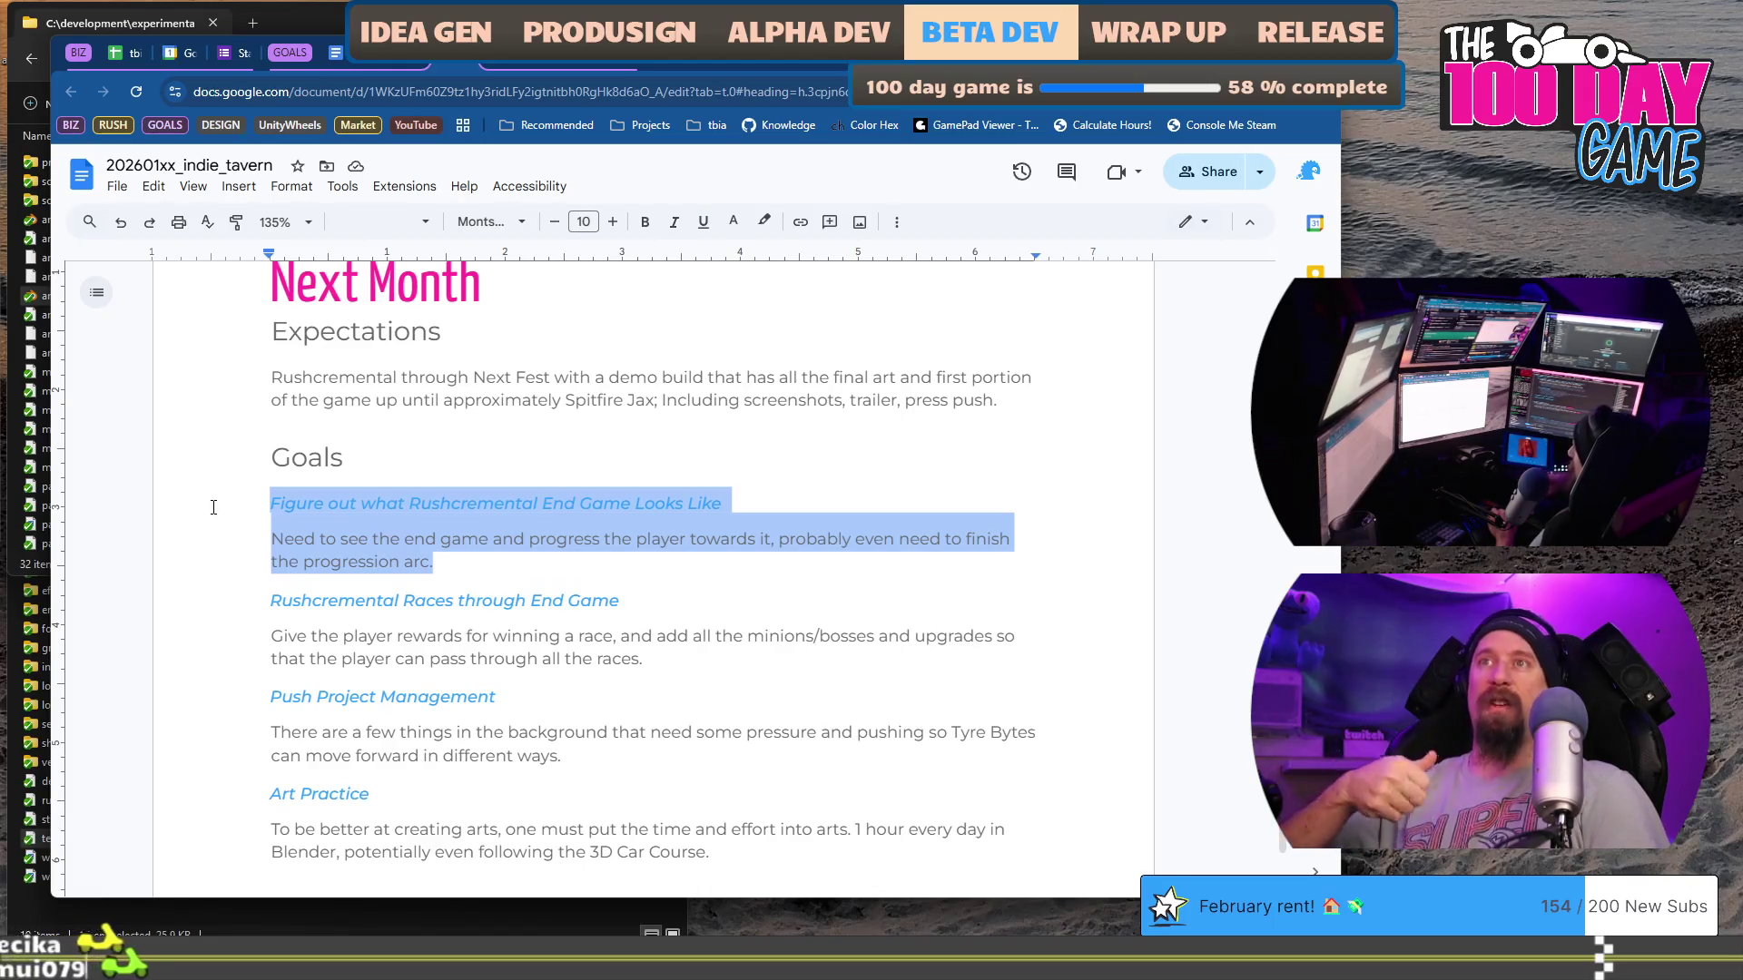
pyautogui.click(213, 506)
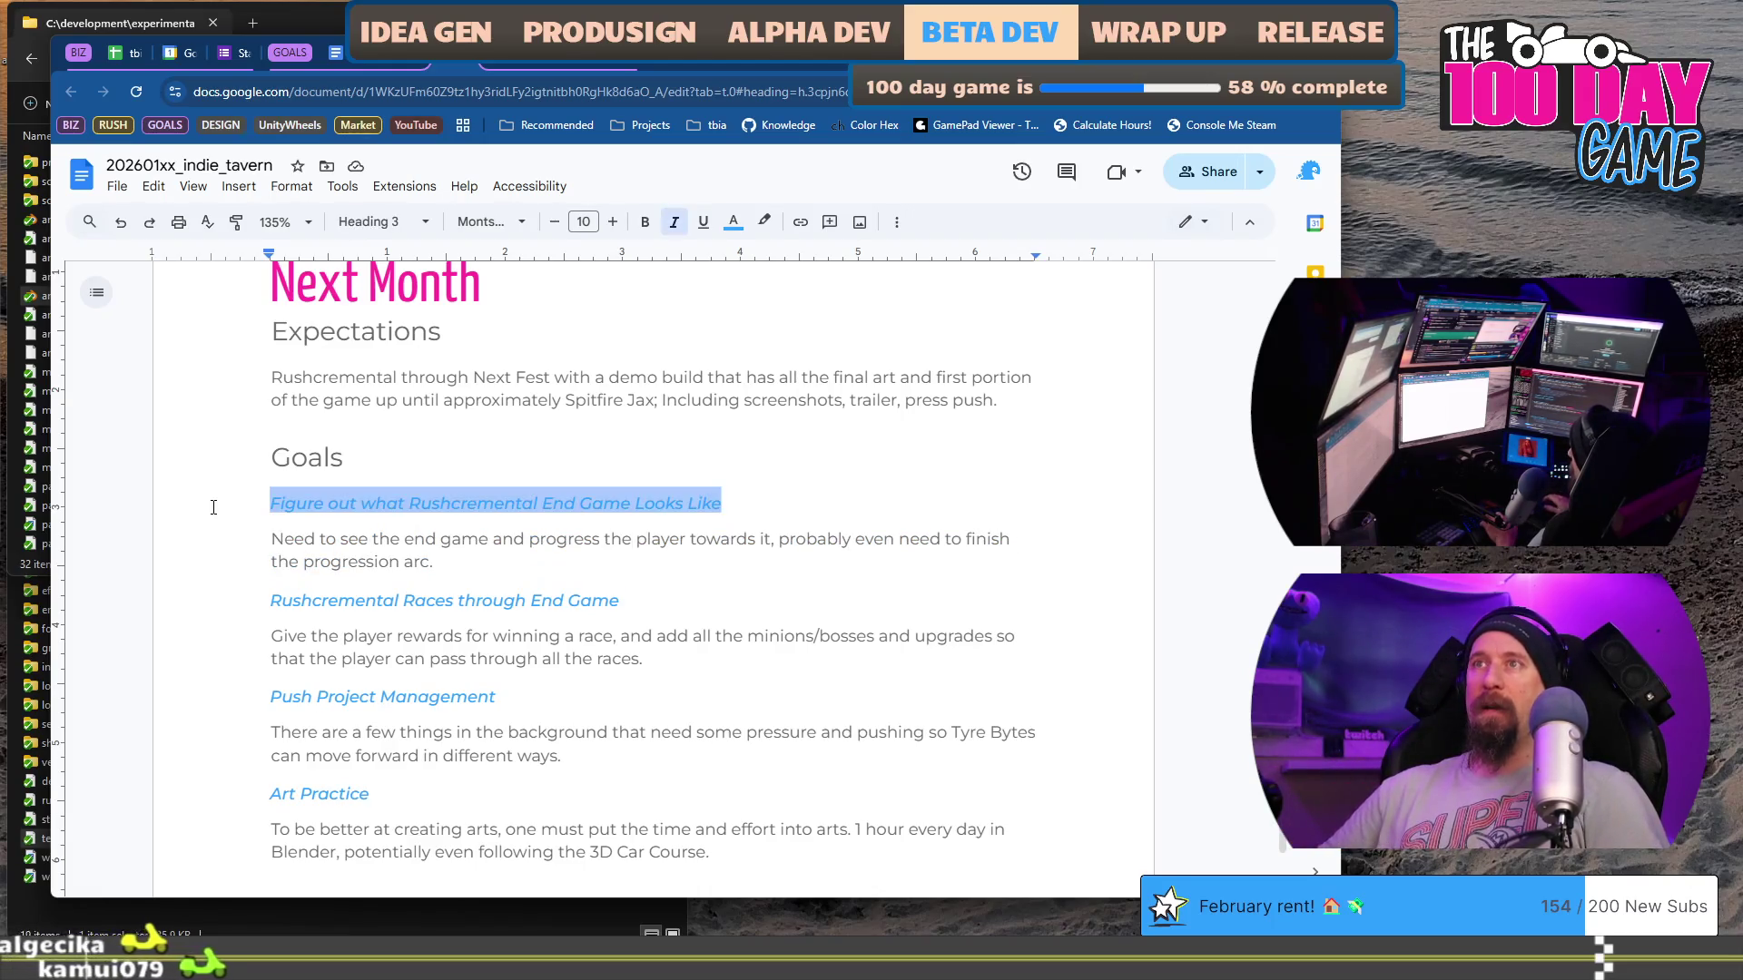
pyautogui.scroll(-15, 213, 507)
pyautogui.scroll(20, 417, 445)
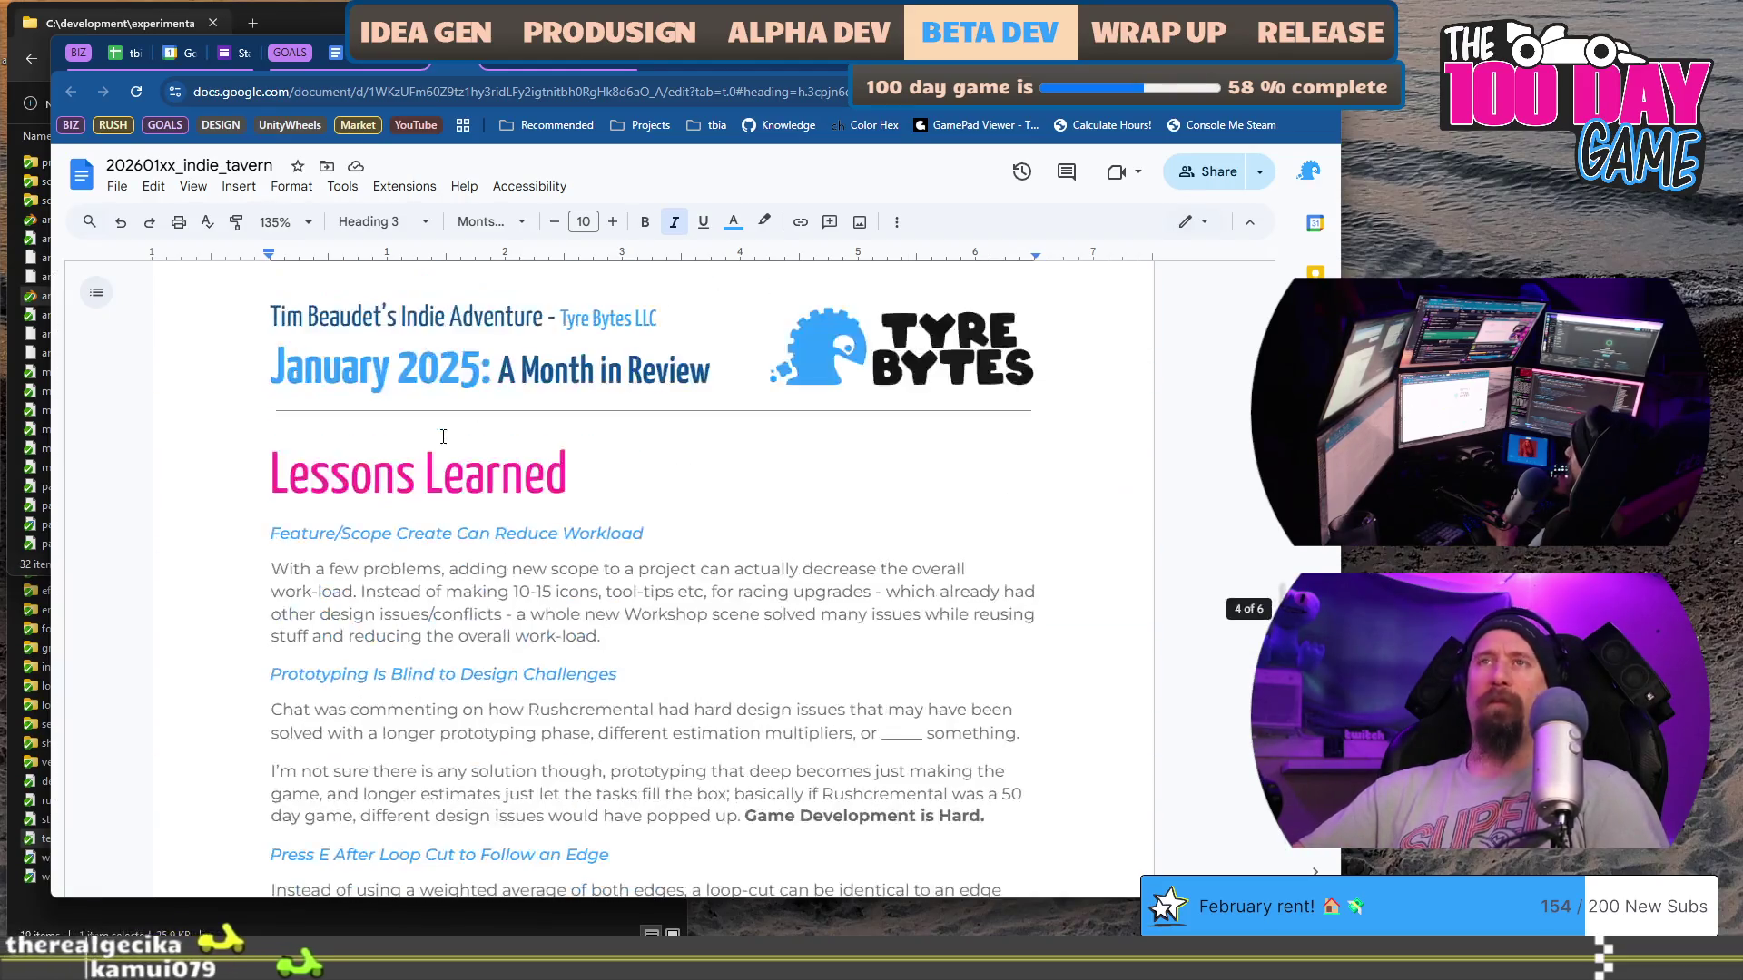
pyautogui.scroll(5, 545, 399)
pyautogui.scroll(-6, 599, 381)
pyautogui.scroll(-3, 610, 368)
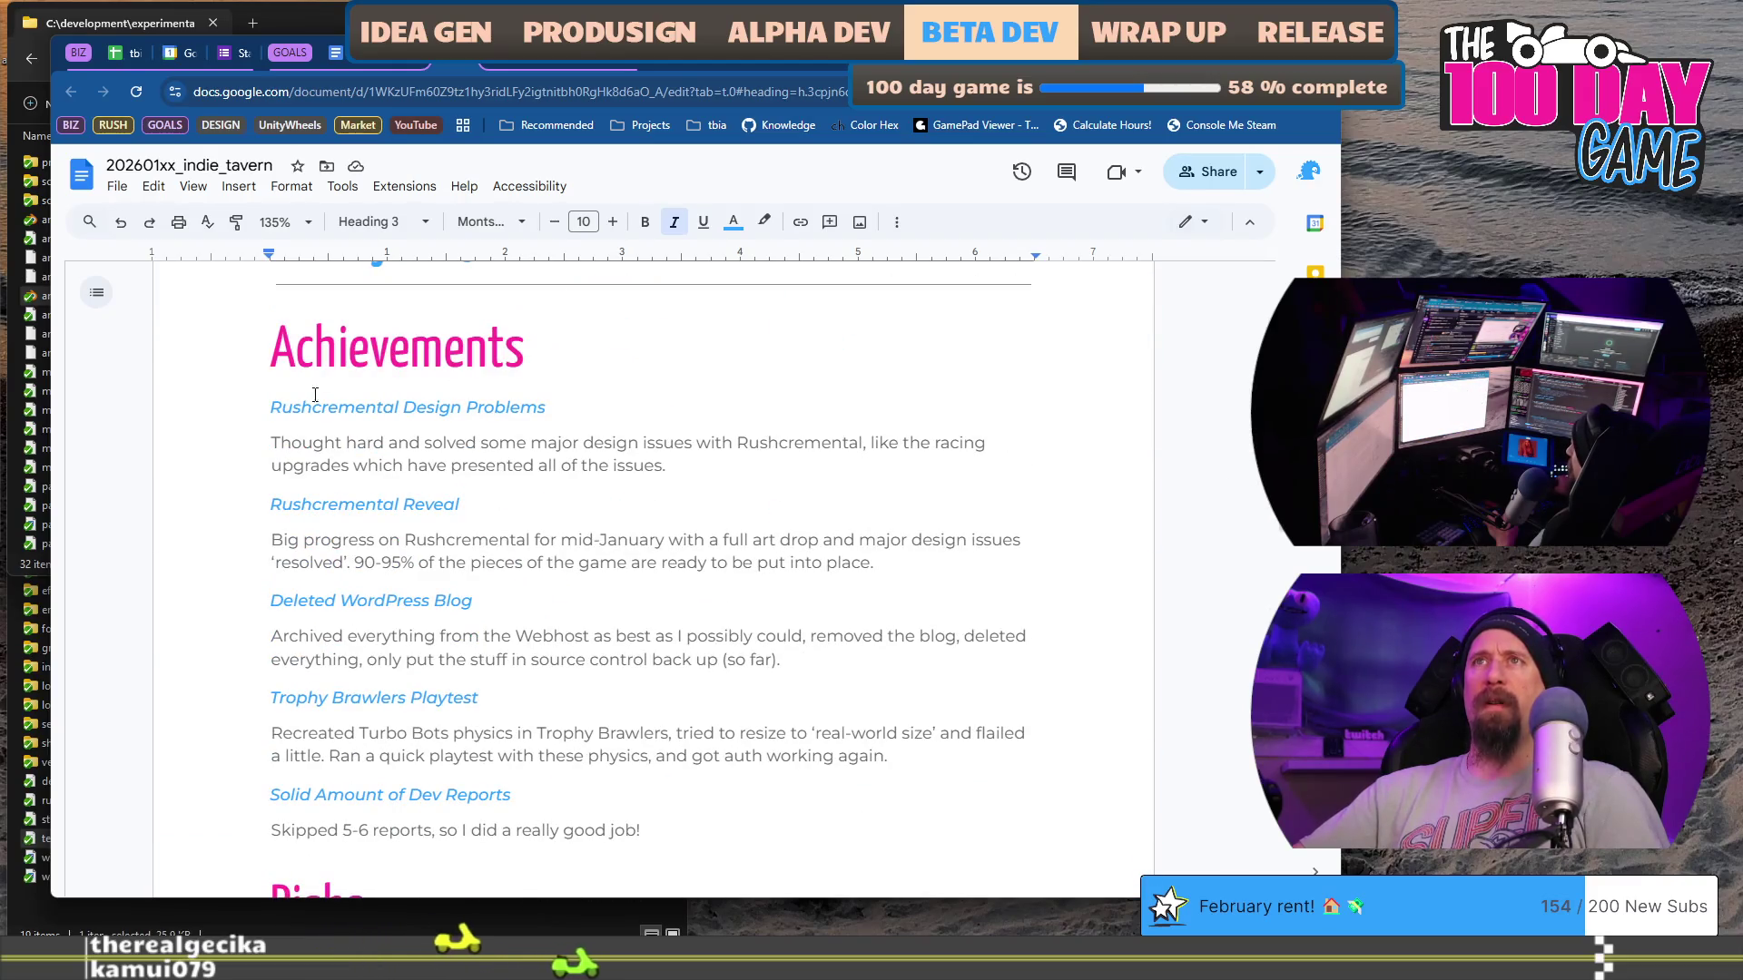
pyautogui.scroll(-7, 591, 472)
pyautogui.scroll(2, 592, 472)
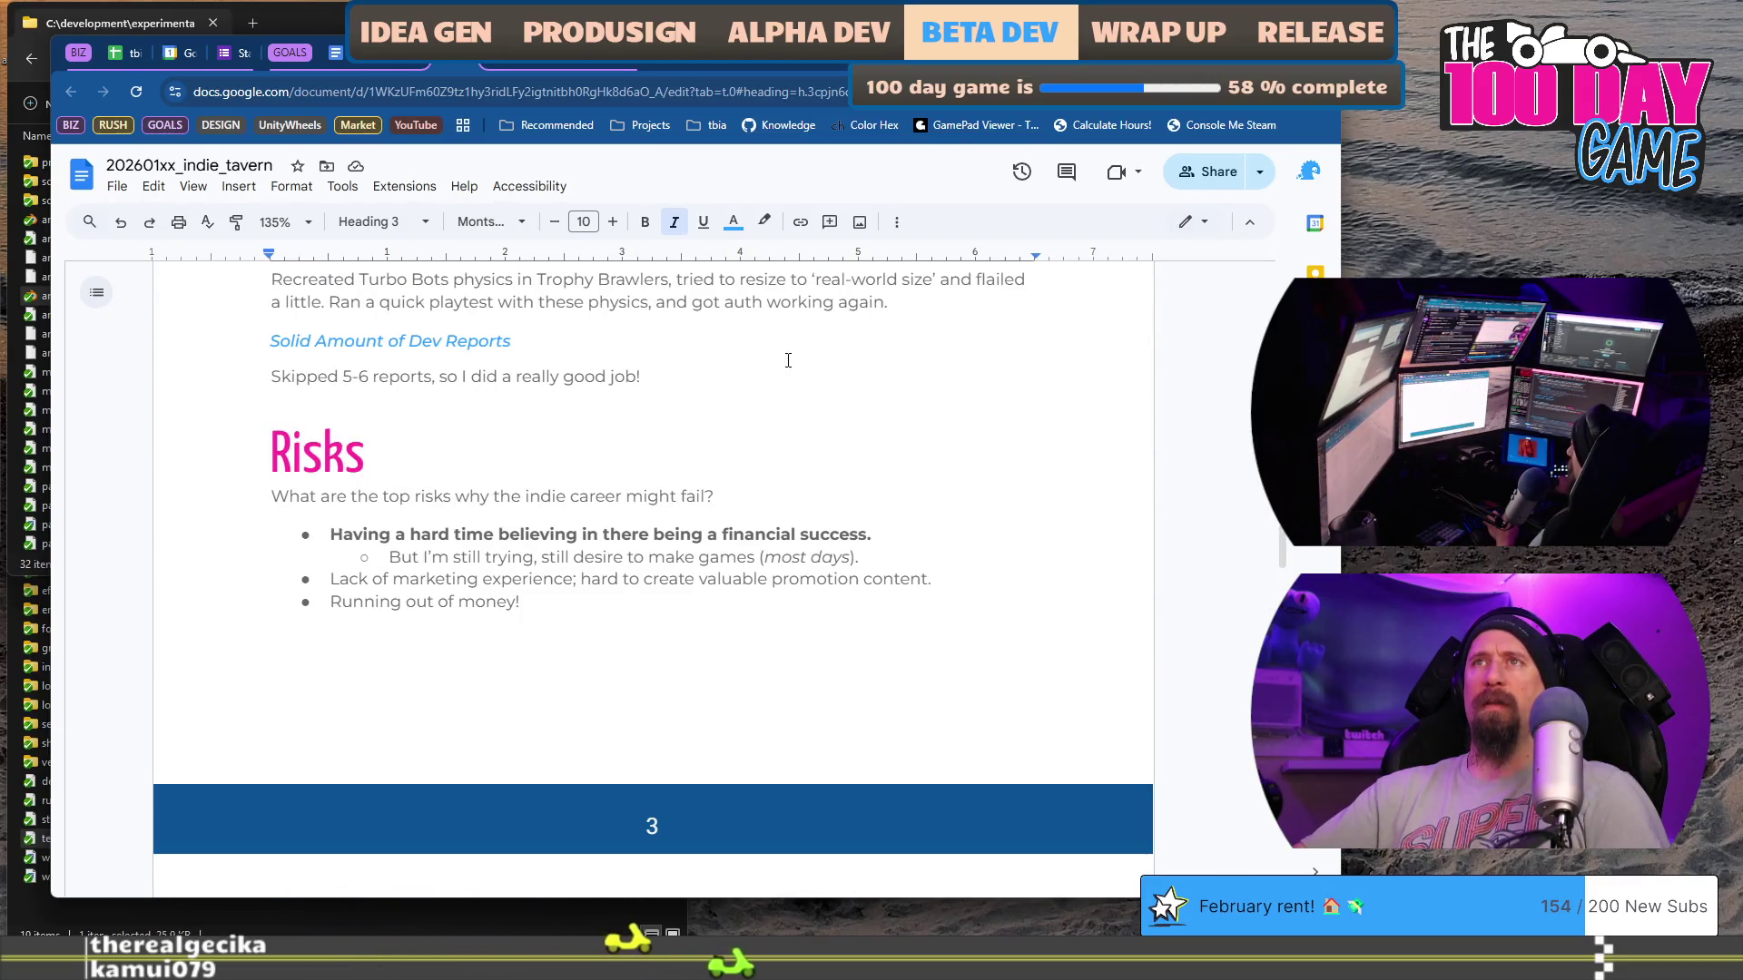
pyautogui.scroll(3, 622, 503)
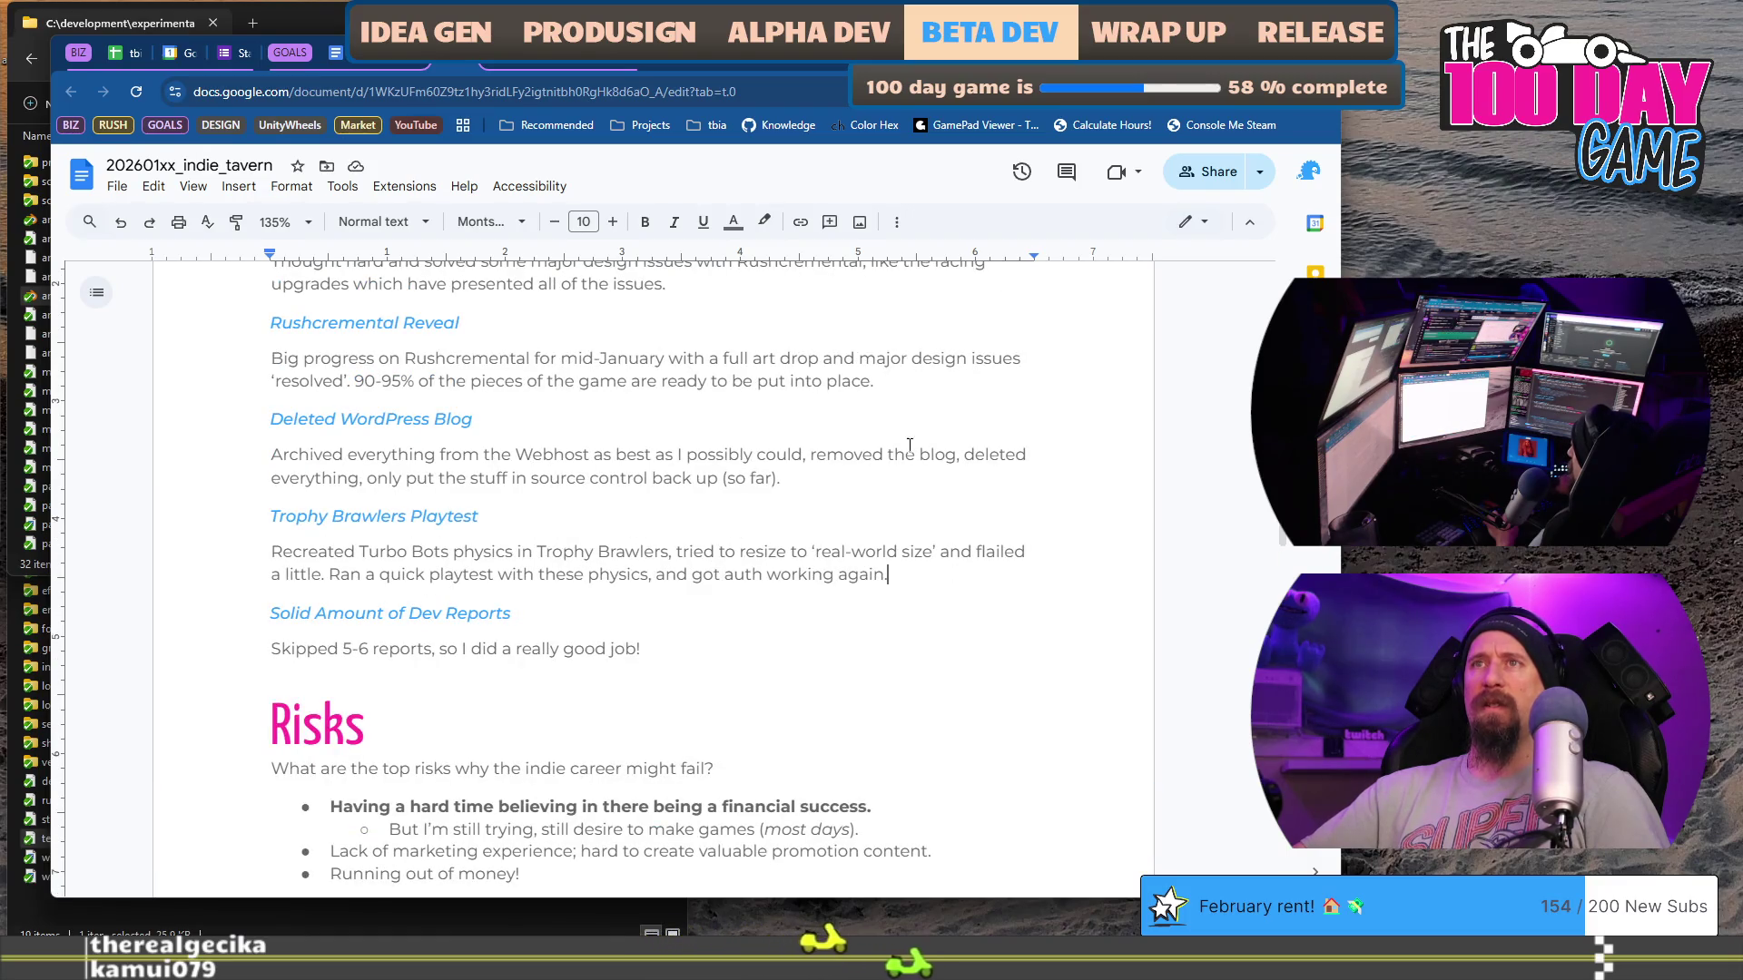
pyautogui.scroll(2, 599, 444)
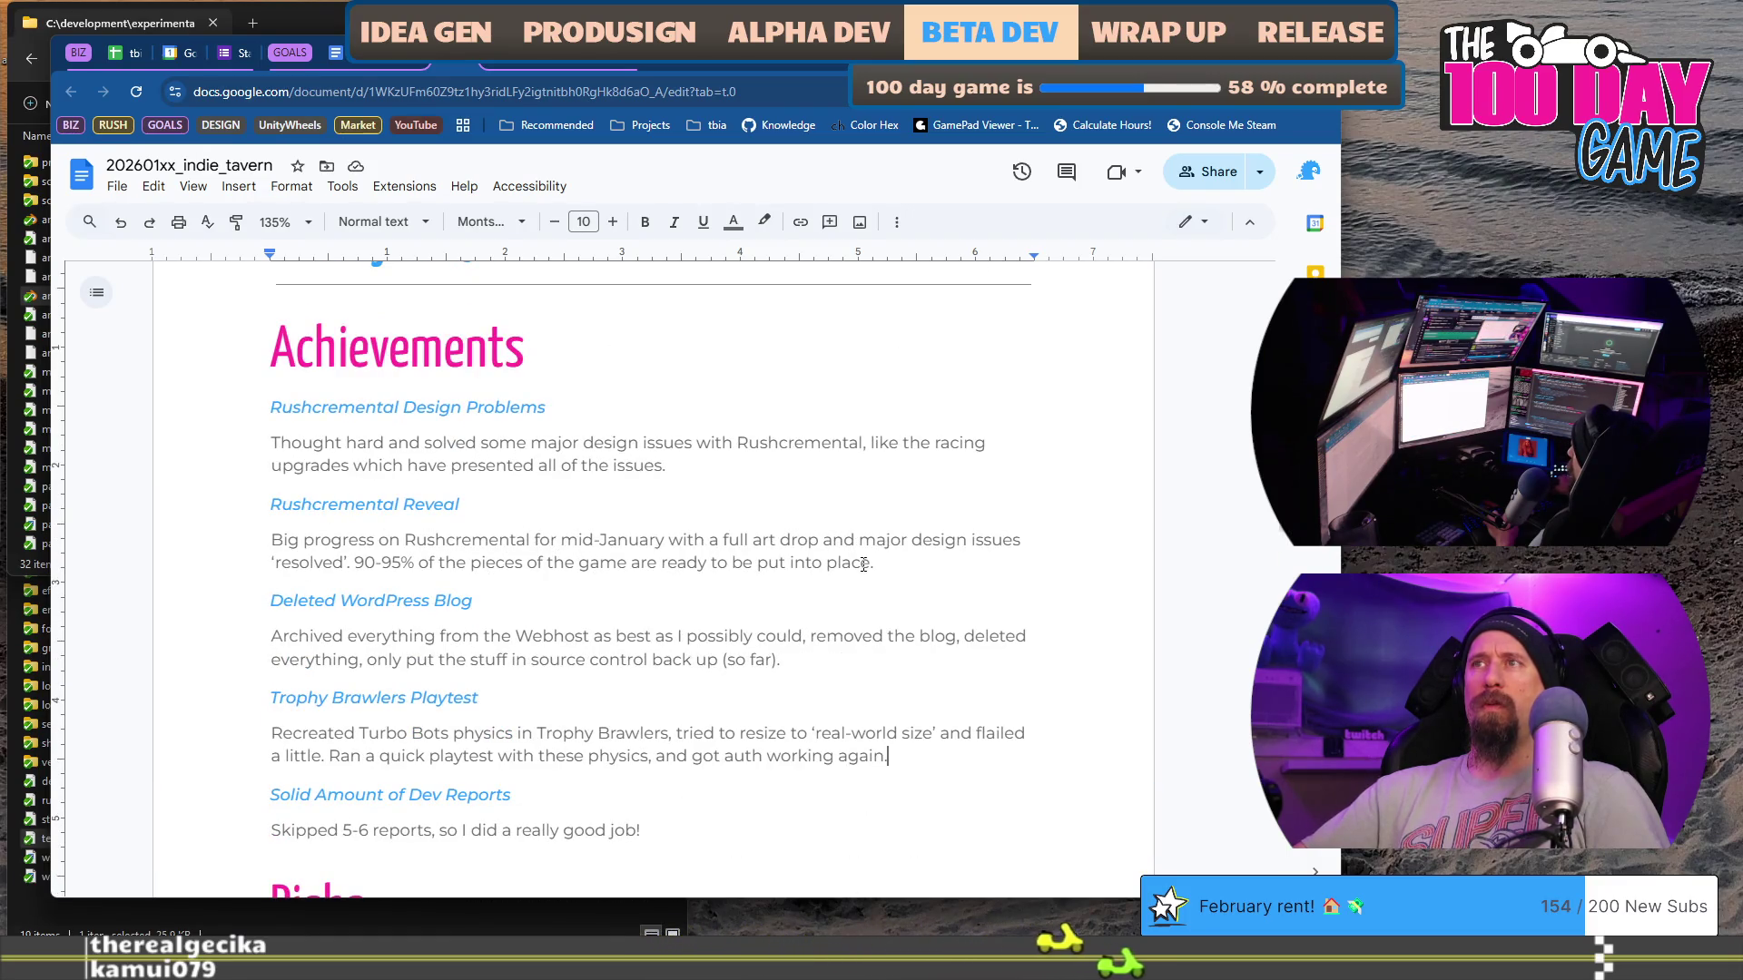
pyautogui.click(826, 473)
pyautogui.hotkey('ctrl', 'z')
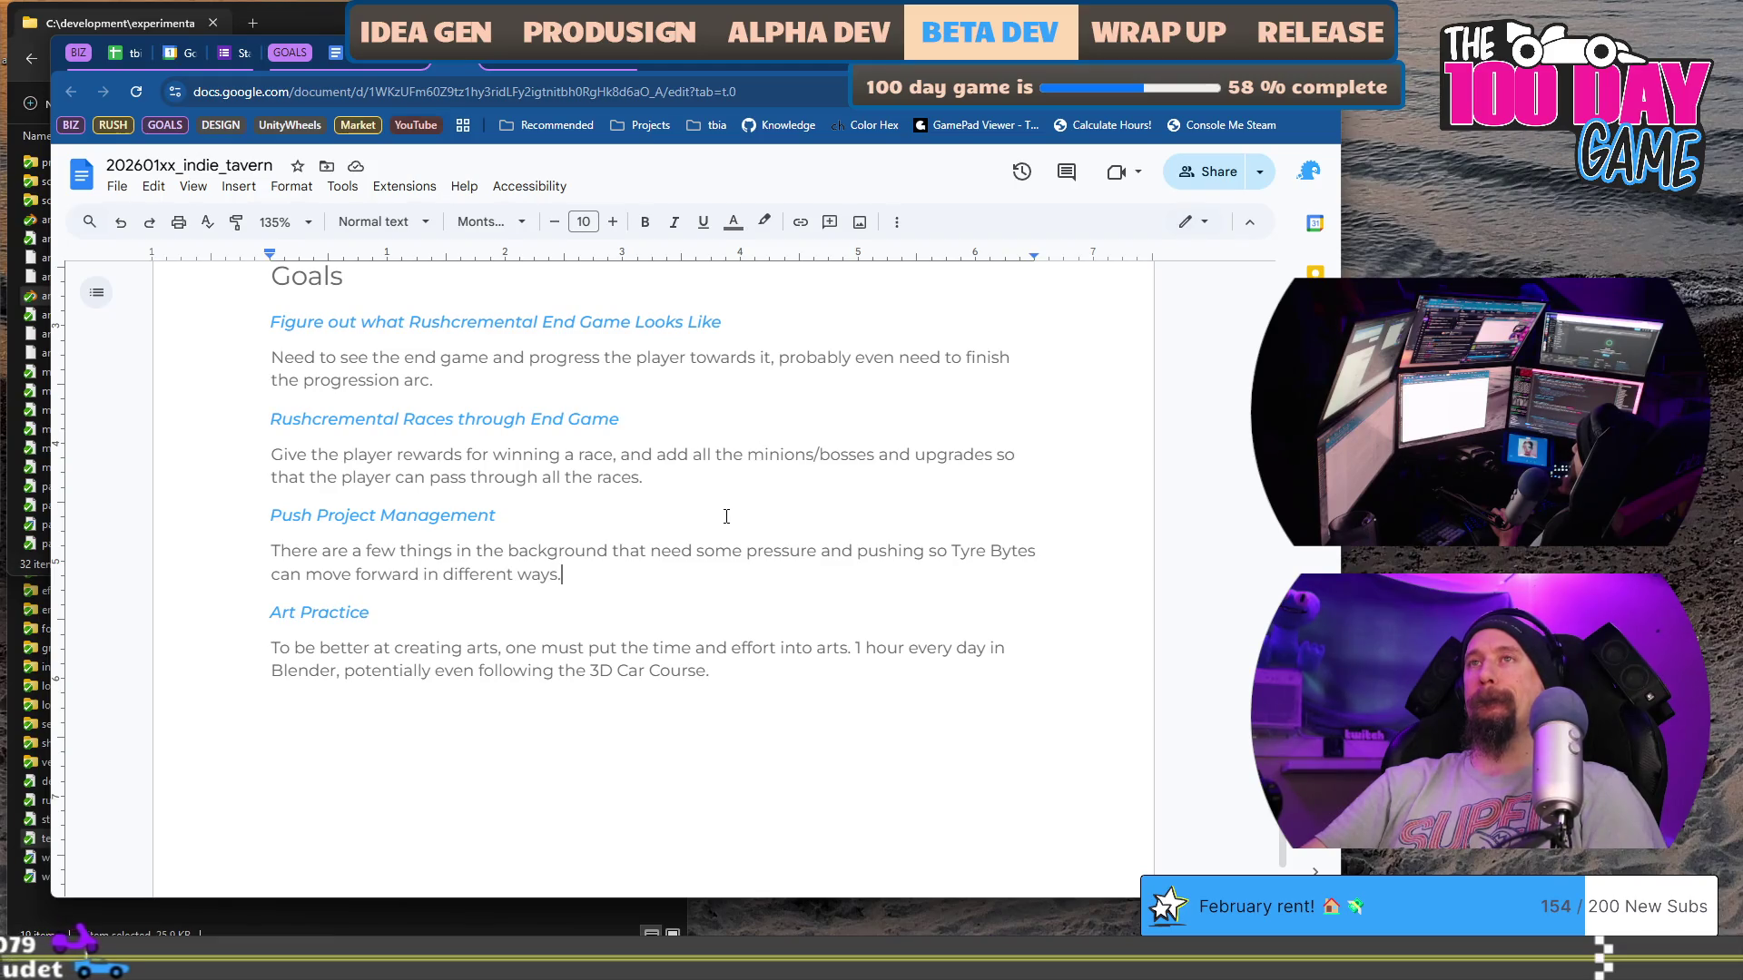
# Step: Delete the last three goals from the Next Month list
pyautogui.click(712, 670)
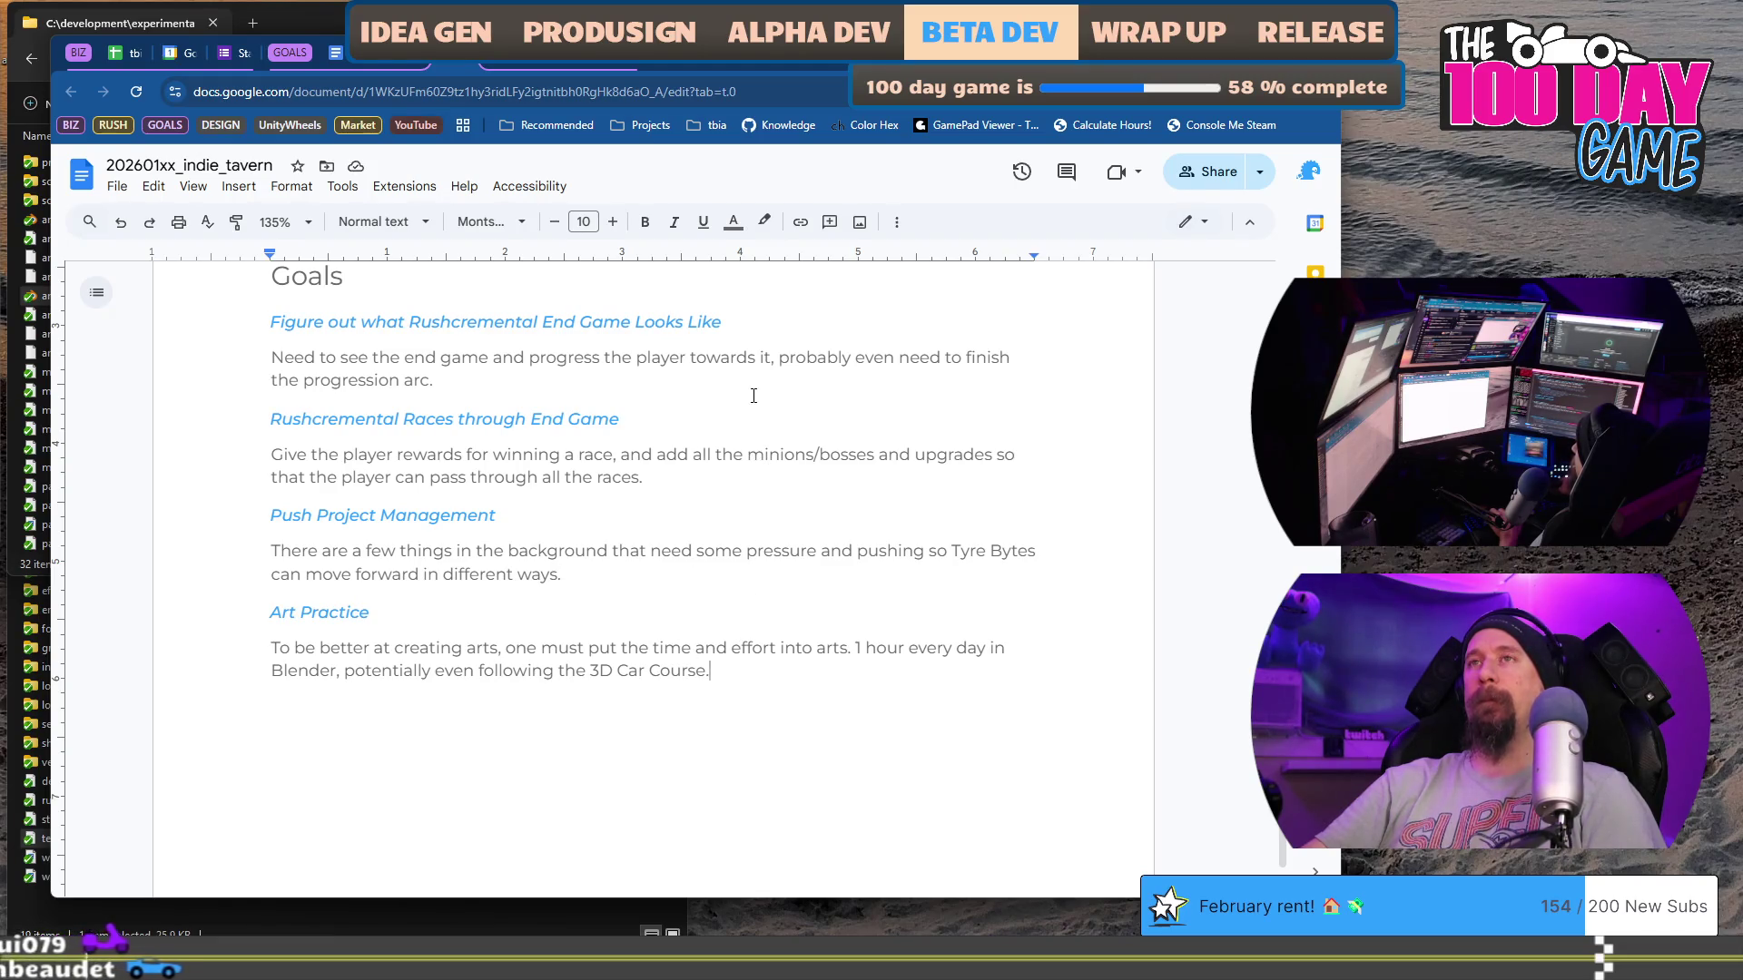
pyautogui.hotkey('ctrl', 'shift', 'Up')
pyautogui.hotkey('ctrl', 'shift', 'Up')
pyautogui.hotkey('ctrl', 'shift', 'Up')
pyautogui.press('BackSpace')
# Step: Retitle the first goal heading 'Update Rushcremental Demo on Steam'
pyautogui.press('Up')
pyautogui.press('Up')
pyautogui.press('Up')
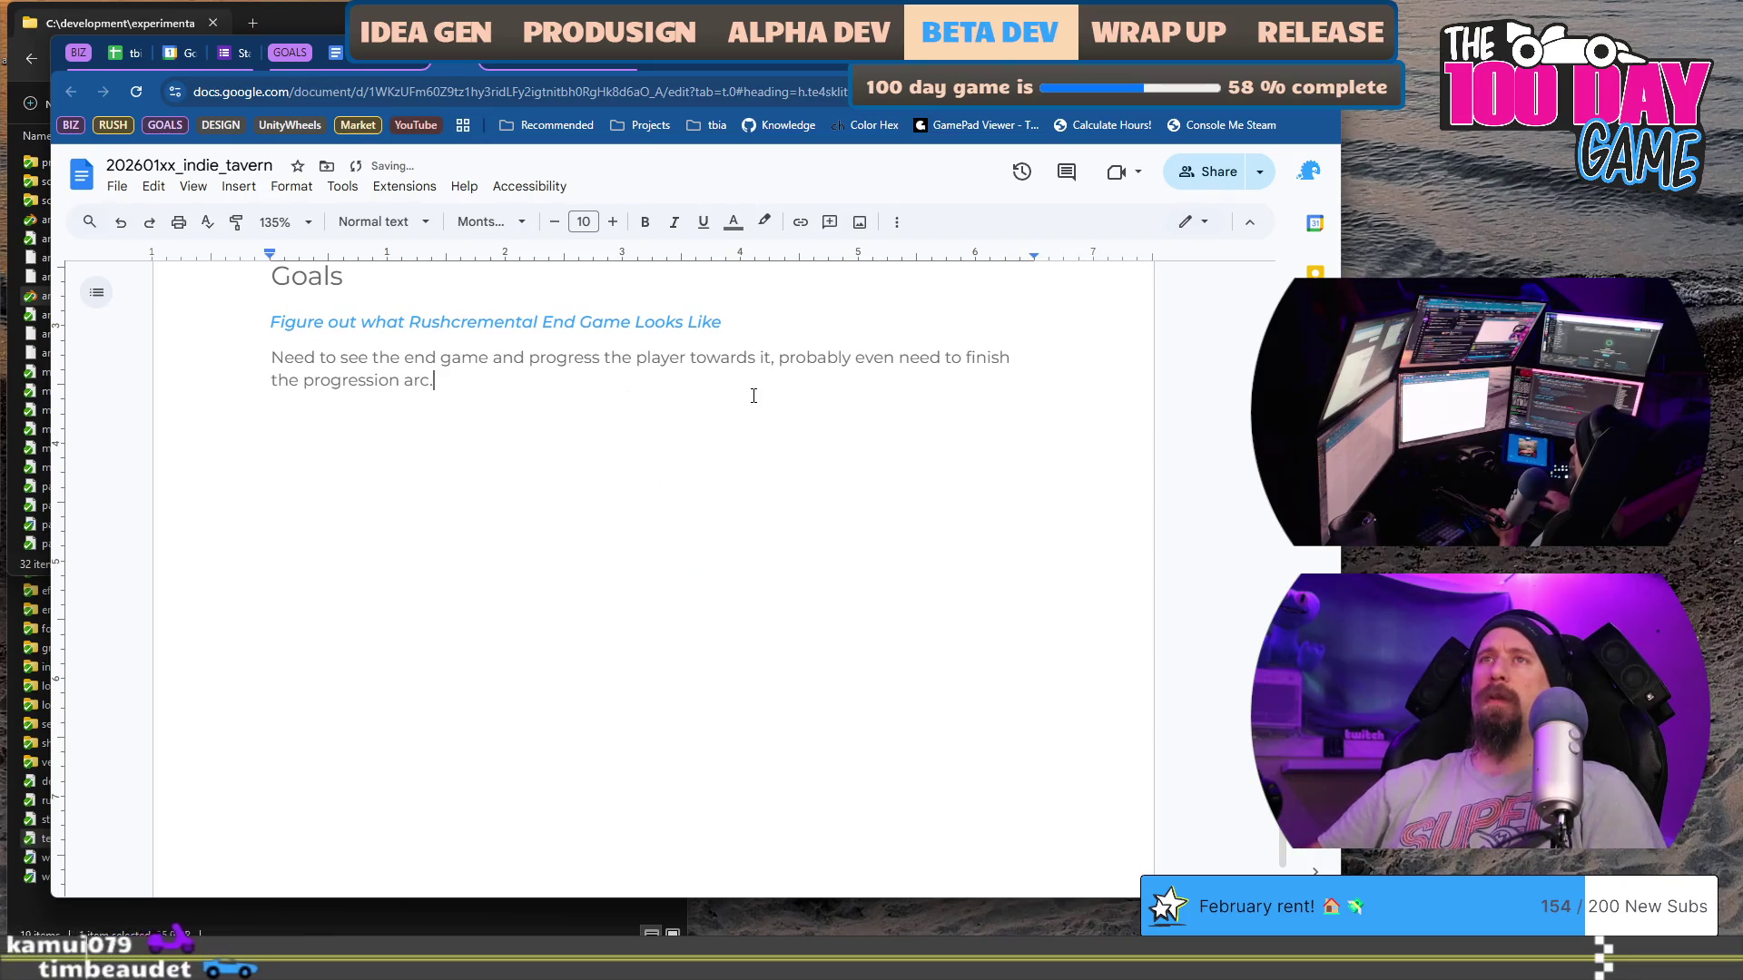
pyautogui.press('Left')
pyautogui.press('Left')
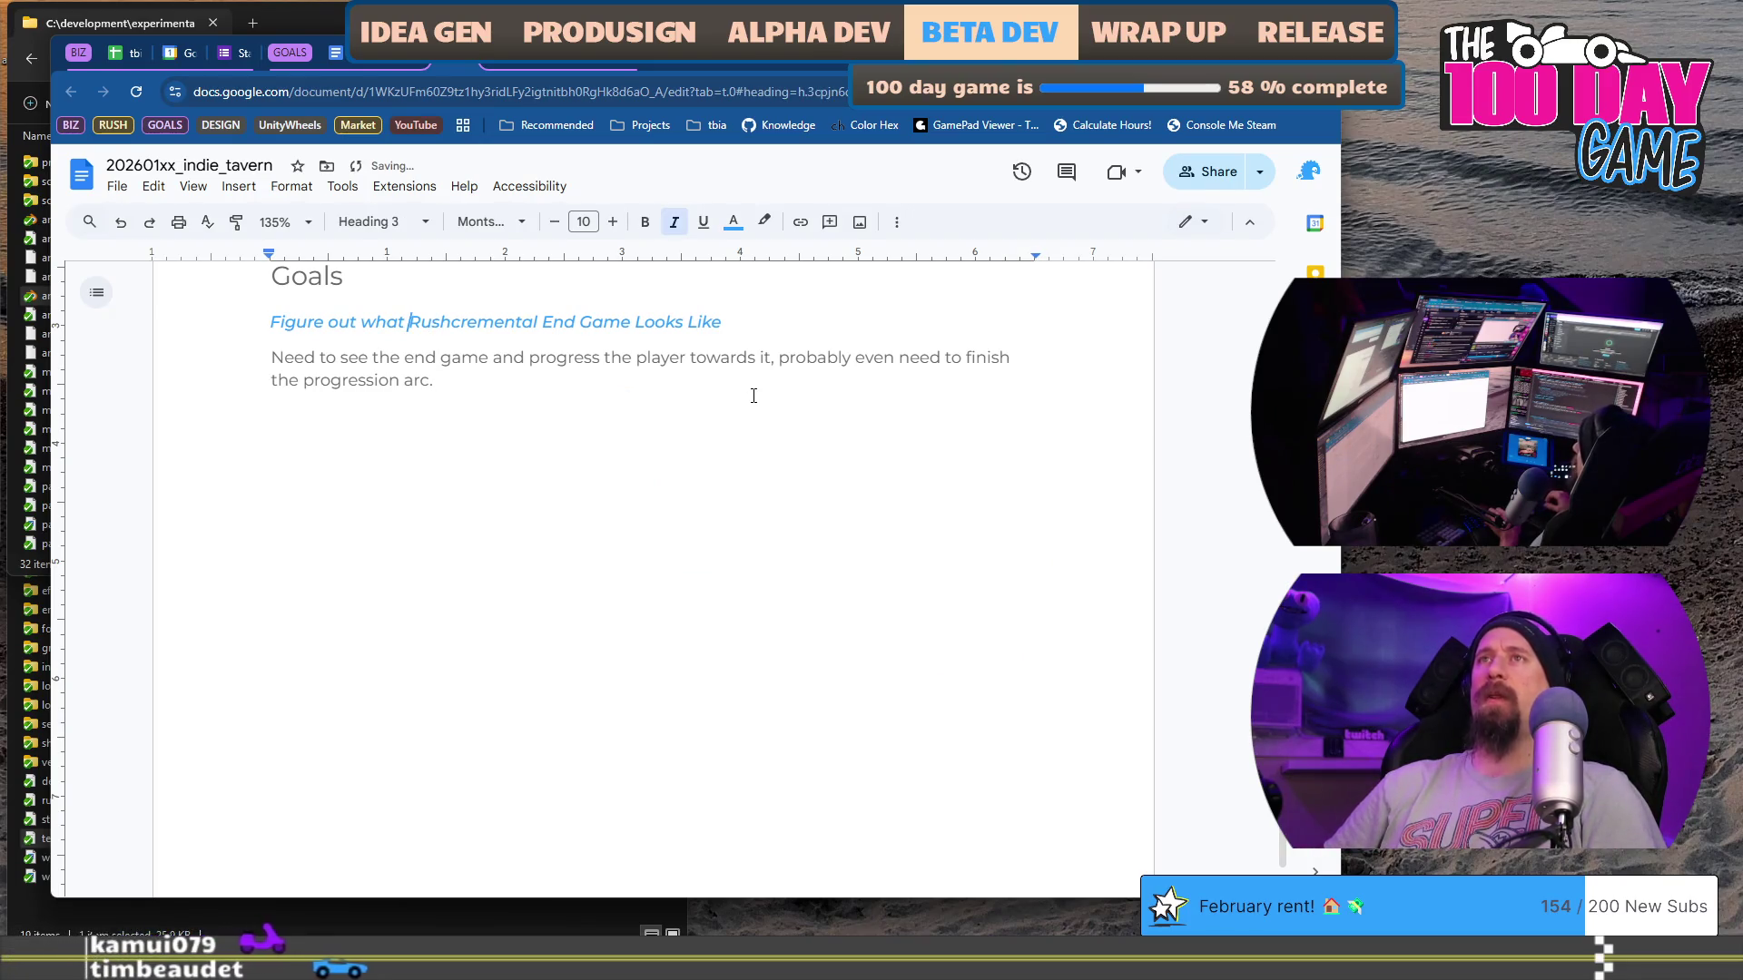
pyautogui.hotkey('shift', 'Home')
pyautogui.press('BackSpace')
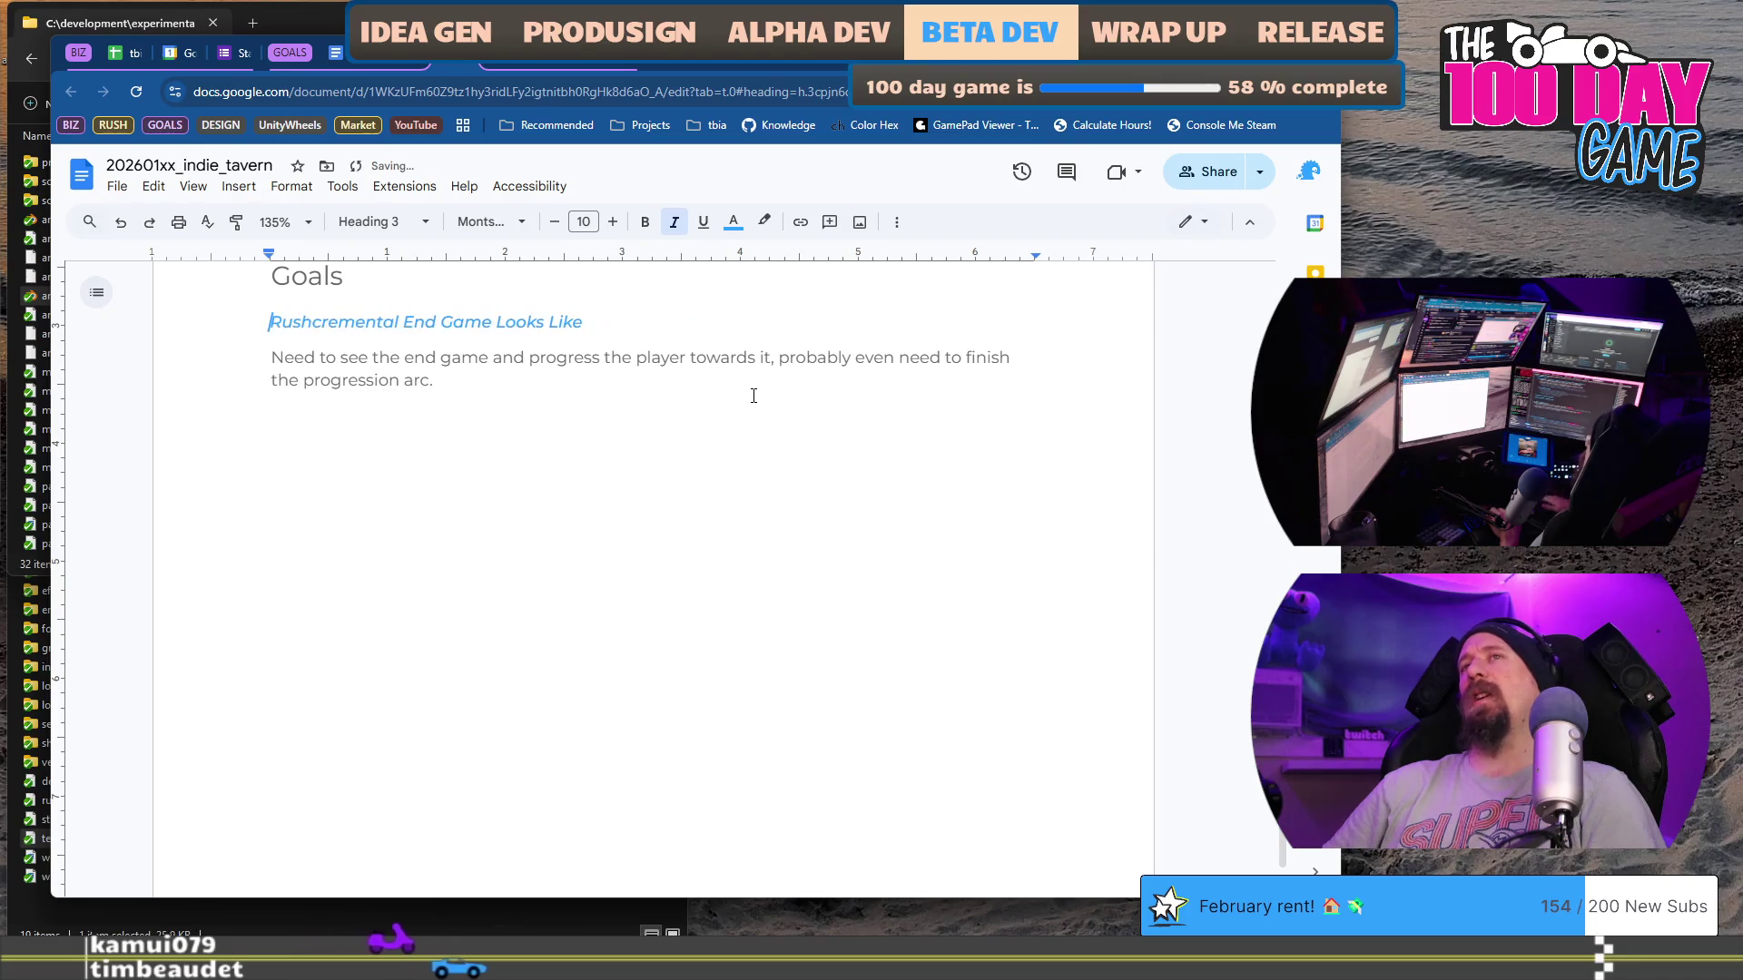
pyautogui.hotkey('shift', 'End')
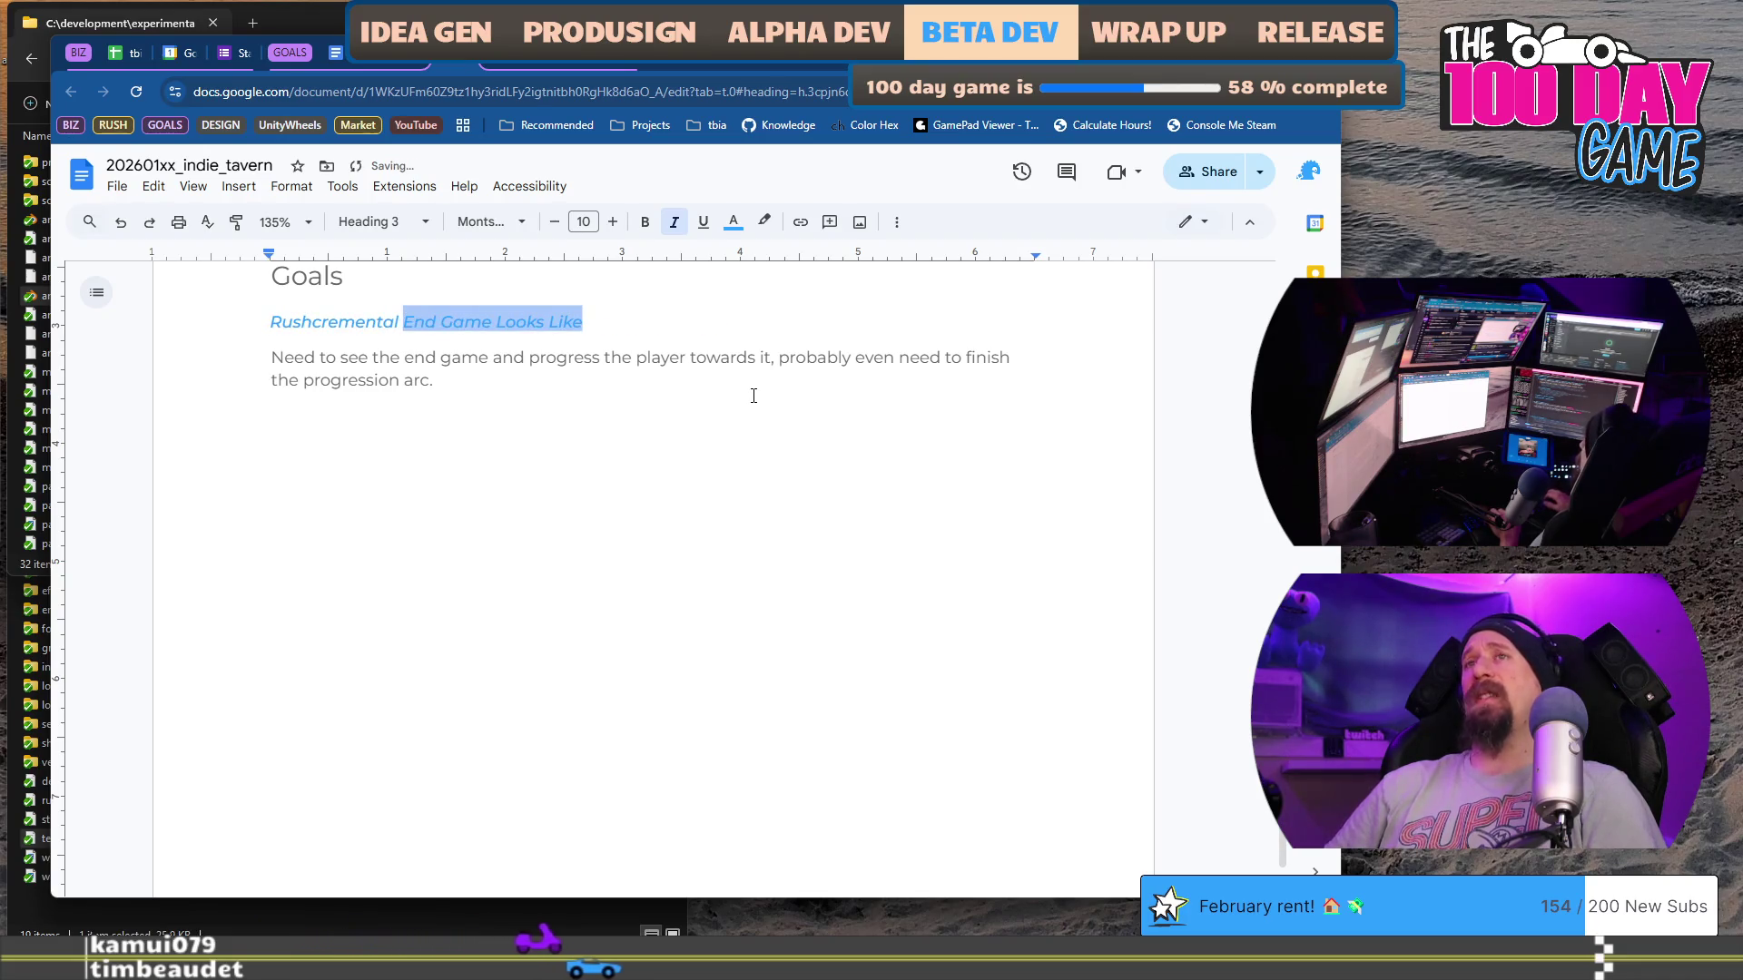
pyautogui.write('Demo on P')
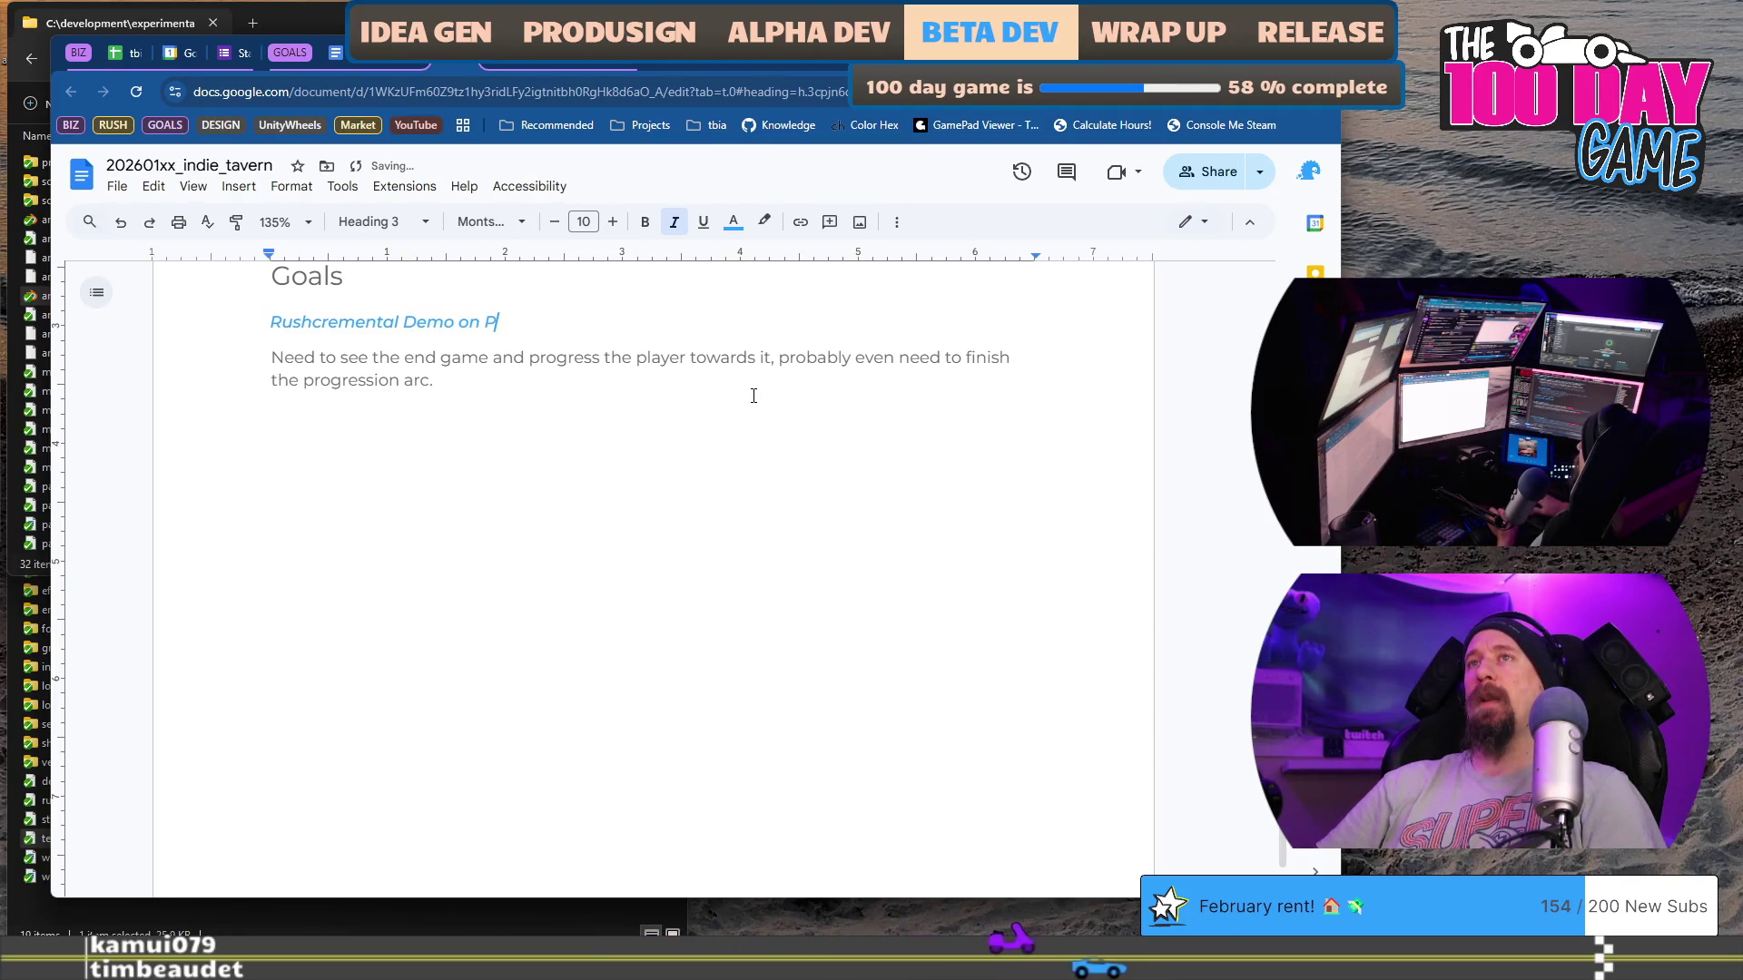
pyautogui.press('BackSpace')
pyautogui.write('Steam')
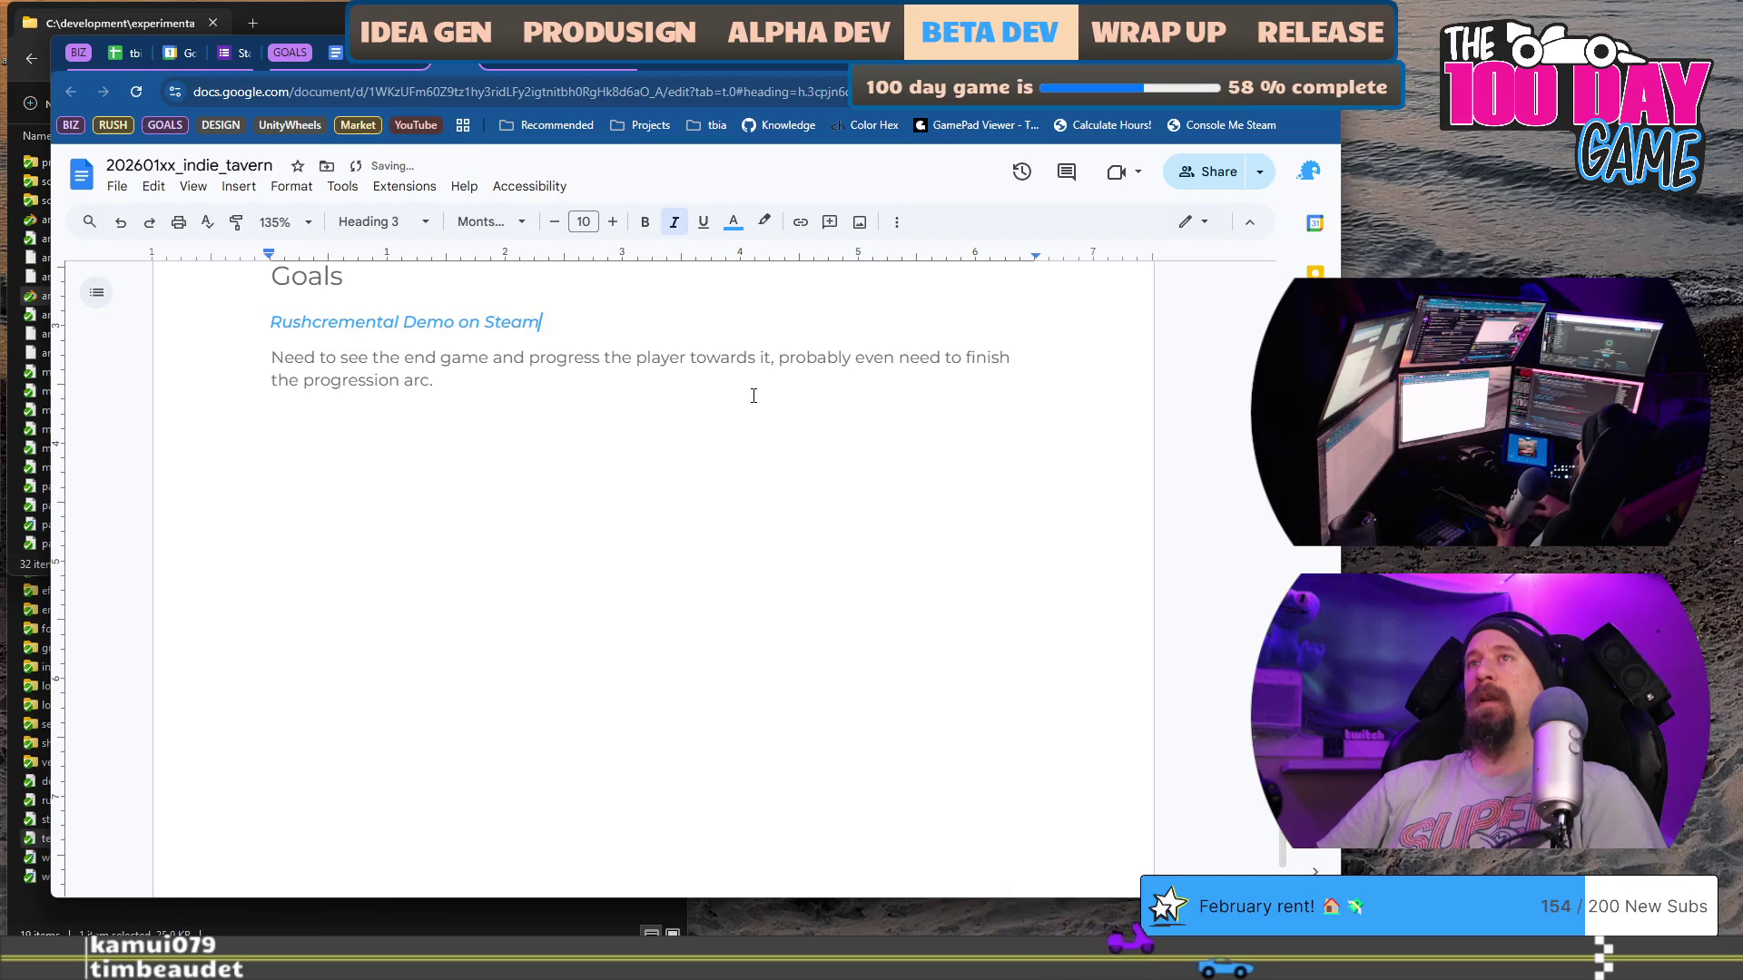
pyautogui.press('Home')
pyautogui.write('Update')
# Step: Select the goal's old description and begin rewriting it, adding 'and the final art style of'
pyautogui.press('Down')
pyautogui.press('Down')
pyautogui.press('End')
pyautogui.hotkey('shift', 'Home')
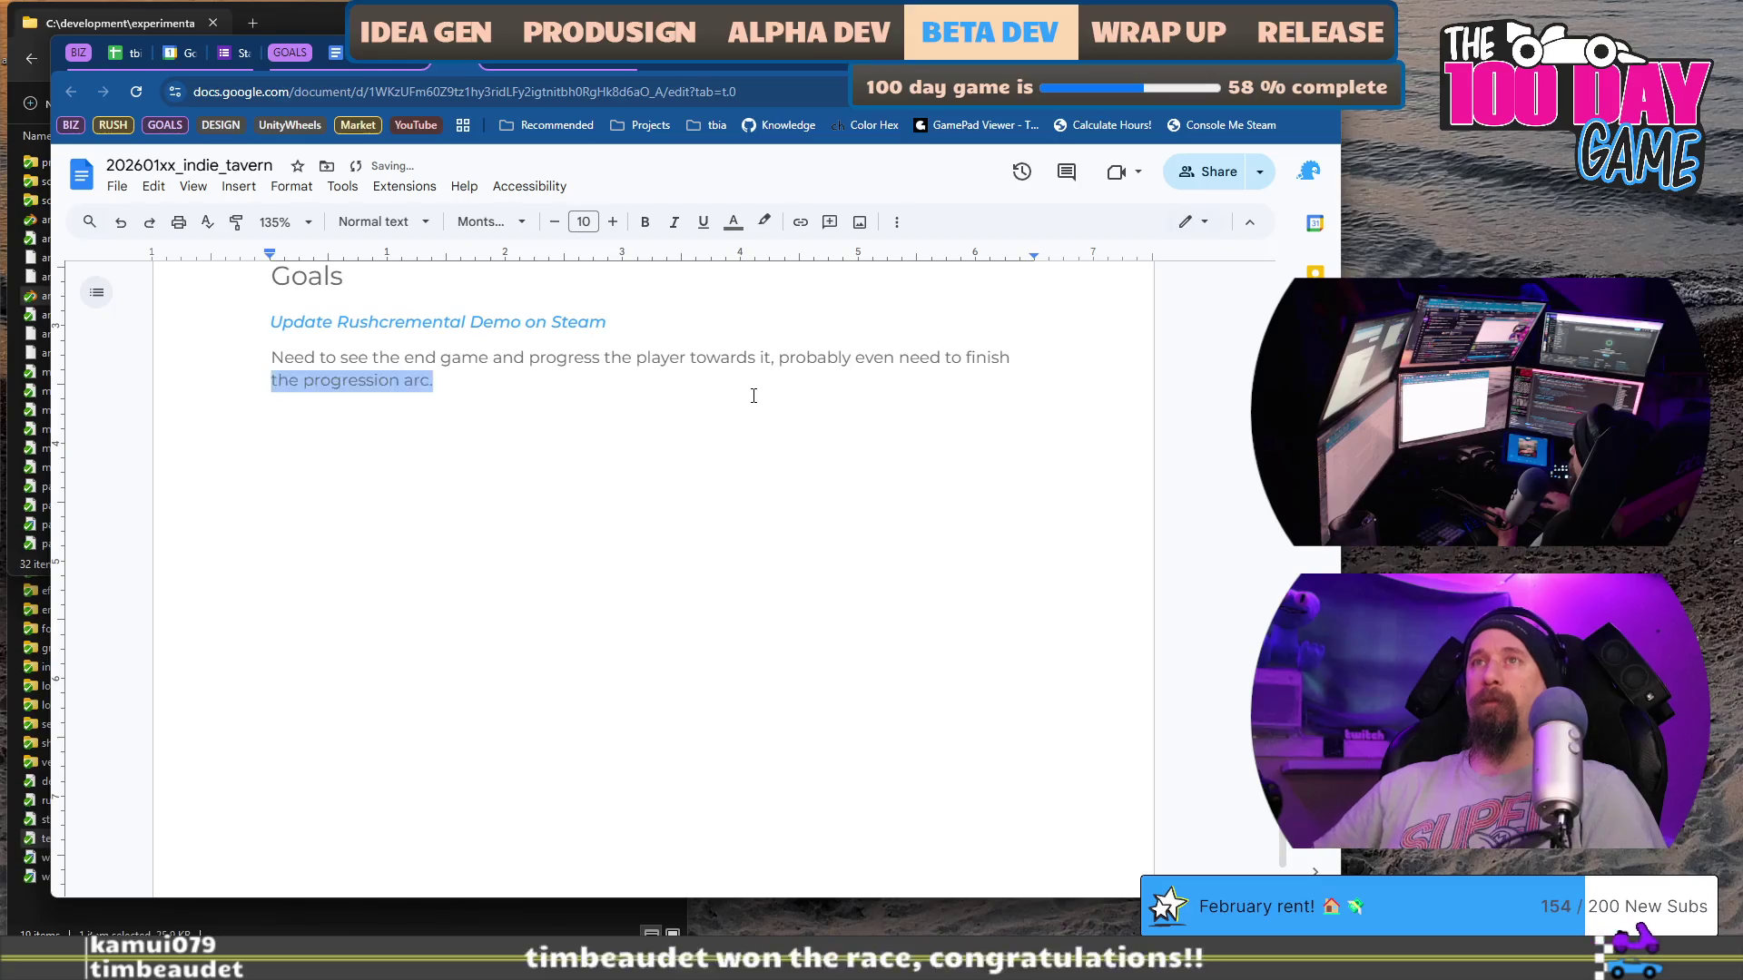
pyautogui.hotkey('shift', 'Up')
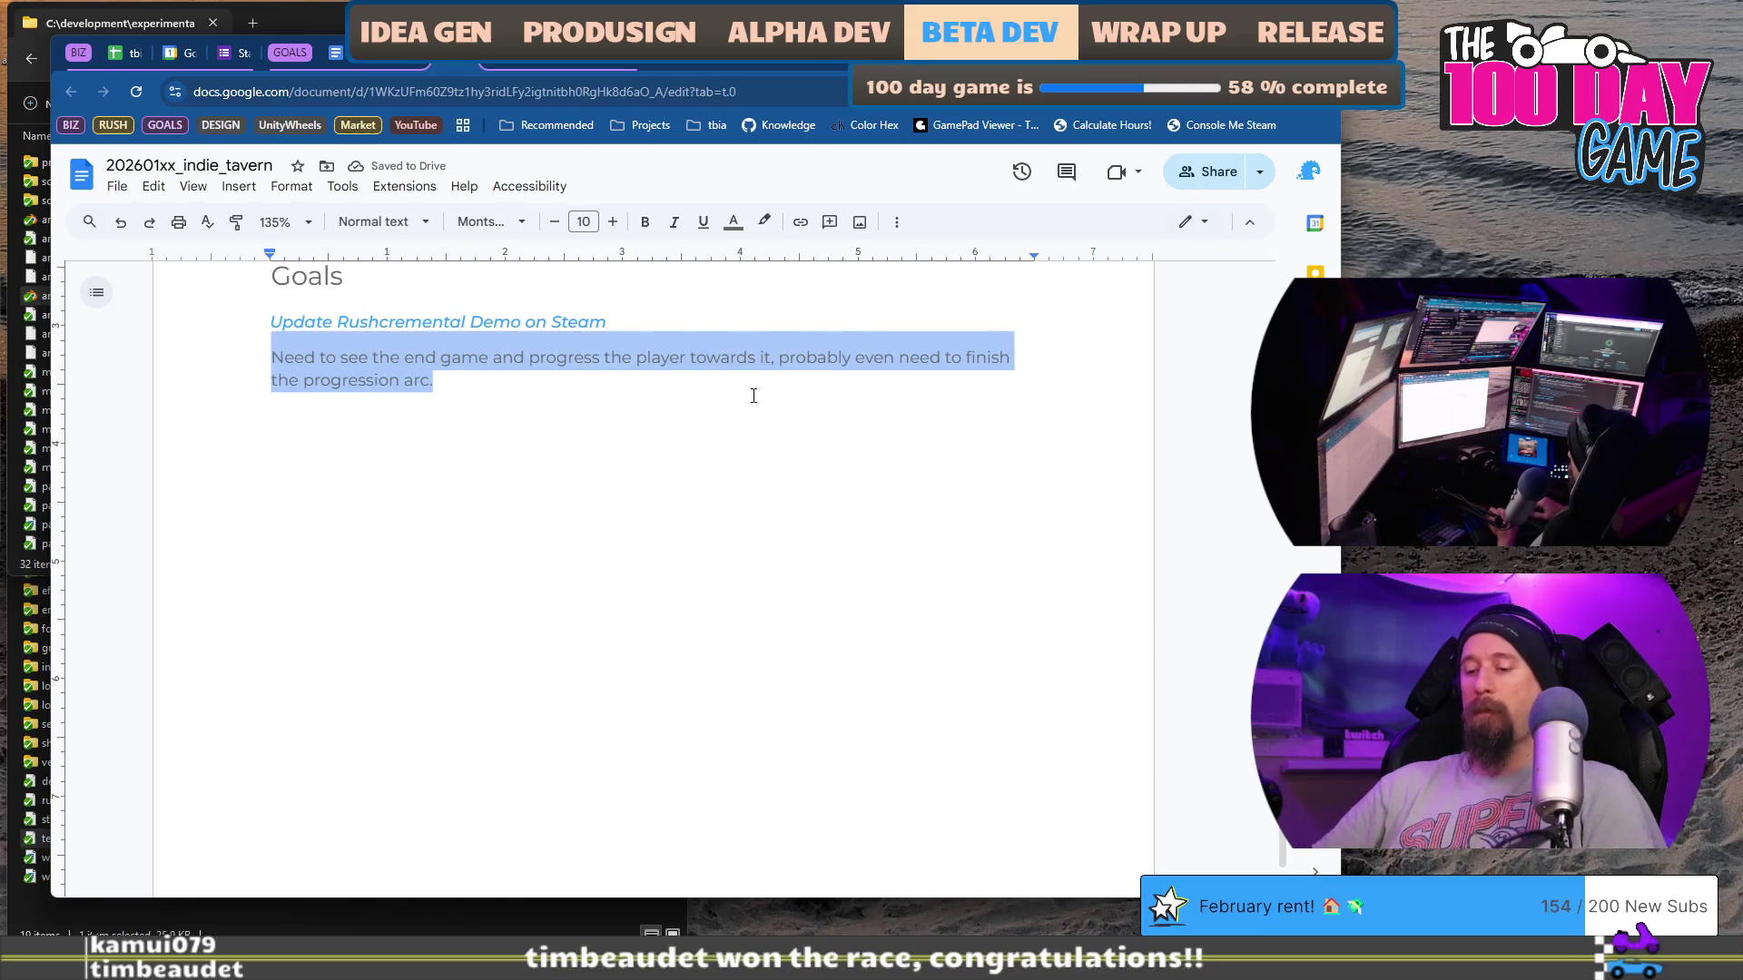
pyautogui.write('Next Fest')
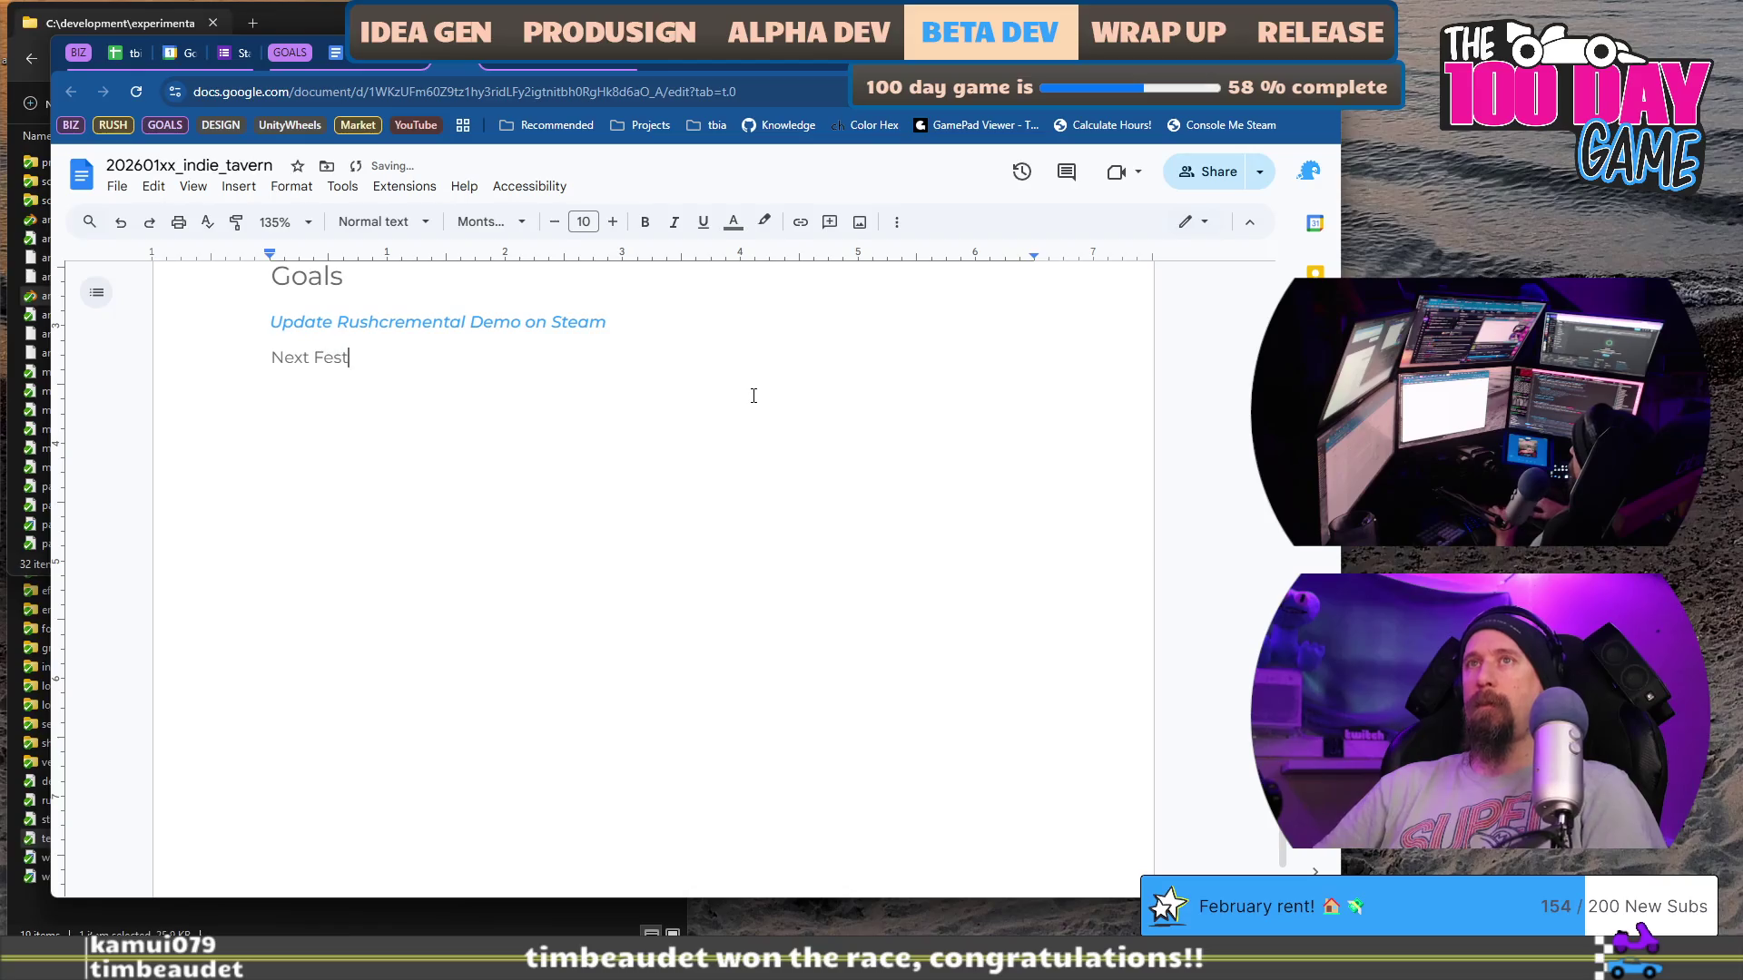
pyautogui.write(' is coming soon, the')
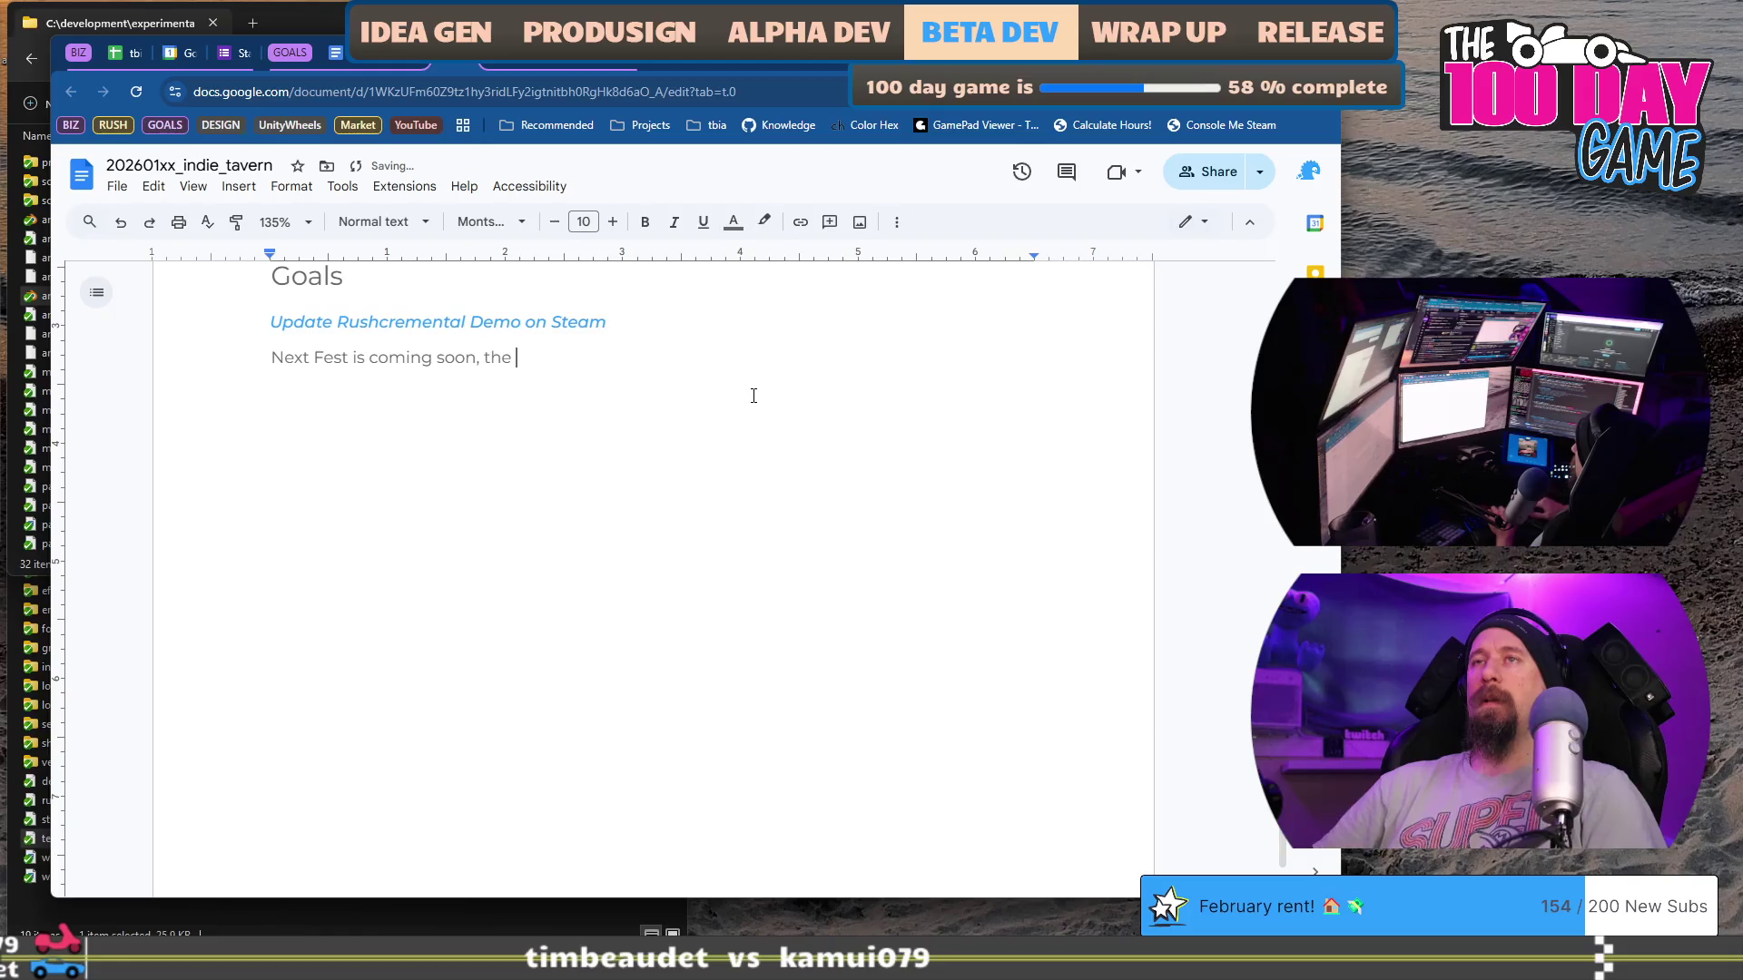
pyautogui.write('h-tree and')
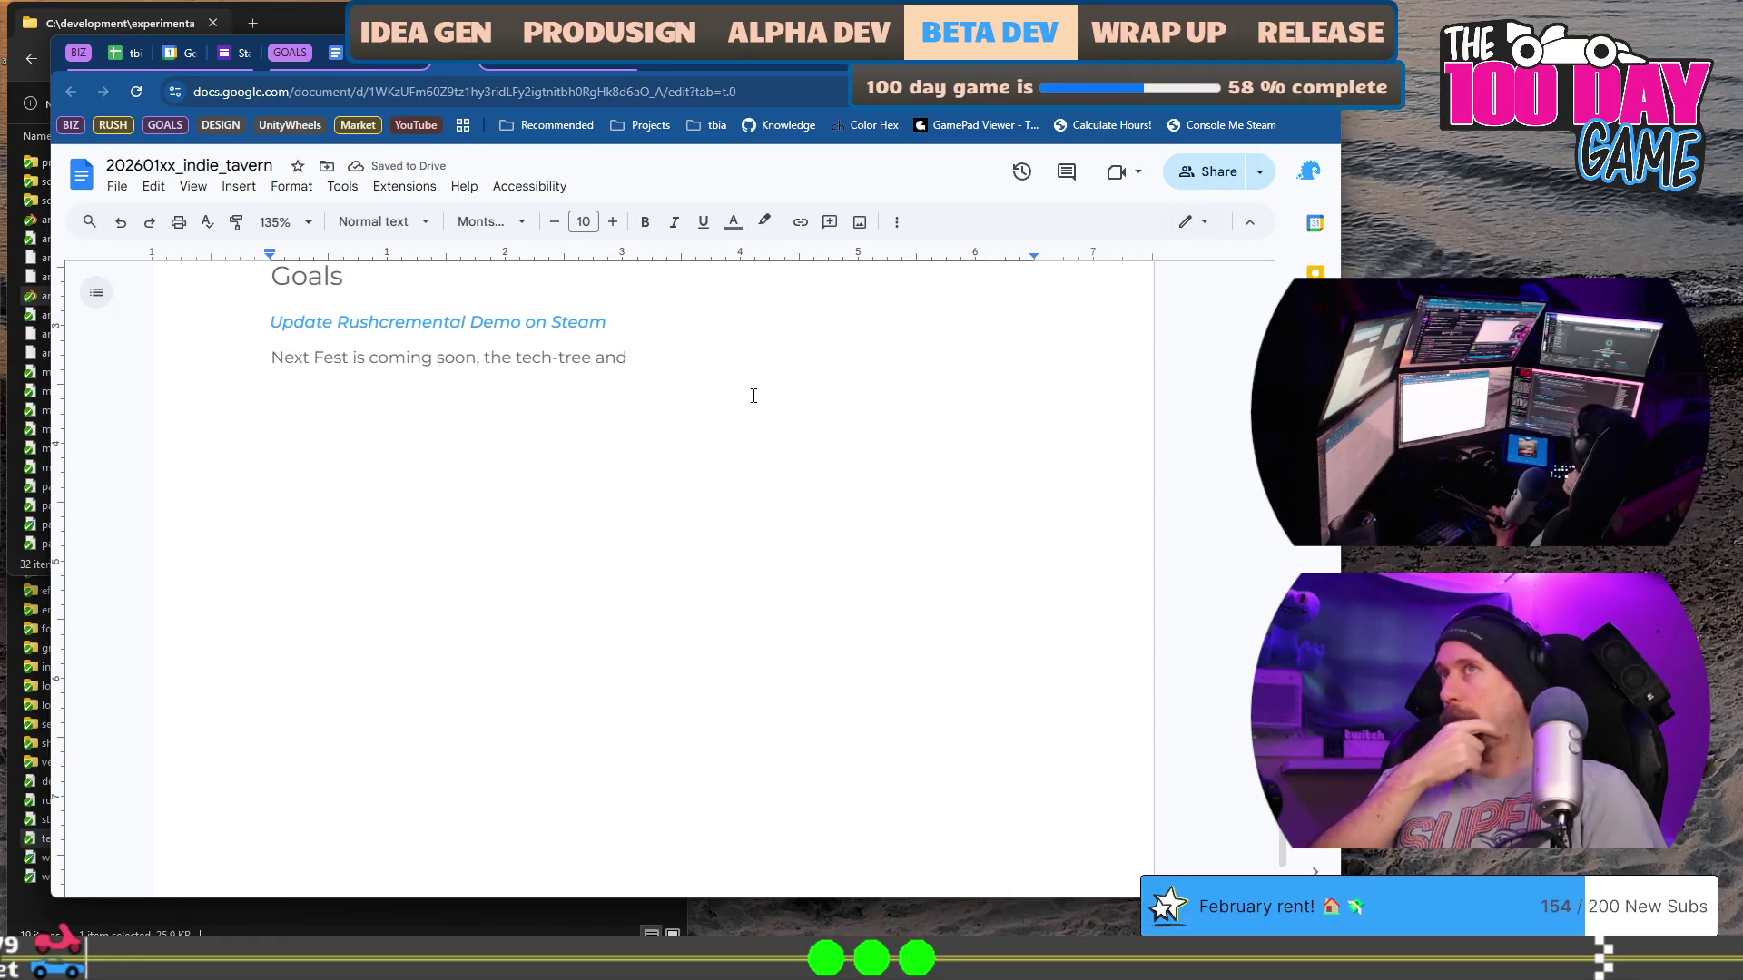
pyautogui.press('BackSpace')
pyautogui.press('BackSpace')
pyautogui.press('BackSpace')
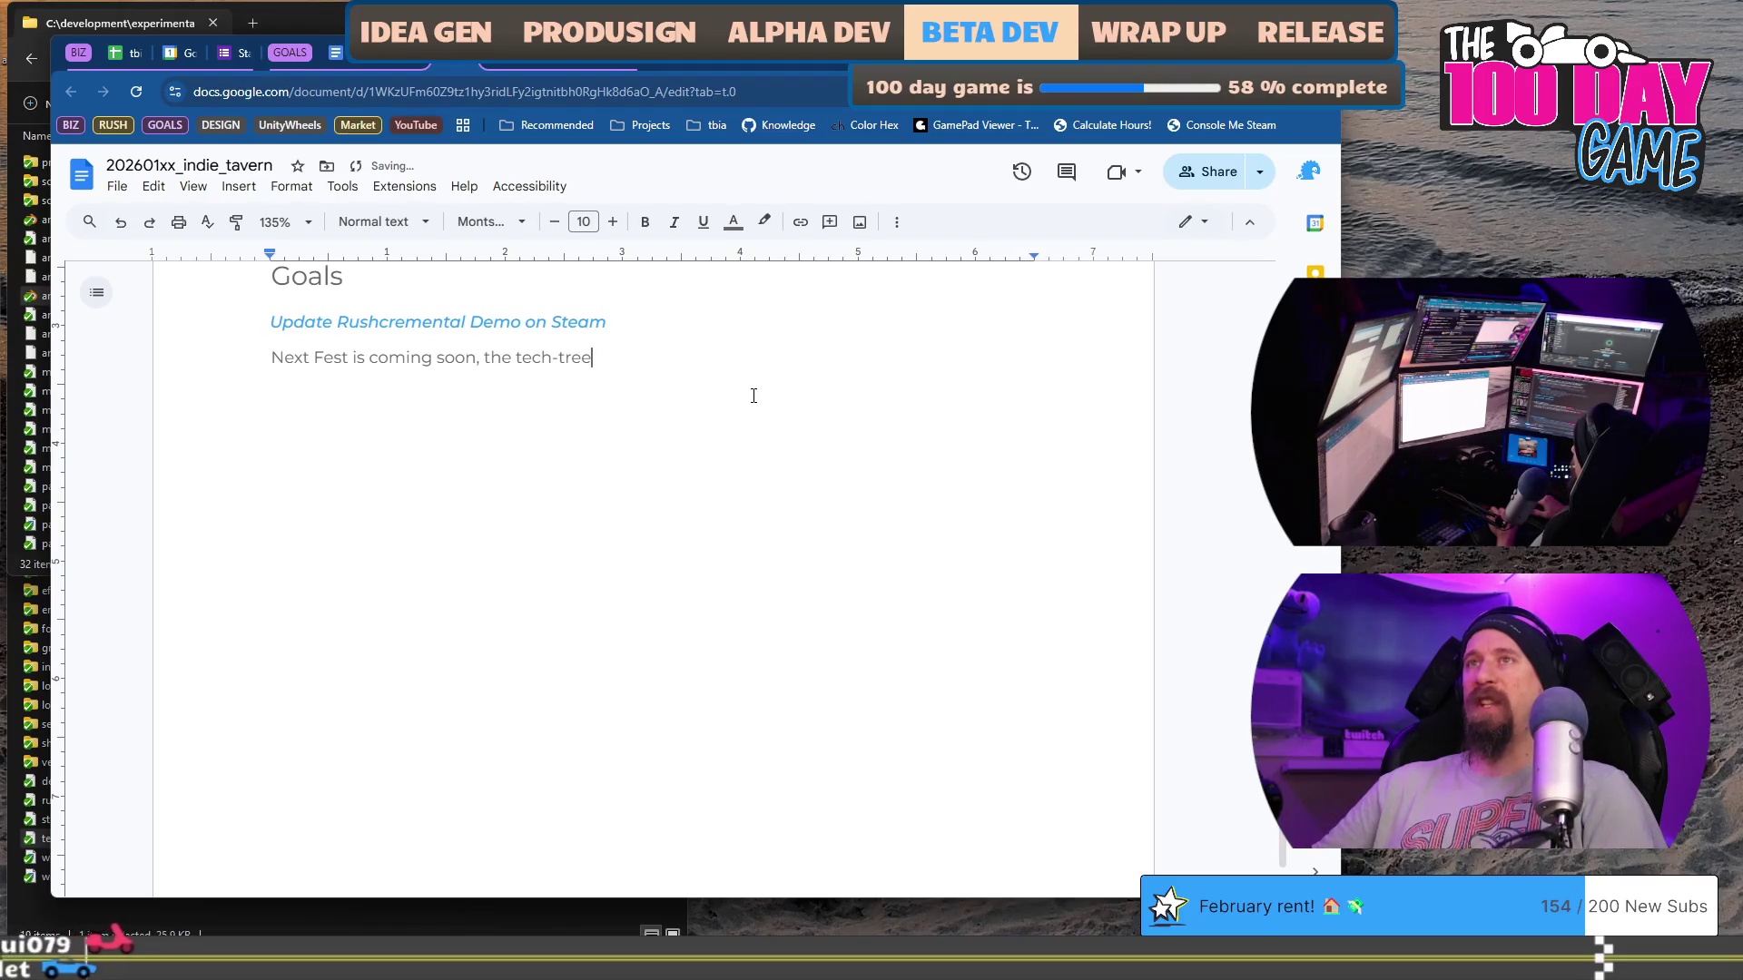
pyautogui.write(' icon')
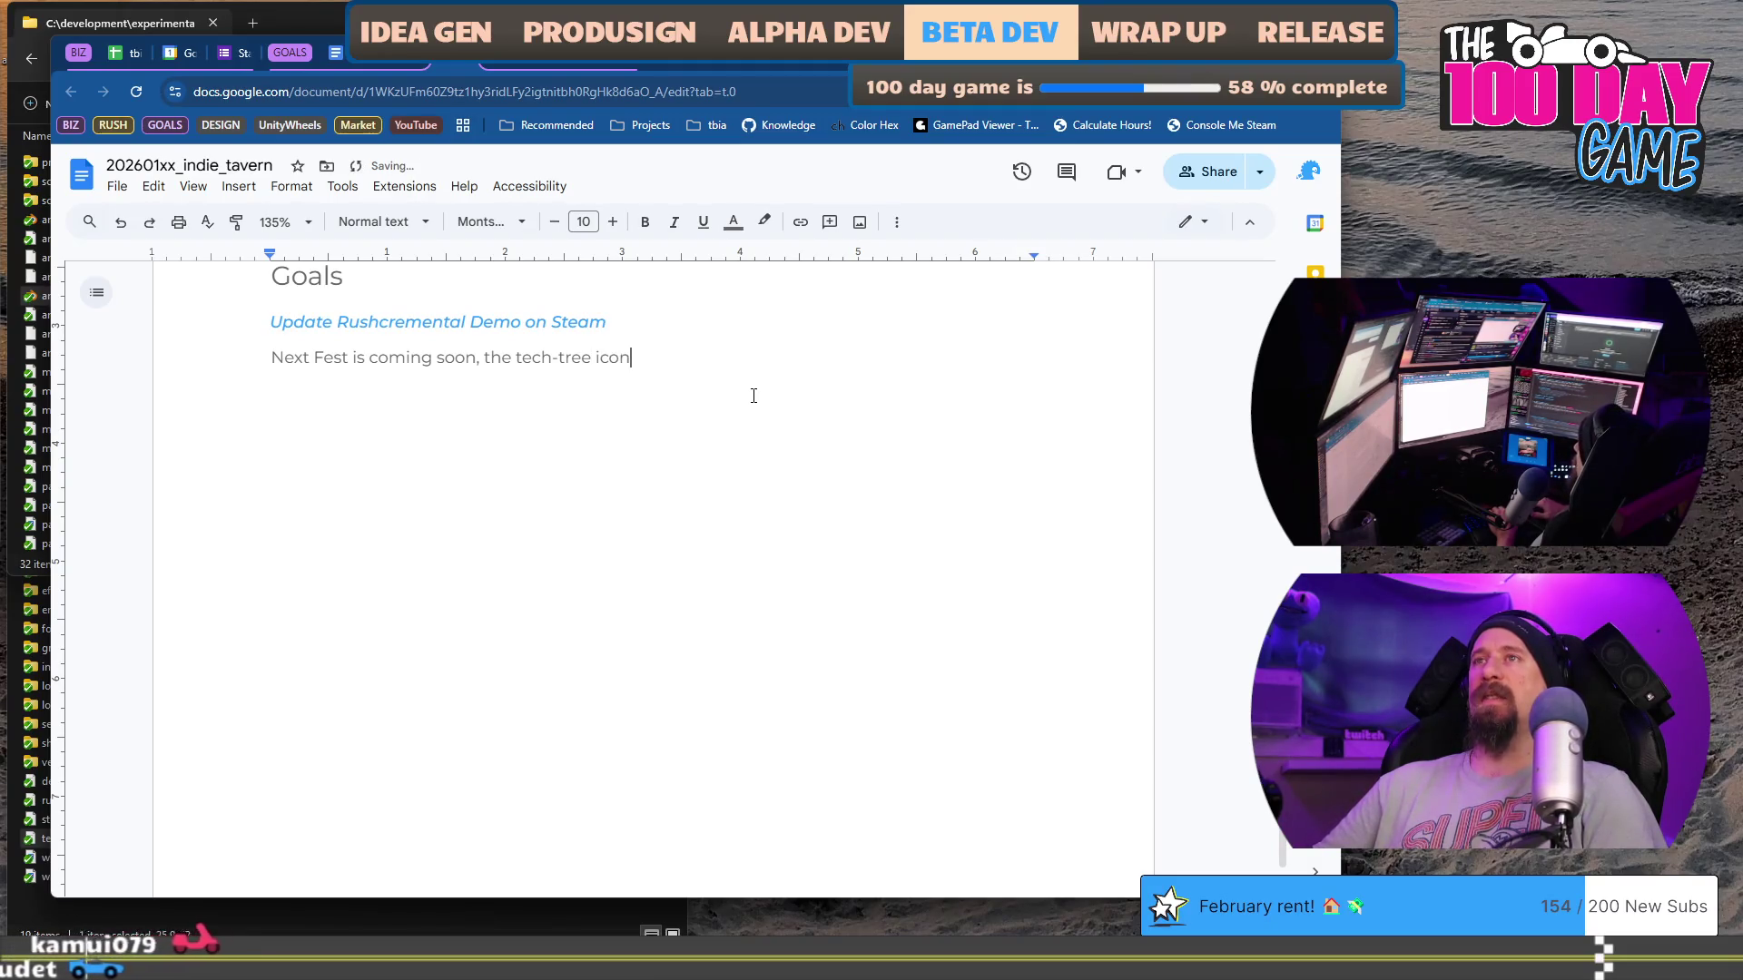
pyautogui.press('BackSpace')
pyautogui.press('BackSpace')
pyautogui.press('BackSpace')
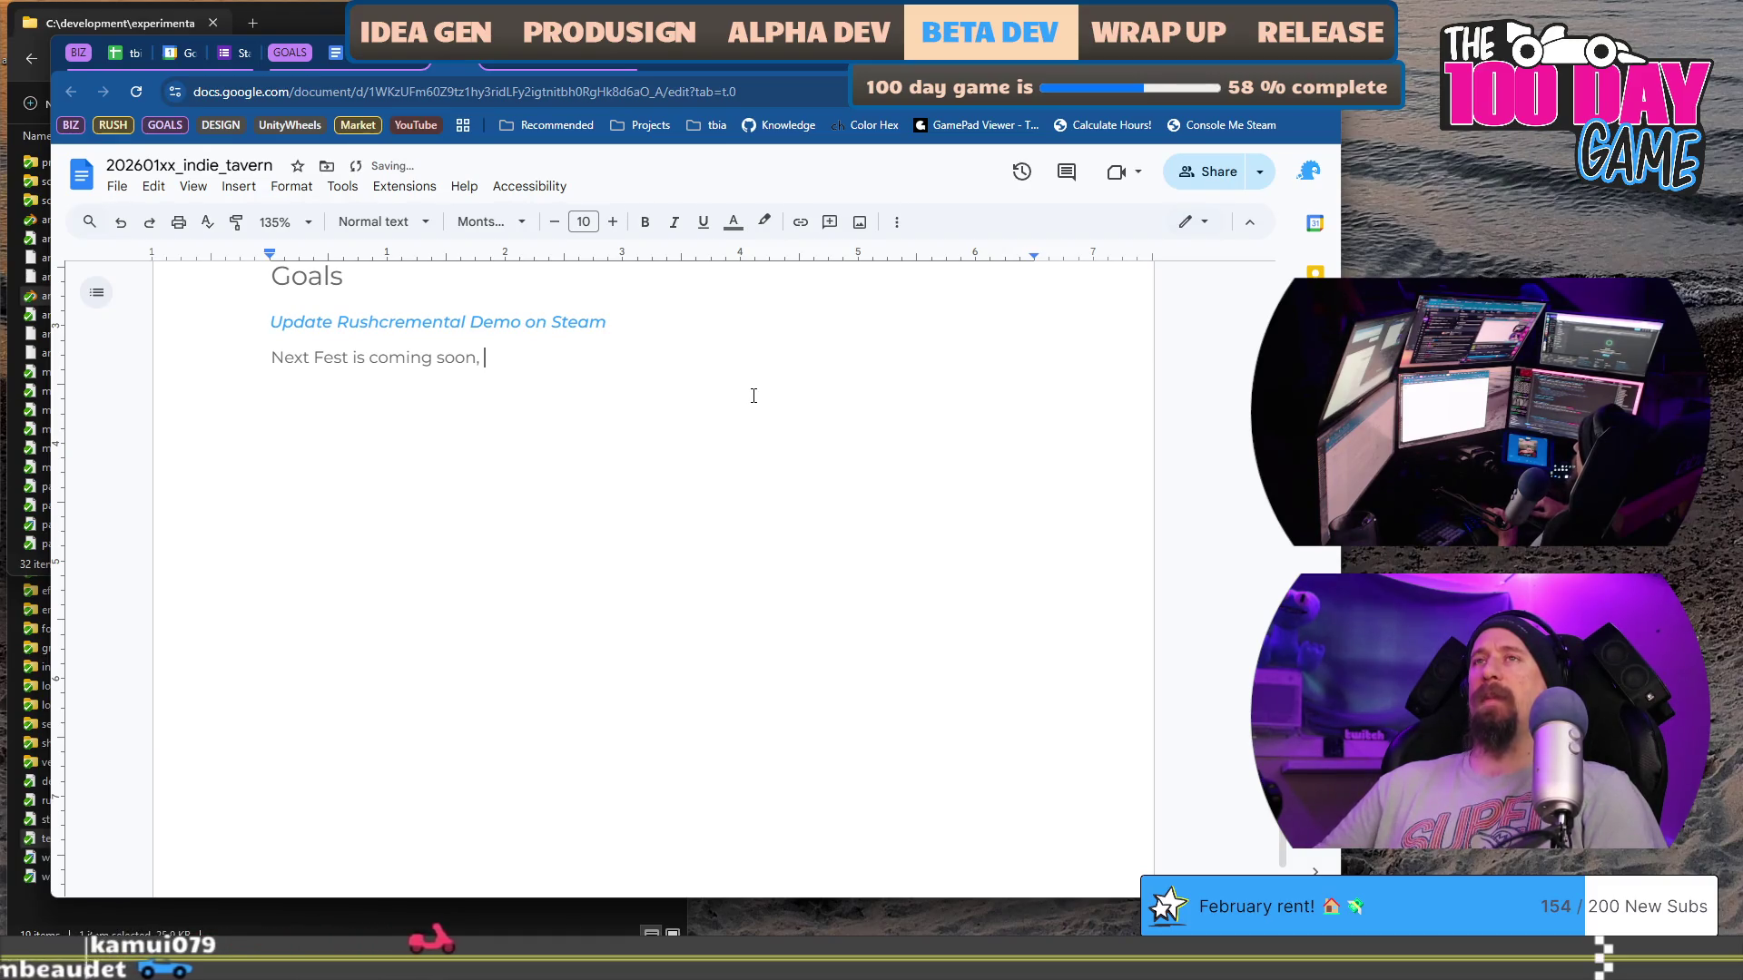
pyautogui.press('BackSpace')
pyautogui.press('BackSpace')
pyautogui.write('and ')
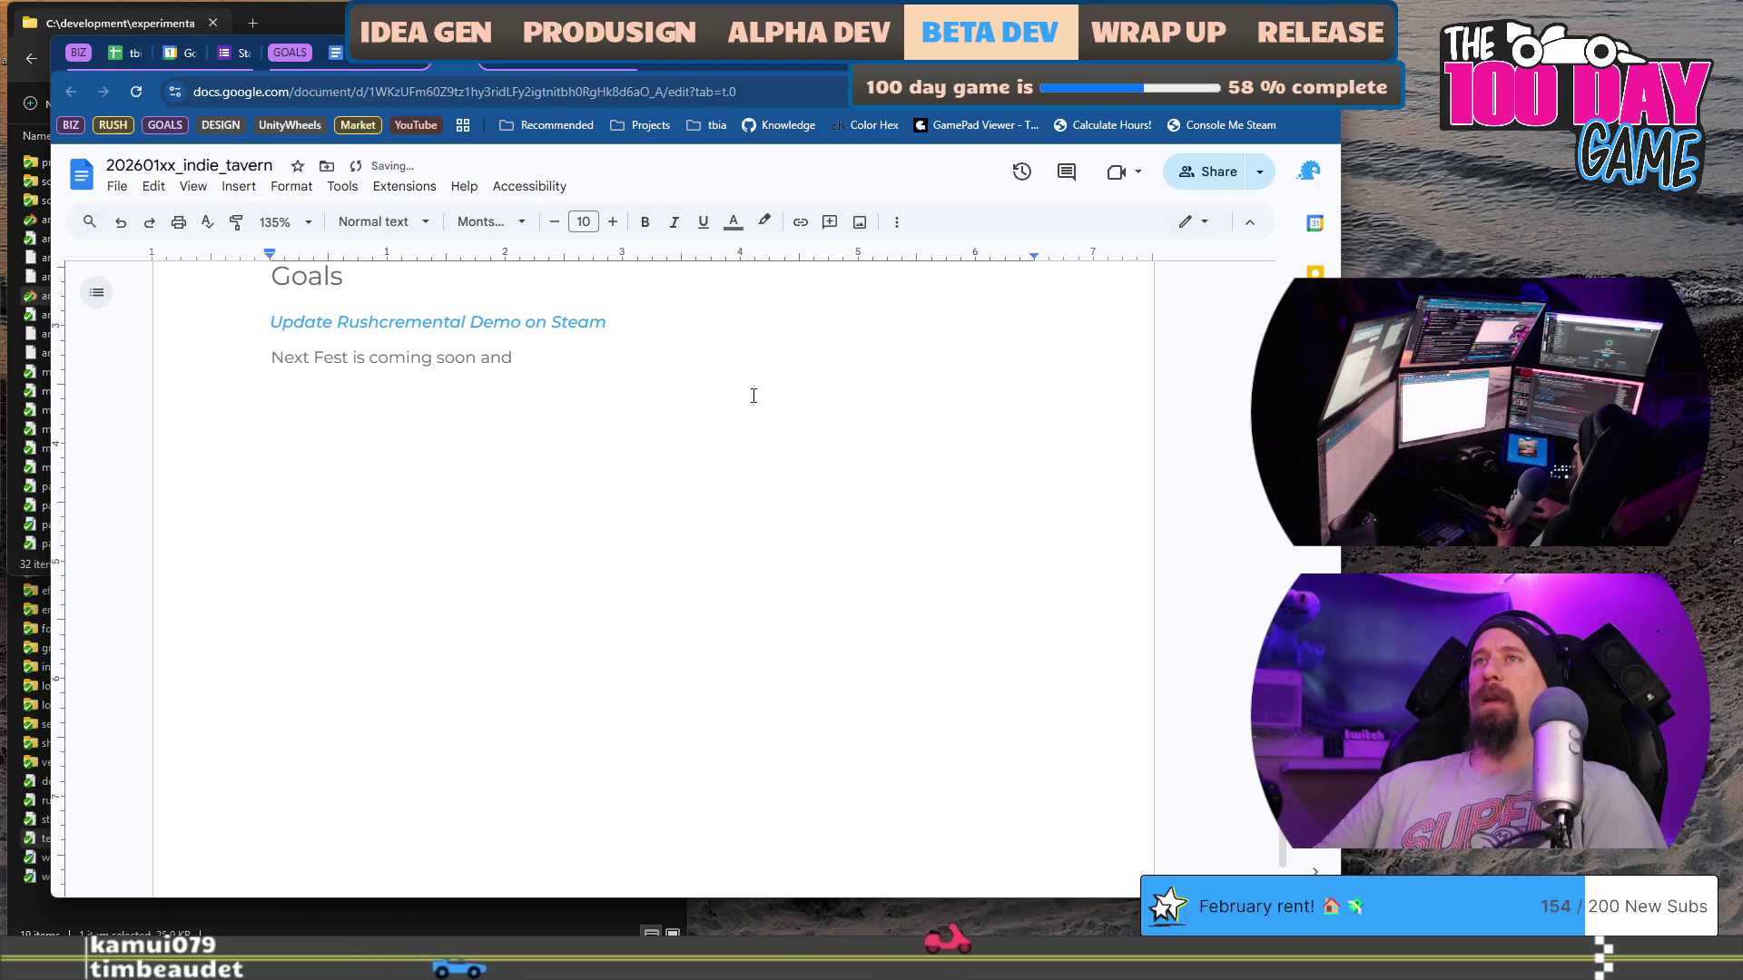
pyautogui.write('the final')
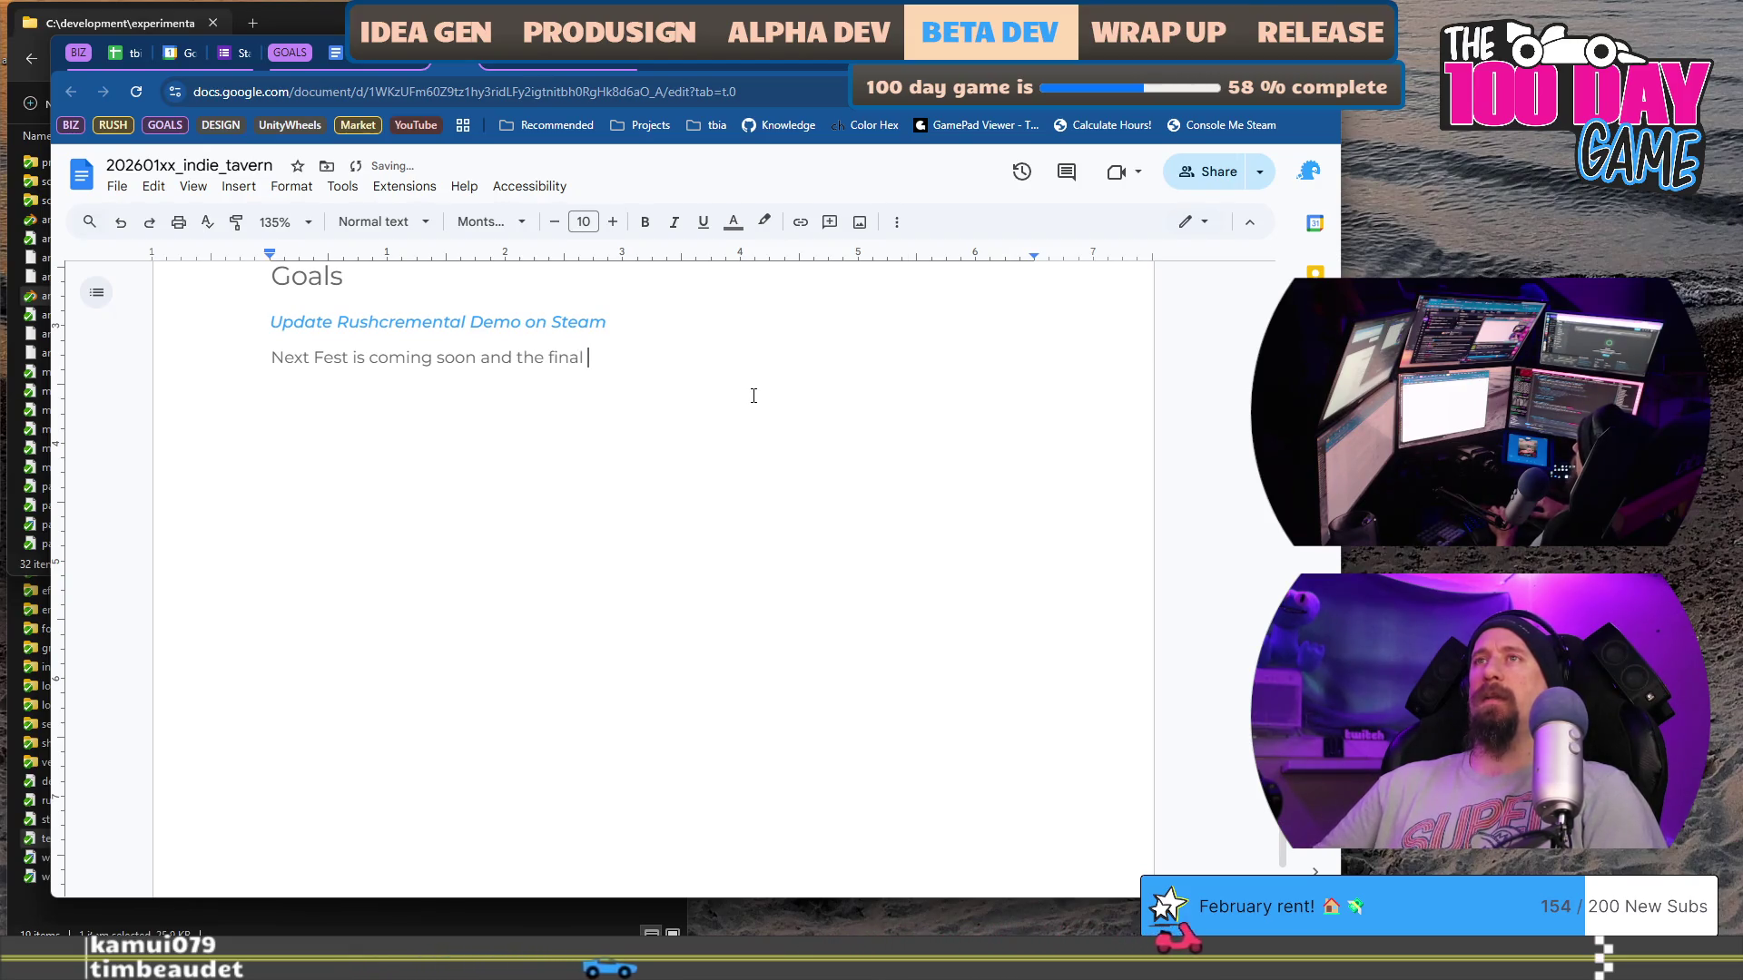
pyautogui.write(' art style of Rushcremental has')
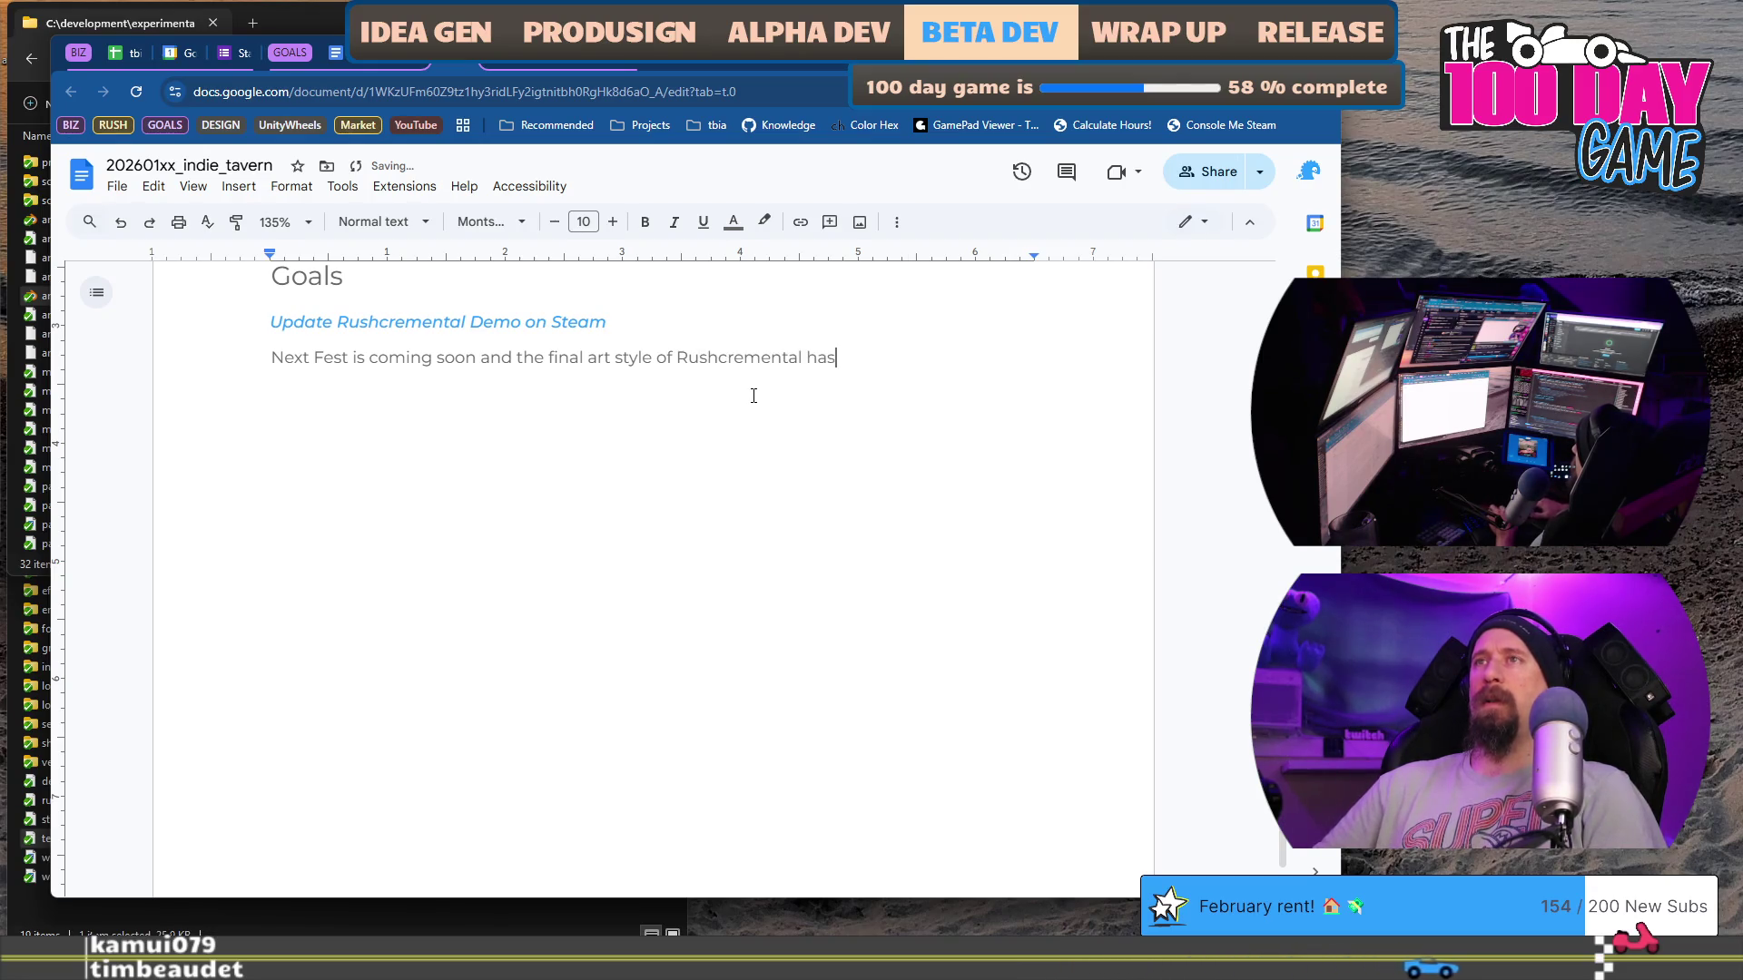
# Step: Finish the paragraph with screenshots, announcements and a solid push to enter Rushcremental in Next Fest
pyautogui.write(' been updated. W')
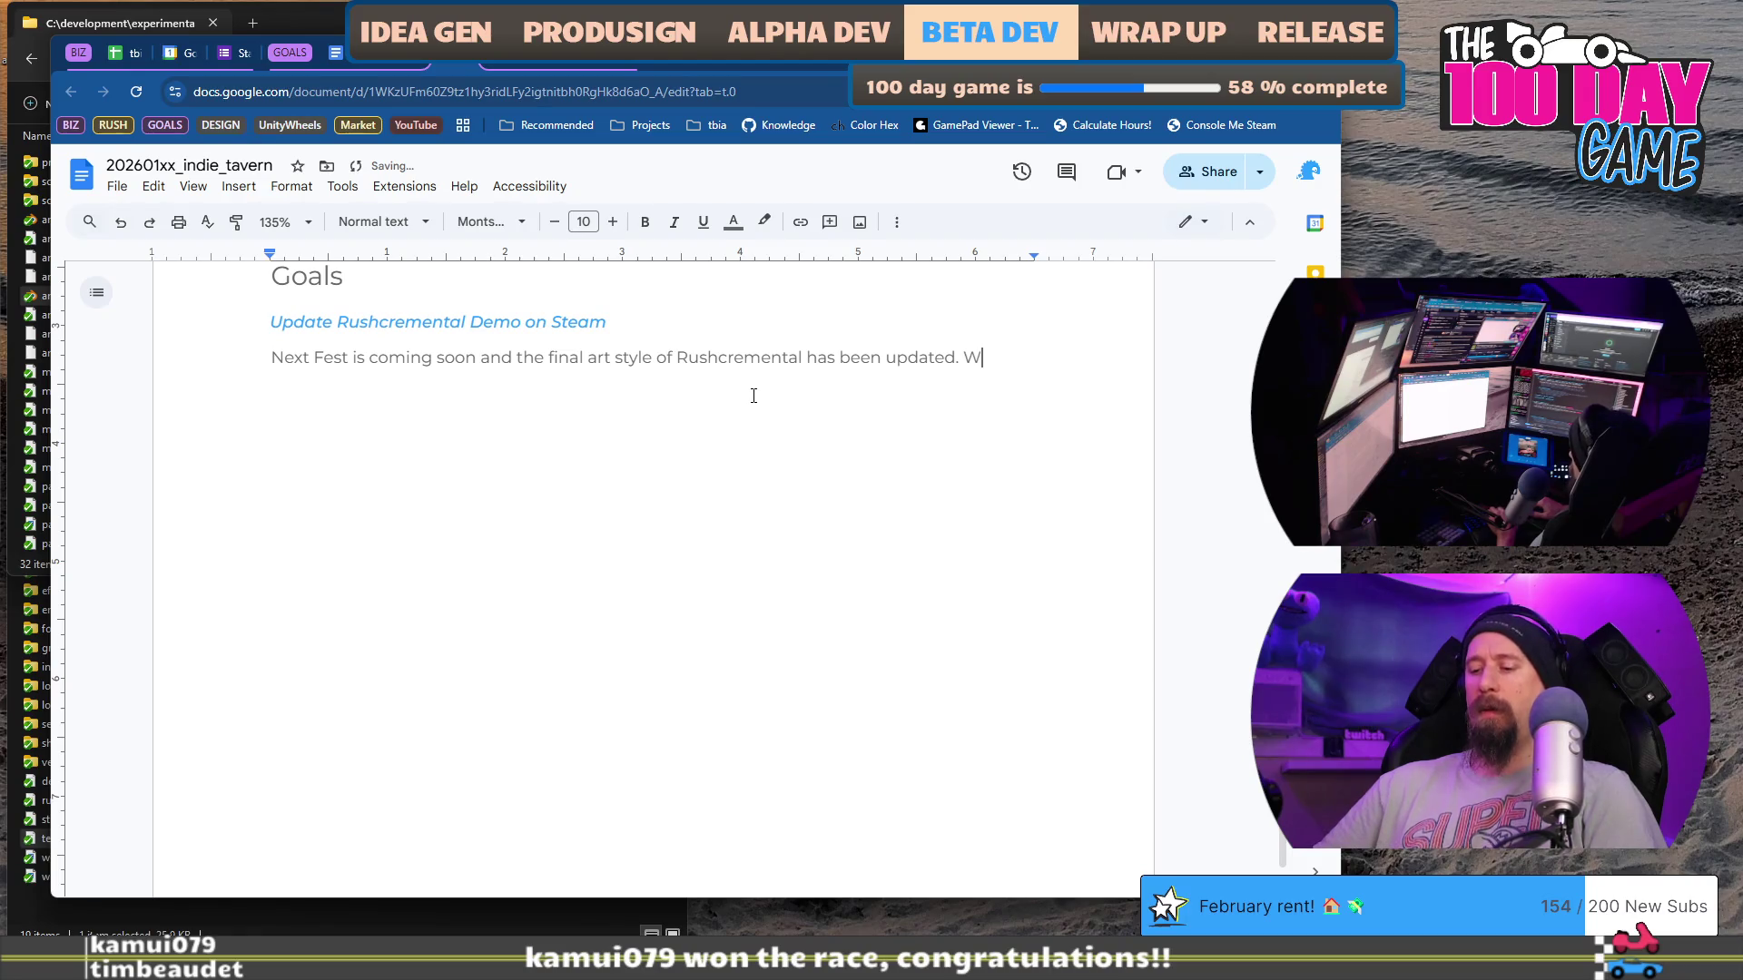
pyautogui.write('e need to push a')
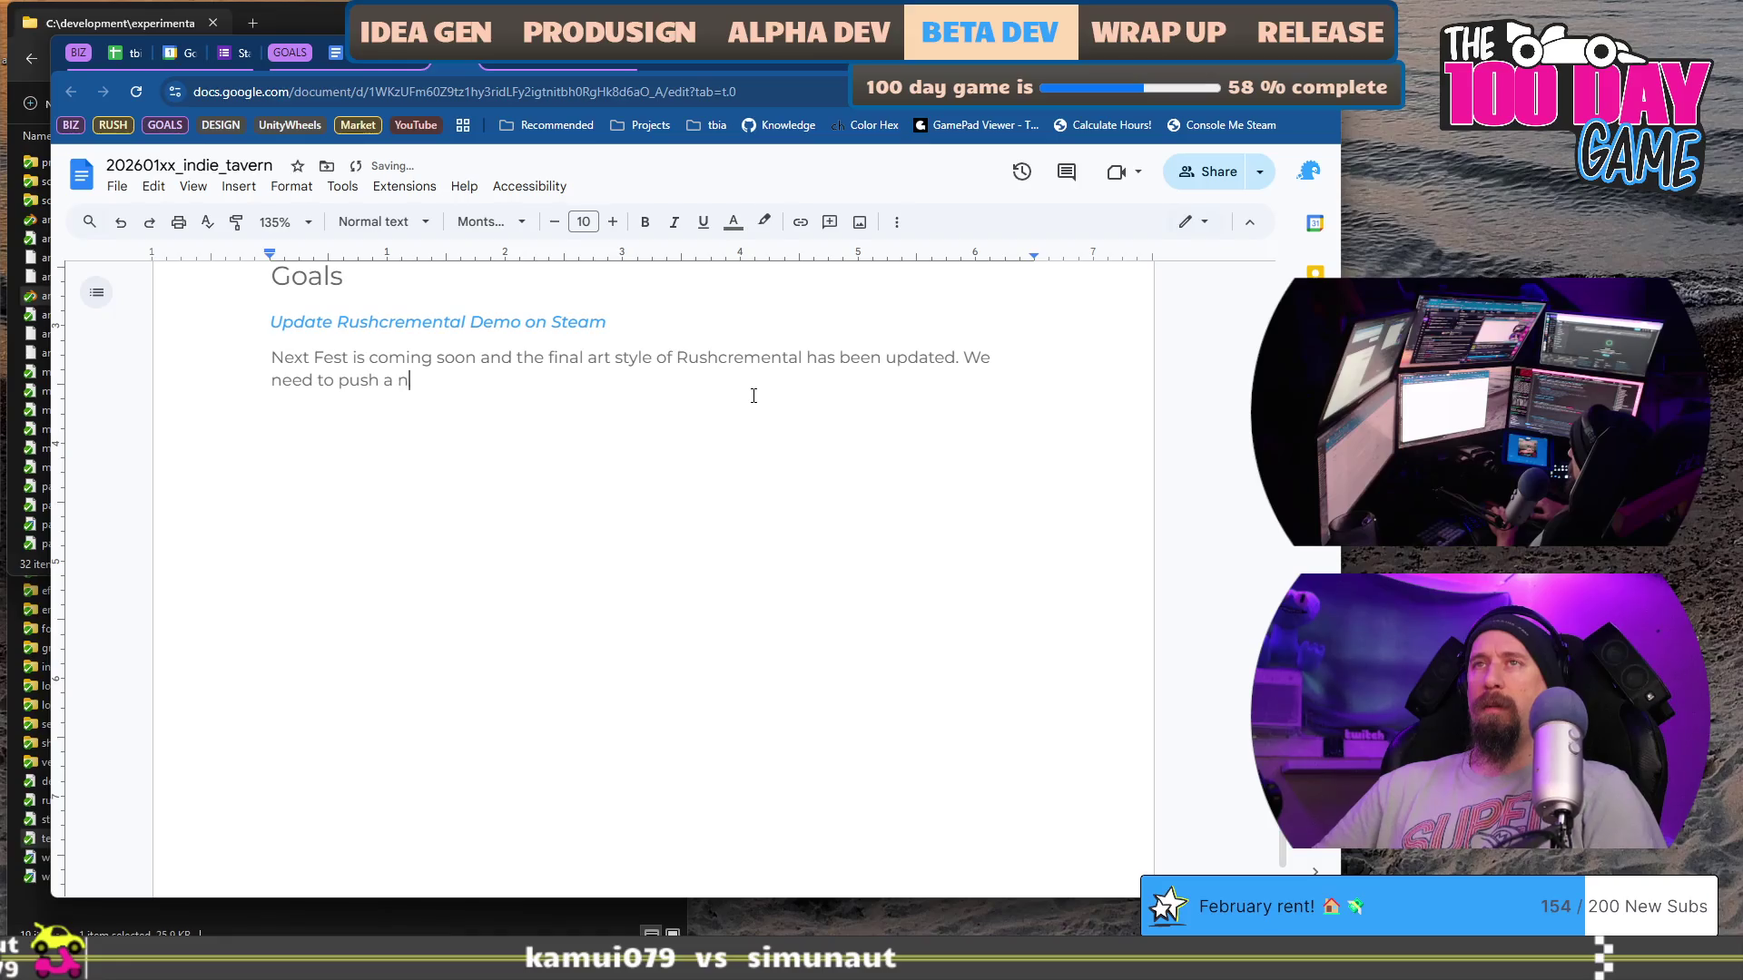
pyautogui.write(' new trailer, new')
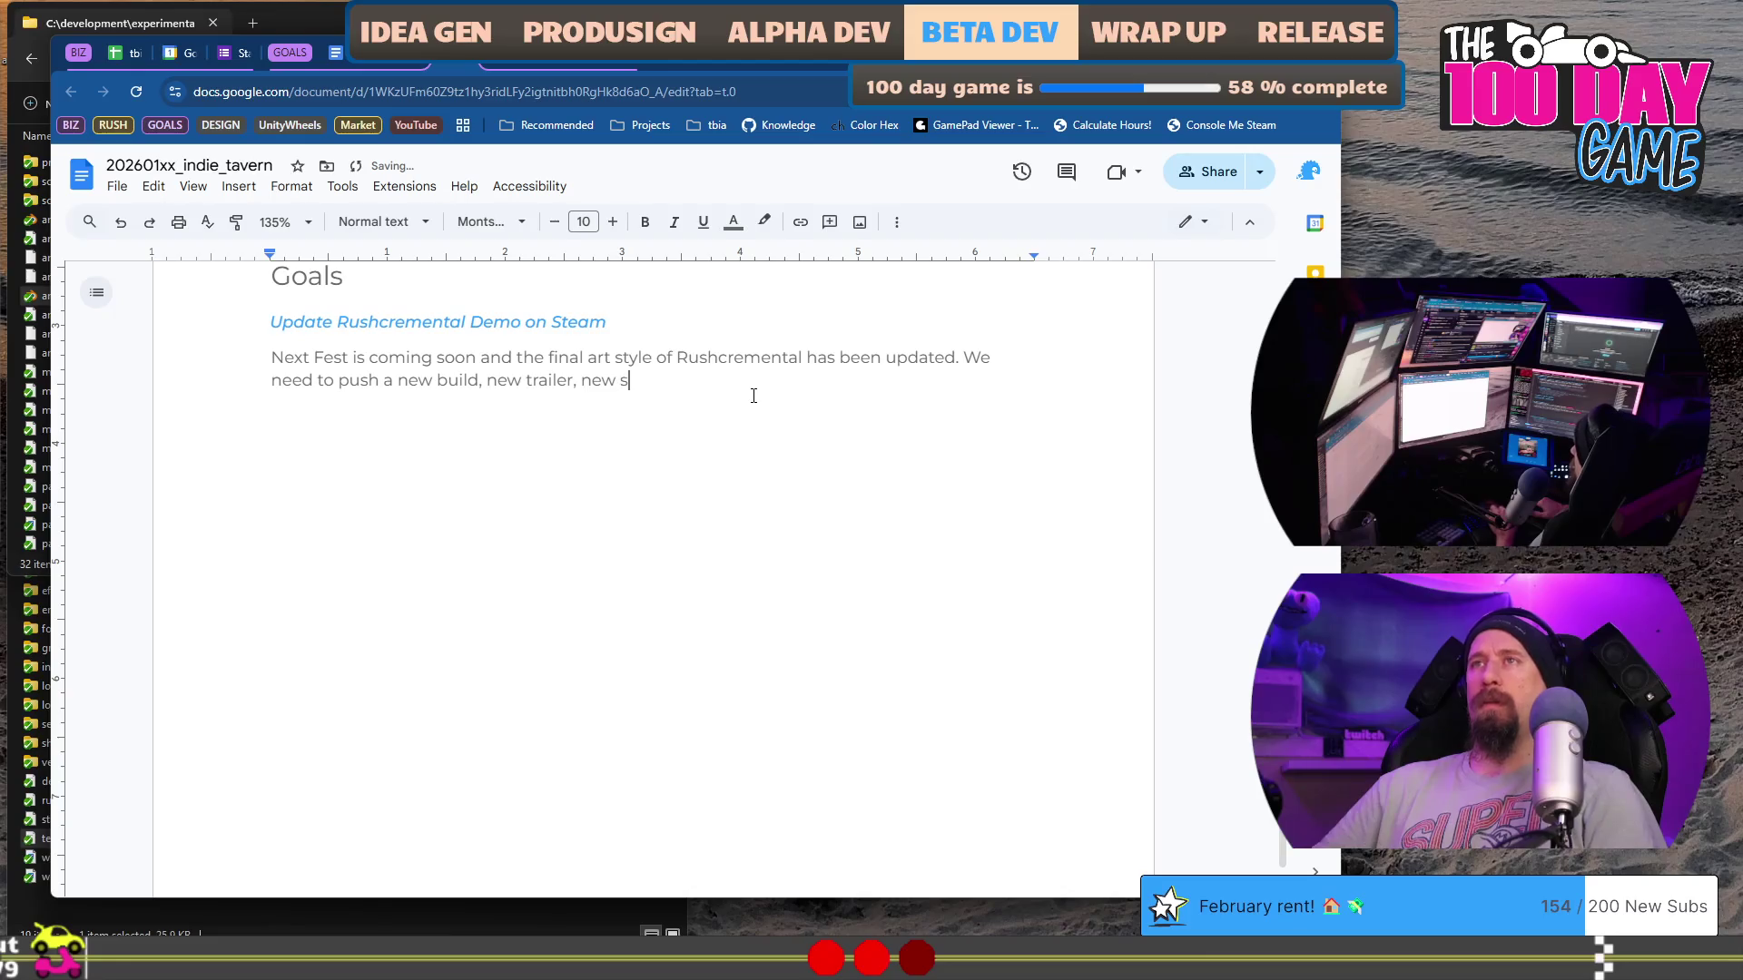
pyautogui.write('shots,')
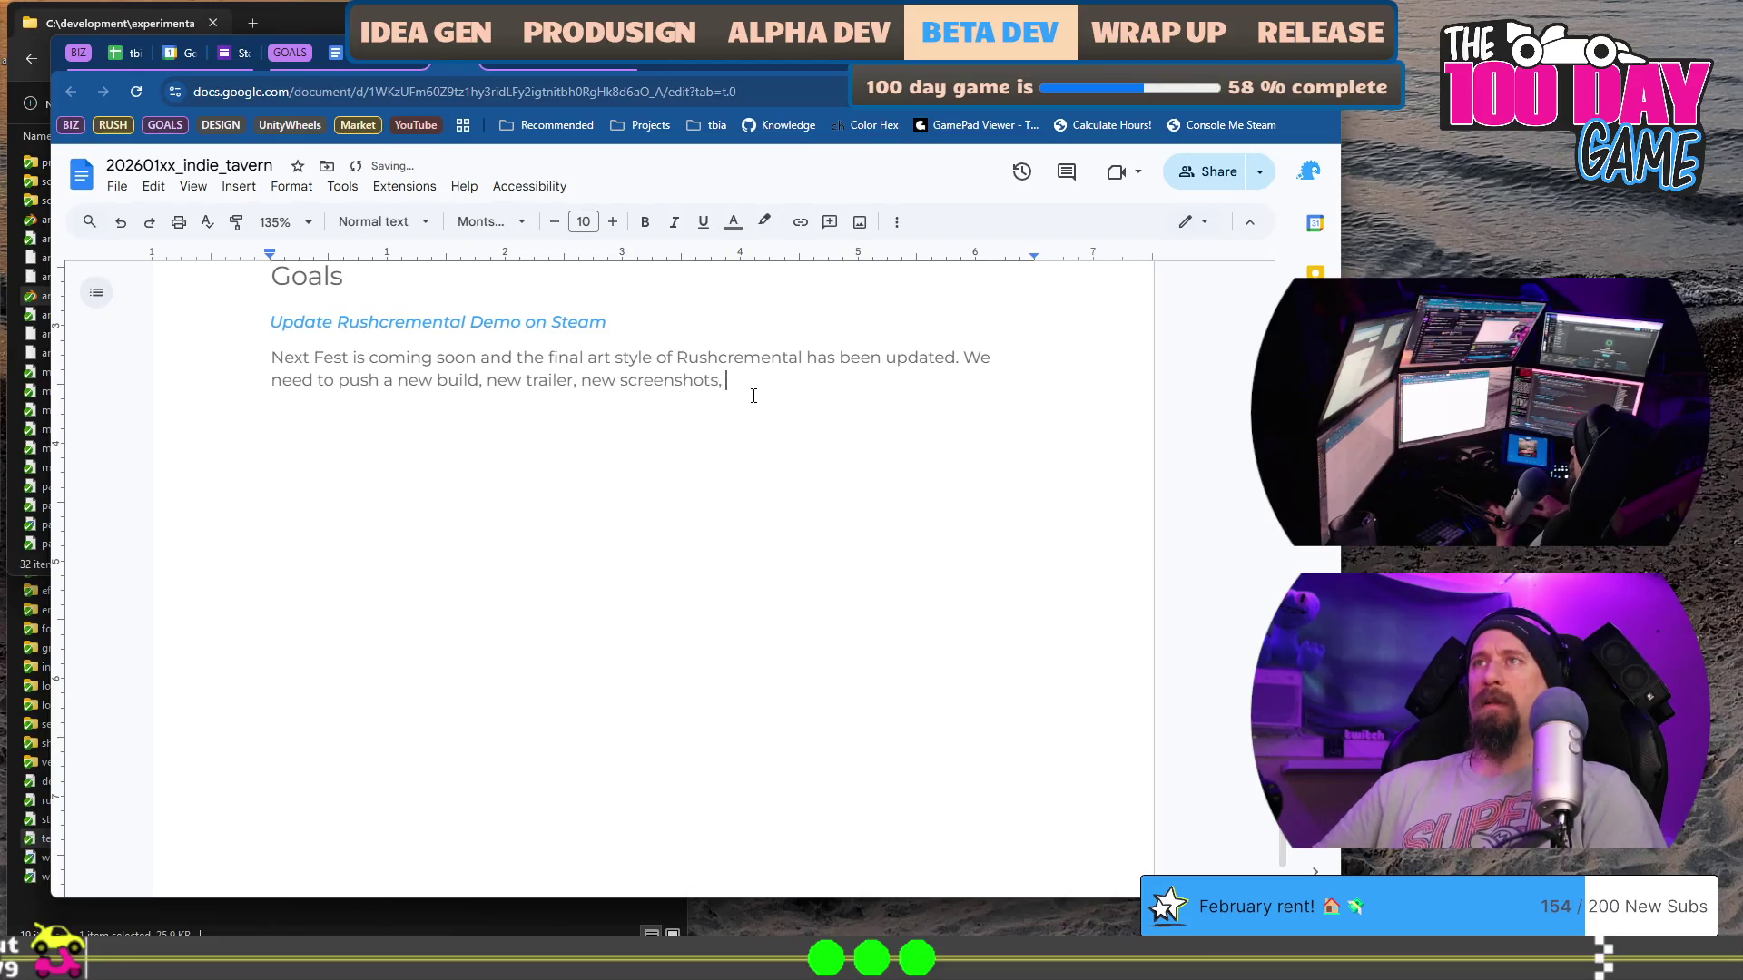
pyautogui.write('new update')
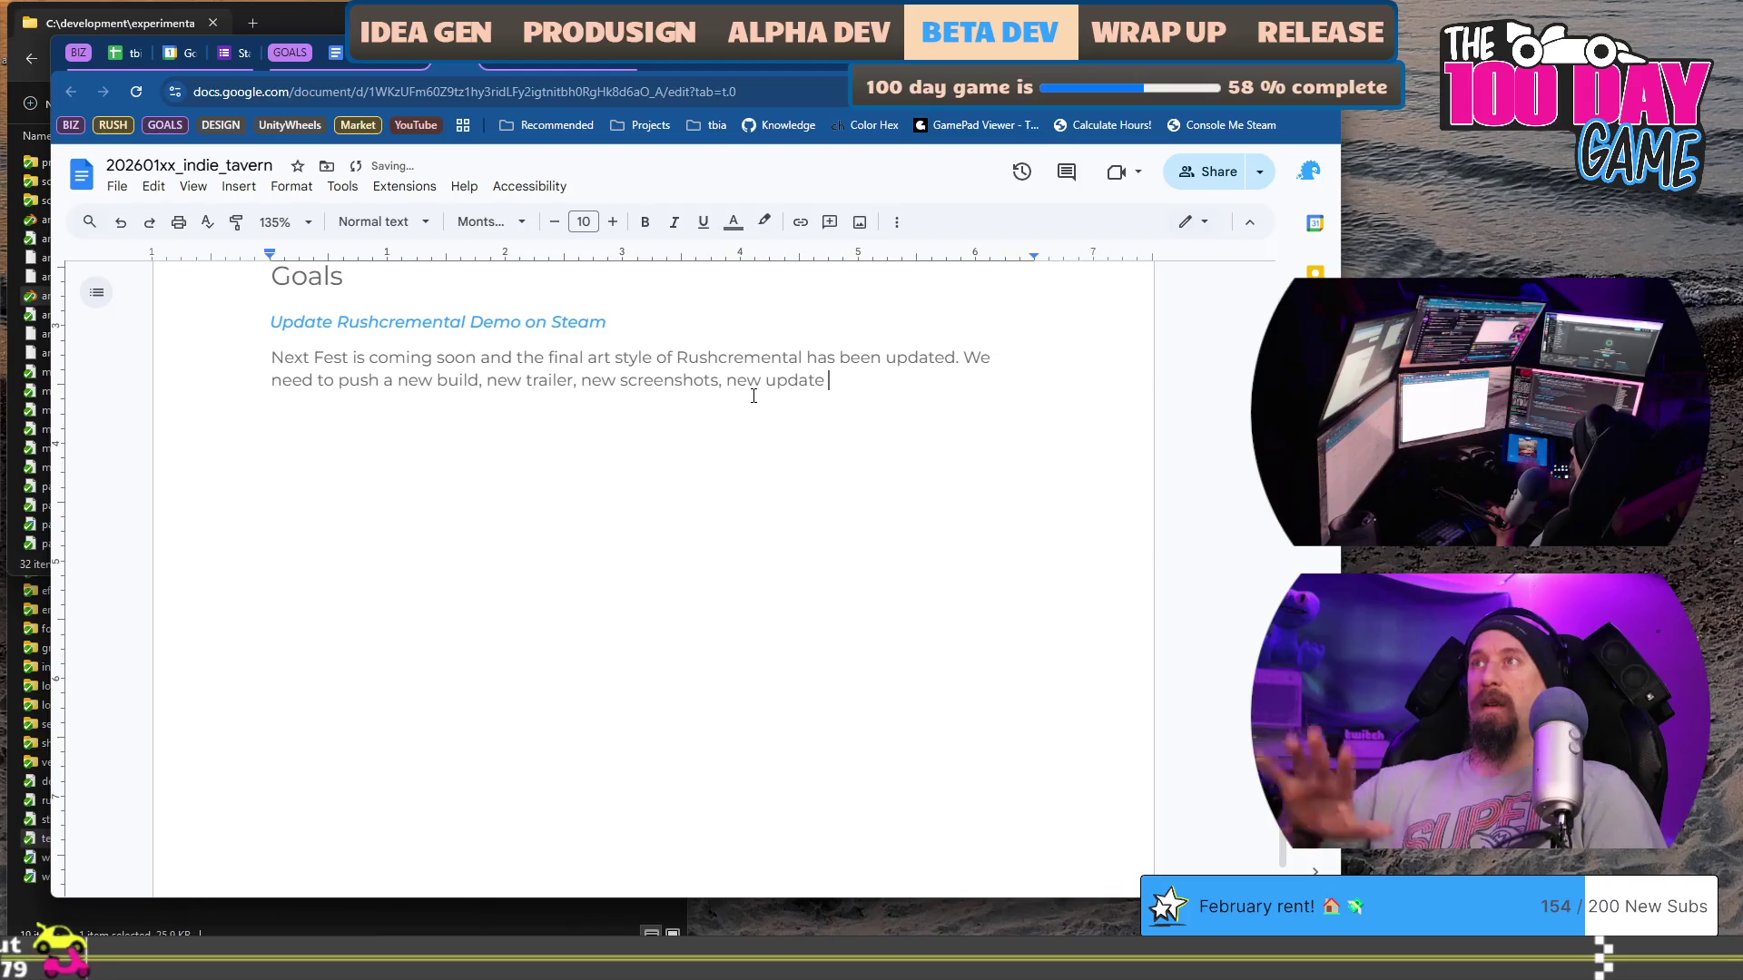
pyautogui.press('BackSpace')
pyautogui.press('BackSpace')
pyautogui.press('BackSpace')
pyautogui.write('an')
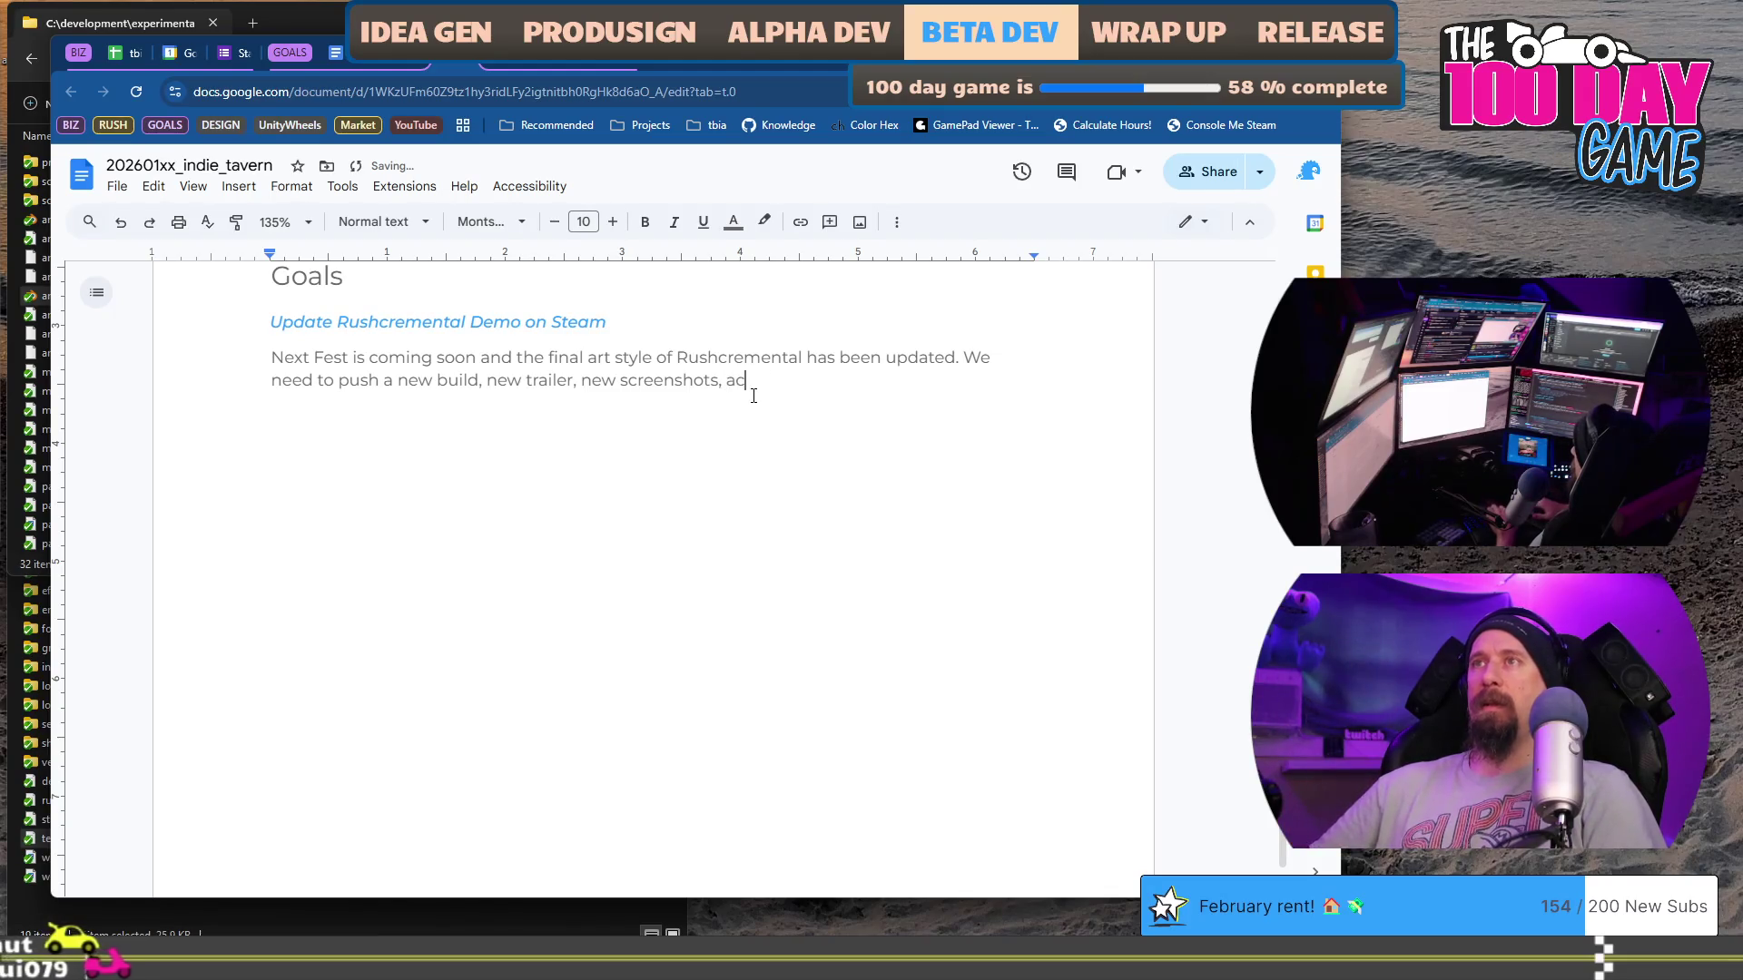
pyautogui.write('nouncements, ')
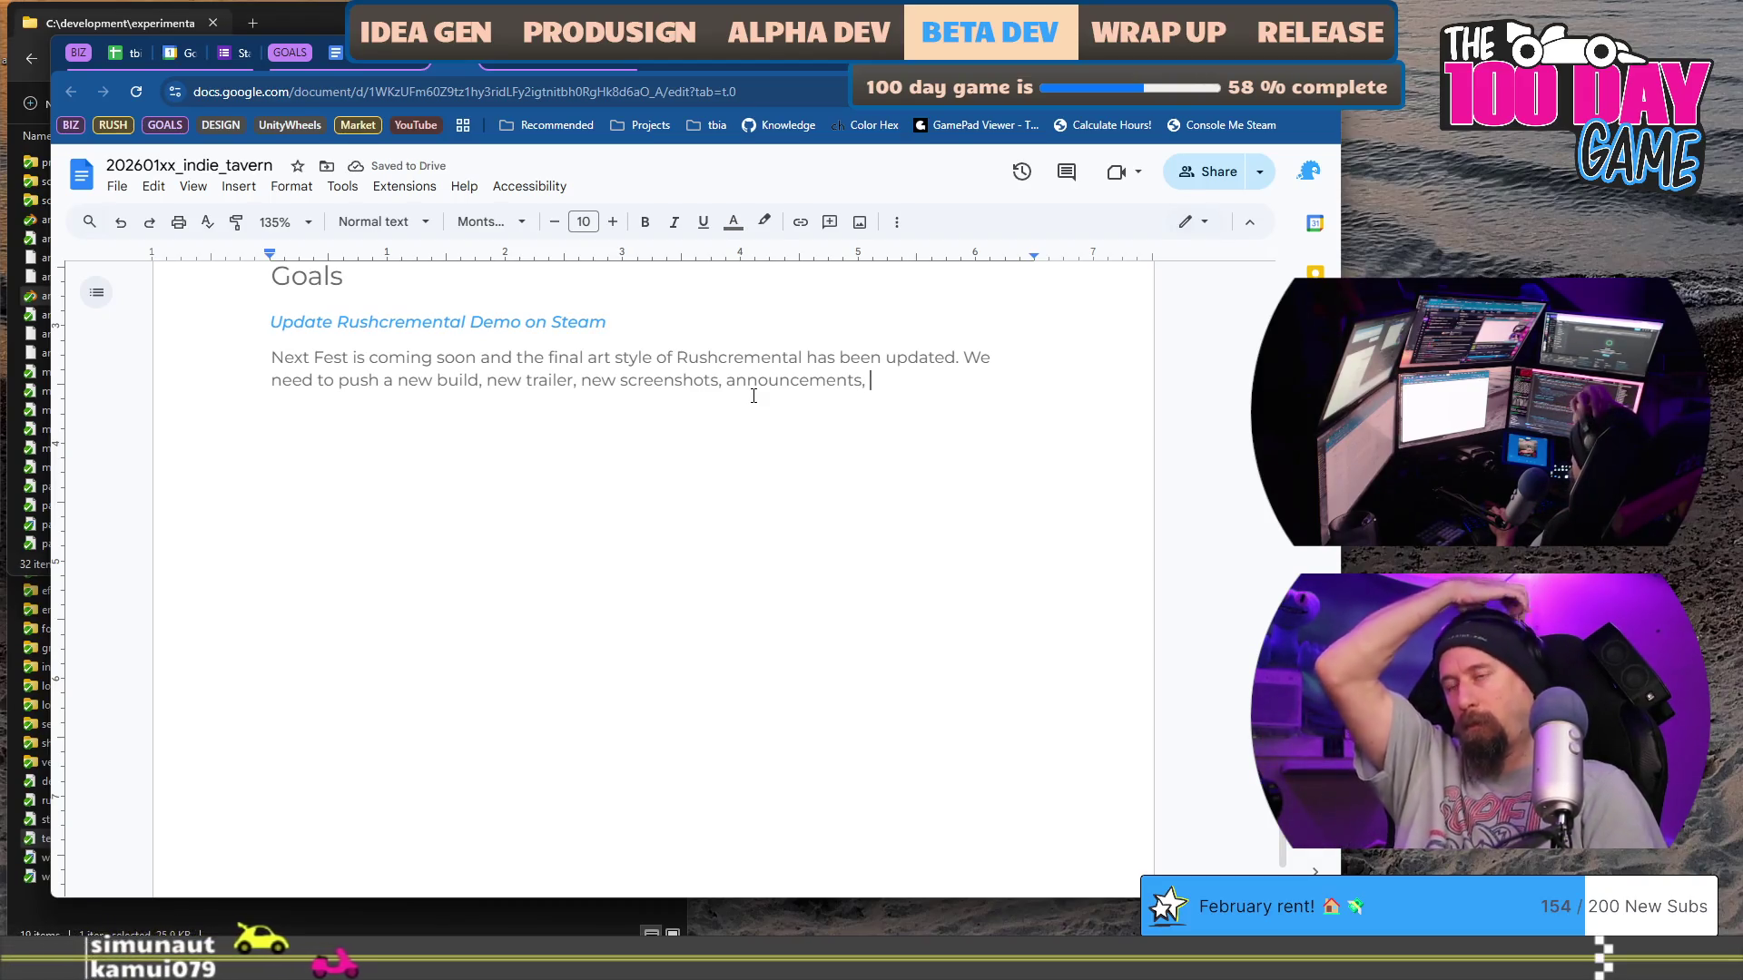
pyautogui.write('and prepar')
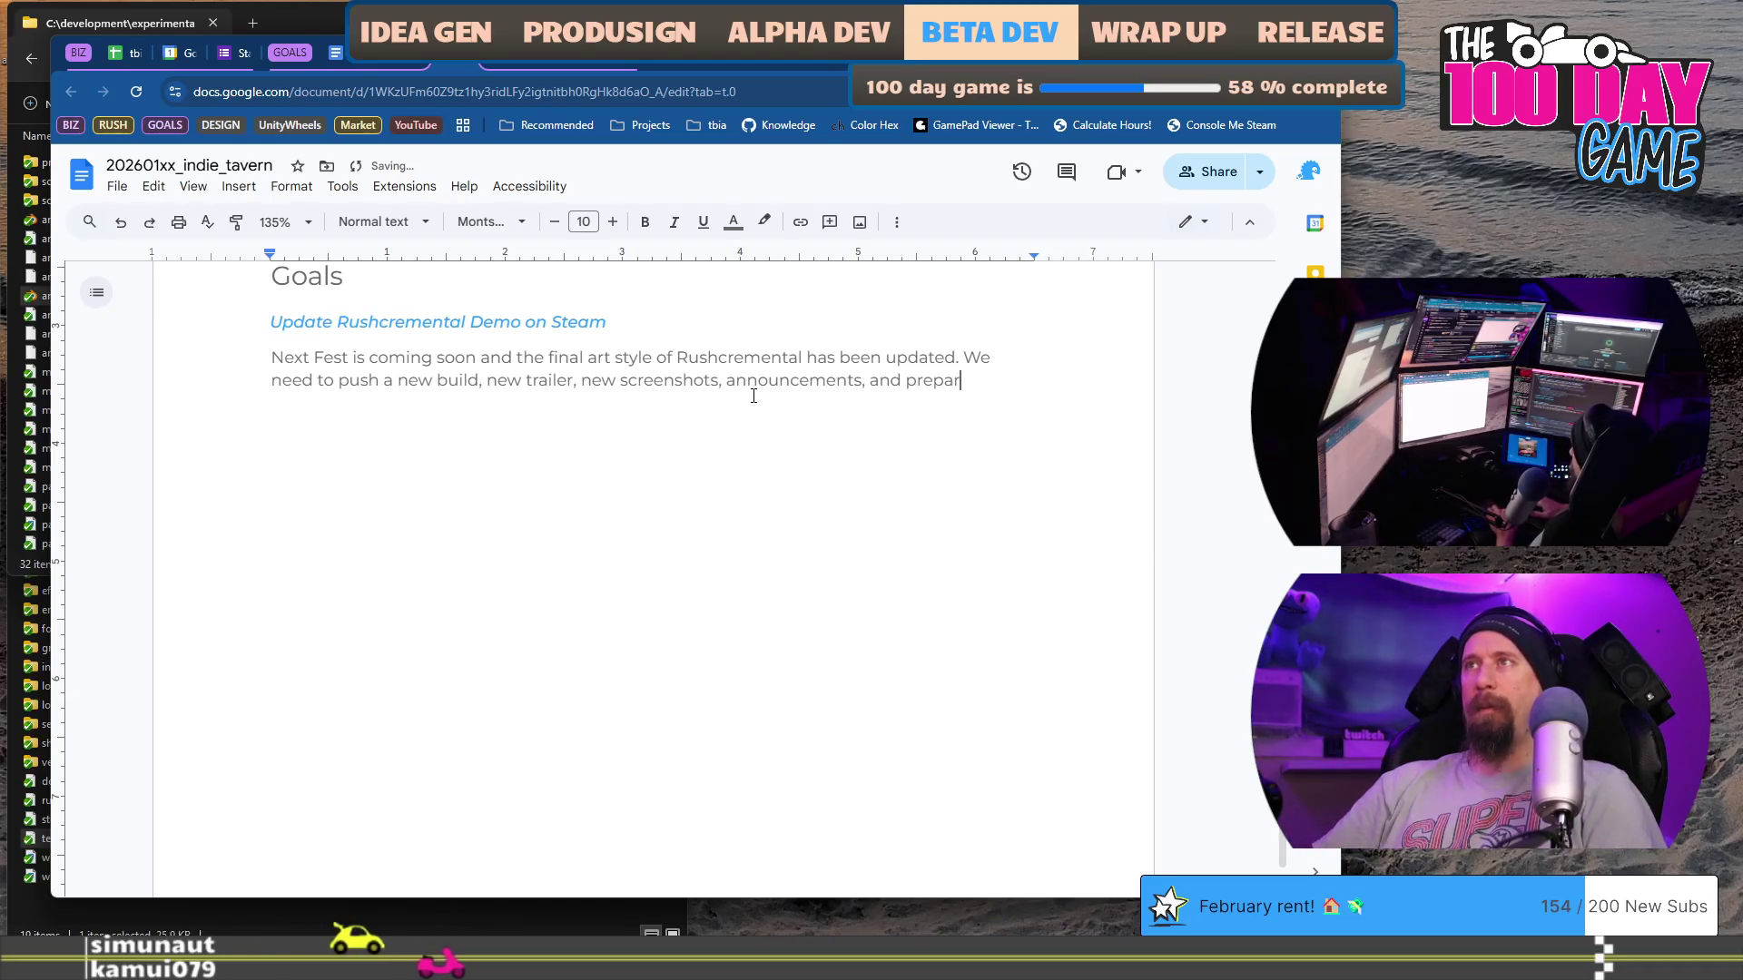
pyautogui.write('e to enter ')
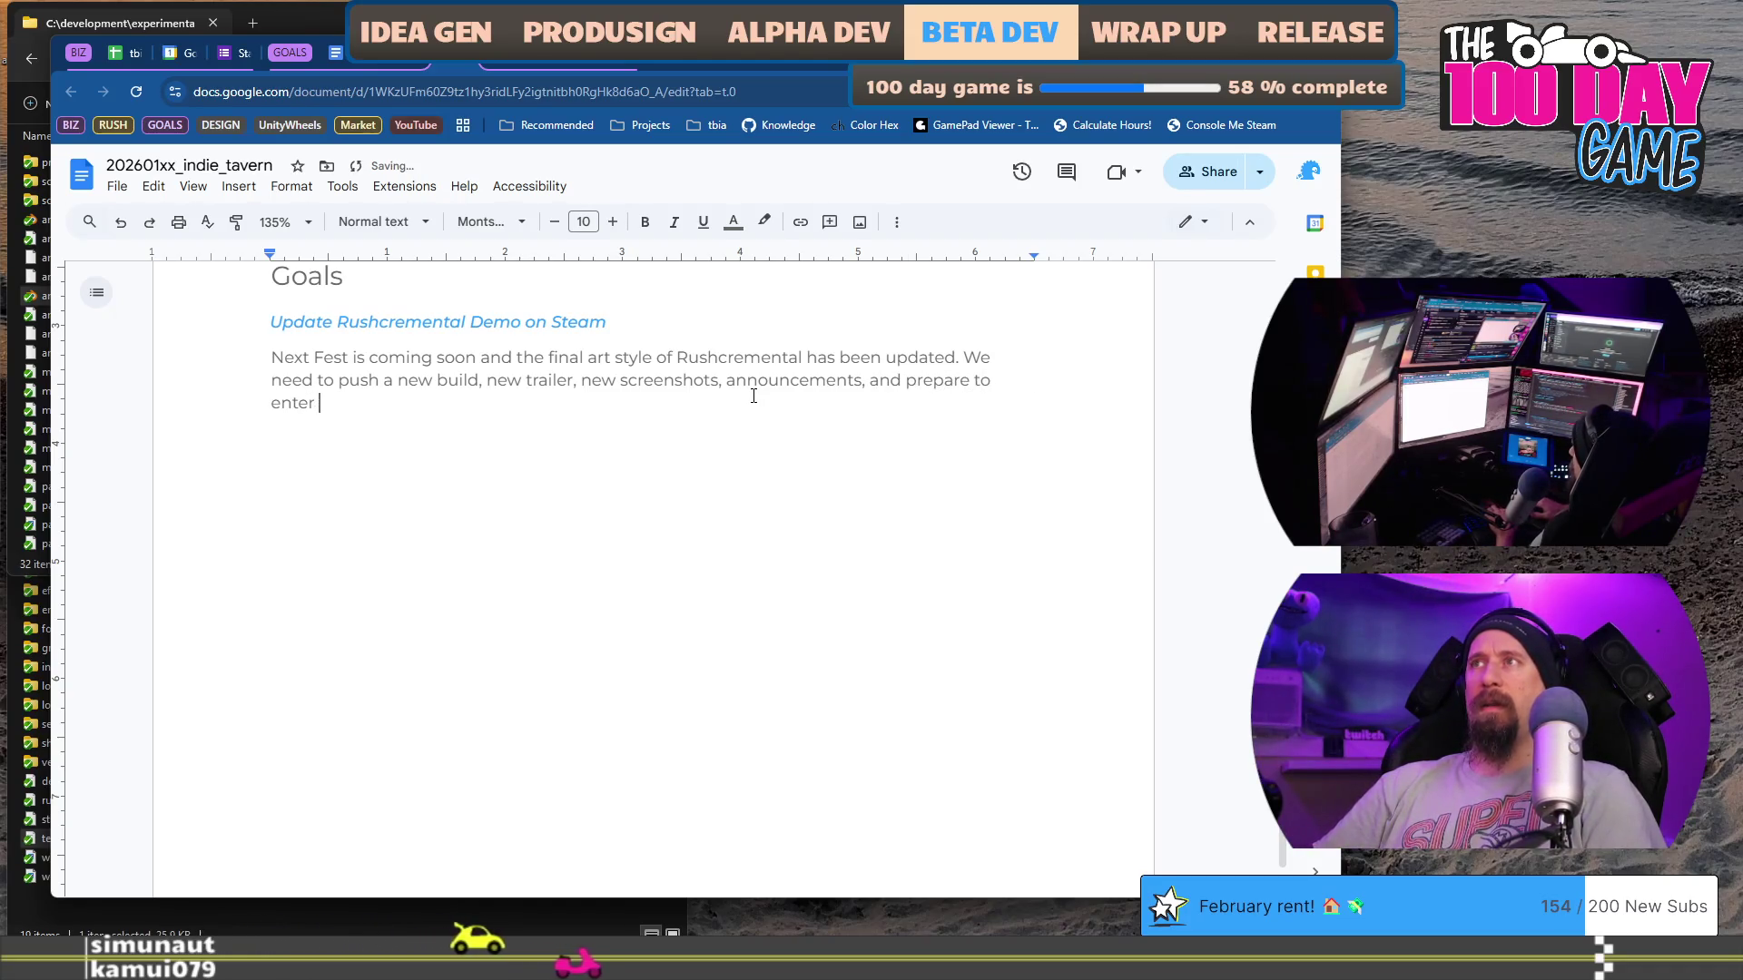
pyautogui.write('Next Fest.')
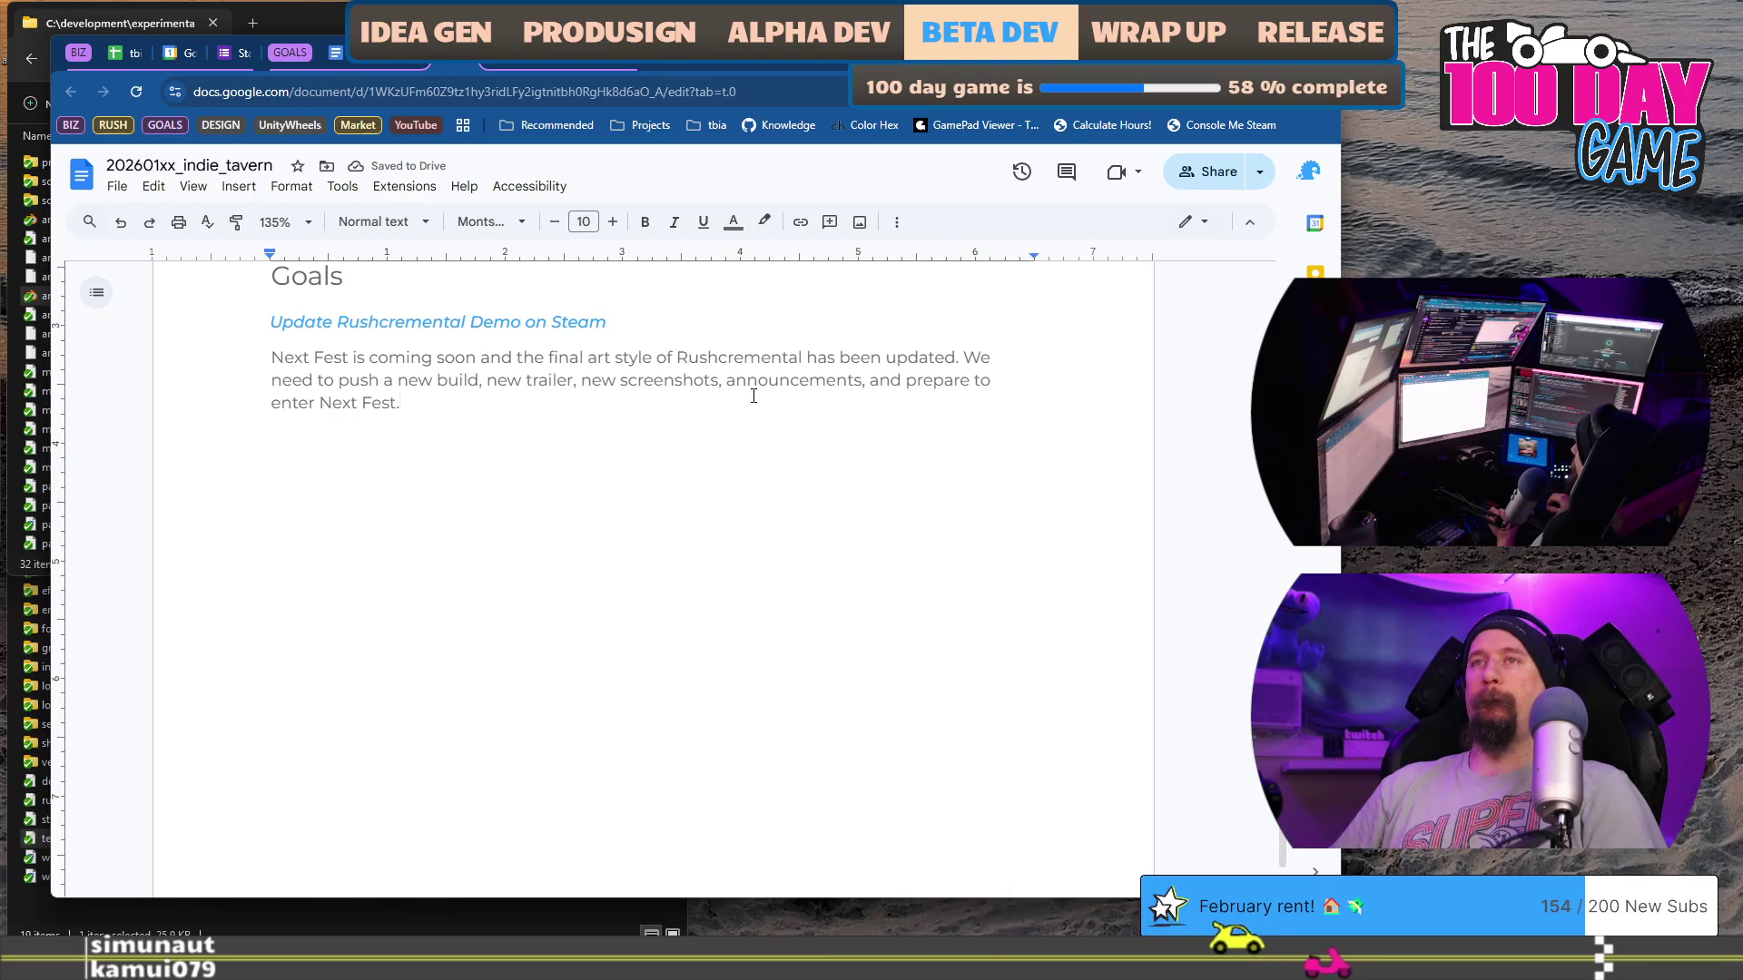
pyautogui.press('BackSpace')
pyautogui.write('with a solid push to the world')
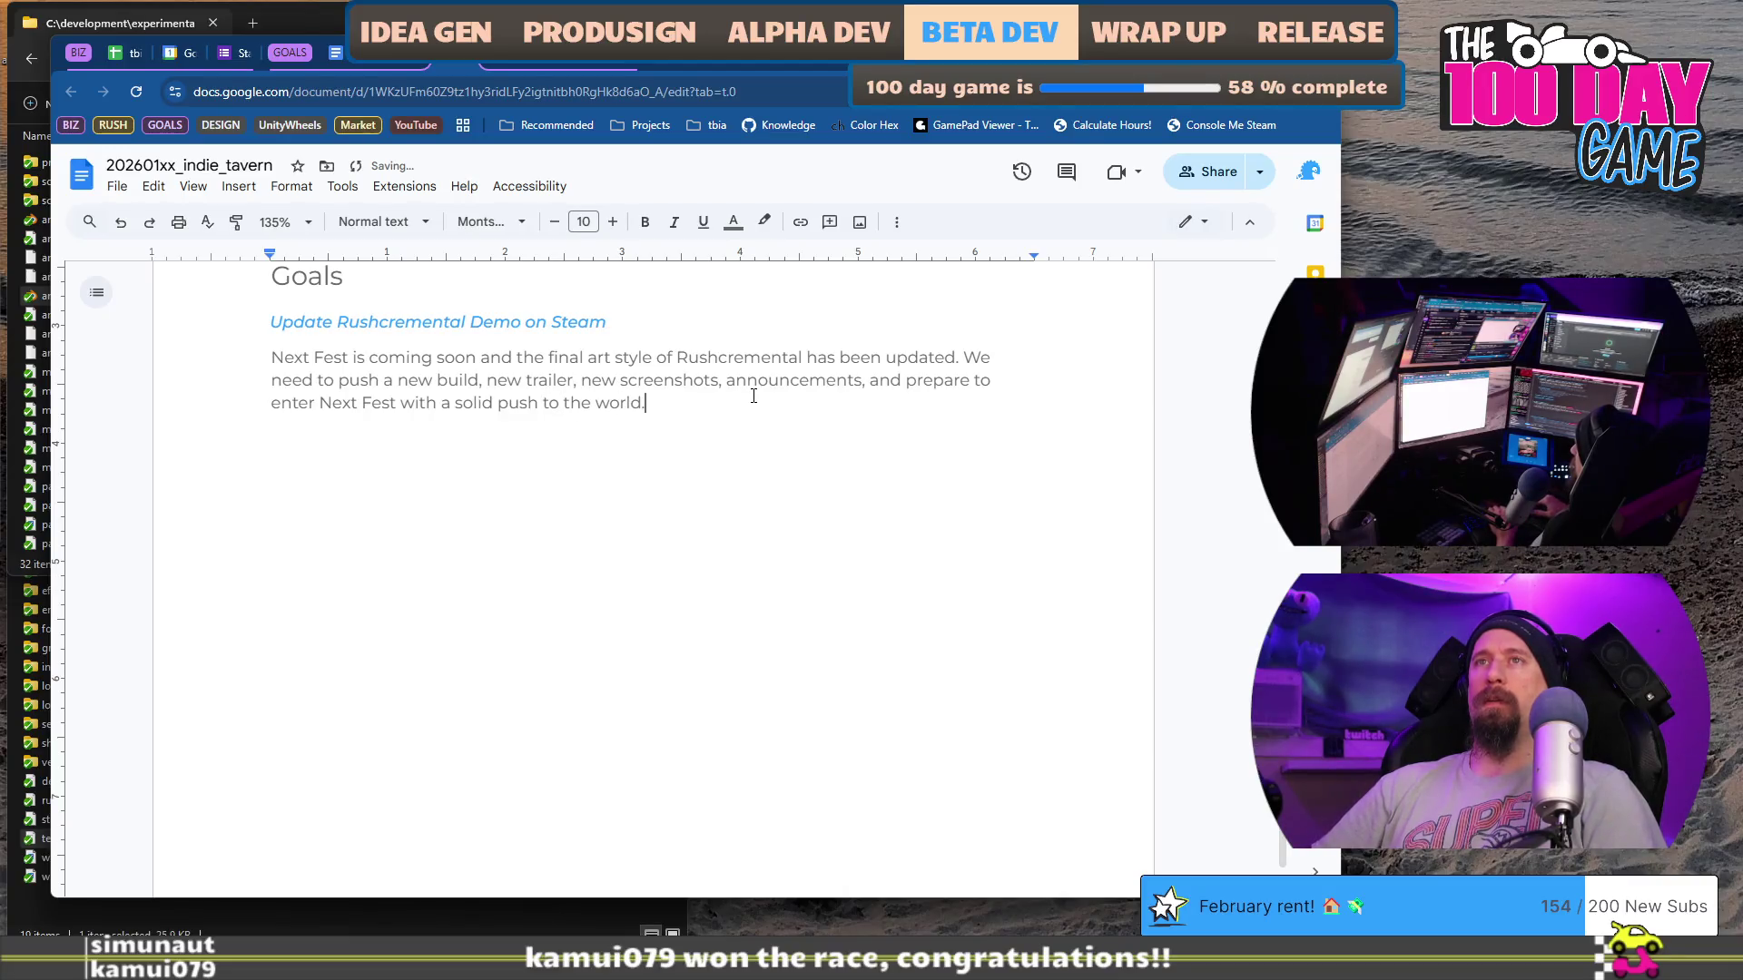
pyautogui.press('Home')
pyautogui.write('Rushcremental ')
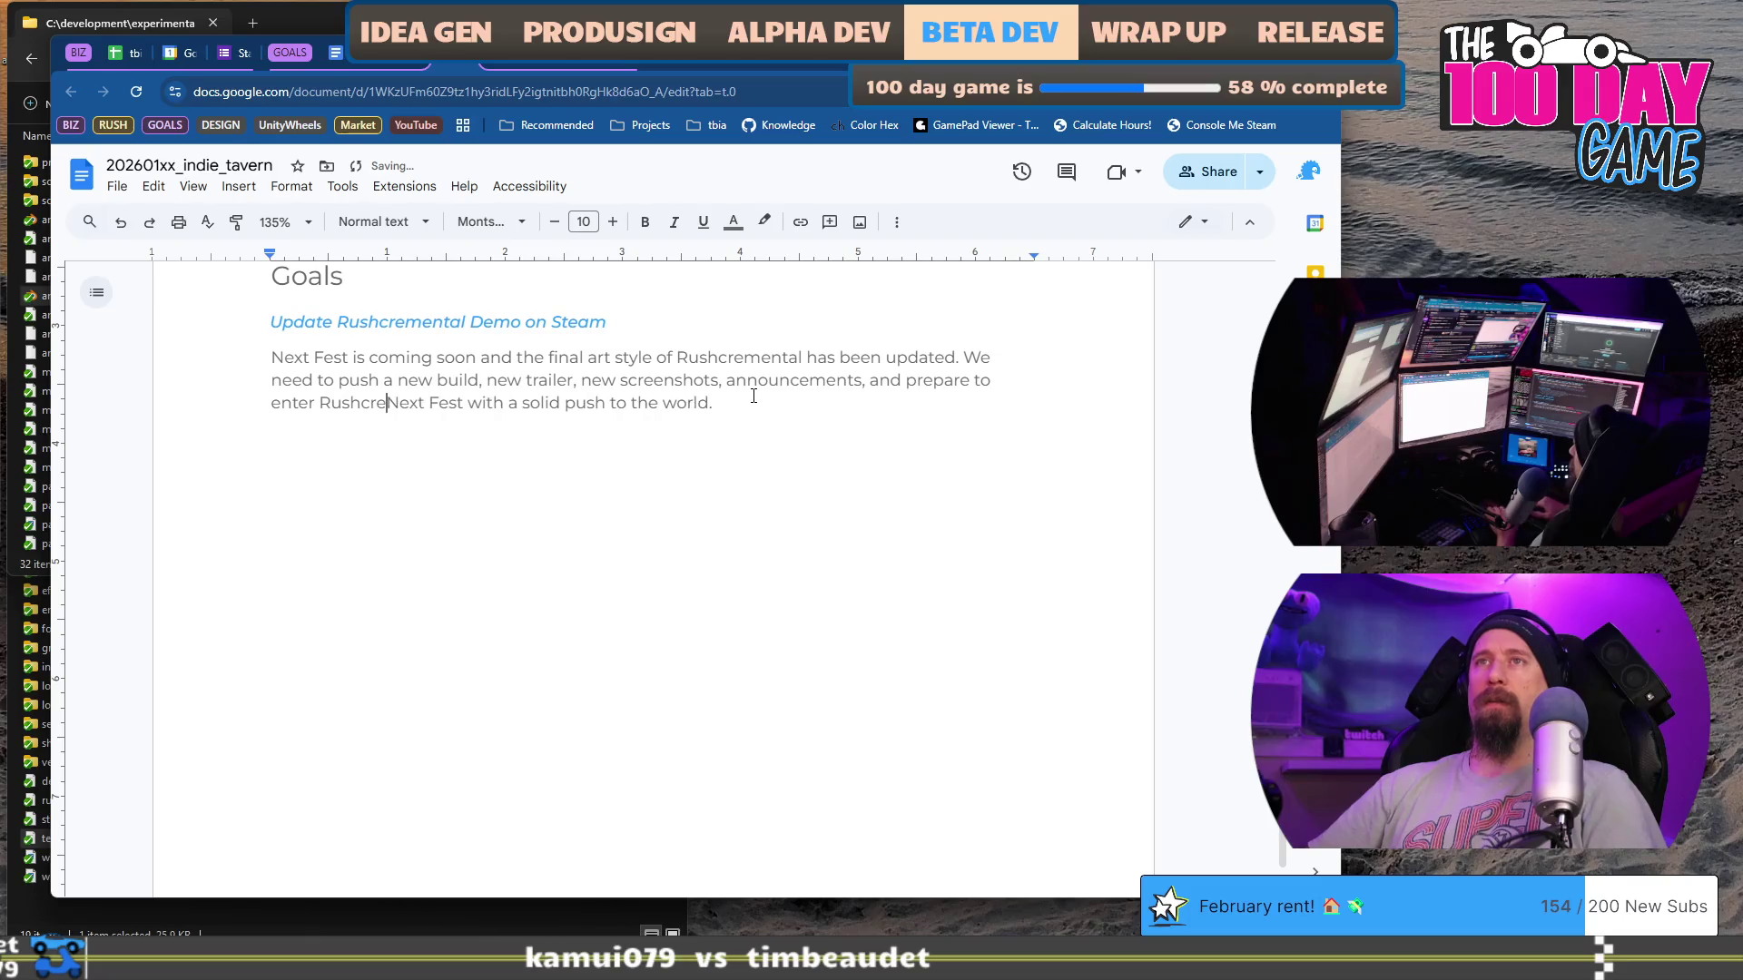
pyautogui.write('in')
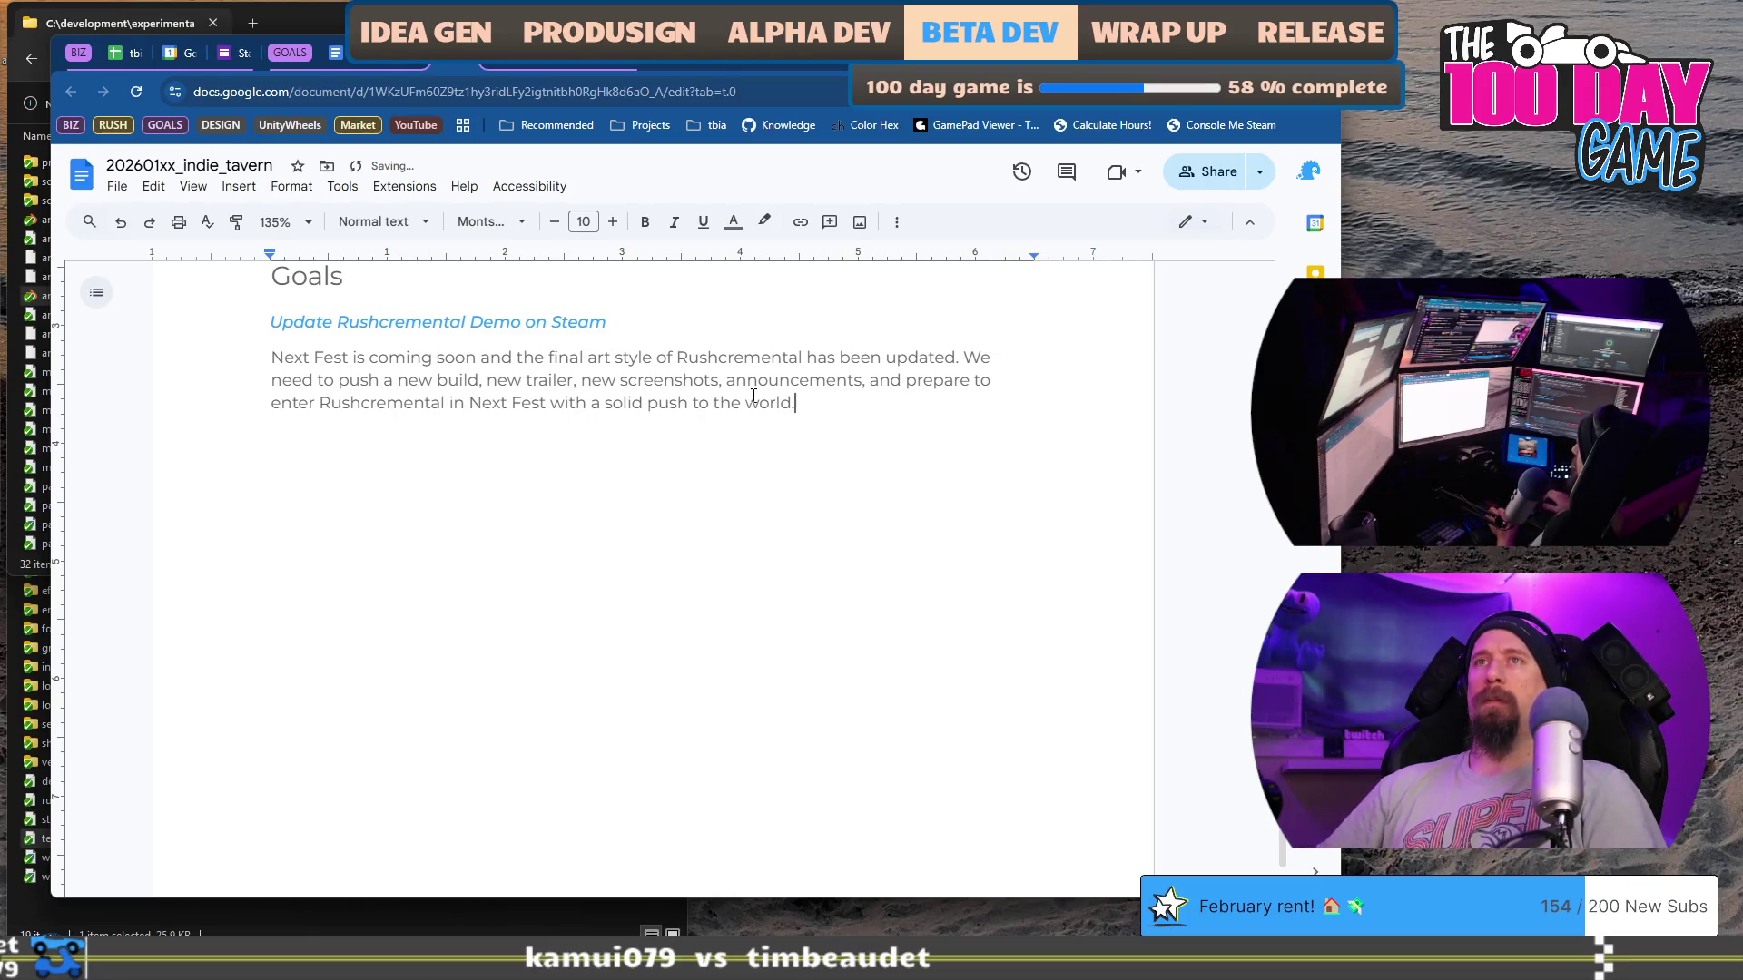
# Step: Paste a copy of the goal heading on a new line below the paragraph
pyautogui.press('Down')
pyautogui.press('Down')
pyautogui.press('Down')
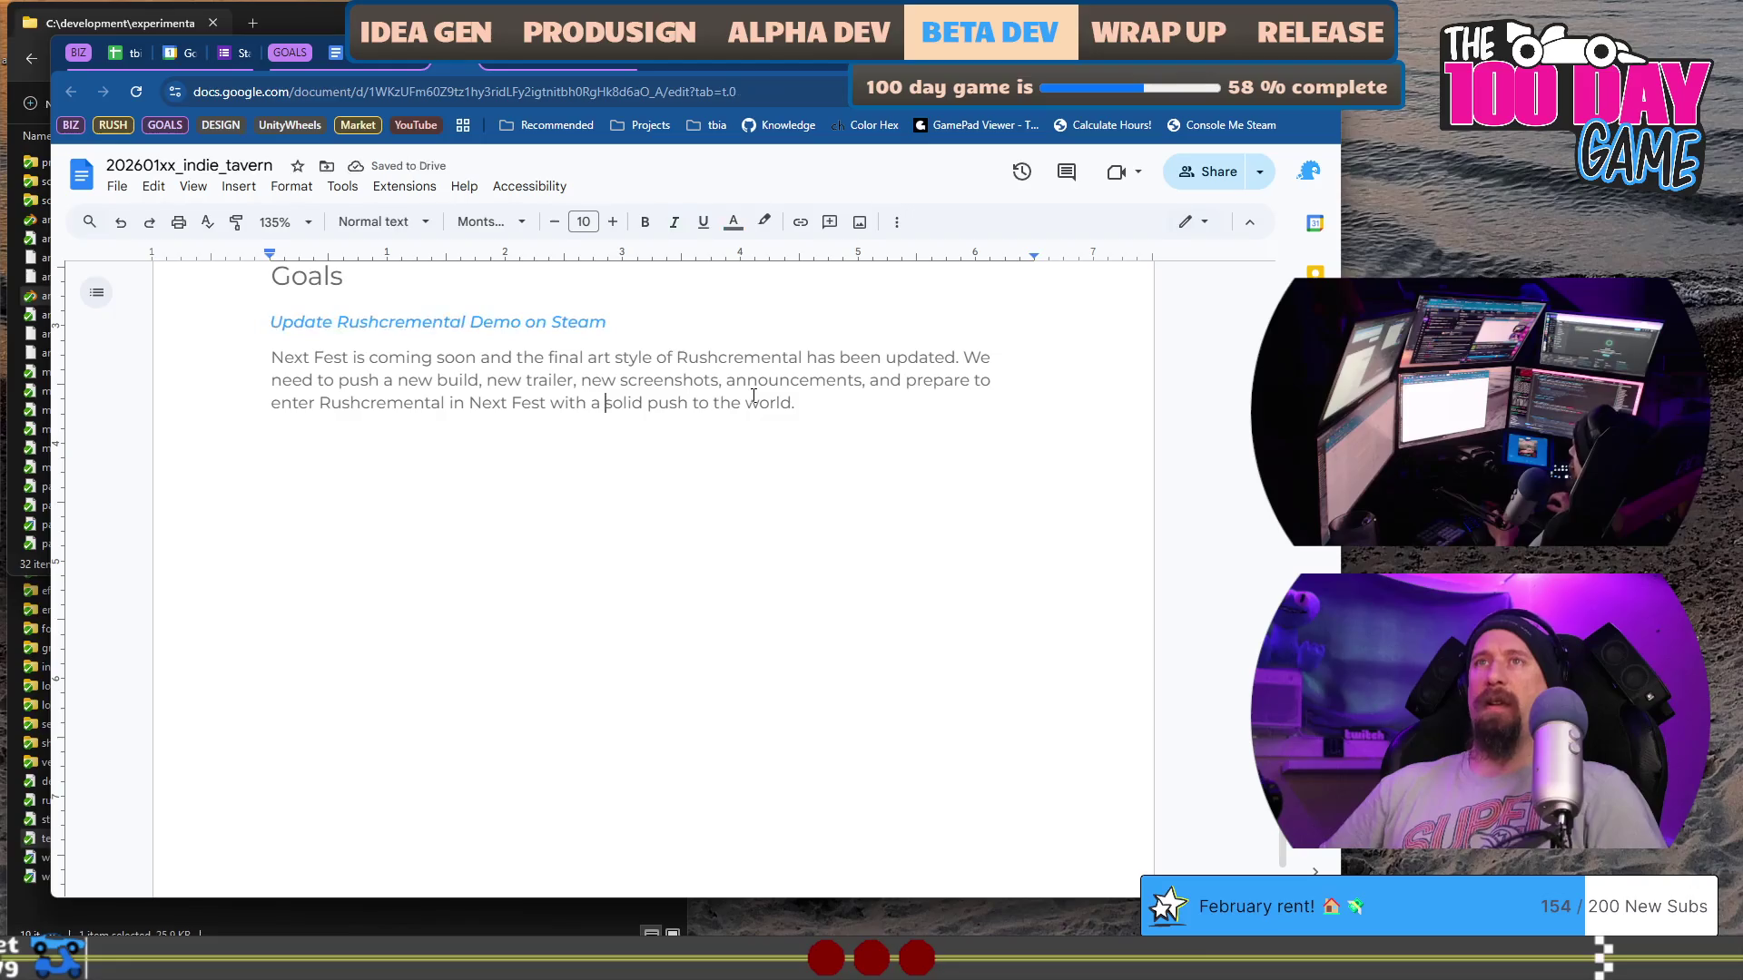
pyautogui.press('Return')
pyautogui.write('Update Rushcremental Demo on Steam')
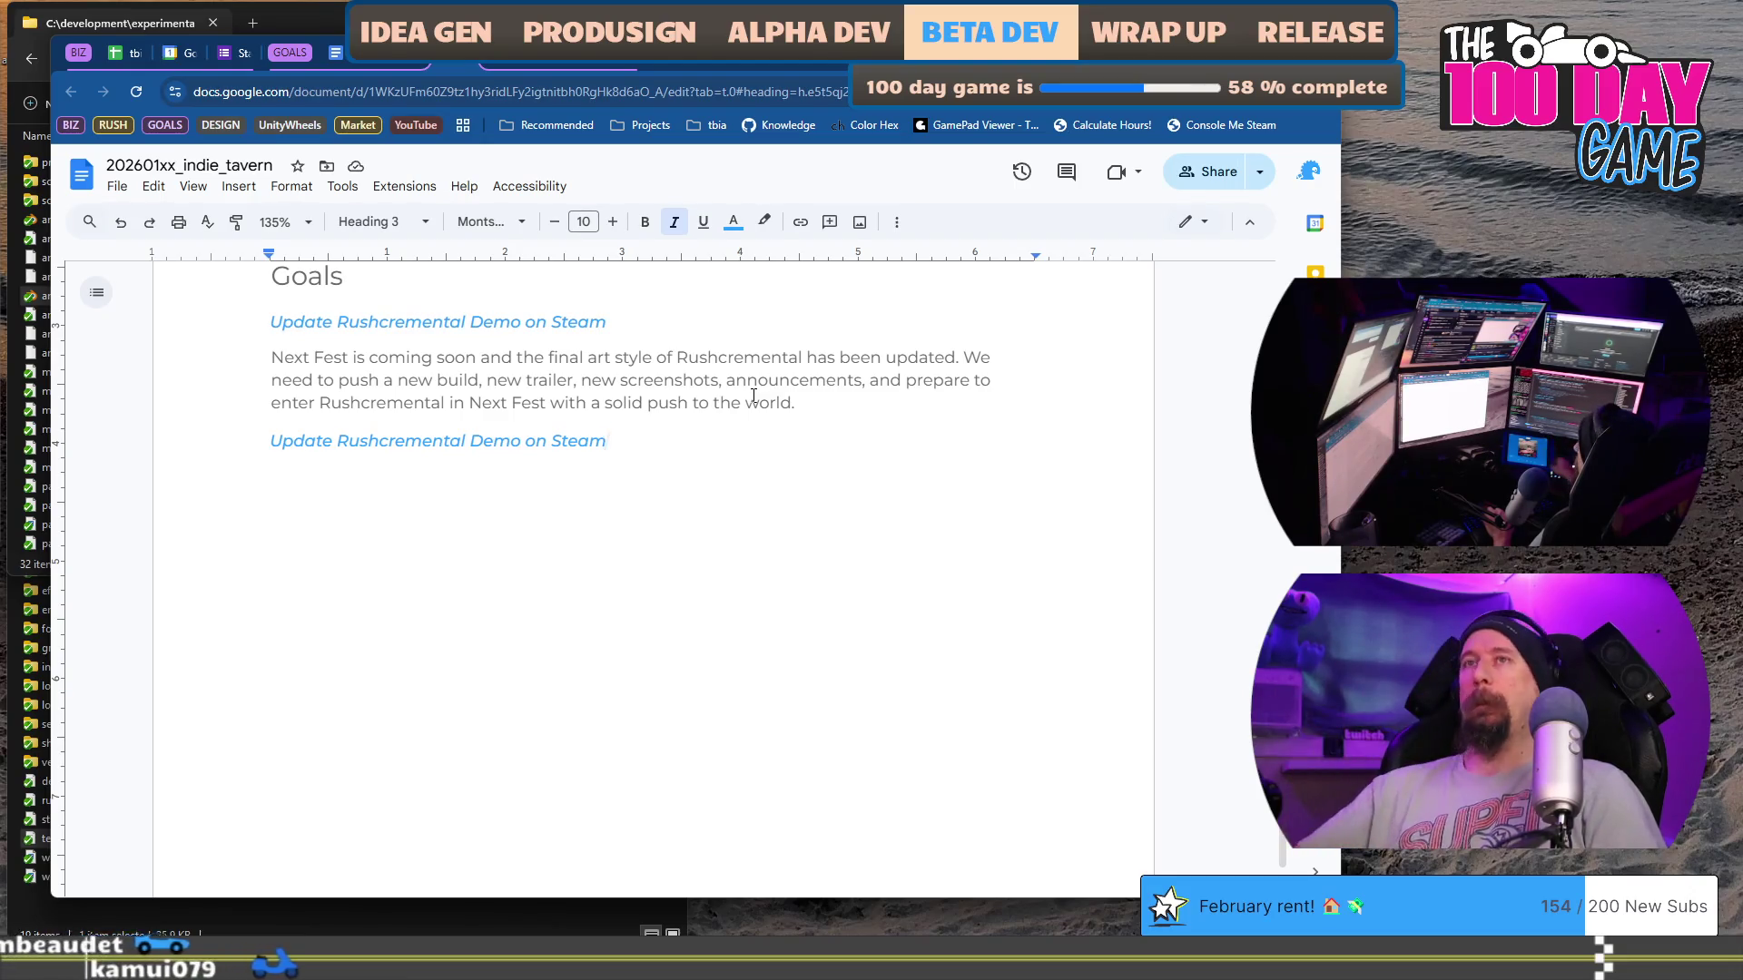
# Step: Look through the 2026_weekly_plans, 2026 Goals and racing-games spreadsheet tabs
pyautogui.click(516, 68)
pyautogui.click(399, 55)
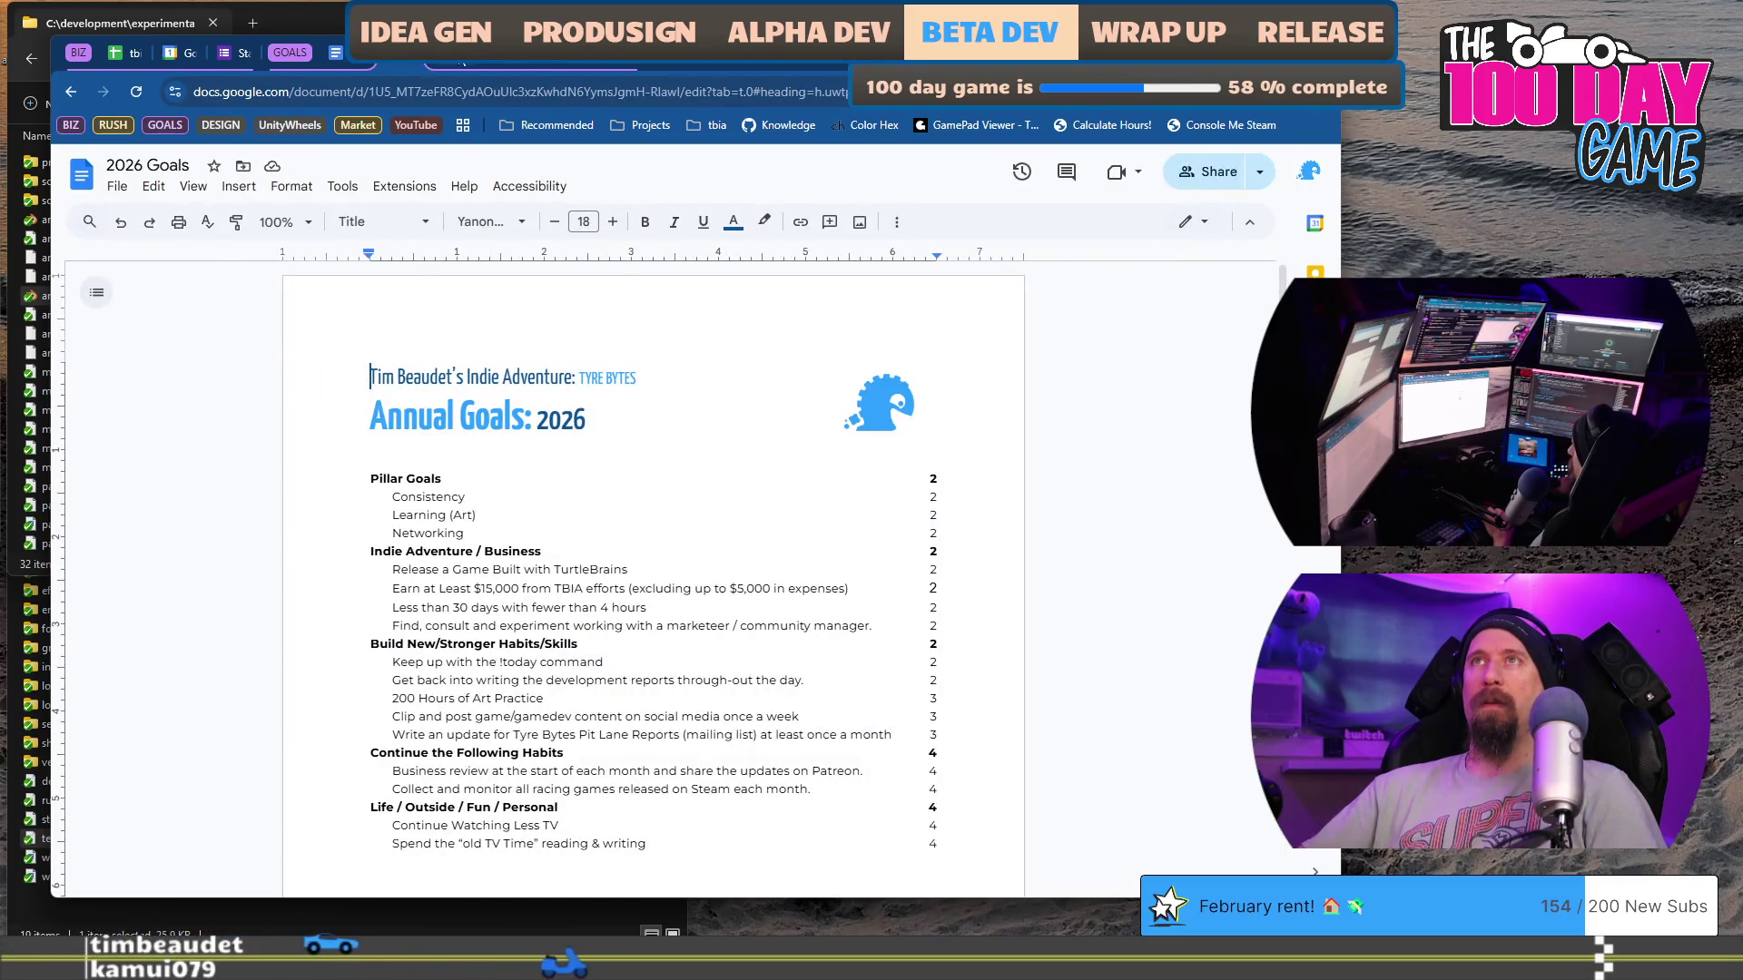
pyautogui.click(461, 59)
pyautogui.click(504, 65)
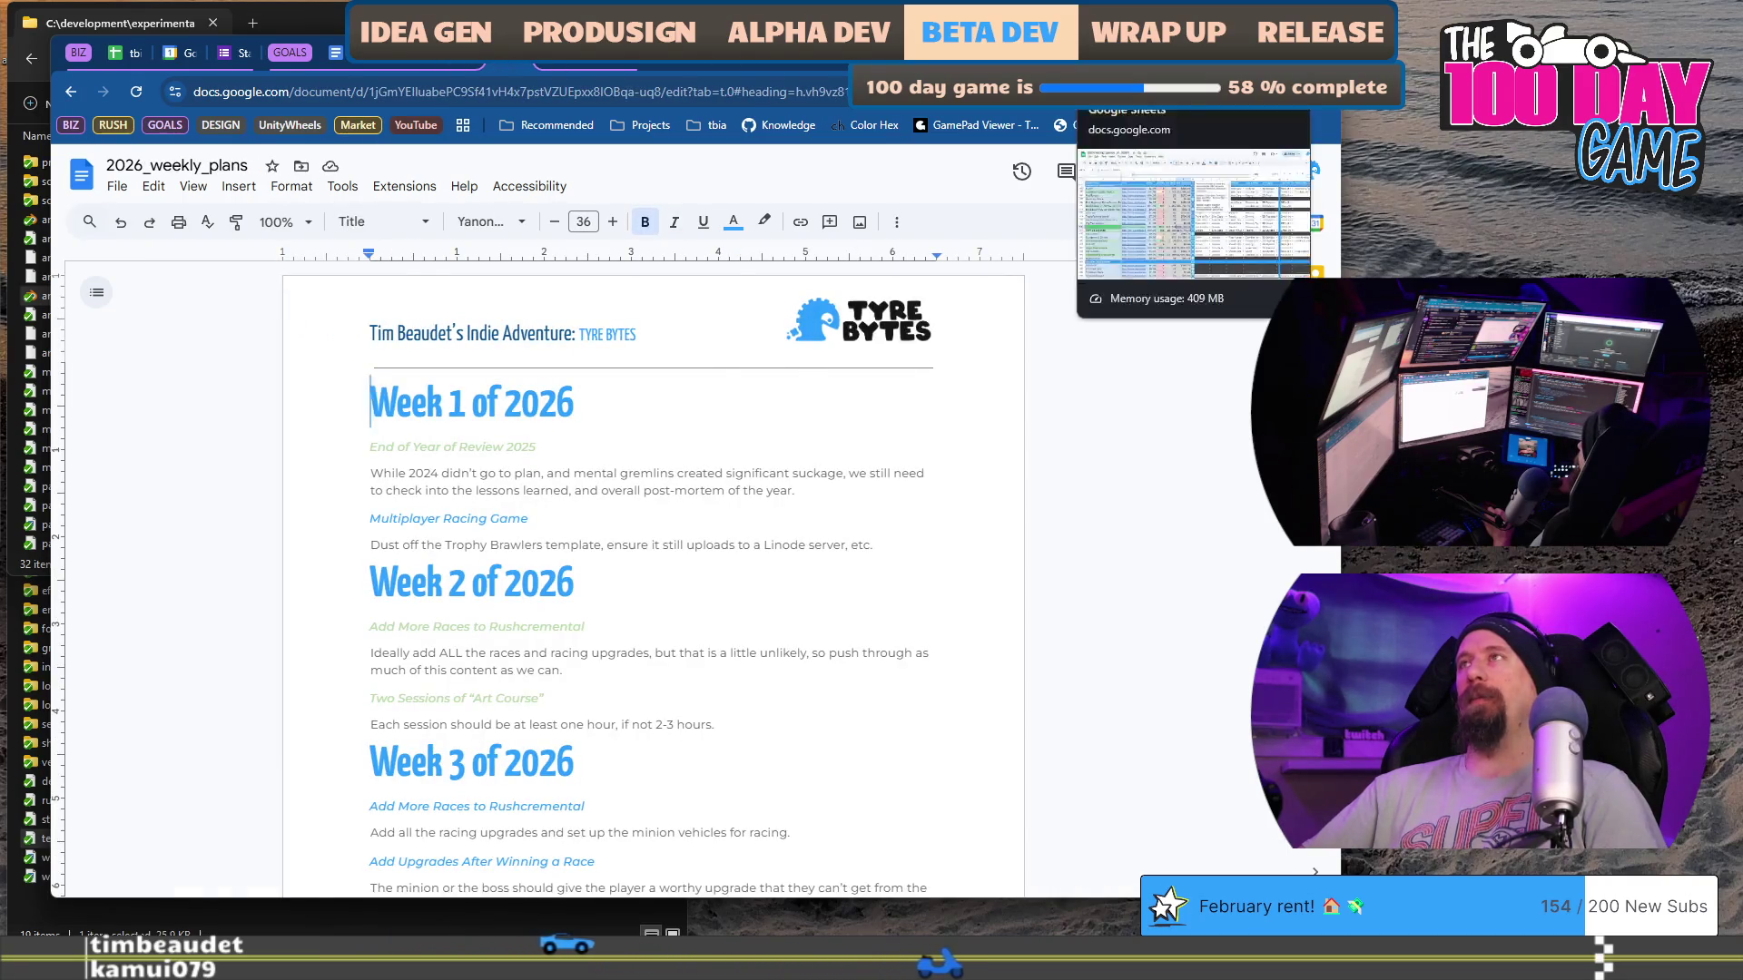
pyautogui.click(1189, 64)
pyautogui.click(998, 91)
# Step: Go to Google Drive, browse tyre_bytes > indie_adventure > 2025, and open 202512xx_indie_tavern
pyautogui.write('drive.google.com')
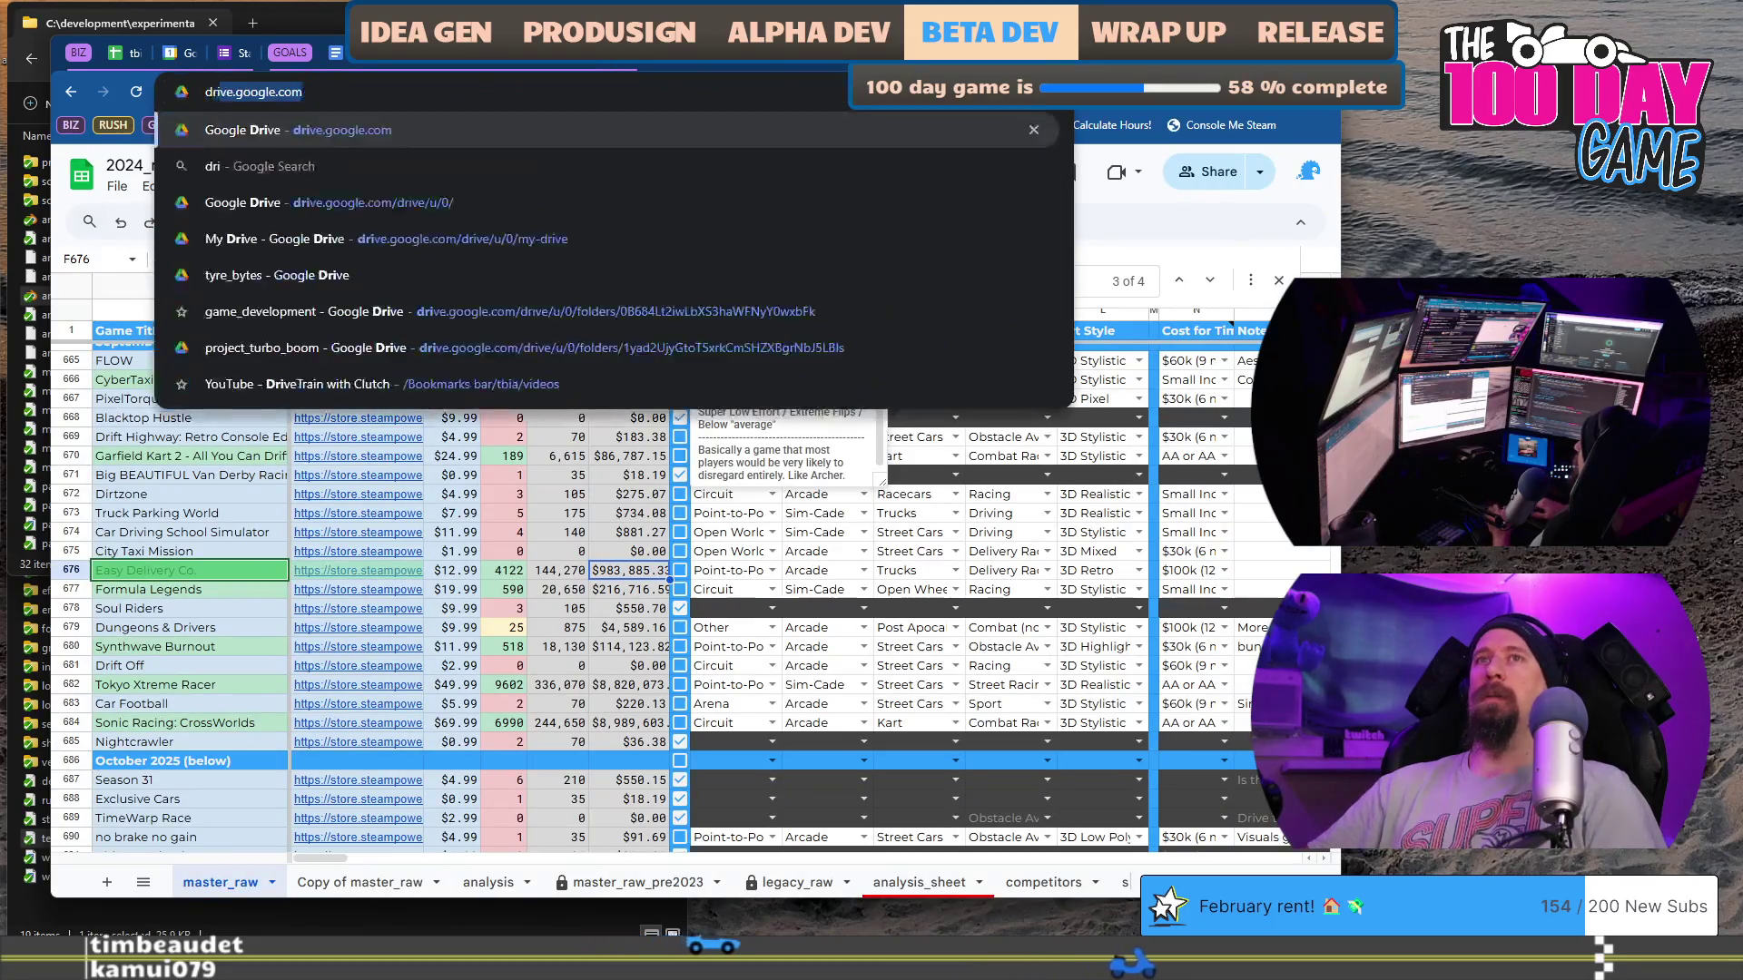
pyautogui.press('Return')
pyautogui.doubleClick(407, 459)
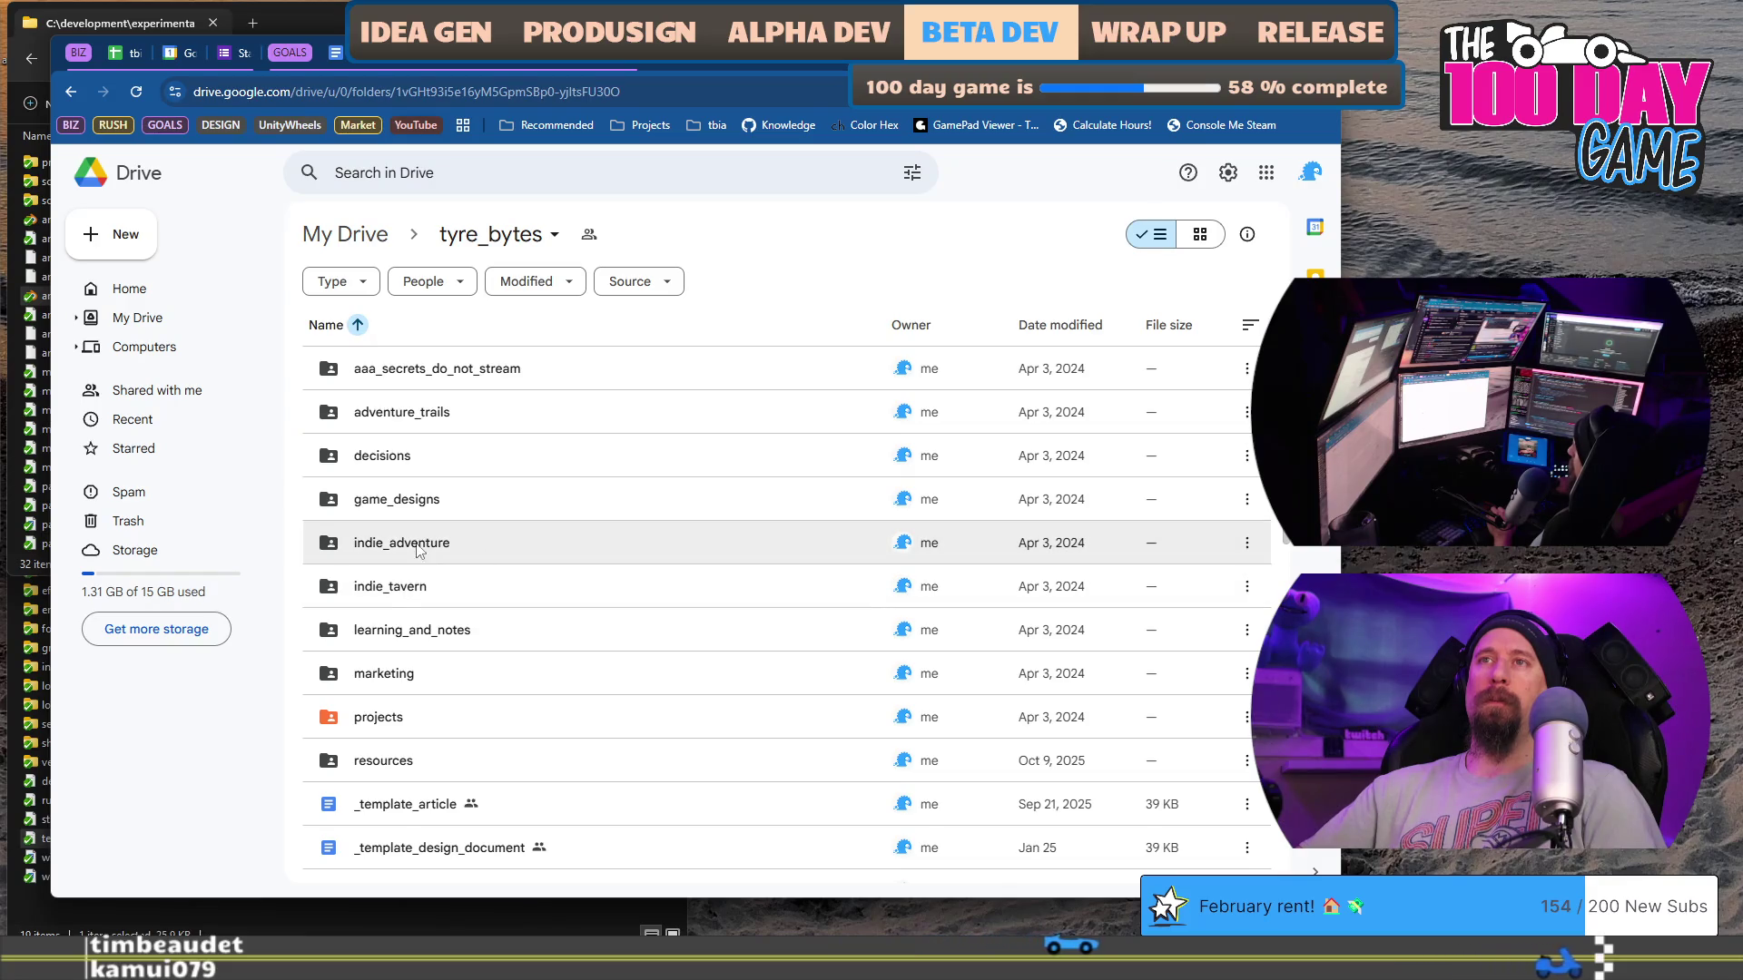
pyautogui.doubleClick(424, 542)
pyautogui.scroll(-3, 408, 481)
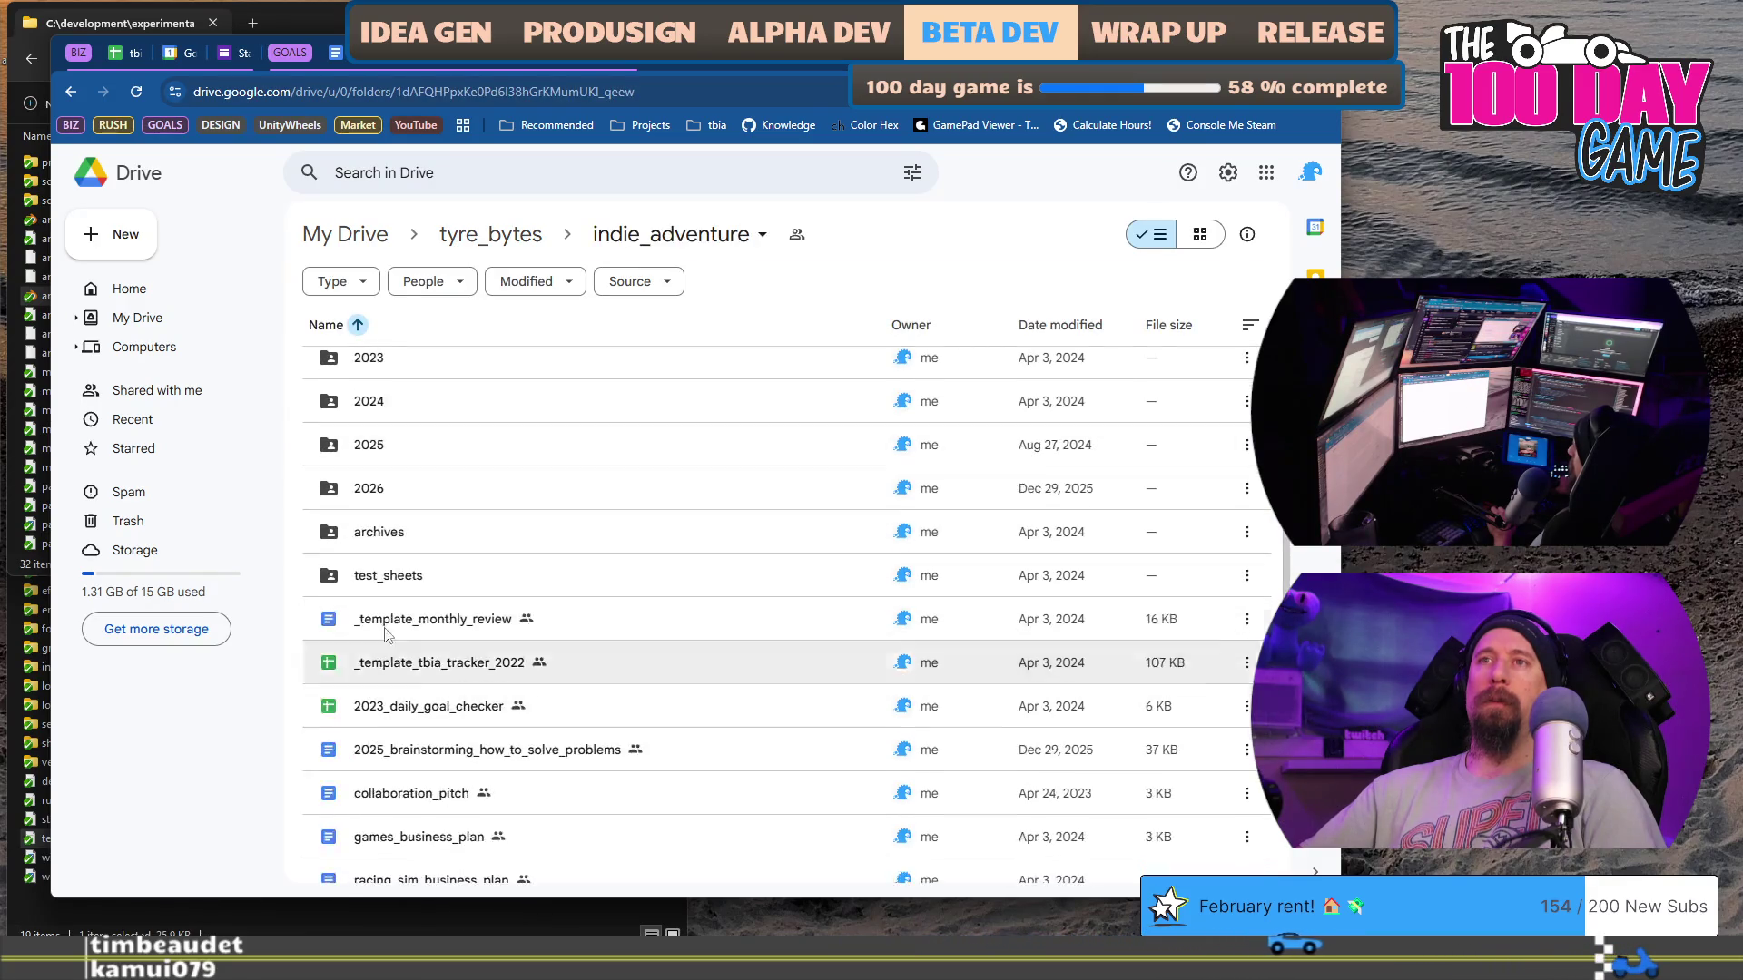
pyautogui.doubleClick(403, 448)
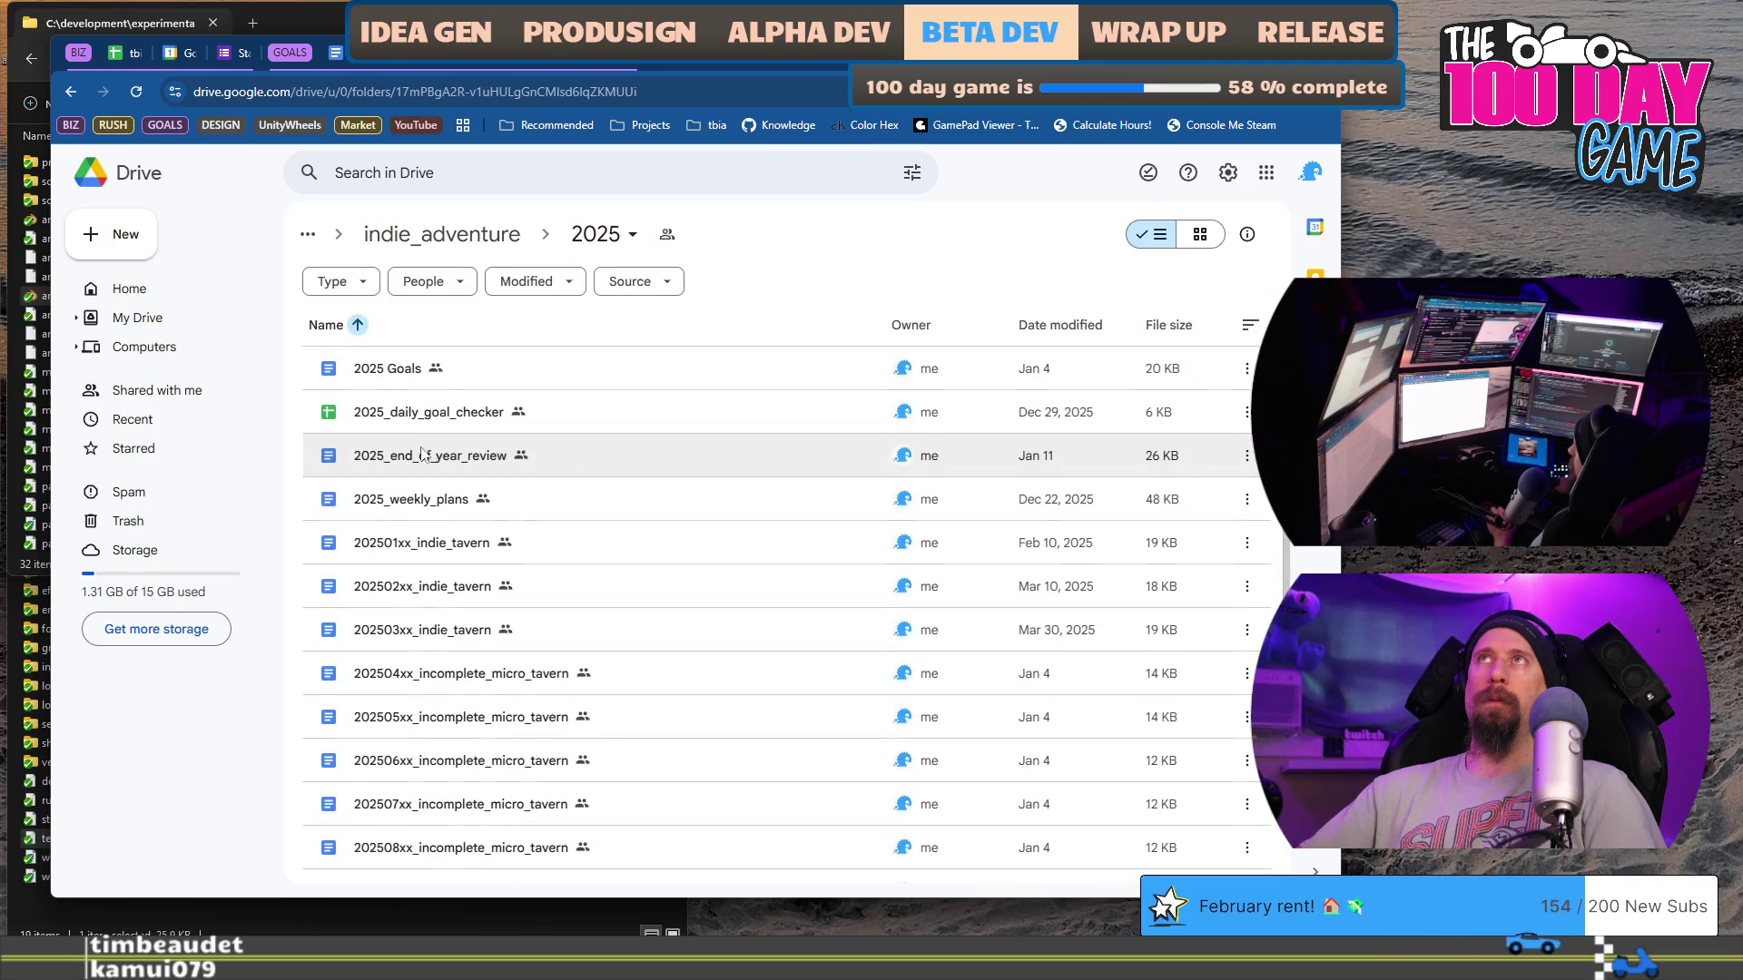
pyautogui.scroll(-3, 734, 508)
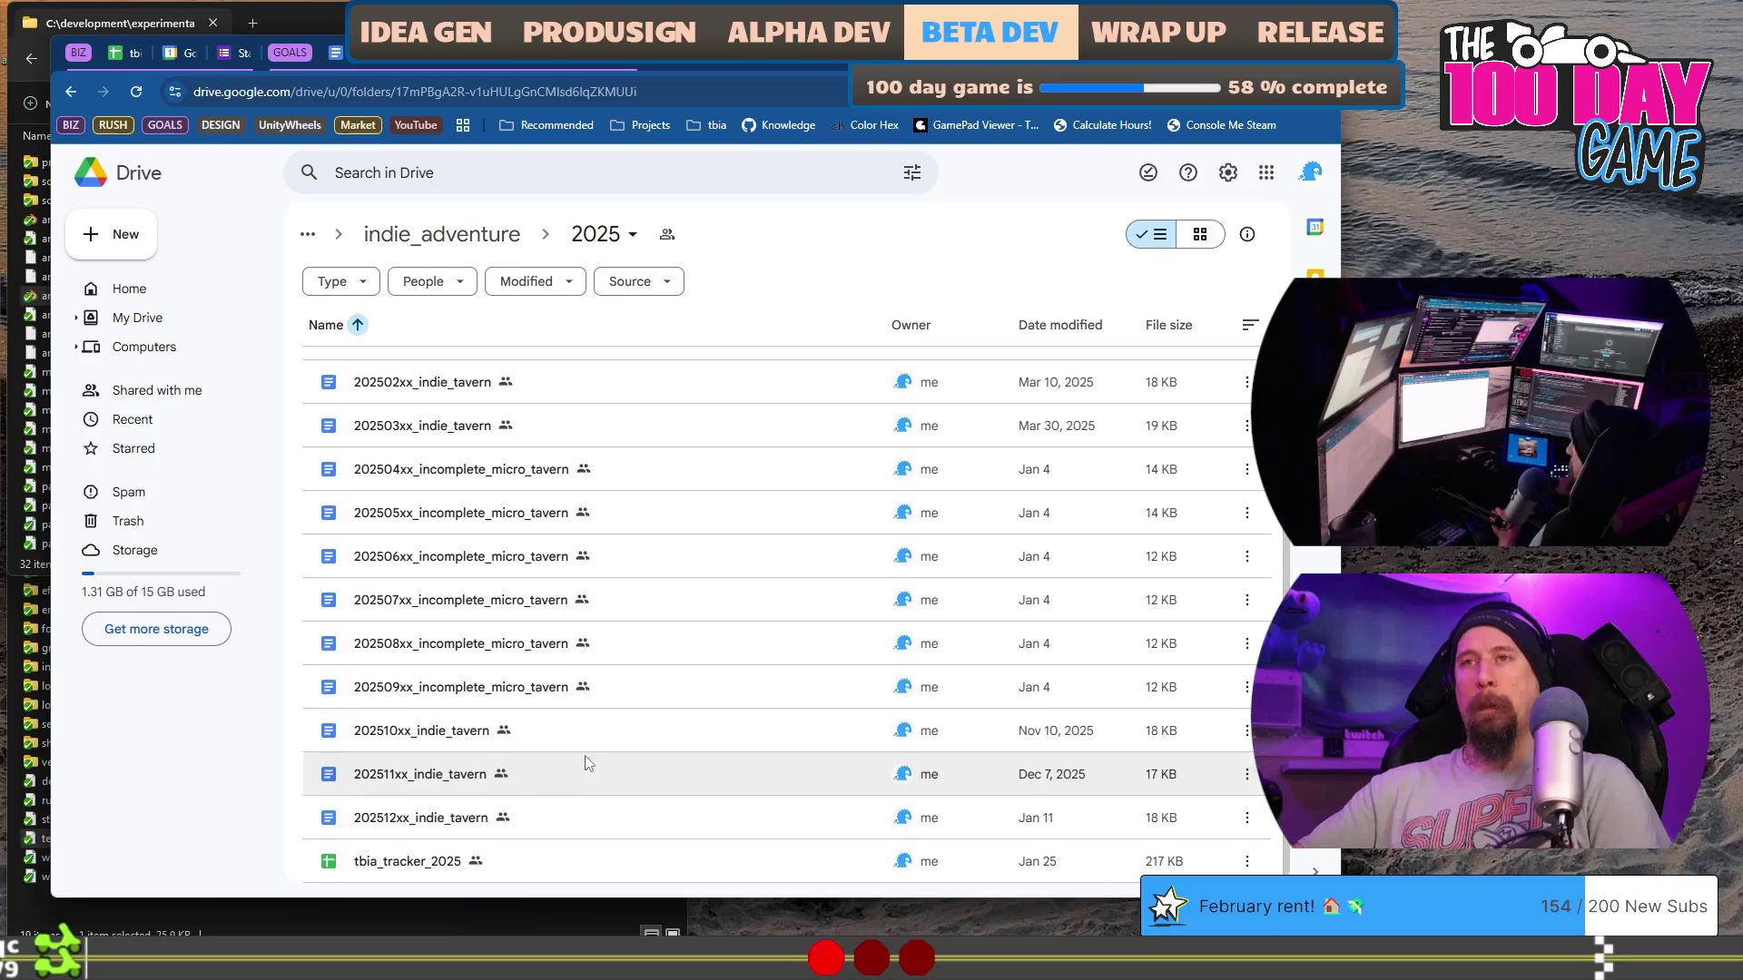
pyautogui.click(604, 821)
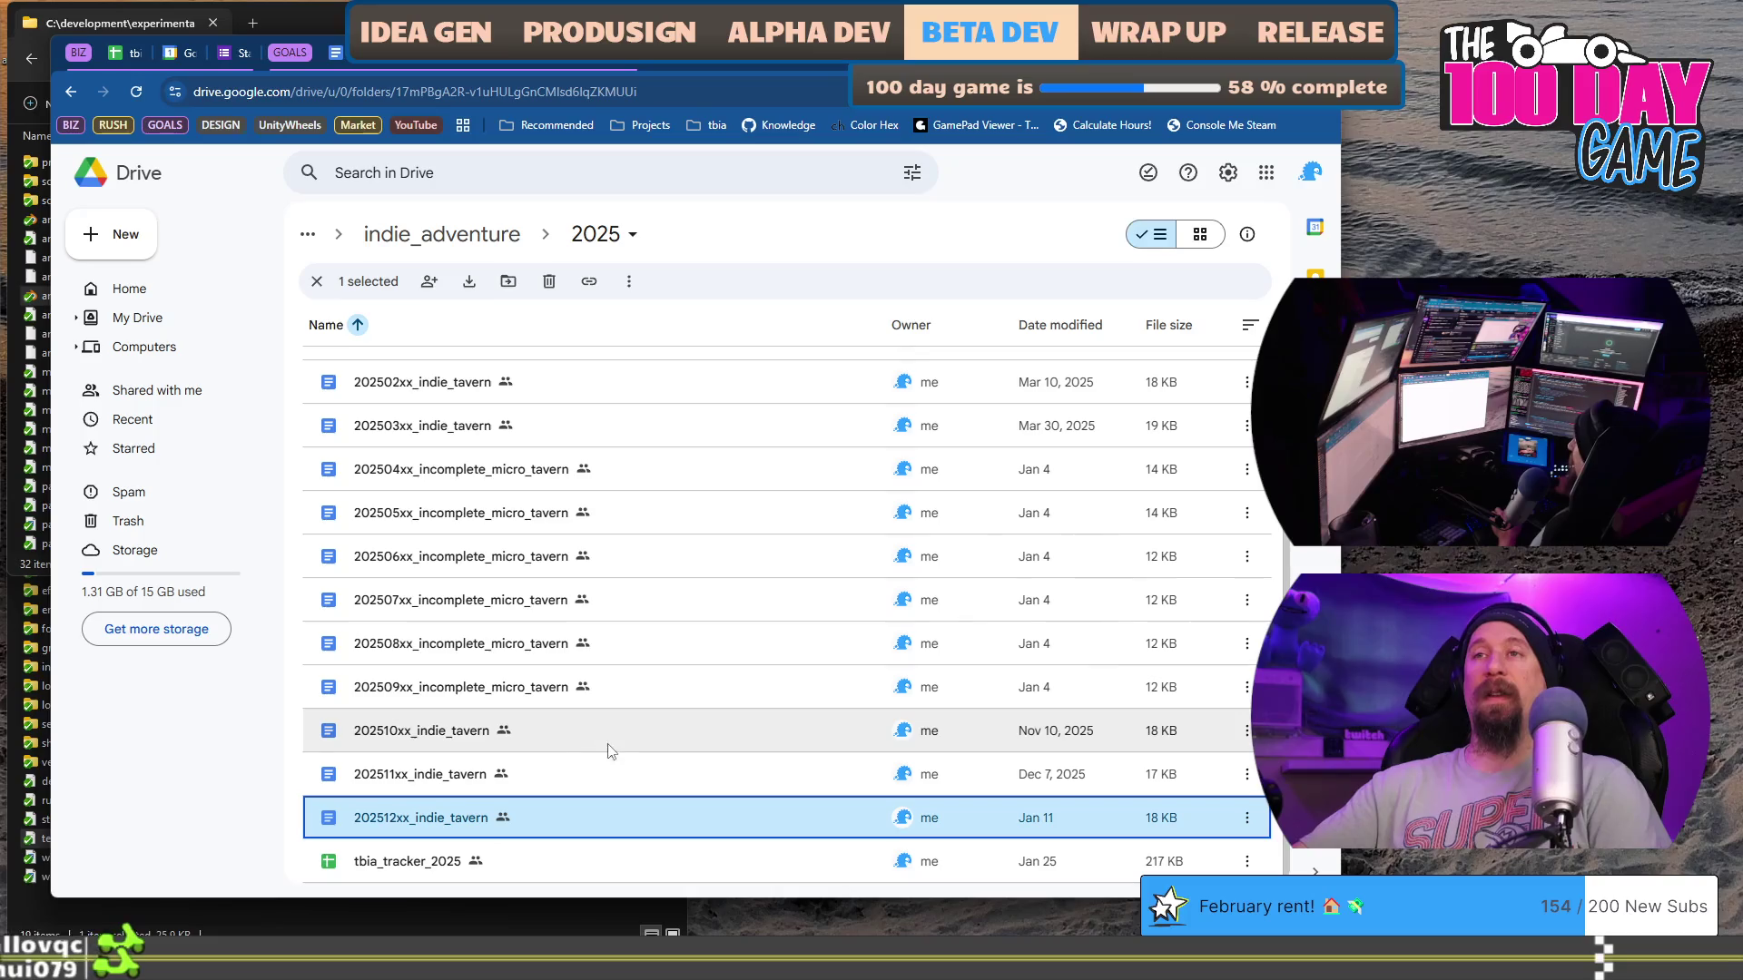
pyautogui.press('Up')
pyautogui.press('Up')
pyautogui.press('Down')
pyautogui.press('Down')
pyautogui.press('Return')
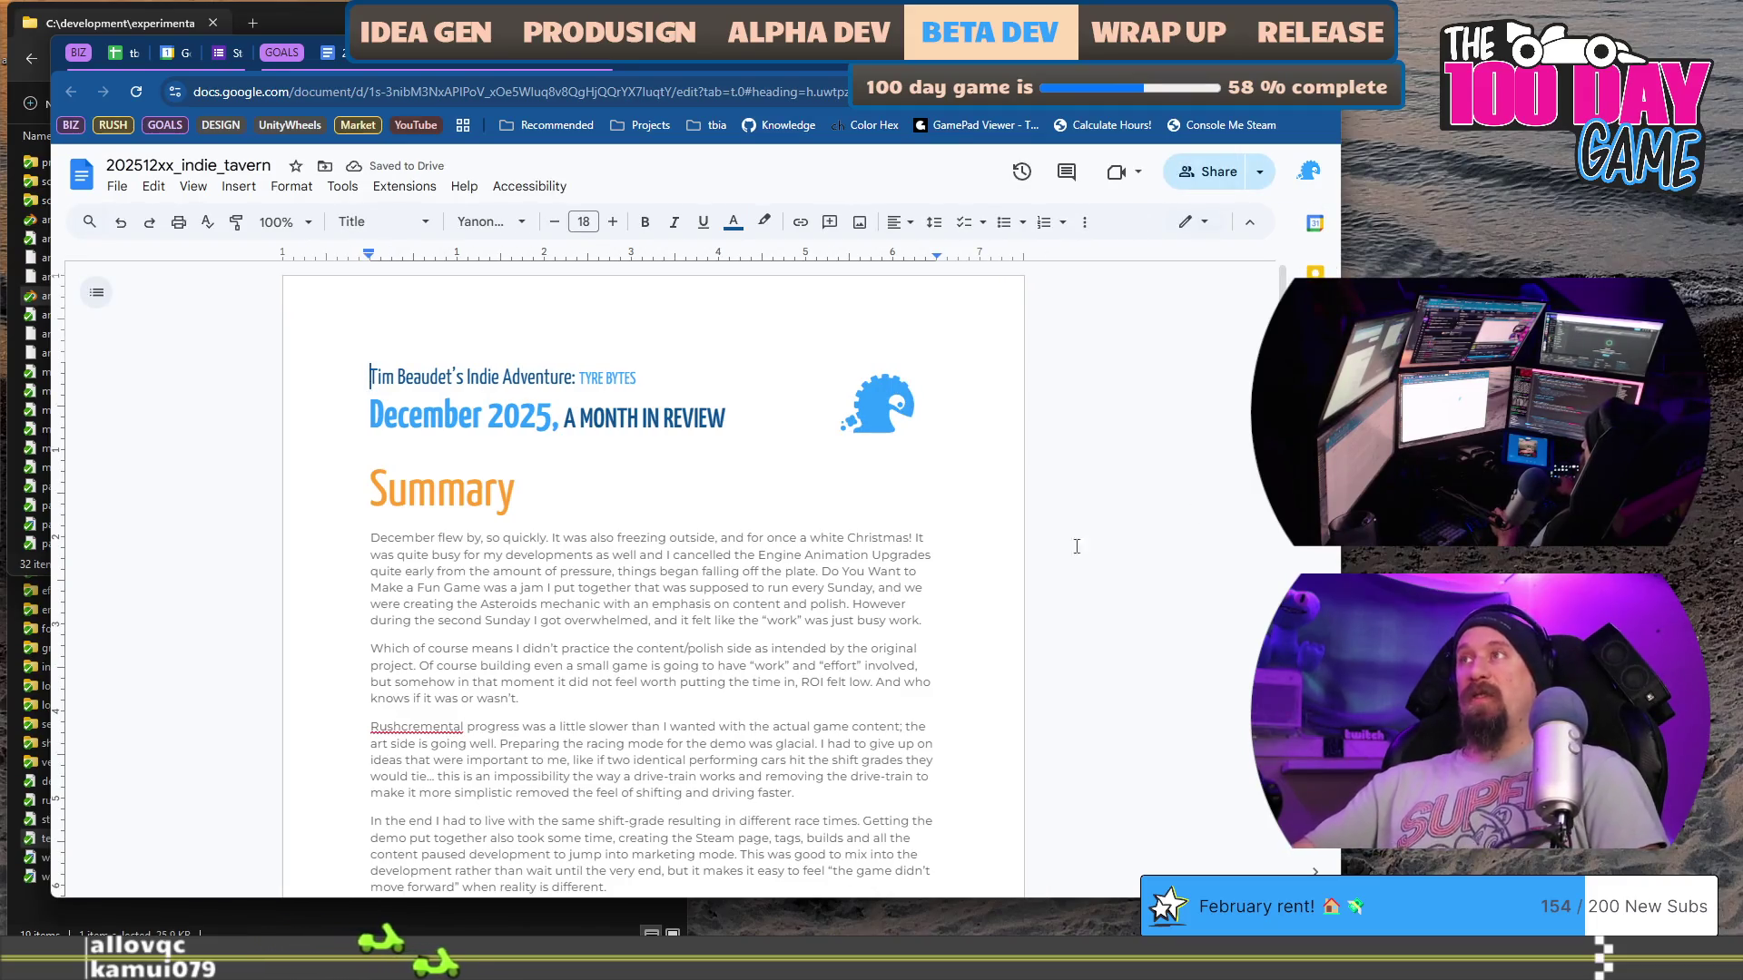
# Step: Read the December review's Next Month section: the 99%-through-beta expectation and the goals through Art Practice
pyautogui.scroll(-20, 1218, 763)
pyautogui.scroll(-7, 1219, 762)
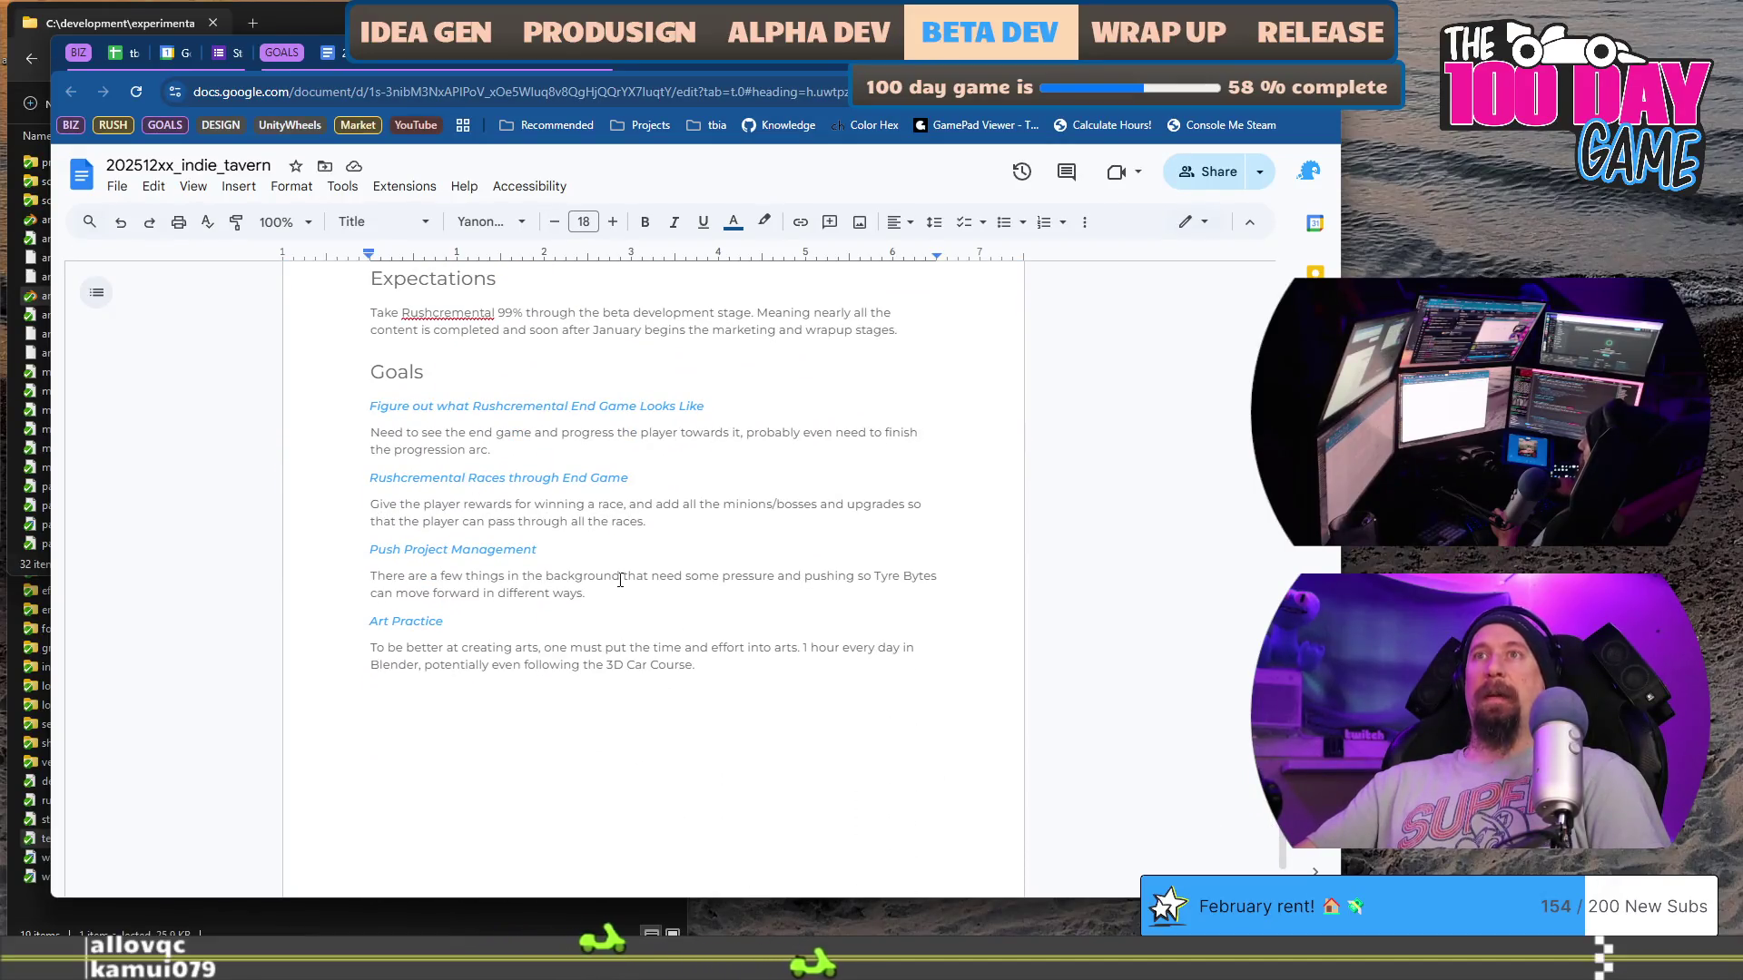
pyautogui.click(809, 437)
pyautogui.scroll(1, 653, 440)
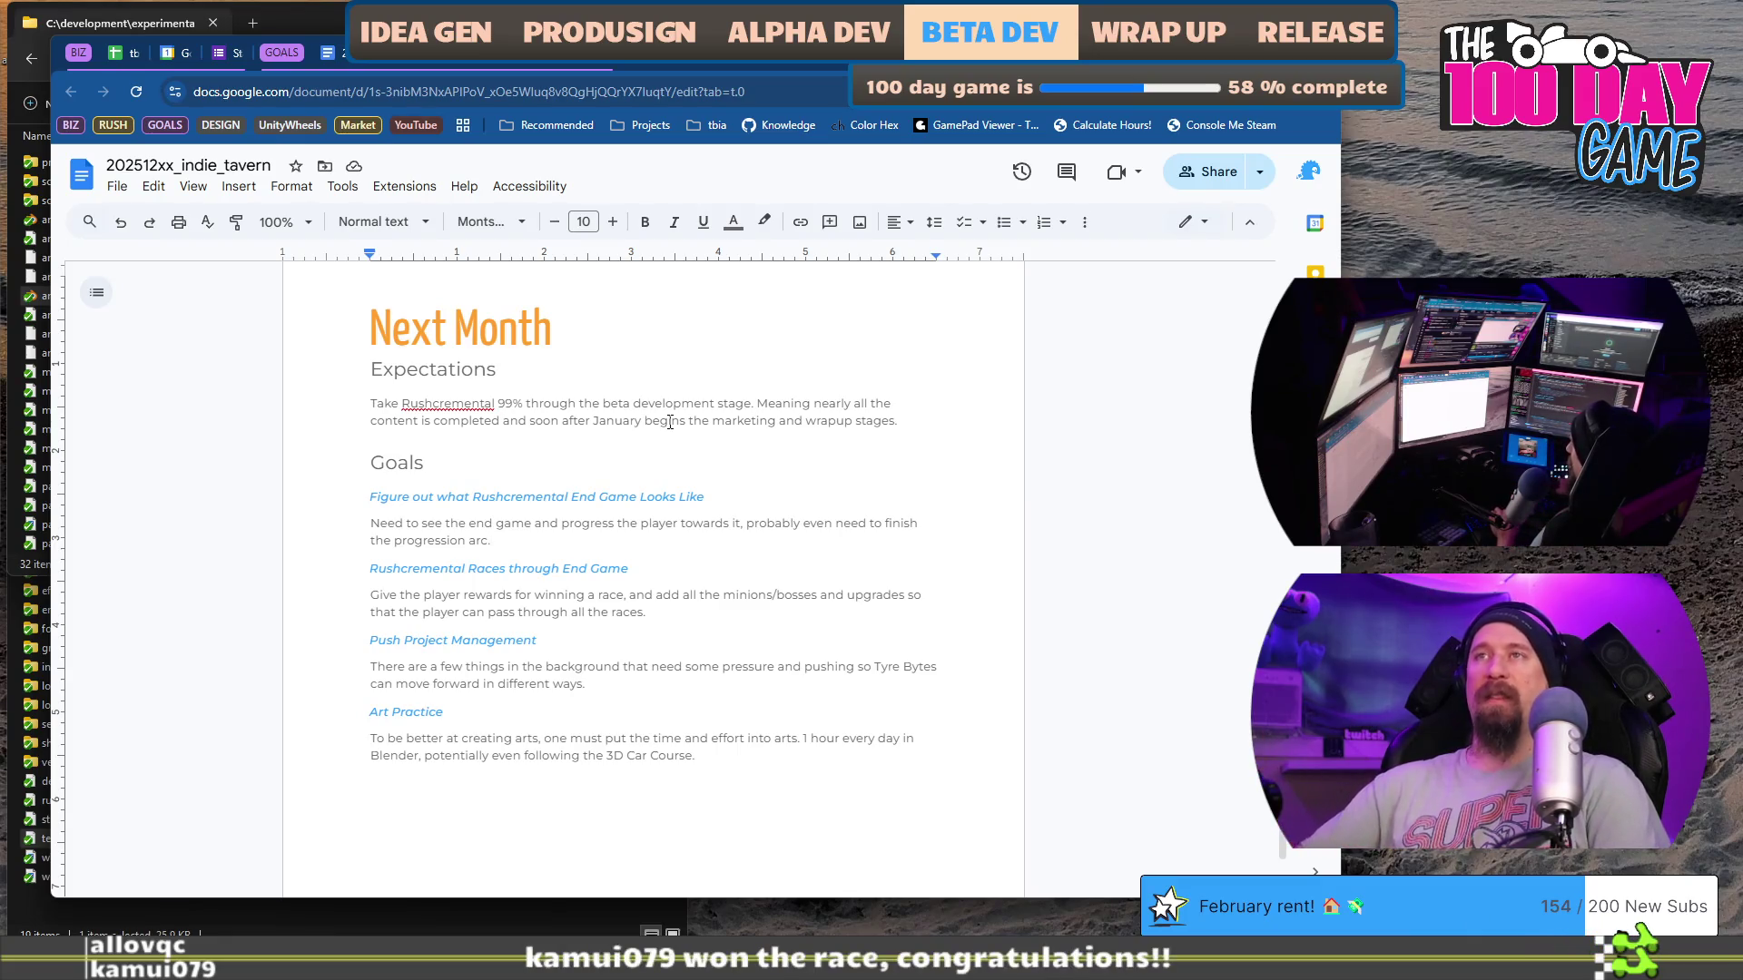
pyautogui.tripleClick(552, 434)
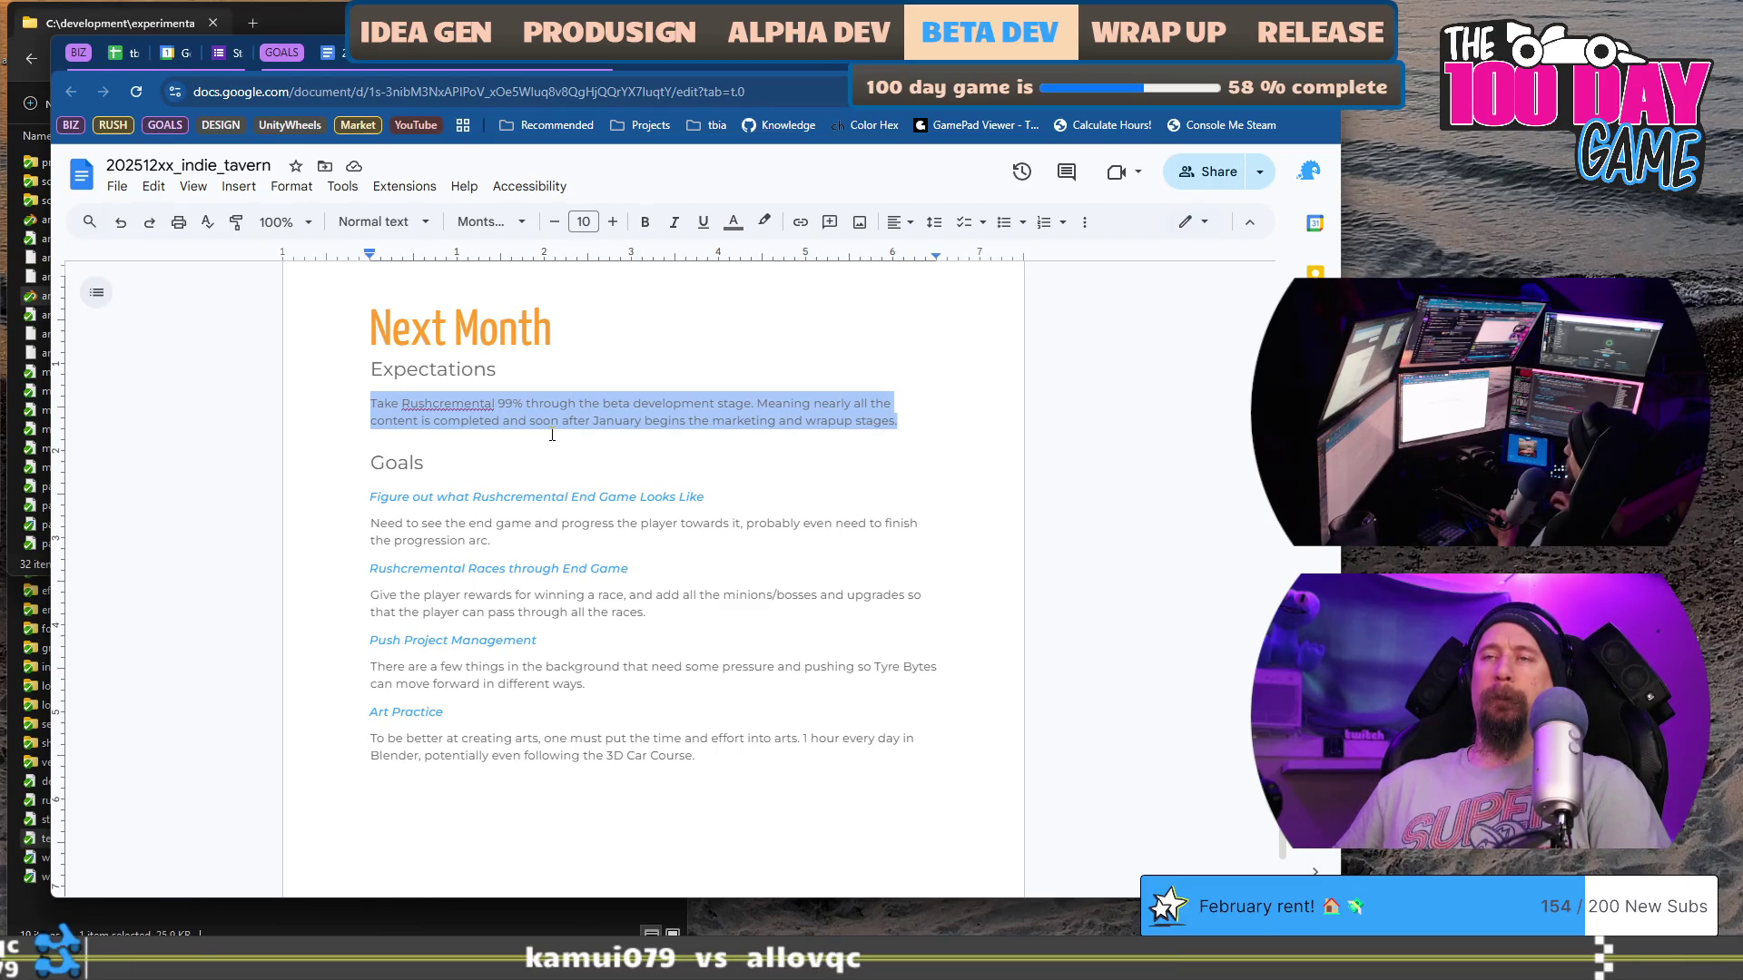
pyautogui.press('Down')
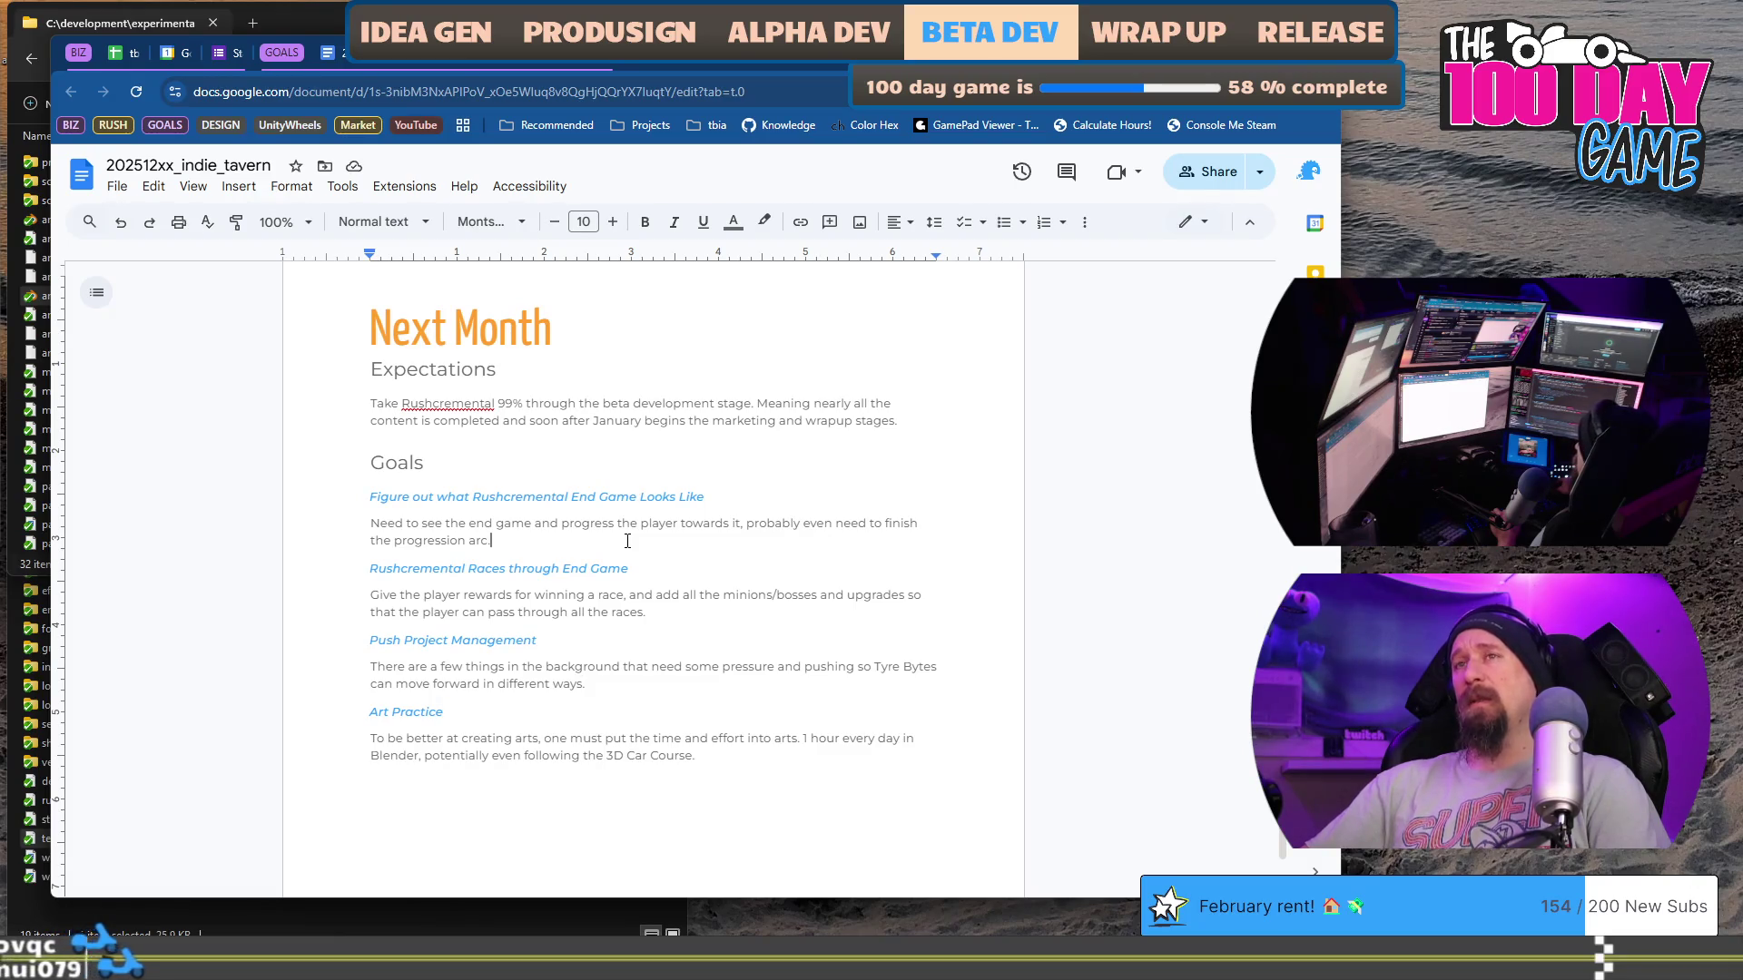
pyautogui.click(590, 683)
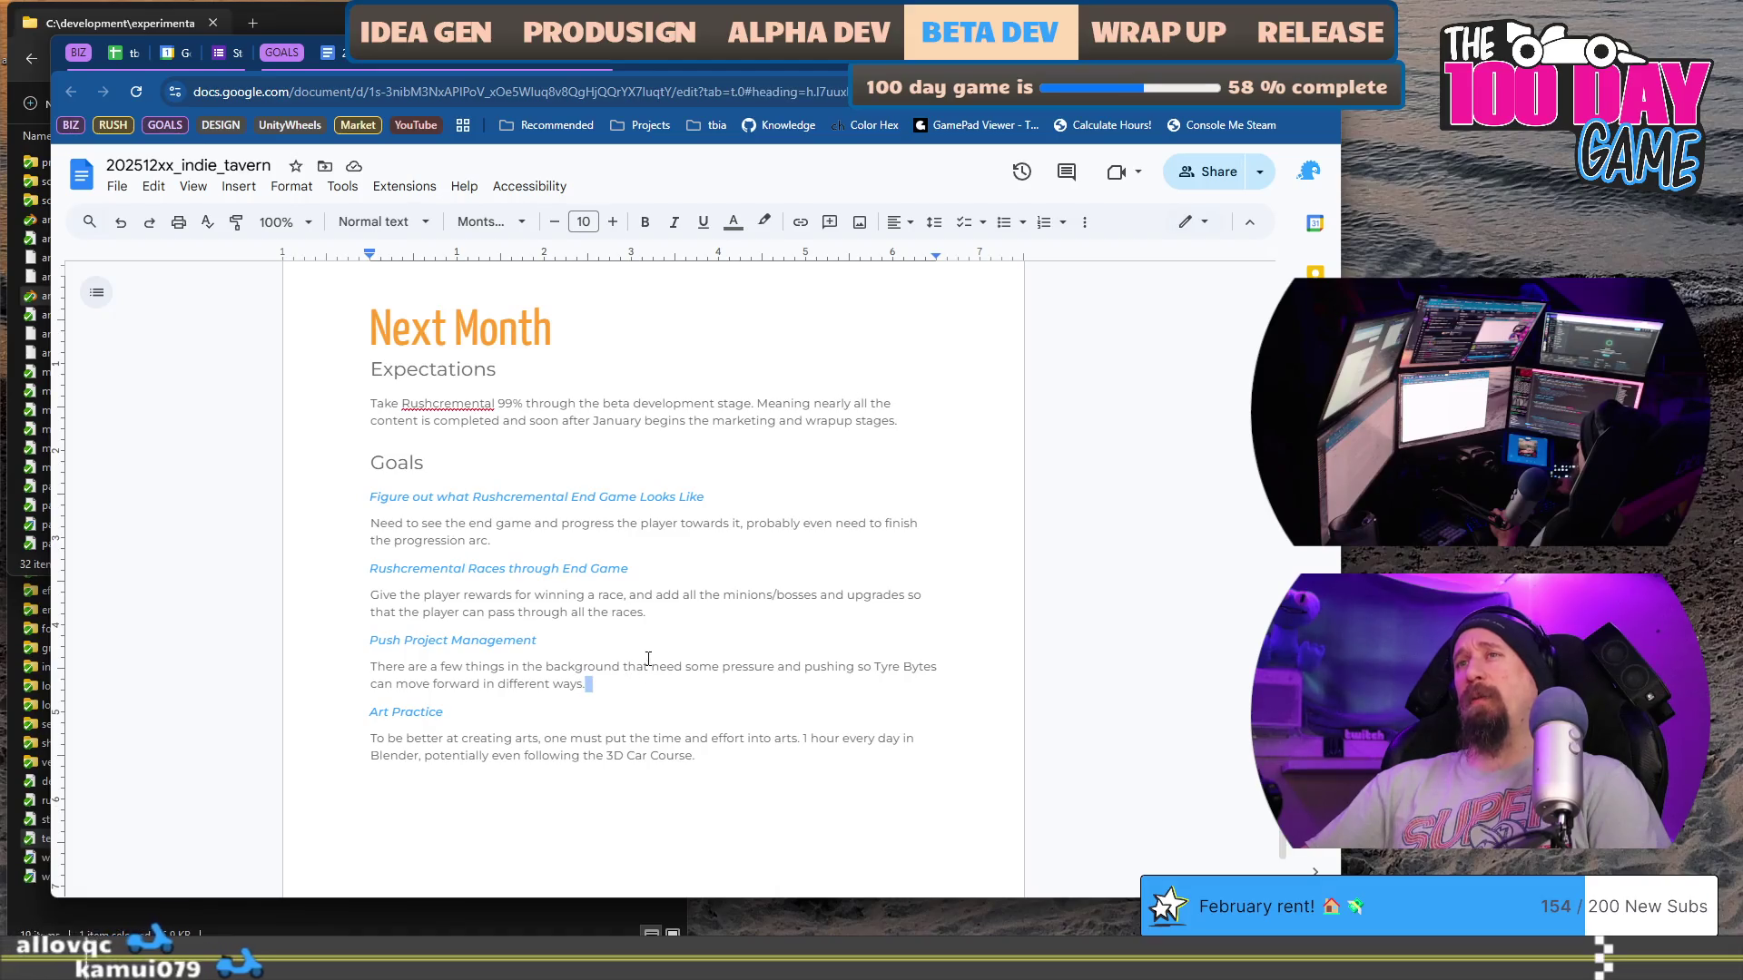
pyautogui.click(756, 749)
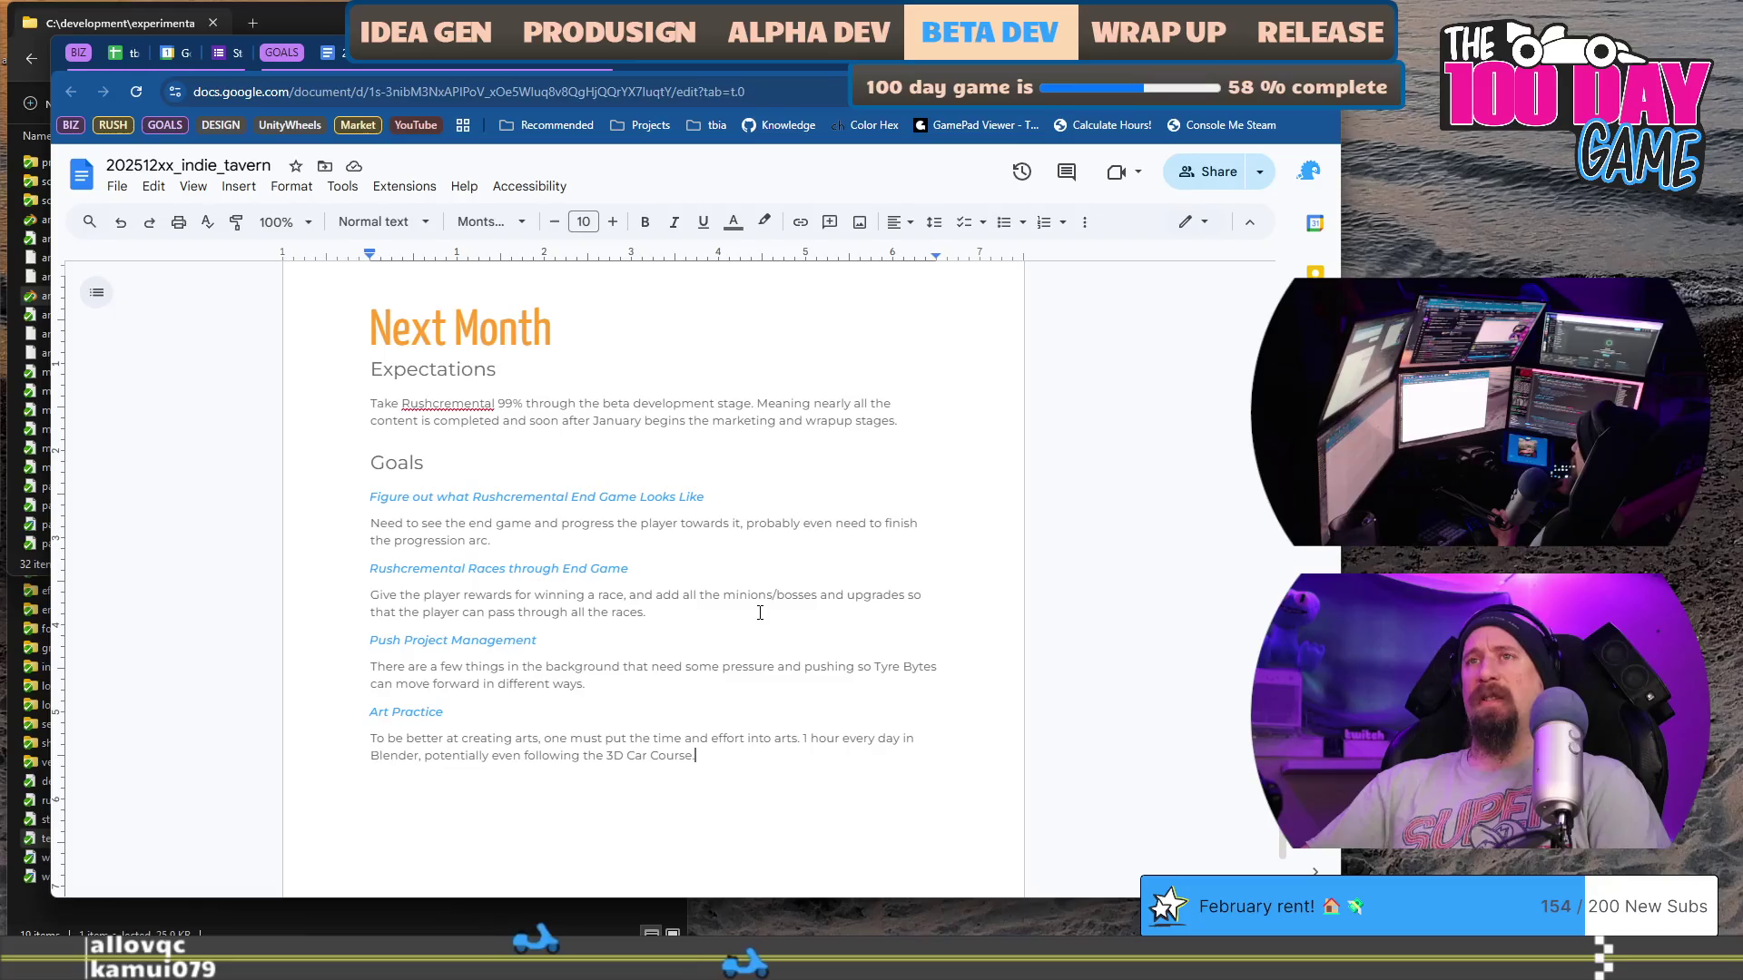
pyautogui.moveTo(726, 756)
pyautogui.mouseDown()
pyautogui.moveTo(373, 740)
pyautogui.moveTo(370, 709)
pyautogui.mouseUp()
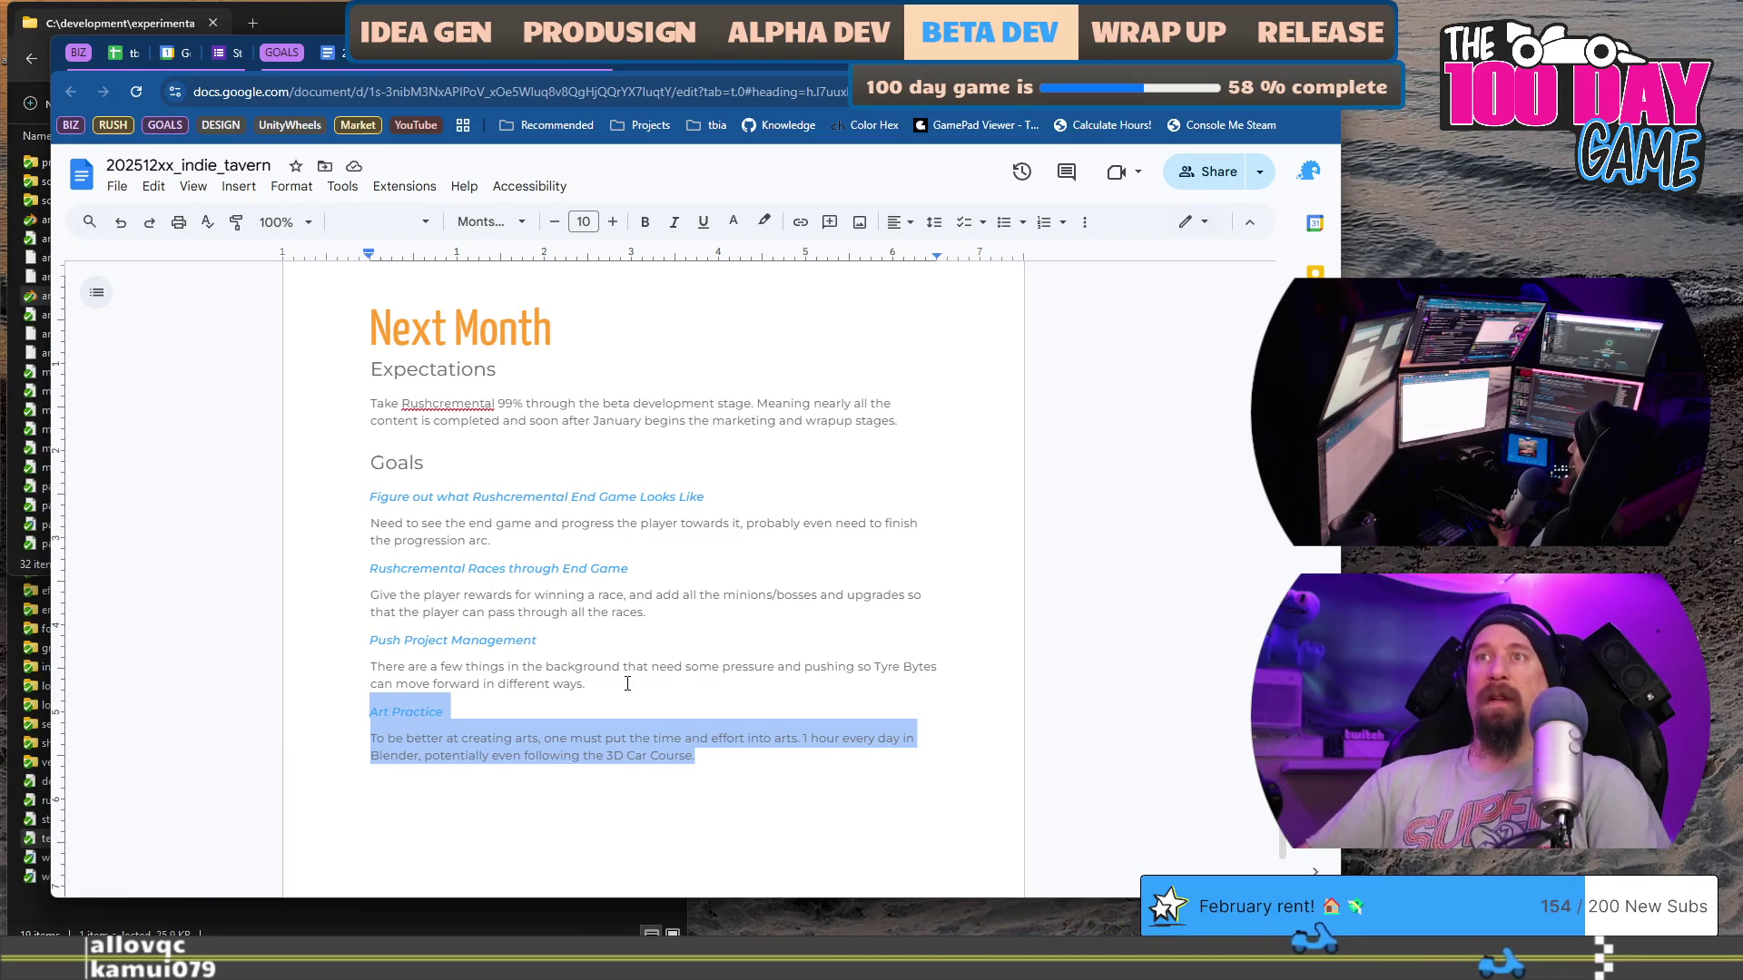
pyautogui.click(680, 523)
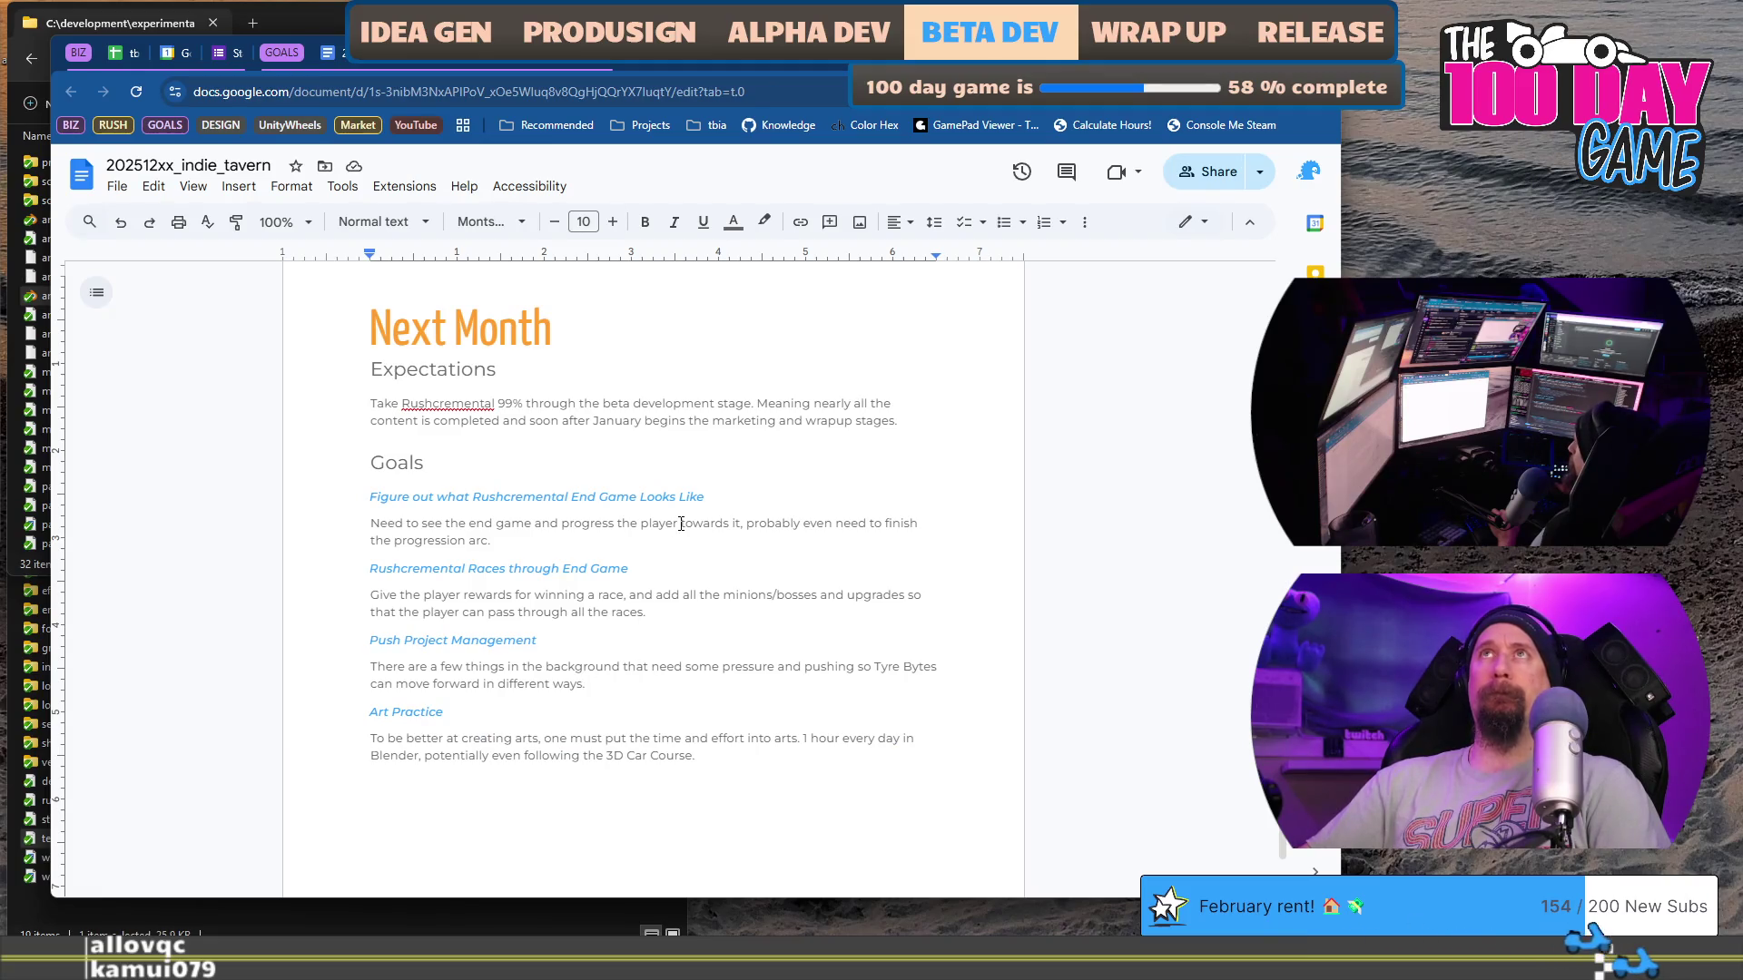
pyautogui.press('Down')
pyautogui.press('Down')
pyautogui.press('Down')
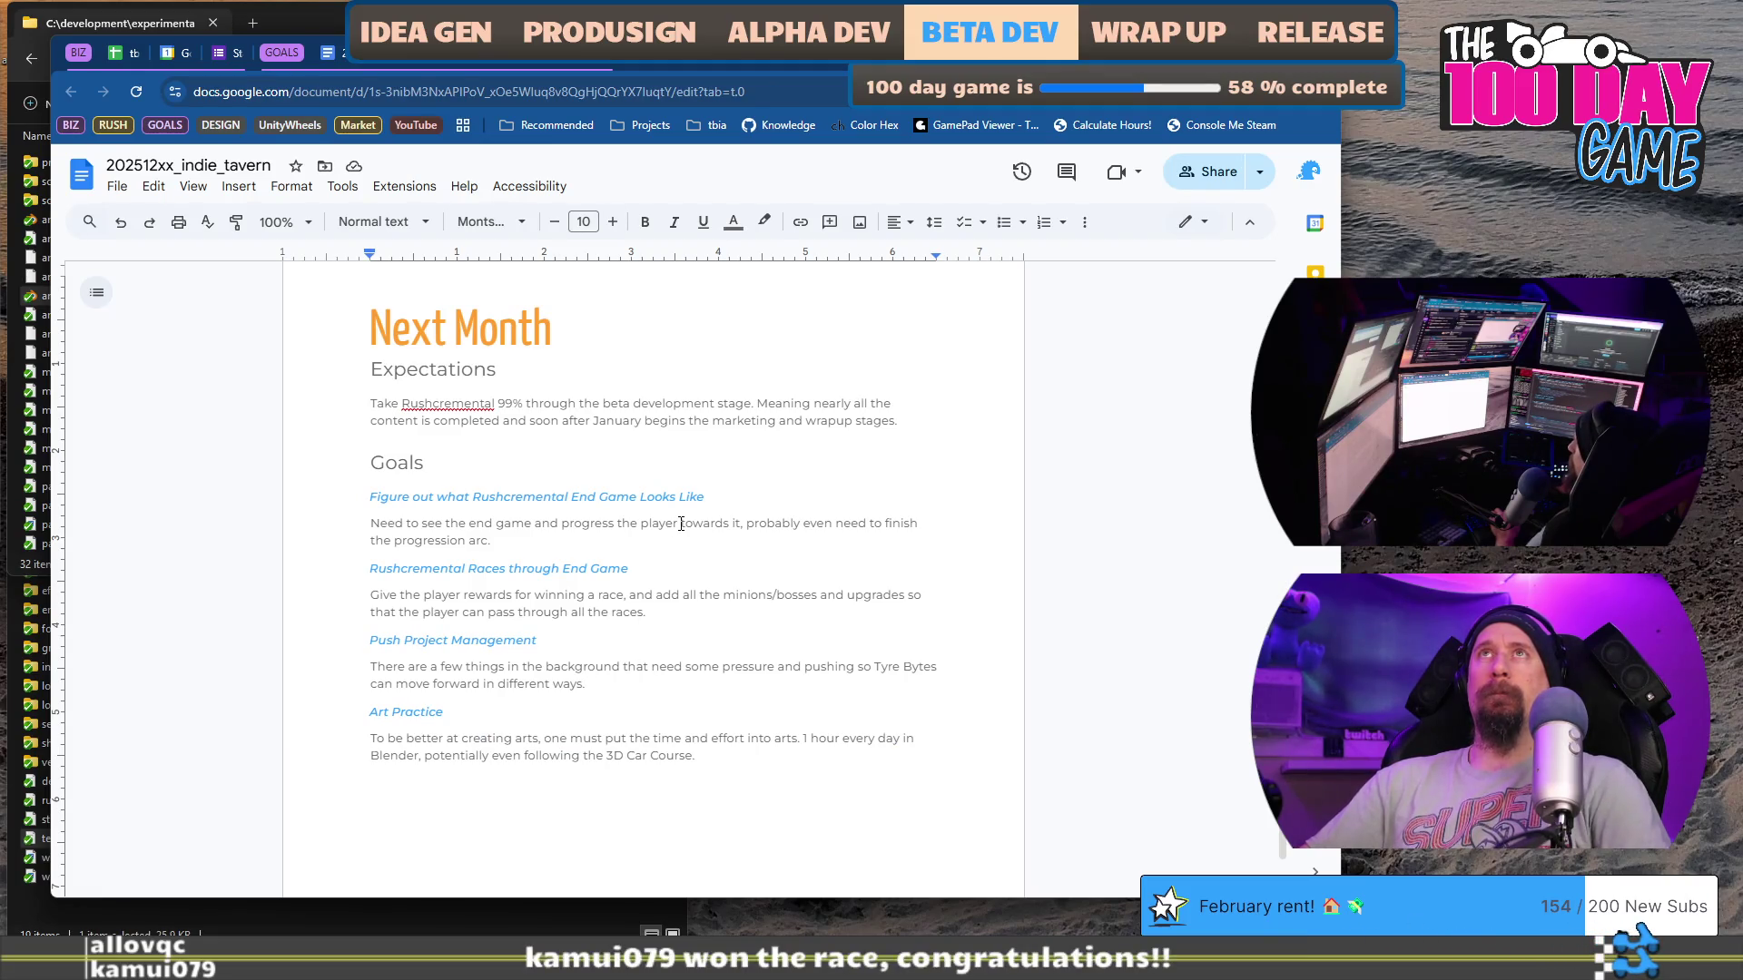
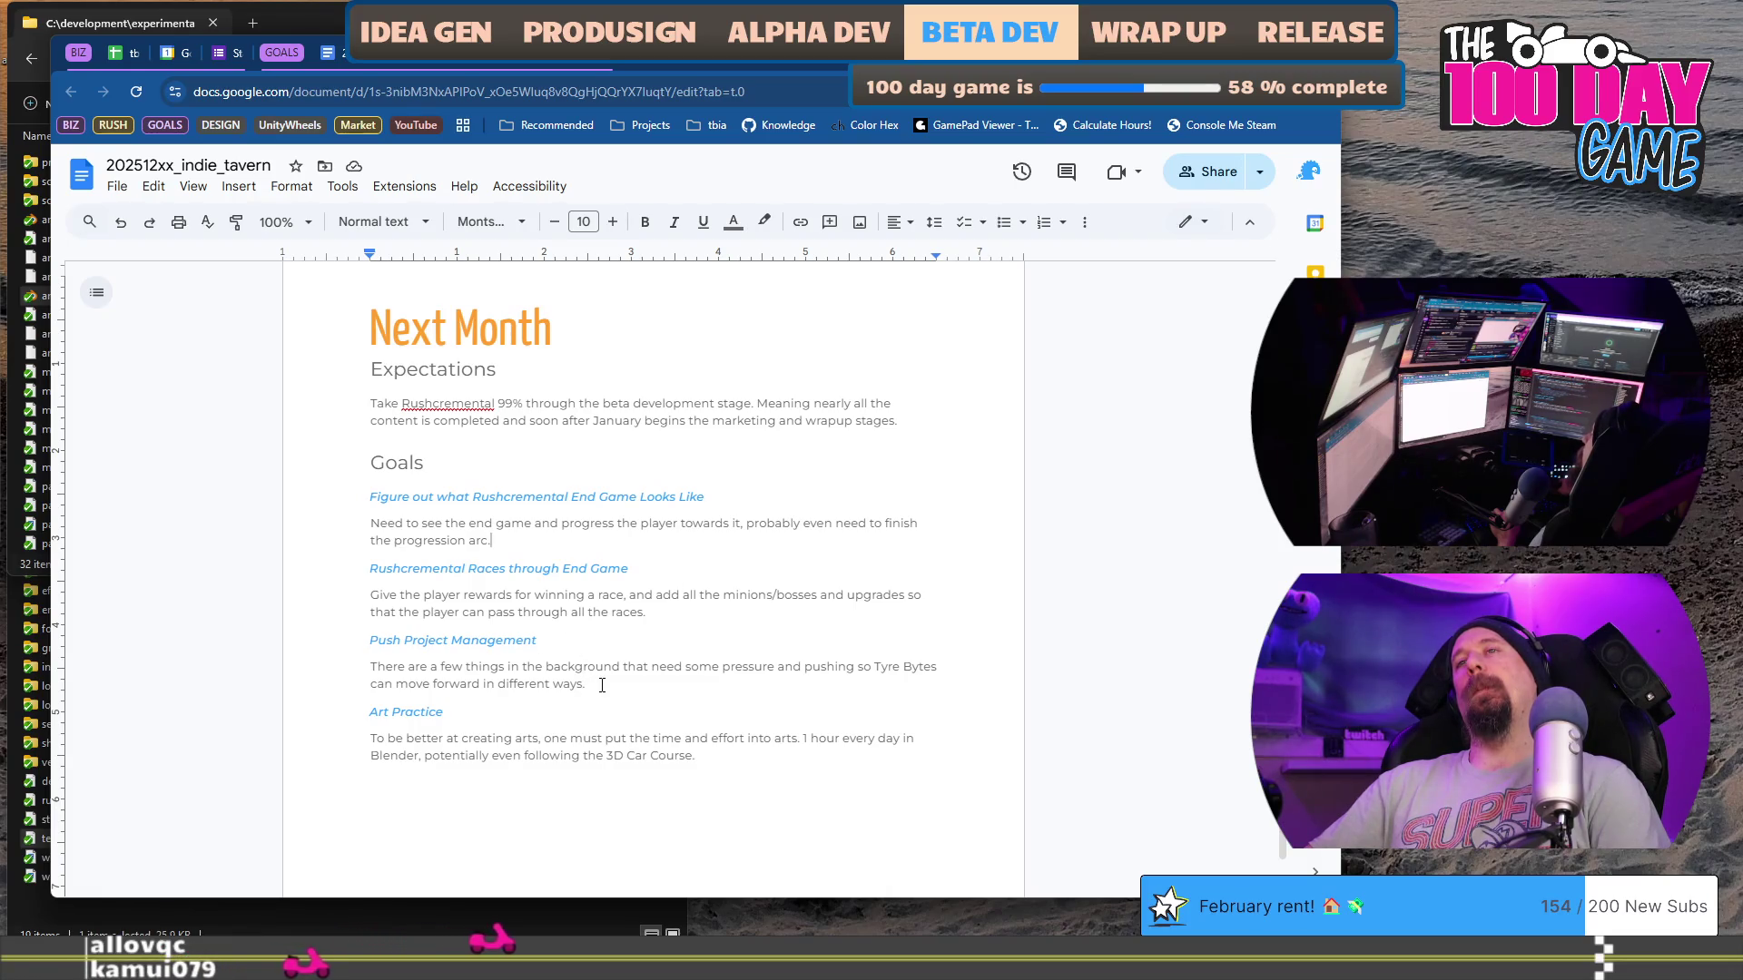
# Step: Paste the Push Project Management heading and paragraph over the January doc's duplicate Update Rushcremental Demo heading
pyautogui.moveTo(602, 685); pyautogui.dragTo(370, 638)
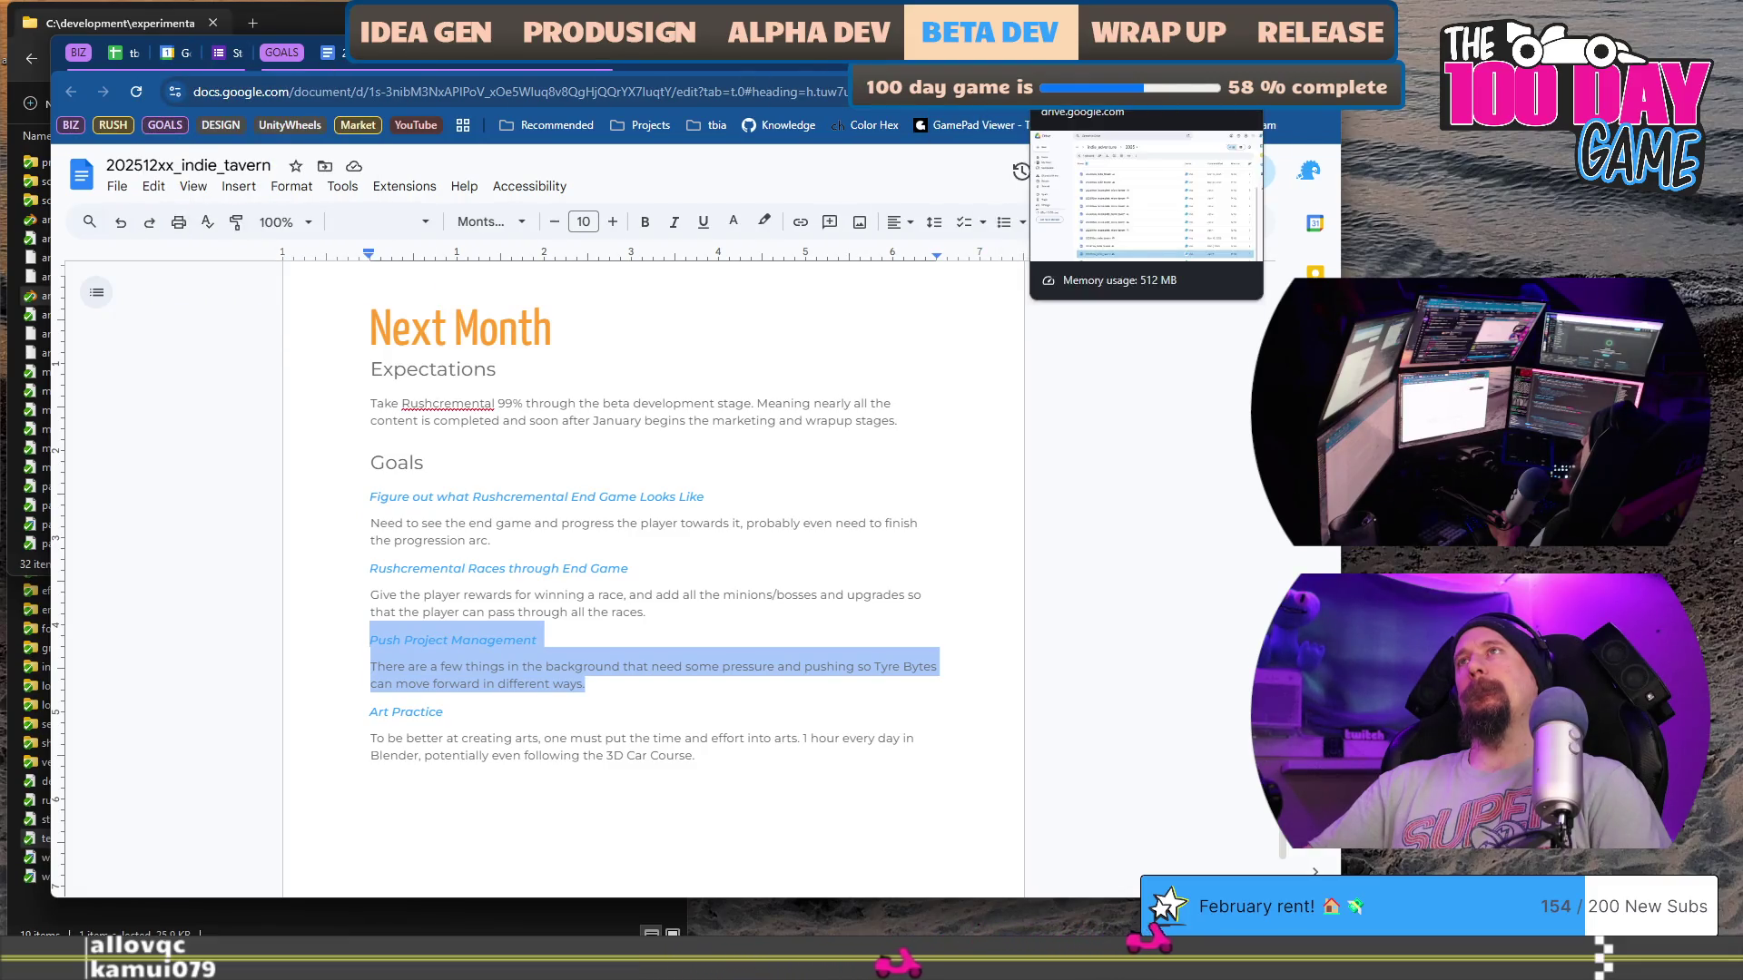
pyautogui.click(388, 62)
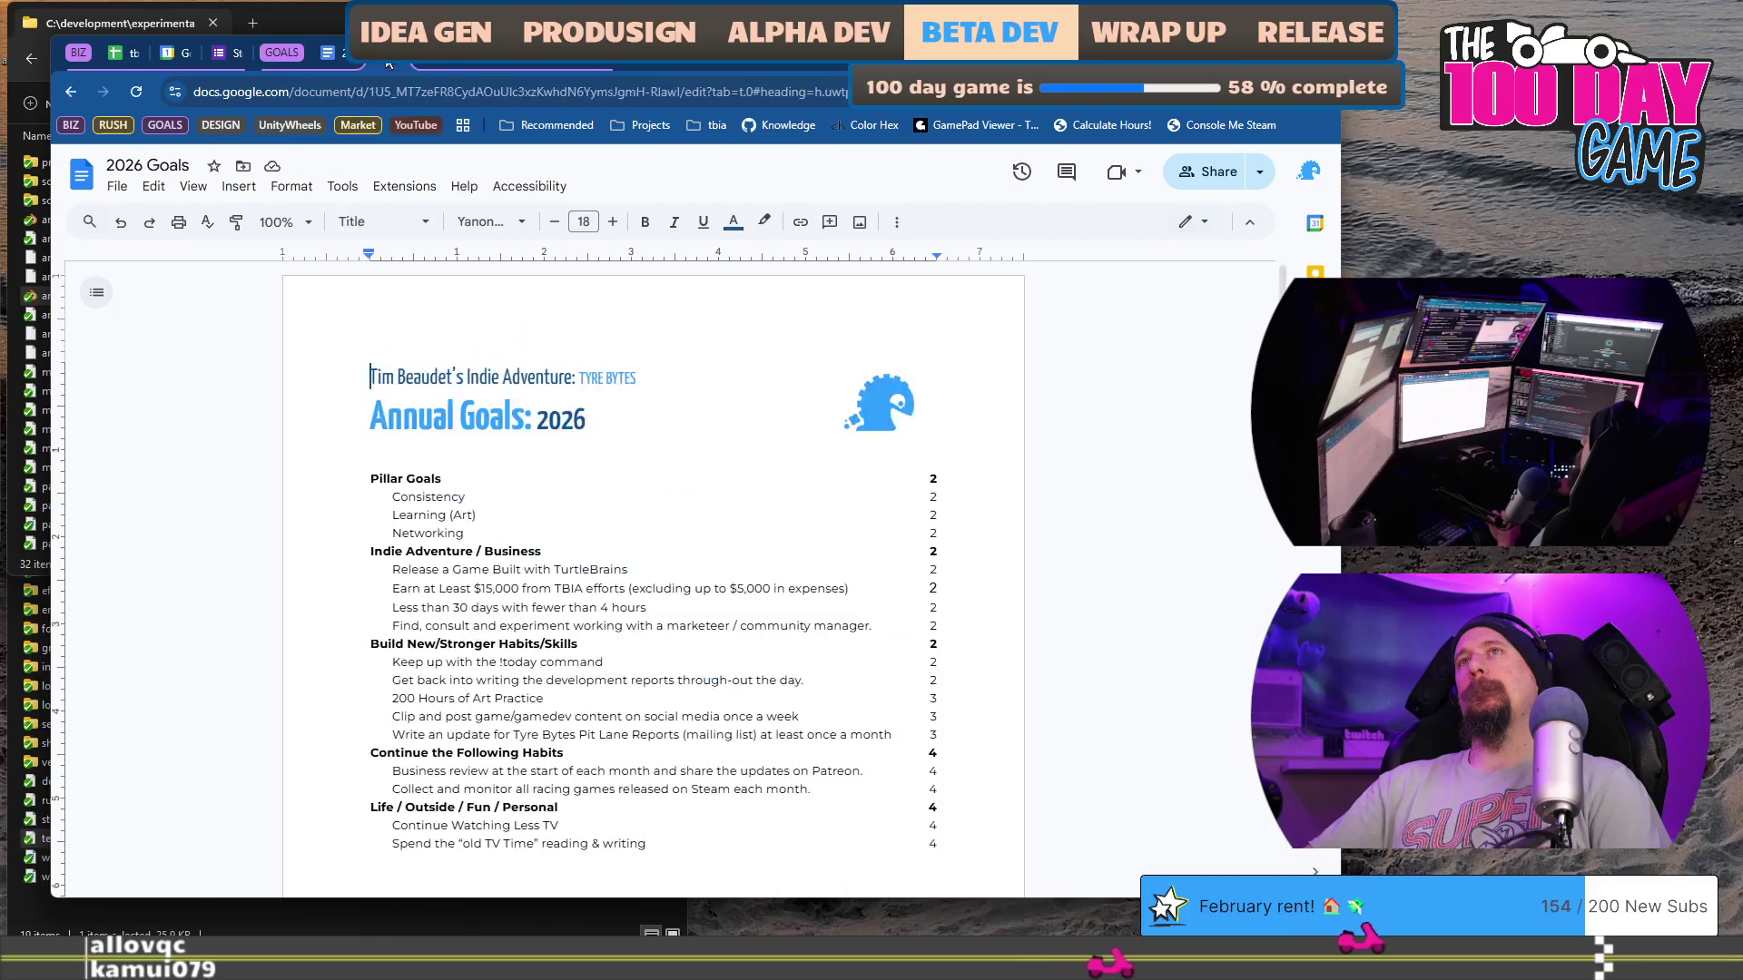
pyautogui.click(335, 52)
pyautogui.hotkey('shift', 'Home')
pyautogui.write('Push Project Management There are a few things in the background that need some pressure and pushing so Tyre Bytes can move forward in different ways.')
pyautogui.press('Up')
pyautogui.press('Home')
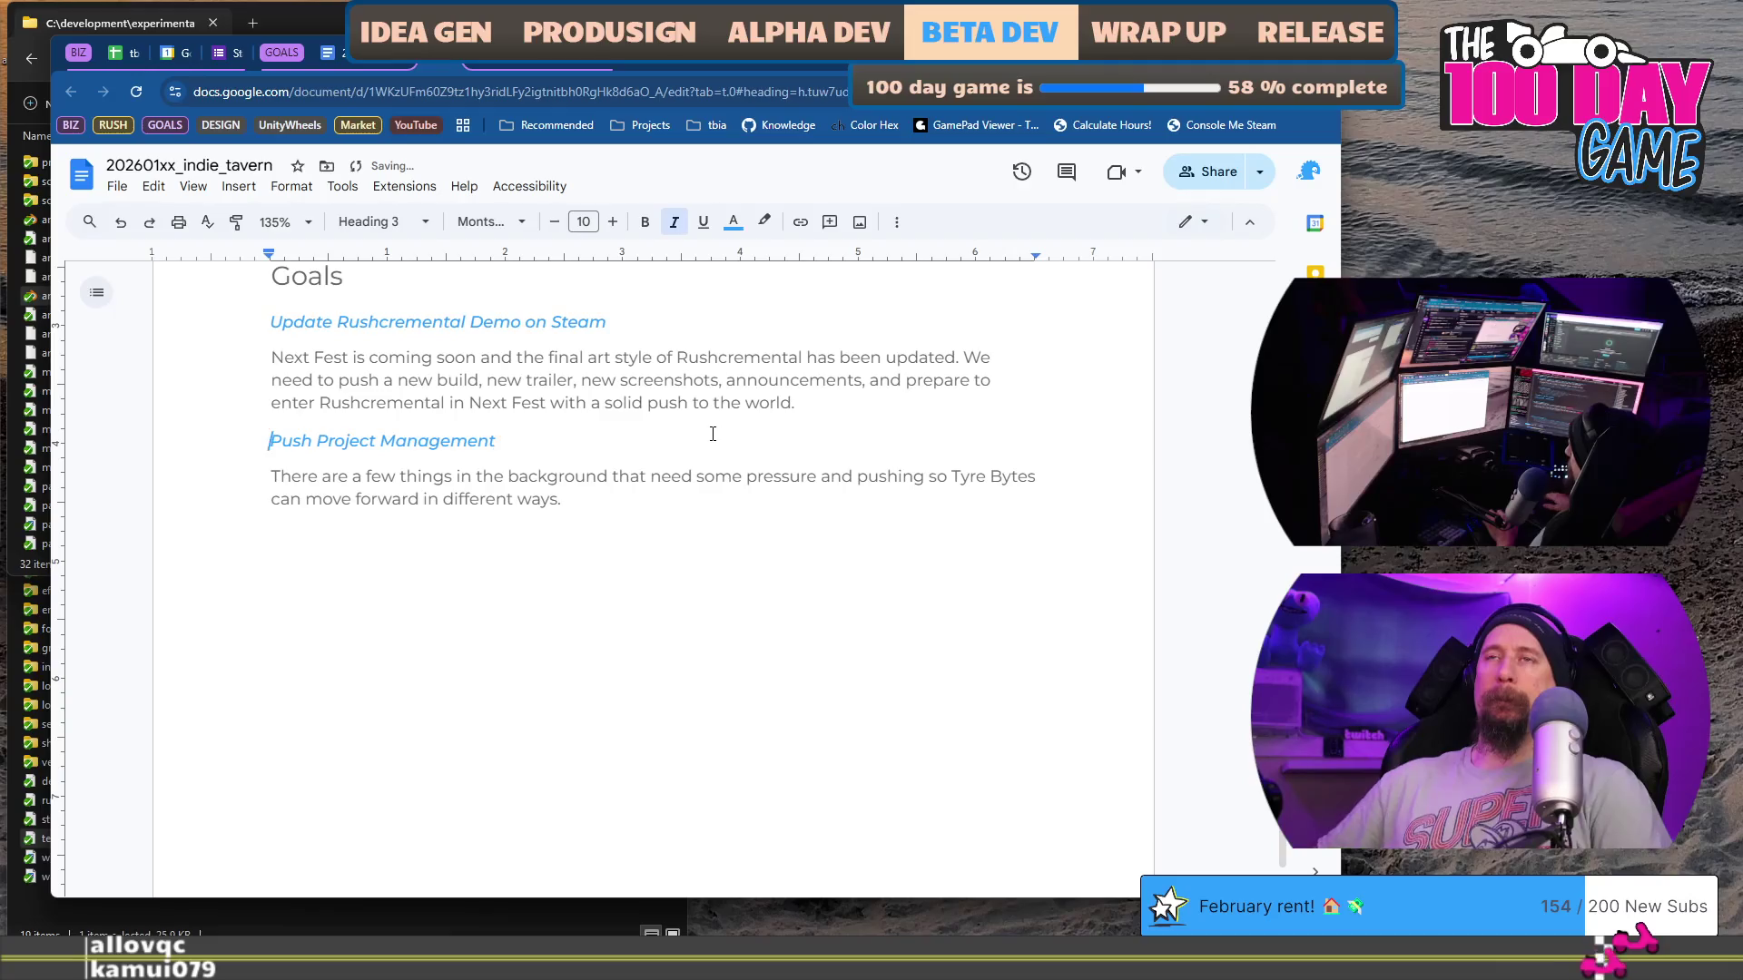
# Step: Retitle the pasted goal 'Continue Pushing Project Management Stuff' and rewrite its Tyre Bytes description
pyautogui.write('Continue')
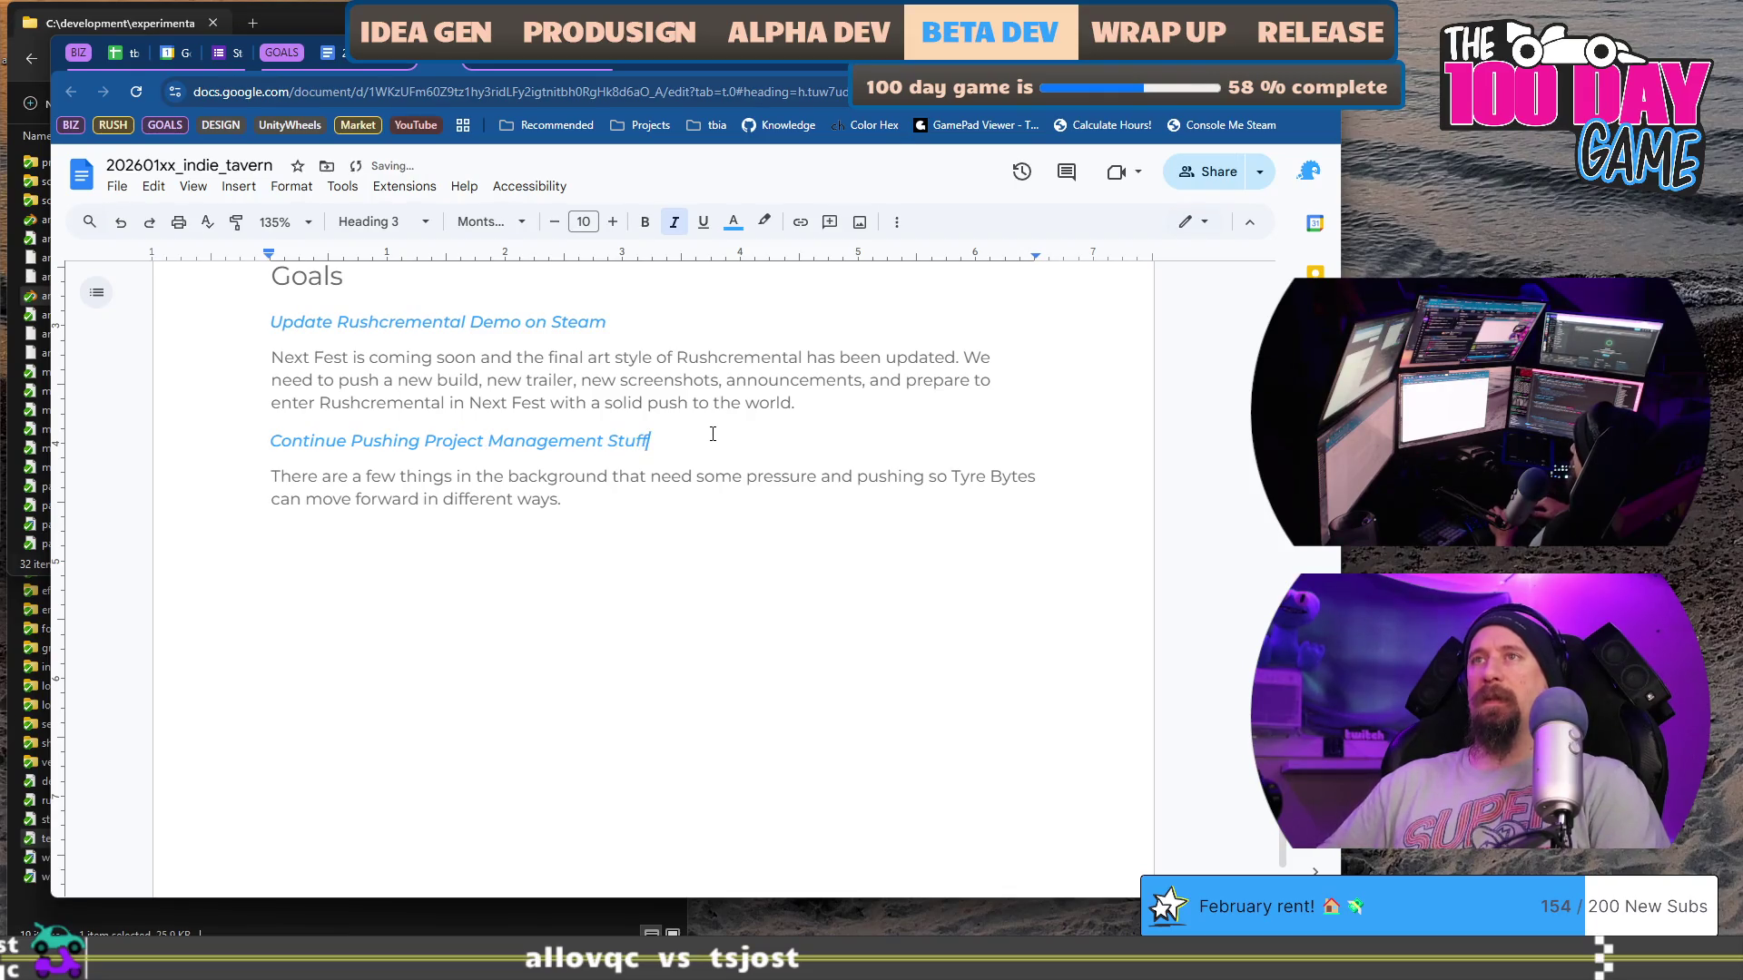
pyautogui.press('Down')
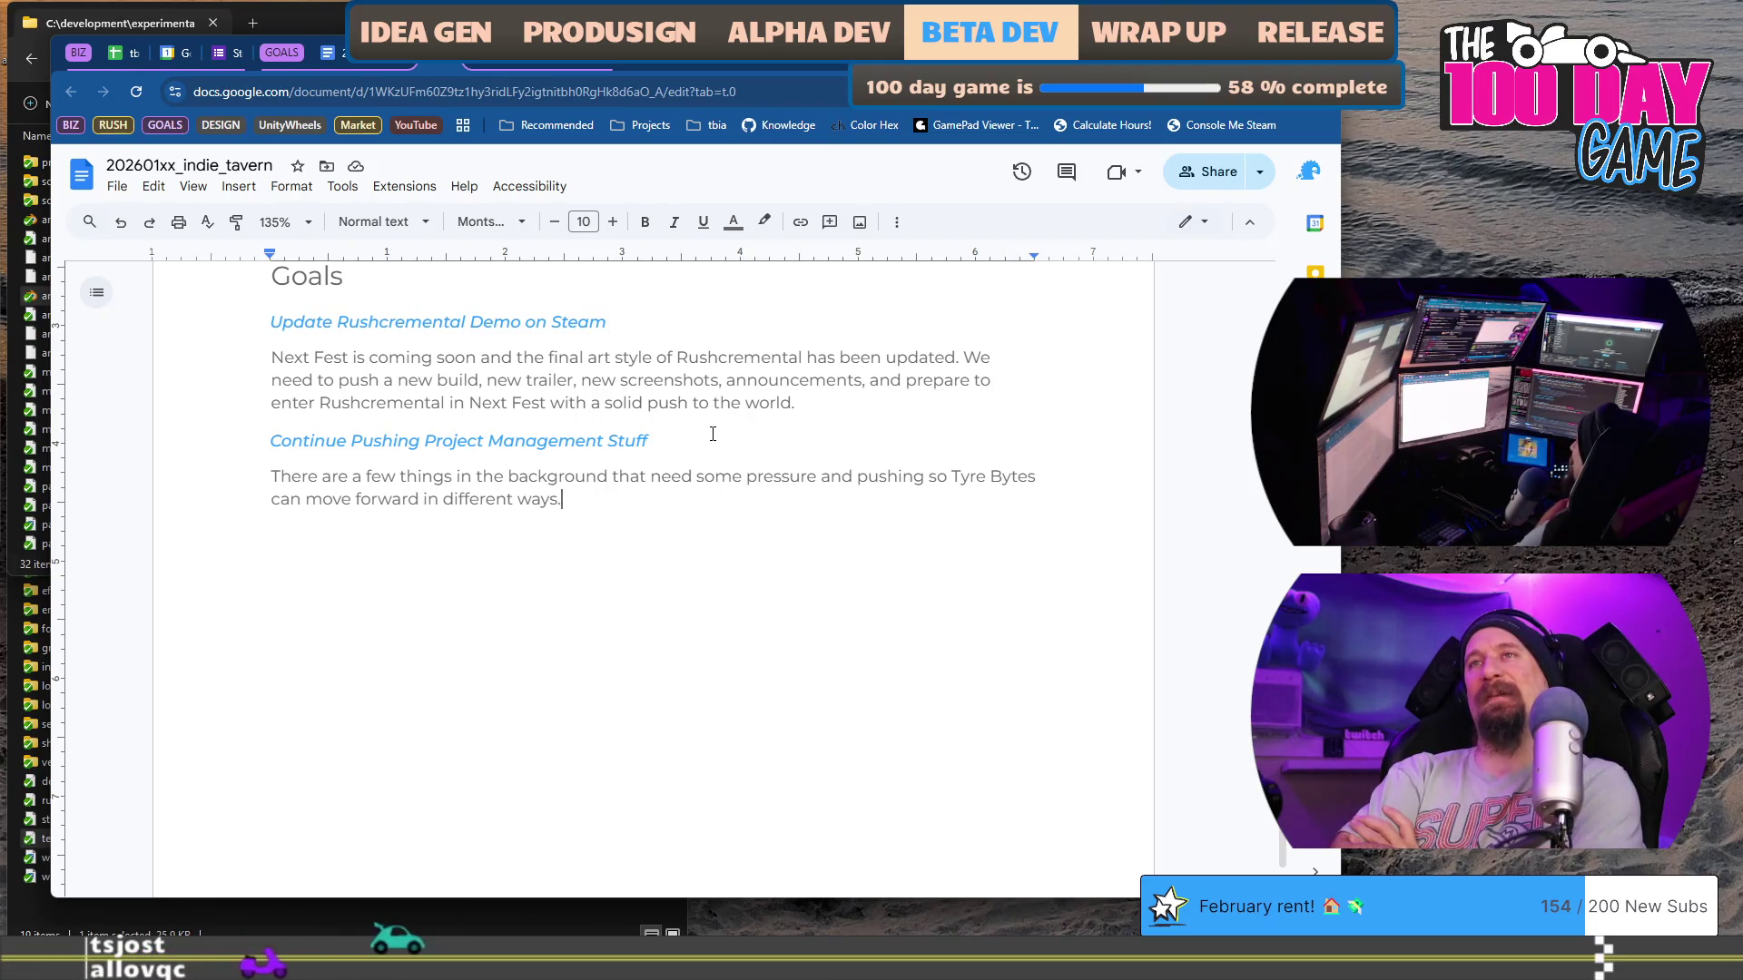
pyautogui.click(713, 434)
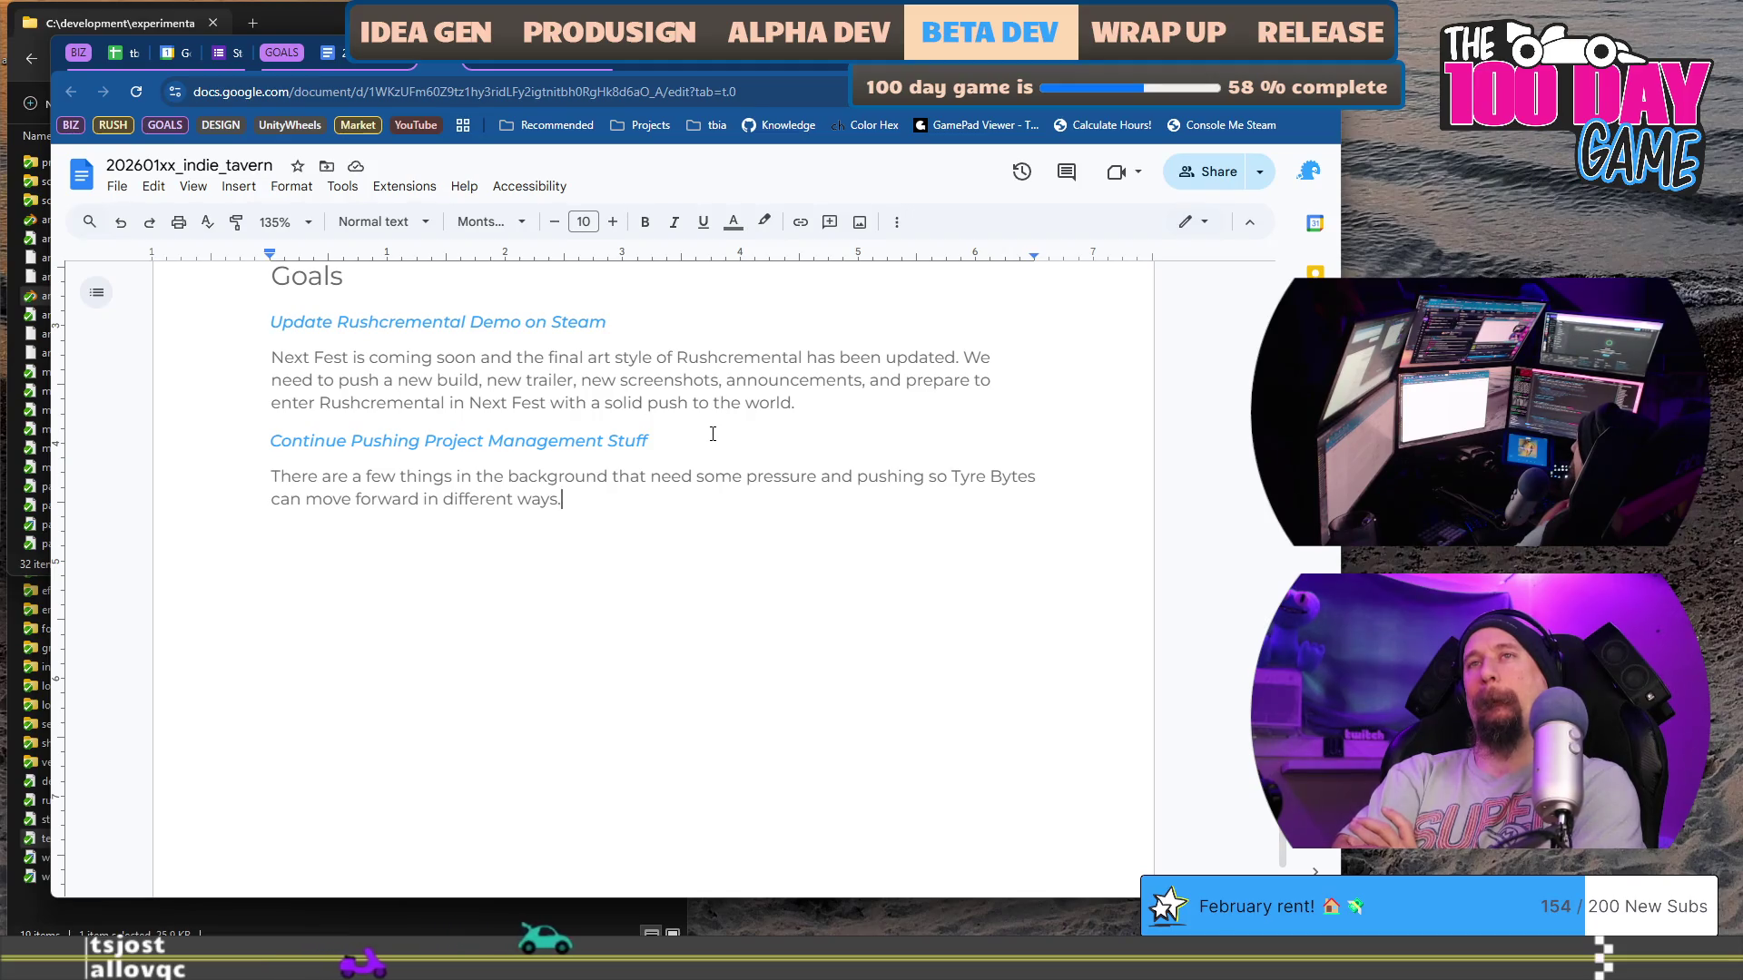
pyautogui.tripleClick(713, 434)
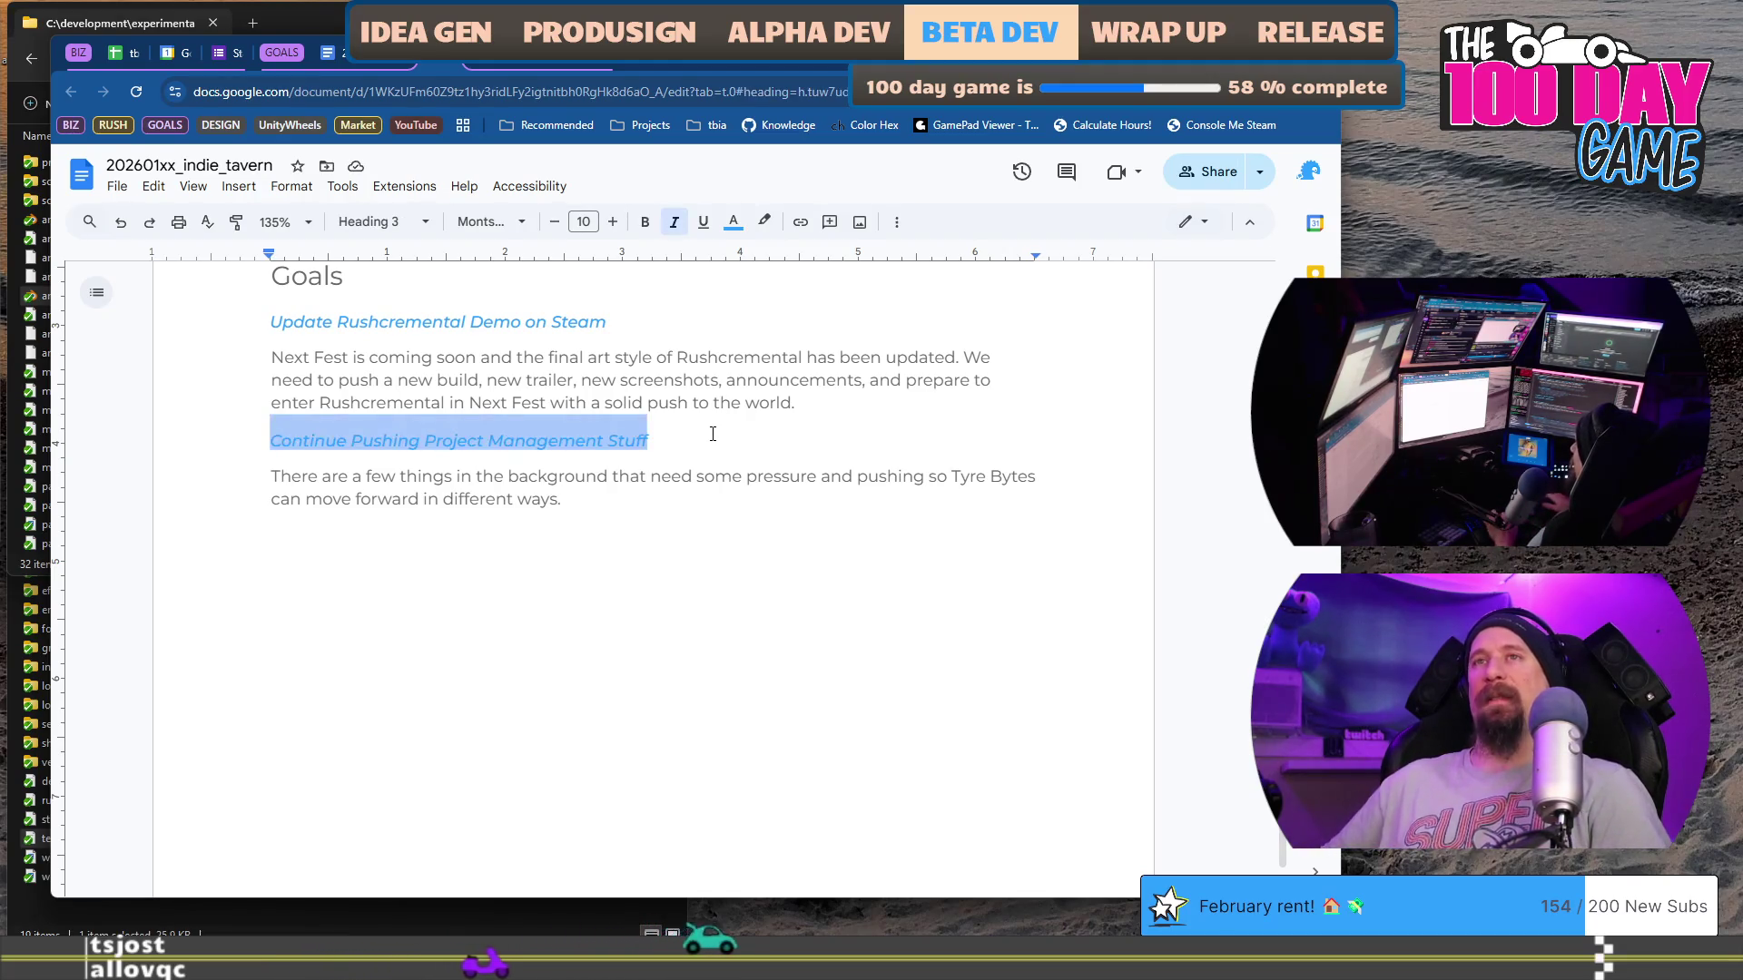
# Step: Duplicate the heading and clear the first copy to leave a blank line, then return to 202512xx_indie_tavern
pyautogui.hotkey('ctrl', 'c')
pyautogui.press('Left')
pyautogui.press('Return')
pyautogui.hotkey('ctrl', 'v')
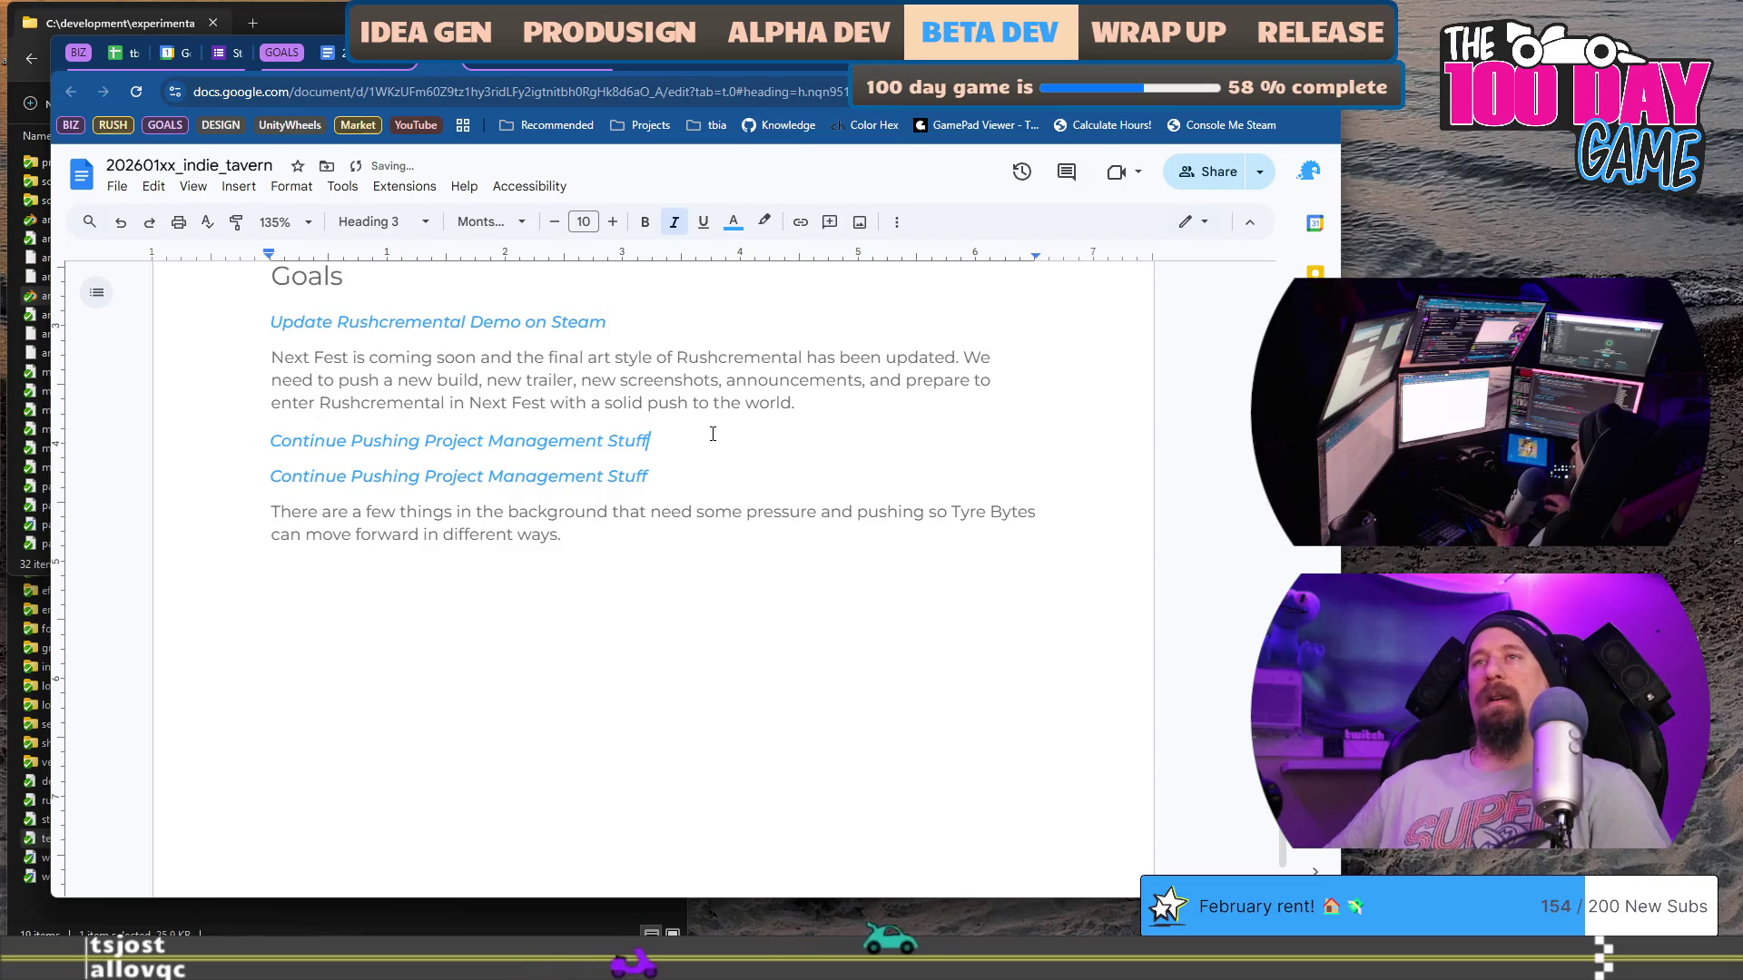
pyautogui.tripleClick(712, 434)
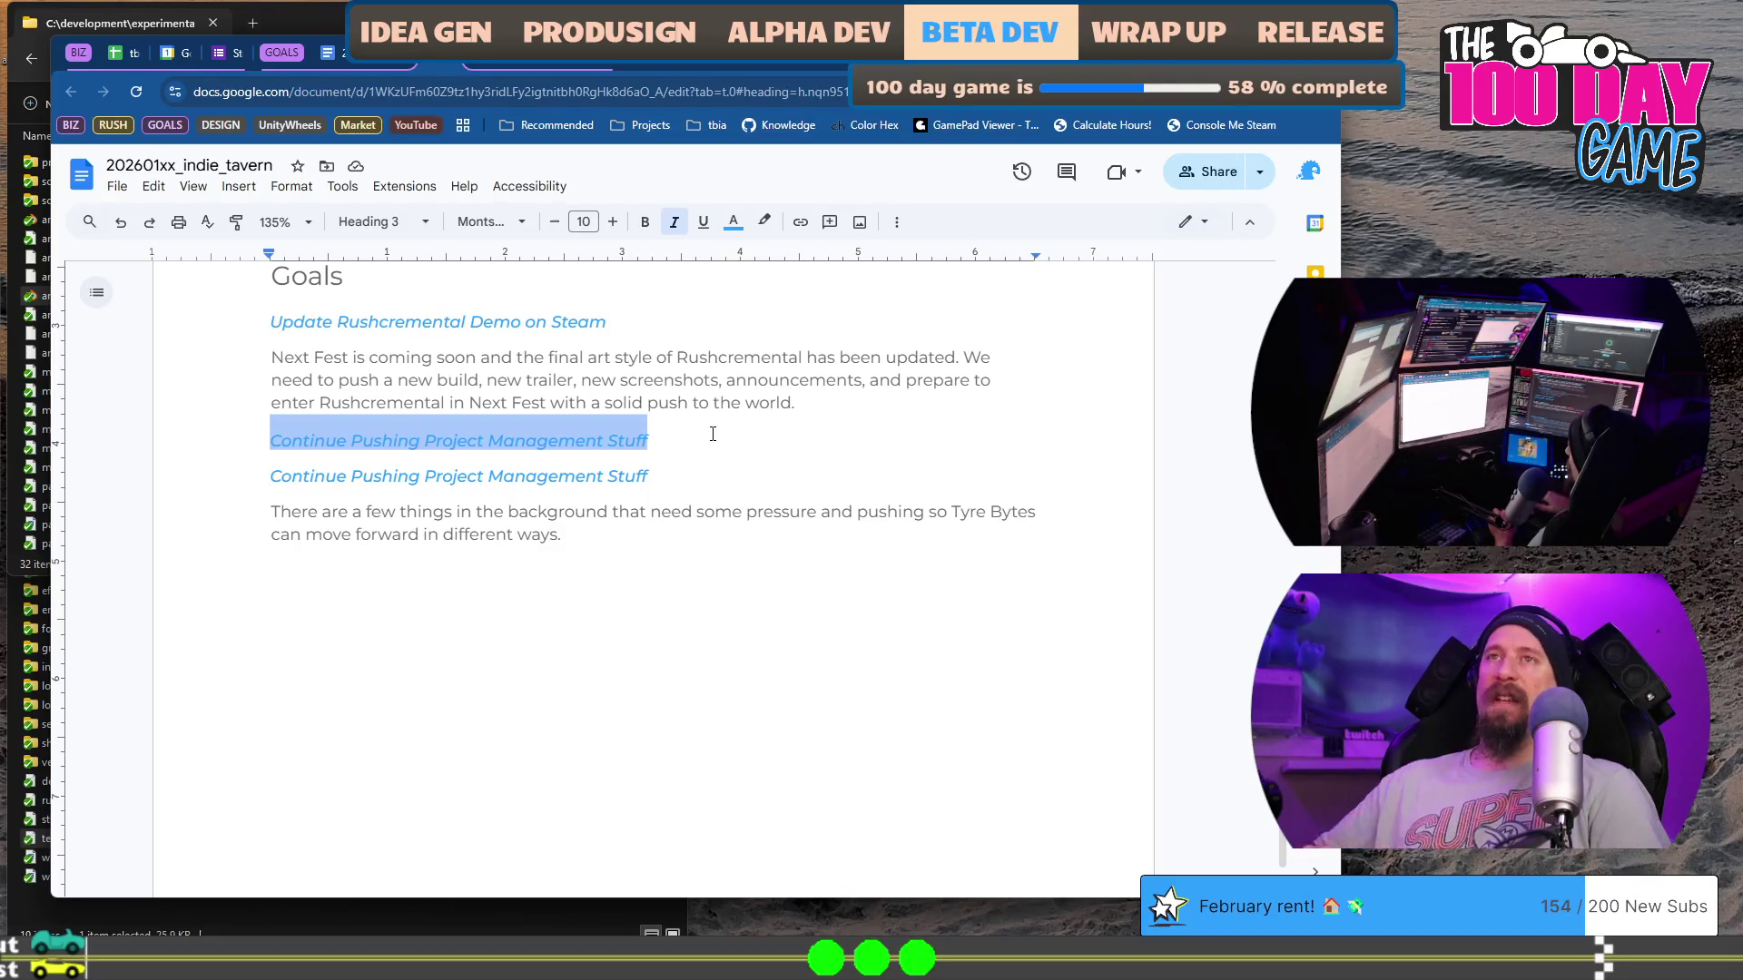
pyautogui.press('BackSpace')
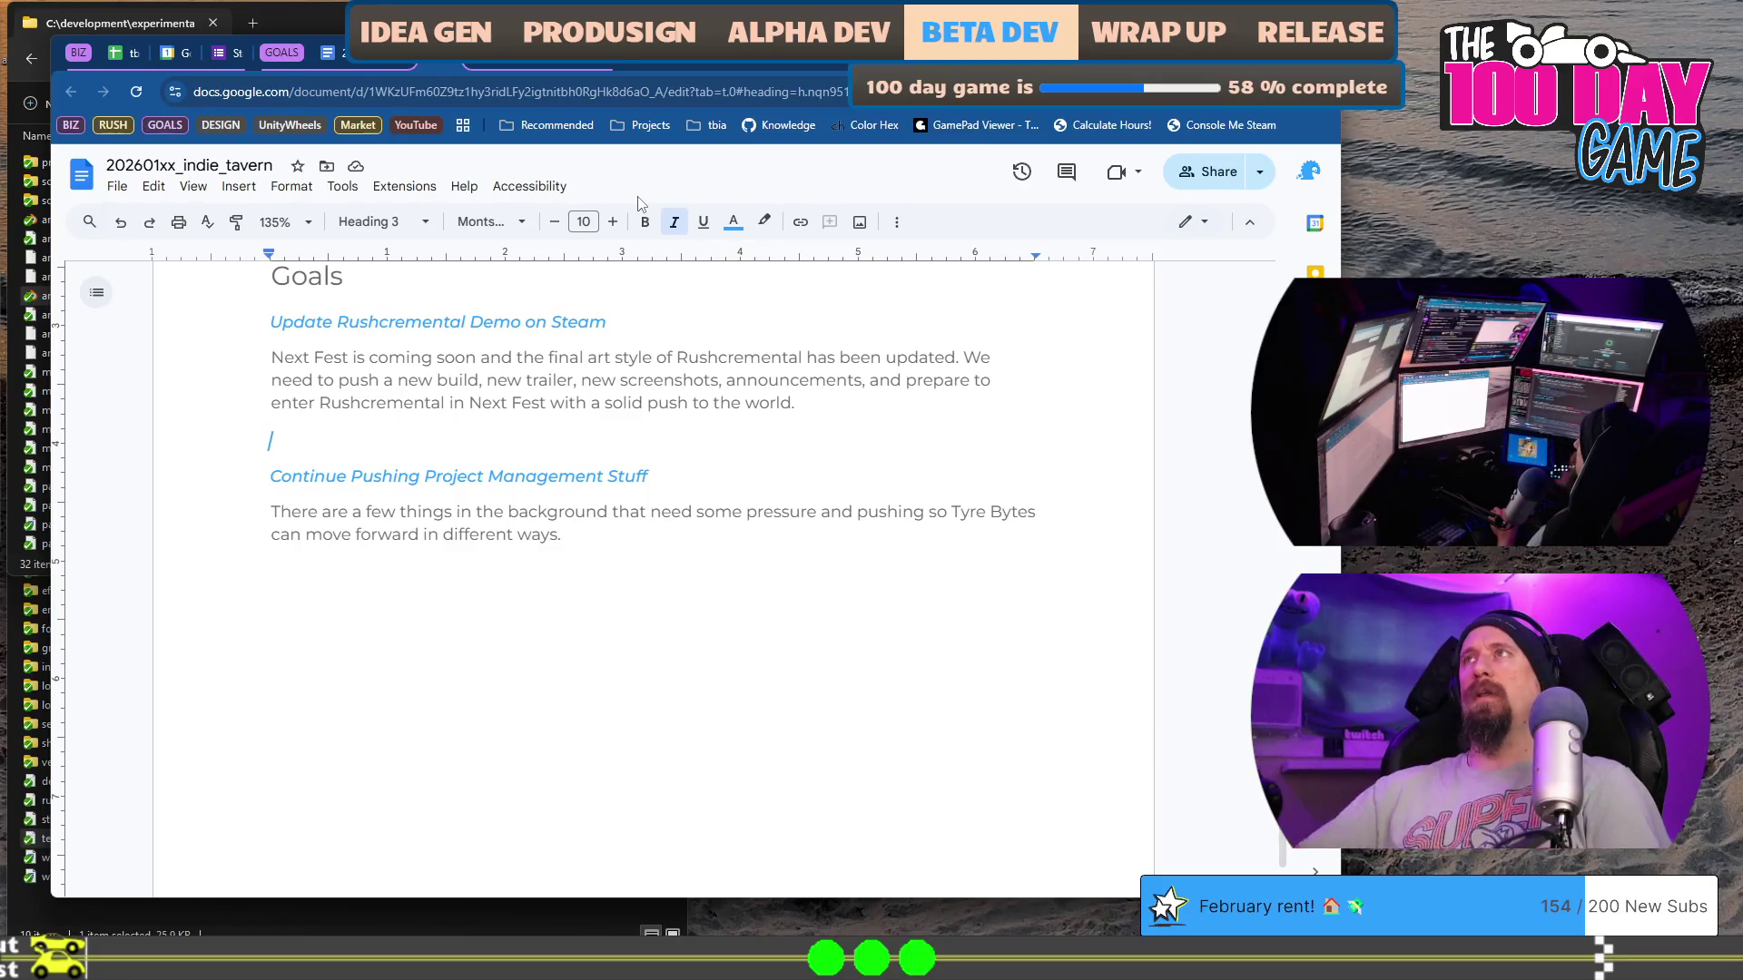
pyautogui.hotkey('ctrl', 'Tab')
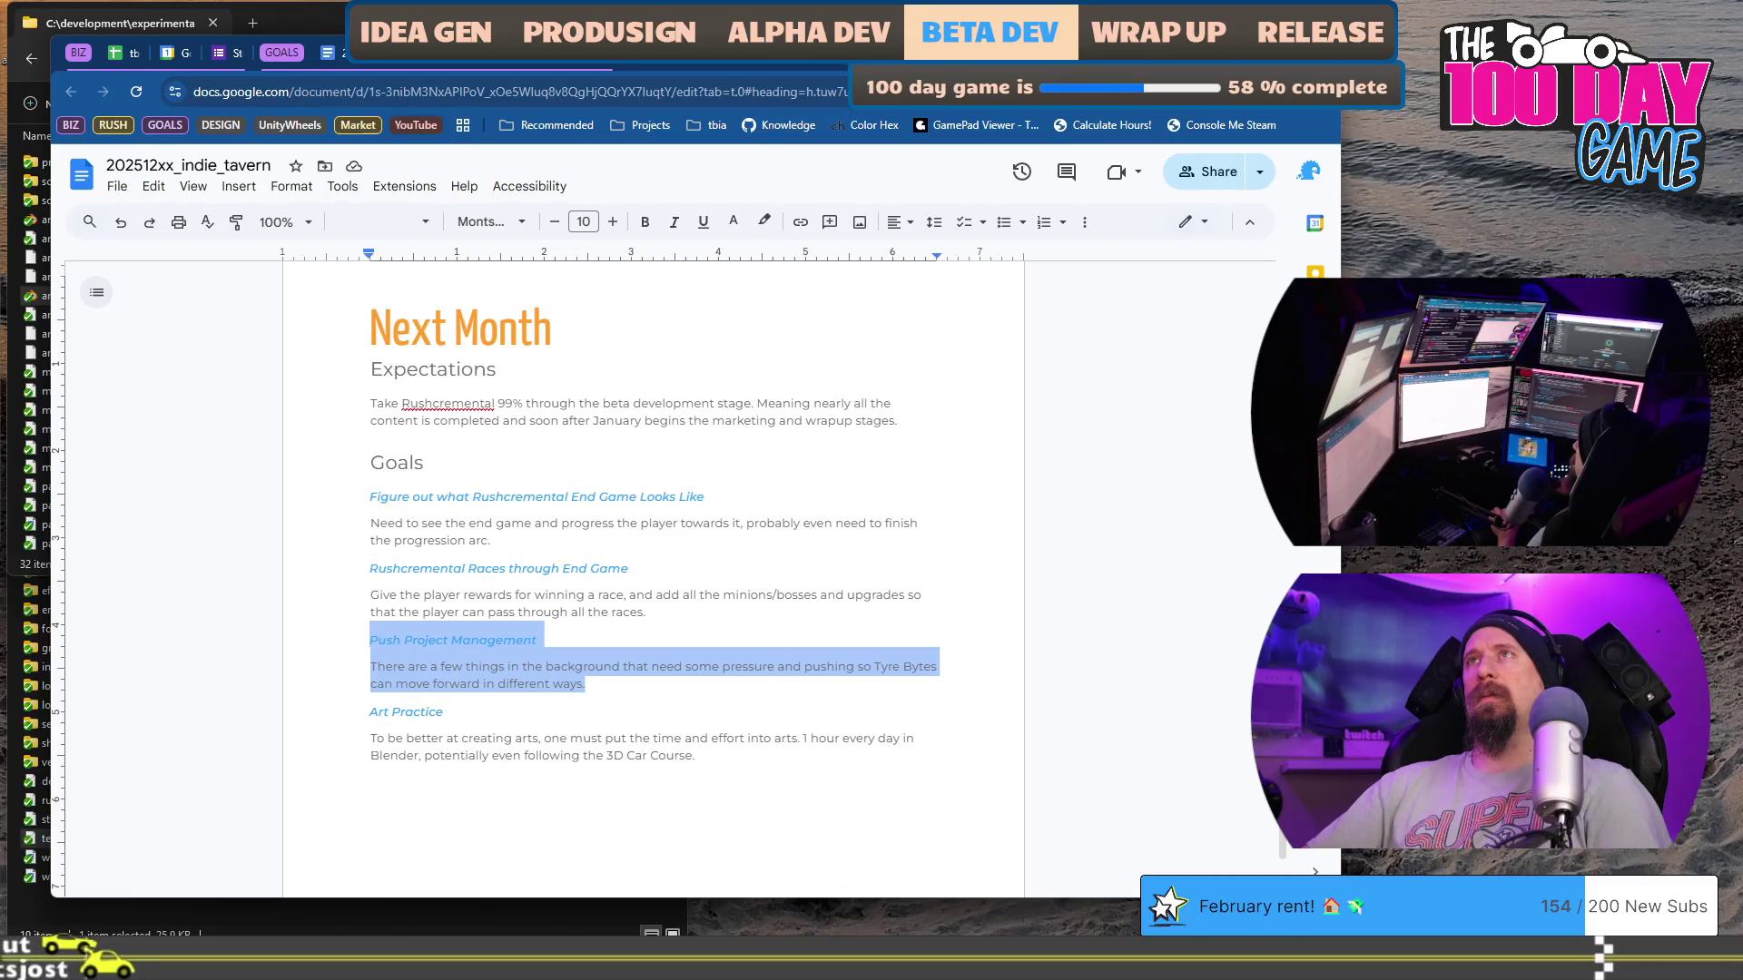
# Step: Open the rusty_racer_design_scratch_pad in the other browser window and zoom it to 135%
pyautogui.press('ctrl+super+Right')
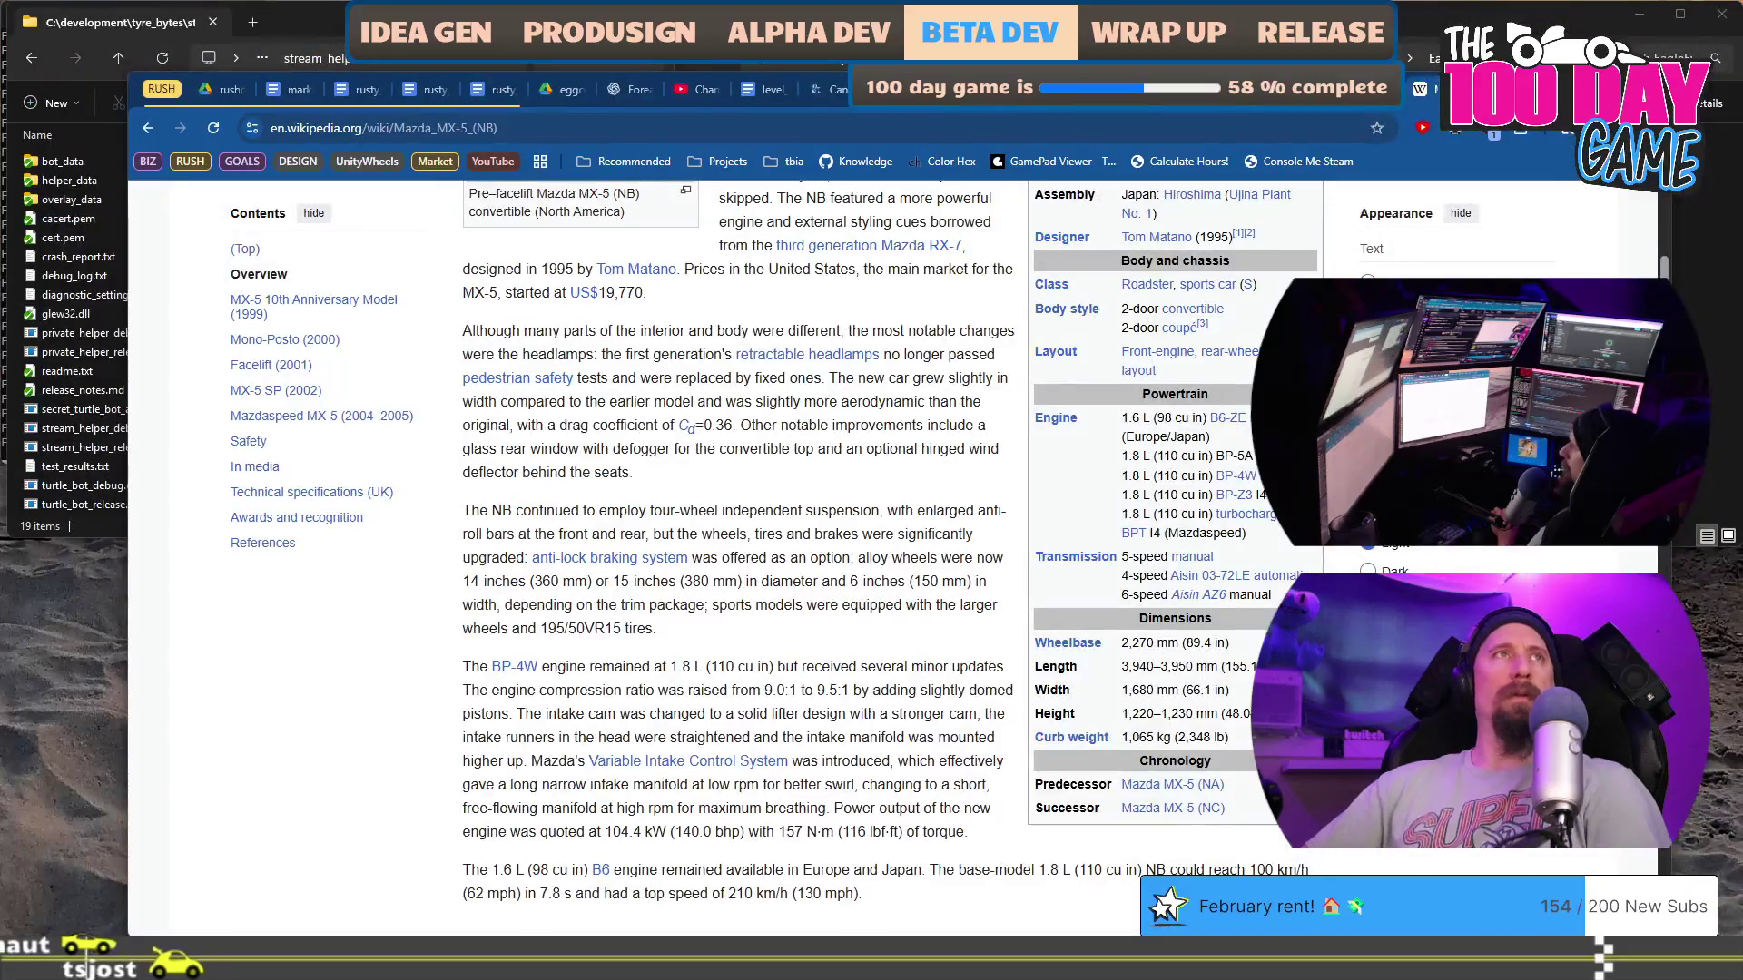
pyautogui.click(520, 95)
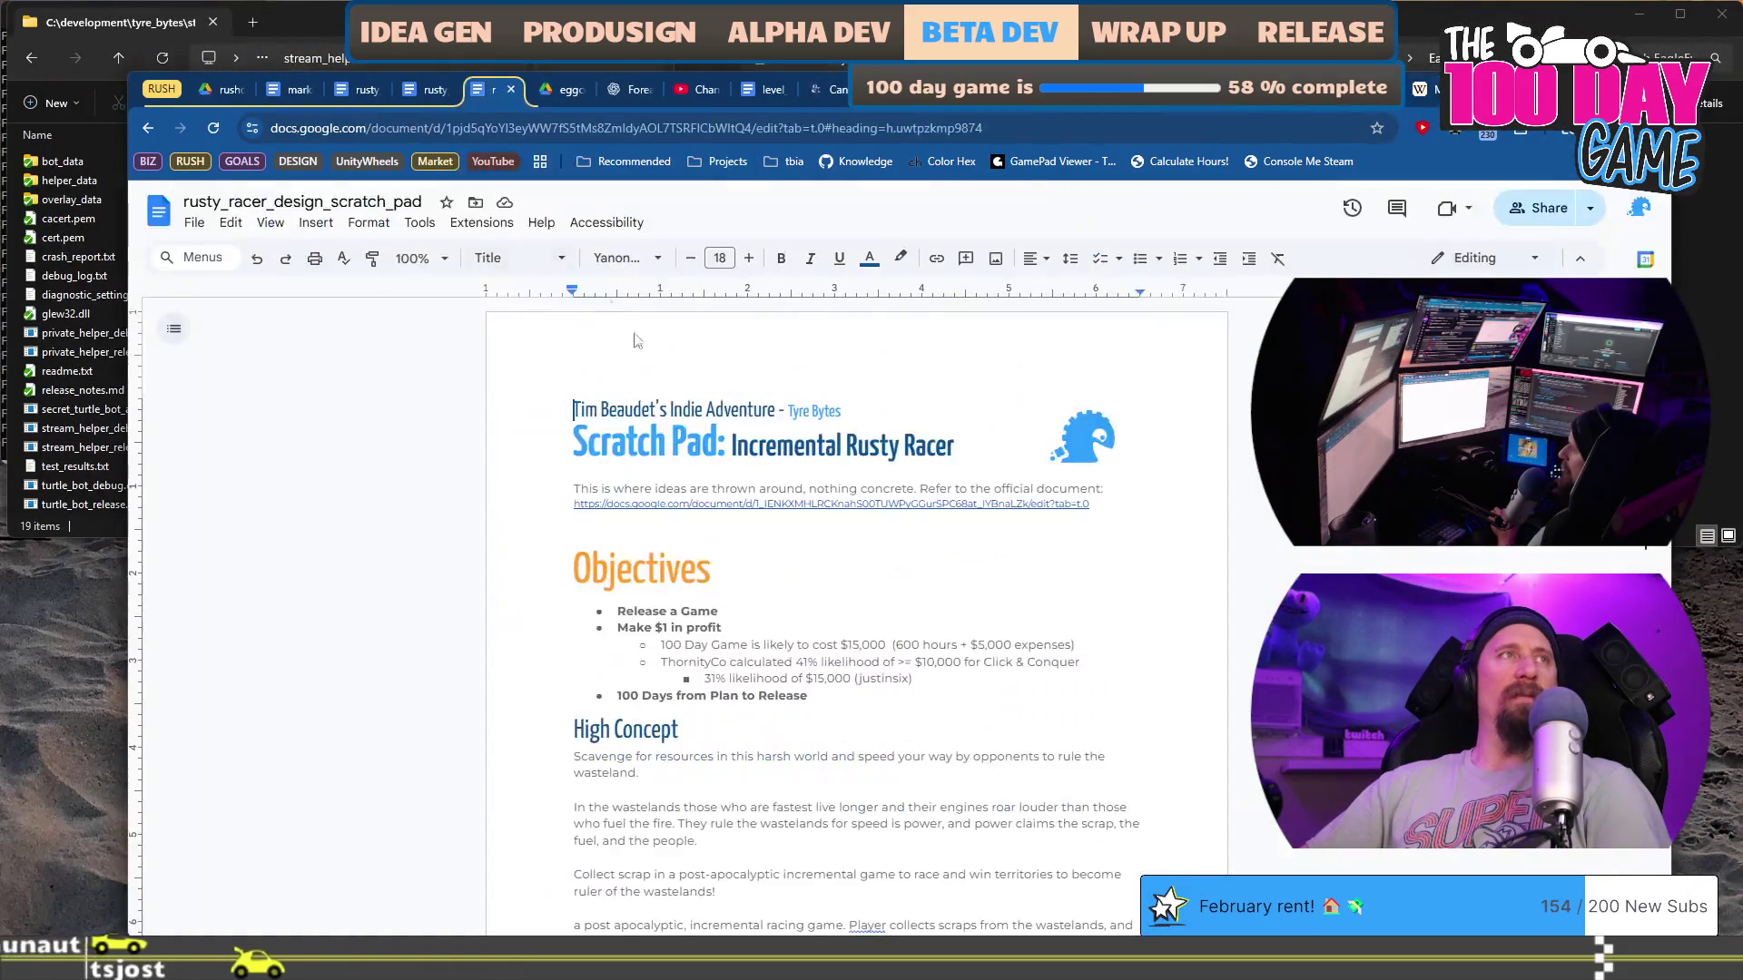
pyautogui.click(415, 258)
pyautogui.write('135')
pyautogui.press('Return')
# Step: Scroll through the scratch pad notes, then switch to the rusty_racer_design_doc
pyautogui.scroll(-15, 699, 536)
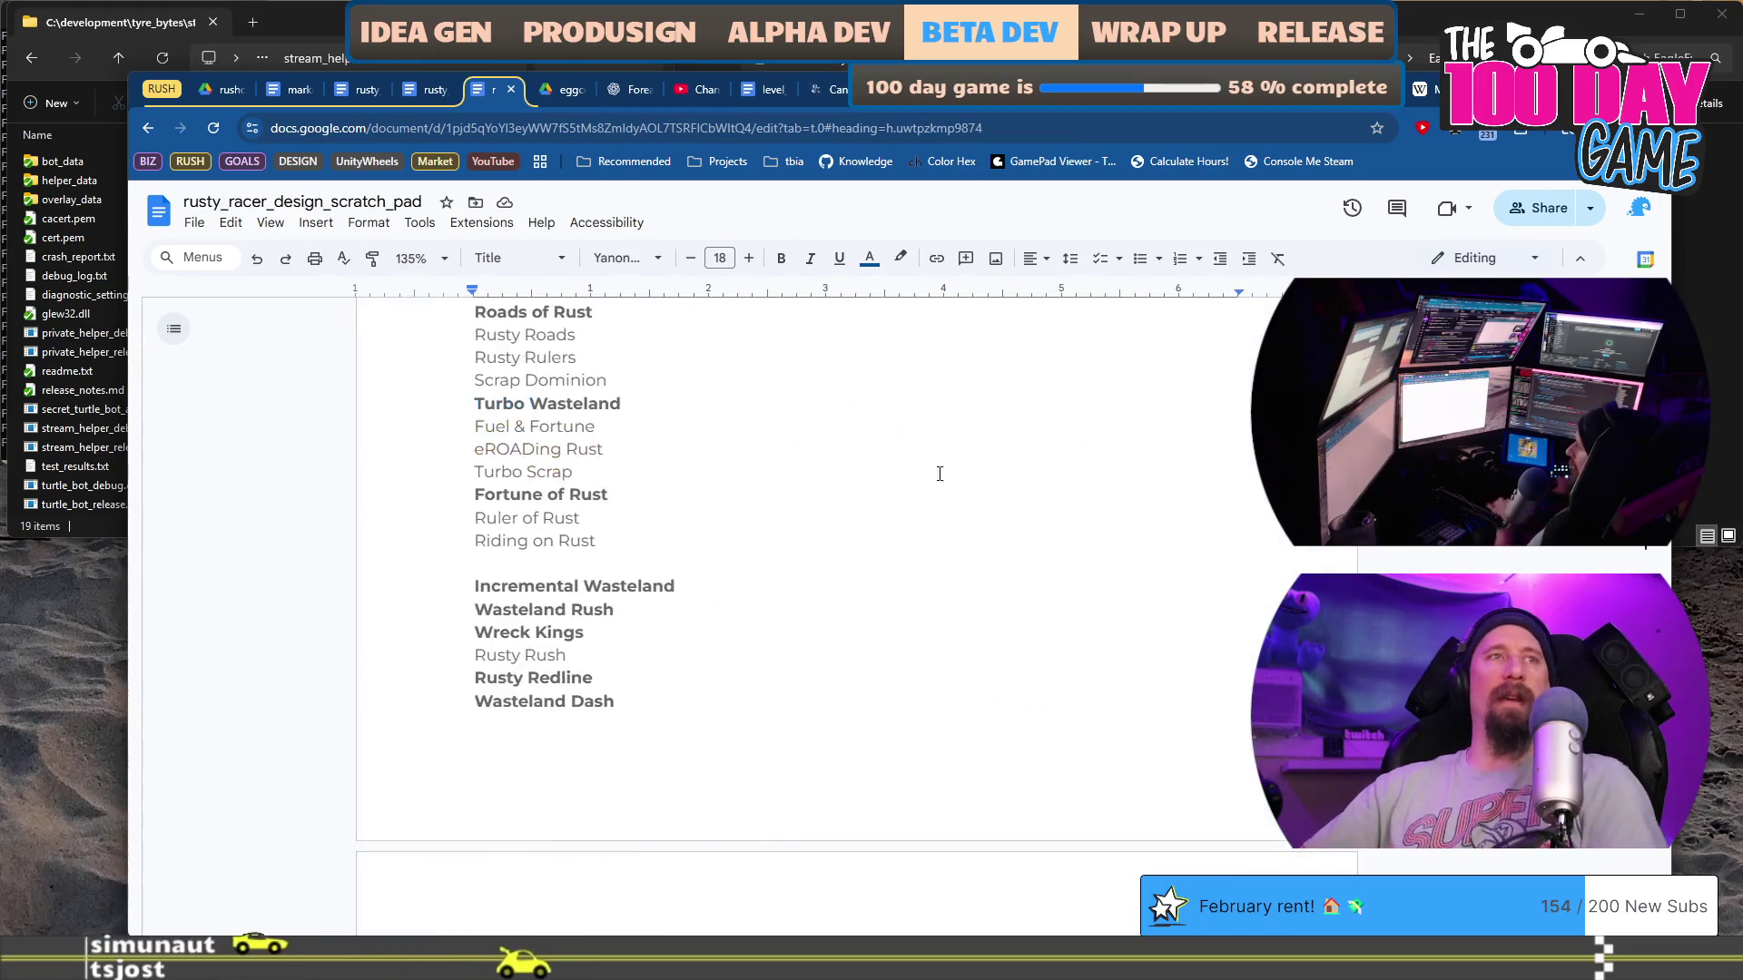
pyautogui.moveTo(1612, 562)
pyautogui.mouseDown()
pyautogui.moveTo(1606, 817)
pyautogui.moveTo(1571, 869)
pyautogui.moveTo(1570, 789)
pyautogui.mouseUp()
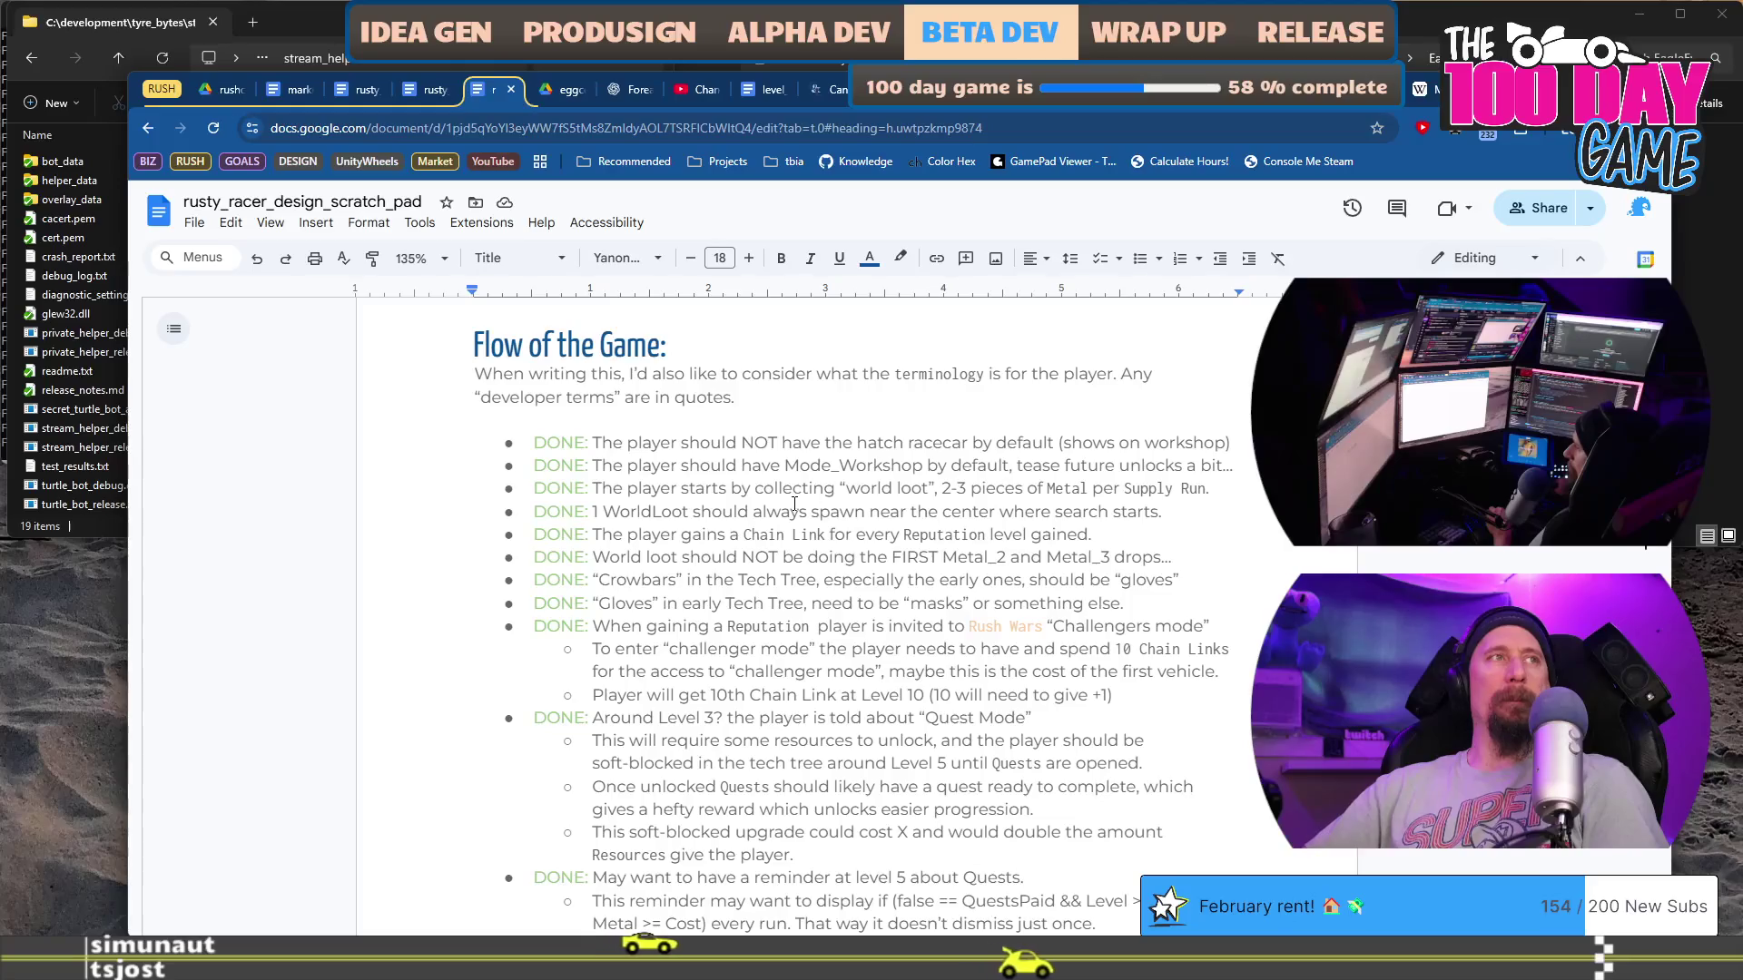
pyautogui.scroll(-5, 795, 500)
pyautogui.scroll(-10, 795, 502)
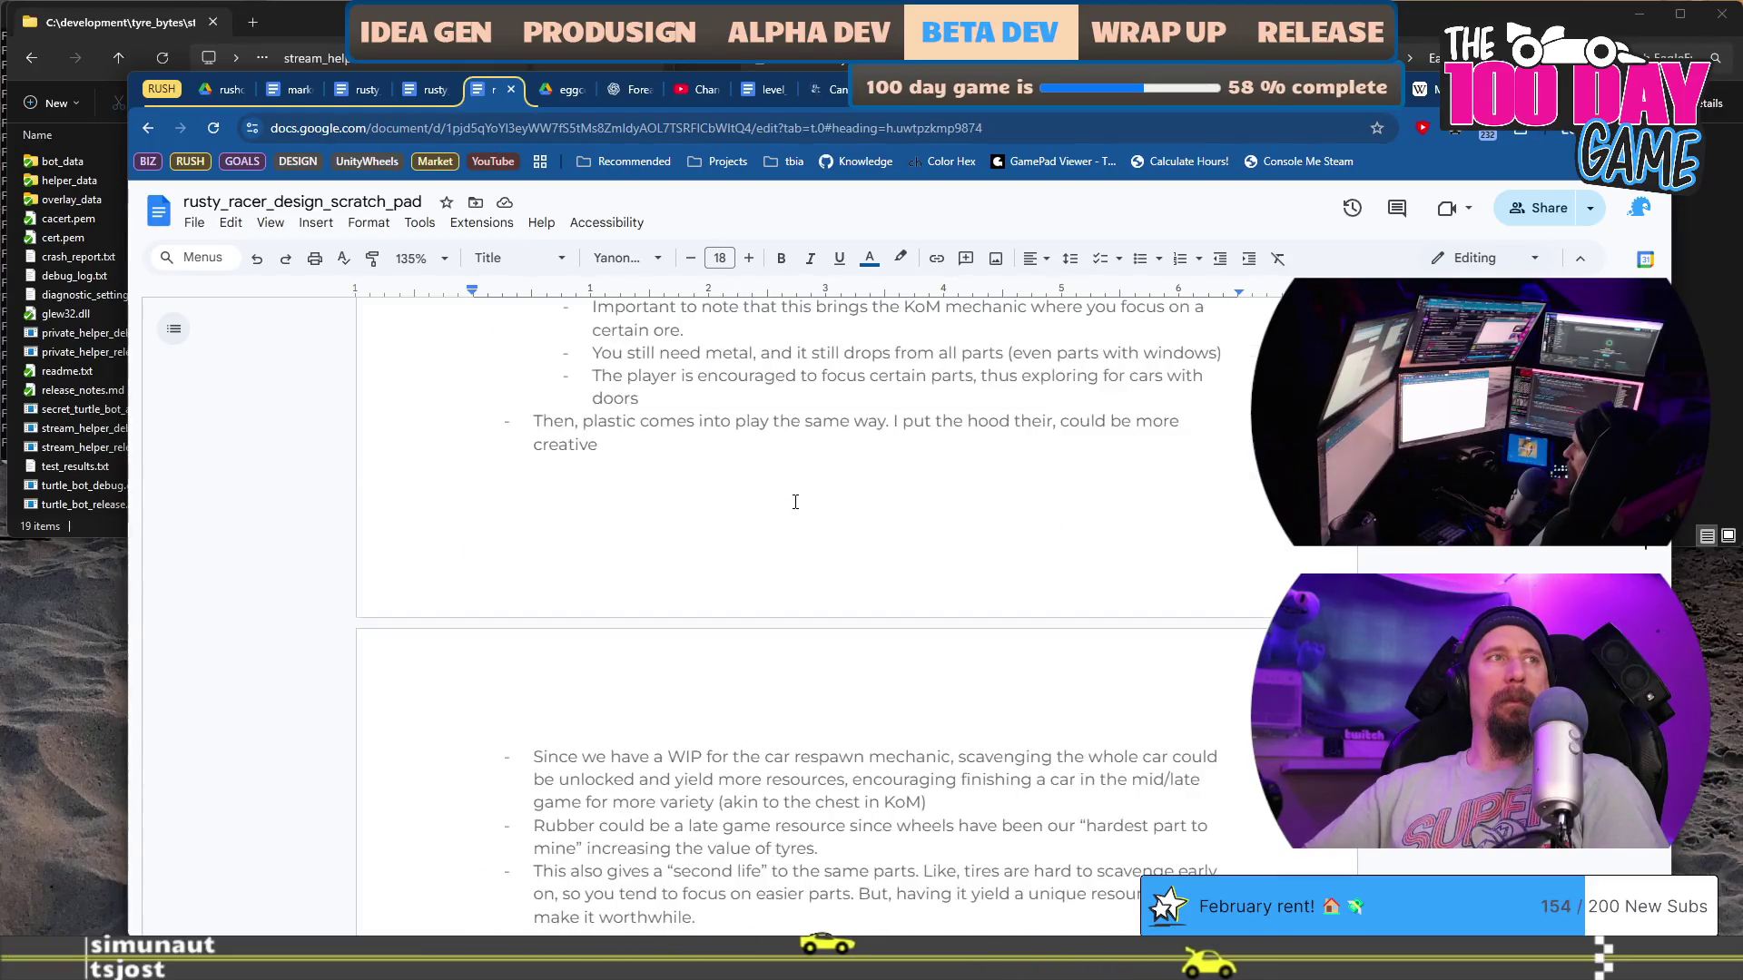
pyautogui.scroll(-10, 795, 501)
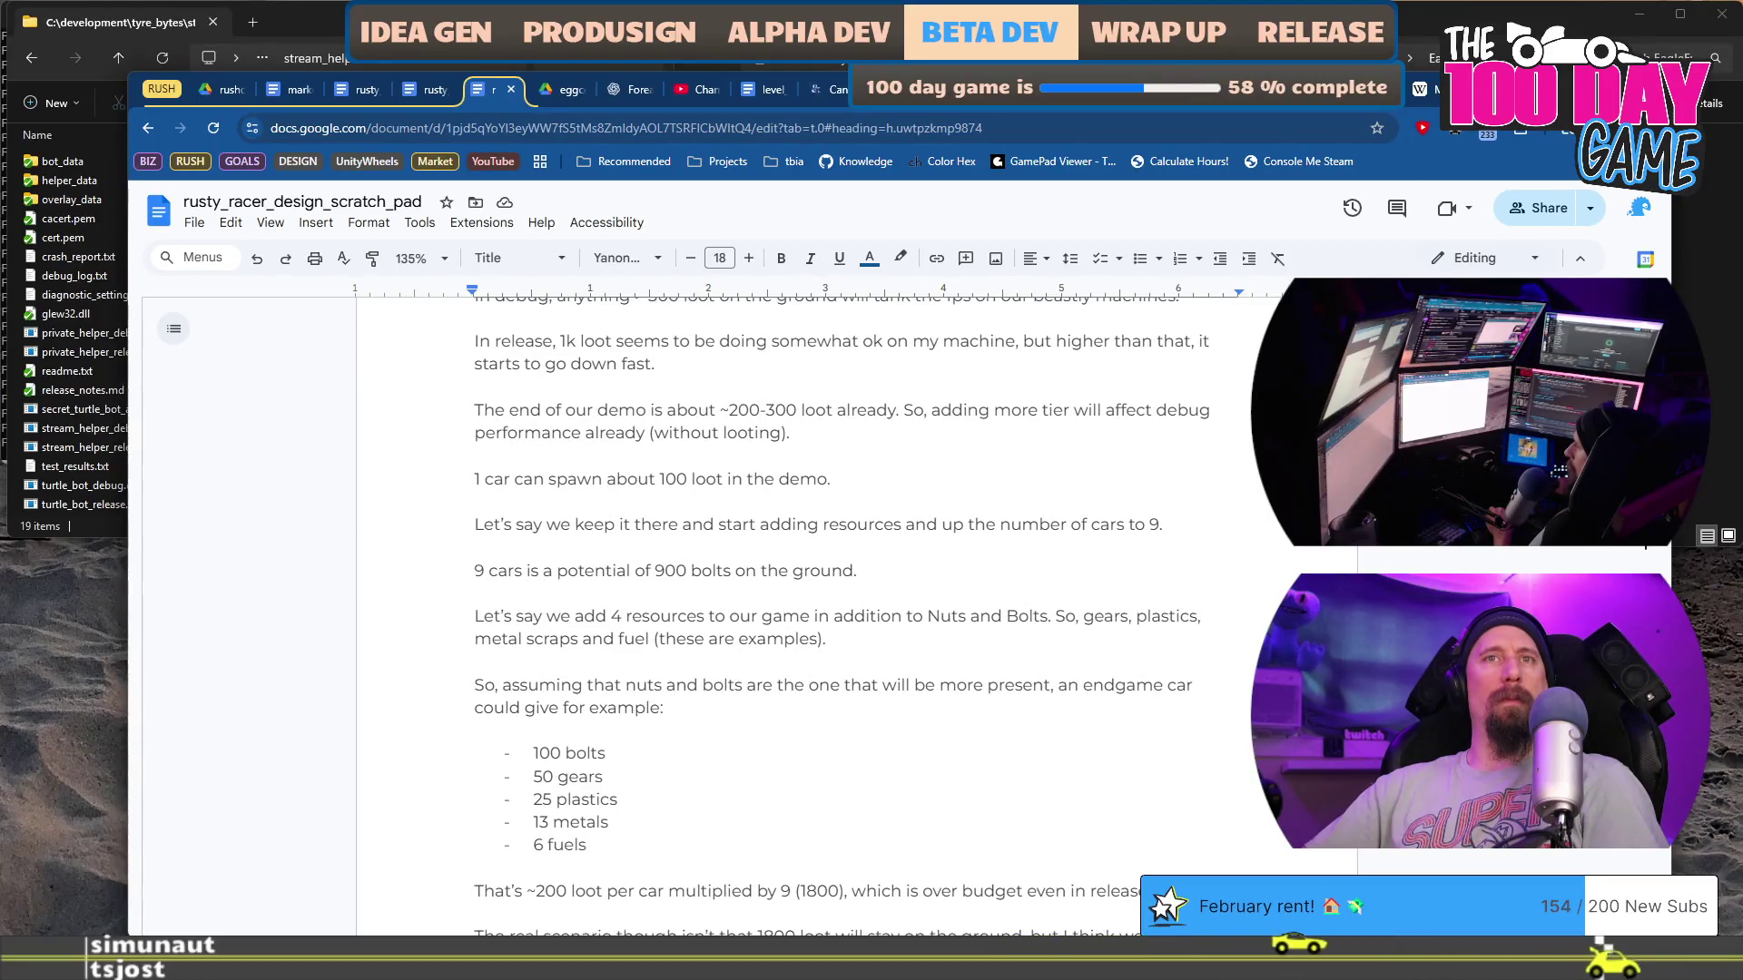
pyautogui.click(424, 95)
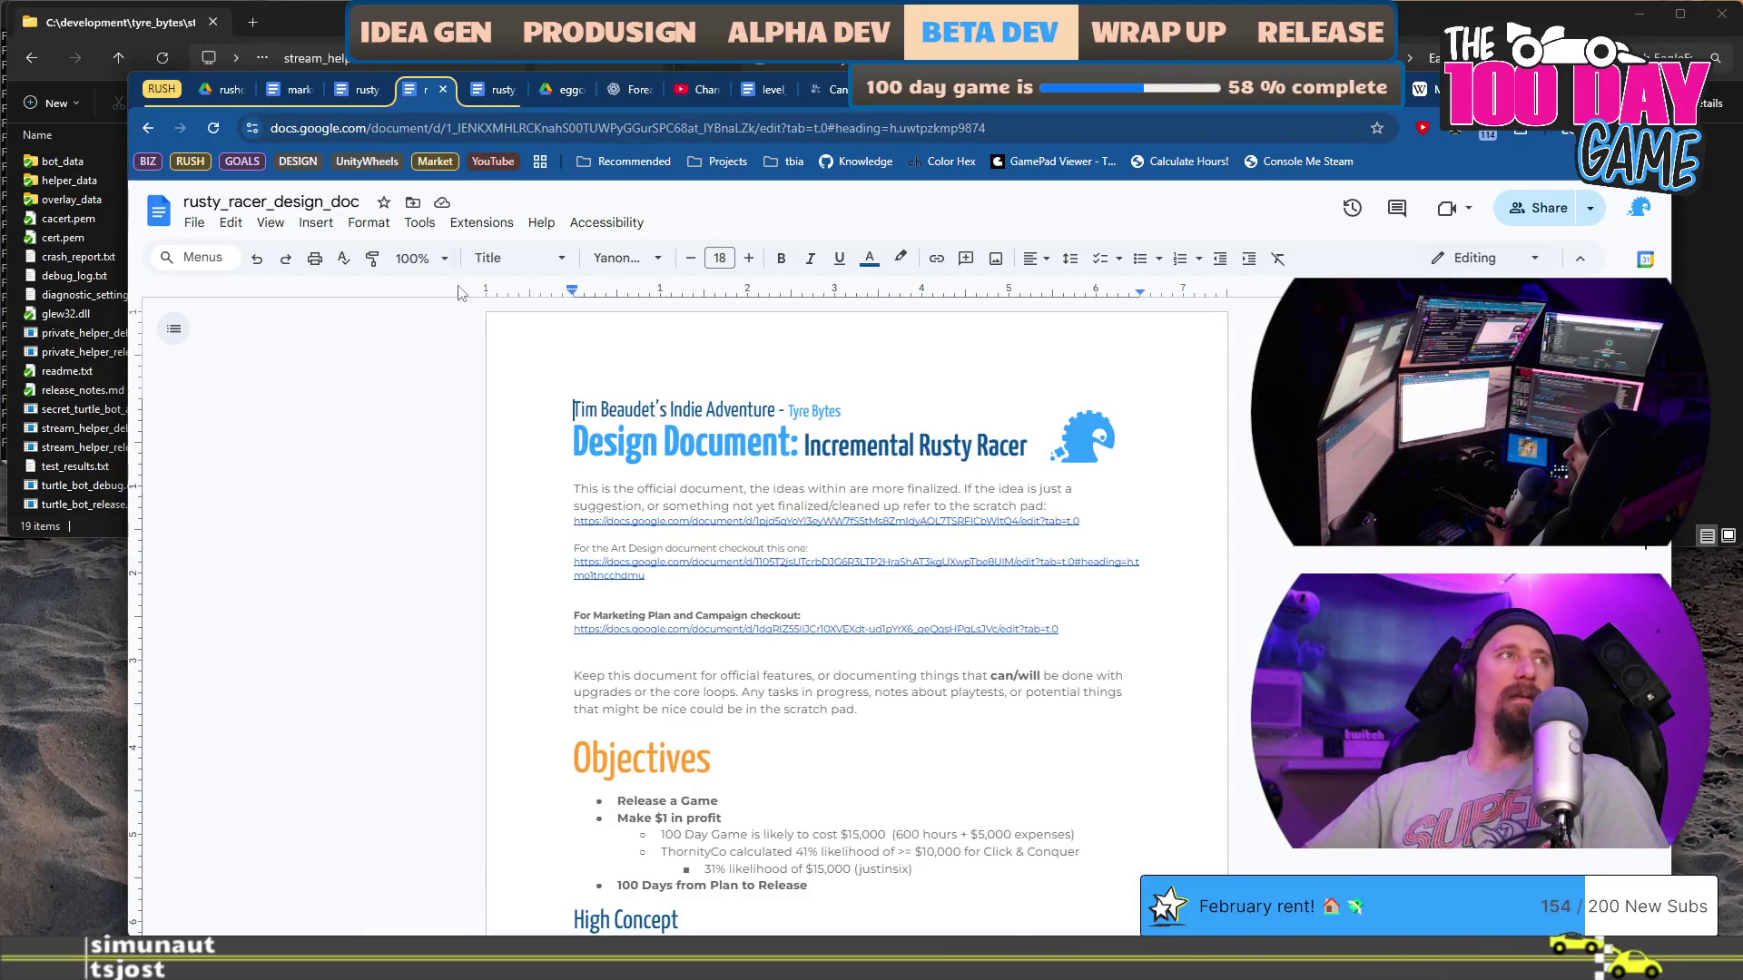
pyautogui.click(418, 259)
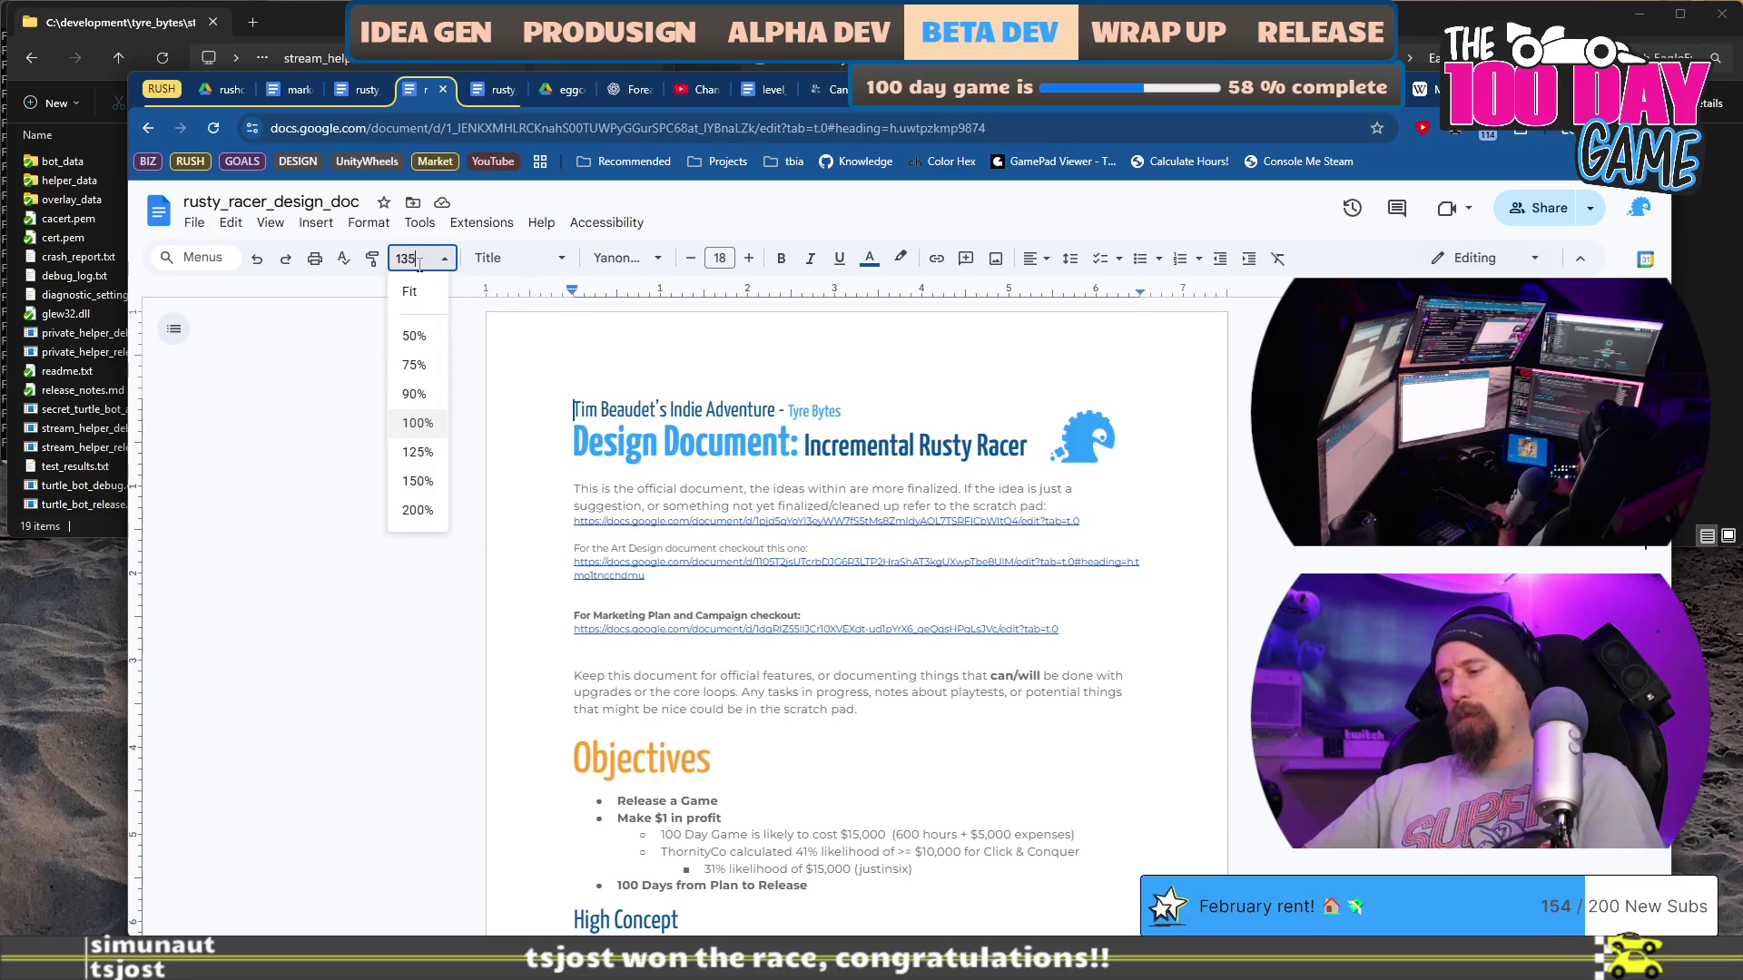
pyautogui.press('Return')
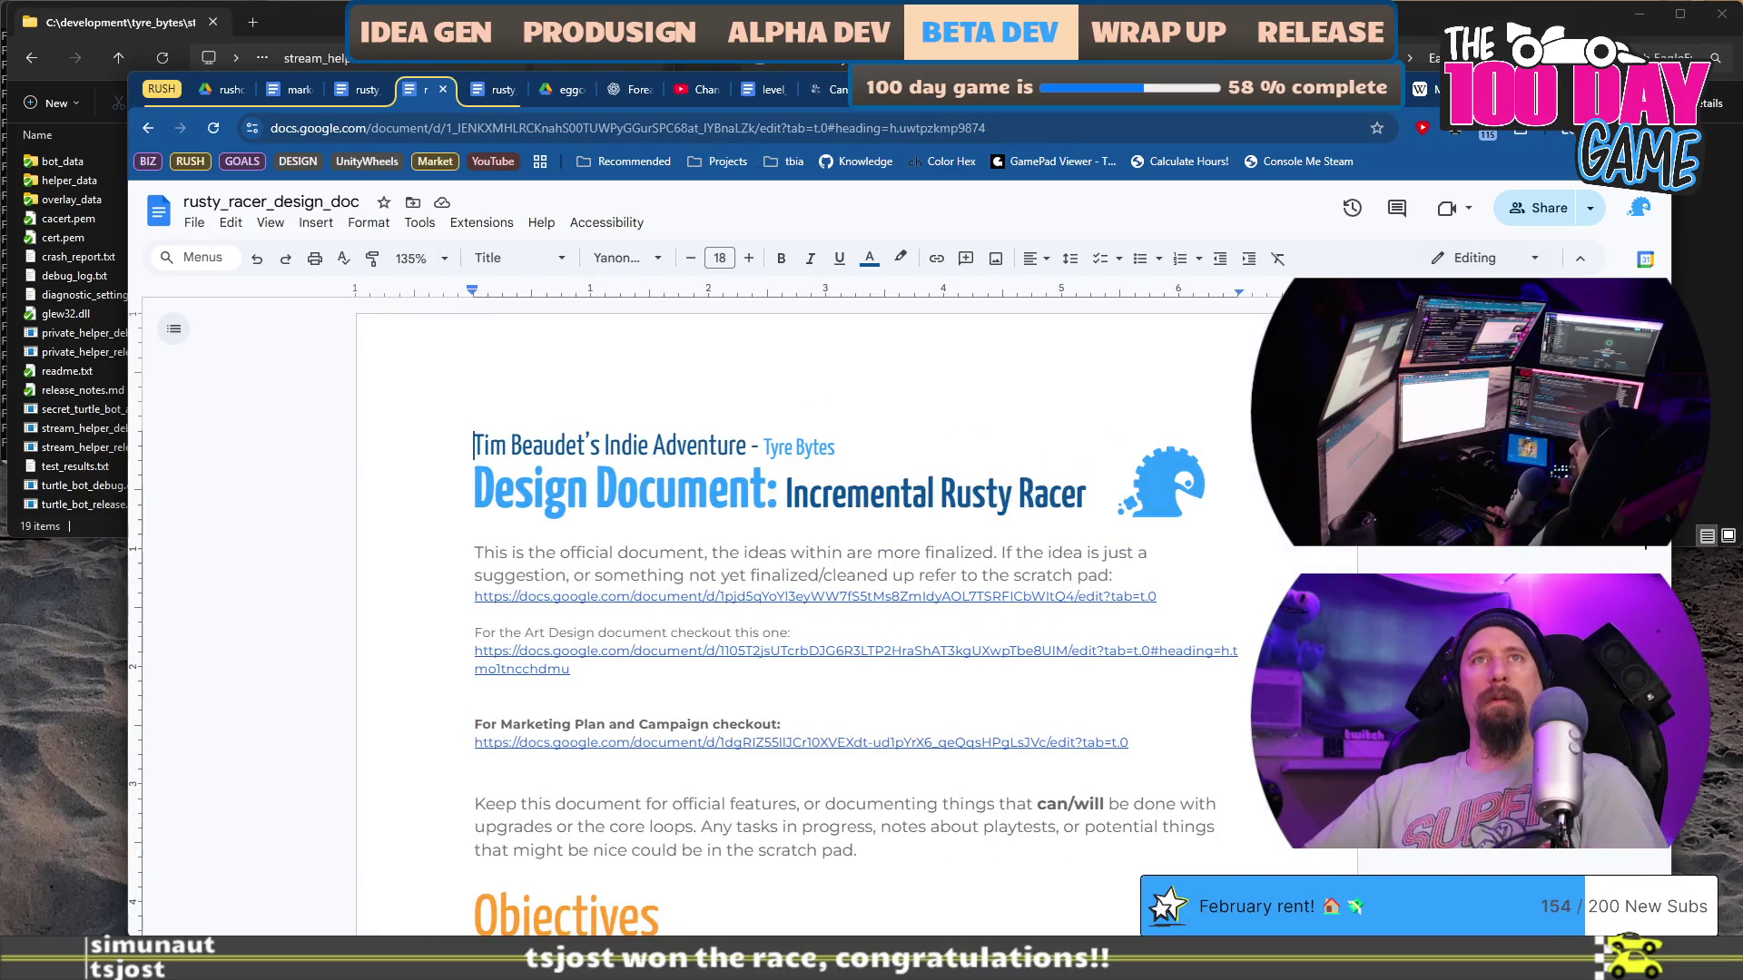
pyautogui.scroll(-20, 799, 609)
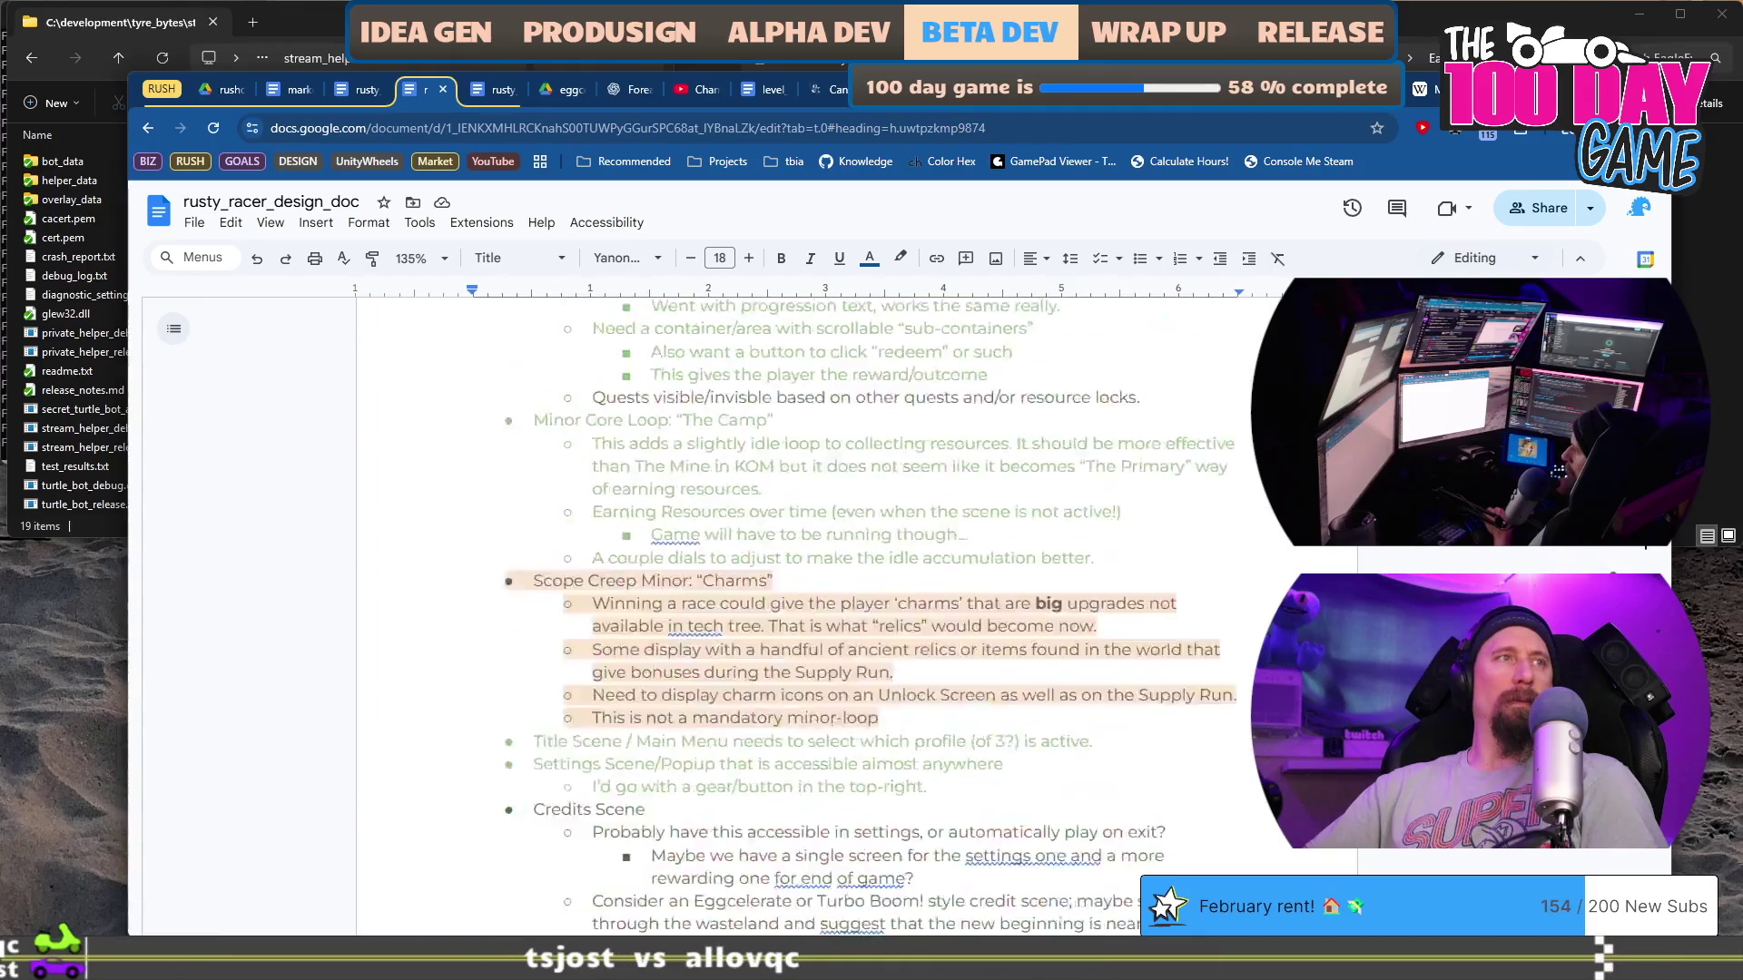
pyautogui.scroll(-3, 799, 599)
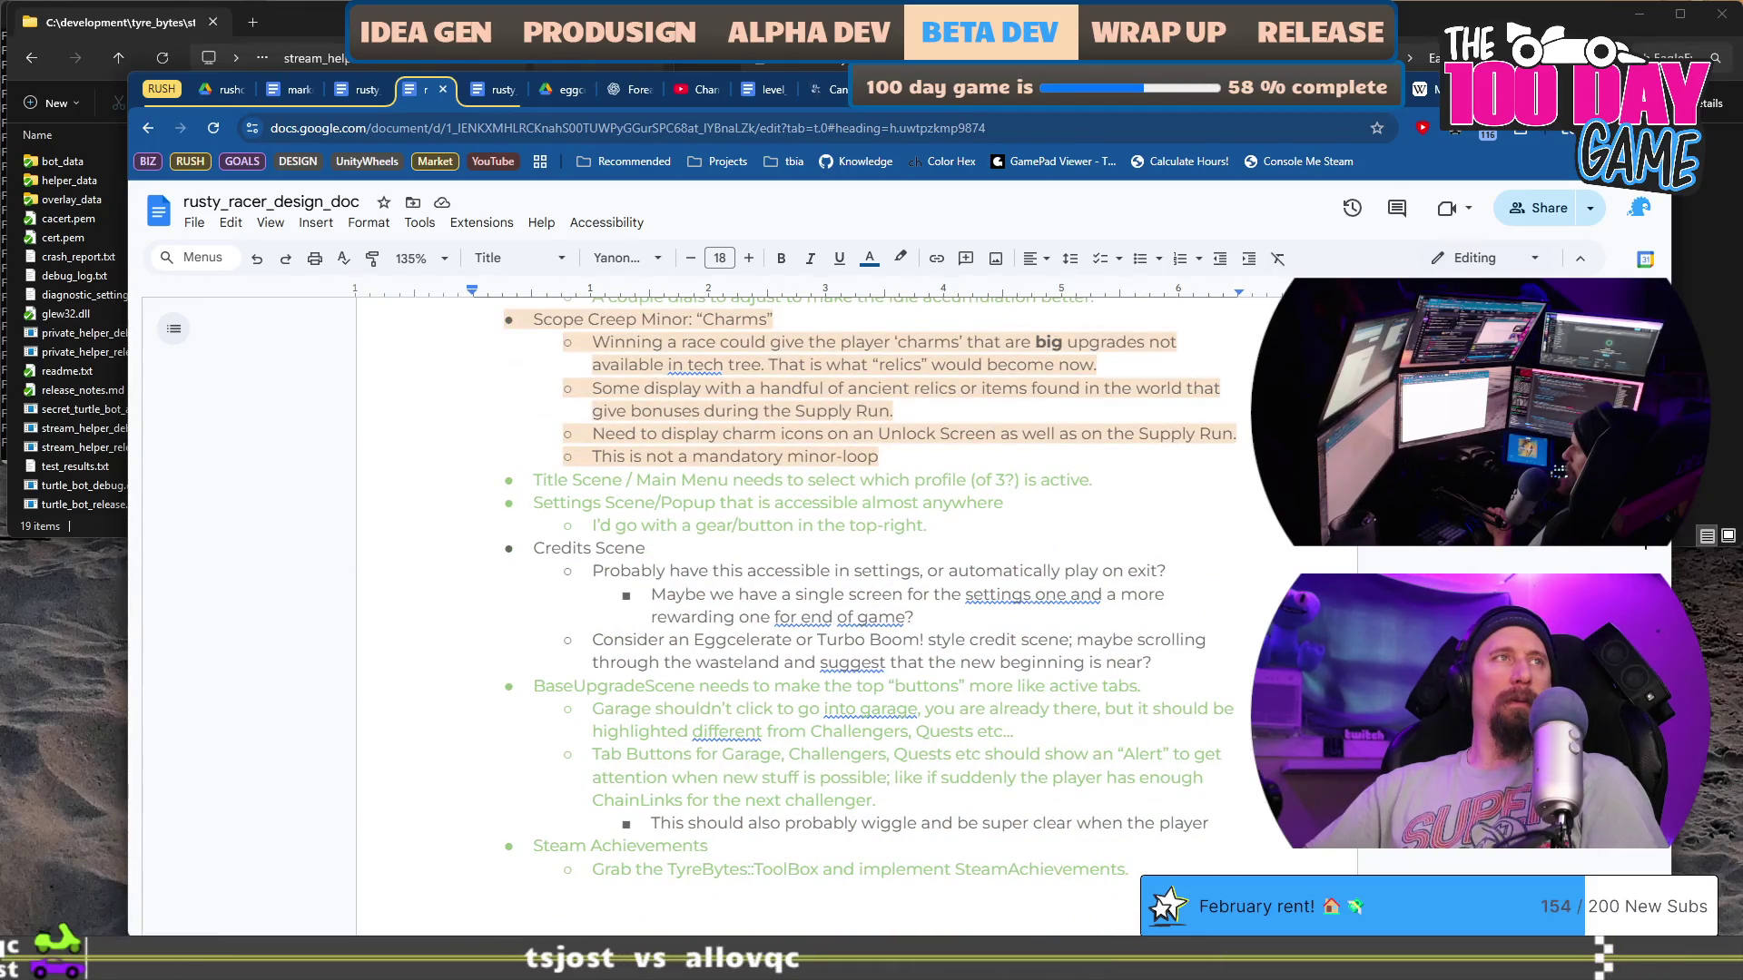
pyautogui.click(1003, 459)
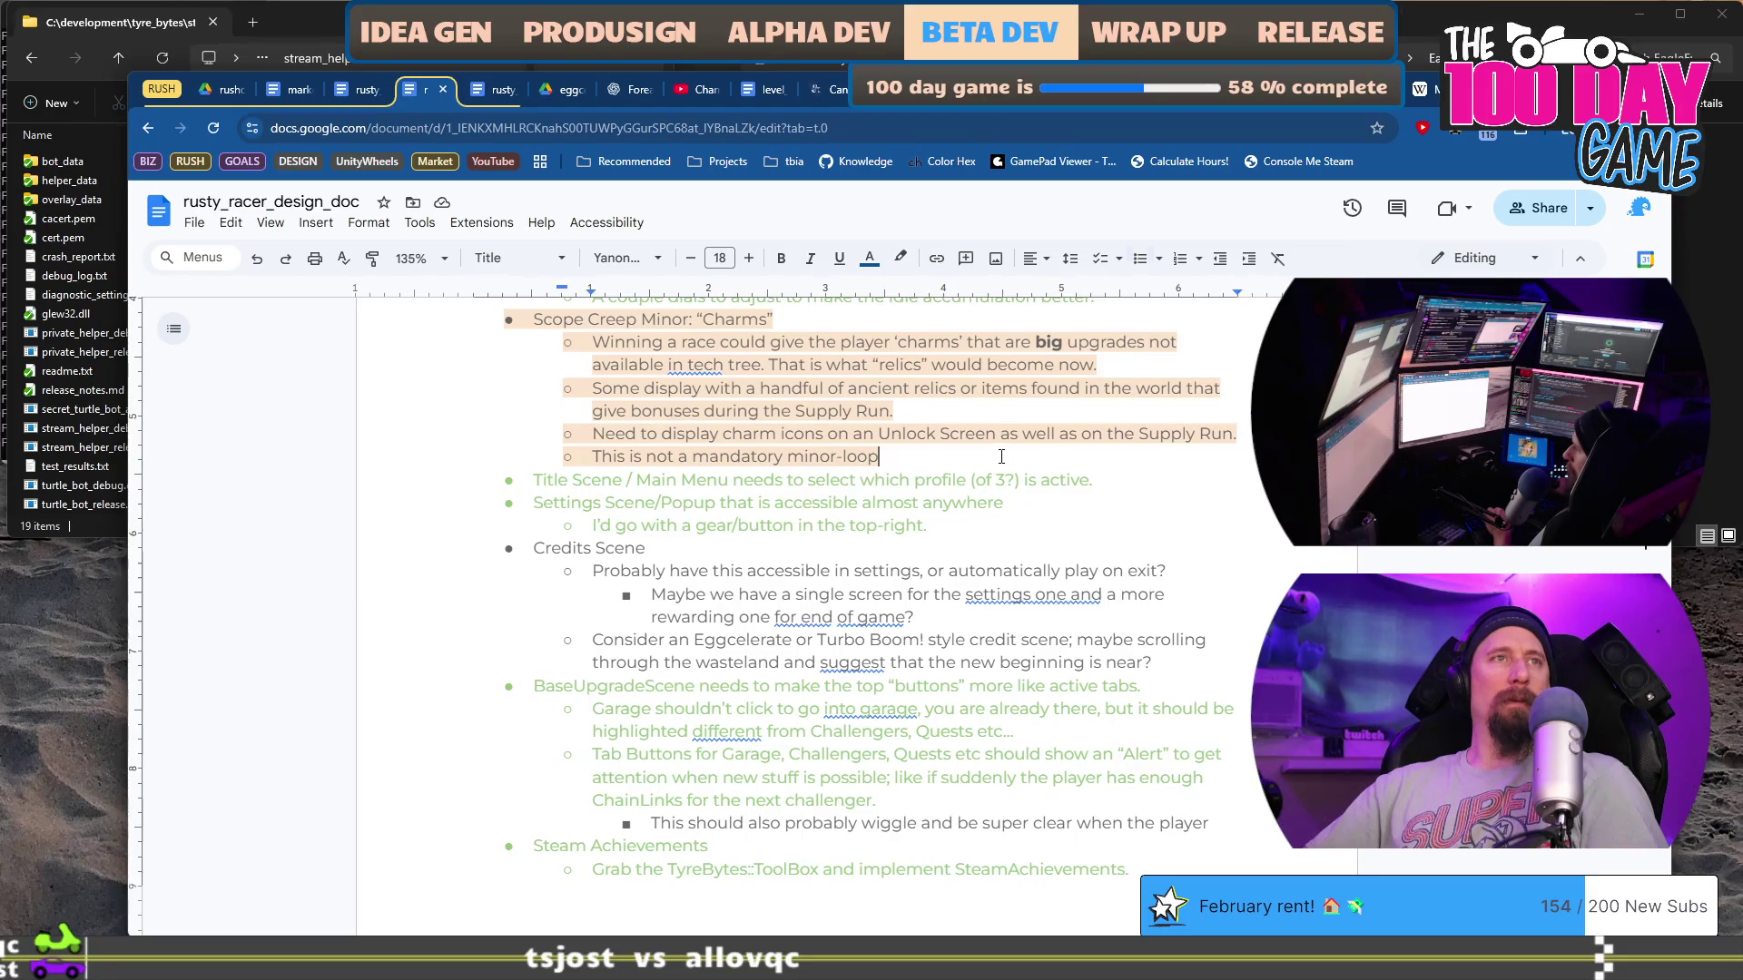
pyautogui.scroll(2, 1002, 457)
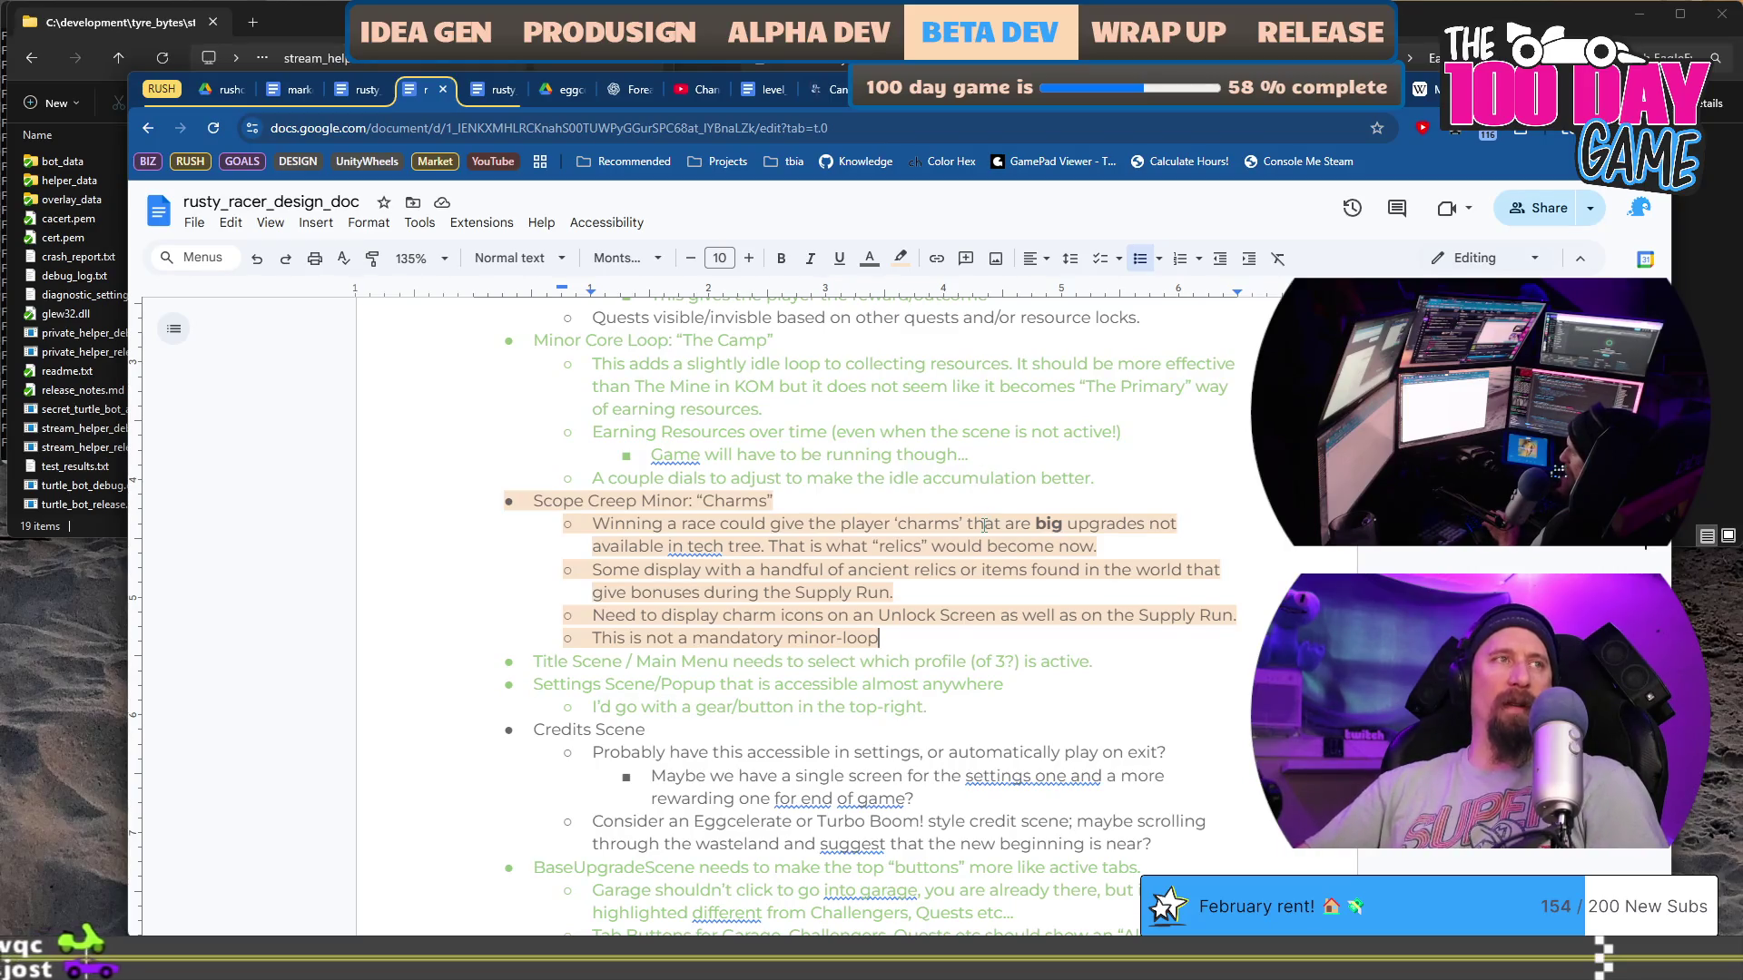
pyautogui.scroll(-1, 972, 570)
pyautogui.moveTo(881, 547)
pyautogui.mouseDown()
pyautogui.moveTo(473, 430)
pyautogui.moveTo(470, 408)
pyautogui.mouseUp()
pyautogui.scroll(6, 876, 599)
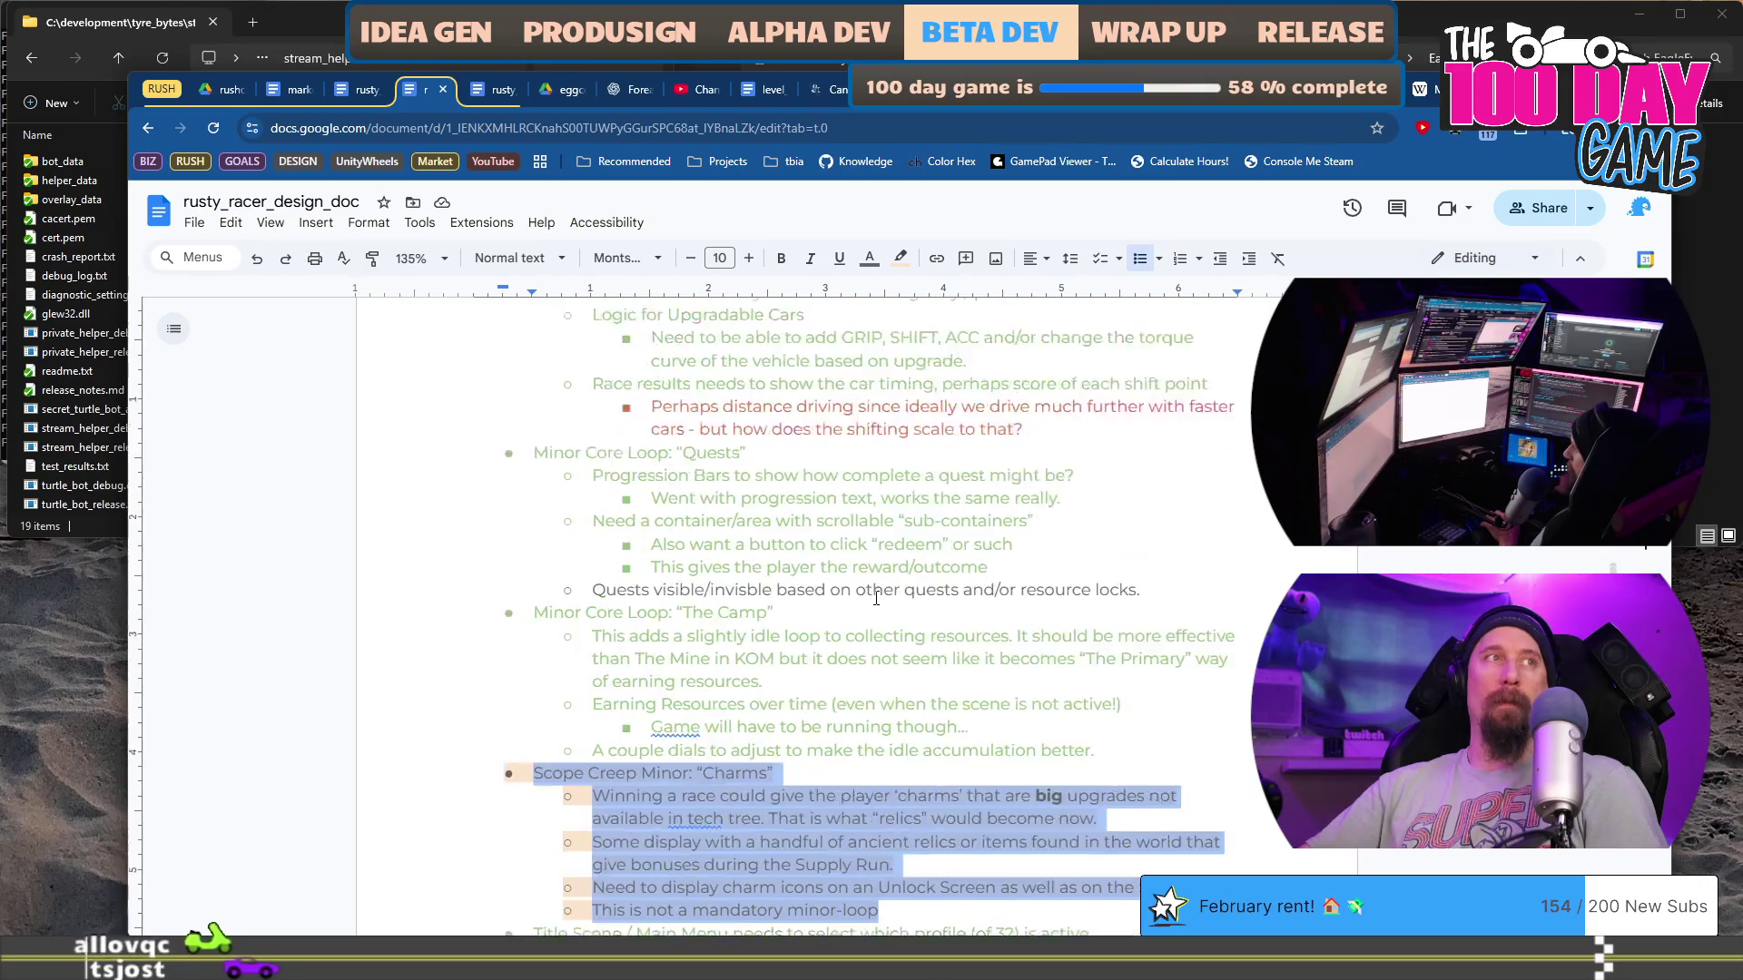
pyautogui.scroll(9, 876, 599)
pyautogui.scroll(-14, 875, 600)
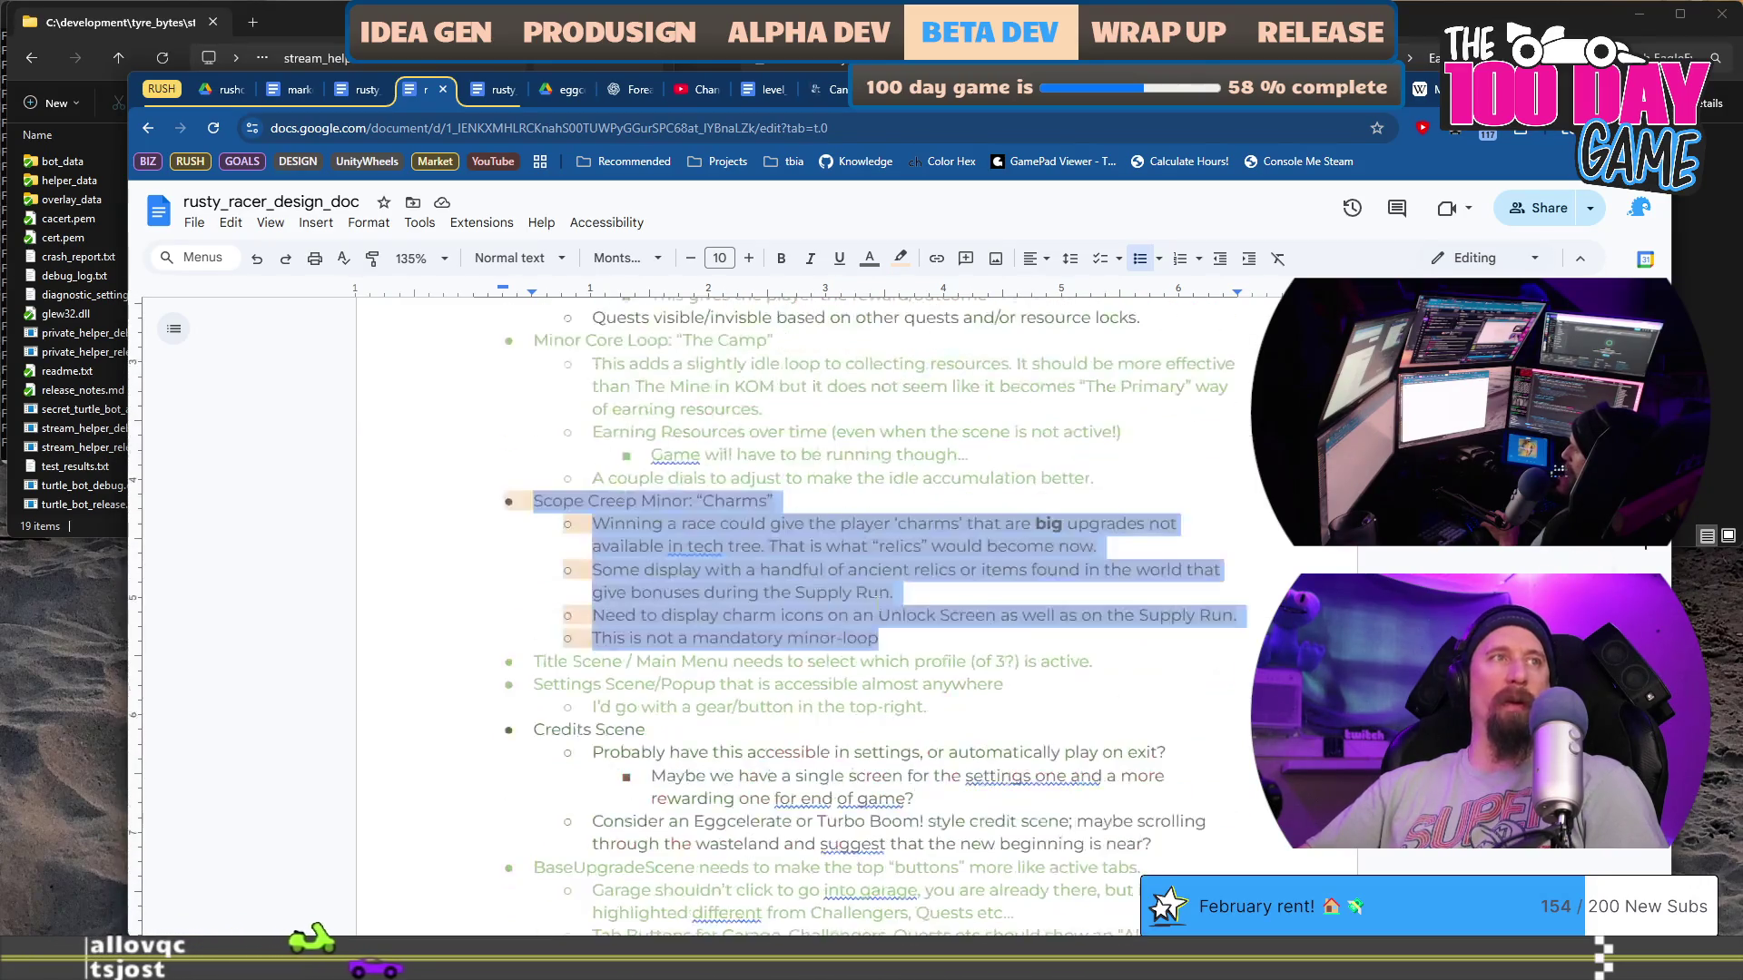
pyautogui.scroll(-2, 876, 599)
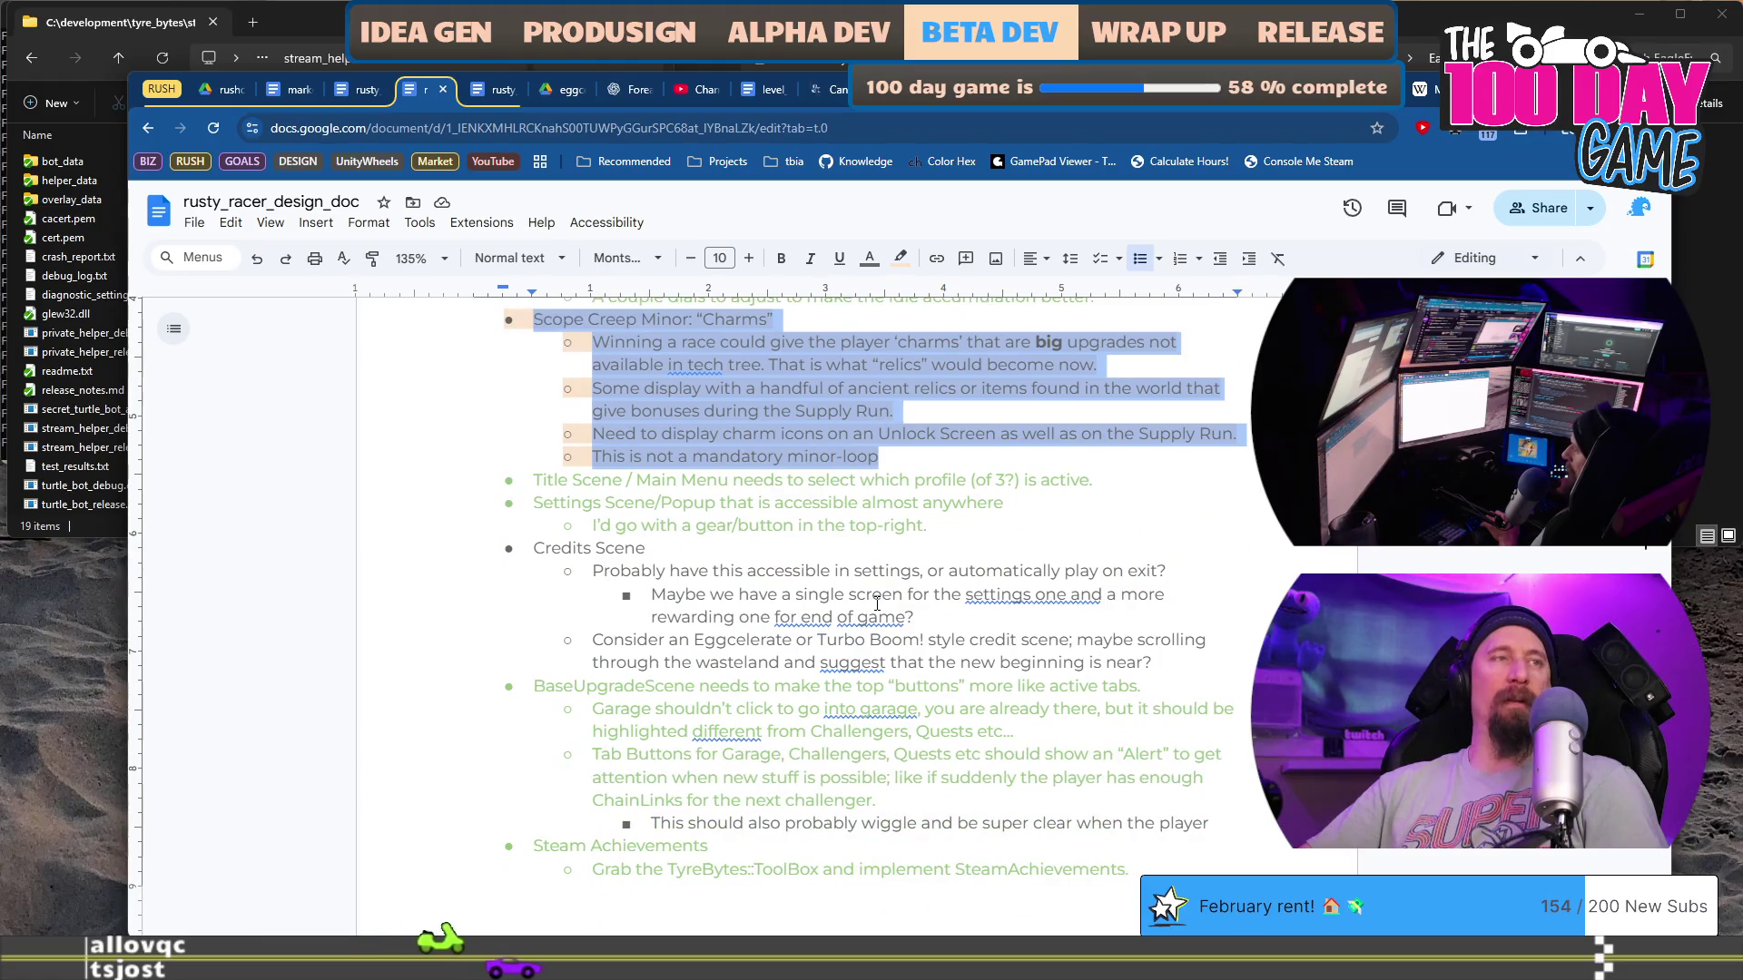
pyautogui.scroll(-2, 871, 586)
pyautogui.scroll(-6, 869, 583)
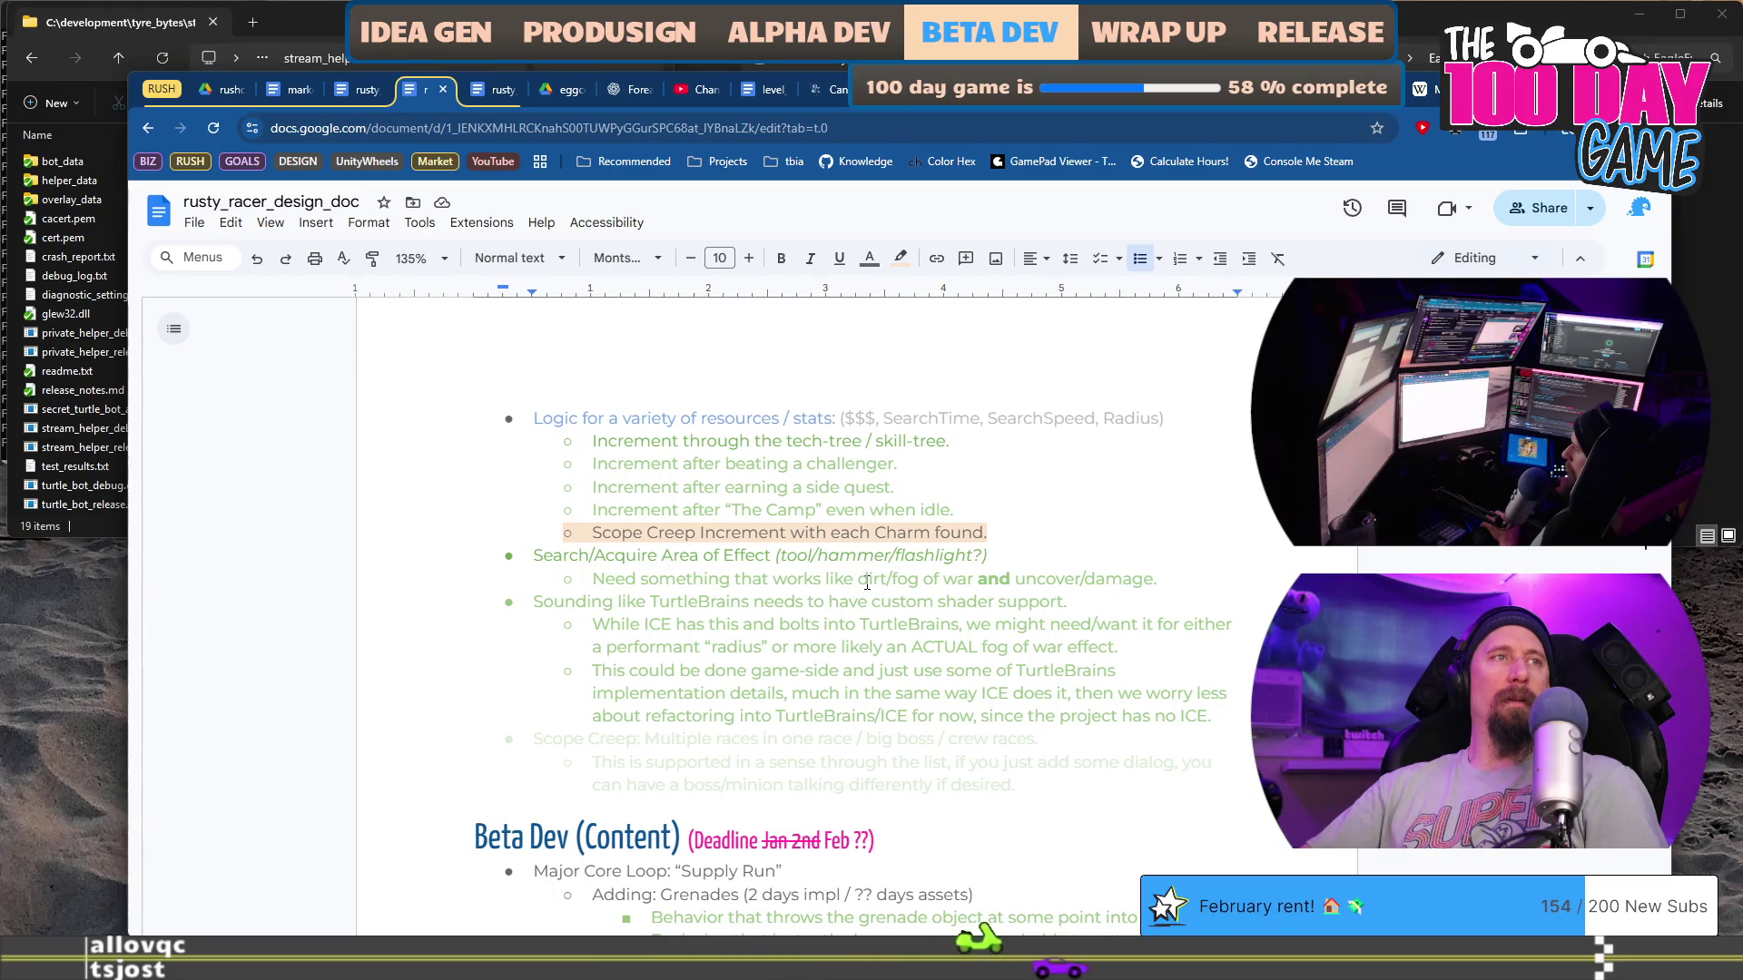
pyautogui.scroll(-7, 867, 582)
pyautogui.scroll(2, 867, 583)
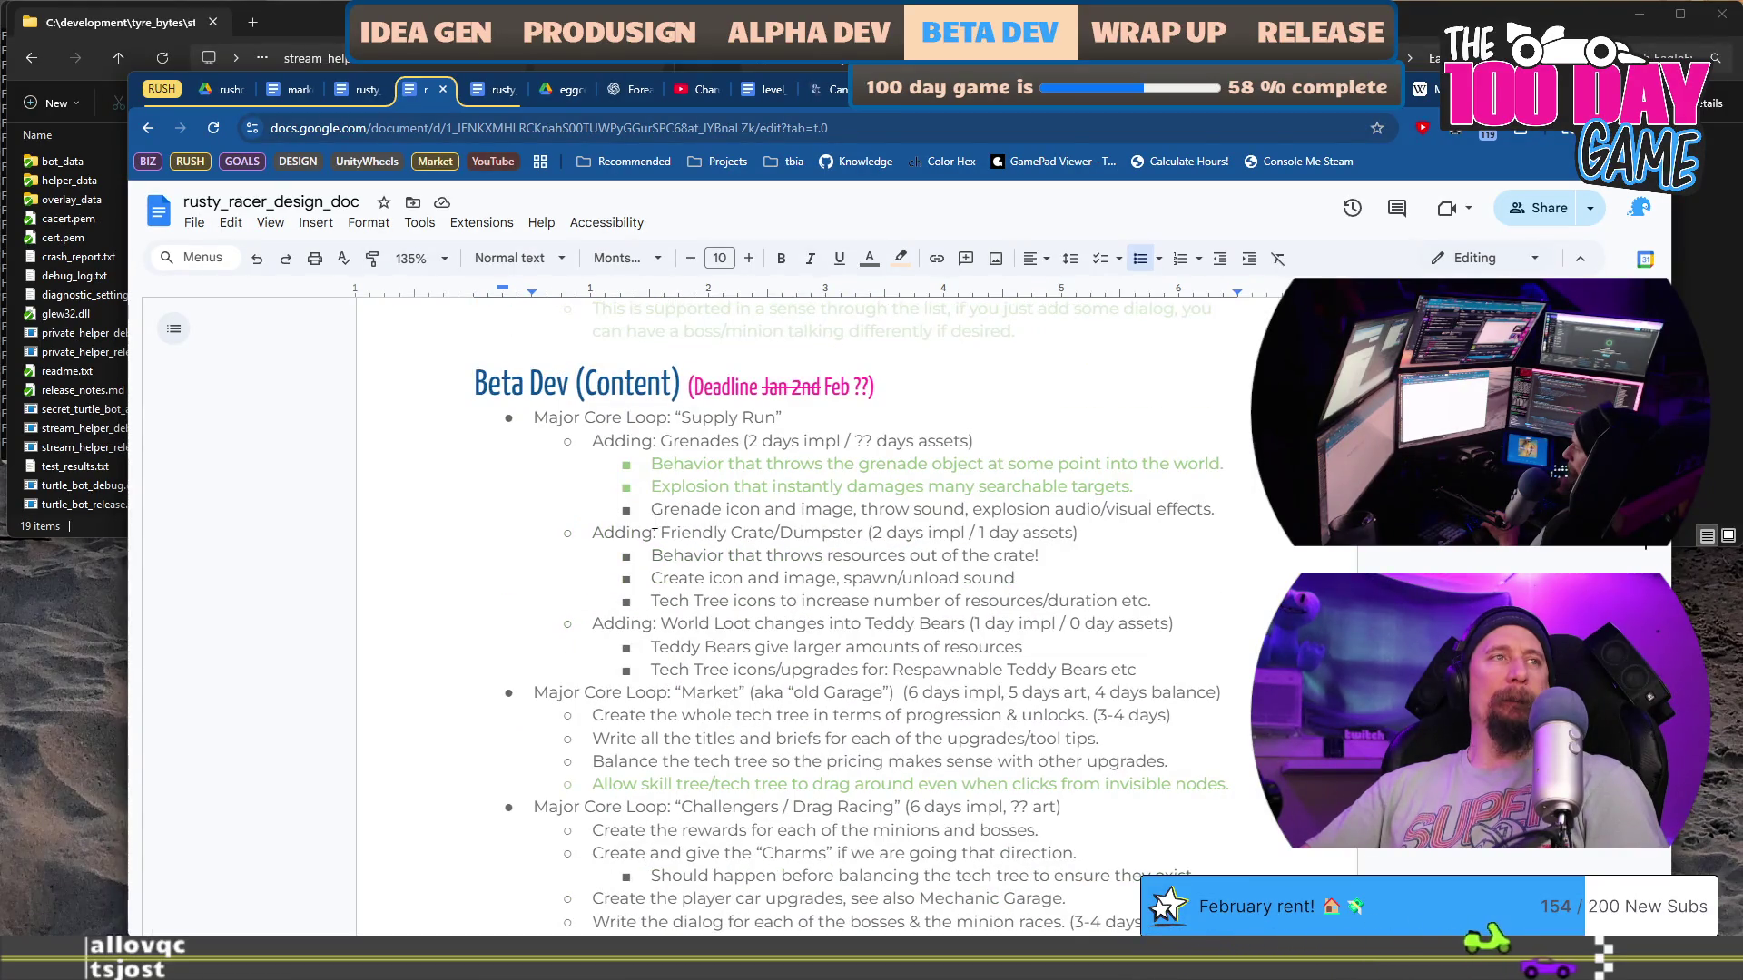
pyautogui.moveTo(592, 533); pyautogui.dragTo(1087, 604)
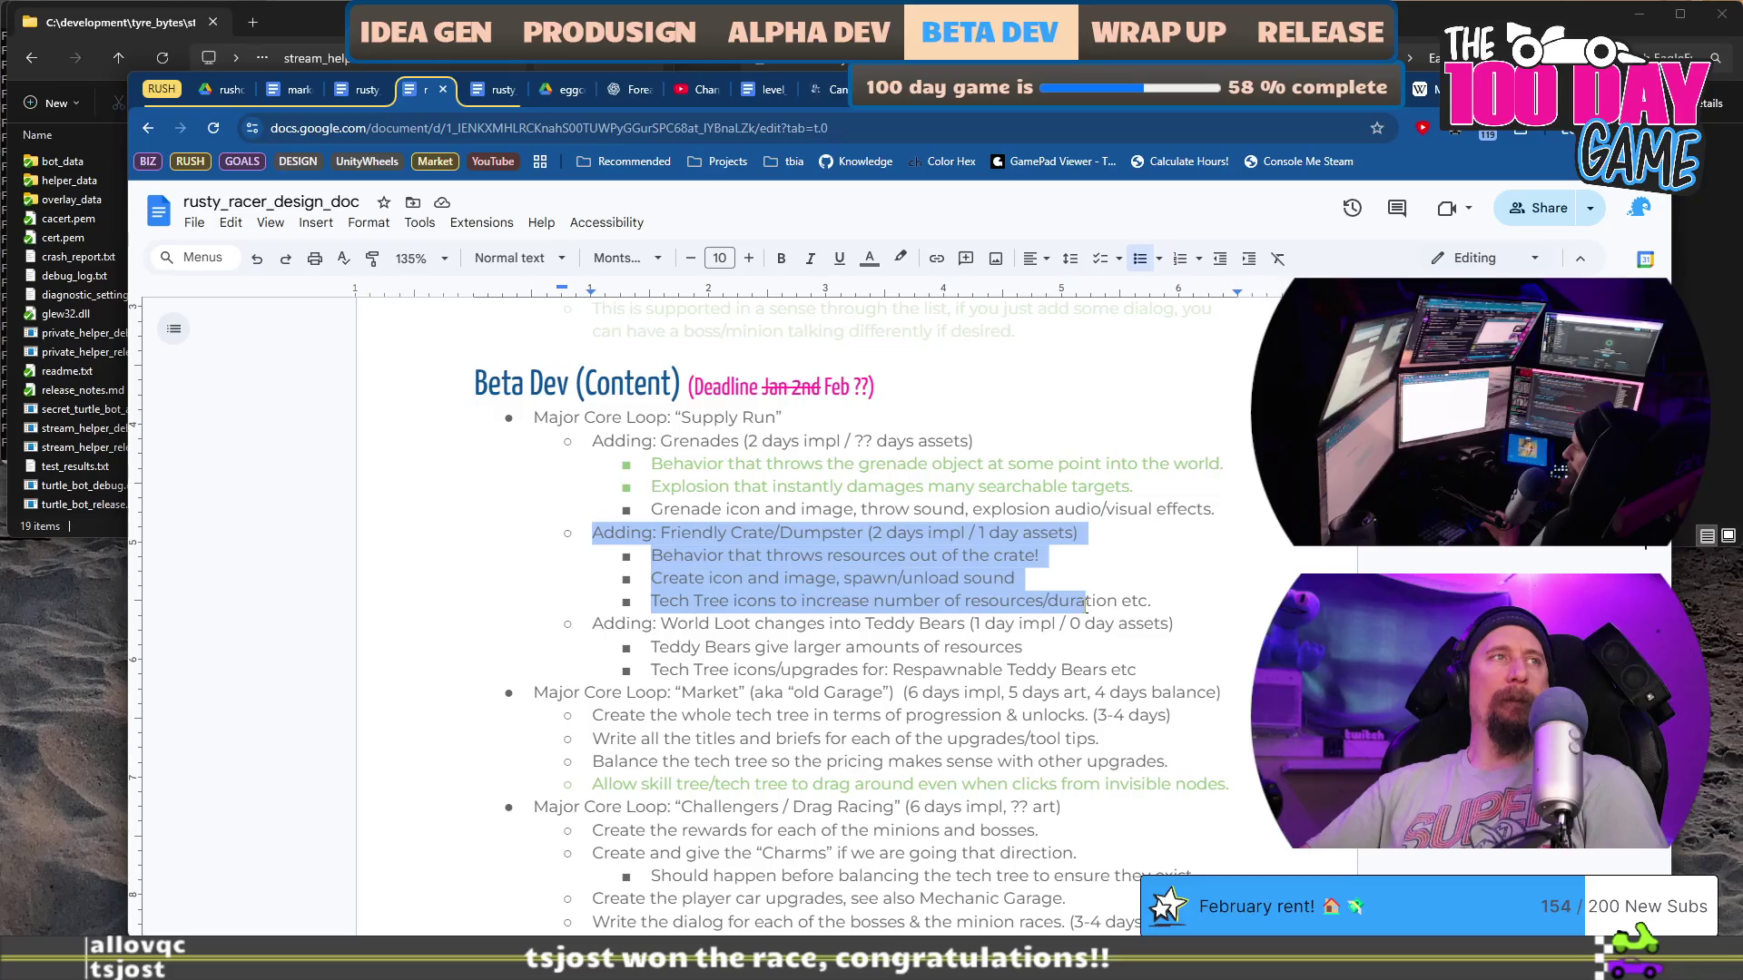
pyautogui.scroll(-6, 1004, 473)
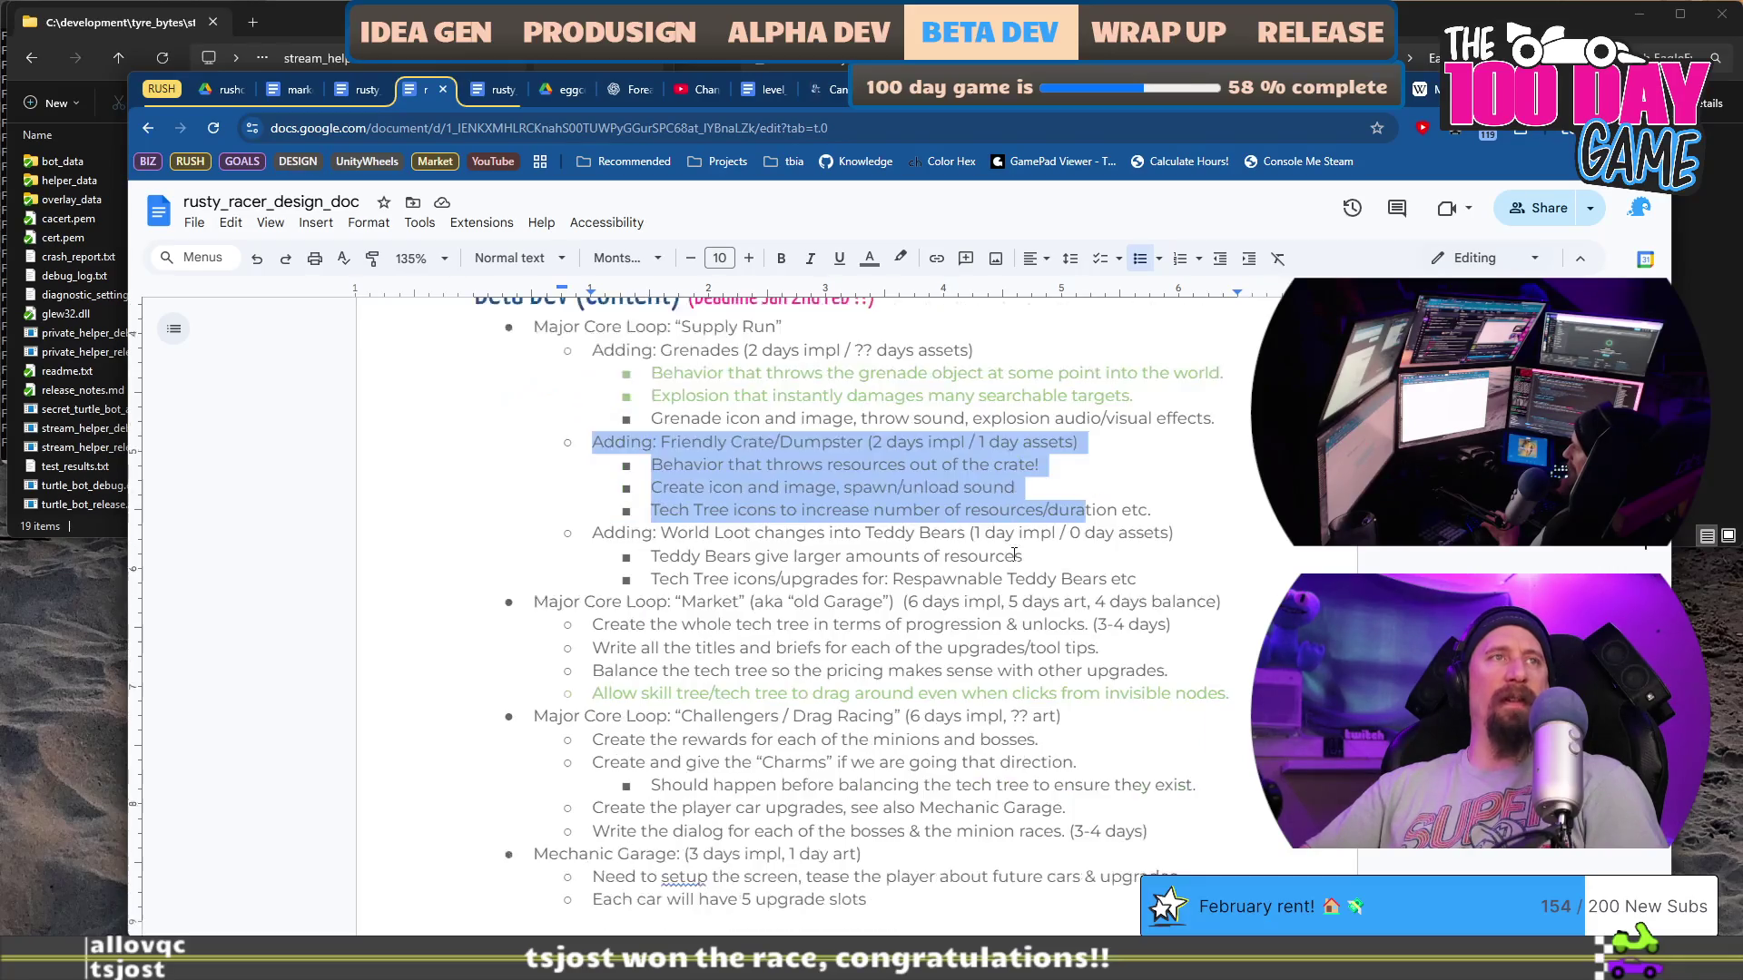
pyautogui.scroll(5, 1014, 557)
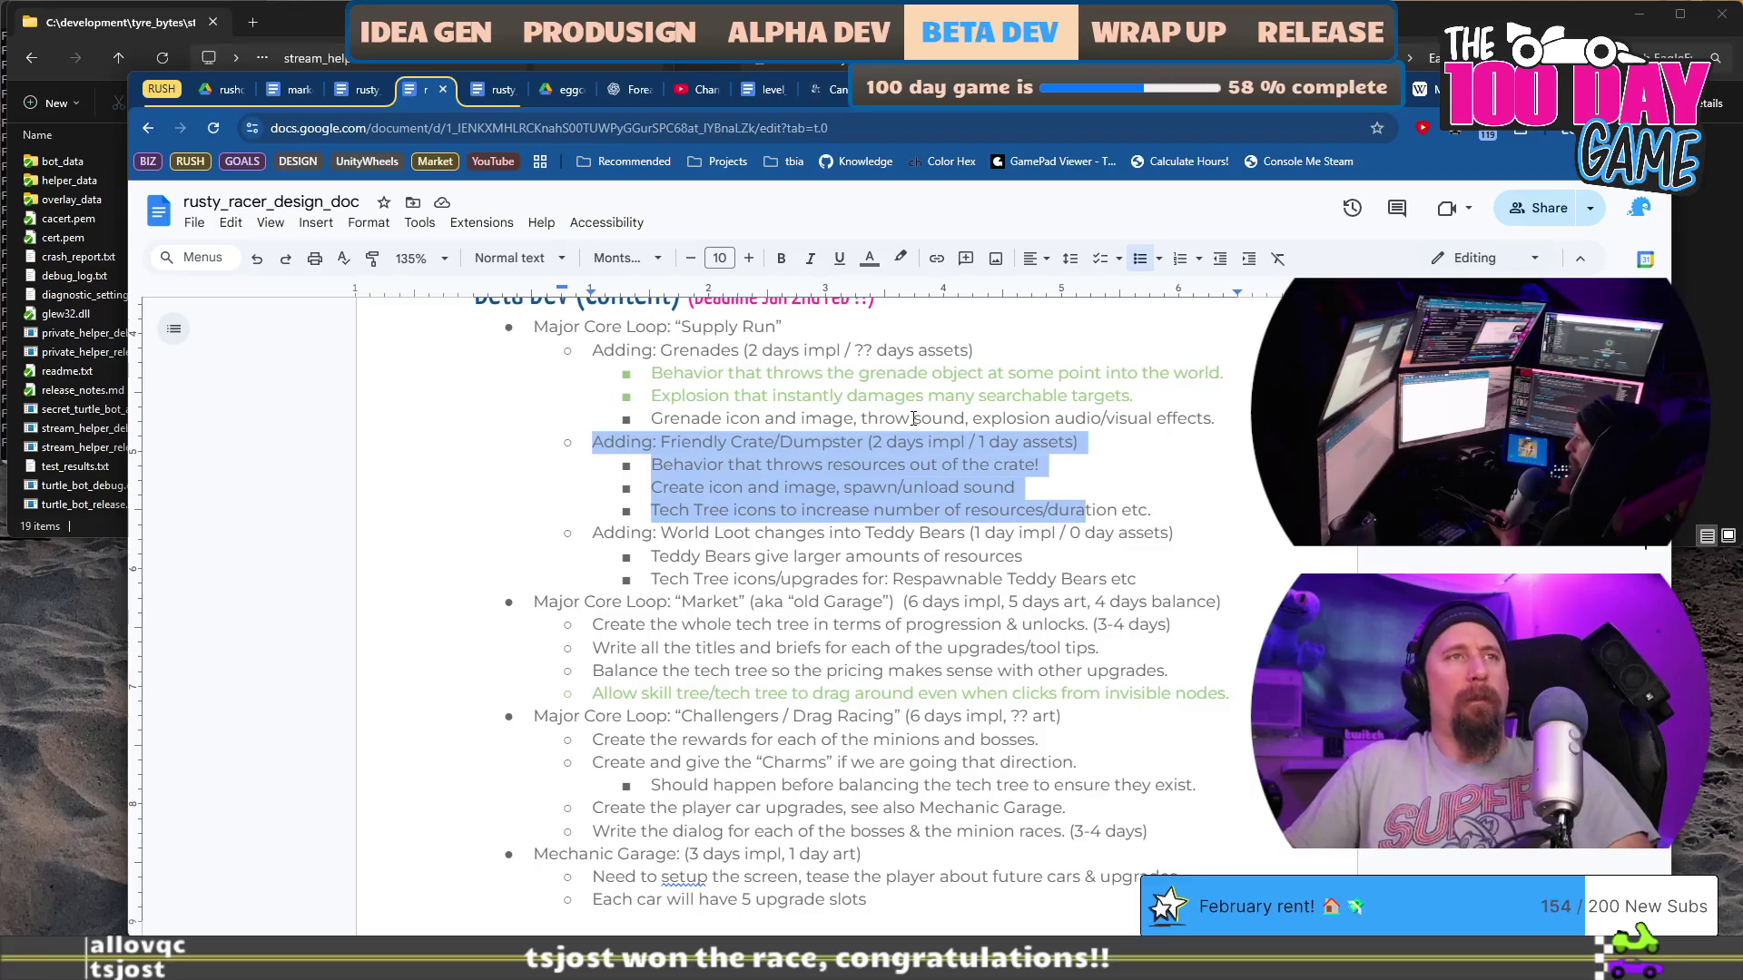
pyautogui.click(919, 558)
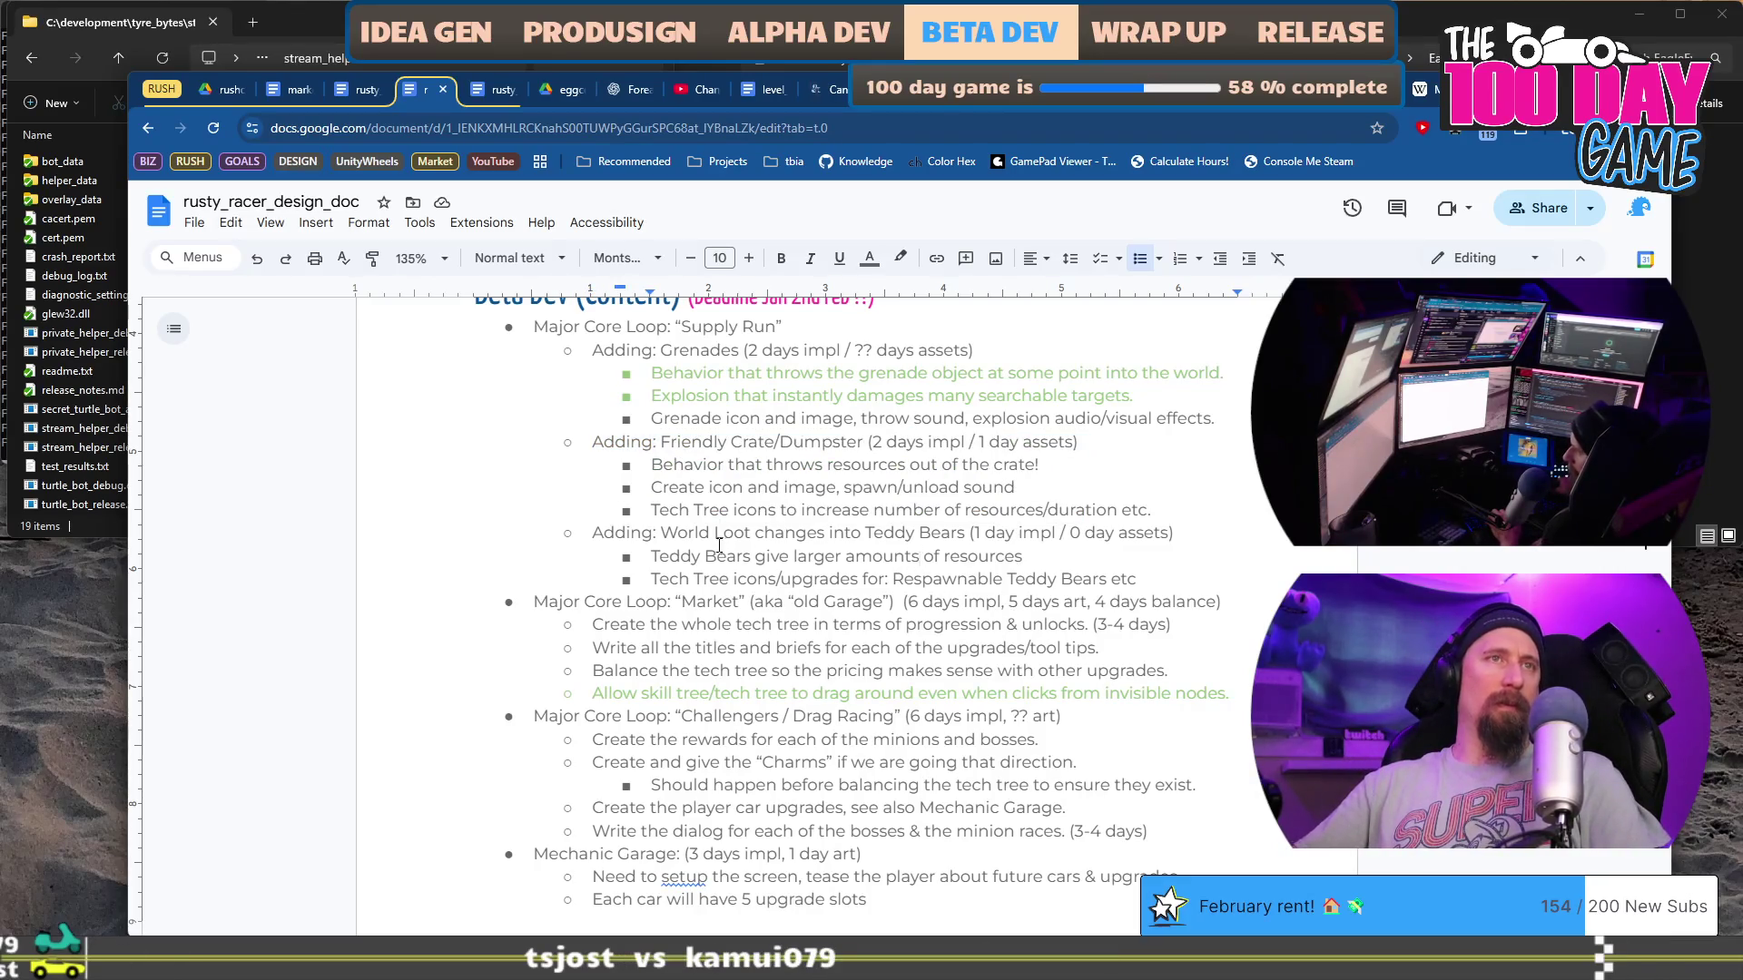
pyautogui.moveTo(604, 532)
pyautogui.mouseDown()
pyautogui.moveTo(1170, 567)
pyautogui.moveTo(1136, 591)
pyautogui.mouseUp()
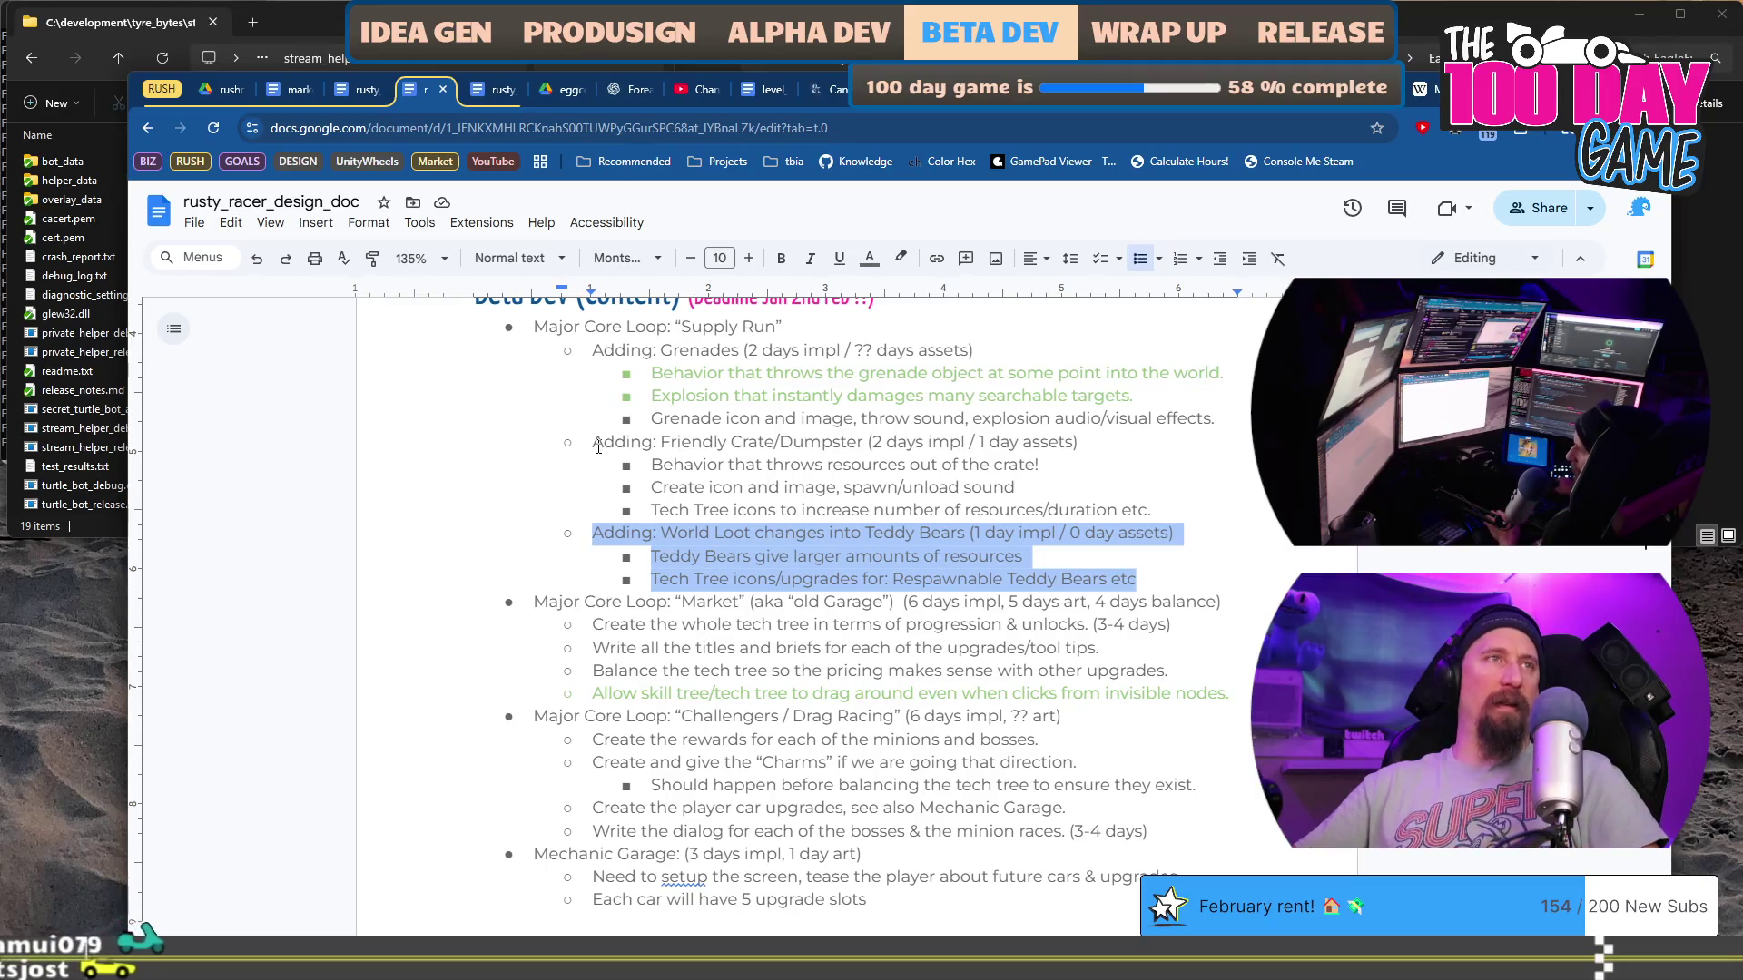
# Step: Colour the Friendly Crate's crate-throwing behavior line green
pyautogui.click(912, 446)
pyautogui.tripleClick(912, 446)
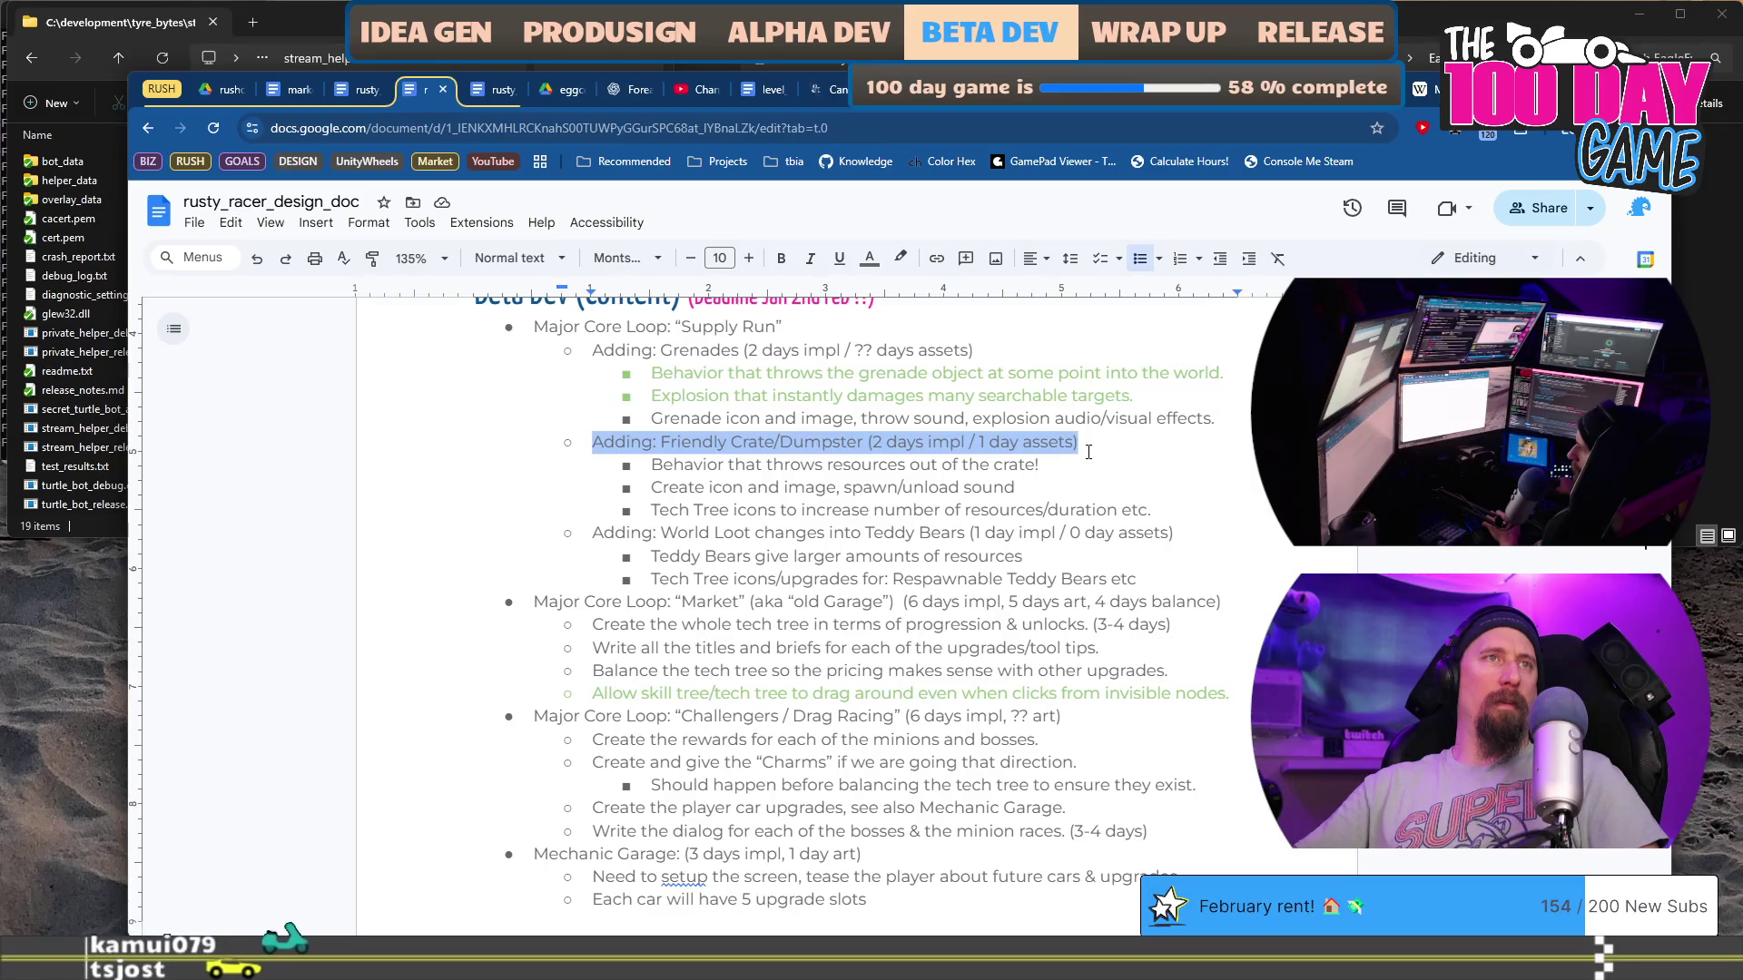
pyautogui.click(1039, 466)
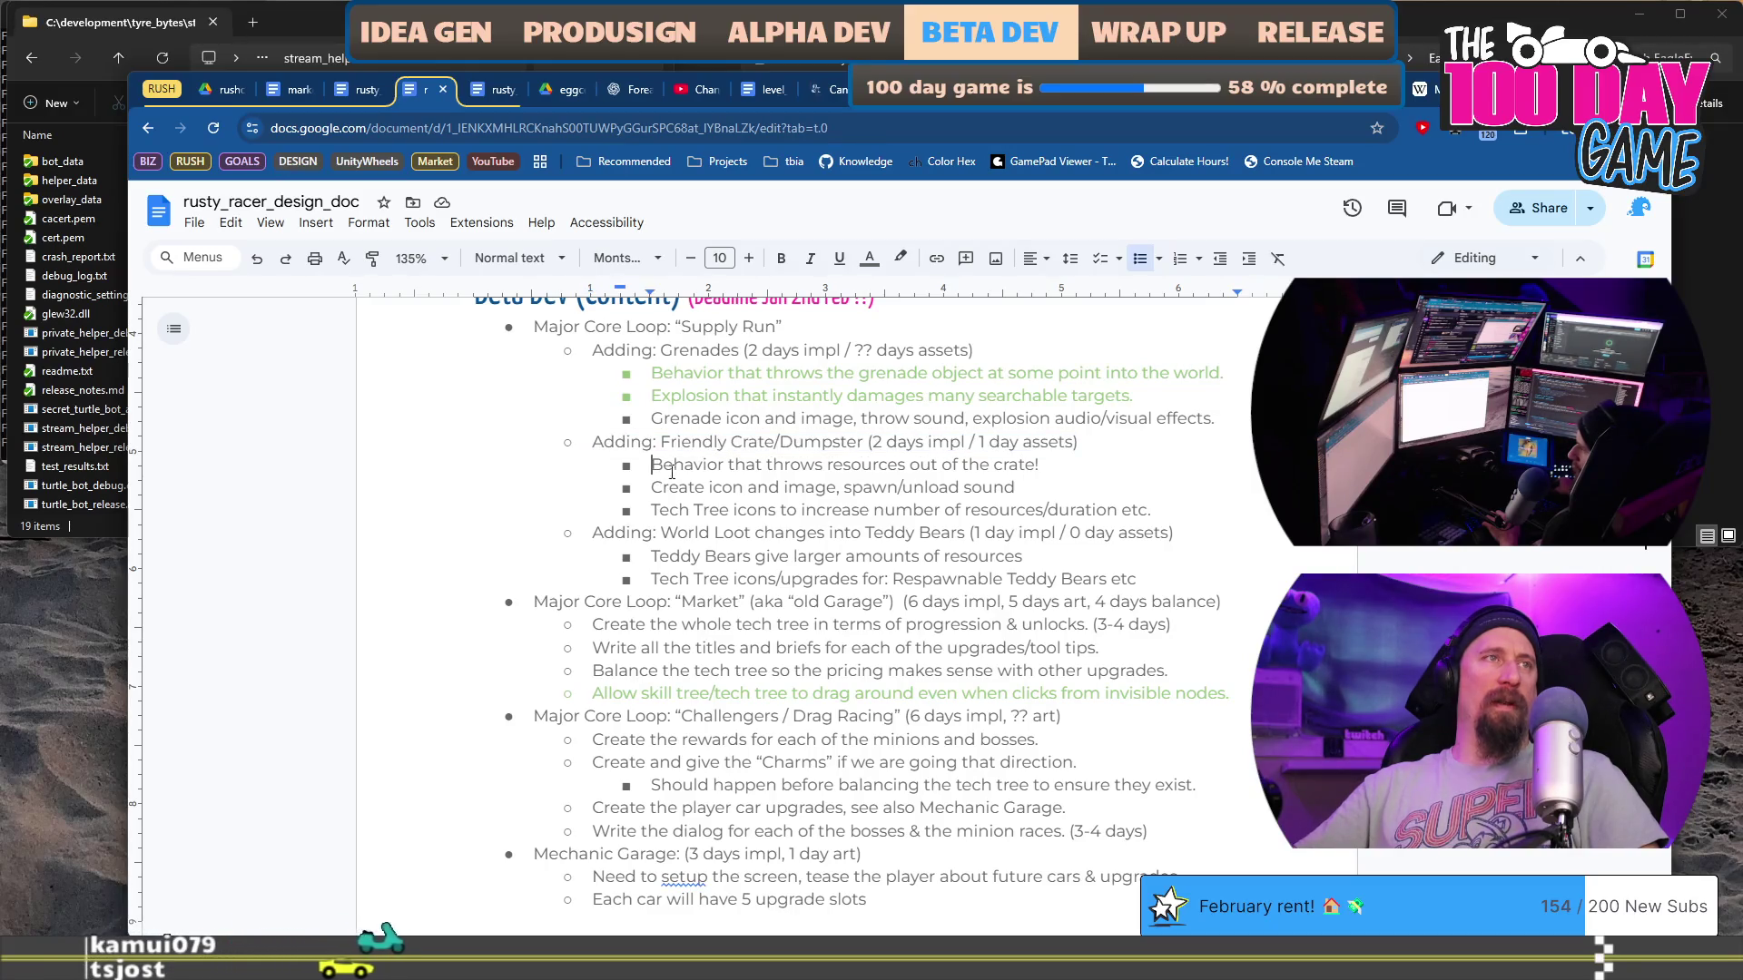
pyautogui.hotkey('shift', 'Home')
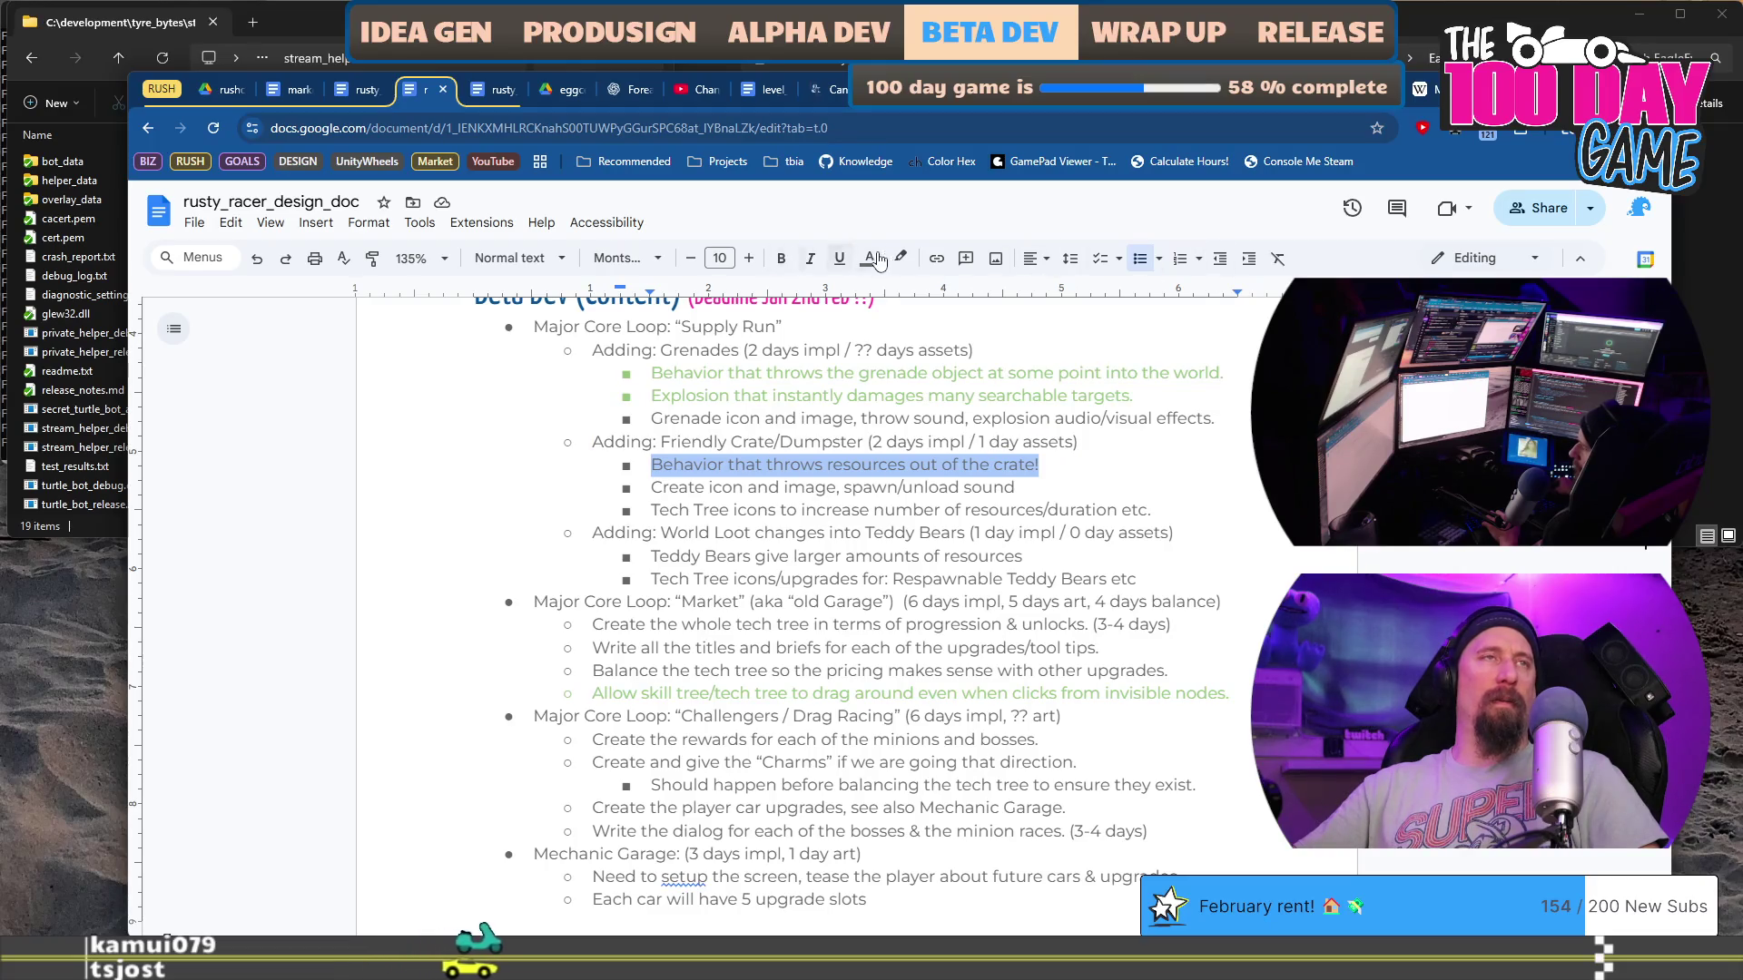
pyautogui.click(868, 257)
pyautogui.click(955, 372)
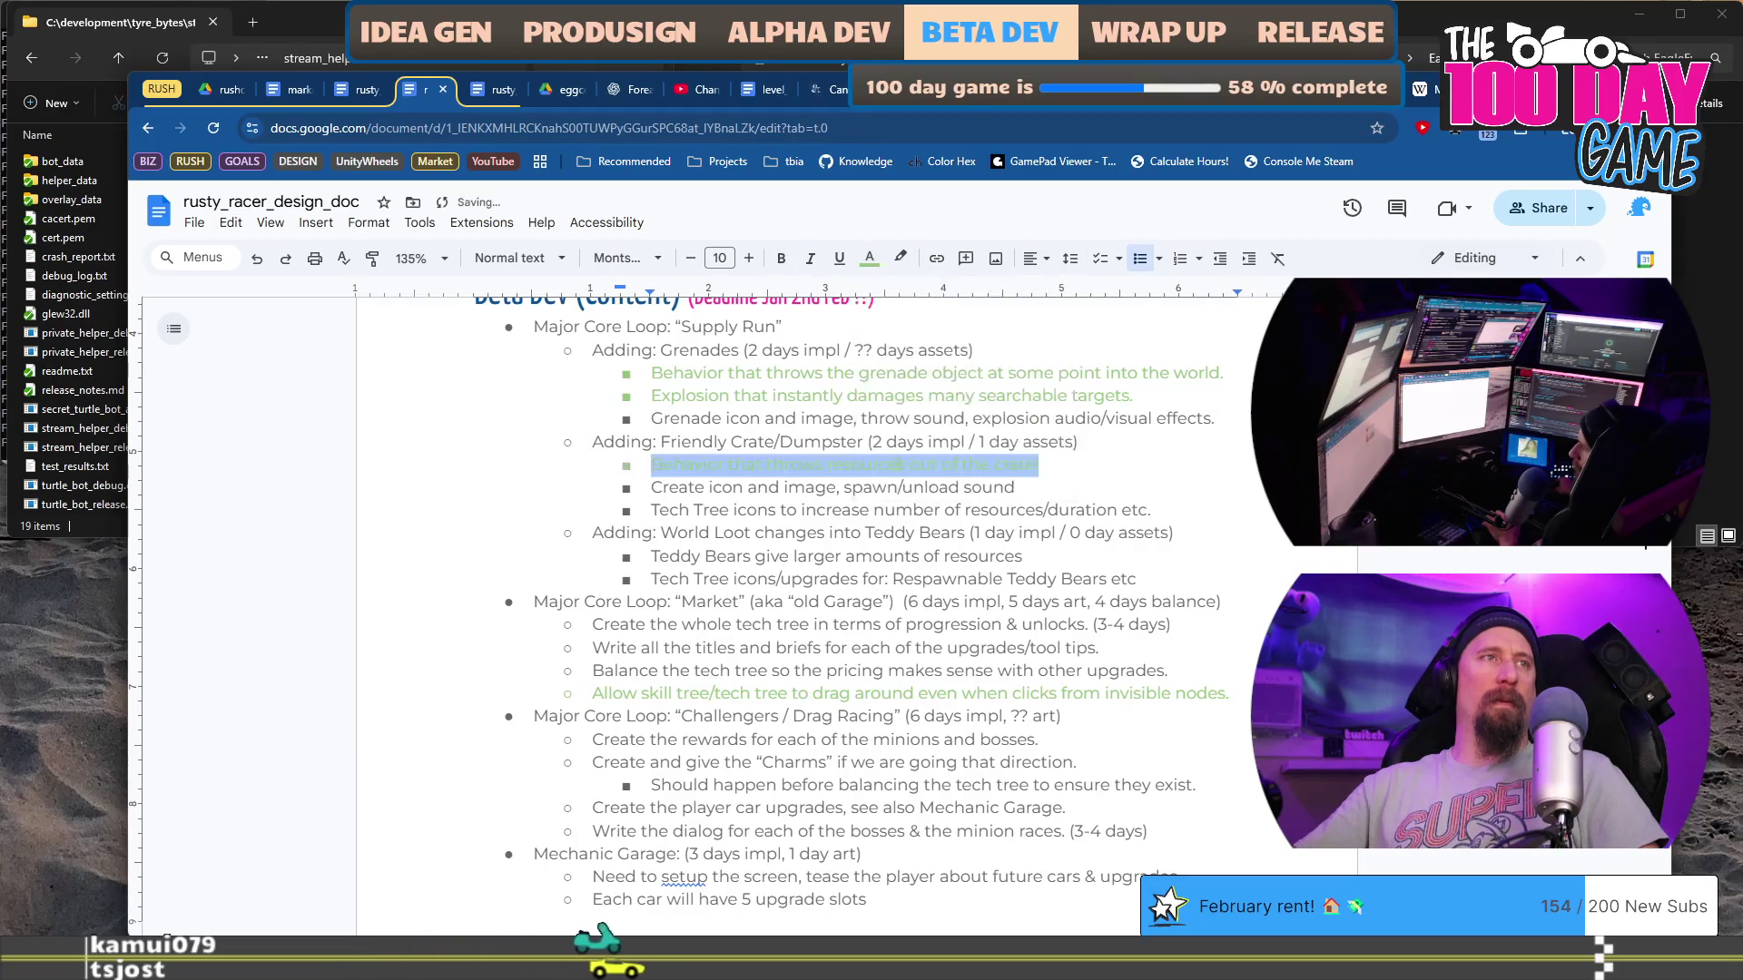
pyautogui.click(797, 488)
# Step: Copy the Tech Tree icons line under Grenades, editing it to 'increase power, throw speed, etc.'
pyautogui.click(885, 509)
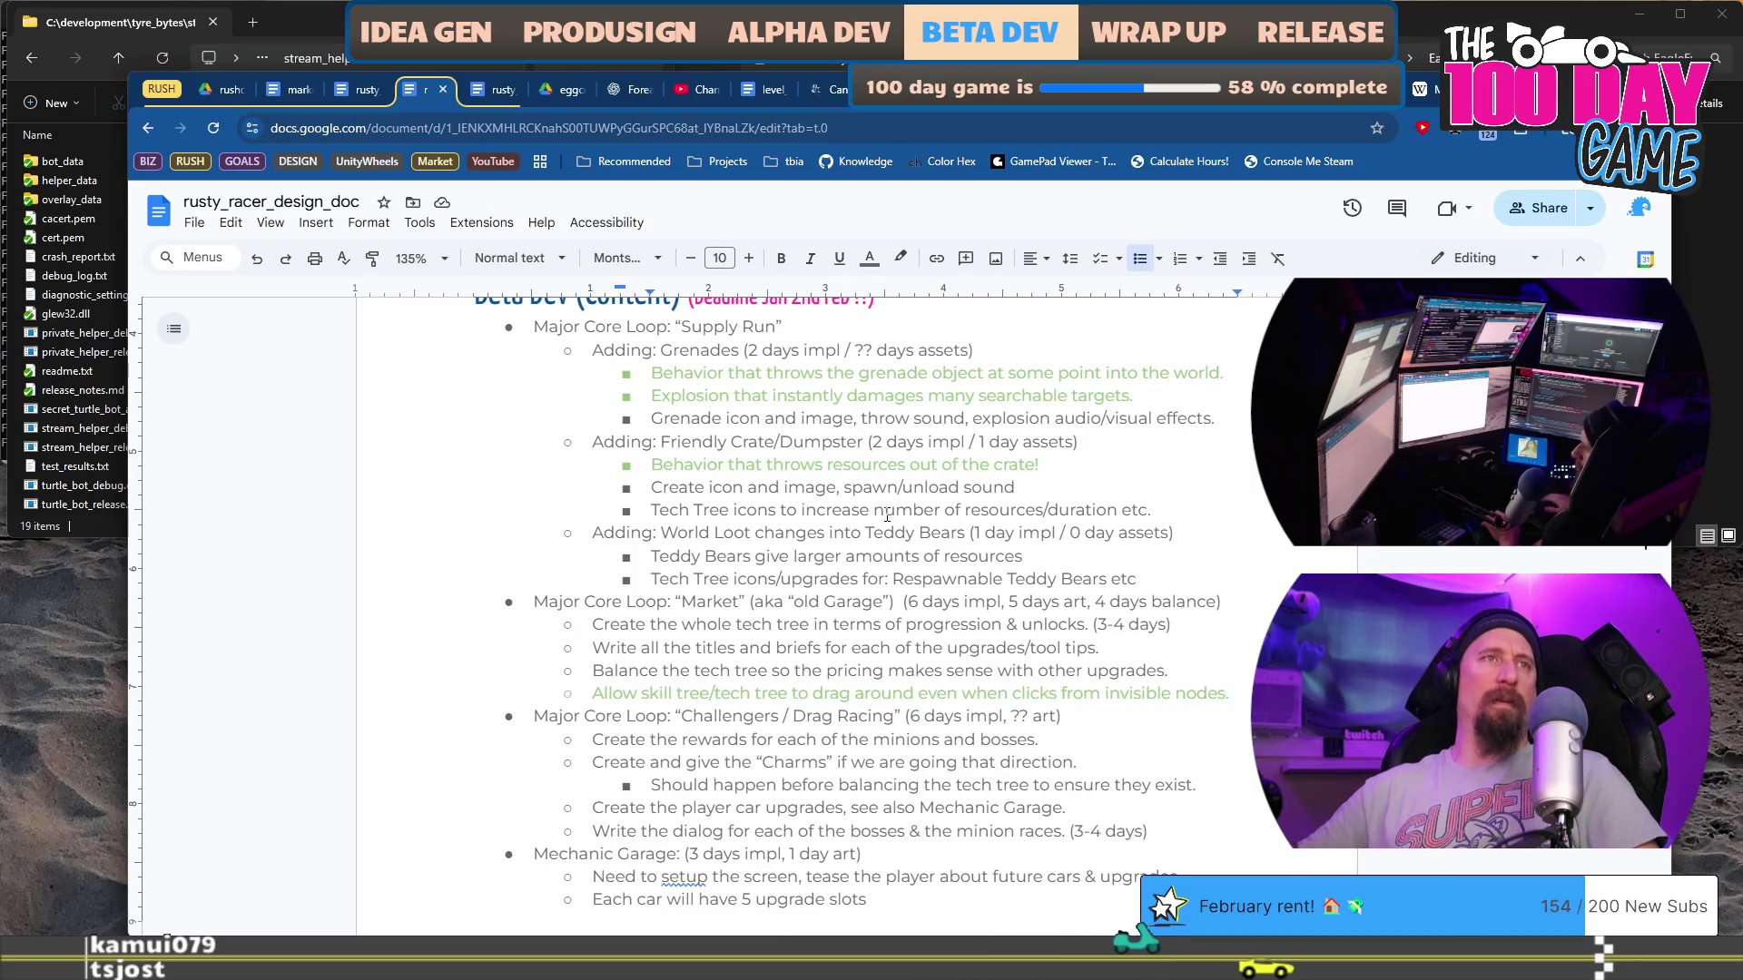
pyautogui.tripleClick(887, 515)
pyautogui.hotkey('ctrl', 'c')
pyautogui.press('Up')
pyautogui.press('Up')
pyautogui.press('Up')
pyautogui.press('End')
pyautogui.press('Return')
pyautogui.hotkey('ctrl', 'v')
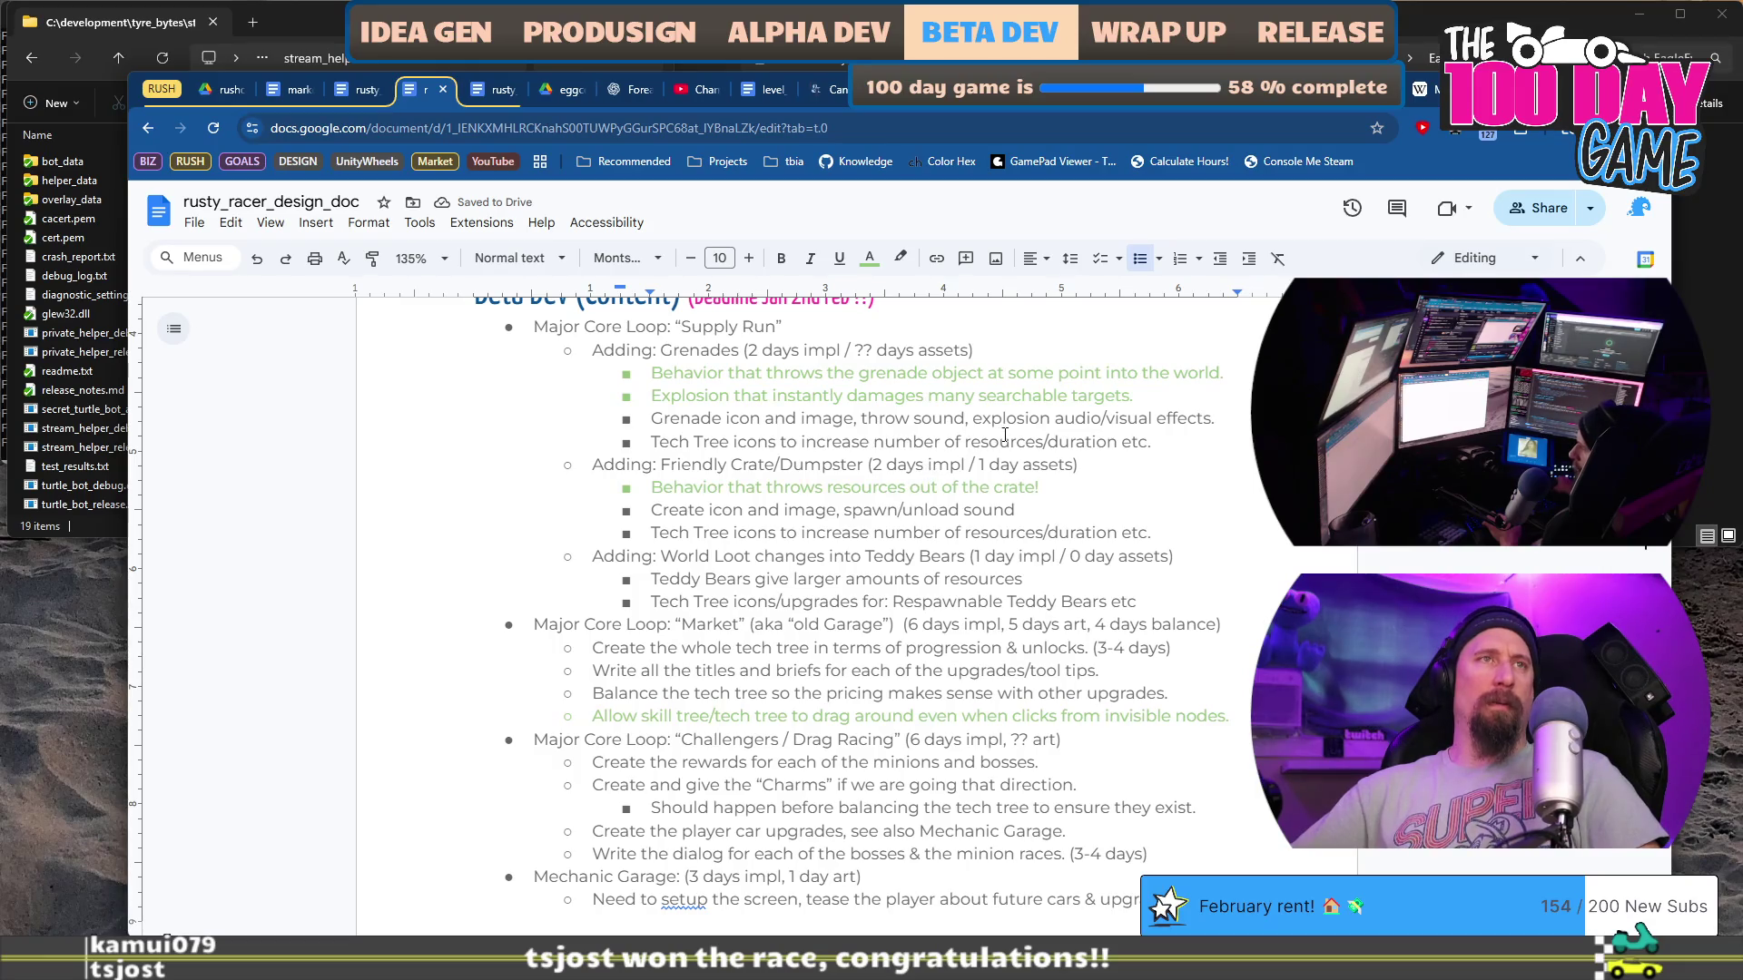
pyautogui.press('Delete')
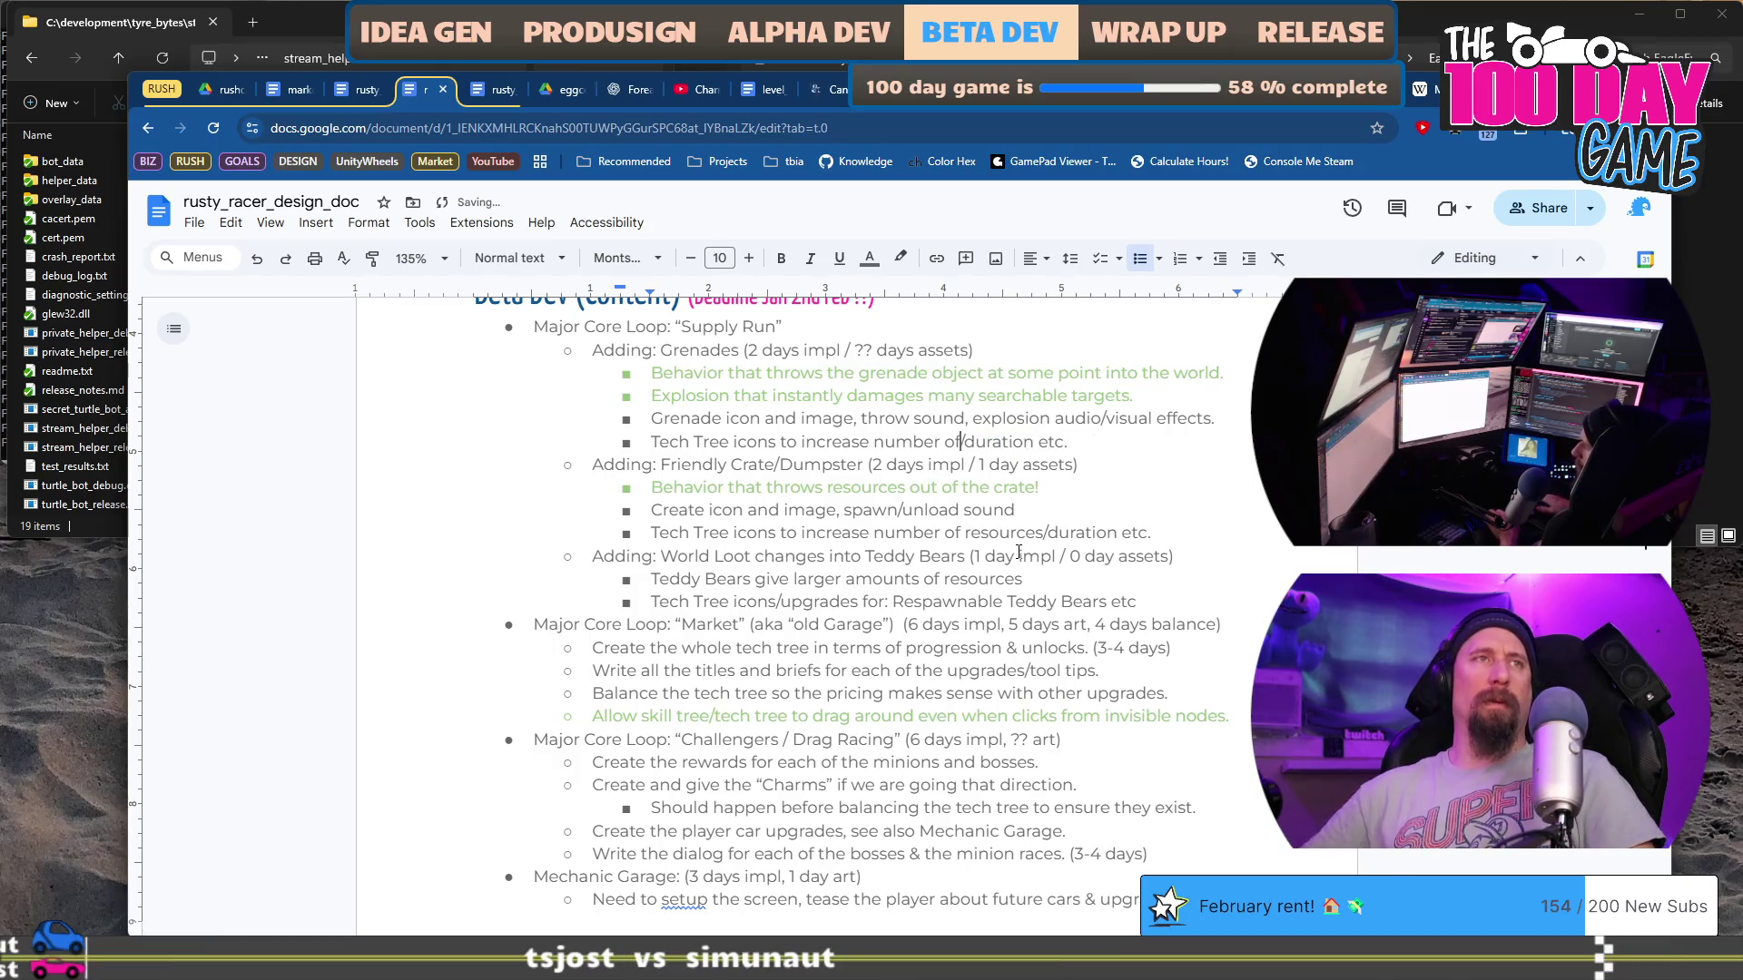
pyautogui.hotkey('ctrl', 'BackSpace')
pyautogui.hotkey('ctrl', 'BackSpace')
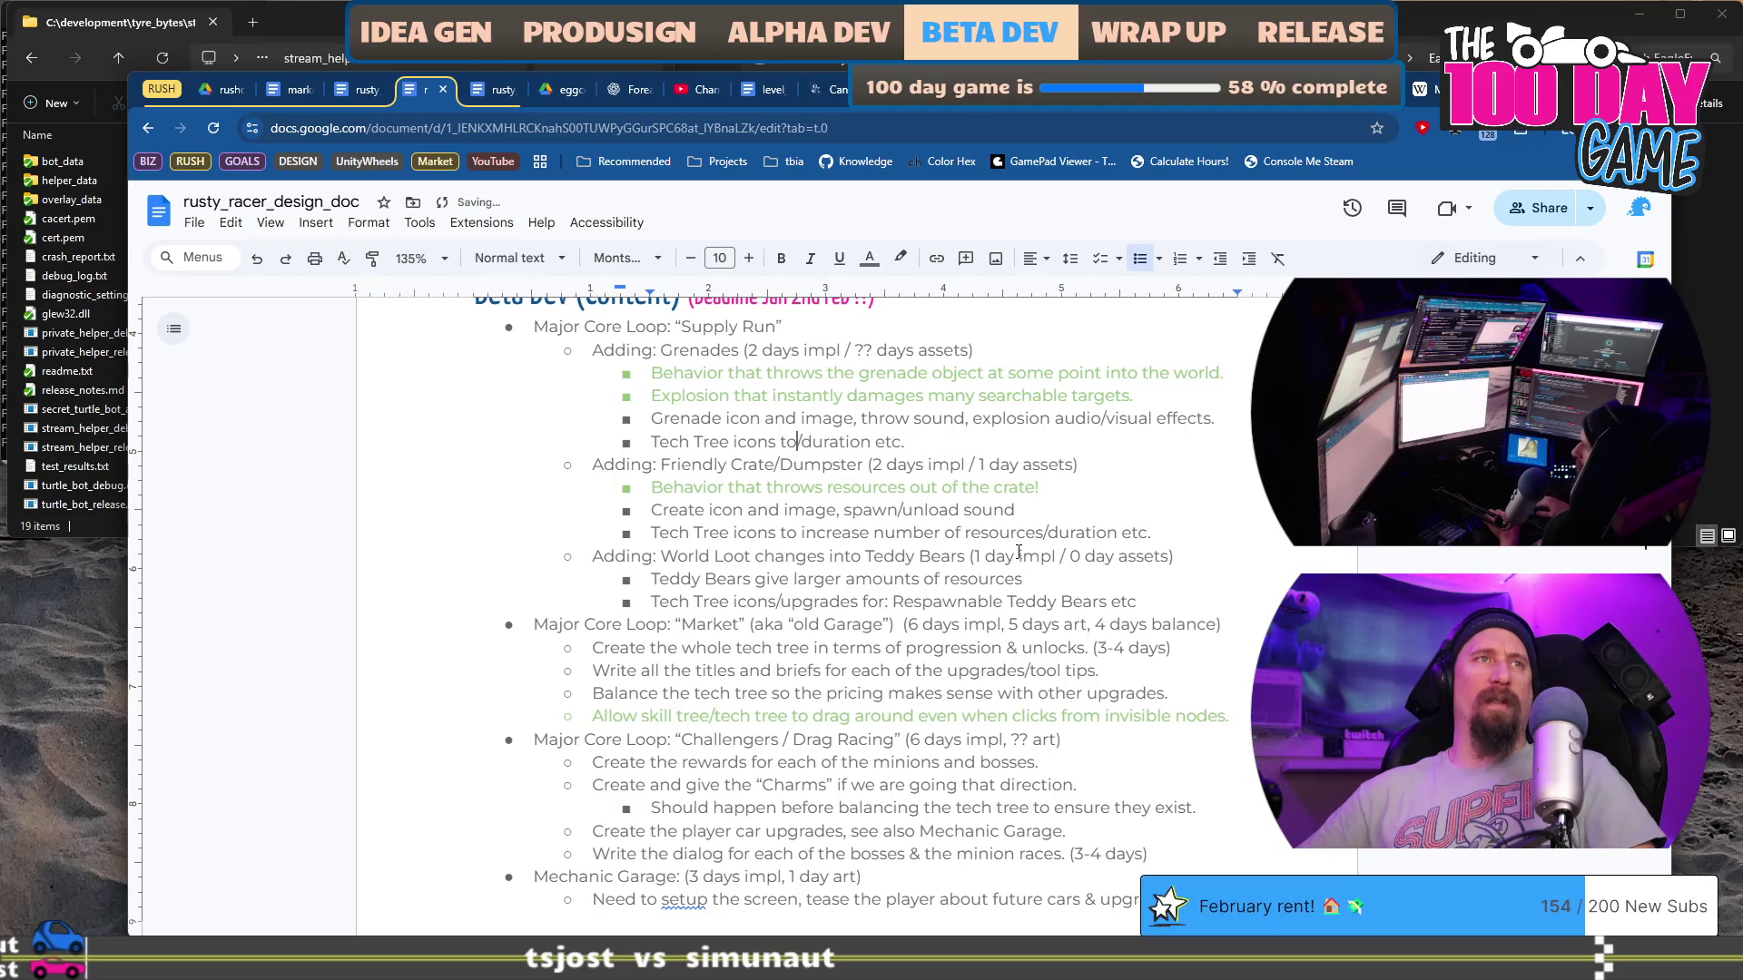
pyautogui.hotkey('ctrl', 'z')
pyautogui.hotkey('ctrl', 'z')
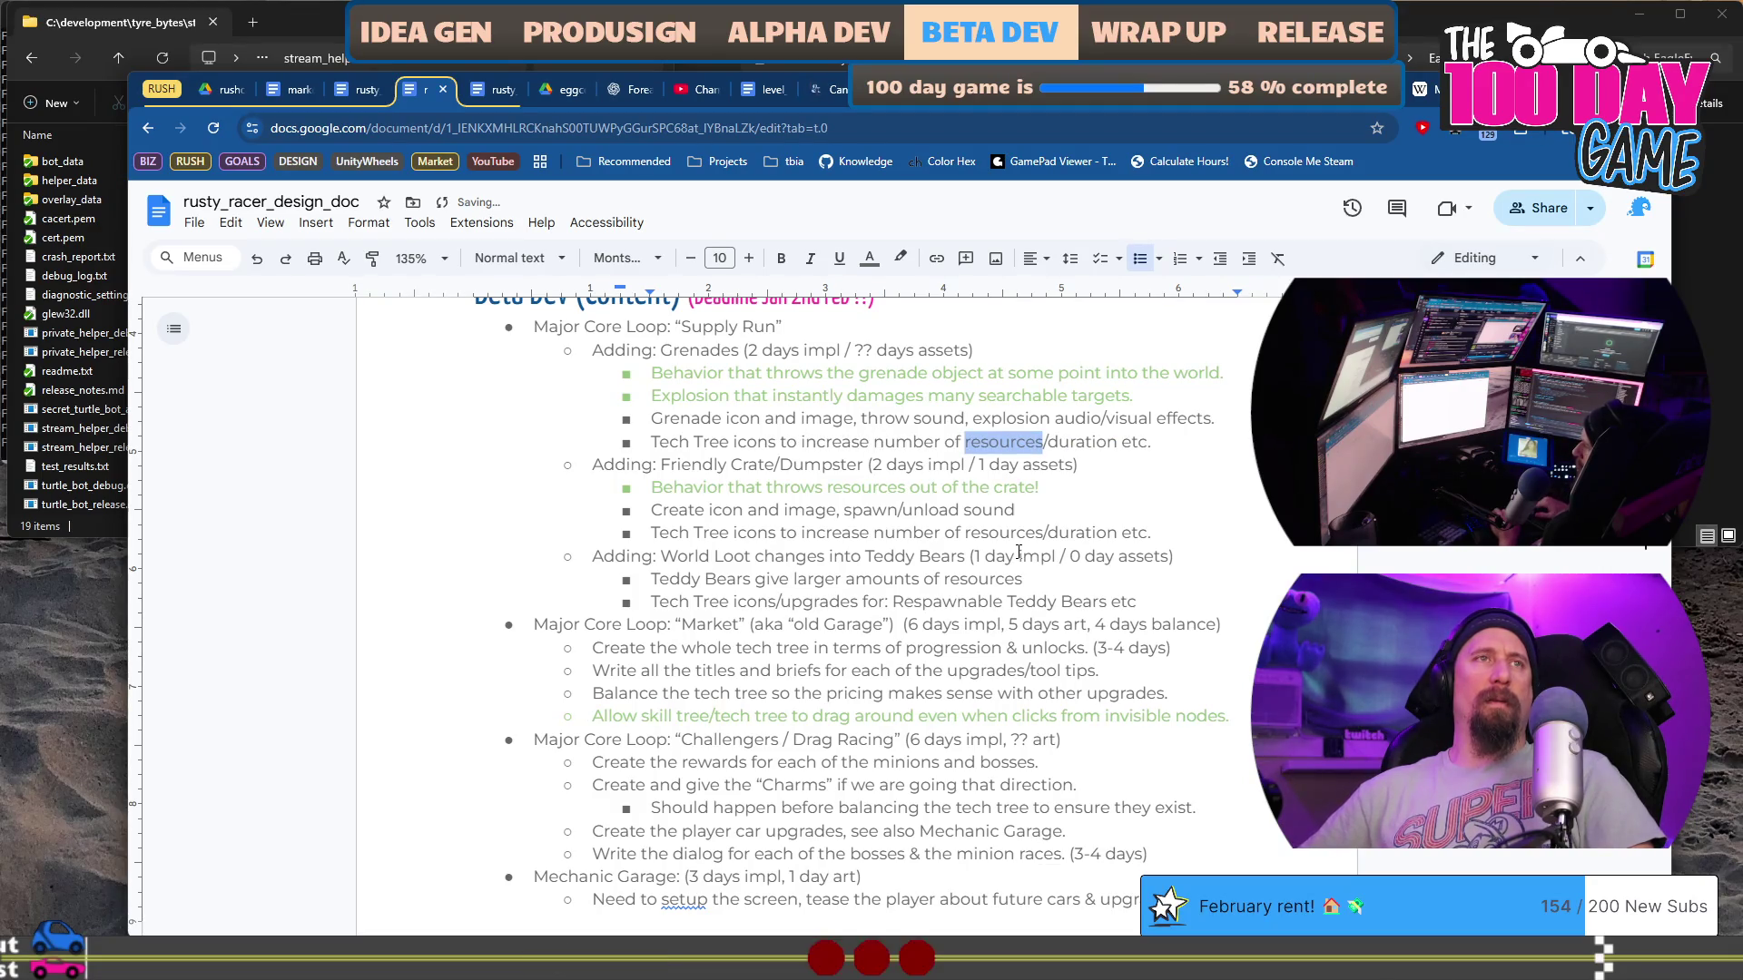
pyautogui.write('thrown')
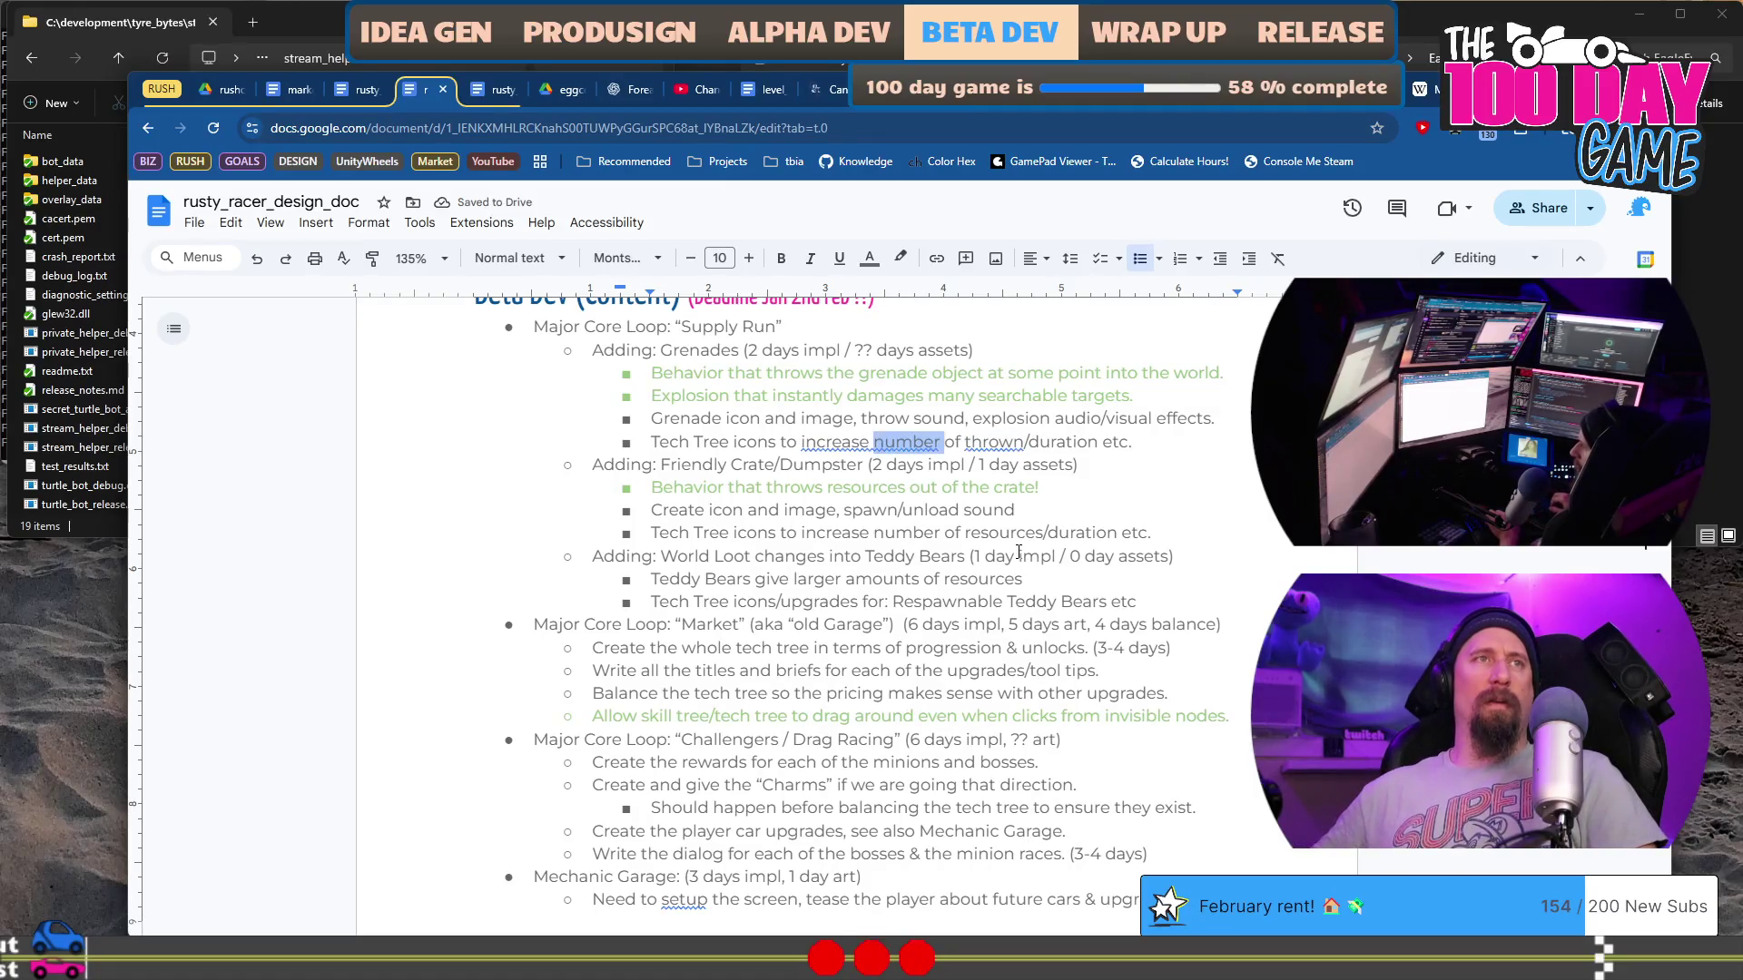
pyautogui.write('power,')
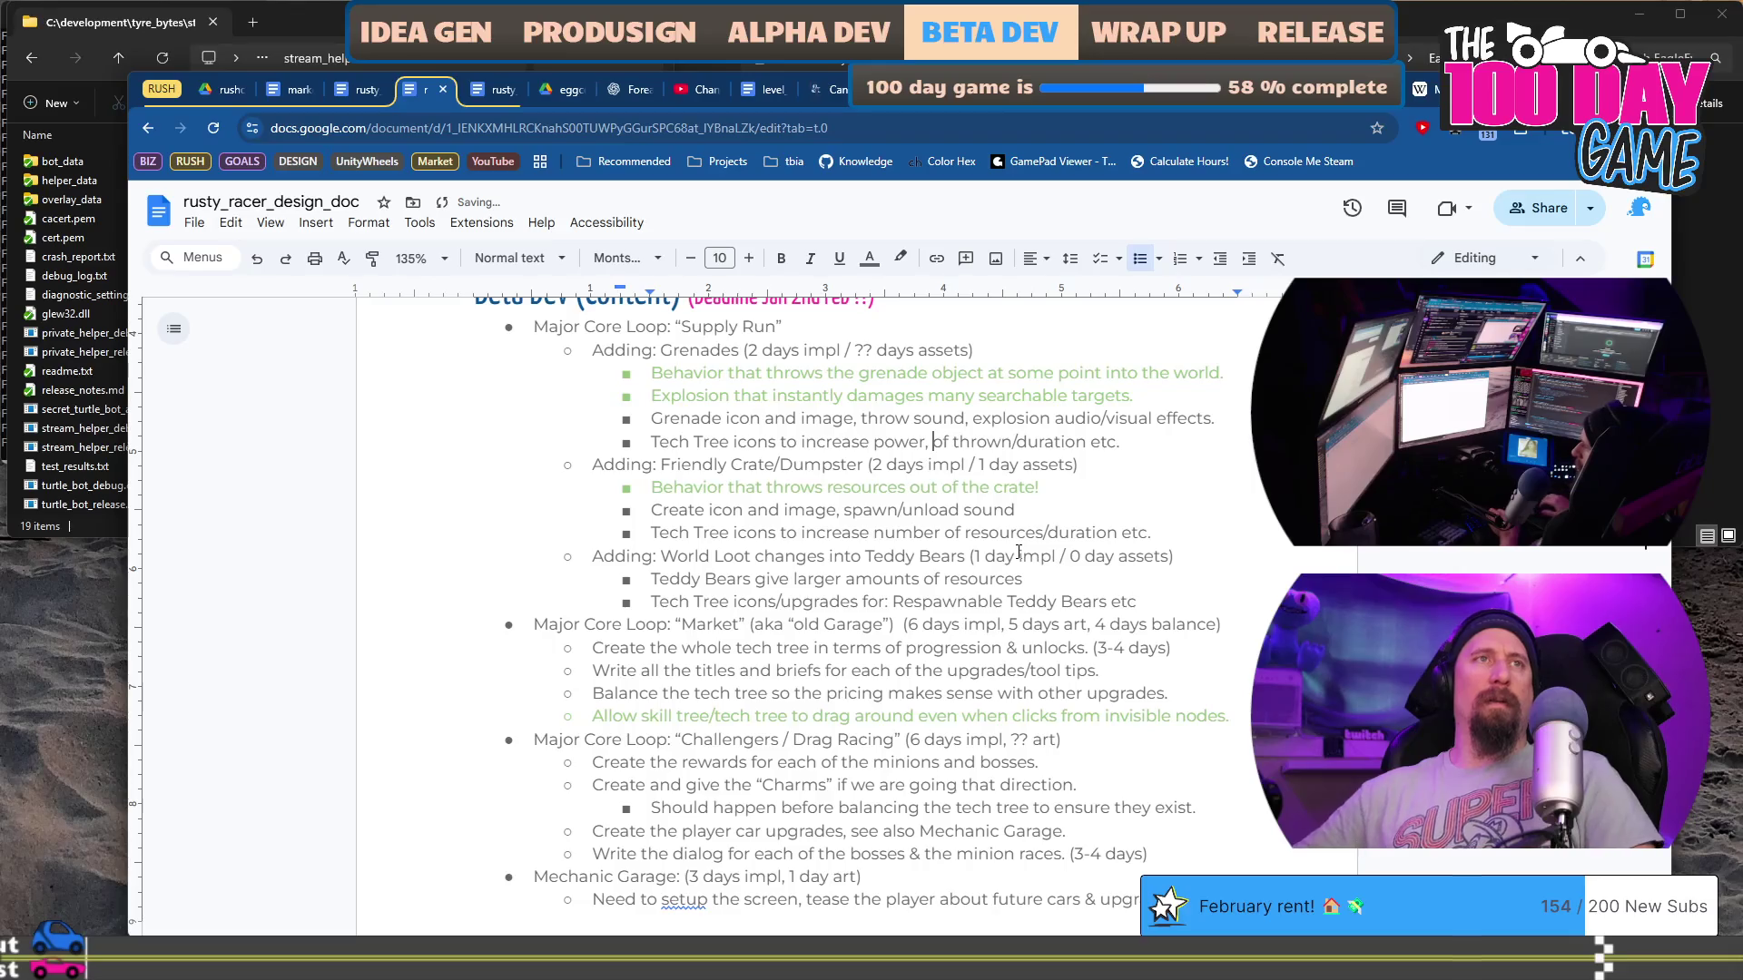
pyautogui.write('throw speed')
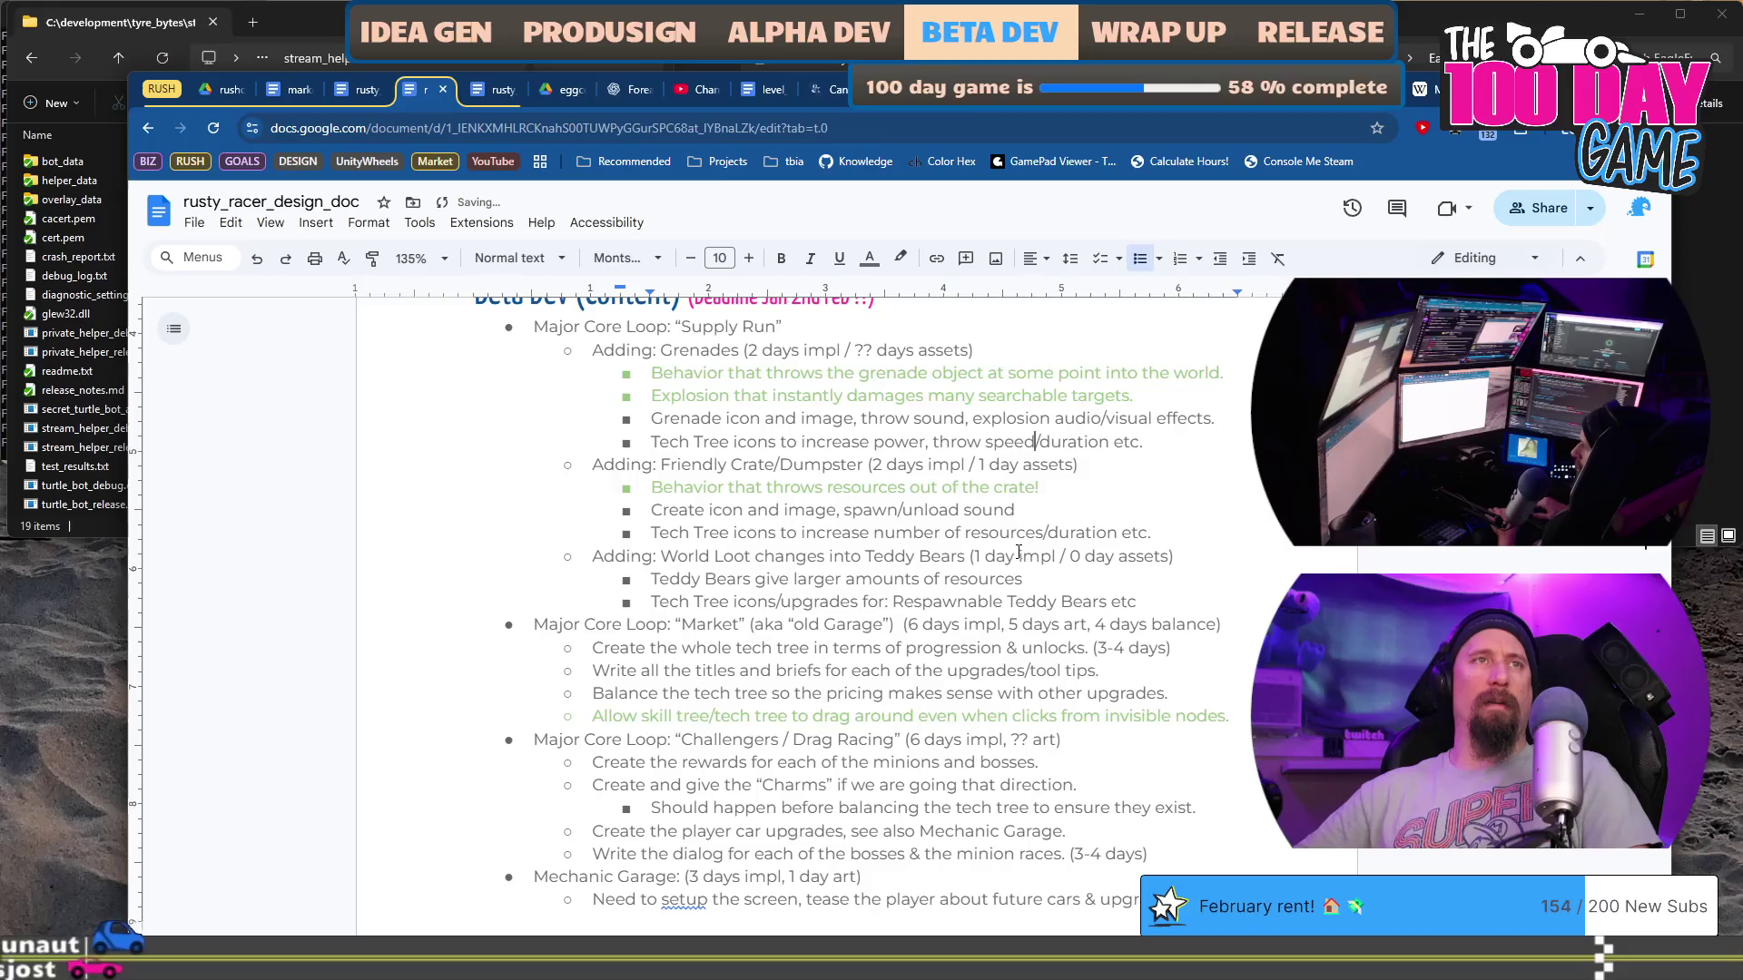
pyautogui.hotkey('ctrl', 'shift', 'Right')
pyautogui.hotkey('ctrl', 'shift', 'Right')
pyautogui.write(',')
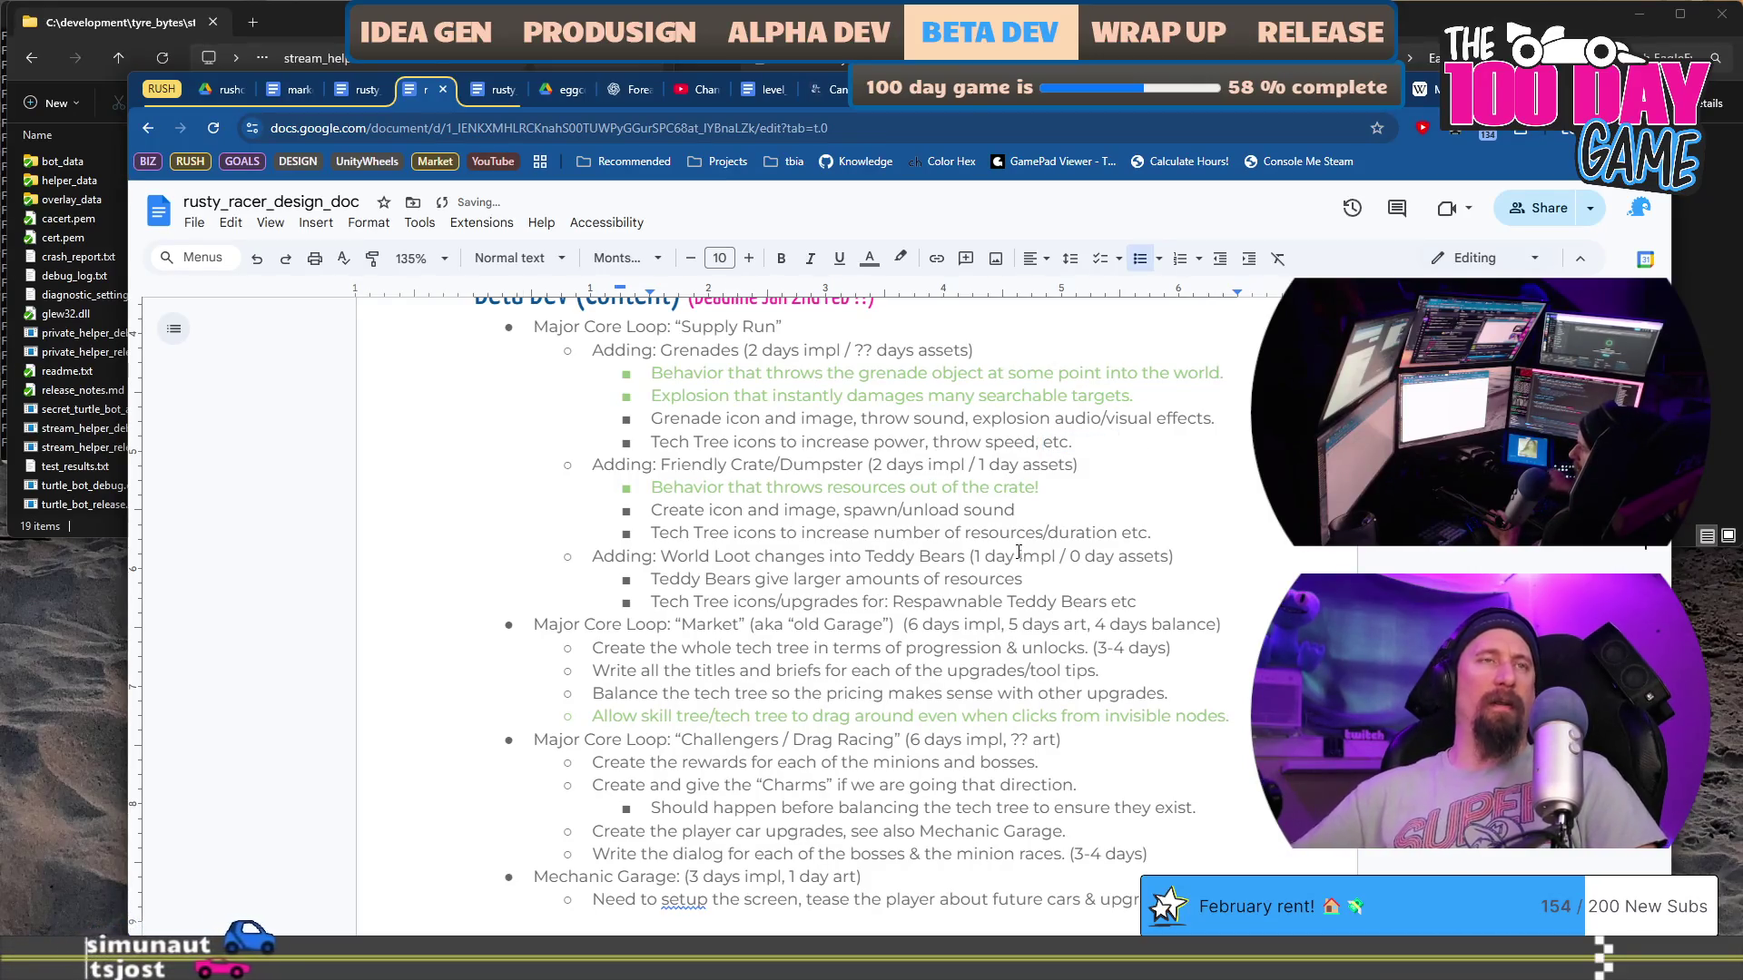
# Step: Review the Beta Dev Market tasks and the Grenades item with its sub-bullets
pyautogui.scroll(-5, 1018, 553)
pyautogui.scroll(3, 902, 535)
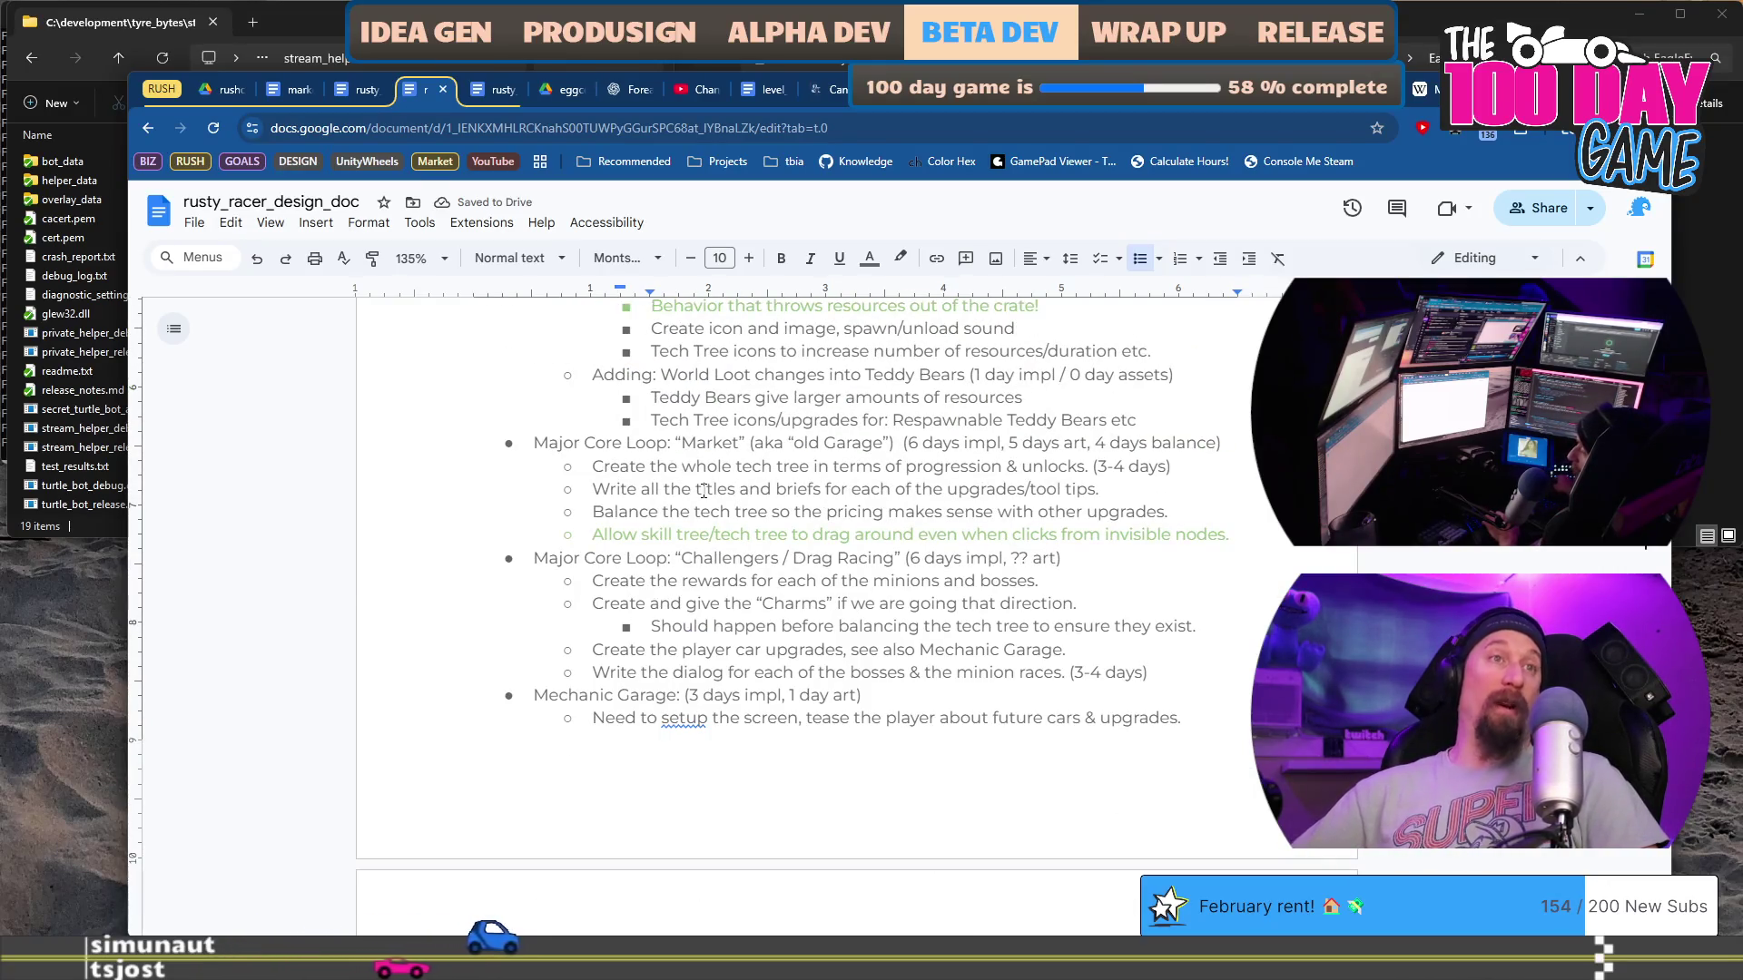
pyautogui.scroll(2, 704, 491)
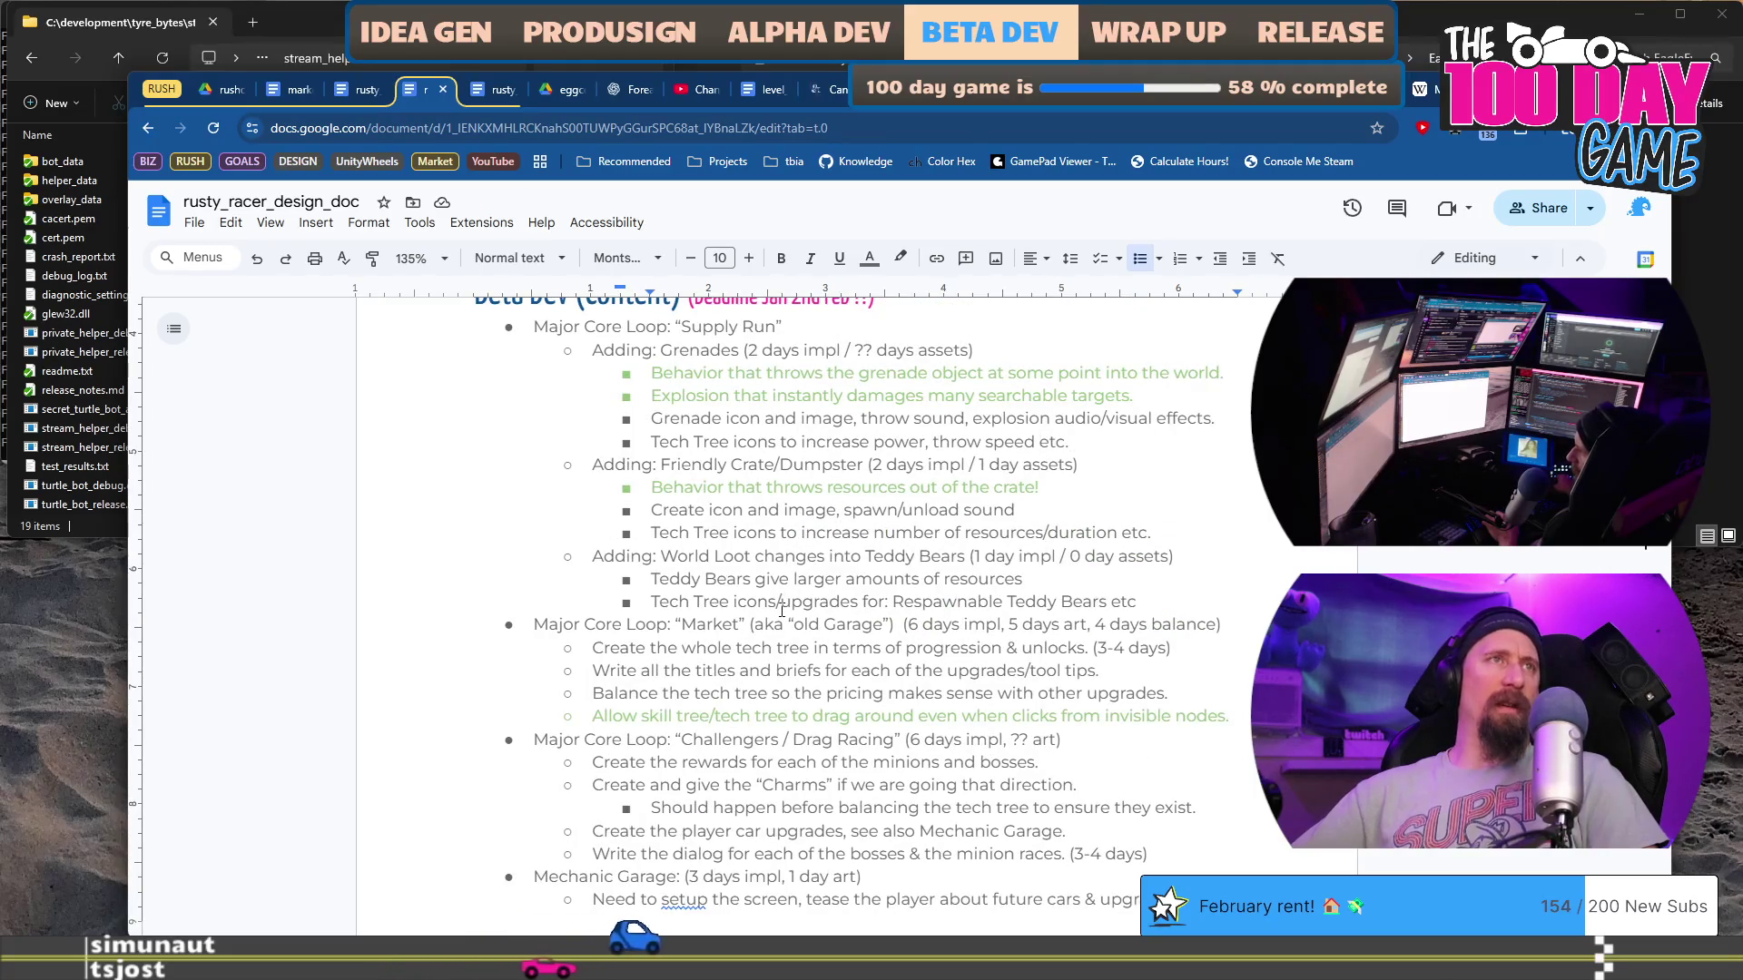
pyautogui.scroll(-2, 665, 520)
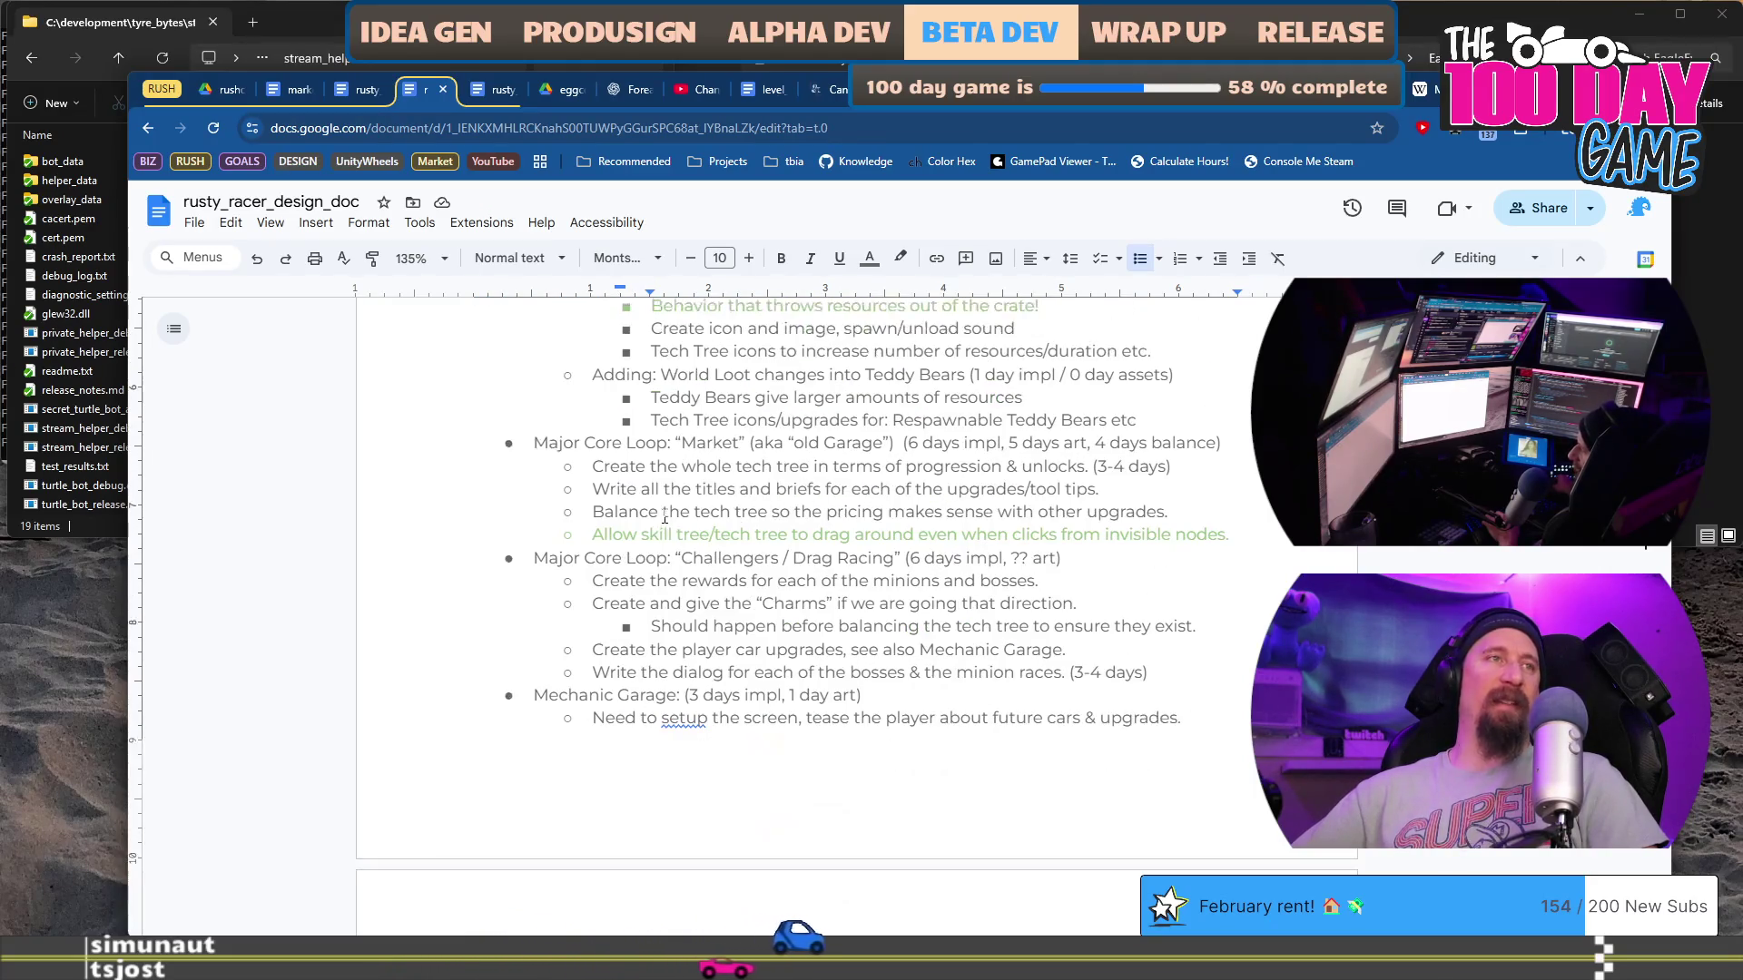
pyautogui.moveTo(591, 465)
pyautogui.mouseDown()
pyautogui.moveTo(722, 467)
pyautogui.moveTo(817, 523)
pyautogui.mouseUp()
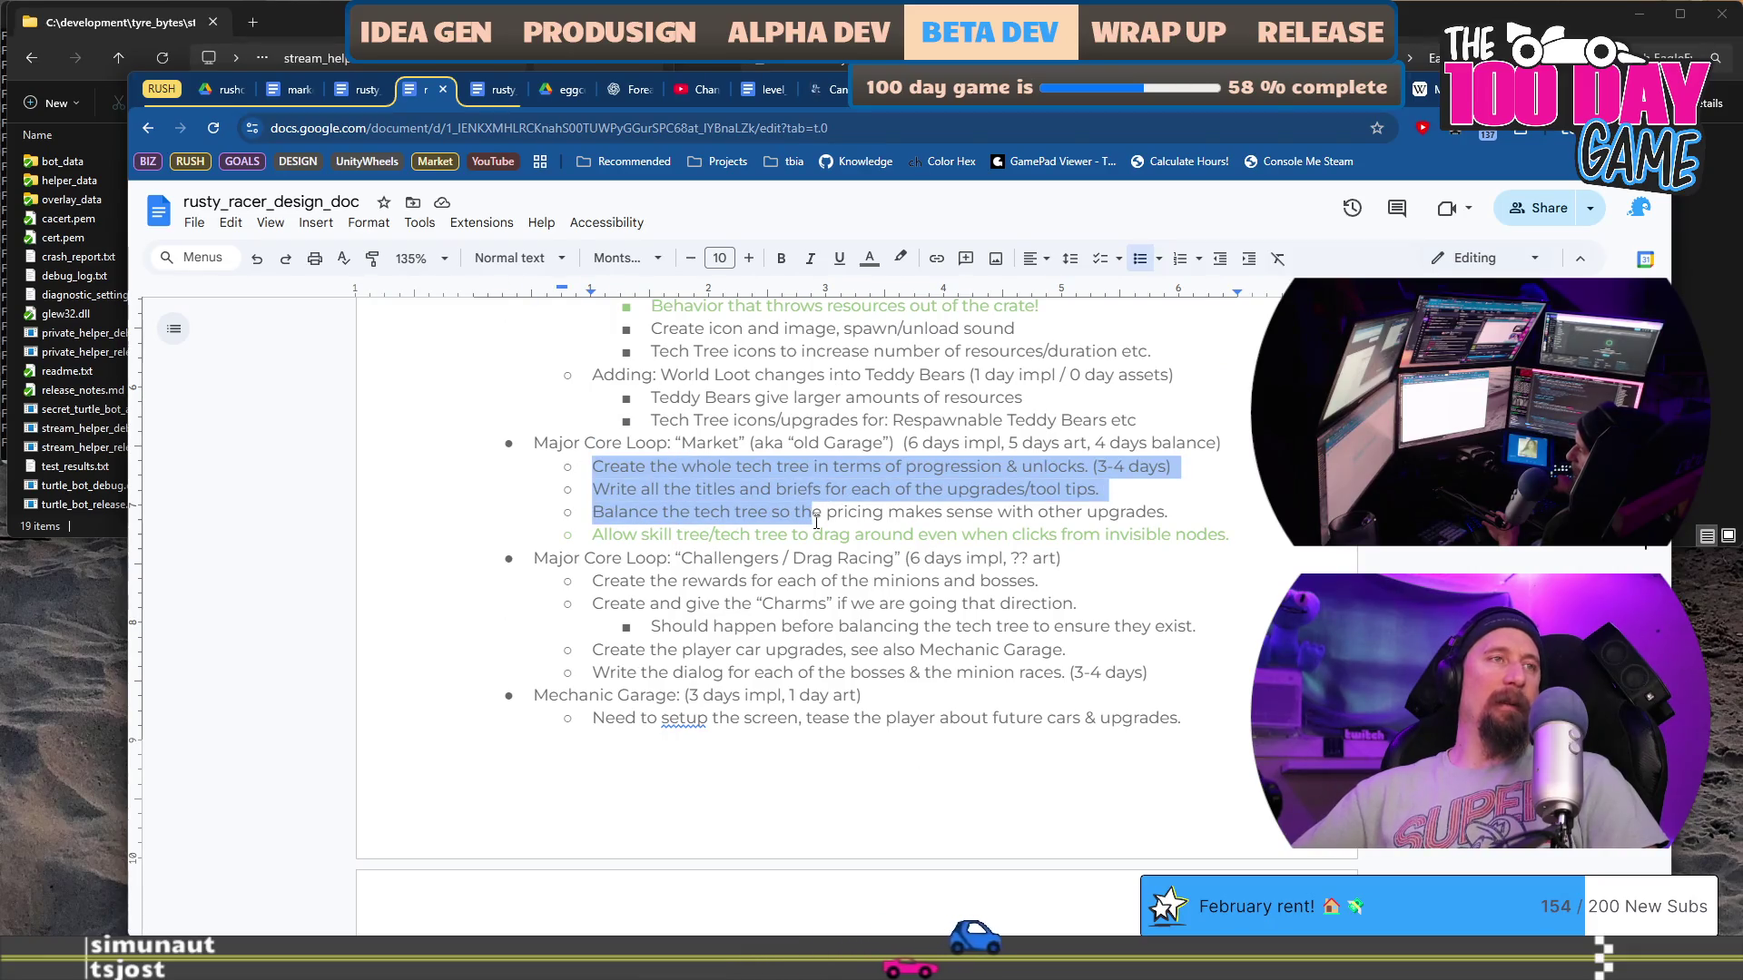
pyautogui.scroll(3, 953, 617)
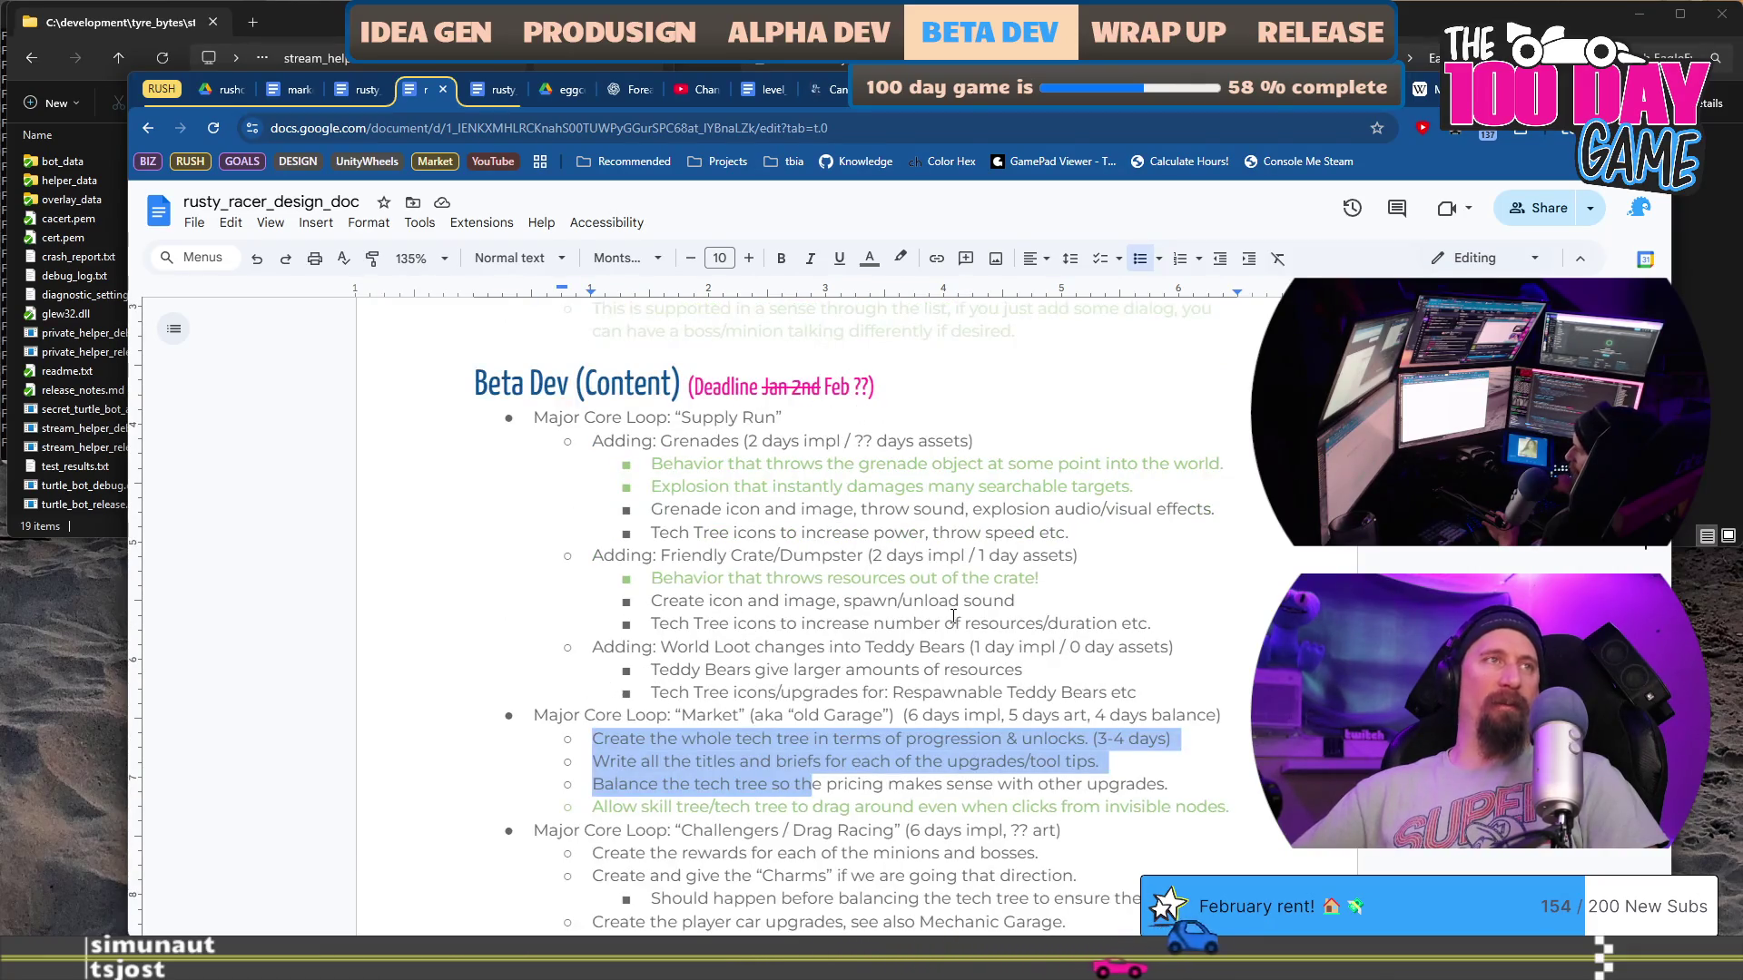
pyautogui.moveTo(626, 441); pyautogui.dragTo(1151, 542)
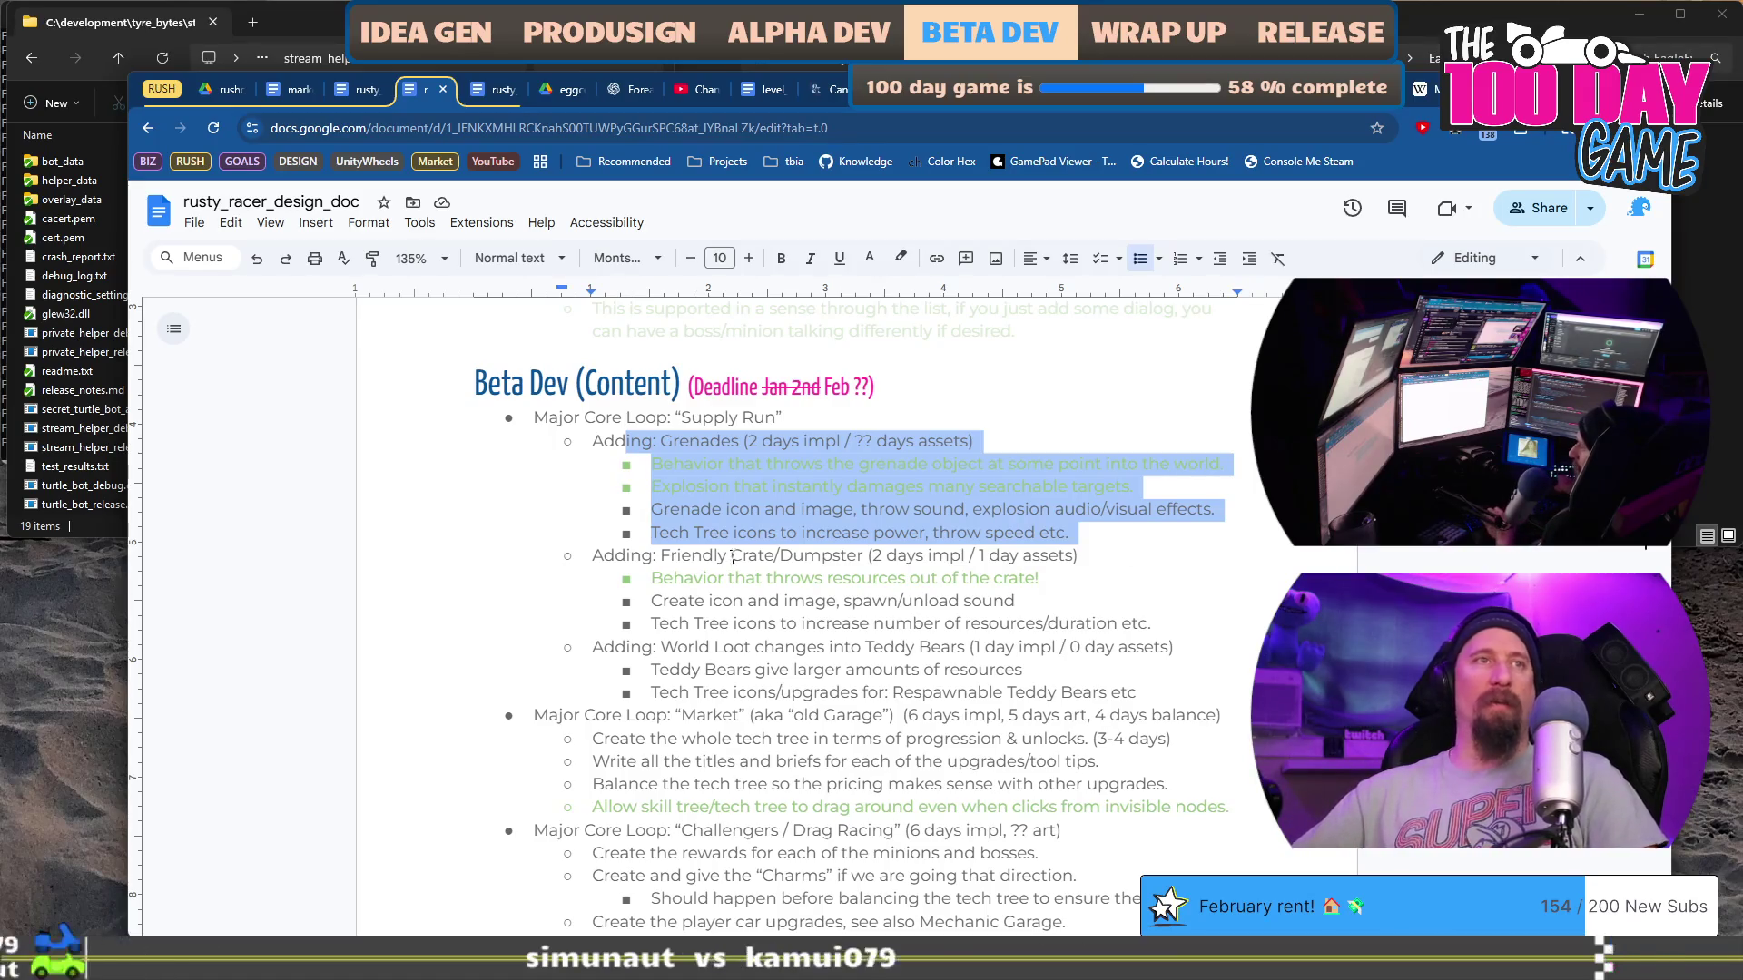
pyautogui.click(595, 556)
# Step: Check the asset estimates on the Friendly Crate and Grenades lines, then return to the goals document window
pyautogui.moveTo(611, 562)
pyautogui.mouseDown()
pyautogui.moveTo(1175, 646)
pyautogui.moveTo(1165, 627)
pyautogui.mouseUp()
pyautogui.scroll(-2, 1165, 561)
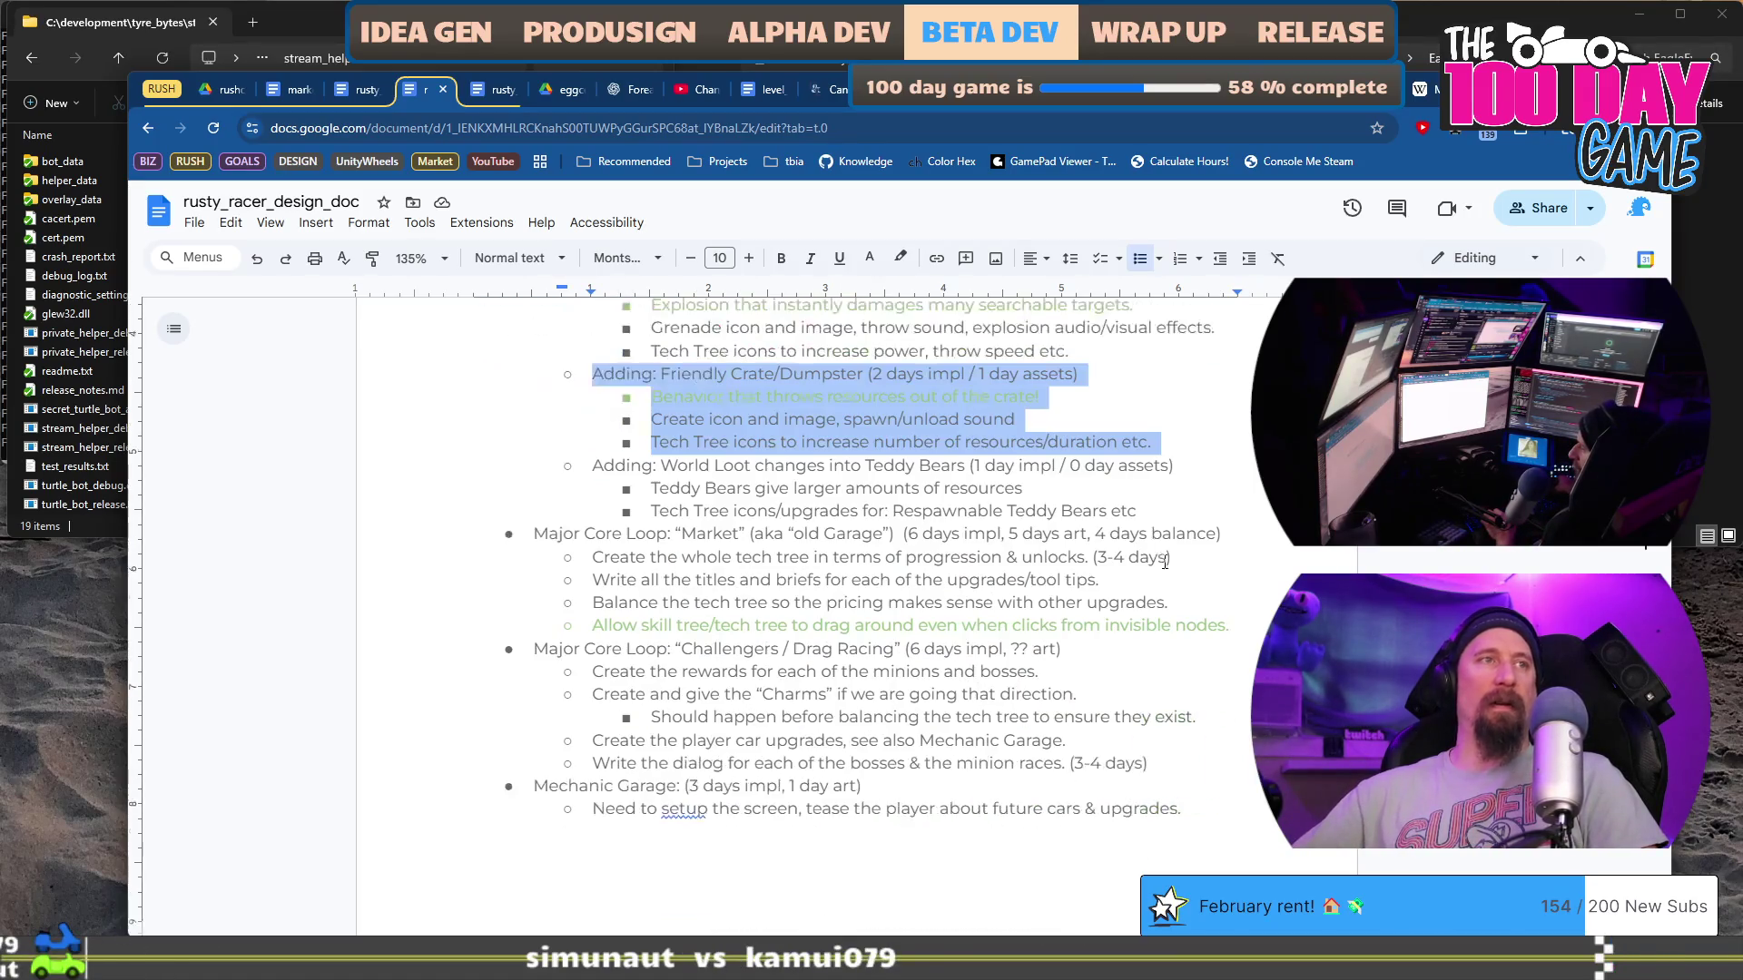
pyautogui.moveTo(672, 467); pyautogui.dragTo(844, 490)
pyautogui.scroll(-2, 874, 498)
pyautogui.scroll(3, 874, 497)
pyautogui.moveTo(975, 461); pyautogui.dragTo(1071, 458)
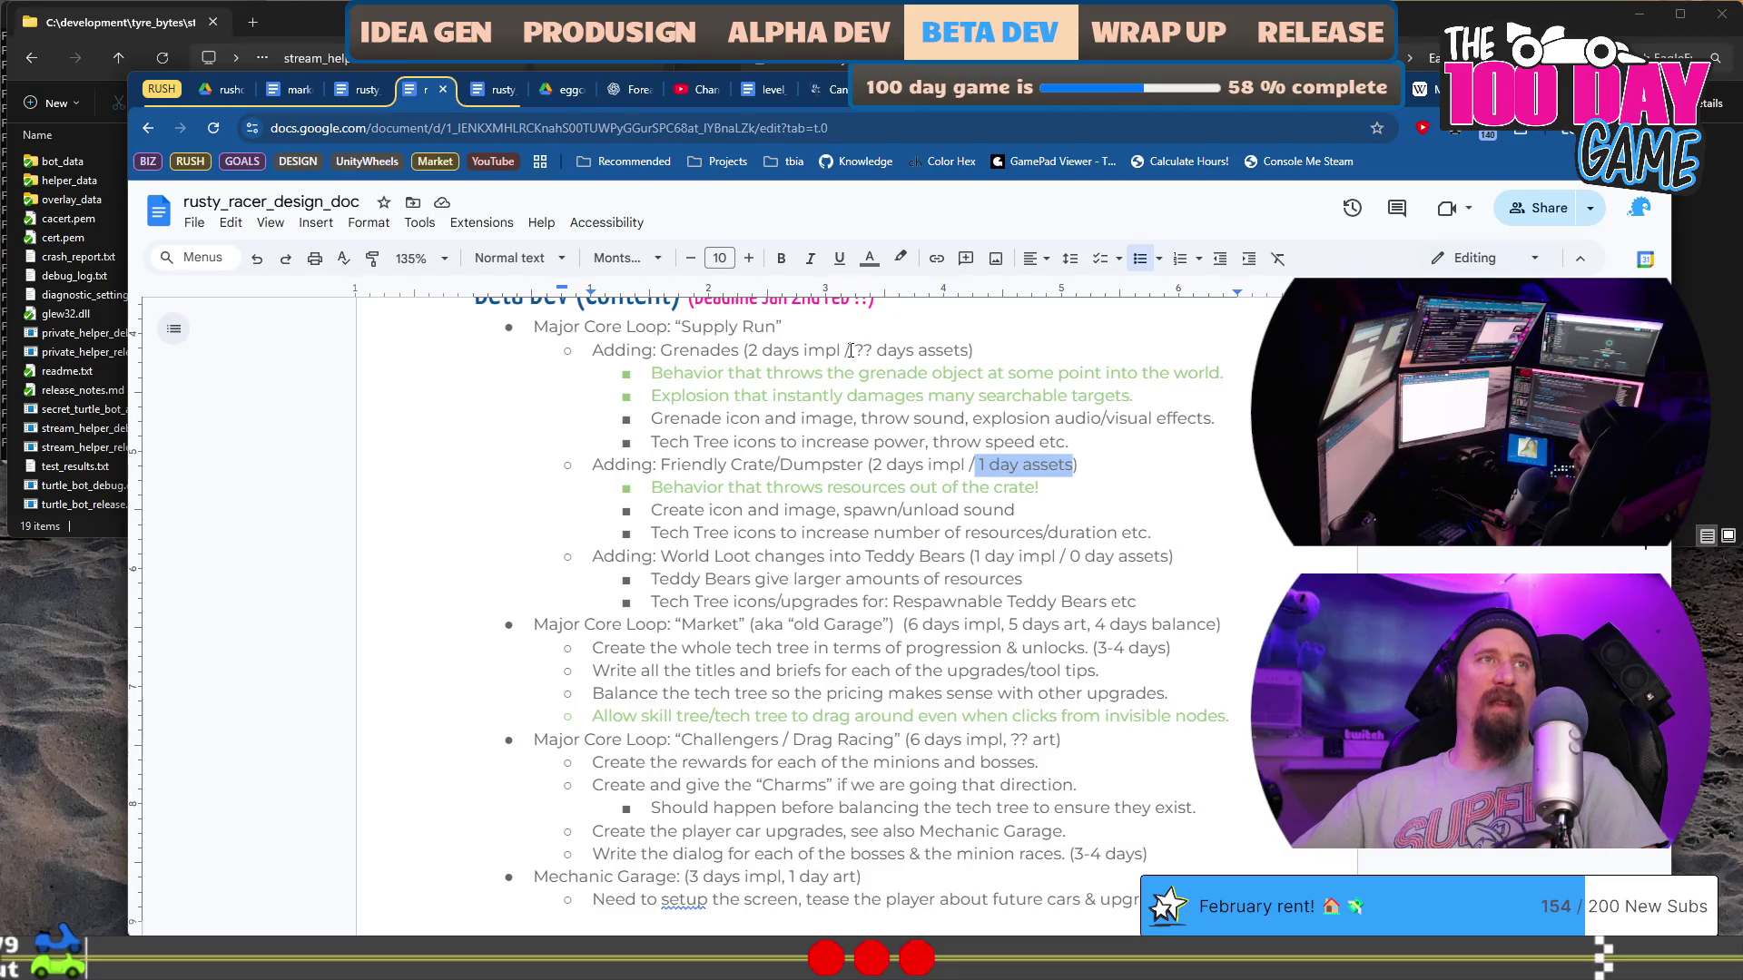
pyautogui.moveTo(851, 350); pyautogui.dragTo(964, 351)
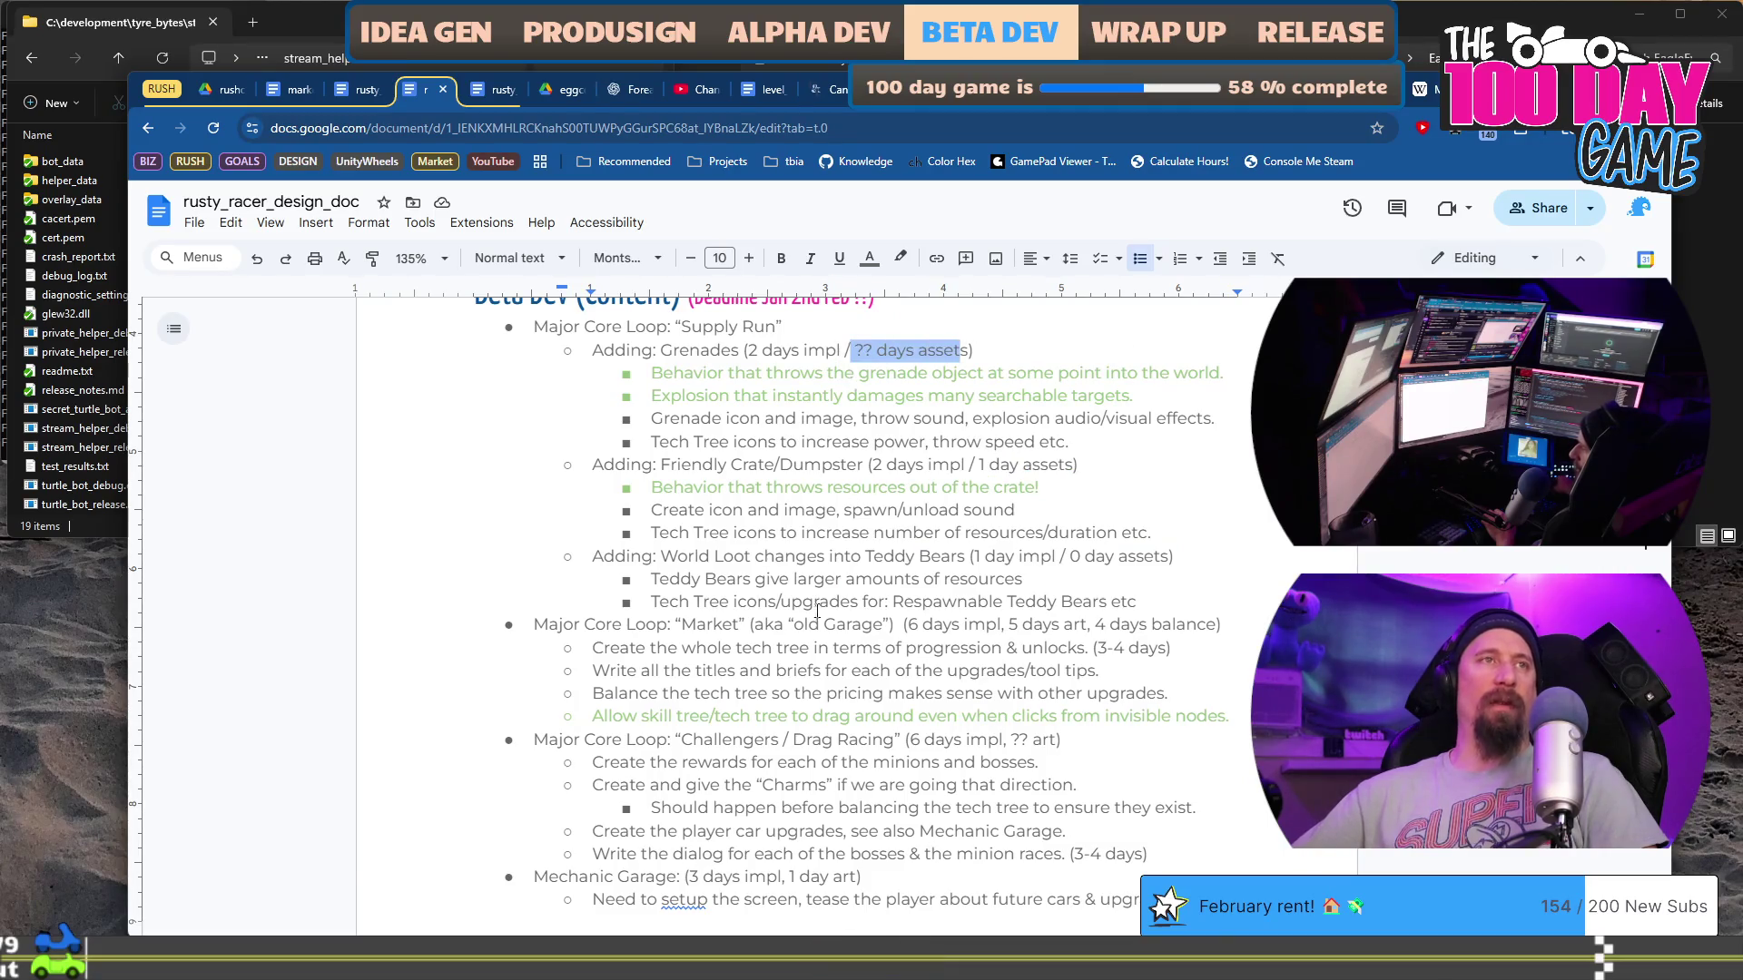
pyautogui.scroll(-5, 826, 545)
pyautogui.scroll(-4, 812, 598)
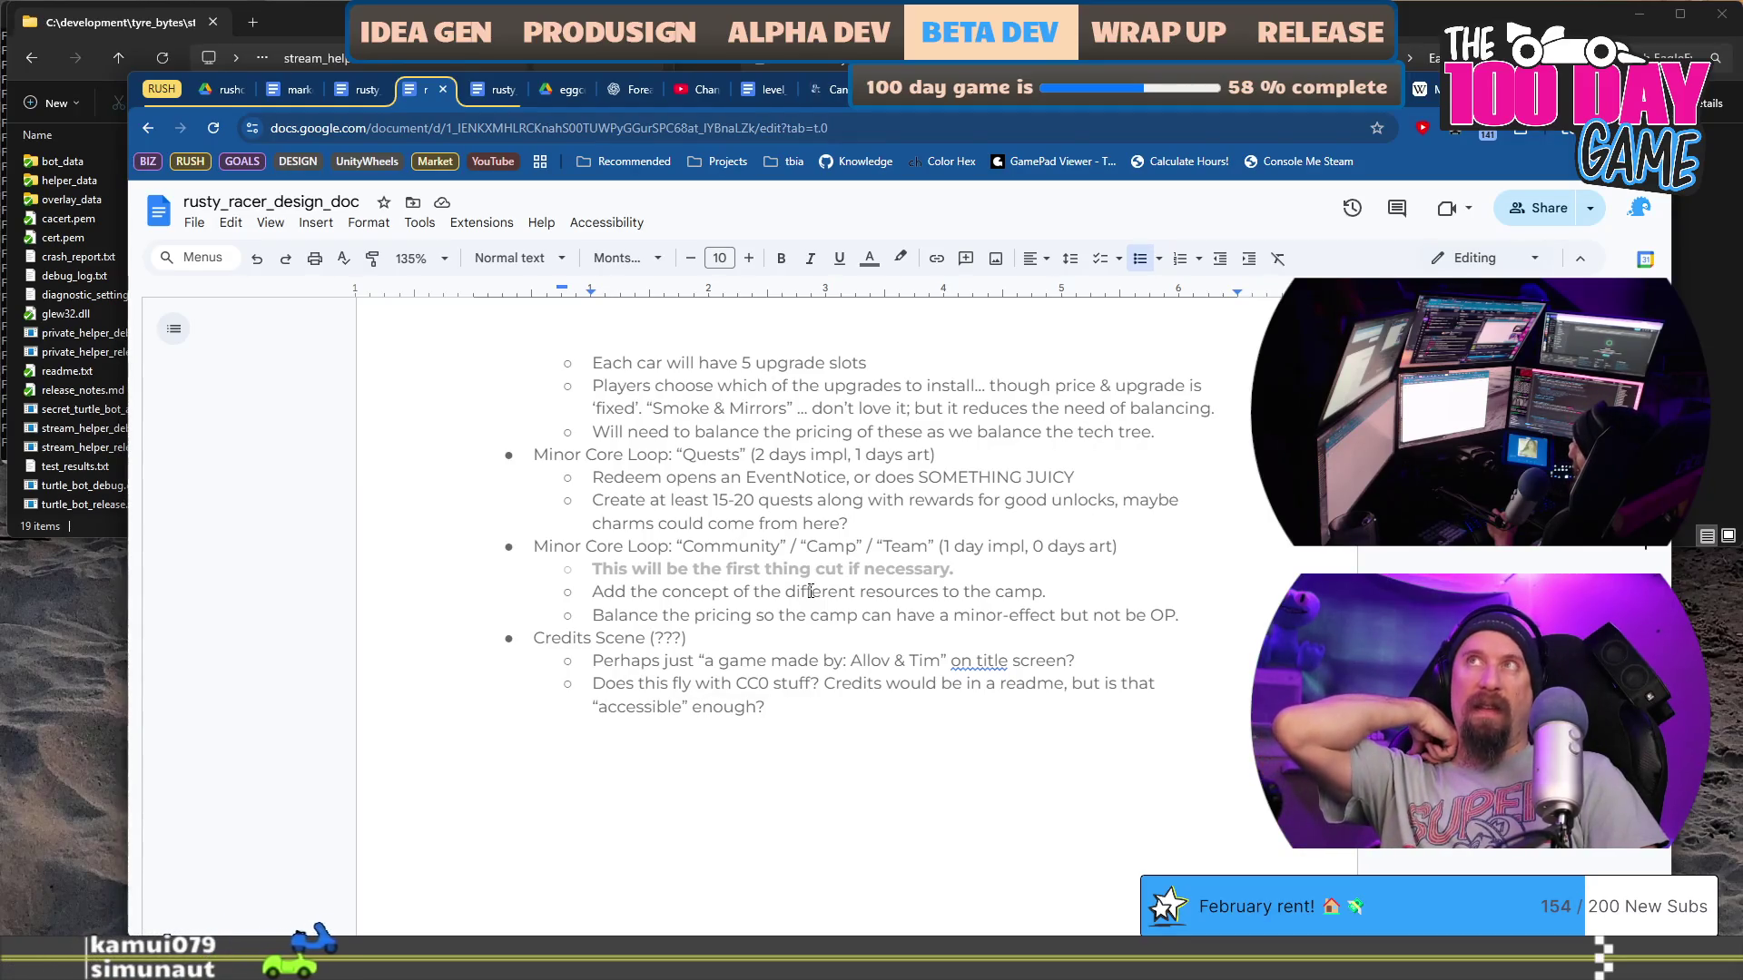
pyautogui.scroll(-10, 810, 590)
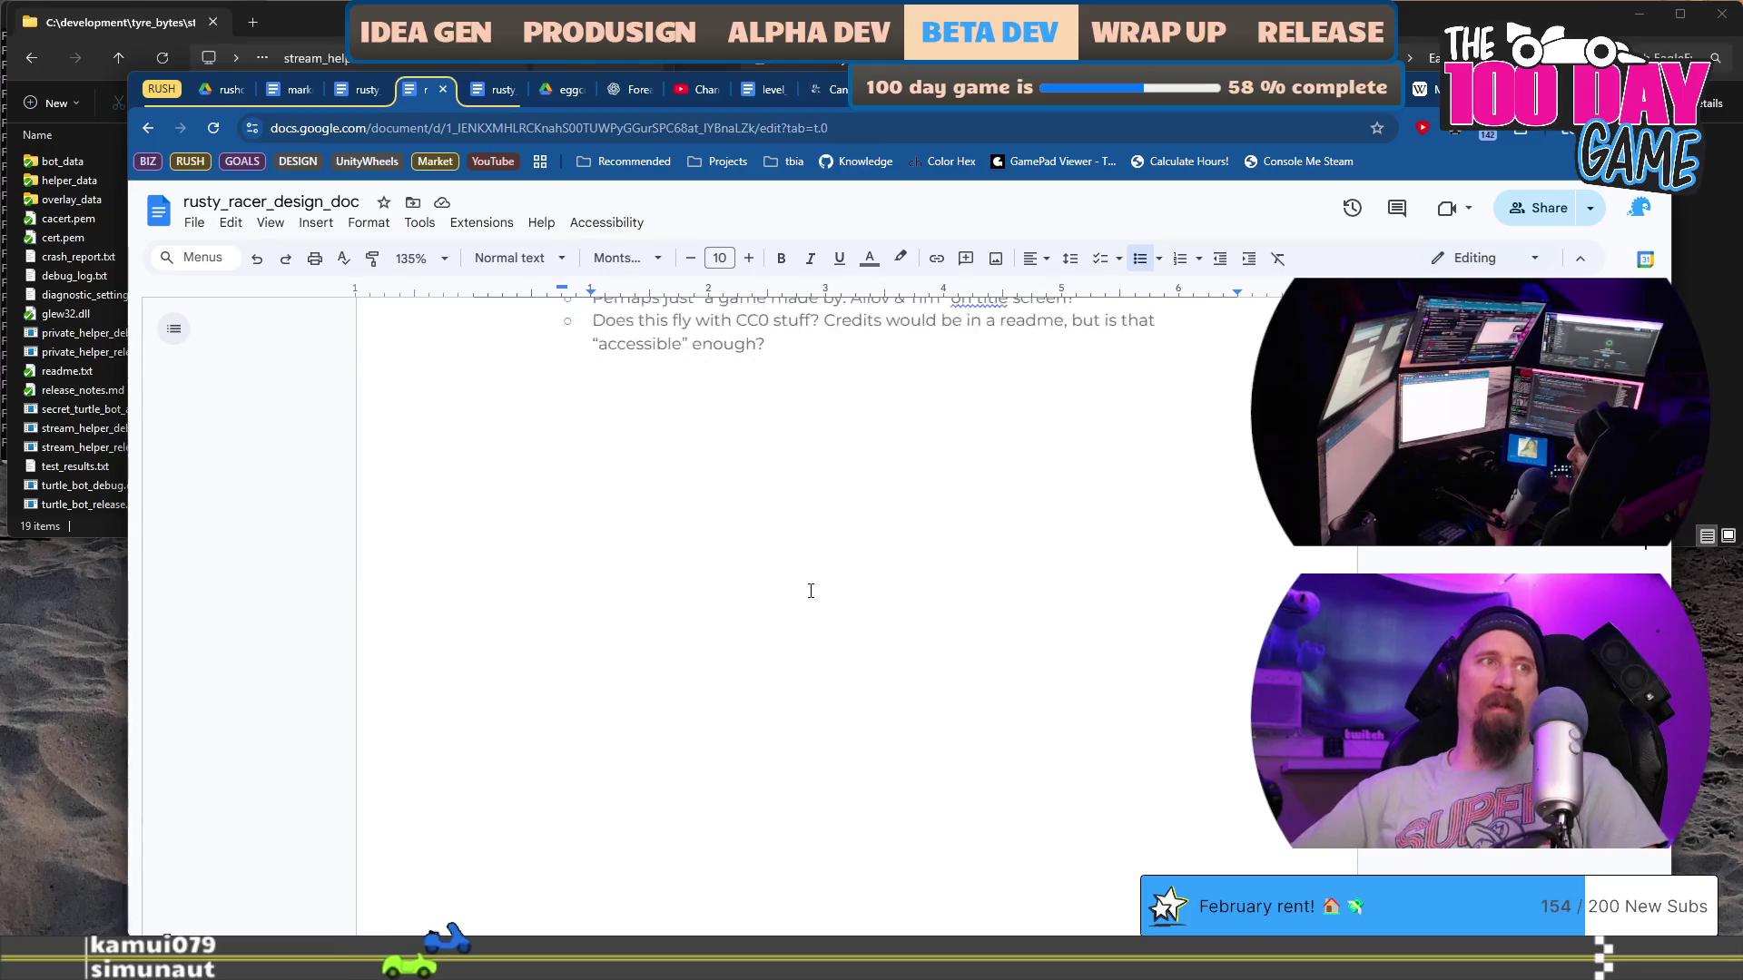
pyautogui.scroll(10, 810, 591)
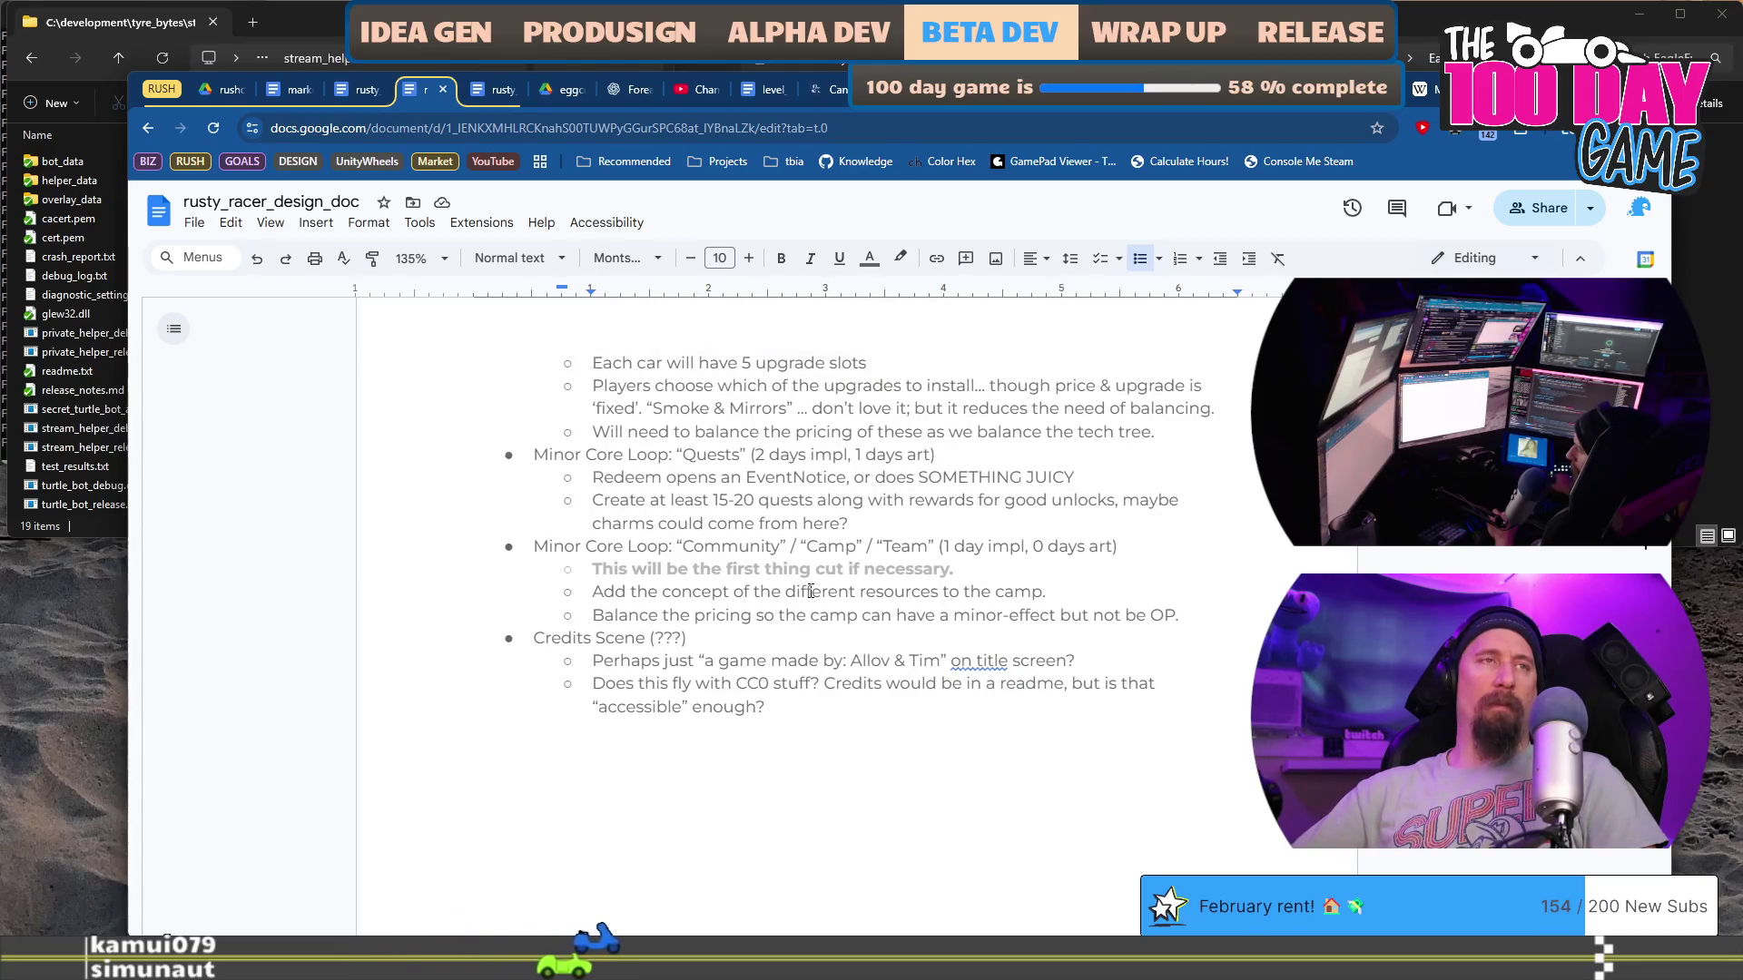
pyautogui.scroll(10, 810, 591)
pyautogui.press('super+ctrl+Right')
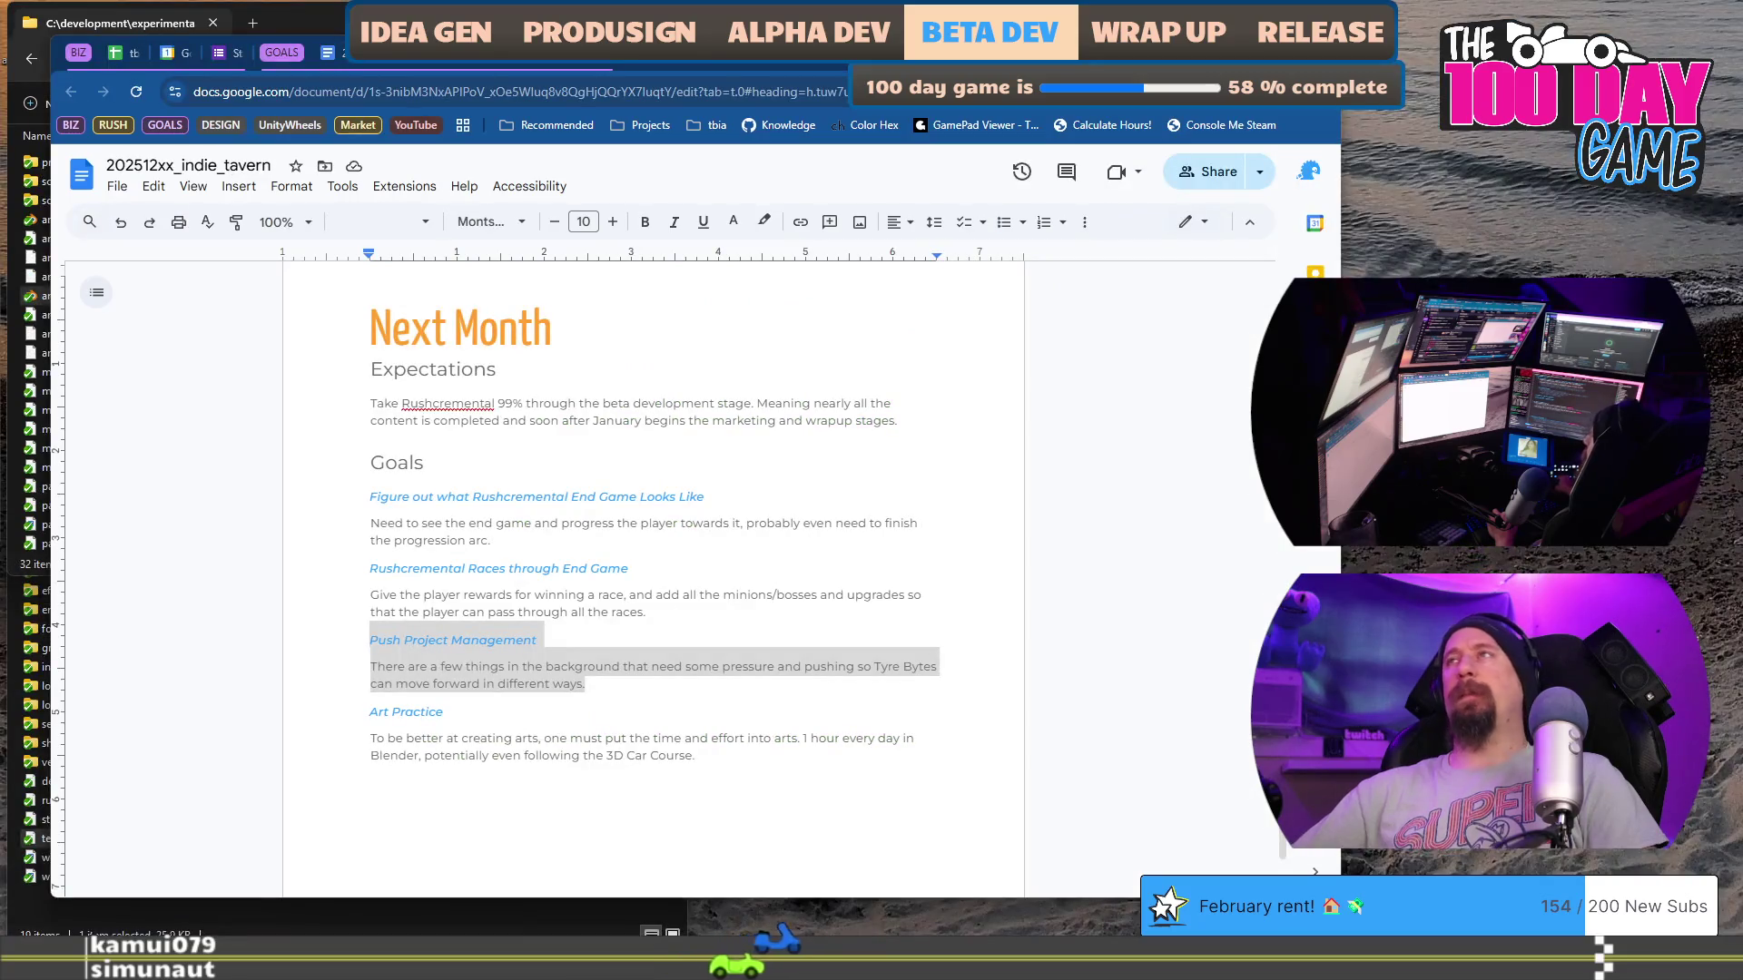
# Step: Bring up Google Calendar's 2026 year view from the goals document window
pyautogui.hotkey('alt', 'Tab')
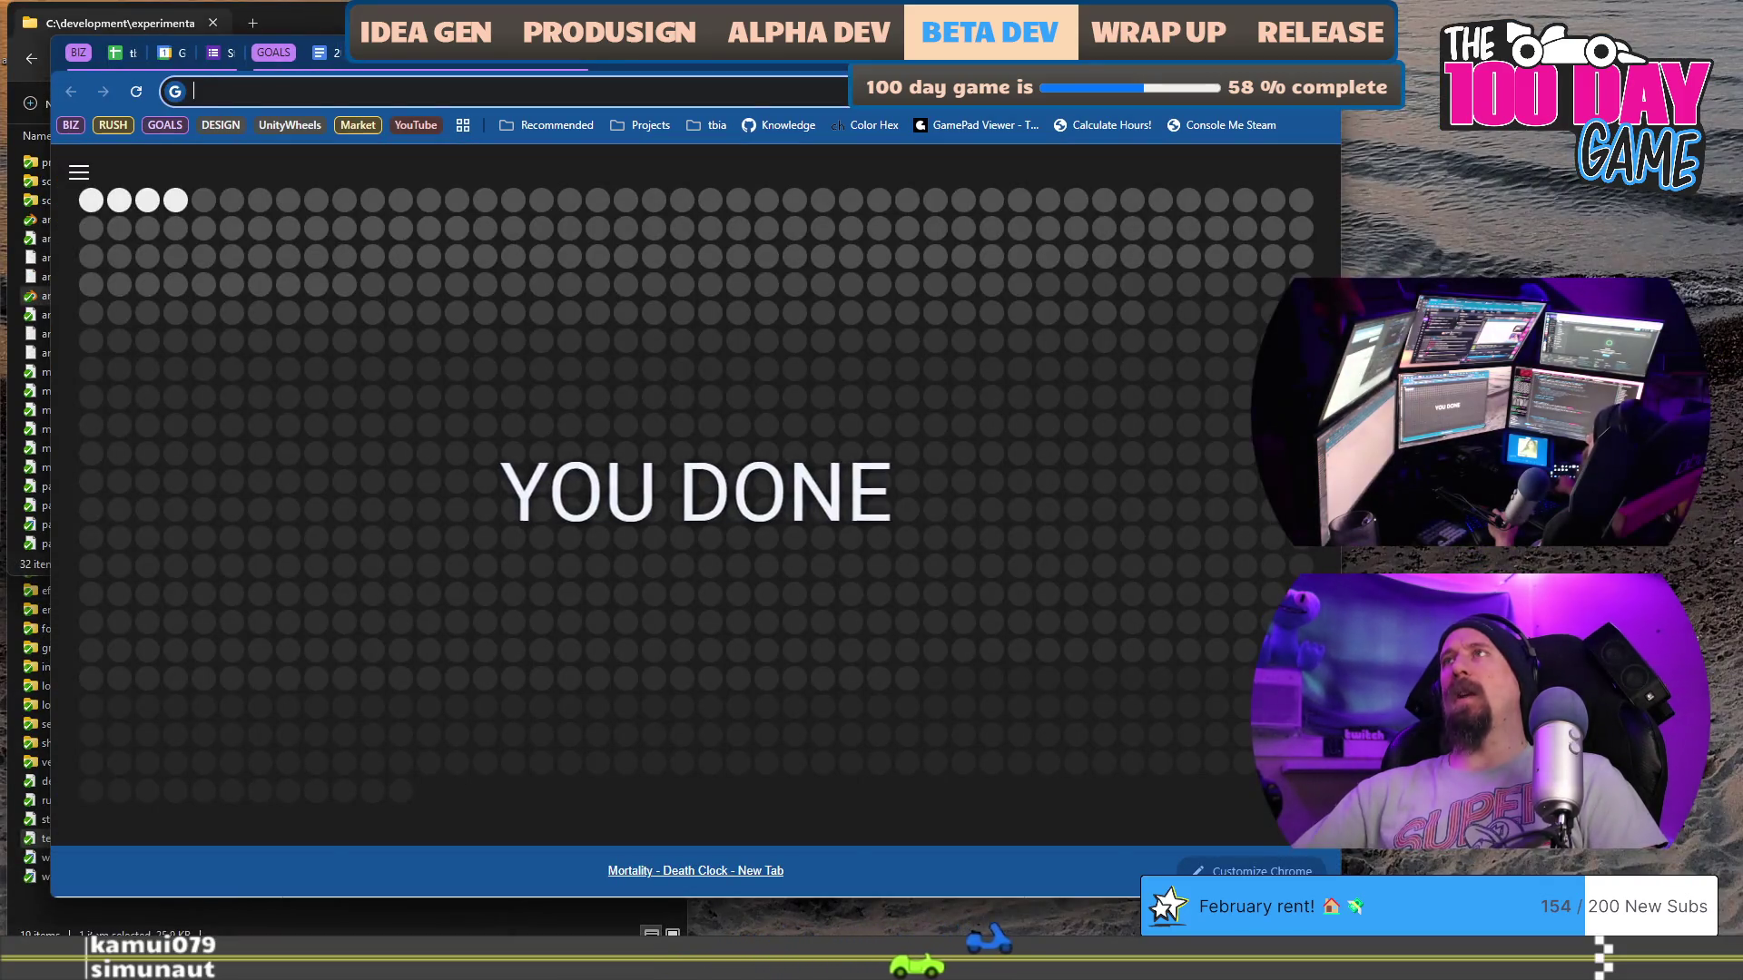
pyautogui.hotkey('alt', 'Tab')
pyautogui.click(168, 53)
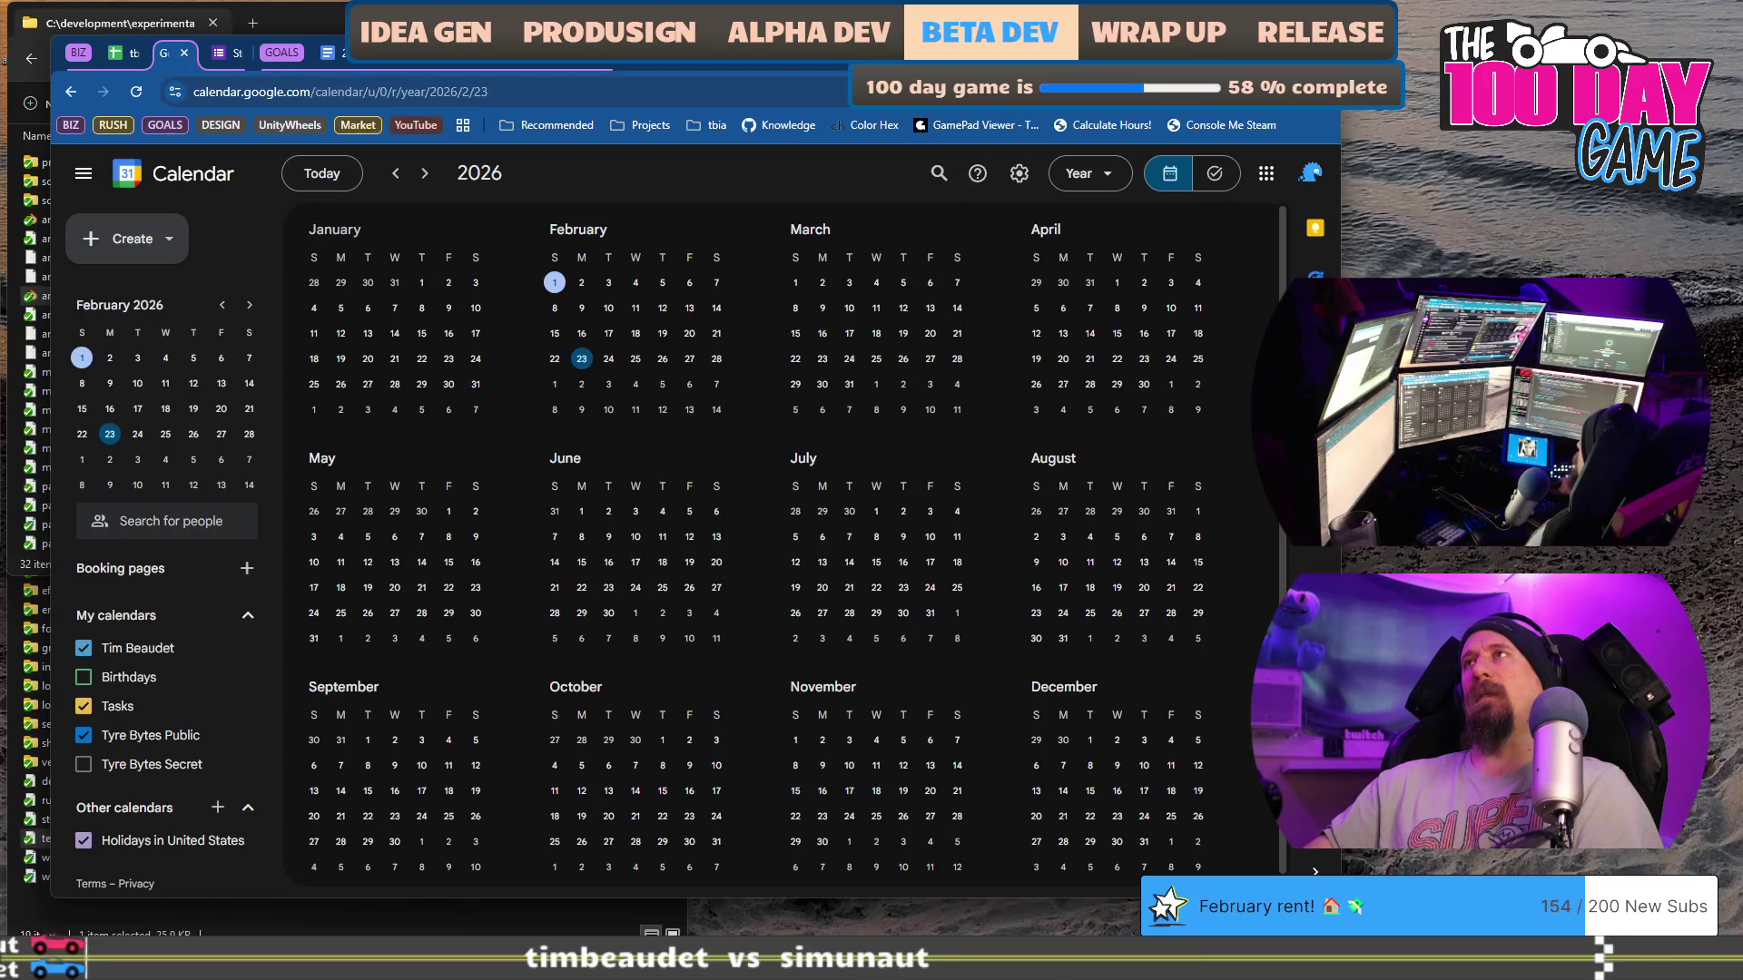
# Step: Calculate 60+35 in a new tab's omnibox, then close that tab
pyautogui.hotkey('ctrl', 't')
pyautogui.write('5')
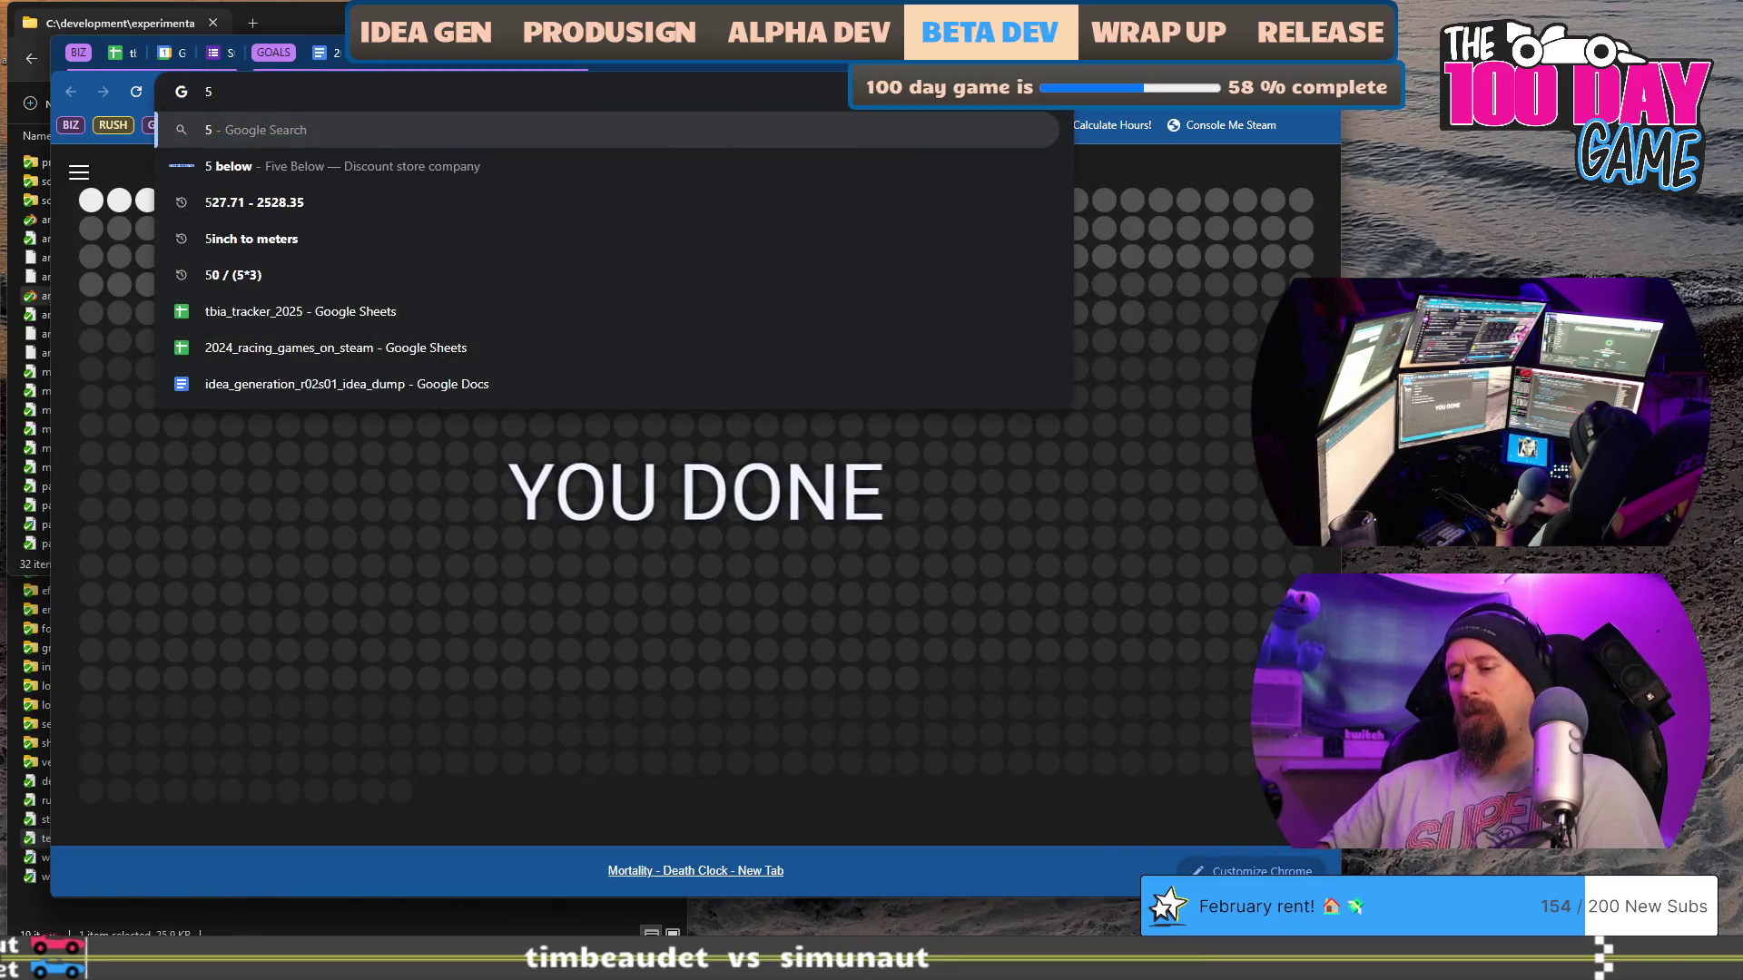
pyautogui.write('60+')
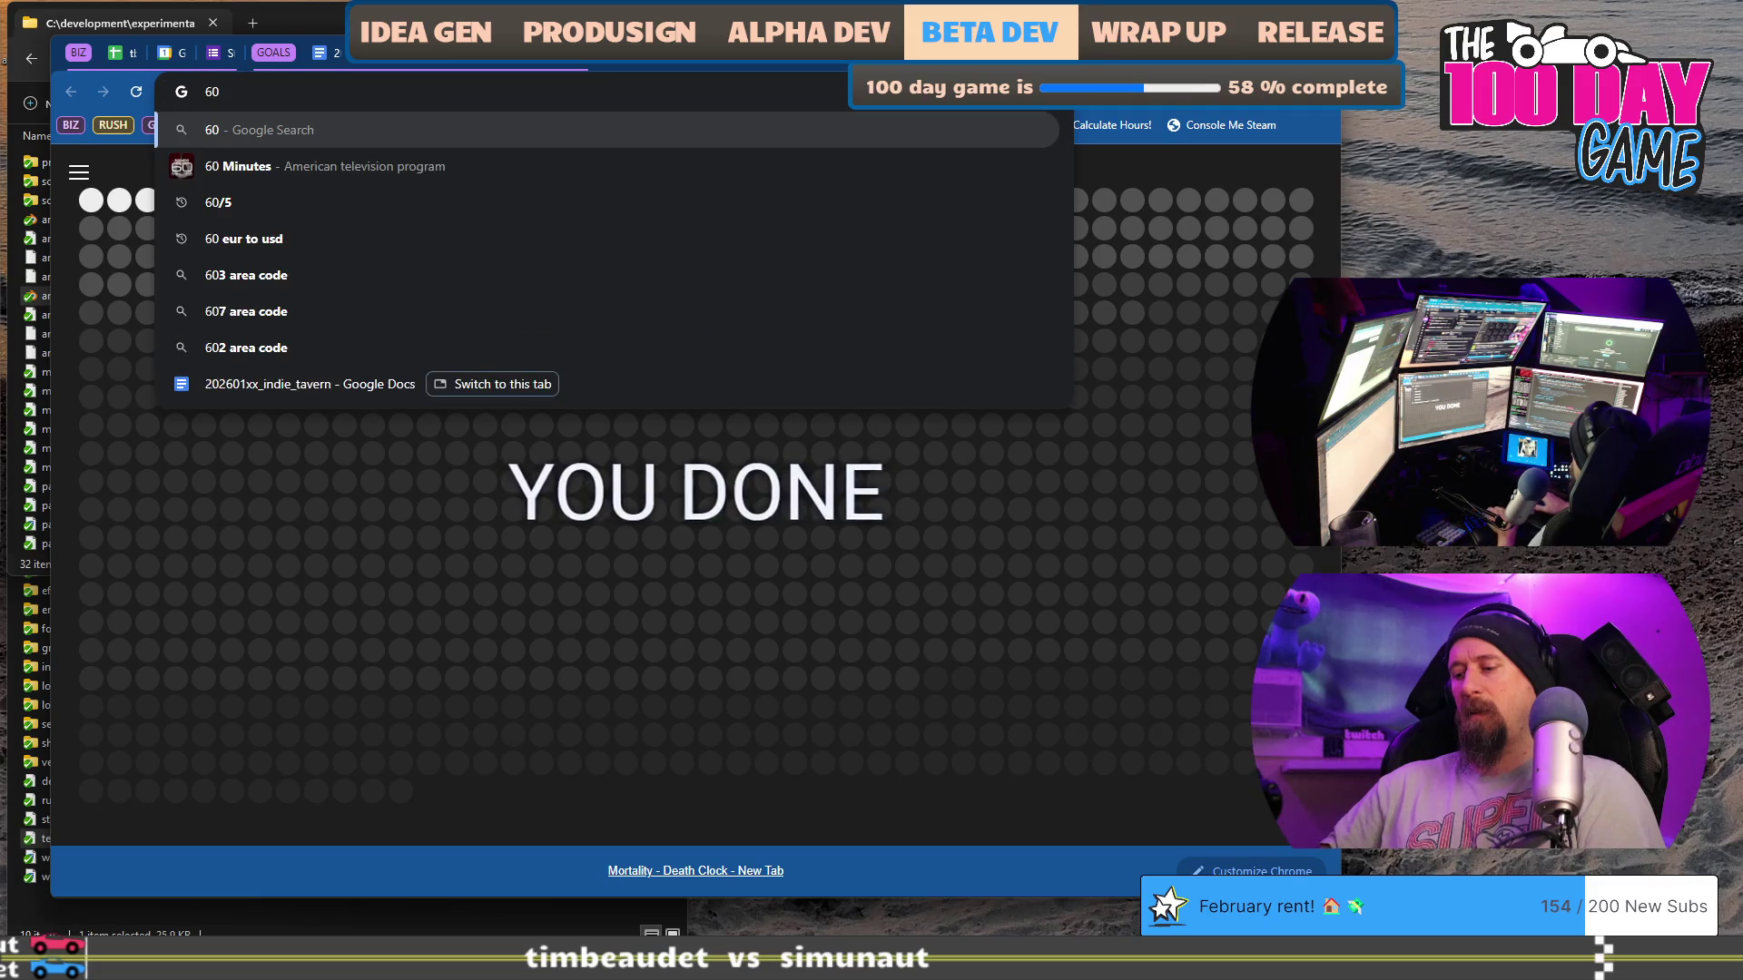
pyautogui.write('35')
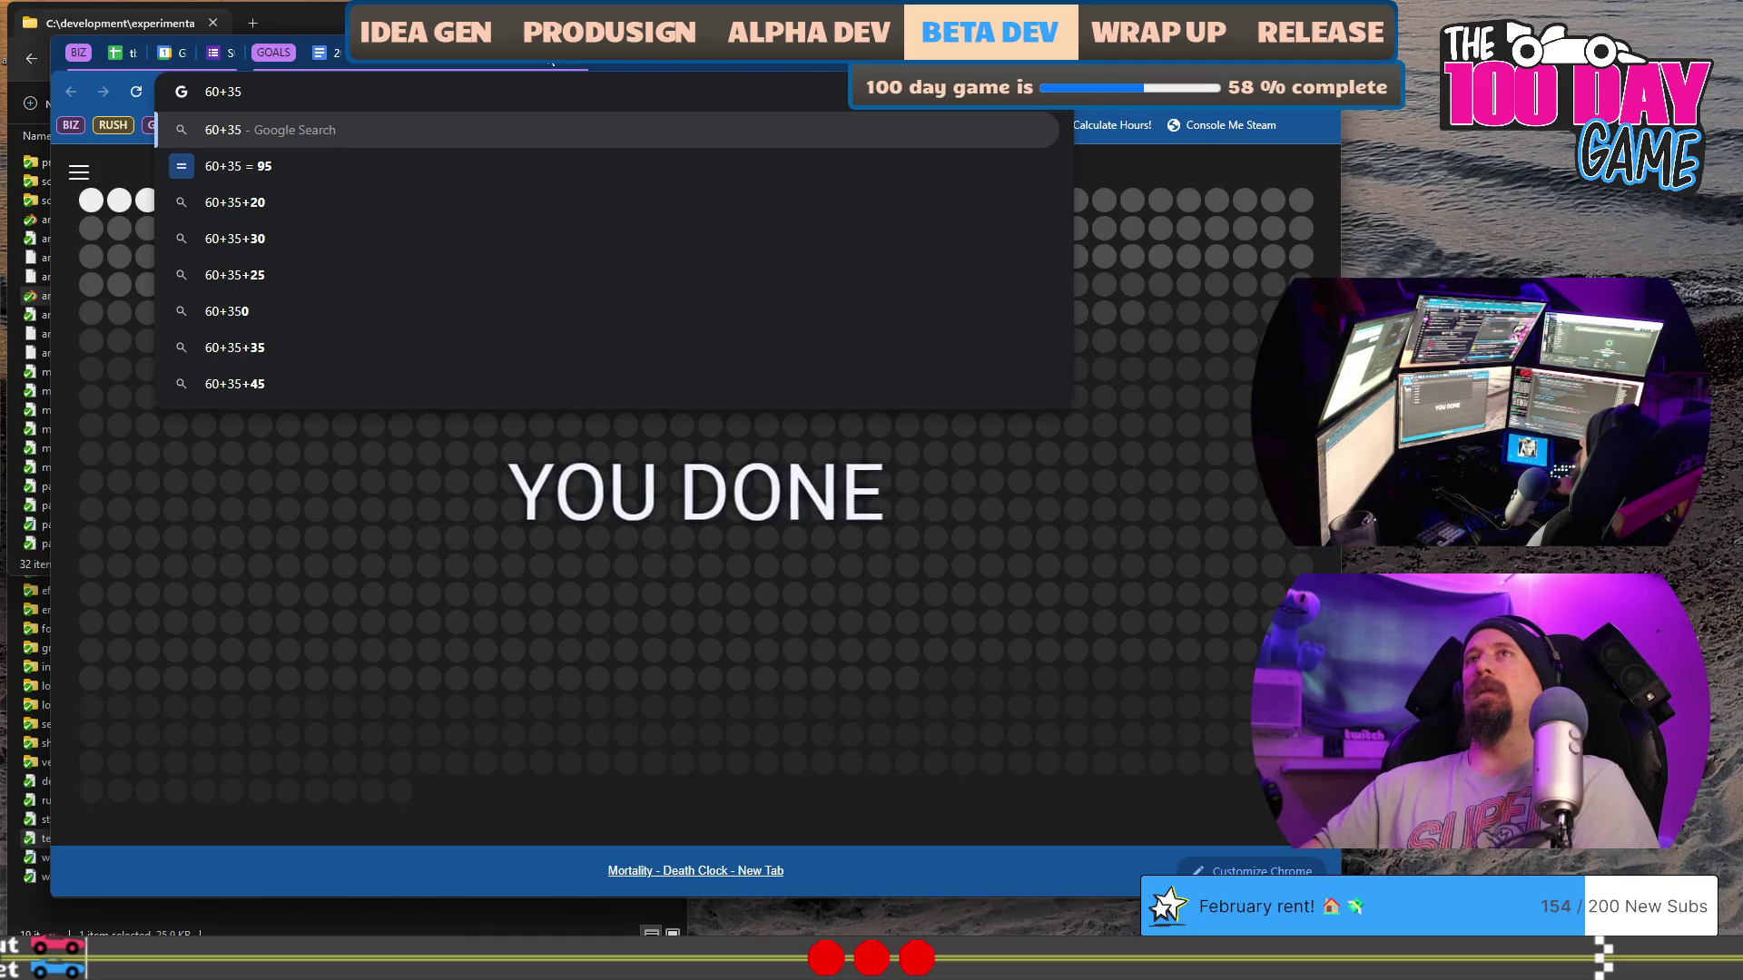
pyautogui.press('Escape')
pyautogui.hotkey('ctrl', 'w')
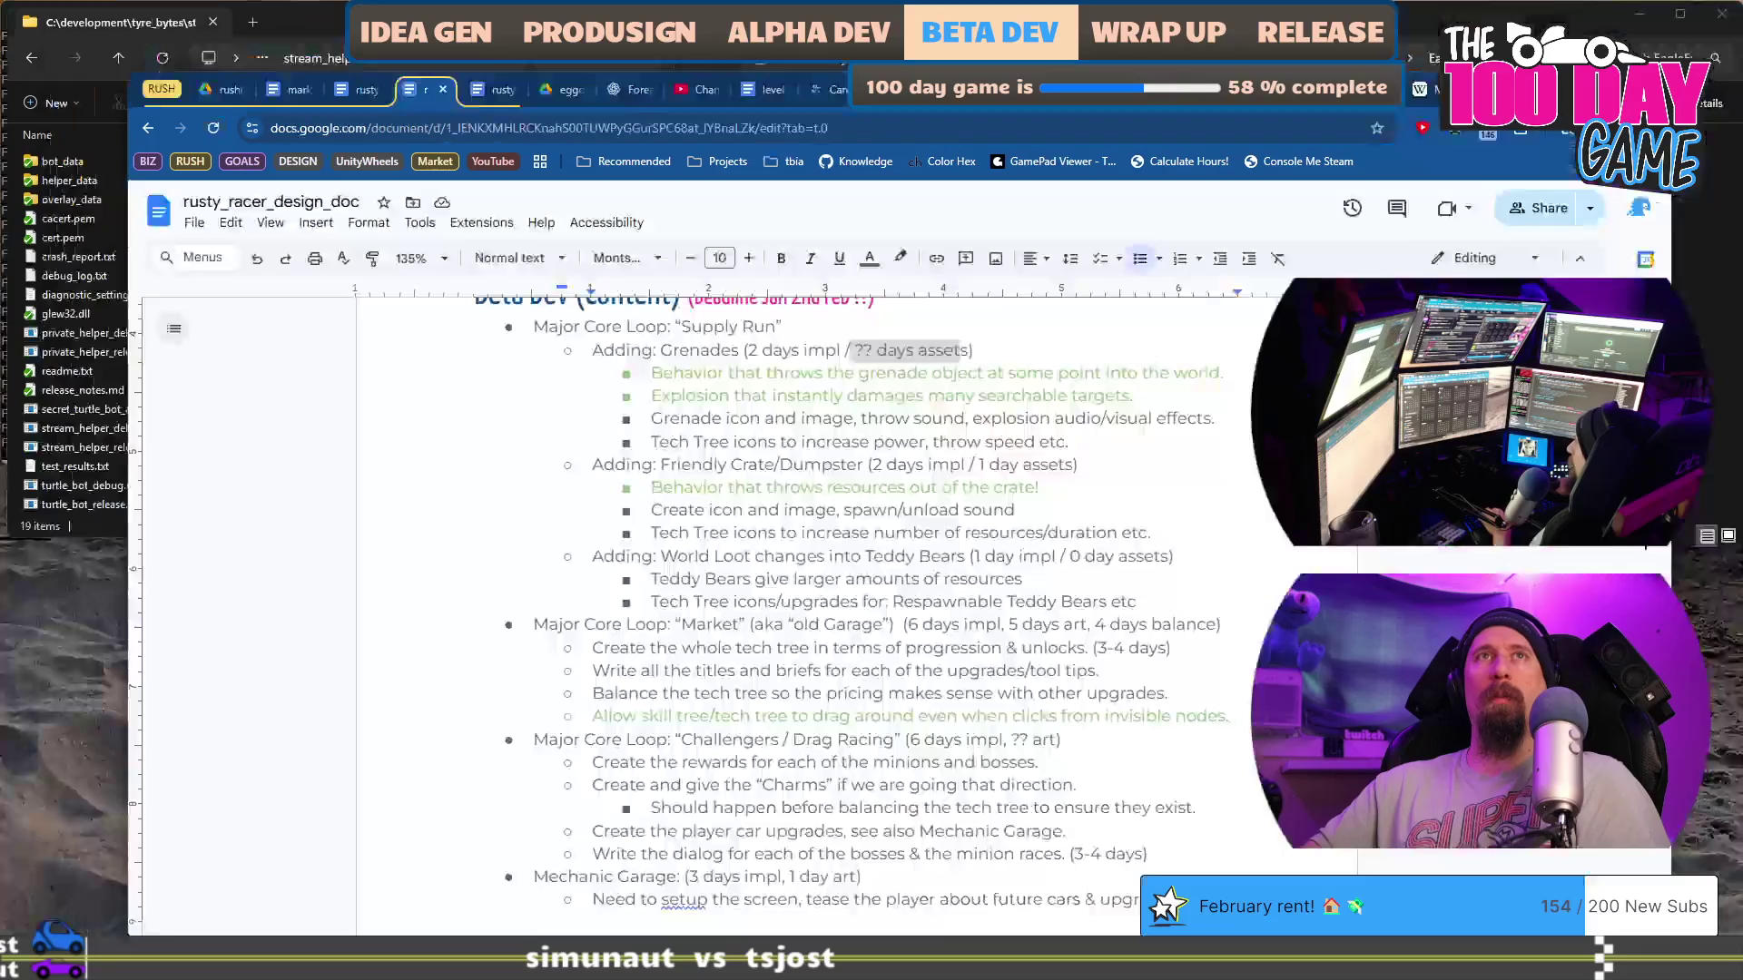
# Step: Set the death clock deadline to February 13, 2026, keeping YOU DONE as the end message
pyautogui.hotkey('ctrl', 't')
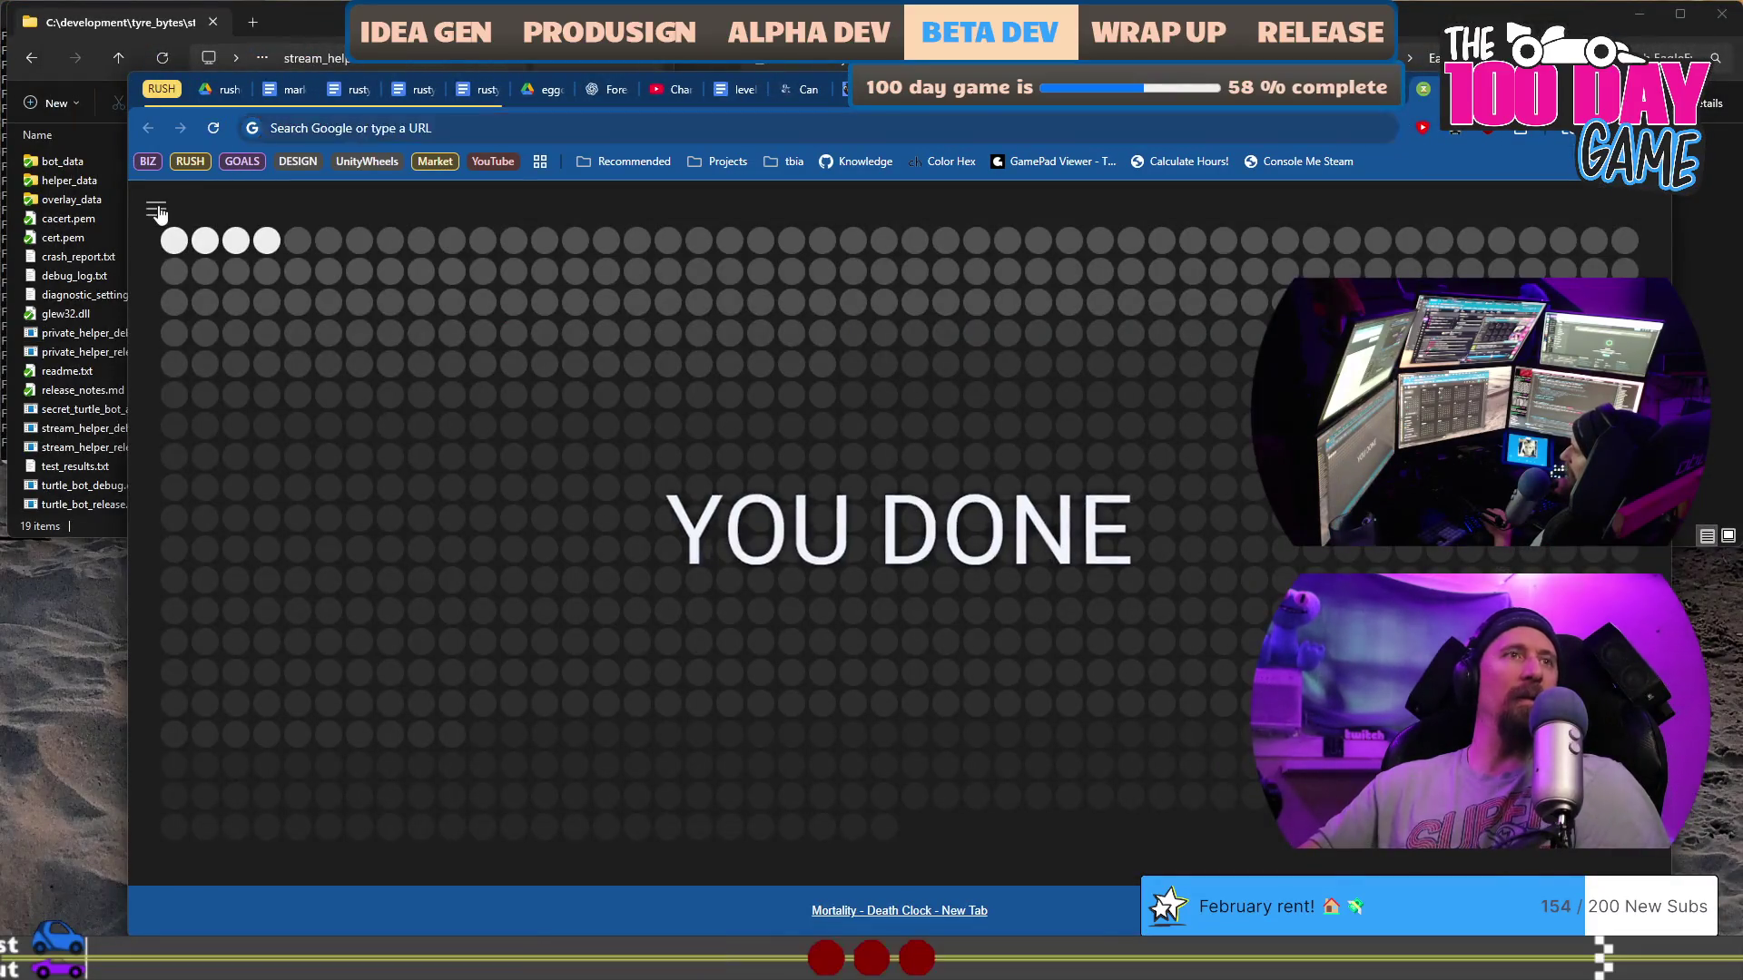
pyautogui.click(158, 214)
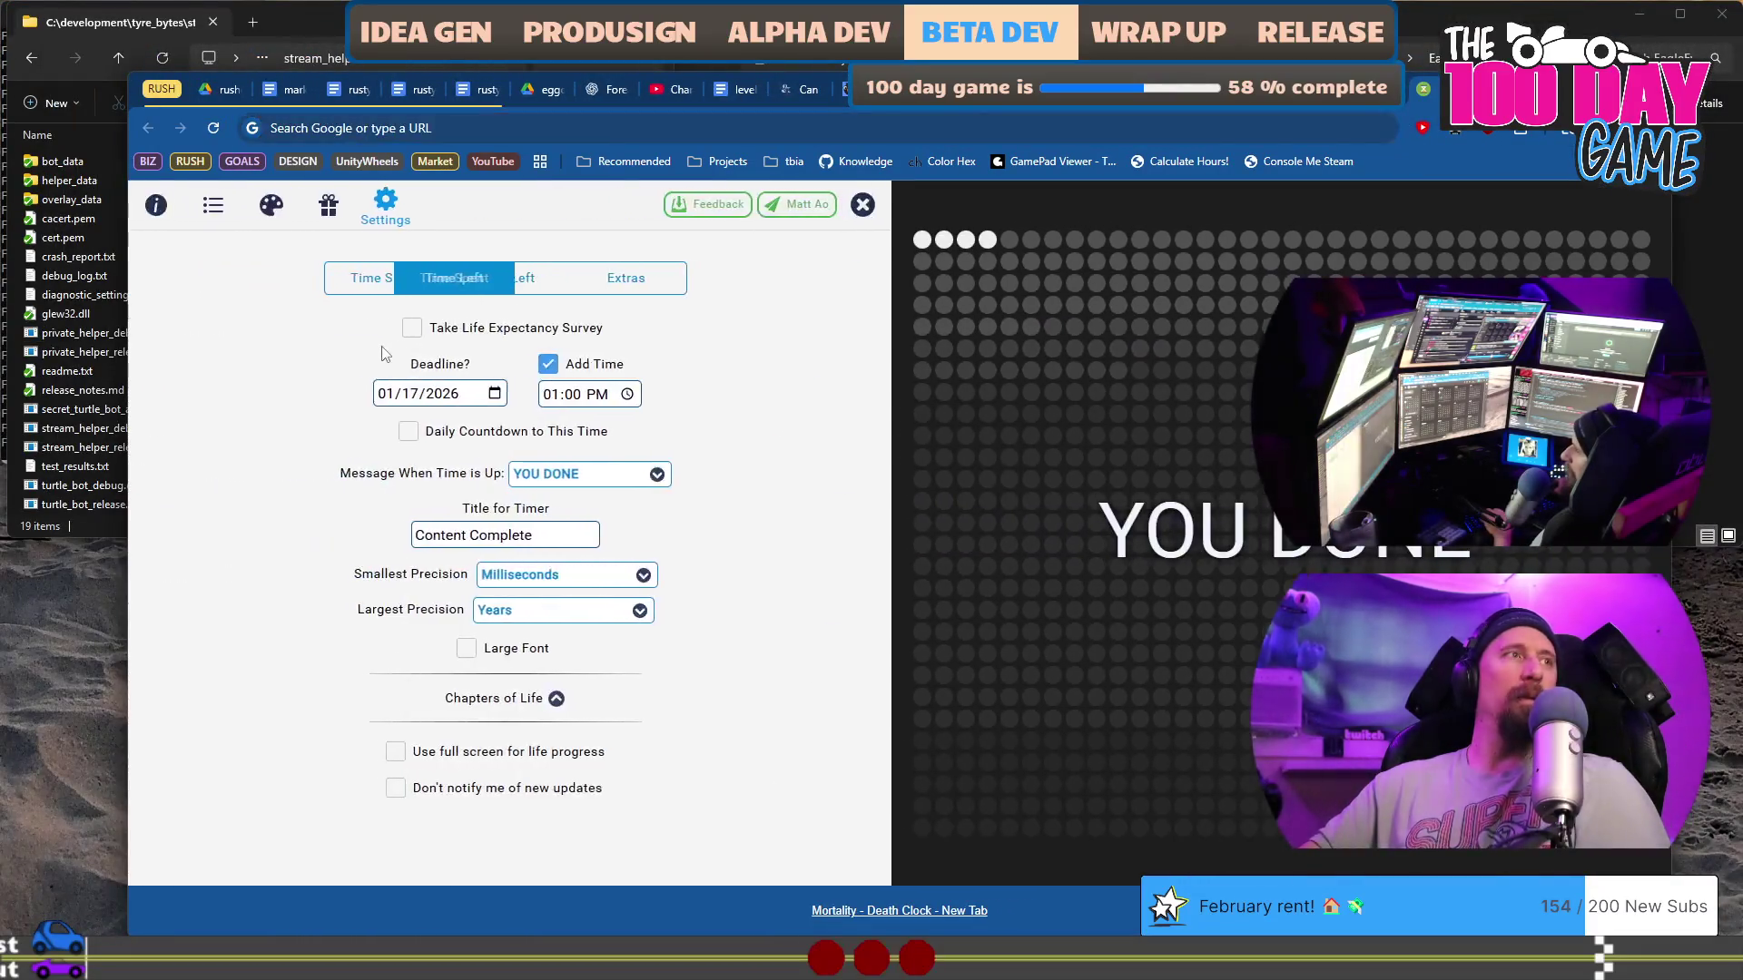
pyautogui.click(503, 393)
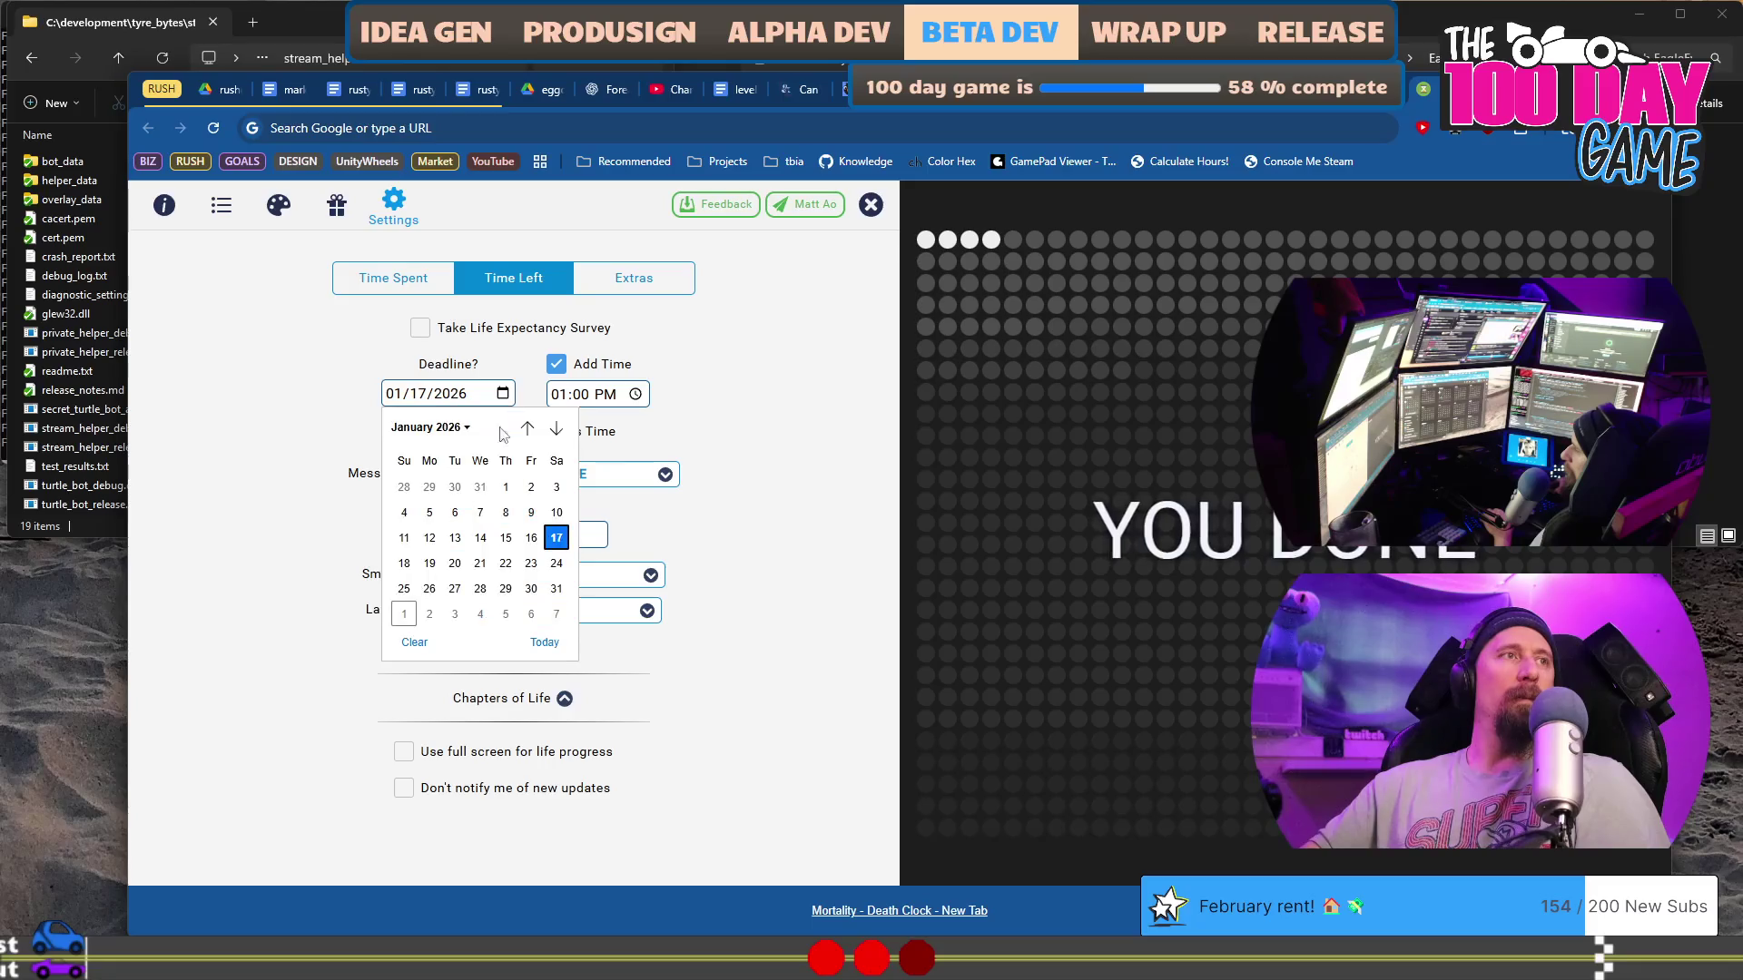
pyautogui.click(556, 430)
pyautogui.click(531, 512)
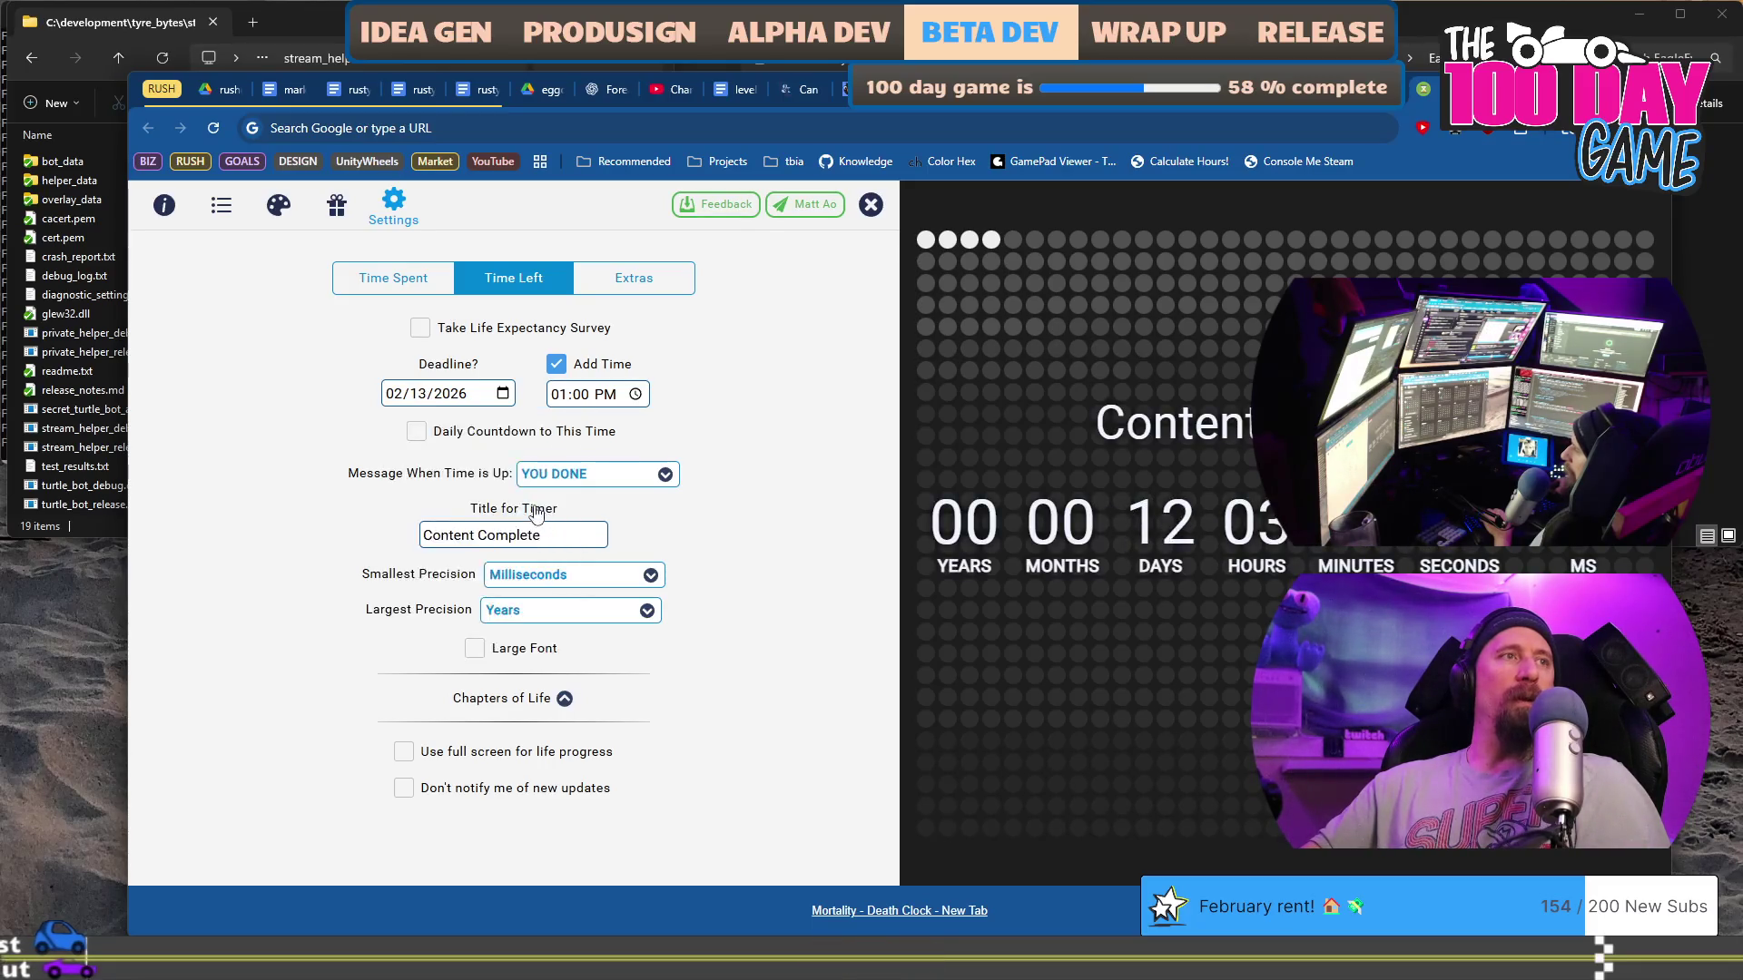
pyautogui.click(580, 397)
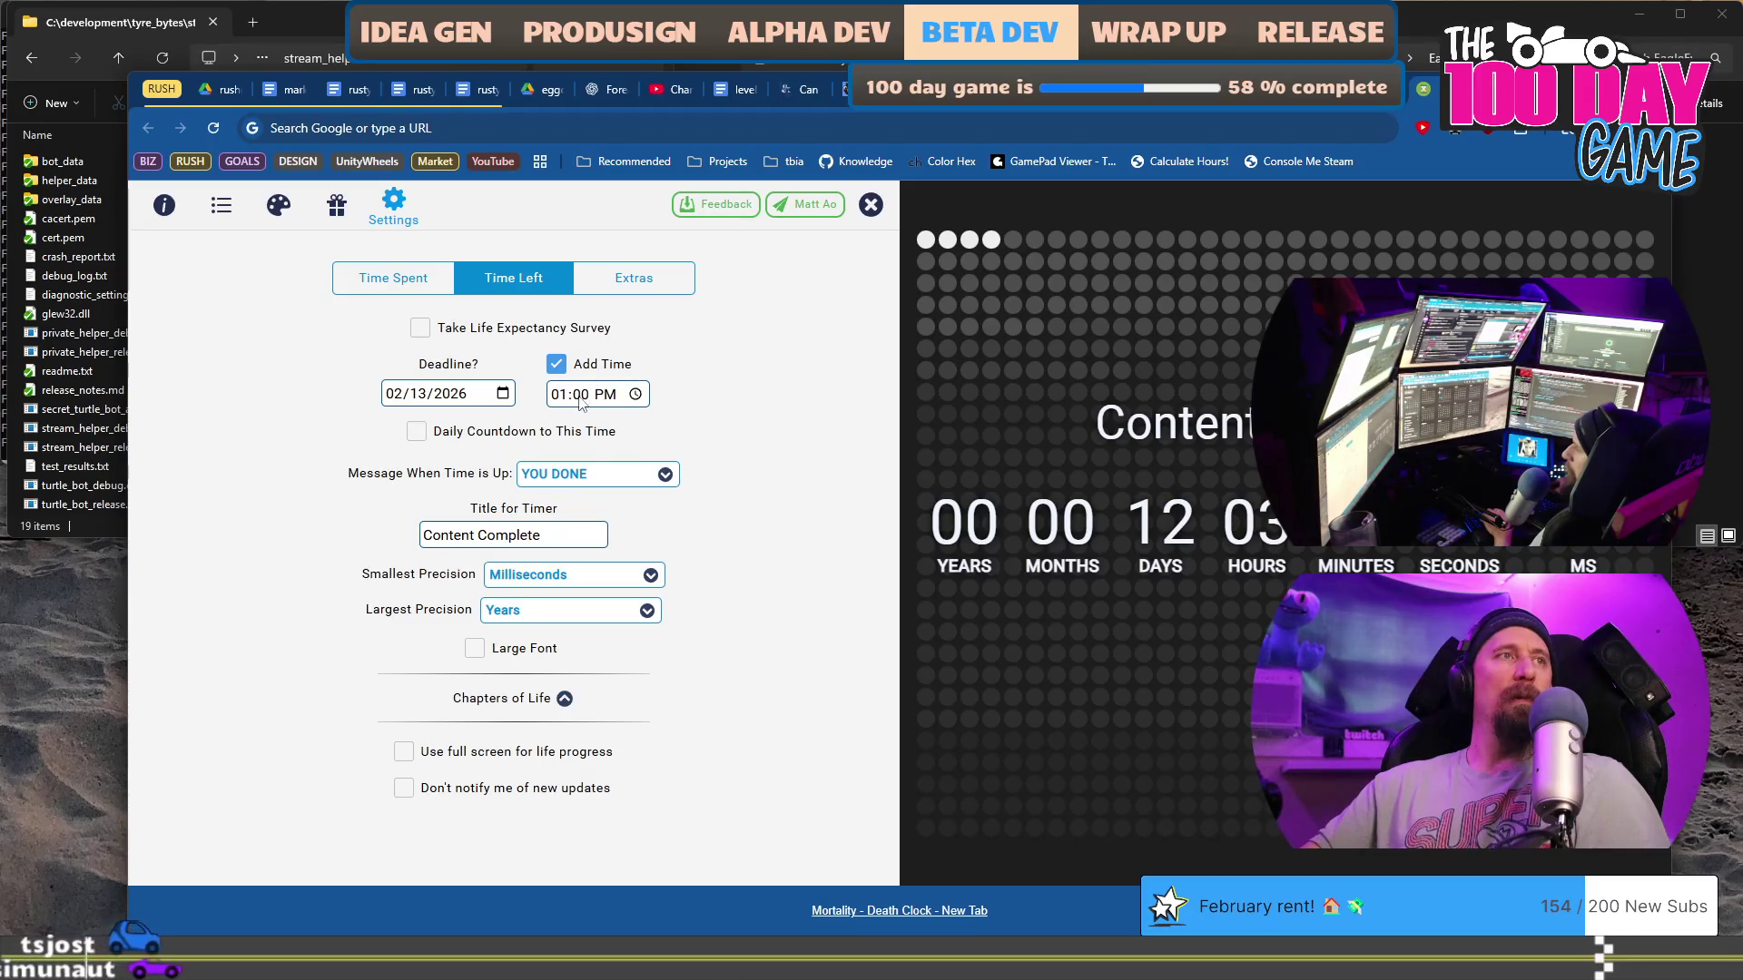
pyautogui.click(688, 375)
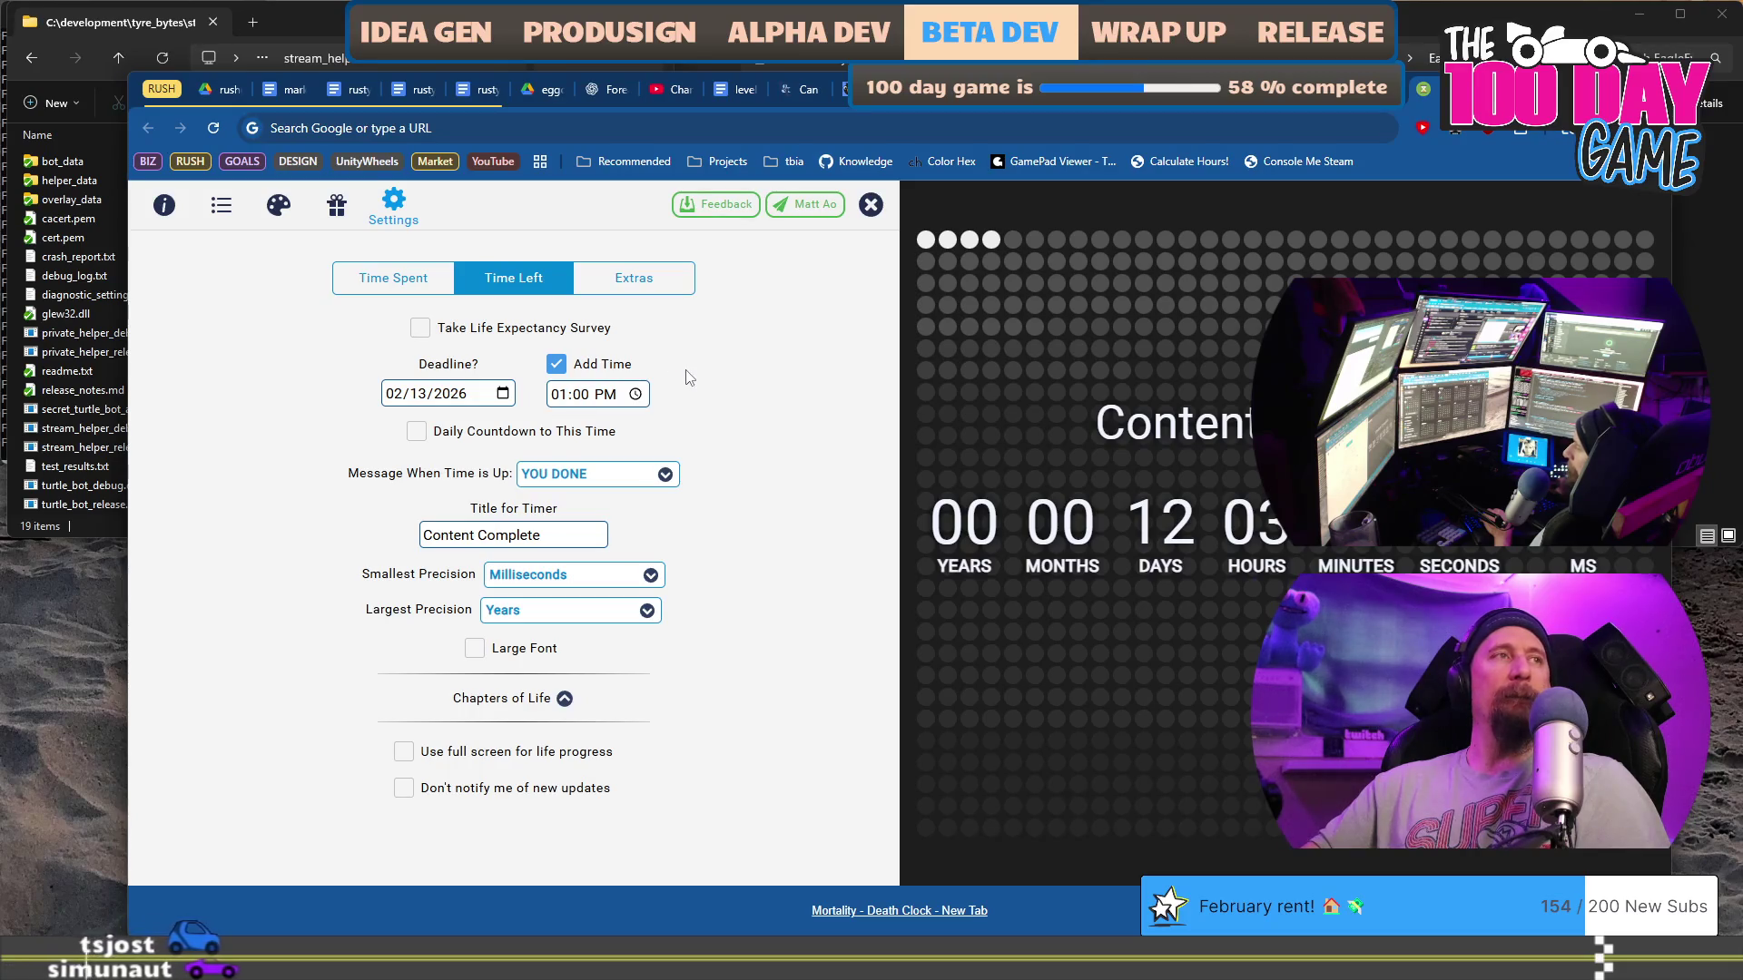
pyautogui.click(619, 486)
pyautogui.click(765, 426)
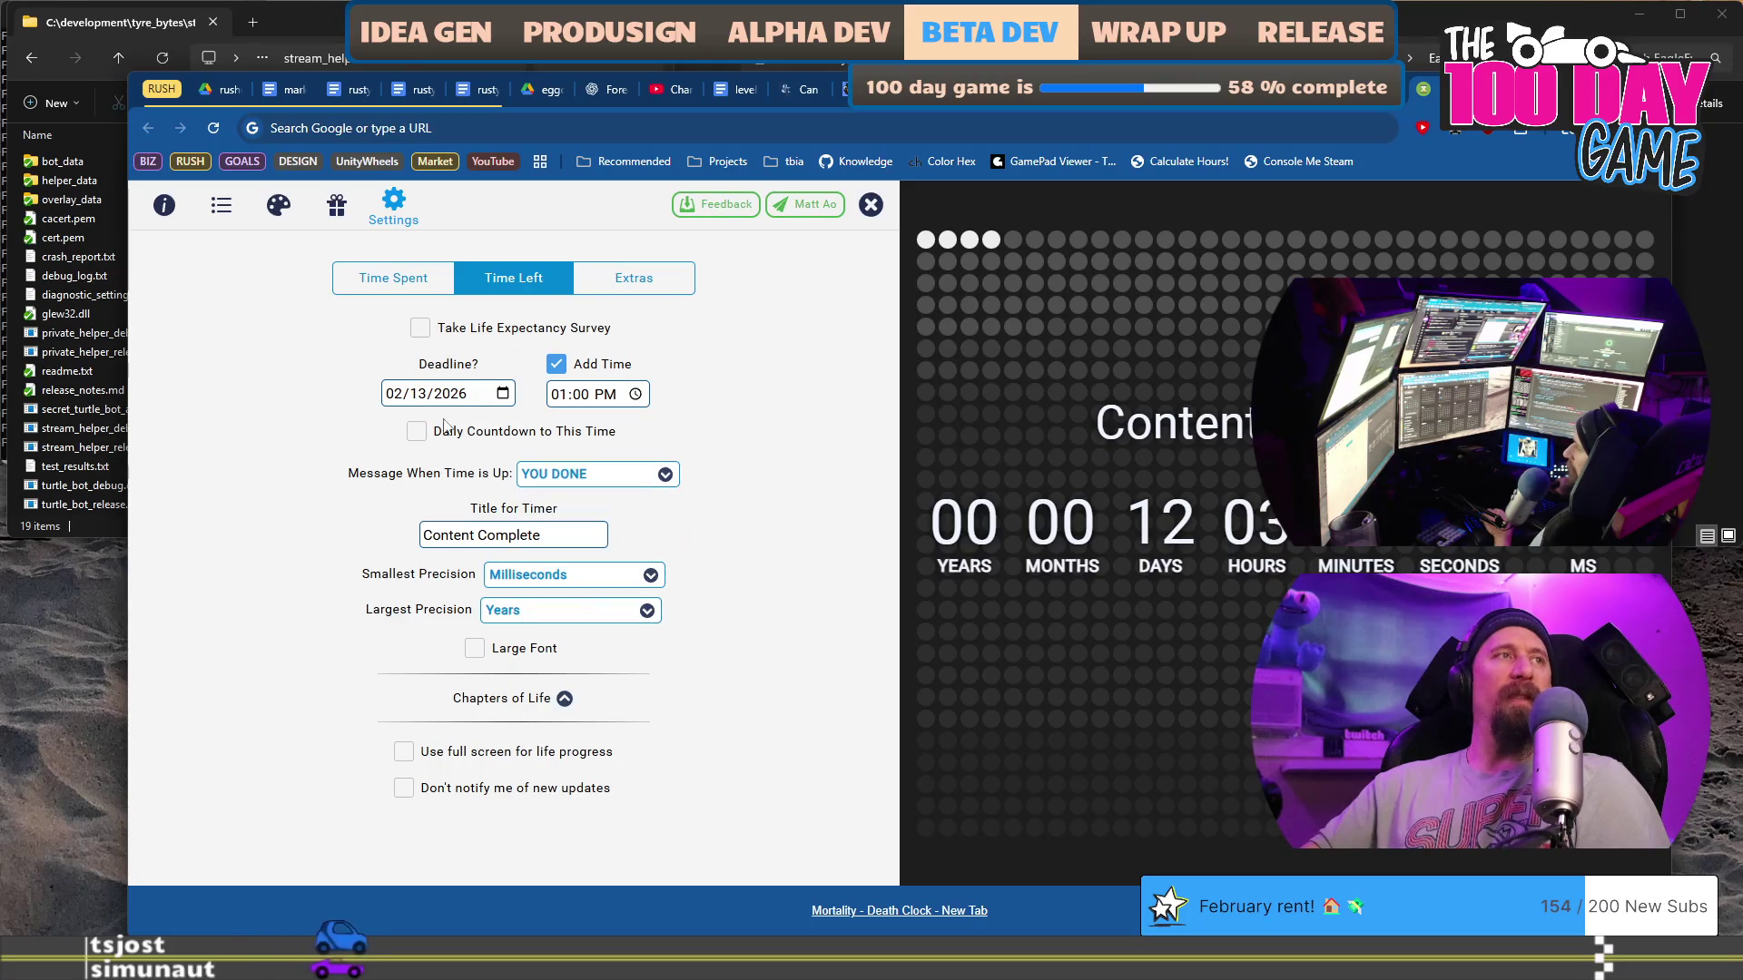
# Step: Retitle the timer from Content Complete to 'Final Demo Builds' and close settings
pyautogui.moveTo(537, 534); pyautogui.dragTo(179, 509)
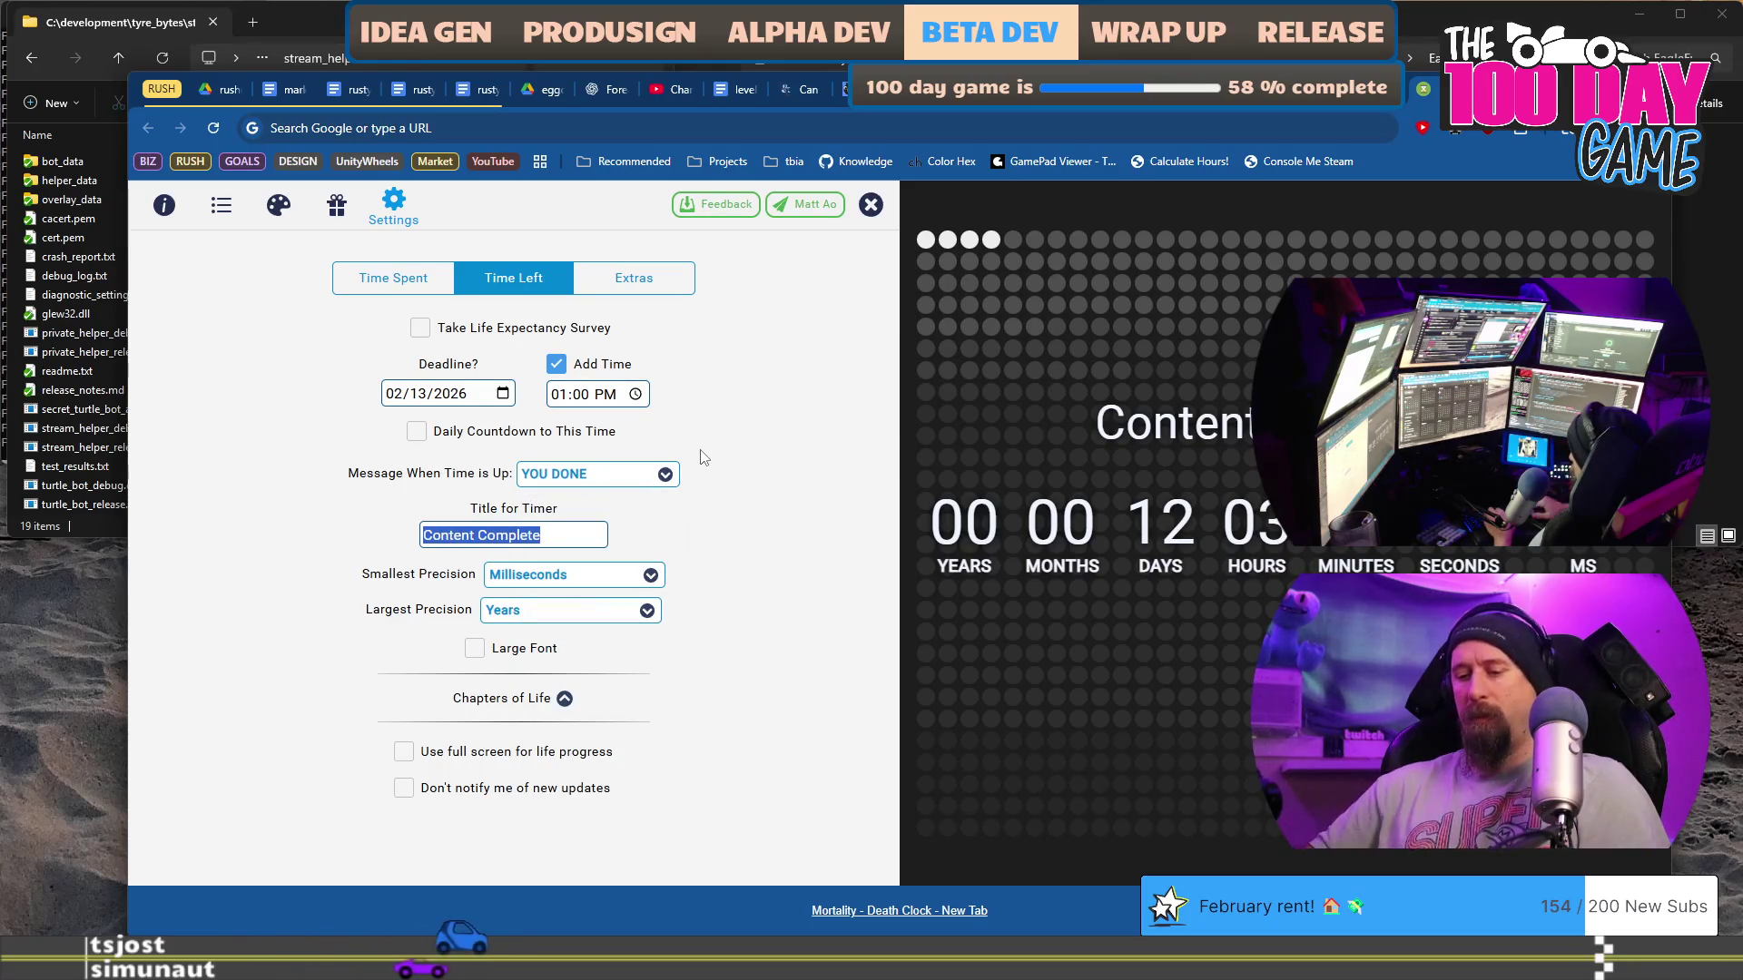
pyautogui.write('Final Demo')
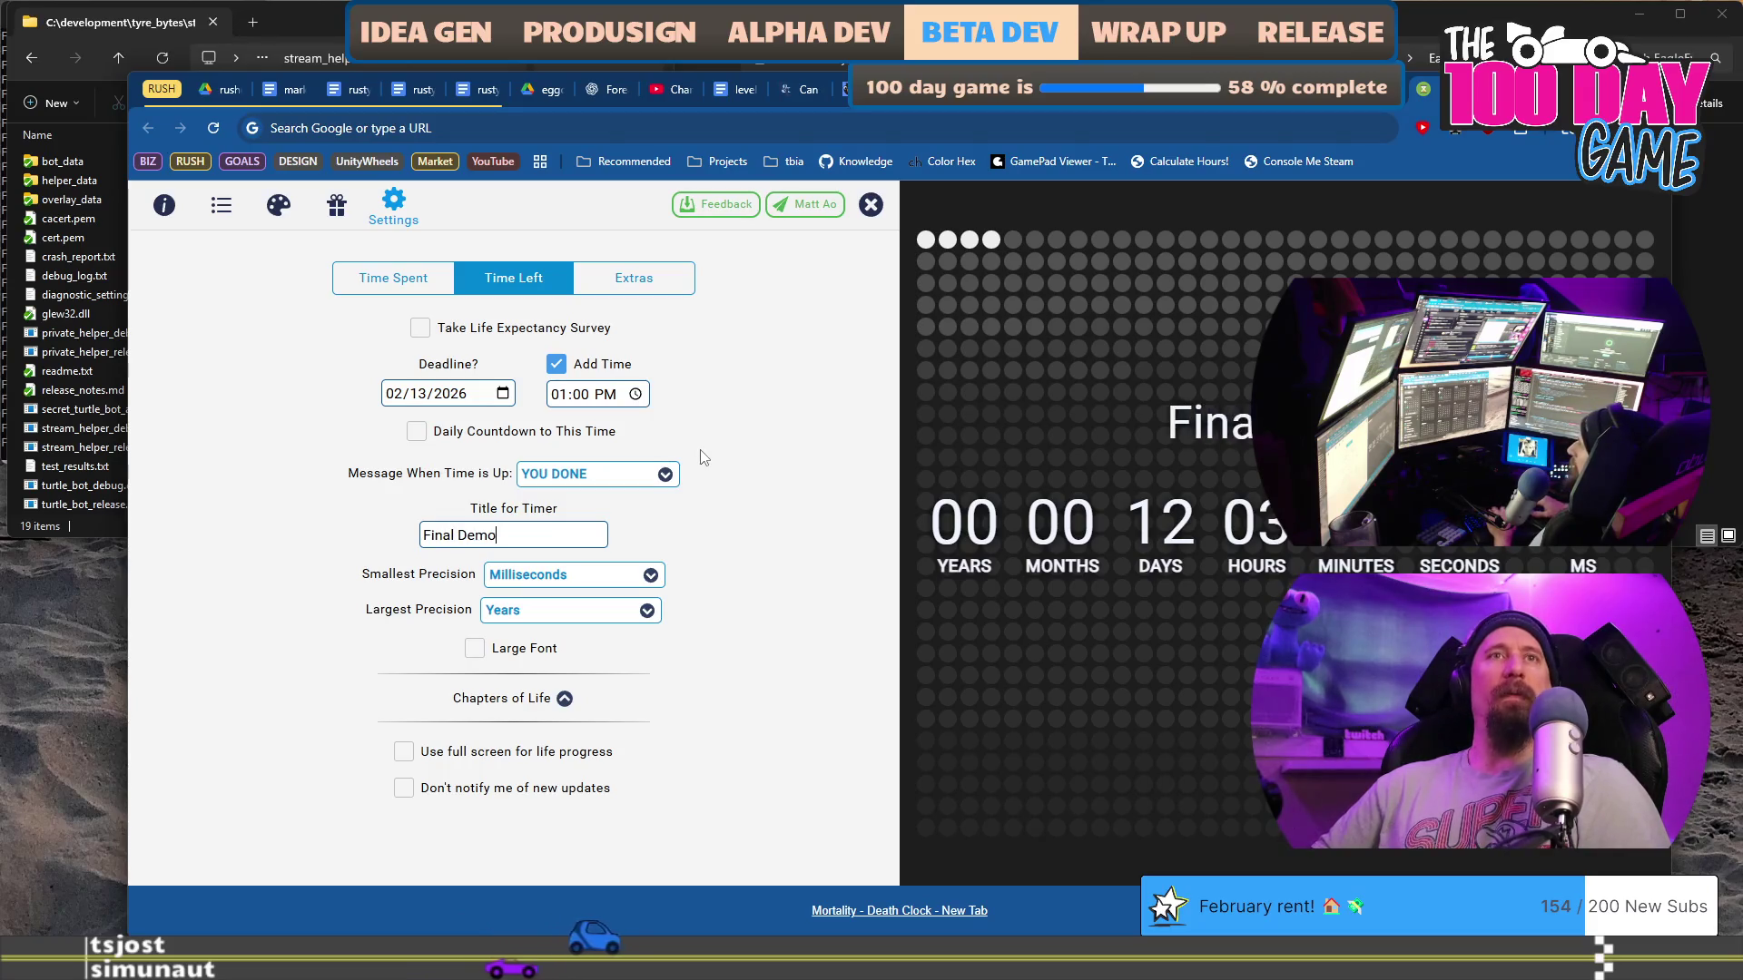
pyautogui.write(' Bui')
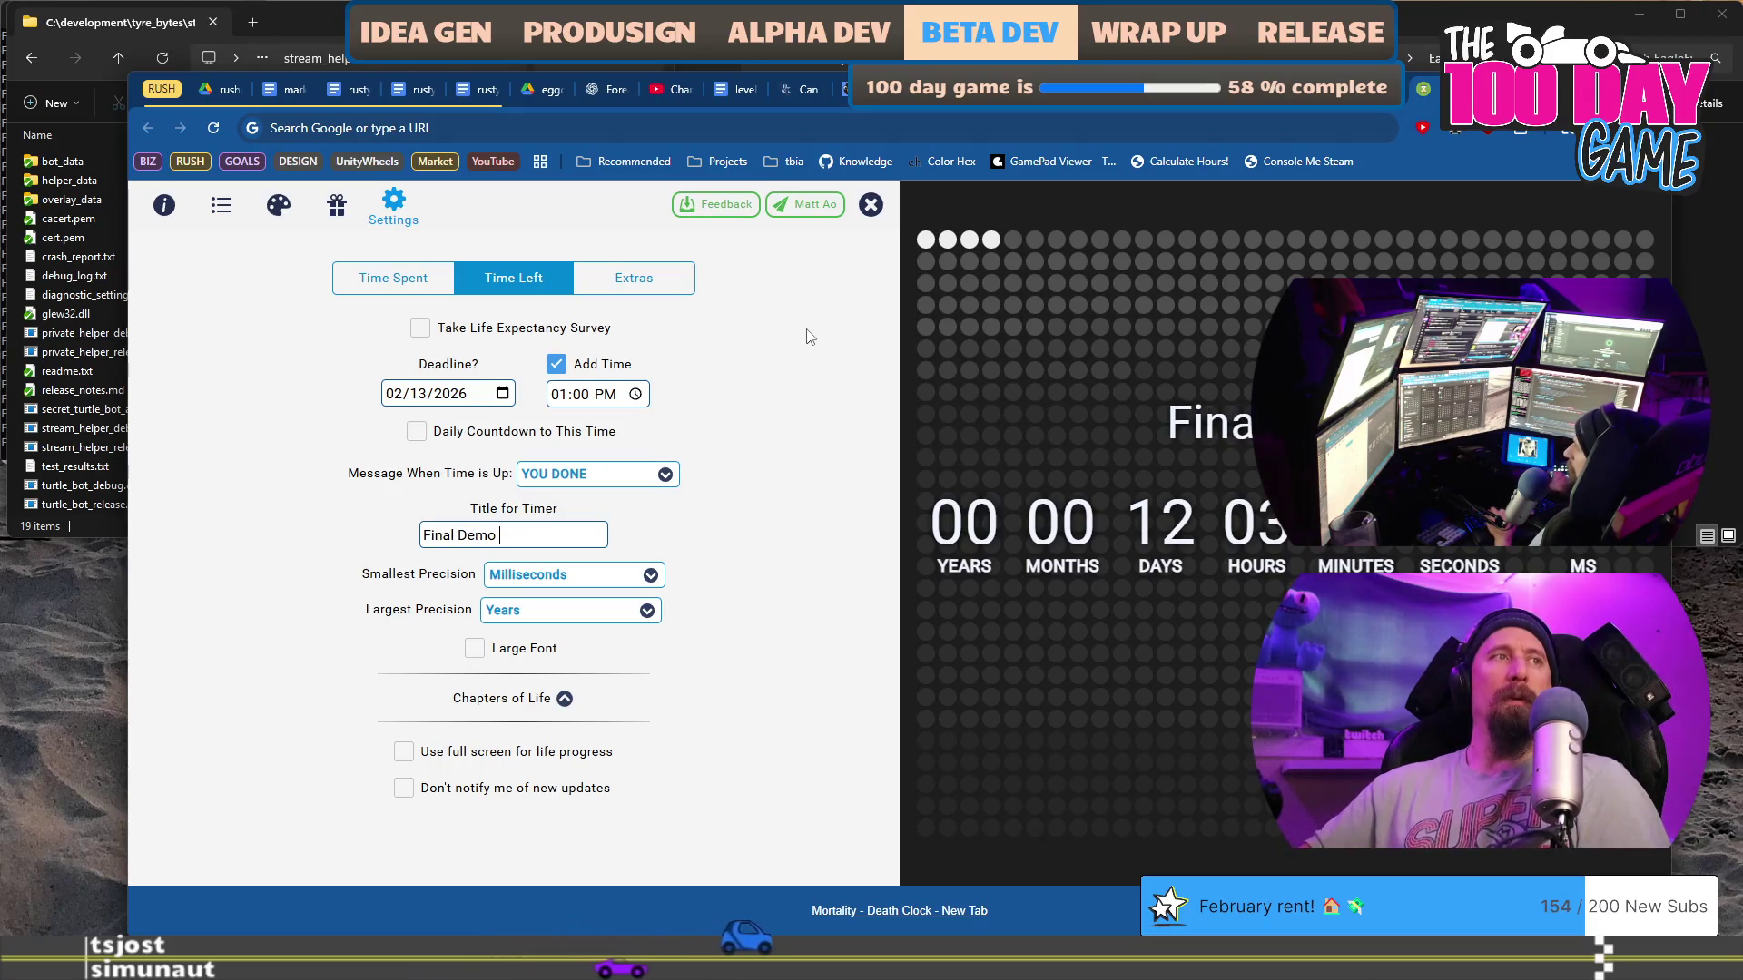
pyautogui.write('lds')
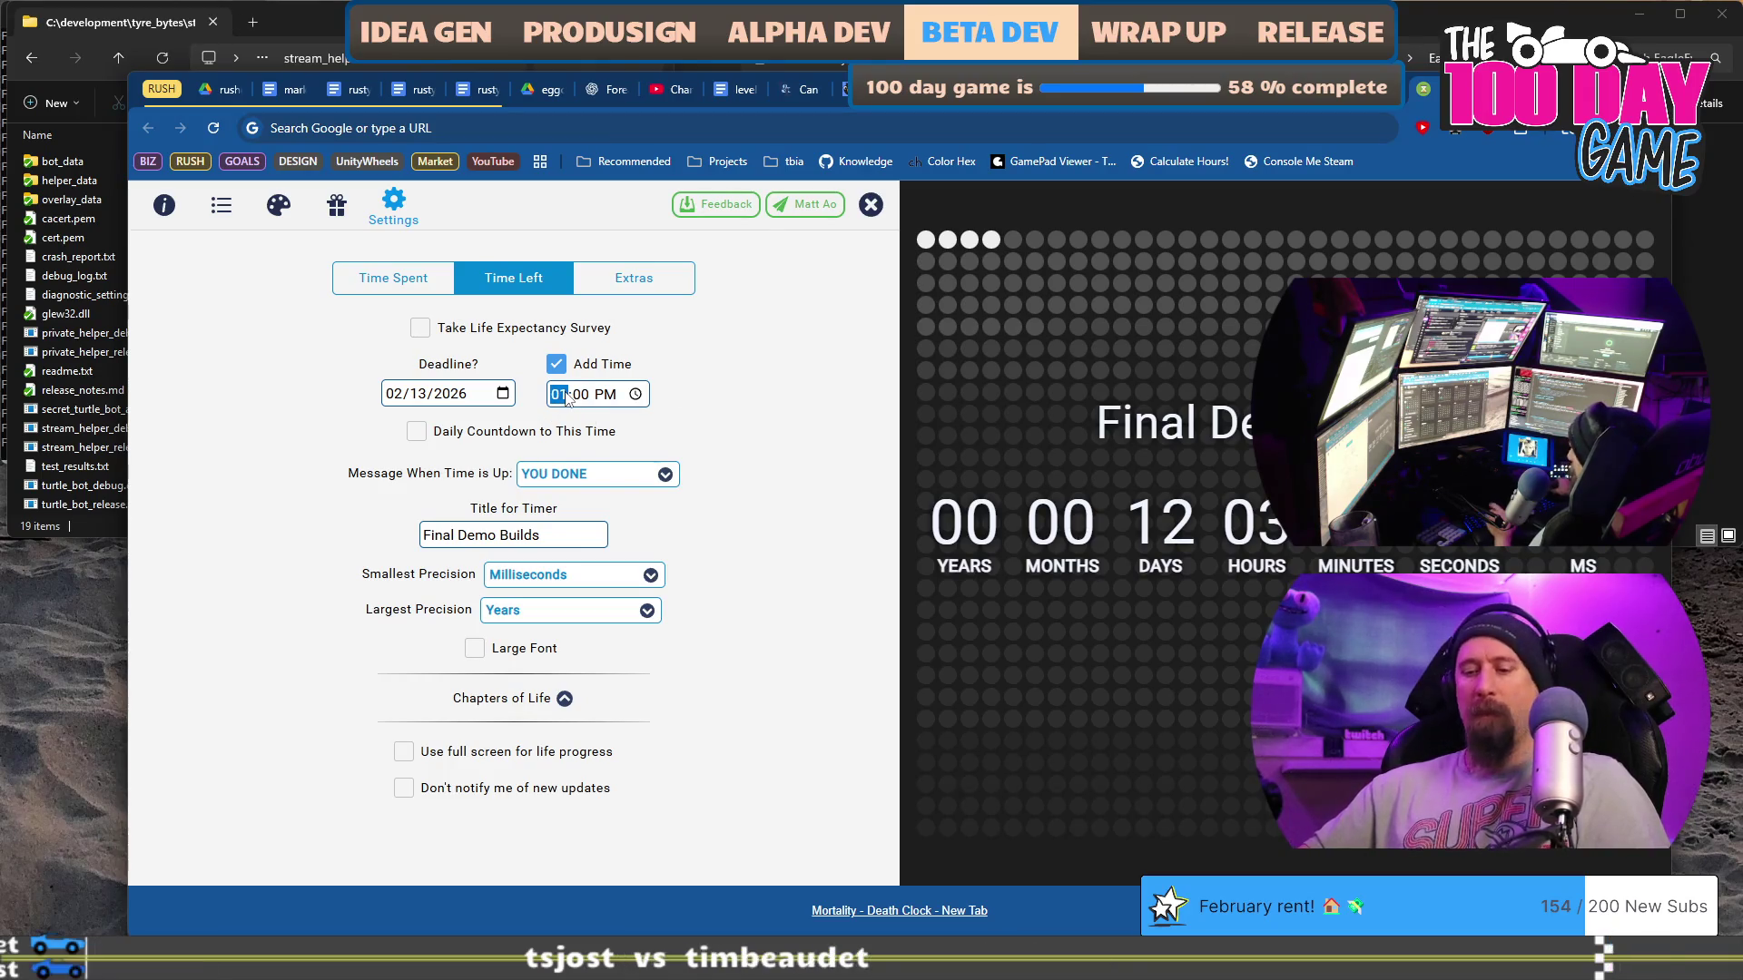
pyautogui.click(871, 206)
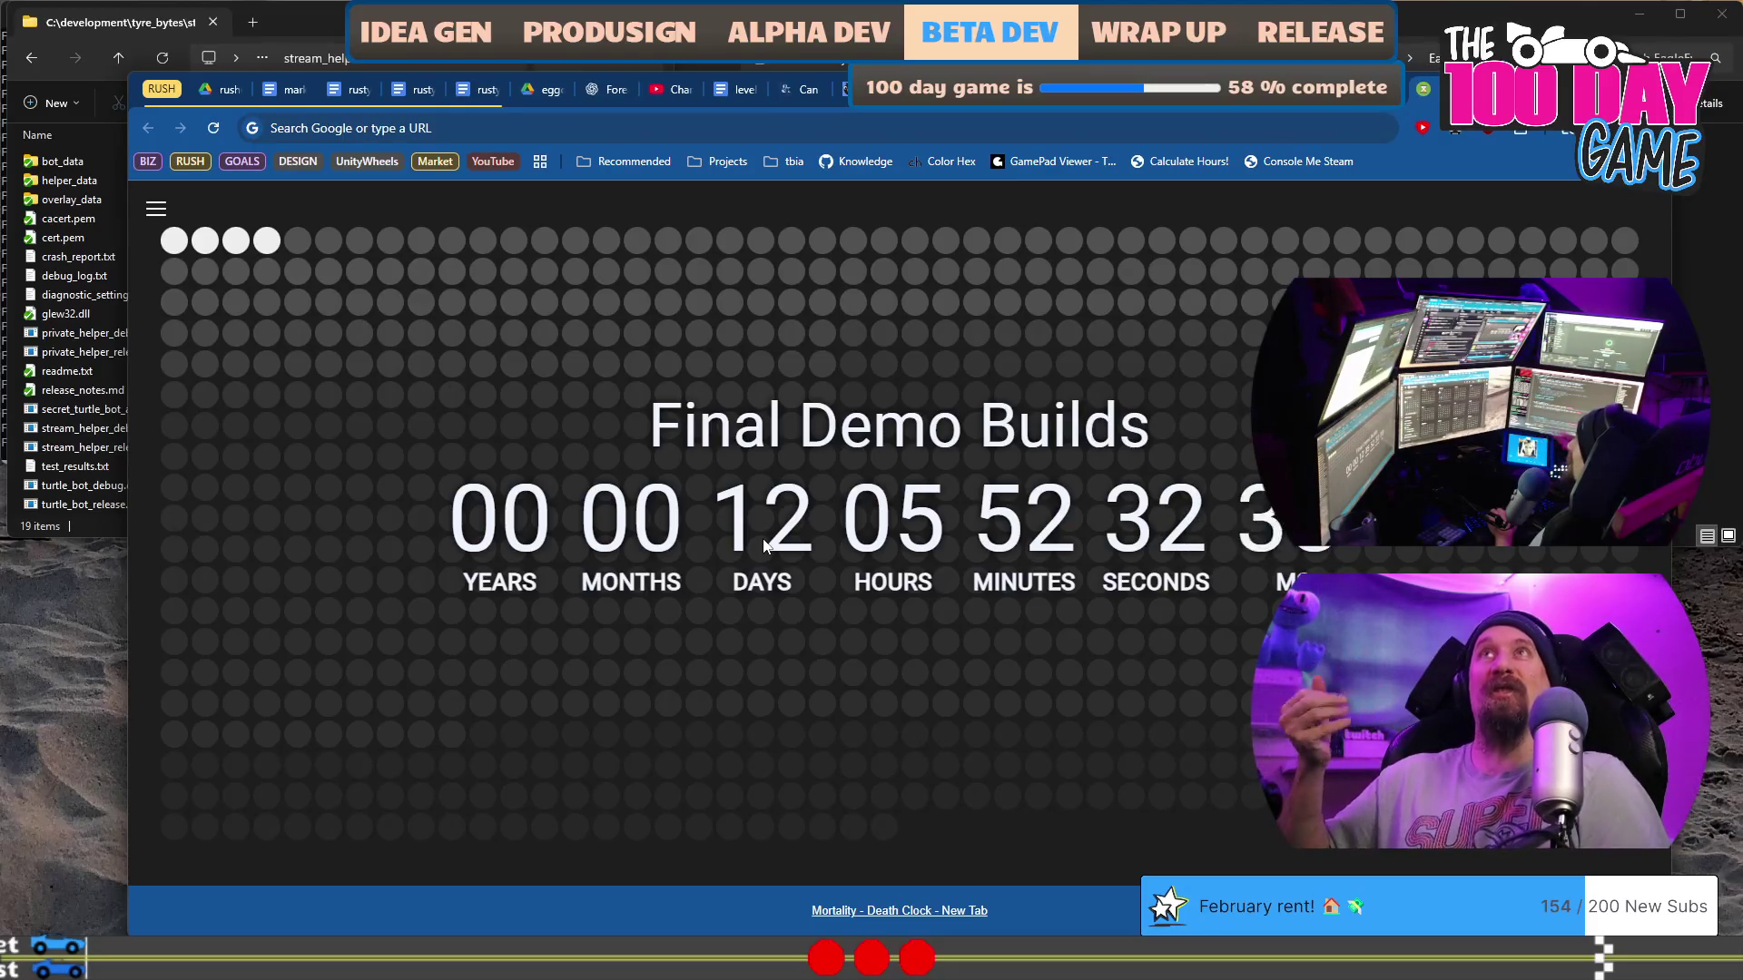
# Step: Switch to the other desktop's browser window showing the 2026 Google Calendar year view
pyautogui.press('ctrl+super+Right')
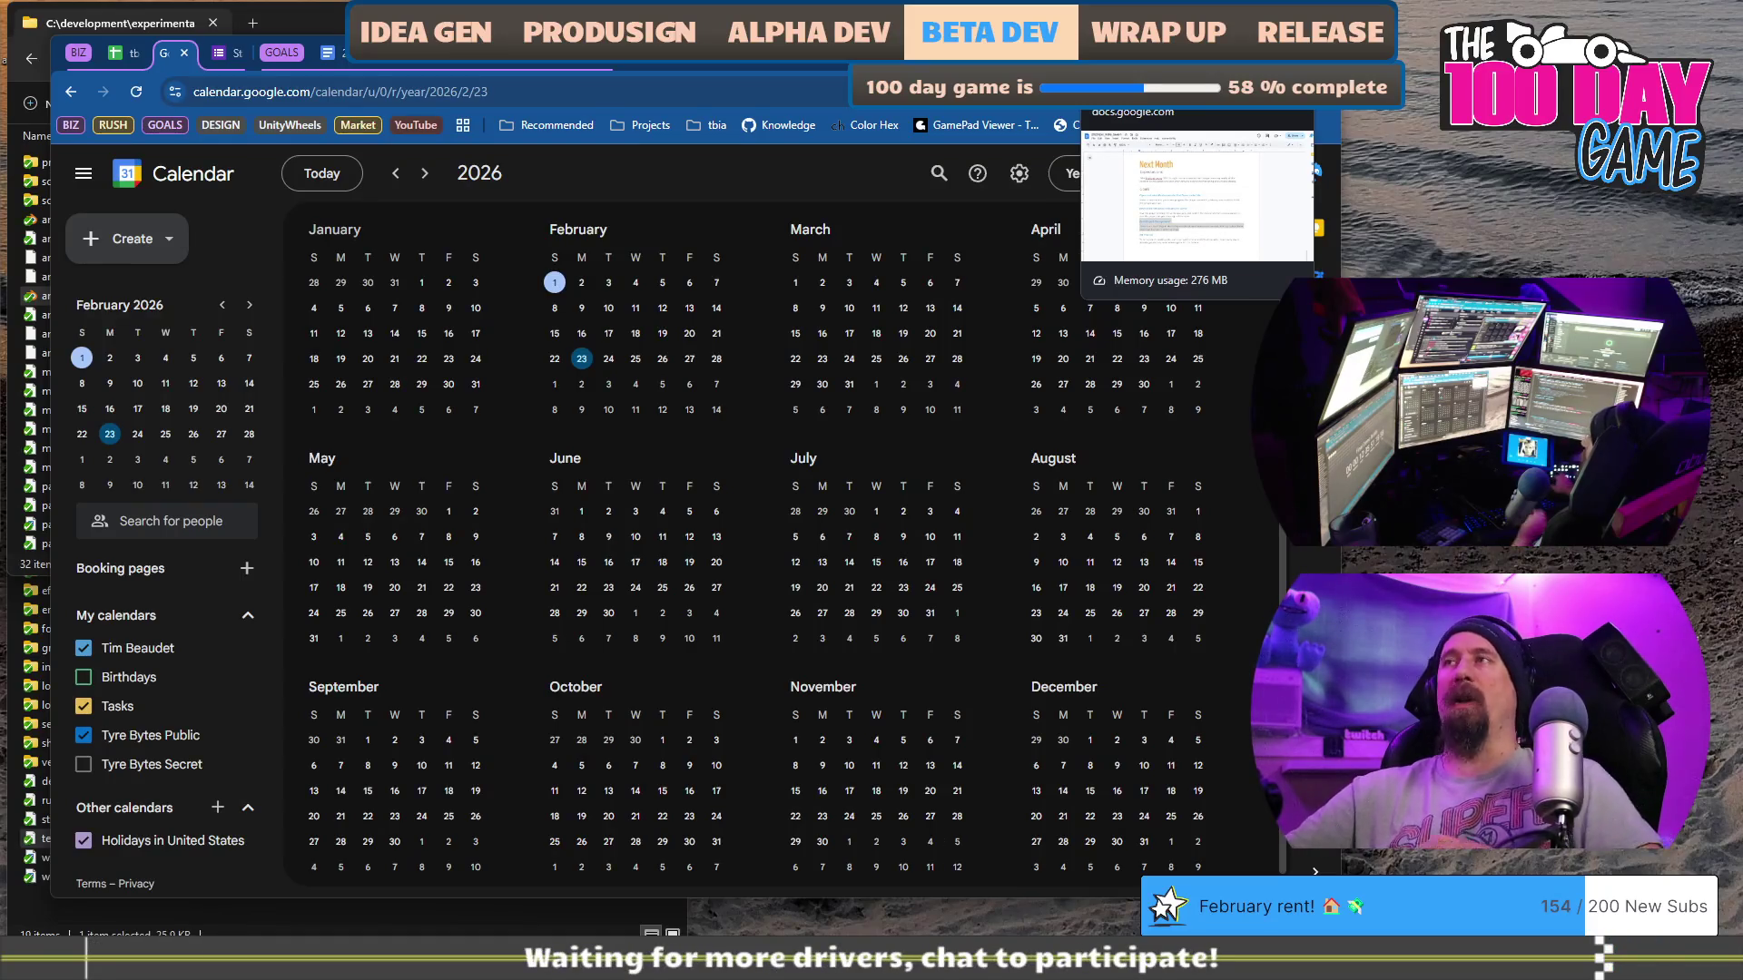
# Step: Return to the rusty_racer_design_doc and scroll to its Beta Dev (Content) heading
pyautogui.click(1126, 52)
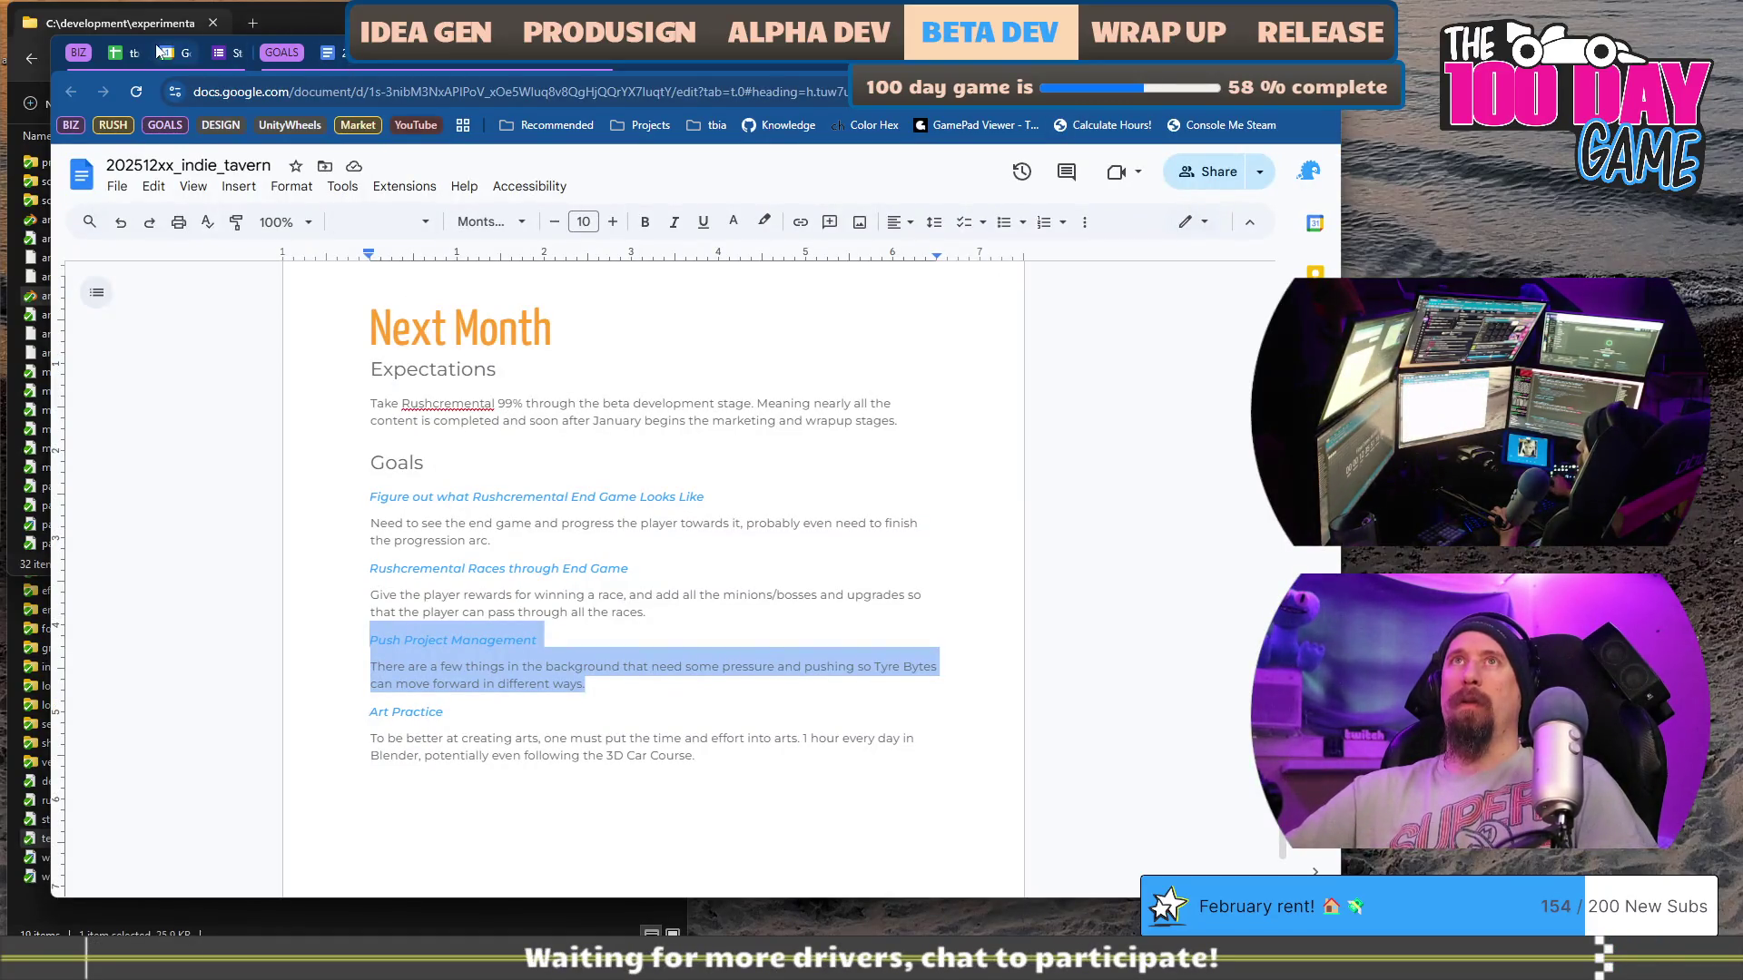
pyautogui.press('ctrl+super+Right')
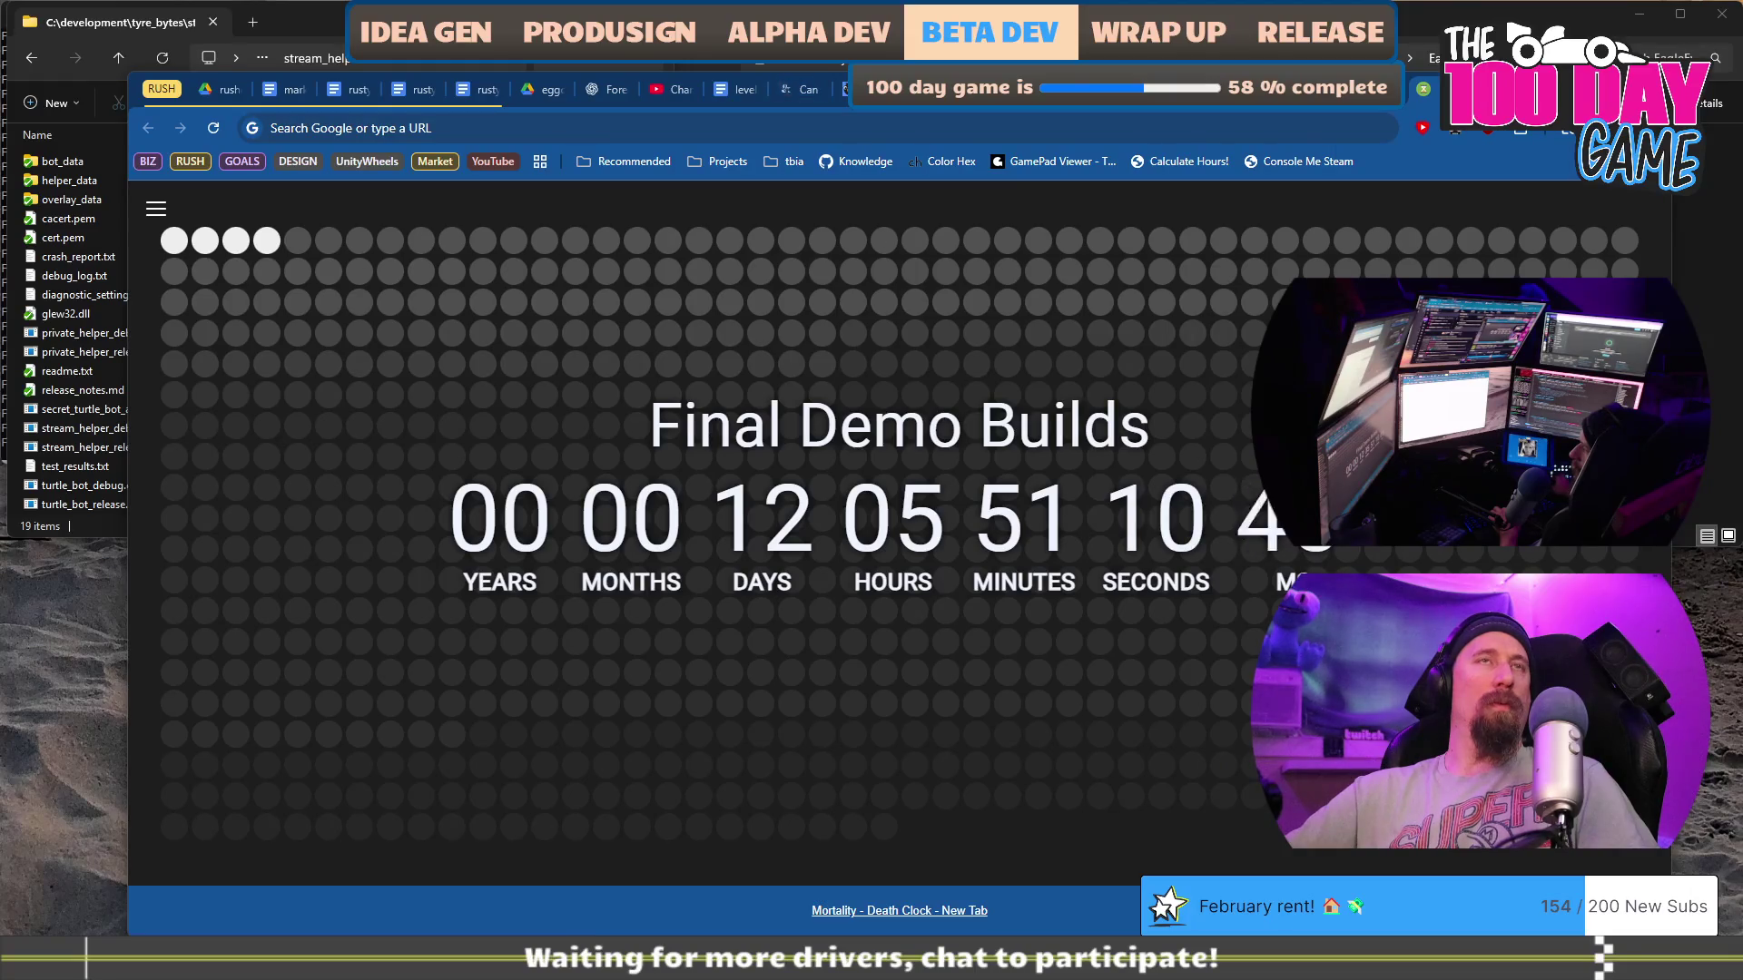
pyautogui.click(422, 86)
pyautogui.scroll(5, 781, 517)
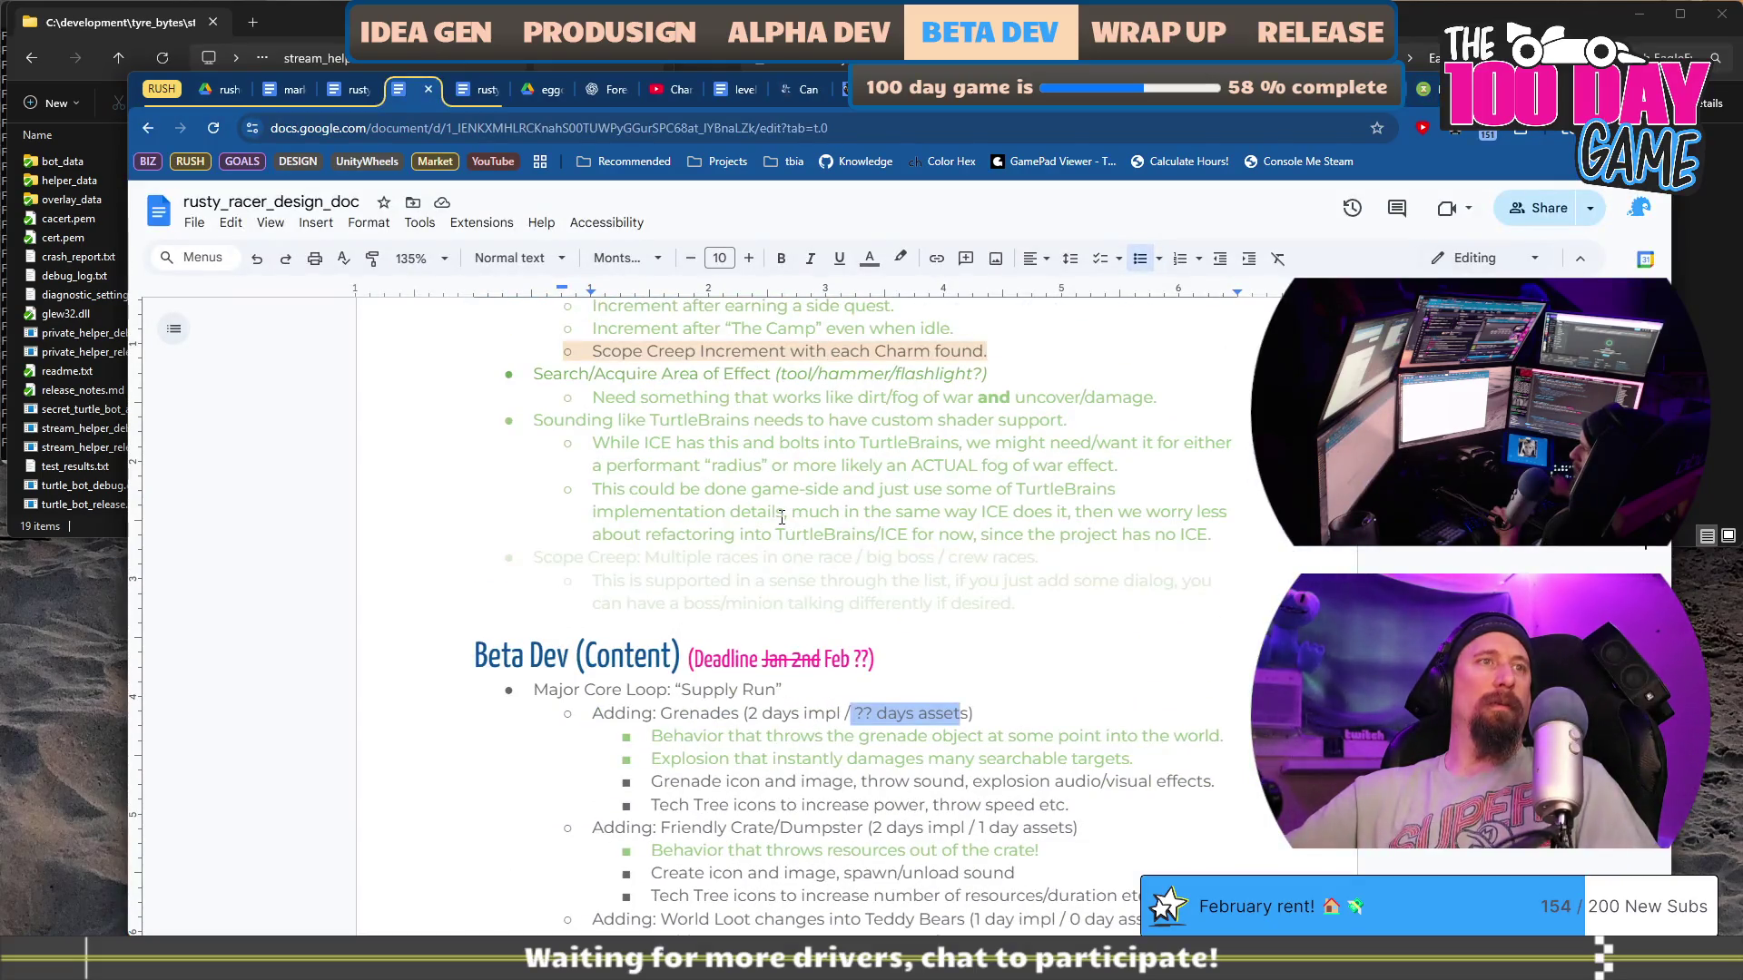
pyautogui.click(977, 627)
pyautogui.scroll(-20, 776, 555)
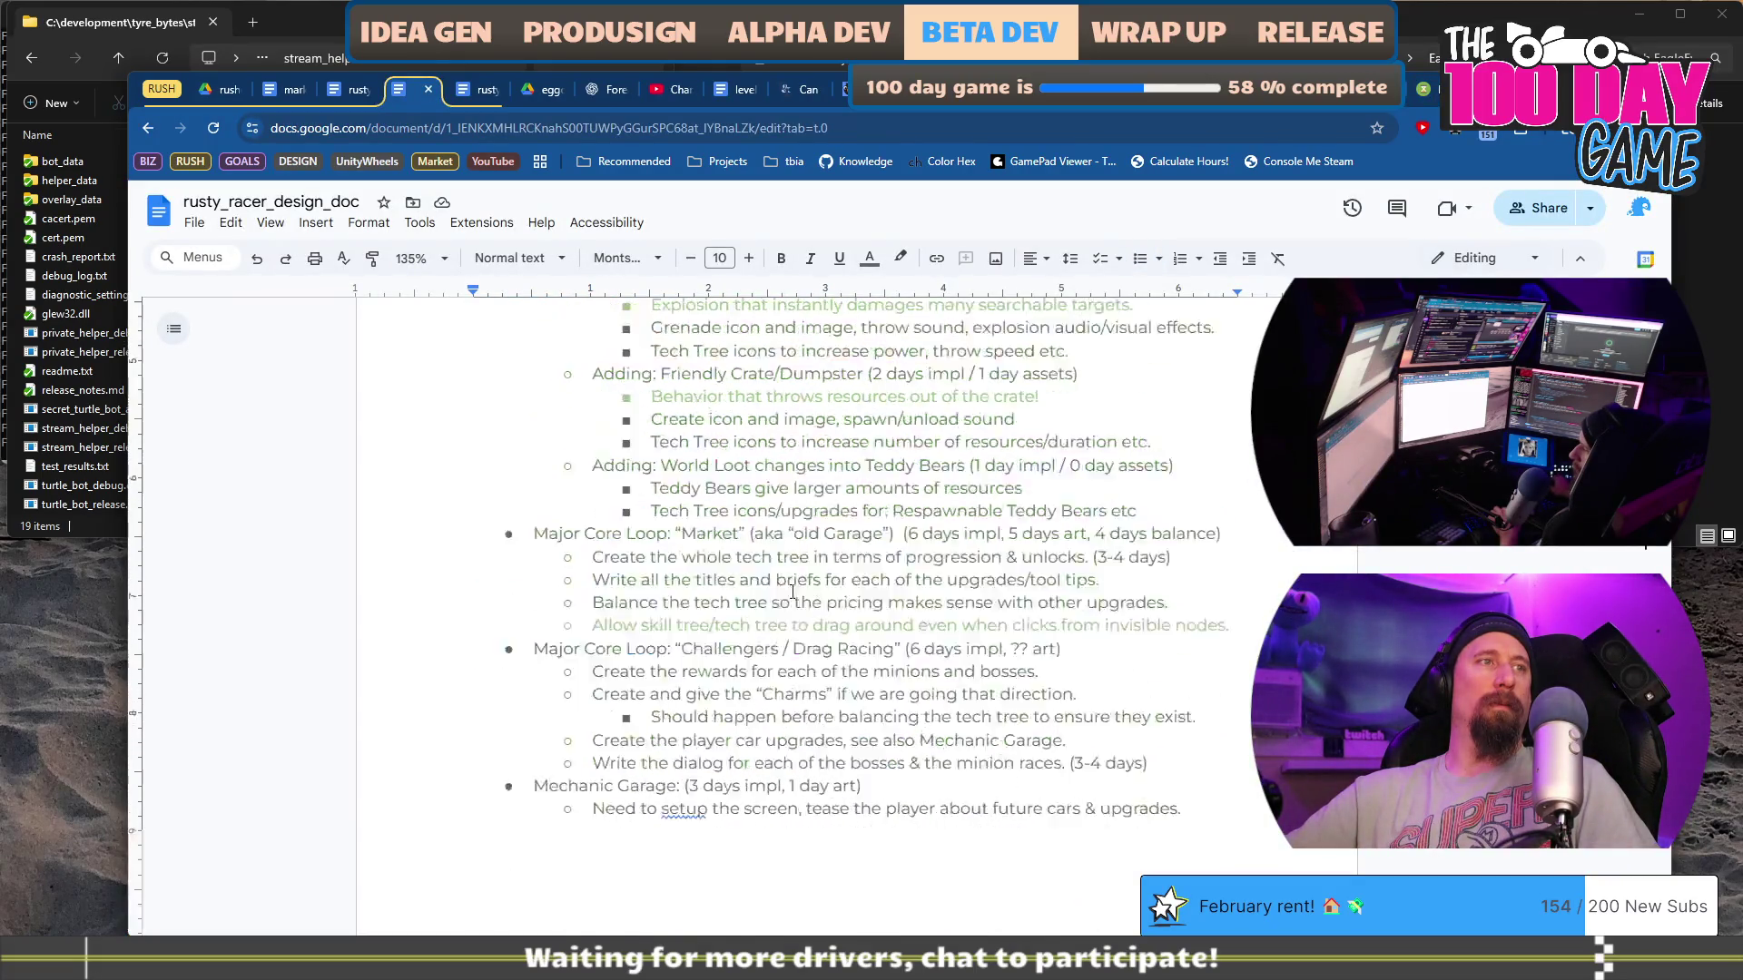
pyautogui.scroll(15, 776, 554)
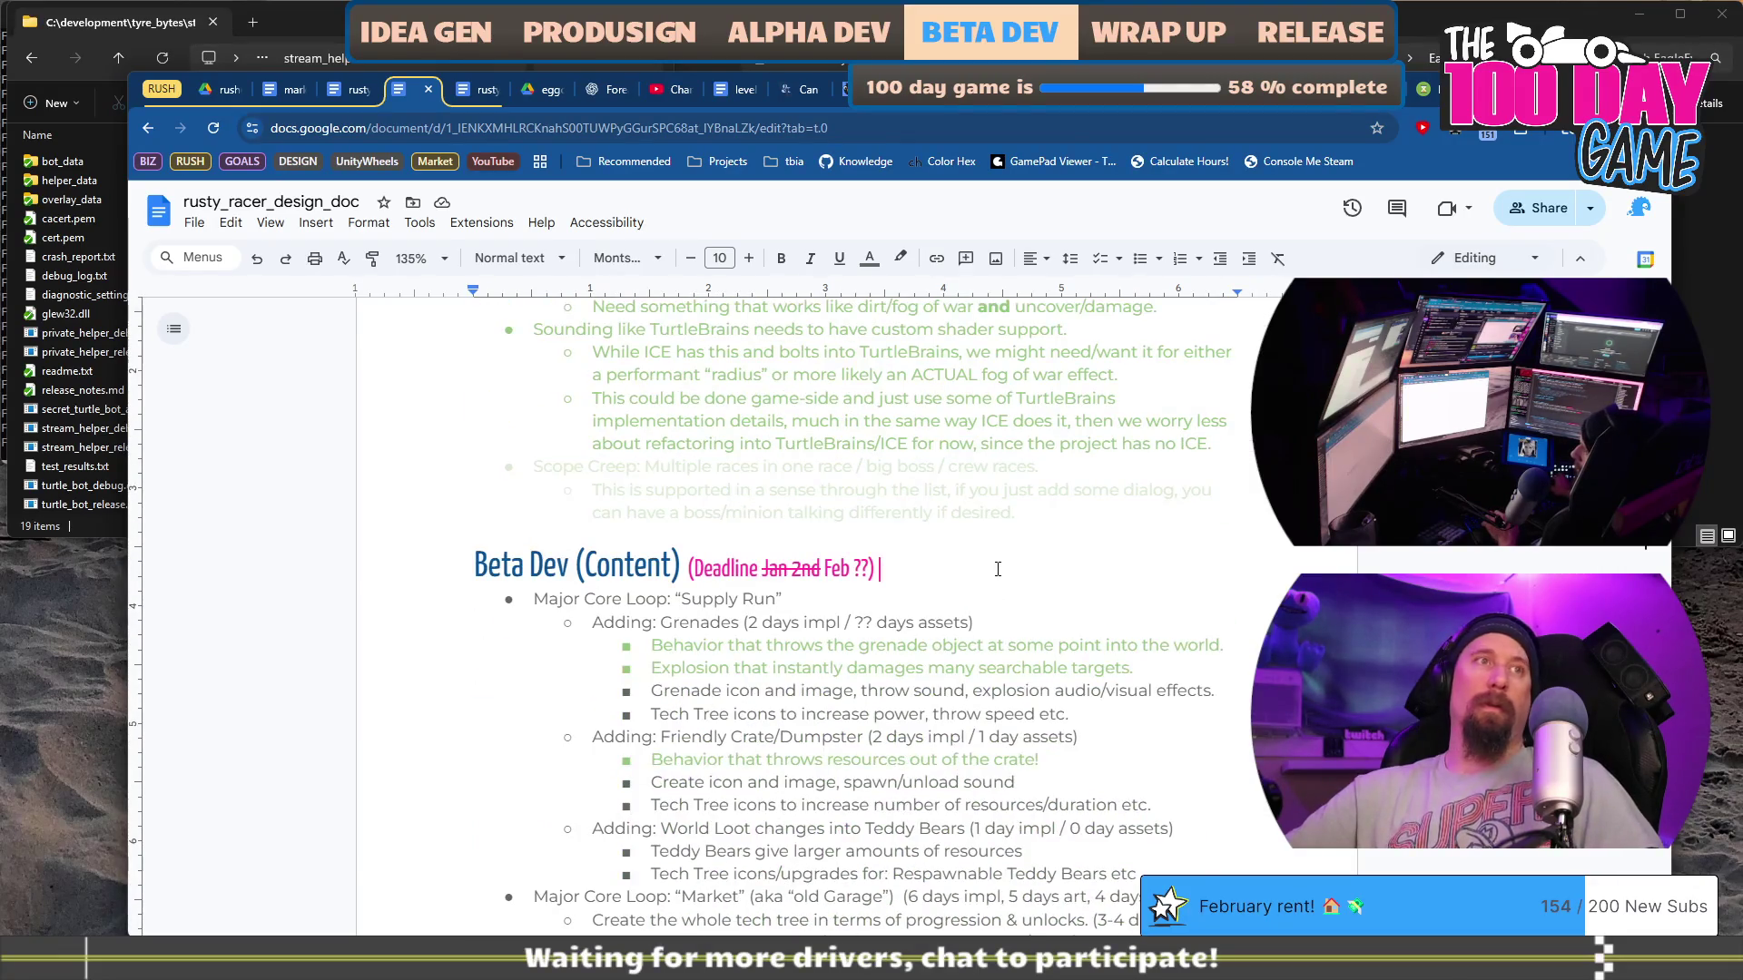
# Step: Add a 'Final Build' heading after the Credits Scene notes, based on the Beta Dev heading without '(Content)'
pyautogui.tripleClick(997, 569)
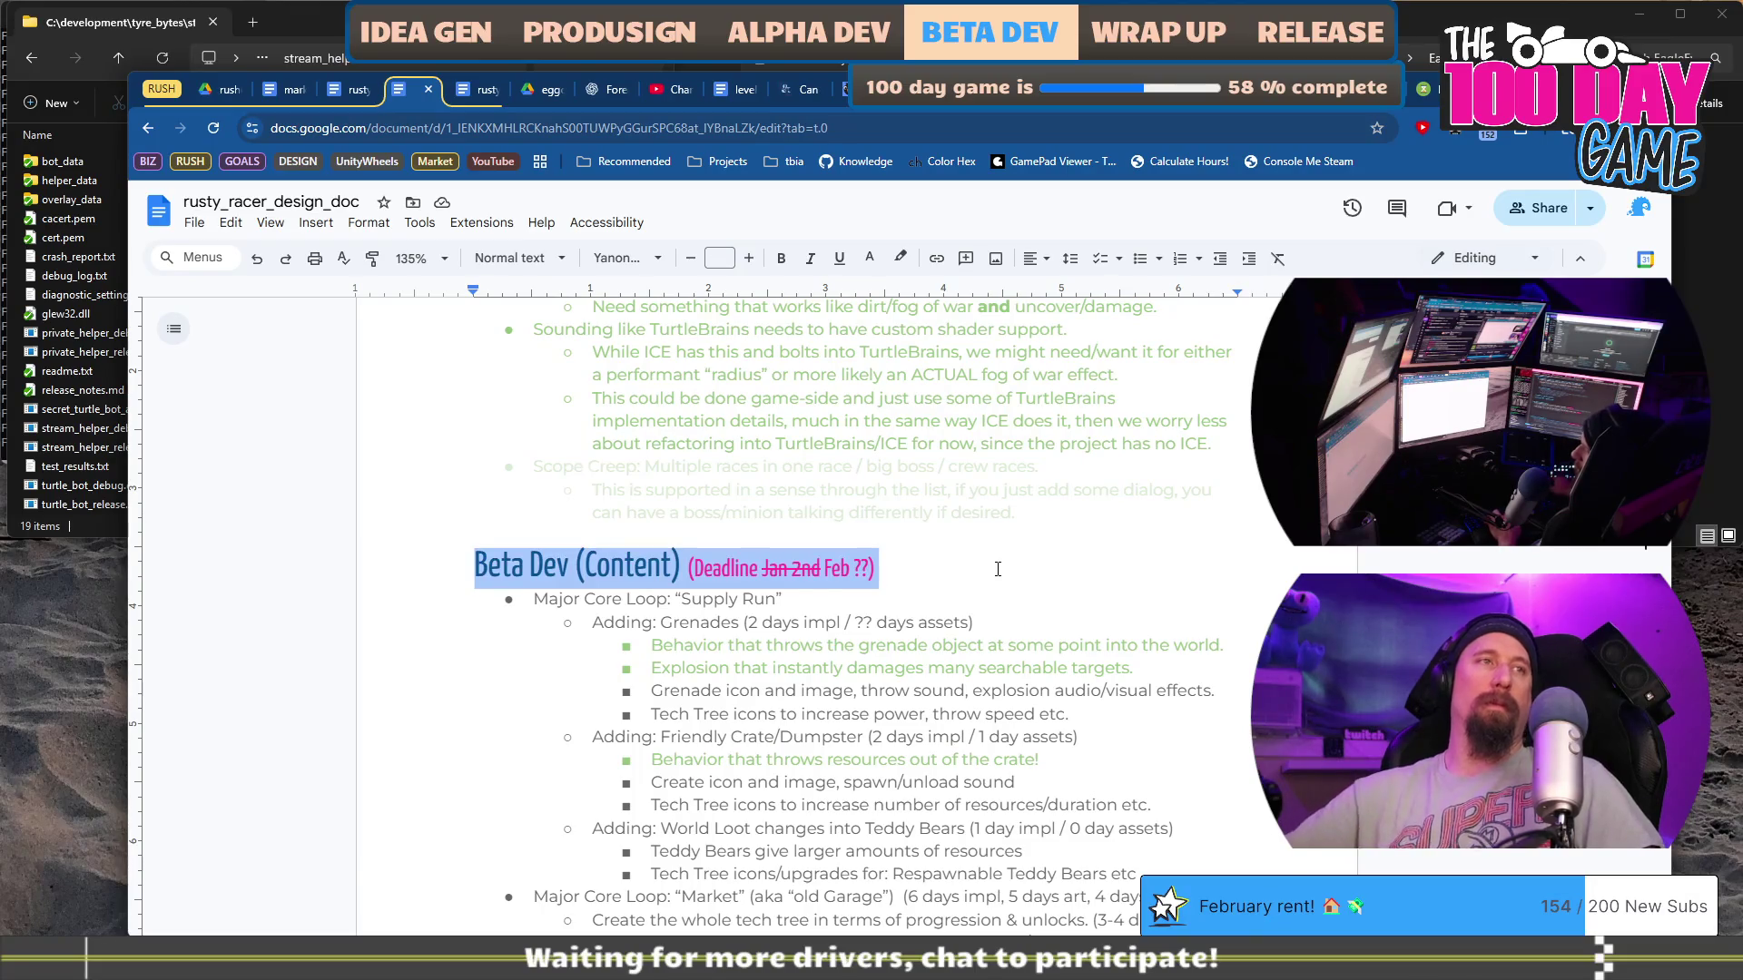
pyautogui.scroll(-15, 862, 618)
pyautogui.scroll(3, 807, 654)
pyautogui.click(807, 654)
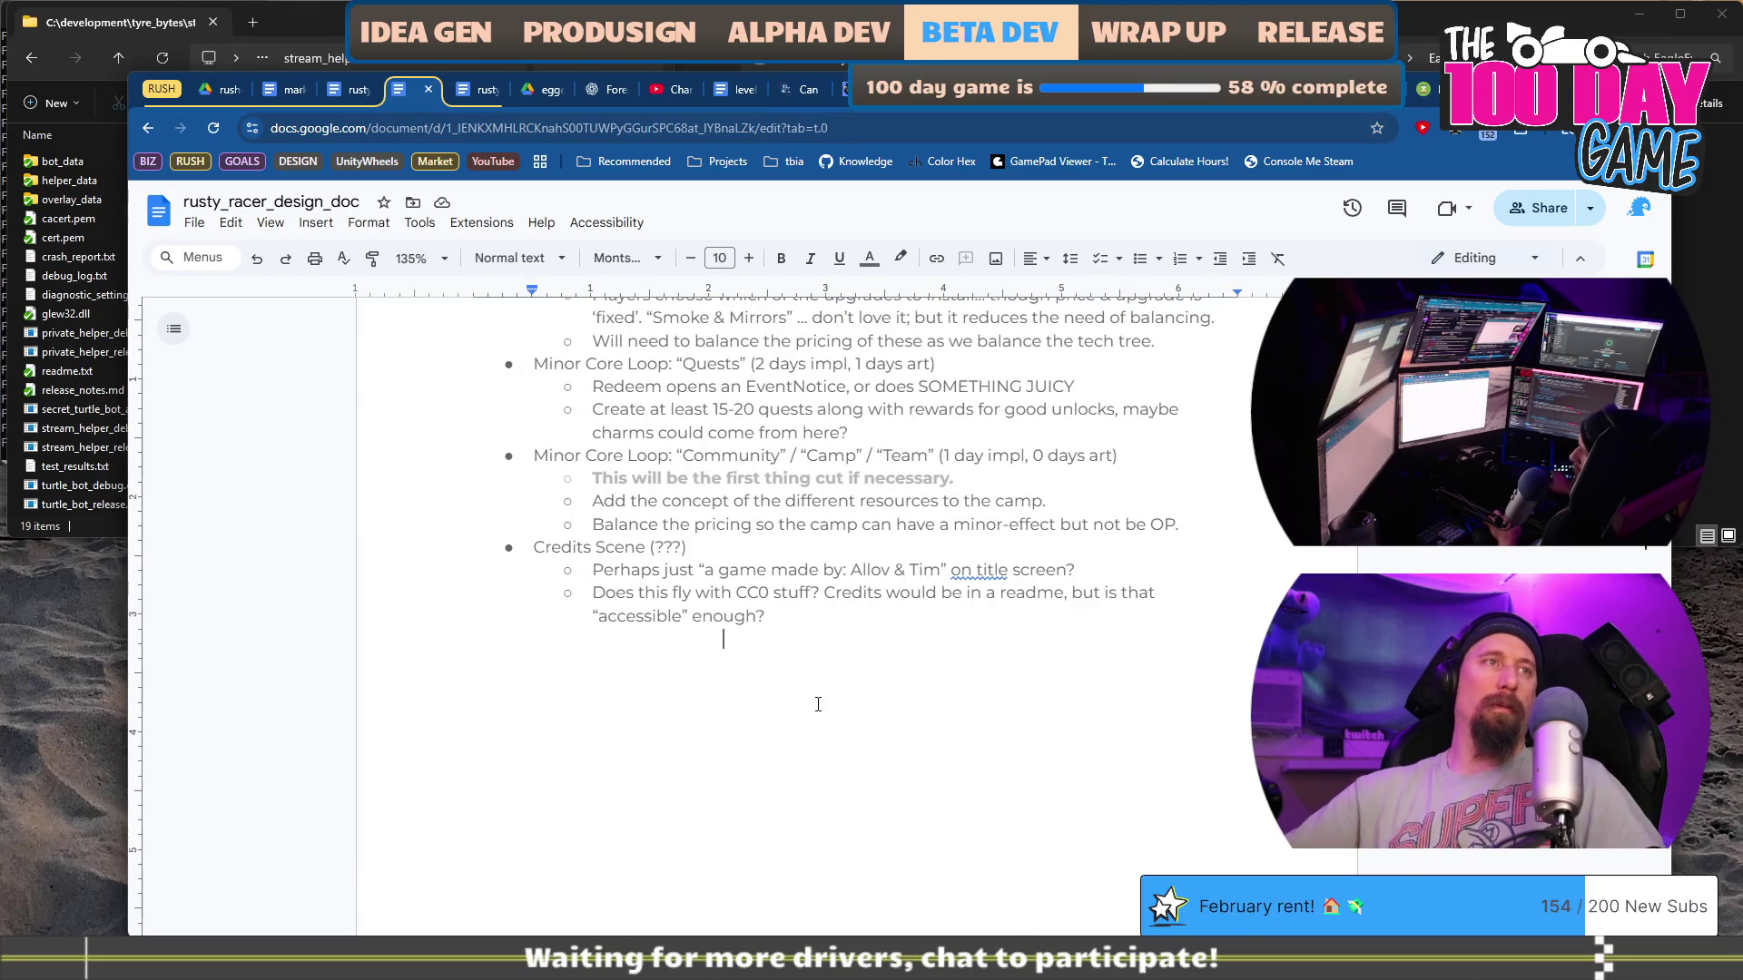
pyautogui.hotkey('ctrl', 'Return')
pyautogui.hotkey('ctrl', 'z')
pyautogui.hotkey('ctrl', 'z')
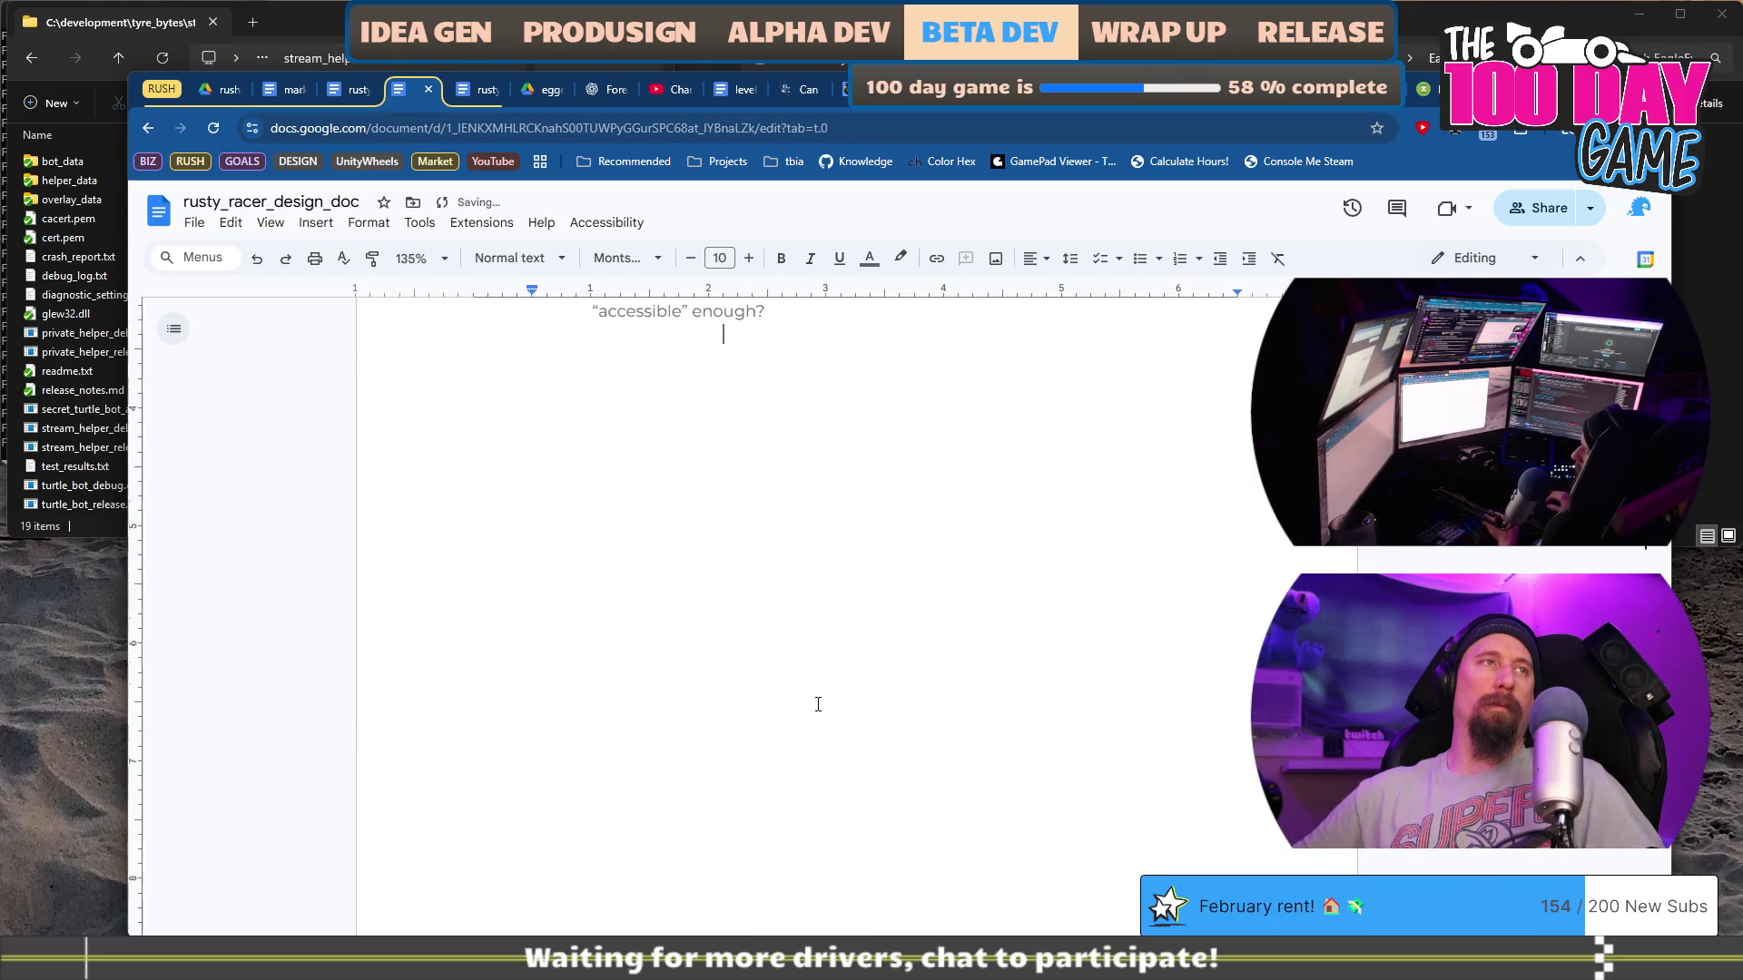
pyautogui.hotkey('ctrl', 'z')
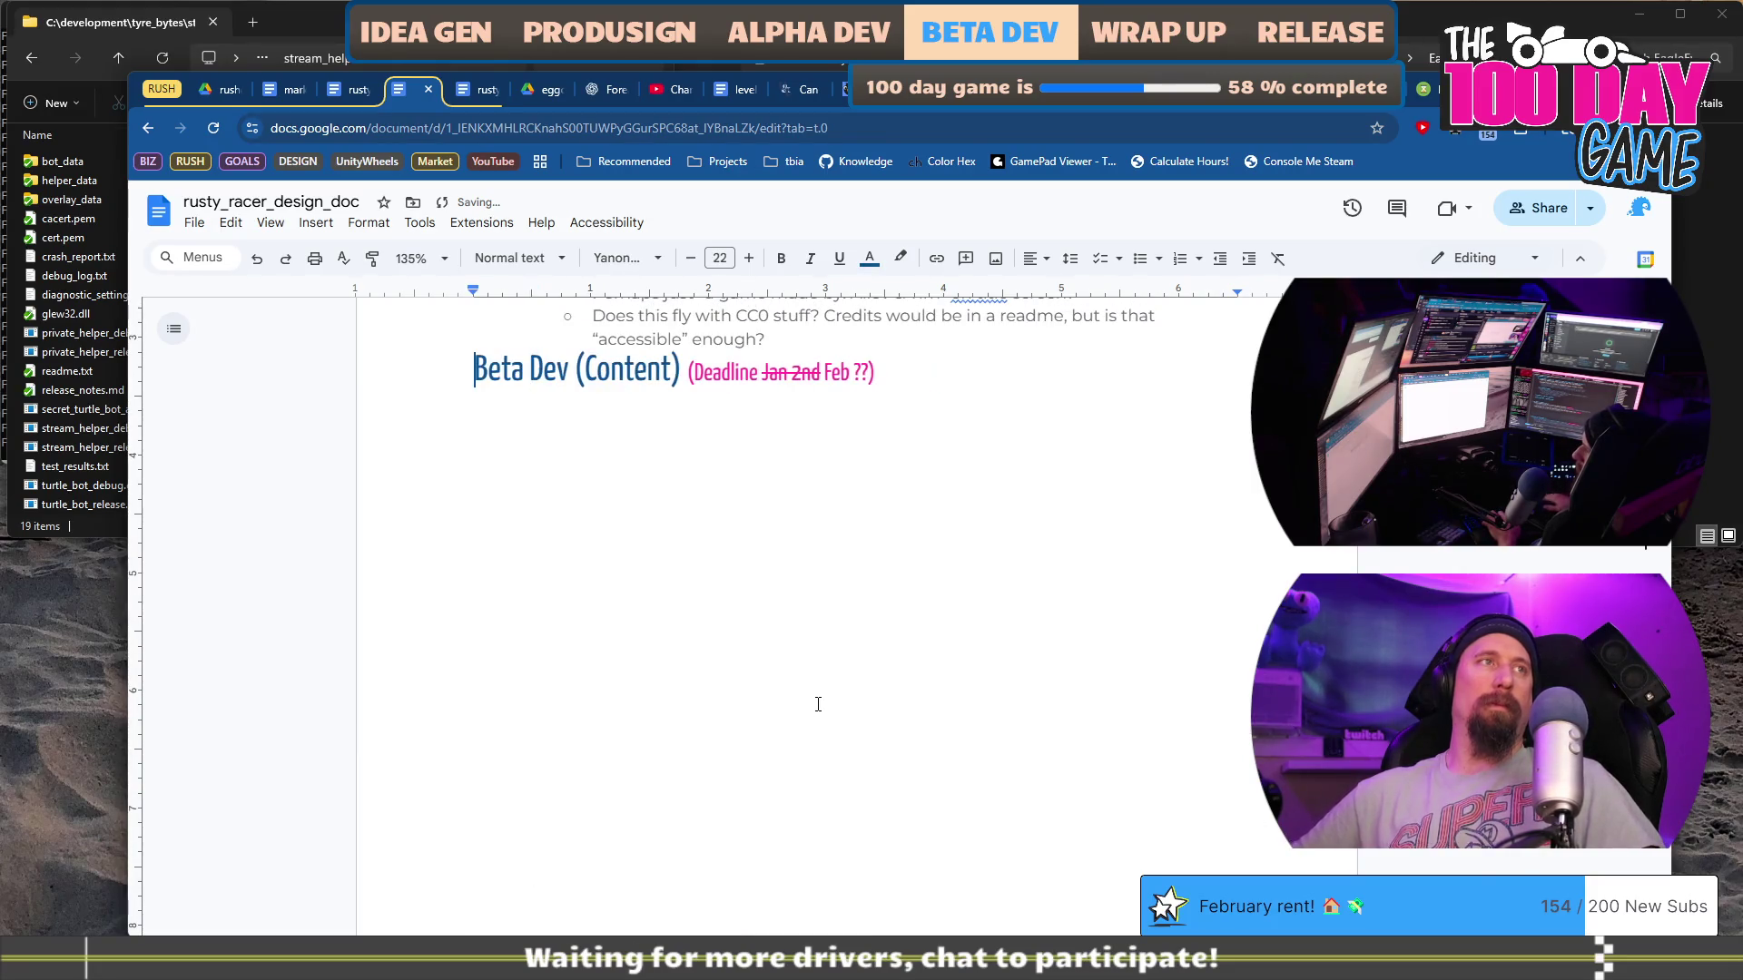
pyautogui.hotkey('ctrl', 'z')
pyautogui.hotkey('ctrl', 'z')
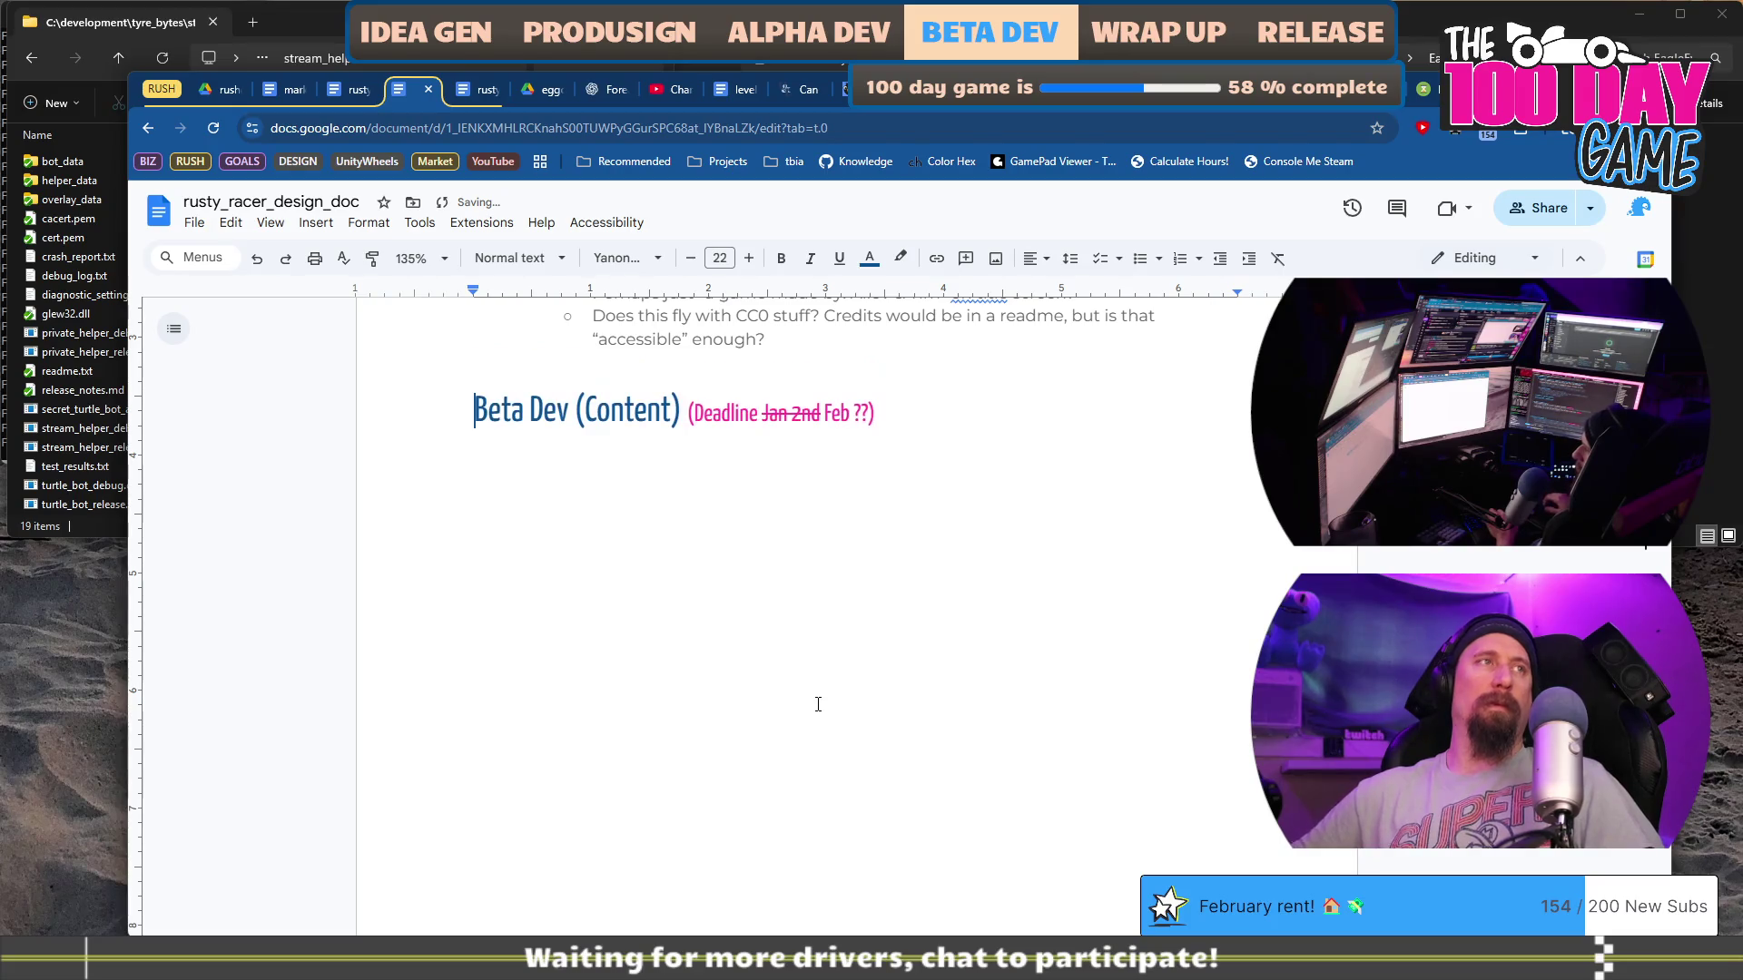
pyautogui.write('Final Buil')
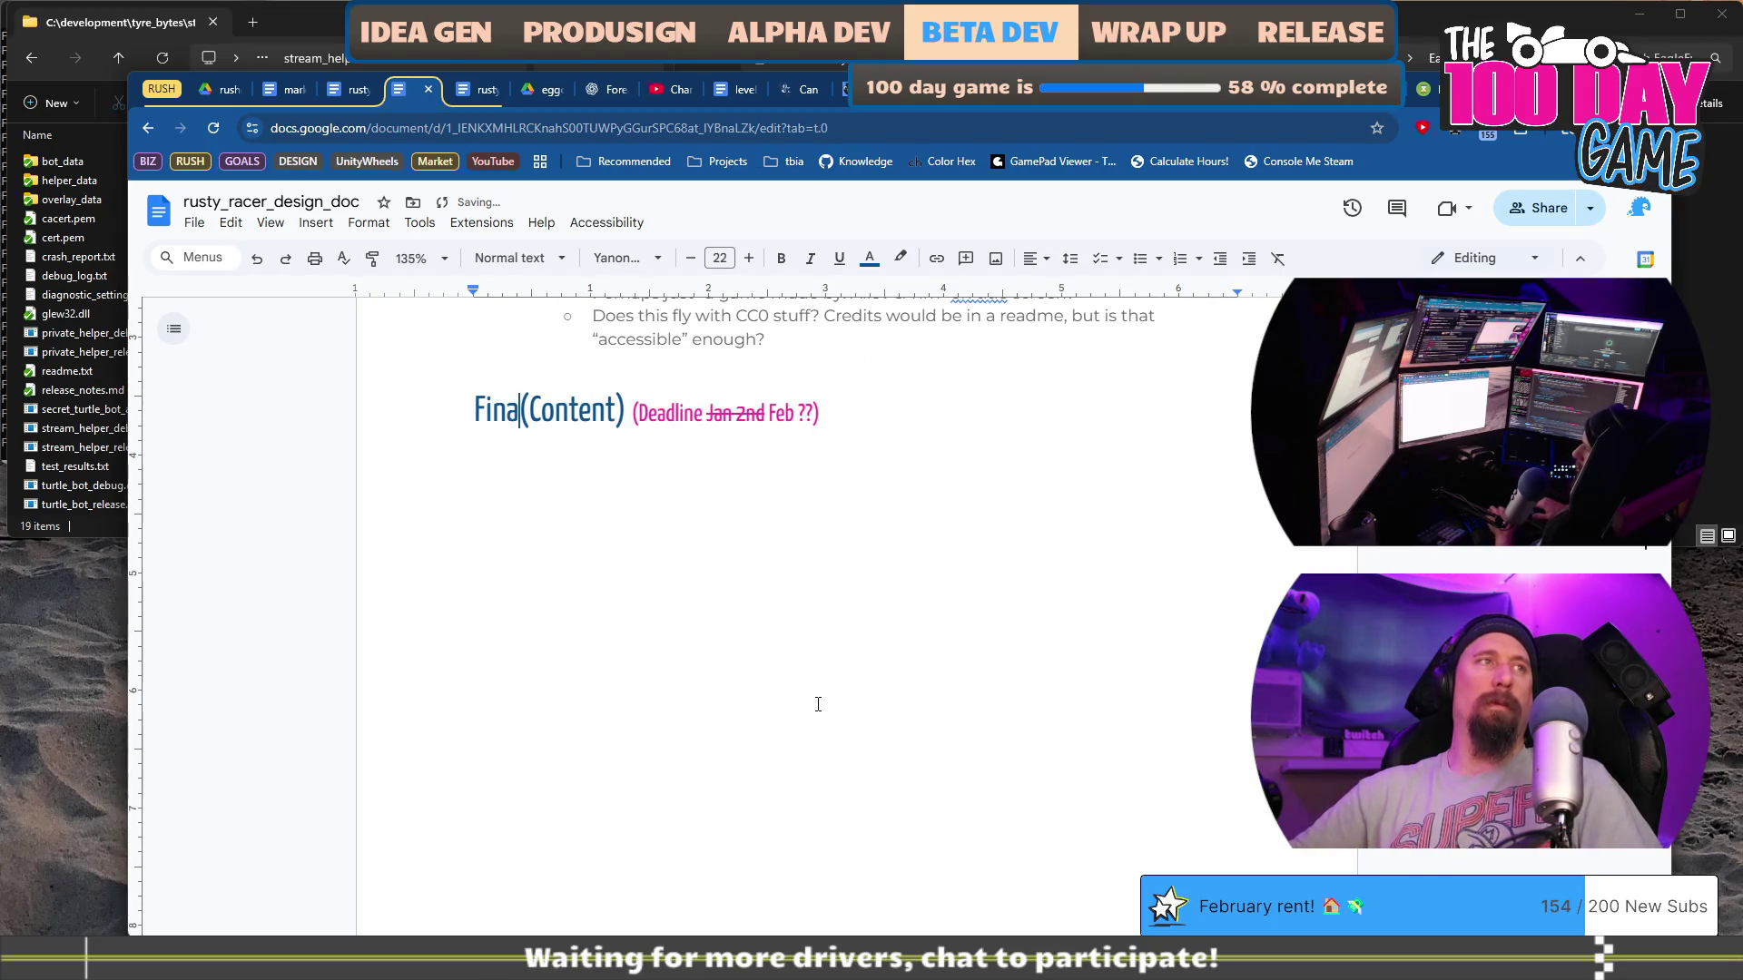
pyautogui.write('d')
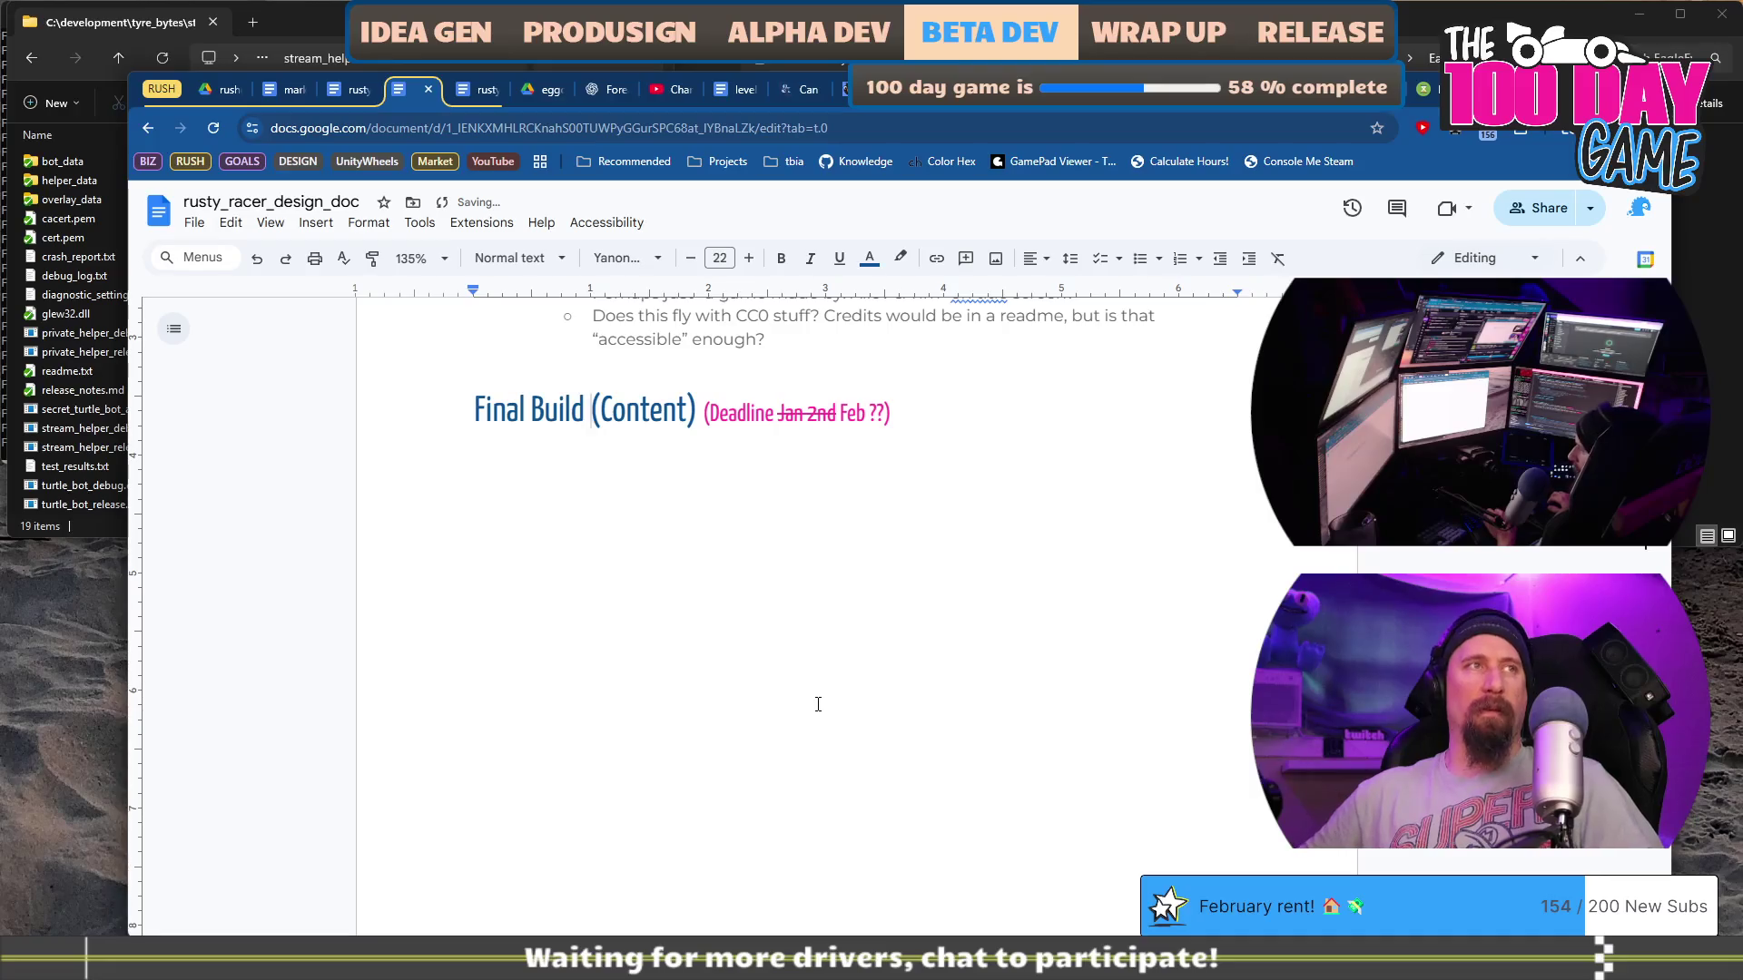
pyautogui.hotkey('ctrl', 'shift', 'Right')
pyautogui.hotkey('ctrl', 'shift', 'Right')
pyautogui.press('BackSpace')
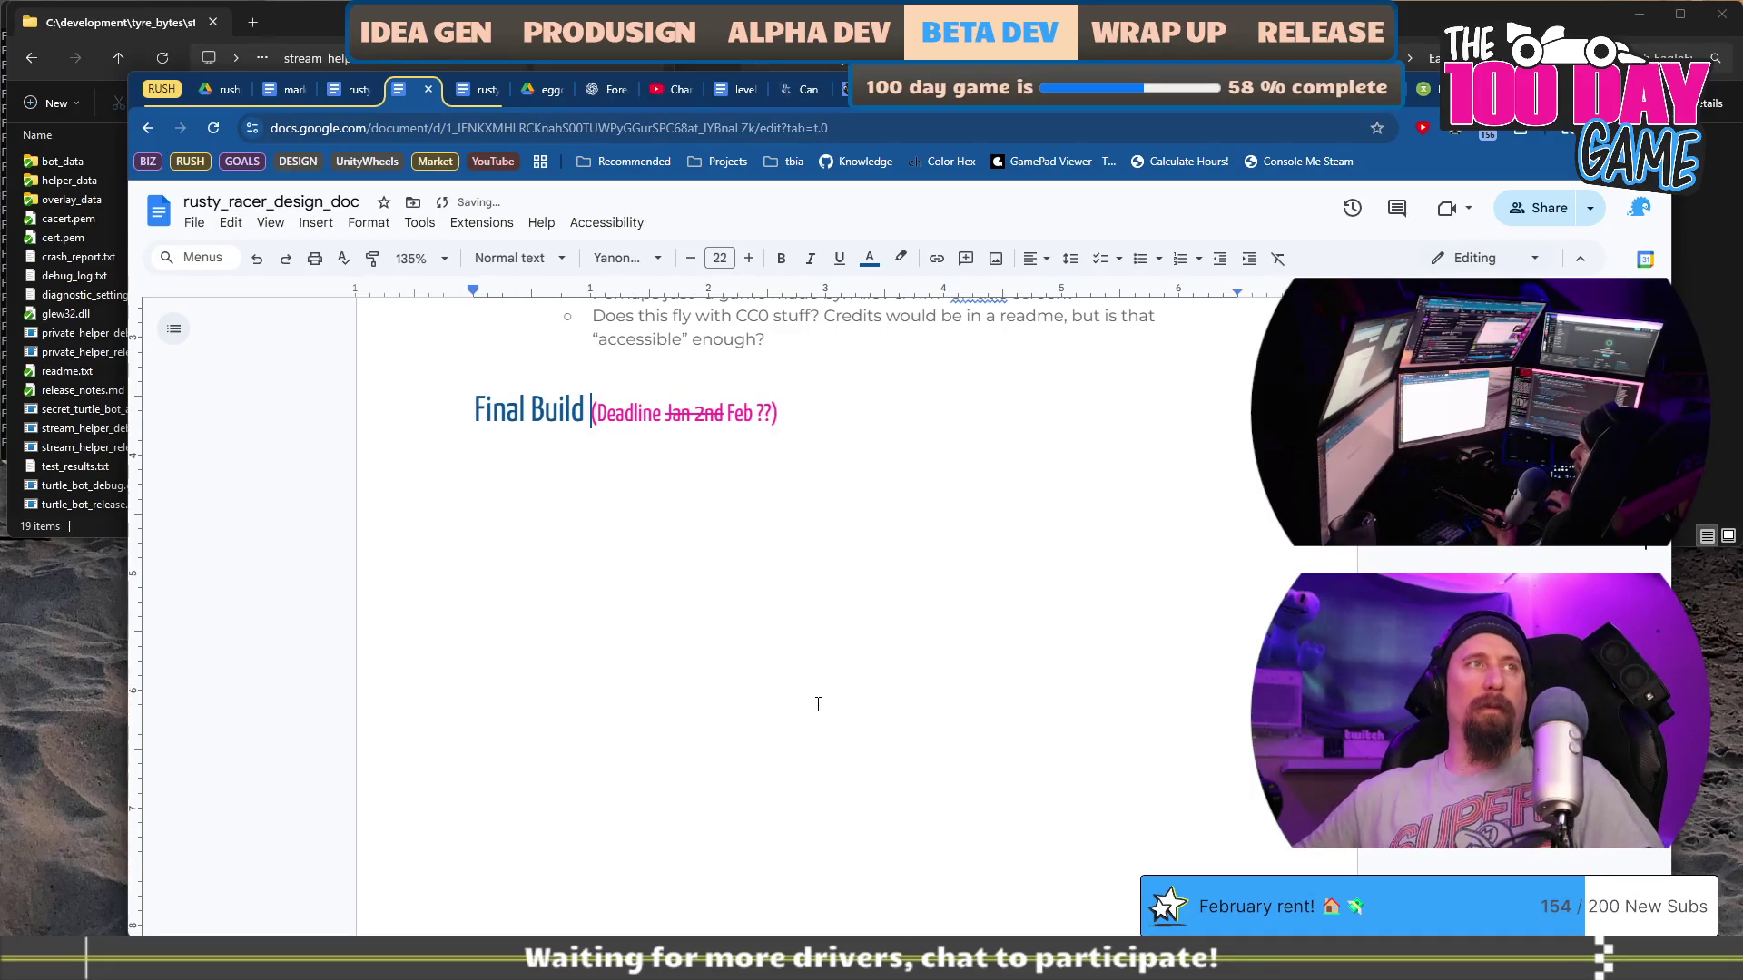
# Step: Select the old Jan 2nd / Feb ?? deadline in the Final Build heading to replace it with March 20
pyautogui.hotkey('ctrl', 'shift', 'Right')
pyautogui.hotkey('ctrl', 'shift', 'Right')
pyautogui.hotkey('ctrl', 'shift', 'Right')
pyautogui.hotkey('ctrl', 'shift', 'Right')
pyautogui.hotkey('ctrl', 'shift', 'Left')
pyautogui.write('March')
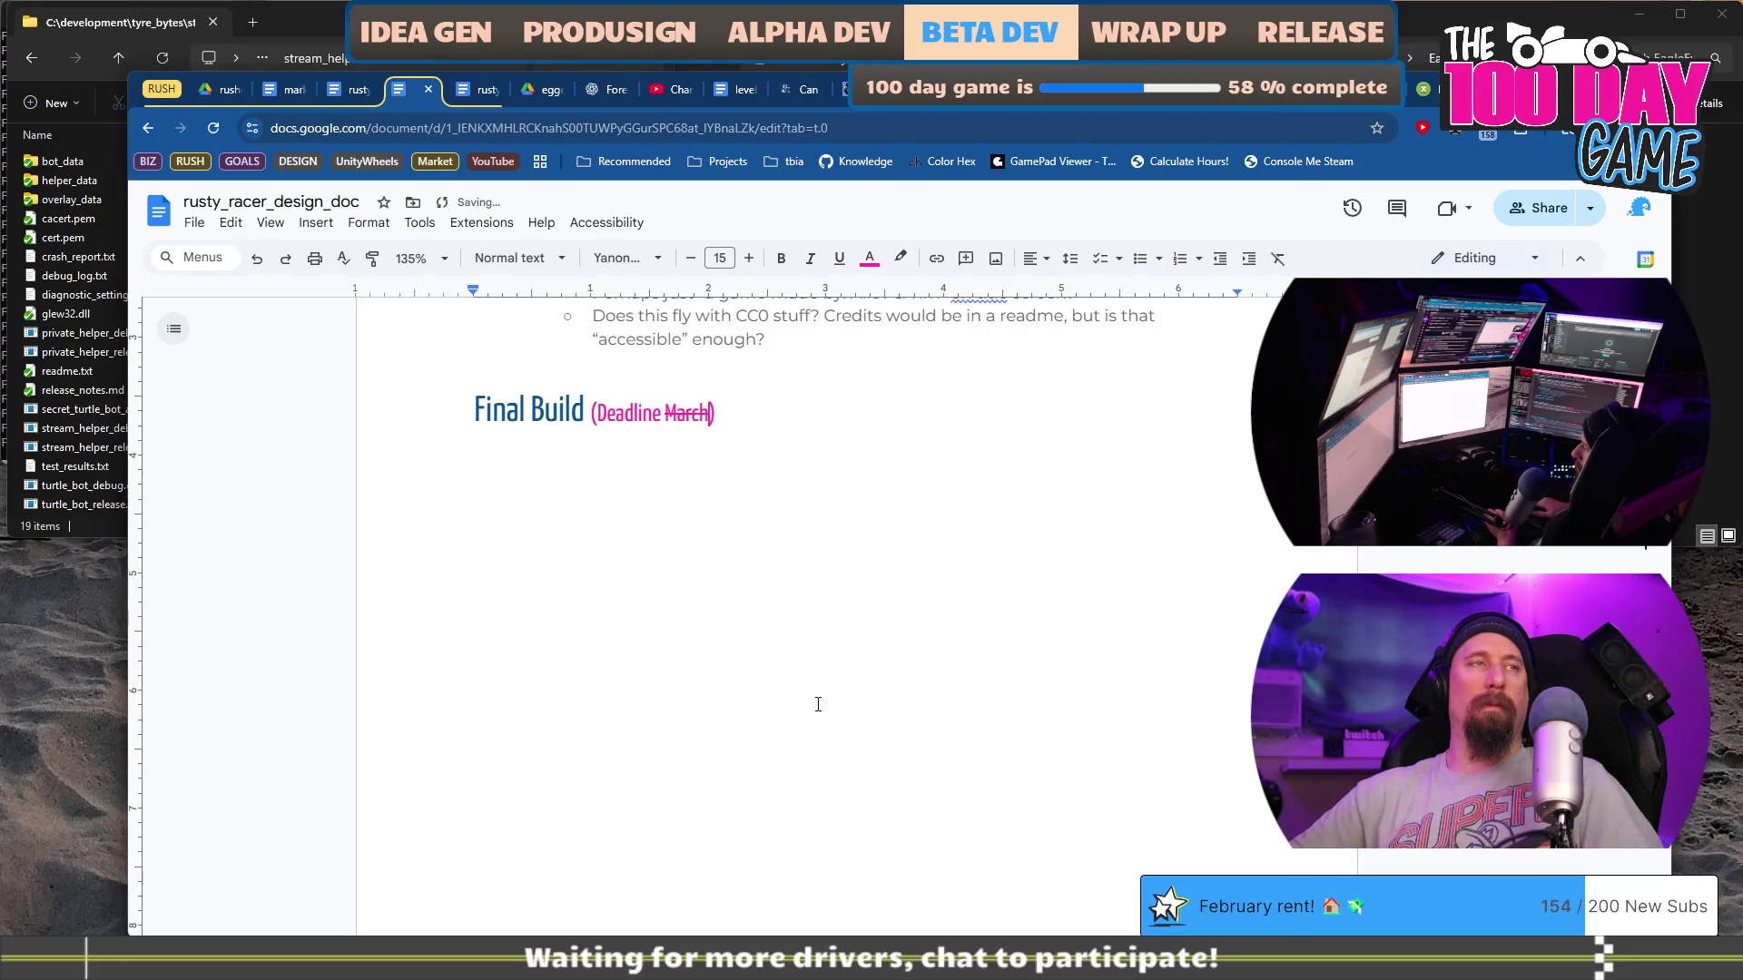
pyautogui.hotkey('ctrl', 'z')
pyautogui.hotkey('ctrl', 'z')
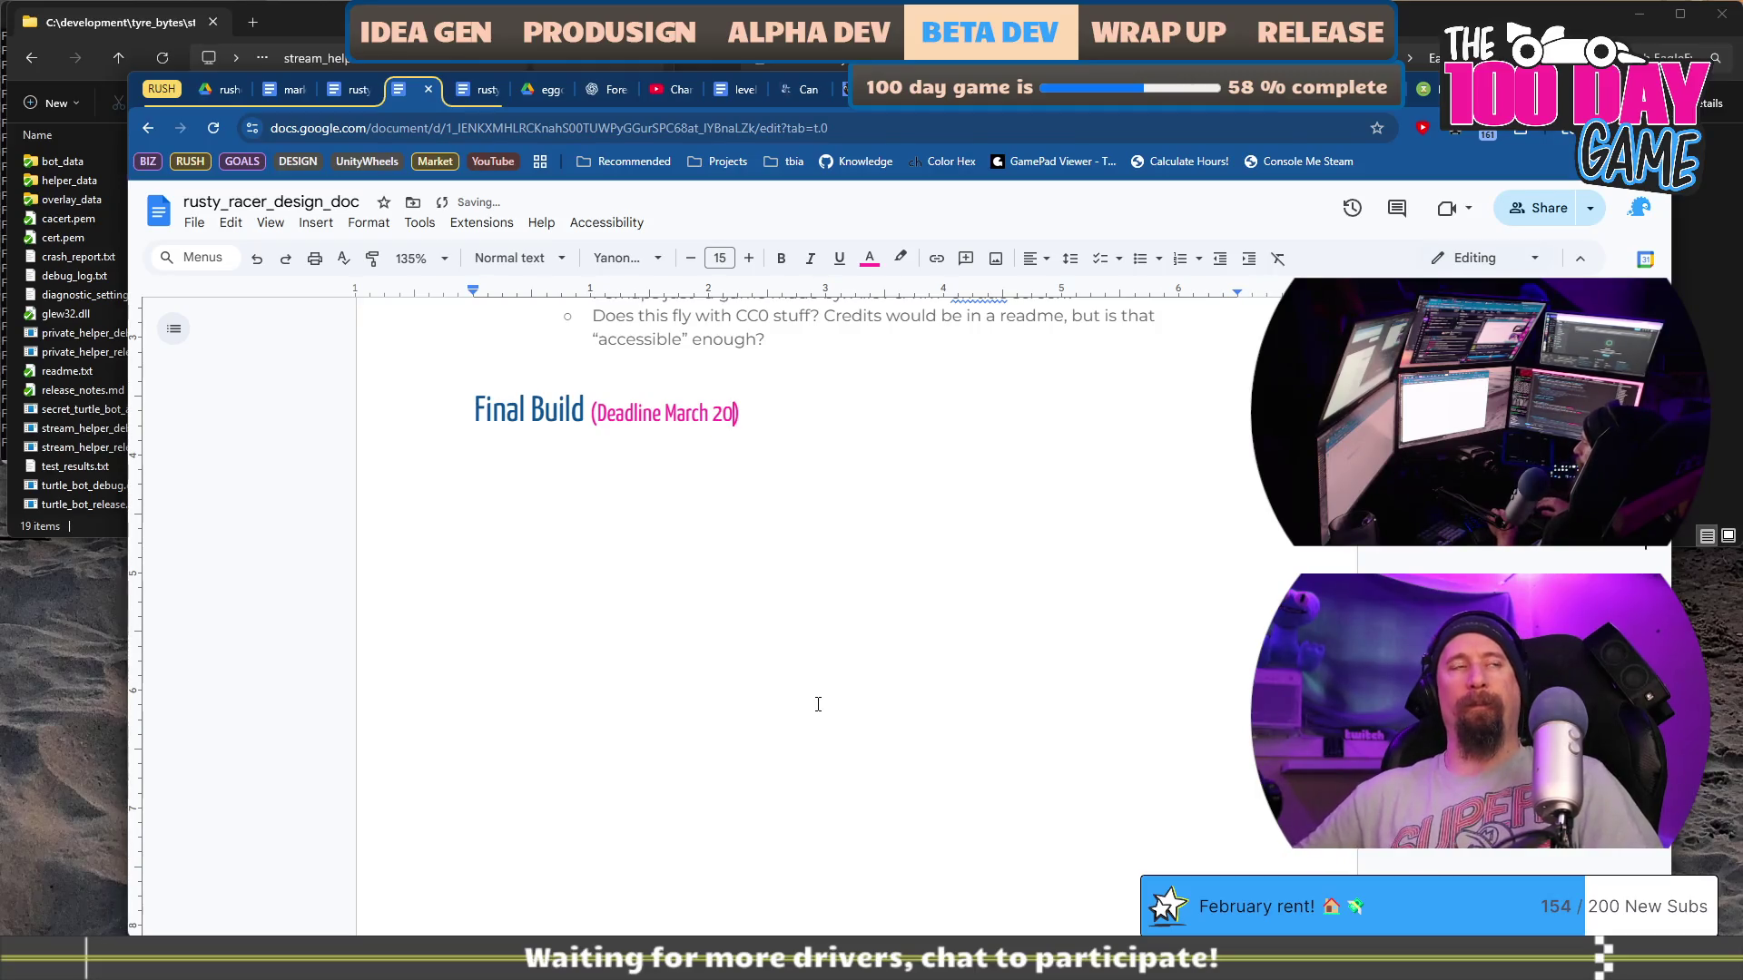
pyautogui.scroll(-5, 818, 704)
# Step: Duplicate the Final Build heading line and retitle the upper copy 'Final Demo Build (Deadline ...)'
pyautogui.scroll(6, 818, 704)
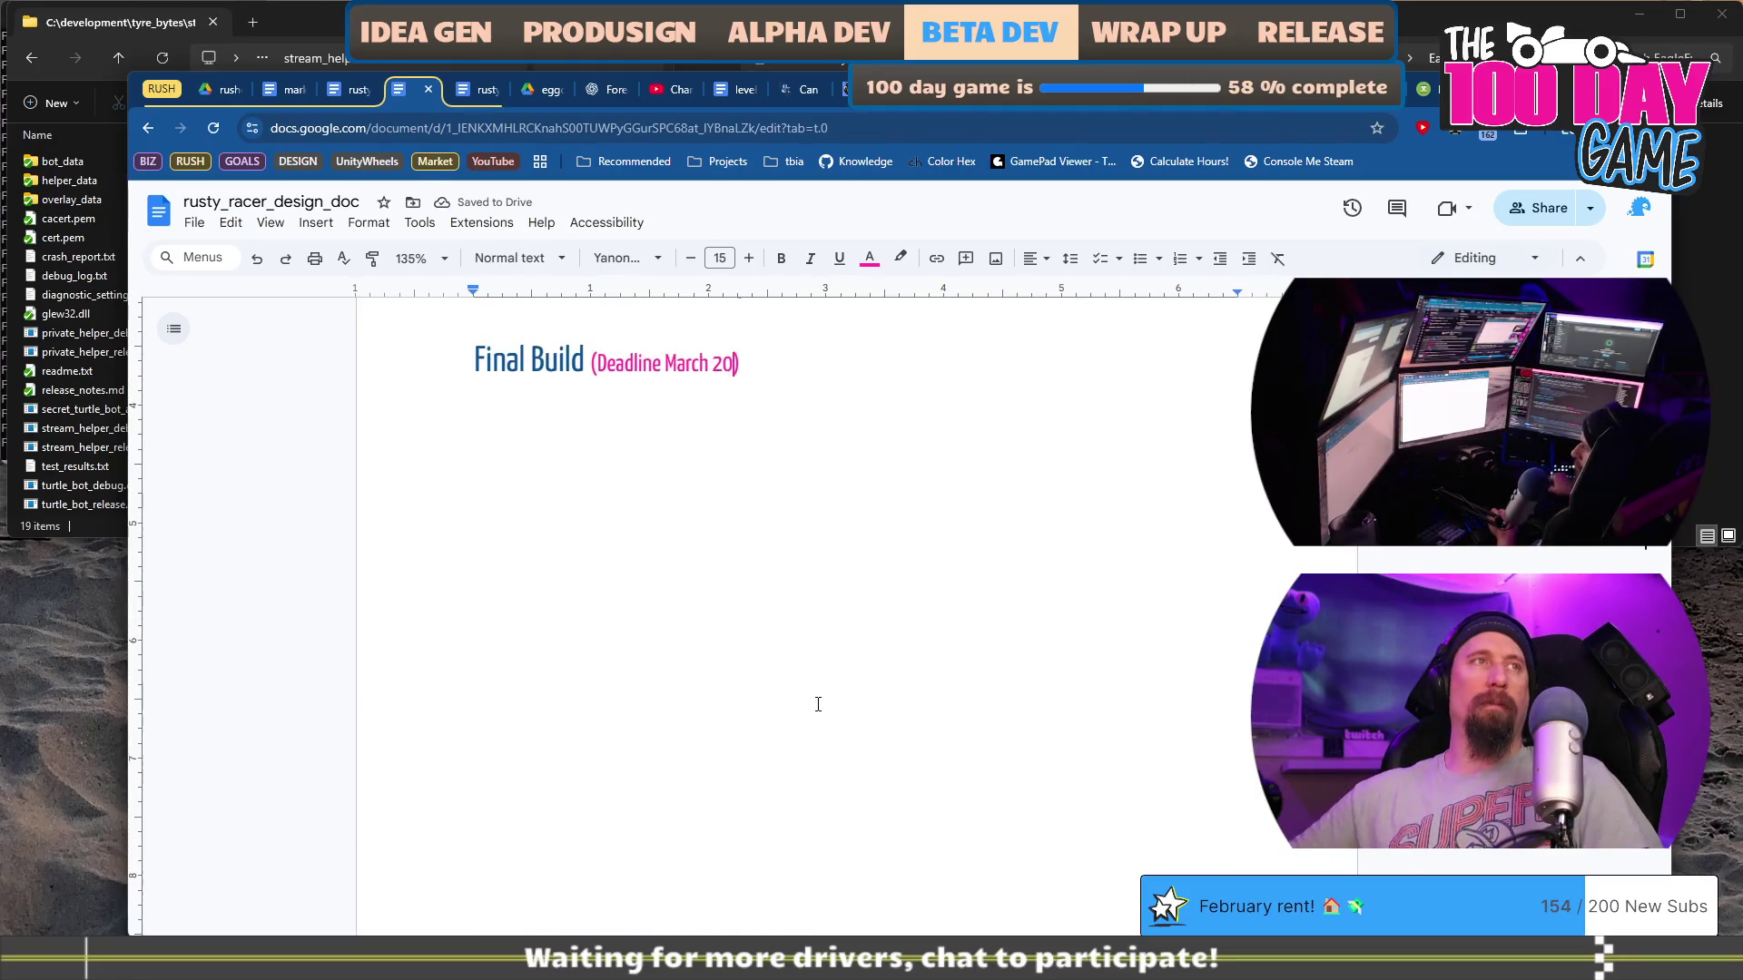
pyautogui.scroll(2, 810, 721)
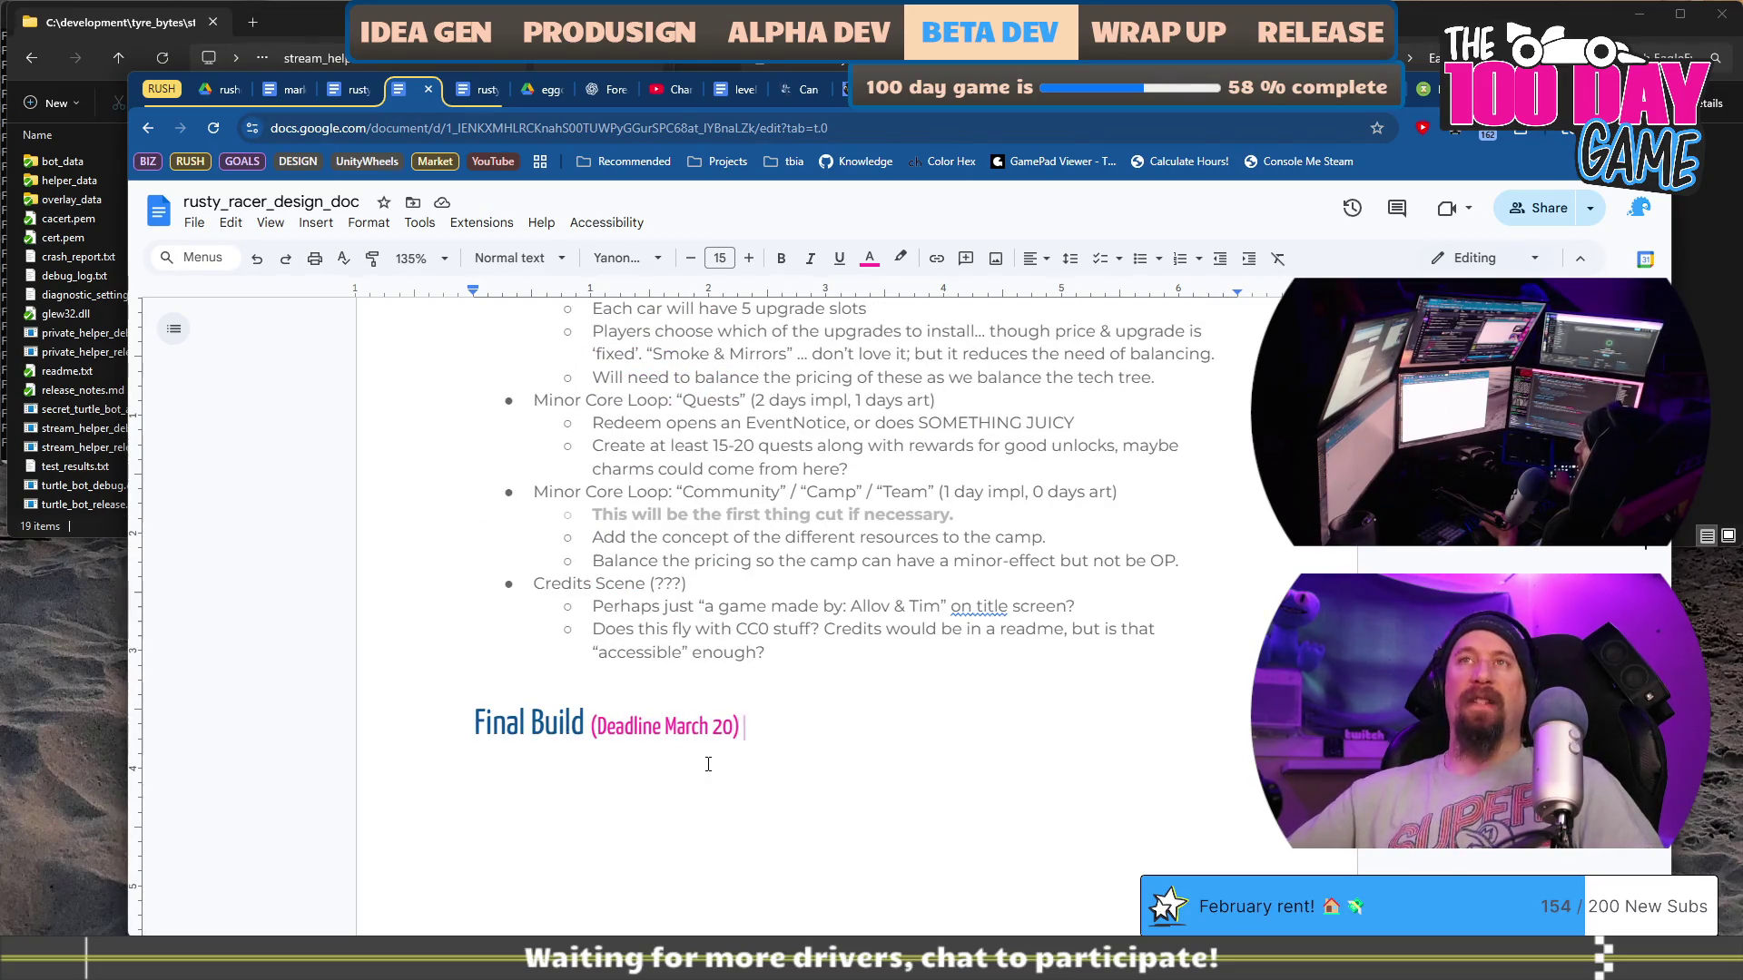
pyautogui.hotkey('shift', 'Home')
pyautogui.hotkey('ctrl', 'c')
pyautogui.press('End')
pyautogui.press('Return')
pyautogui.hotkey('ctrl', 'v')
pyautogui.press('Home')
pyautogui.hotkey('ctrl', 'shift', 'Right')
pyautogui.hotkey('ctrl', 'shift', 'Right')
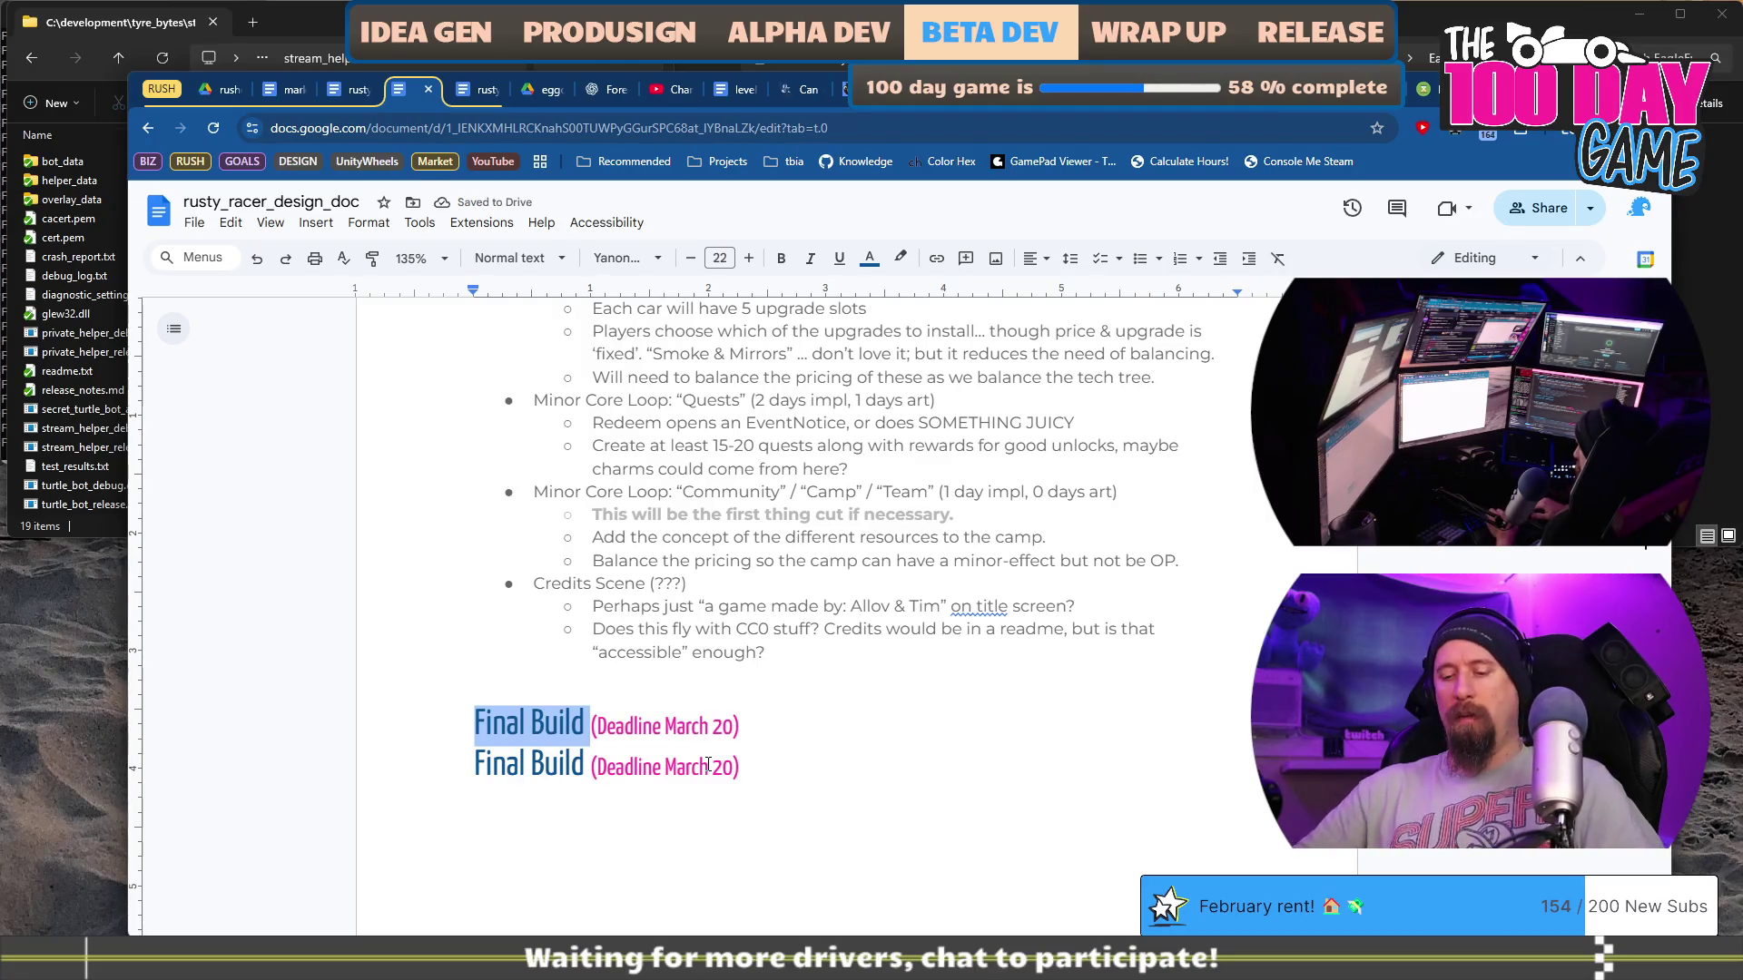
pyautogui.write('Final Demo ')
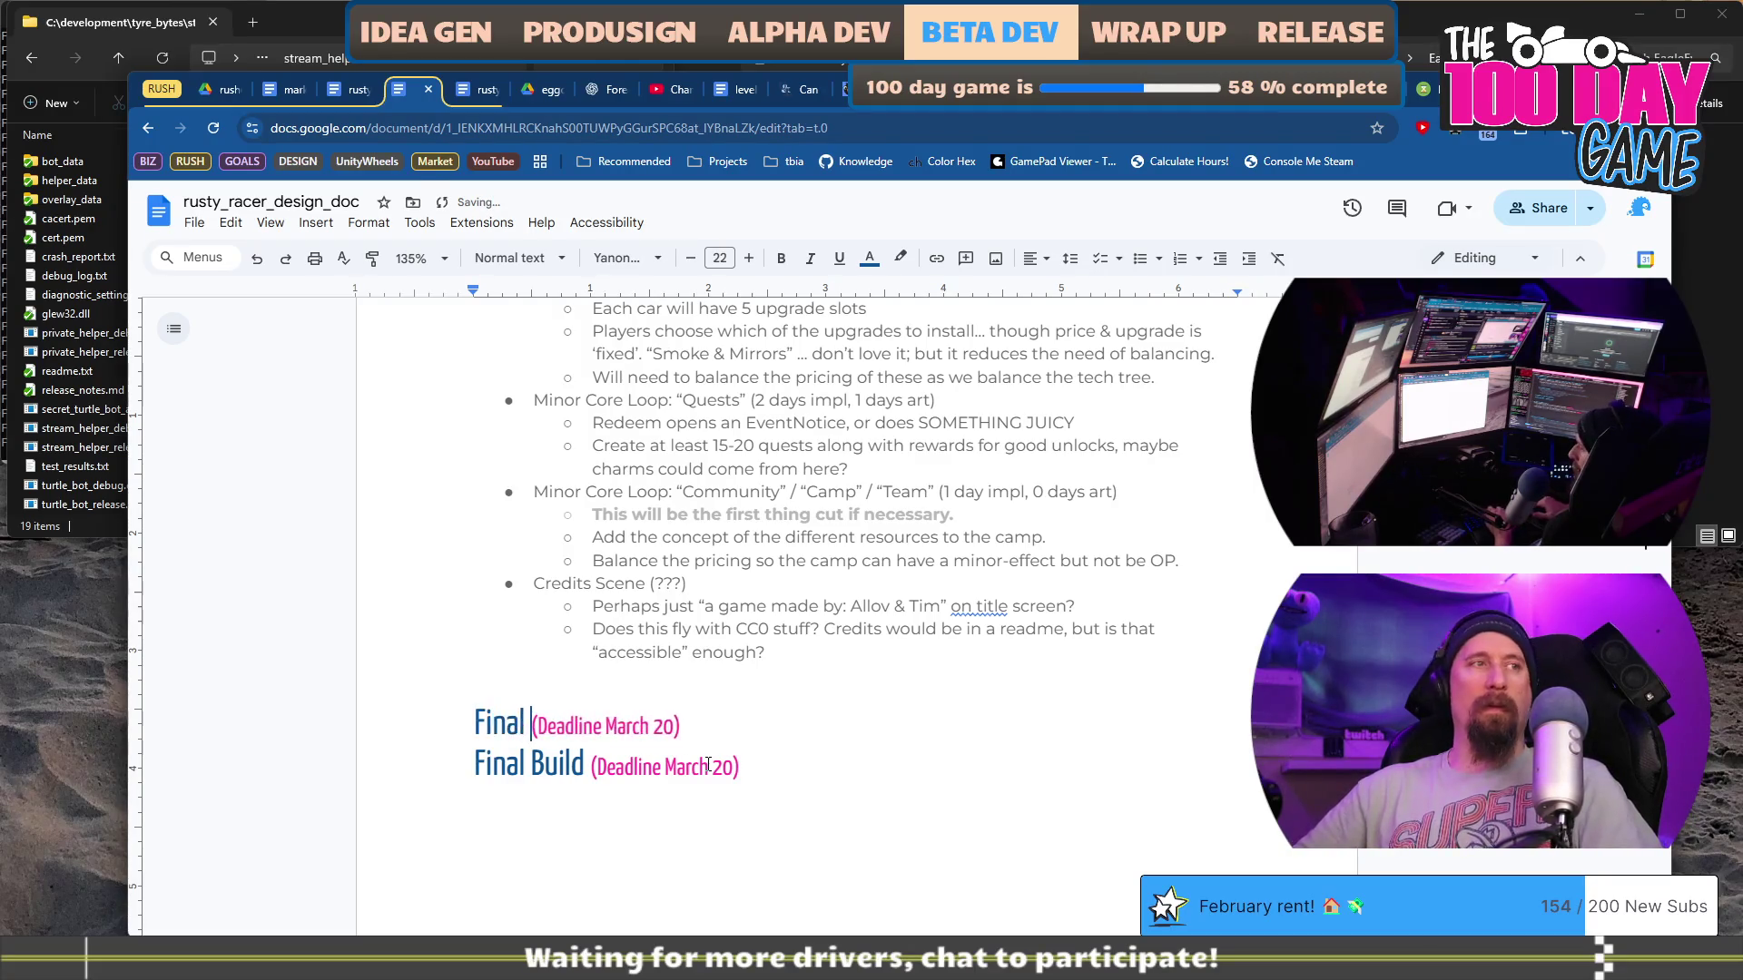
pyautogui.write('Build (Deadline ')
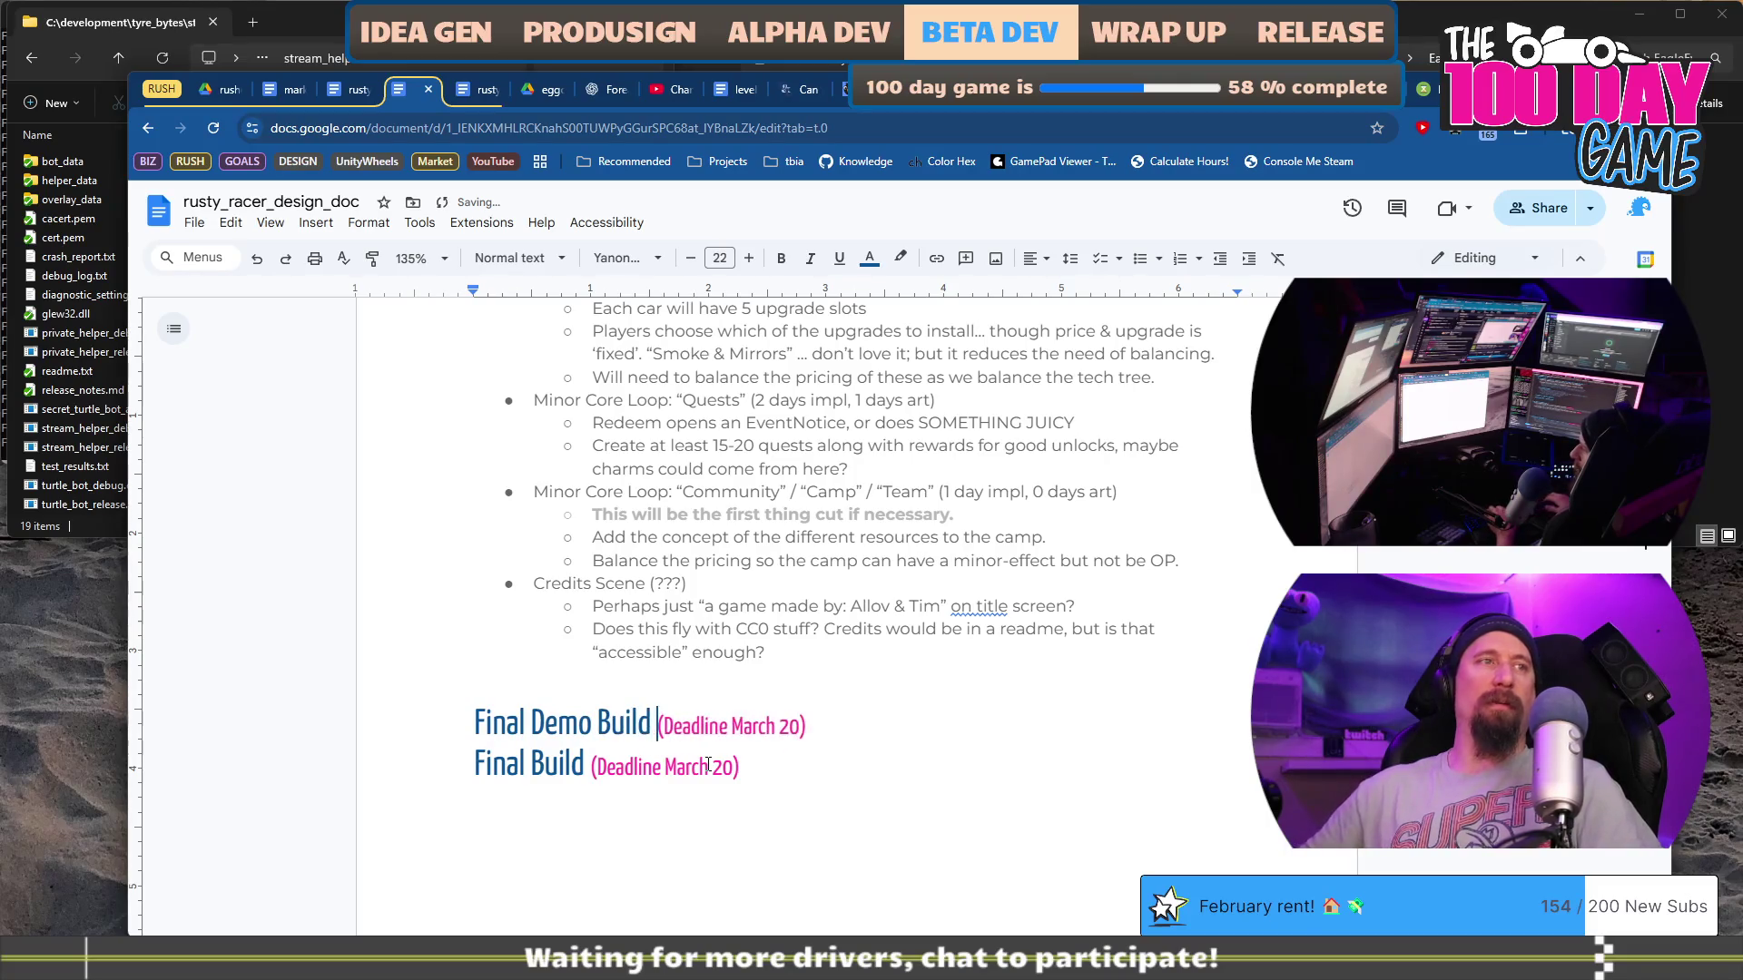
pyautogui.write('Fa')
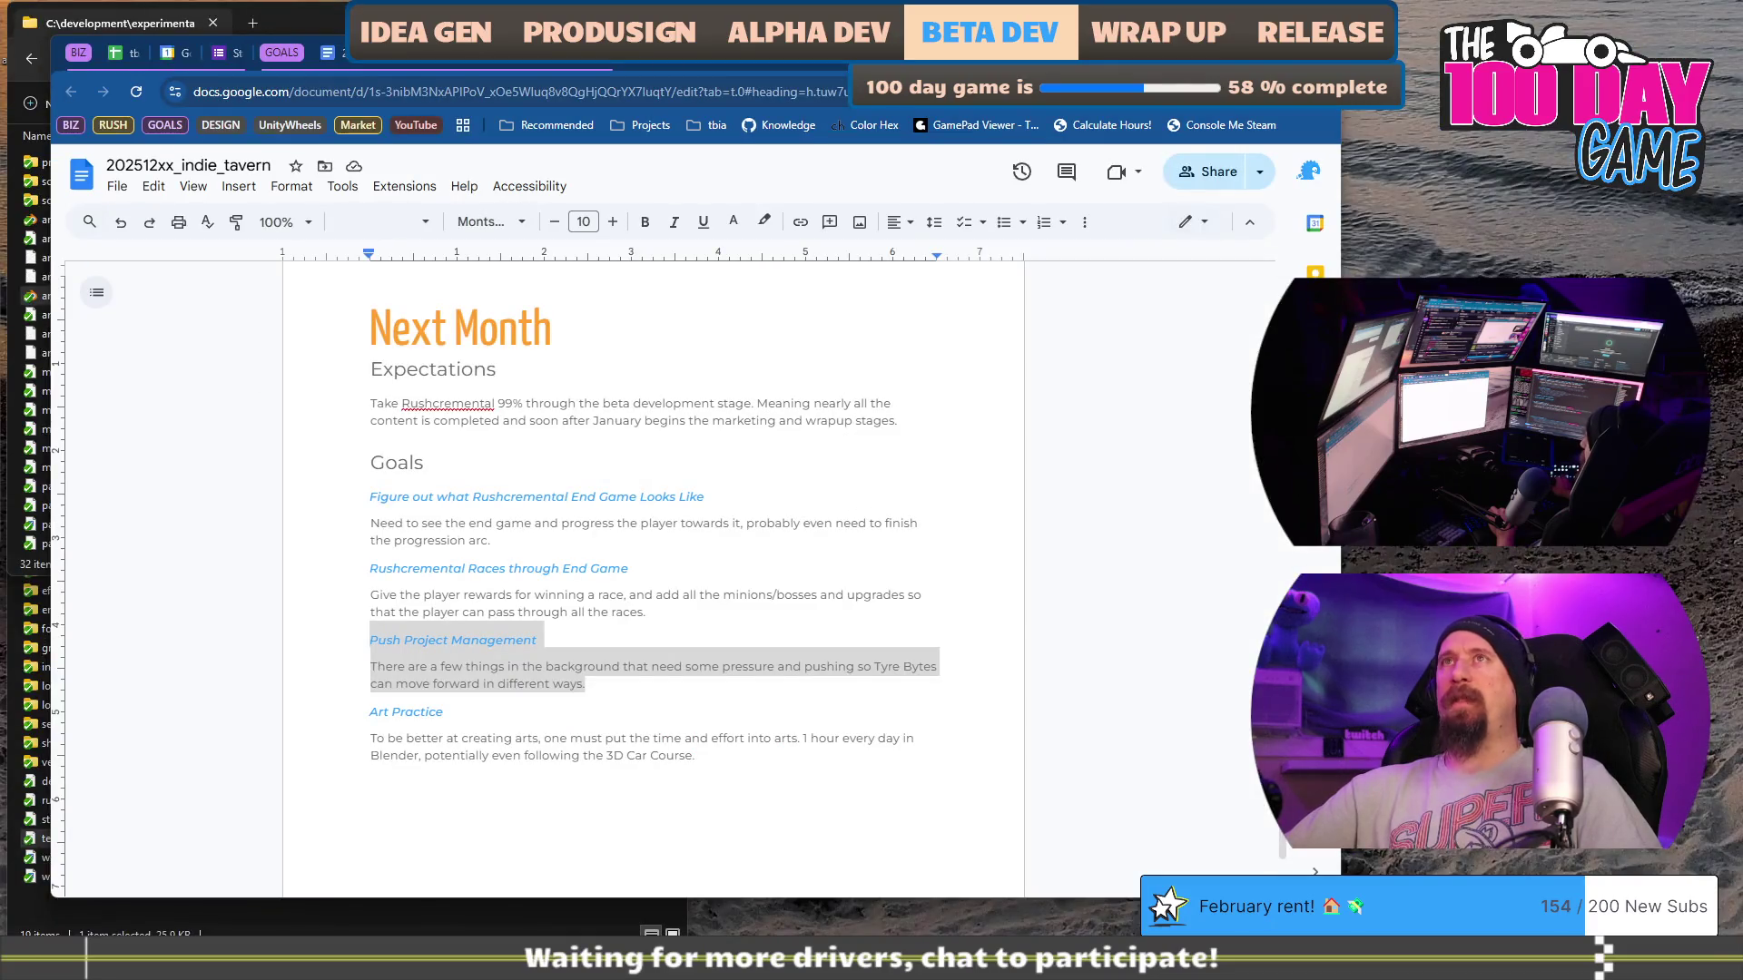
# Step: Check the 2026 year calendar, then go to last month's goals doc and its Drive folder
pyautogui.click(179, 56)
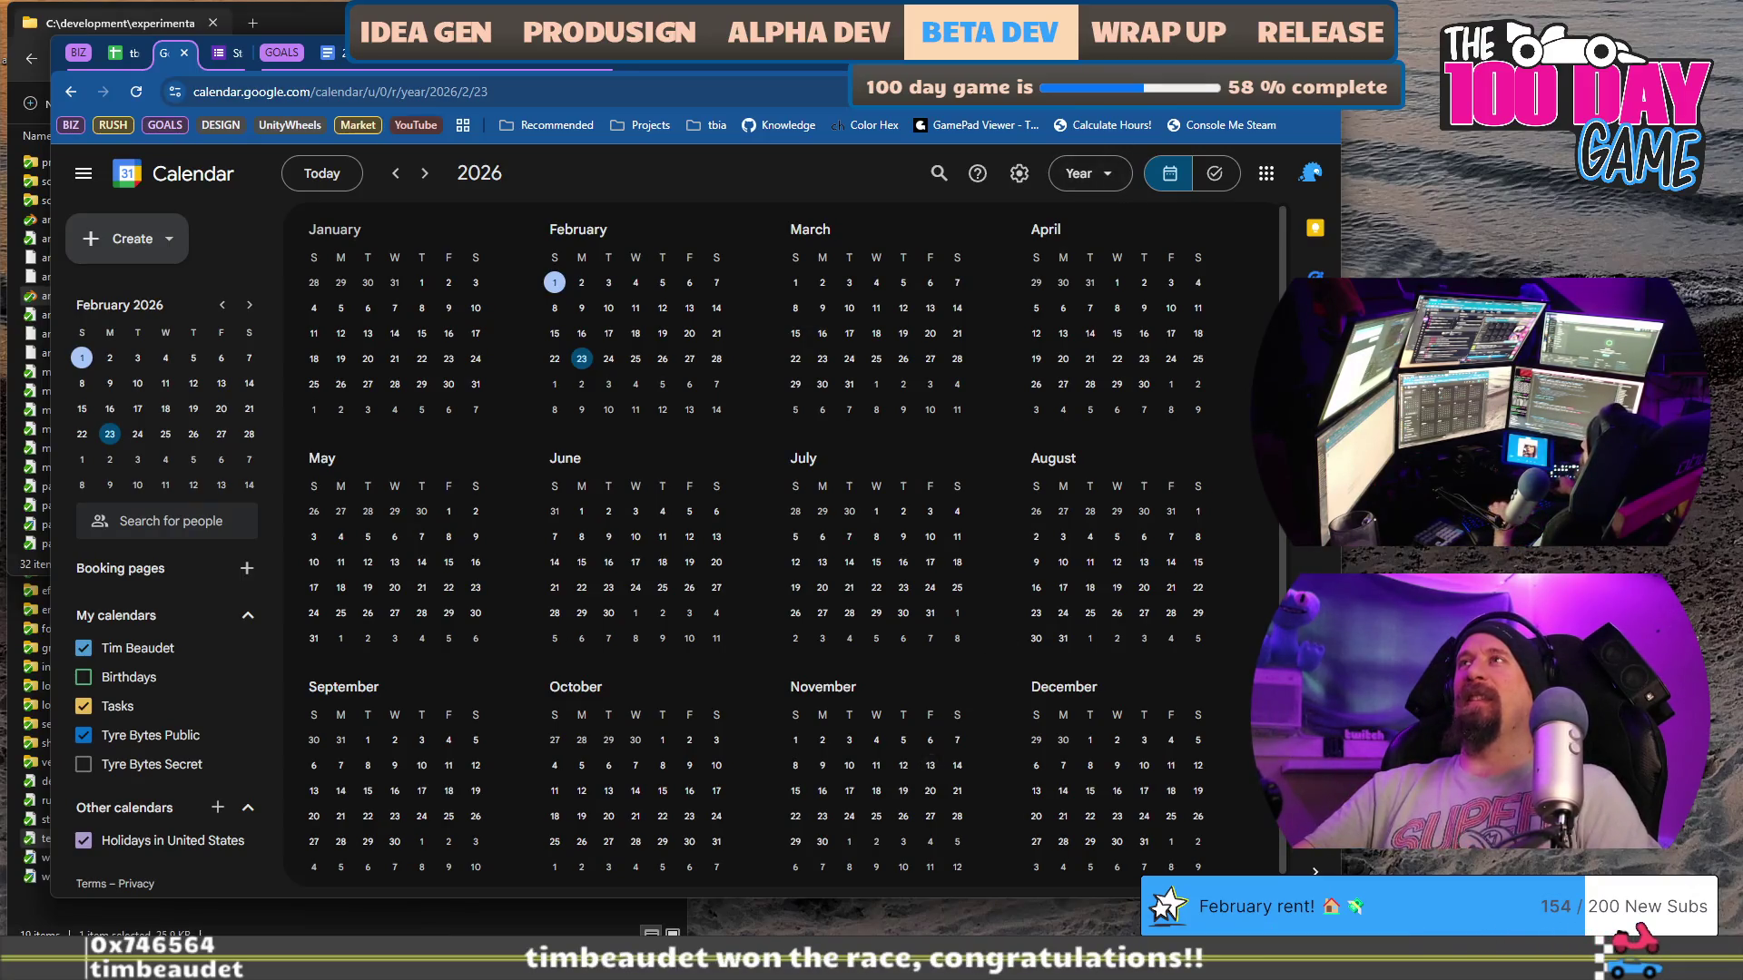
pyautogui.hotkey('alt', 'Tab')
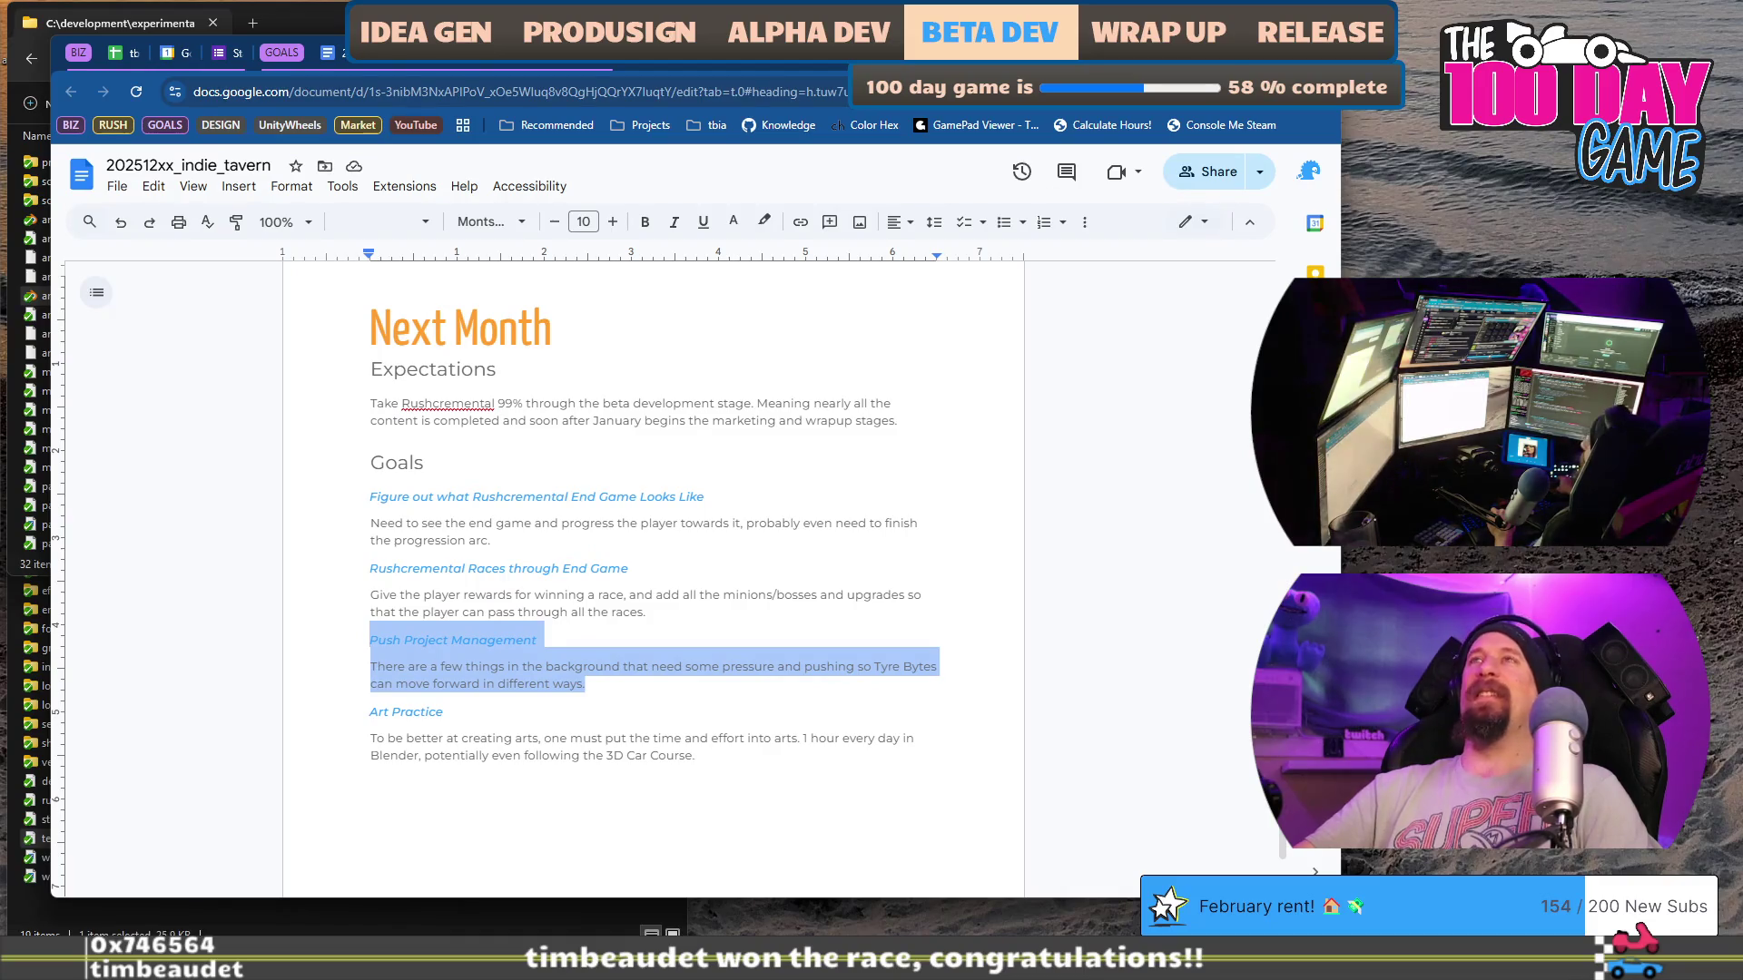
pyautogui.hotkey('alt', 'Tab')
pyautogui.hotkey('alt', 'Tab')
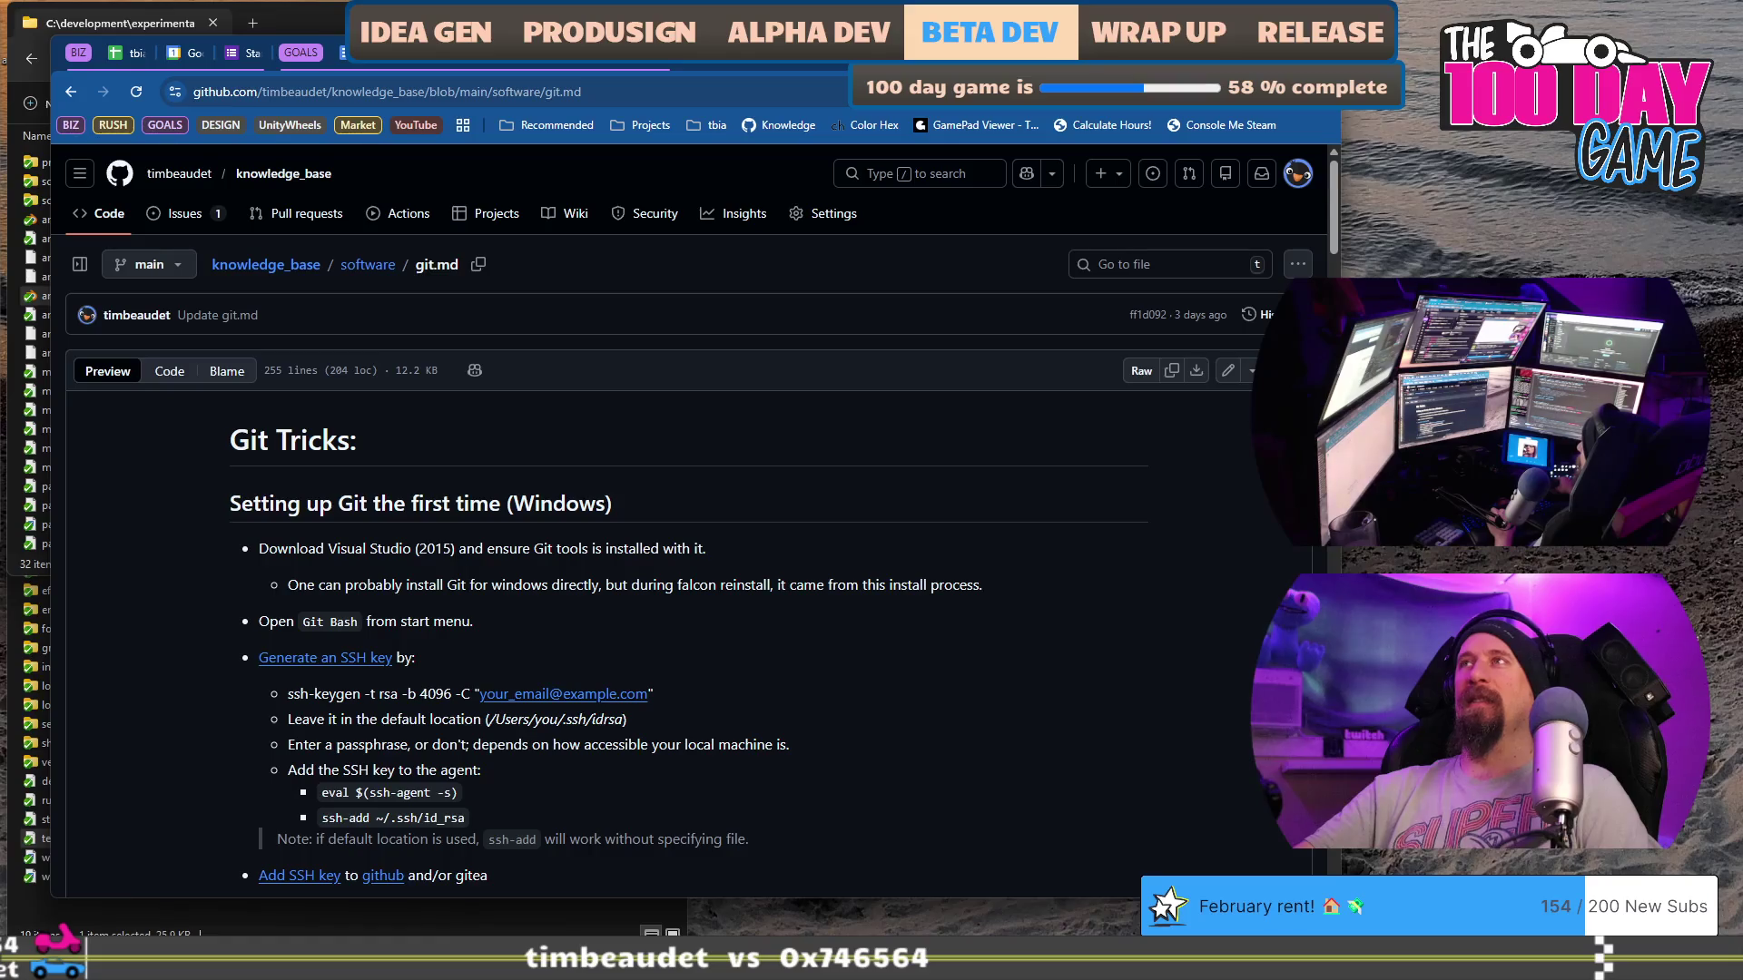
# Step: Open 202601xx_indie_tavern and select the 'Update Rushcremental Demo on Steam' goal with its description
pyautogui.click(446, 66)
pyautogui.click(616, 479)
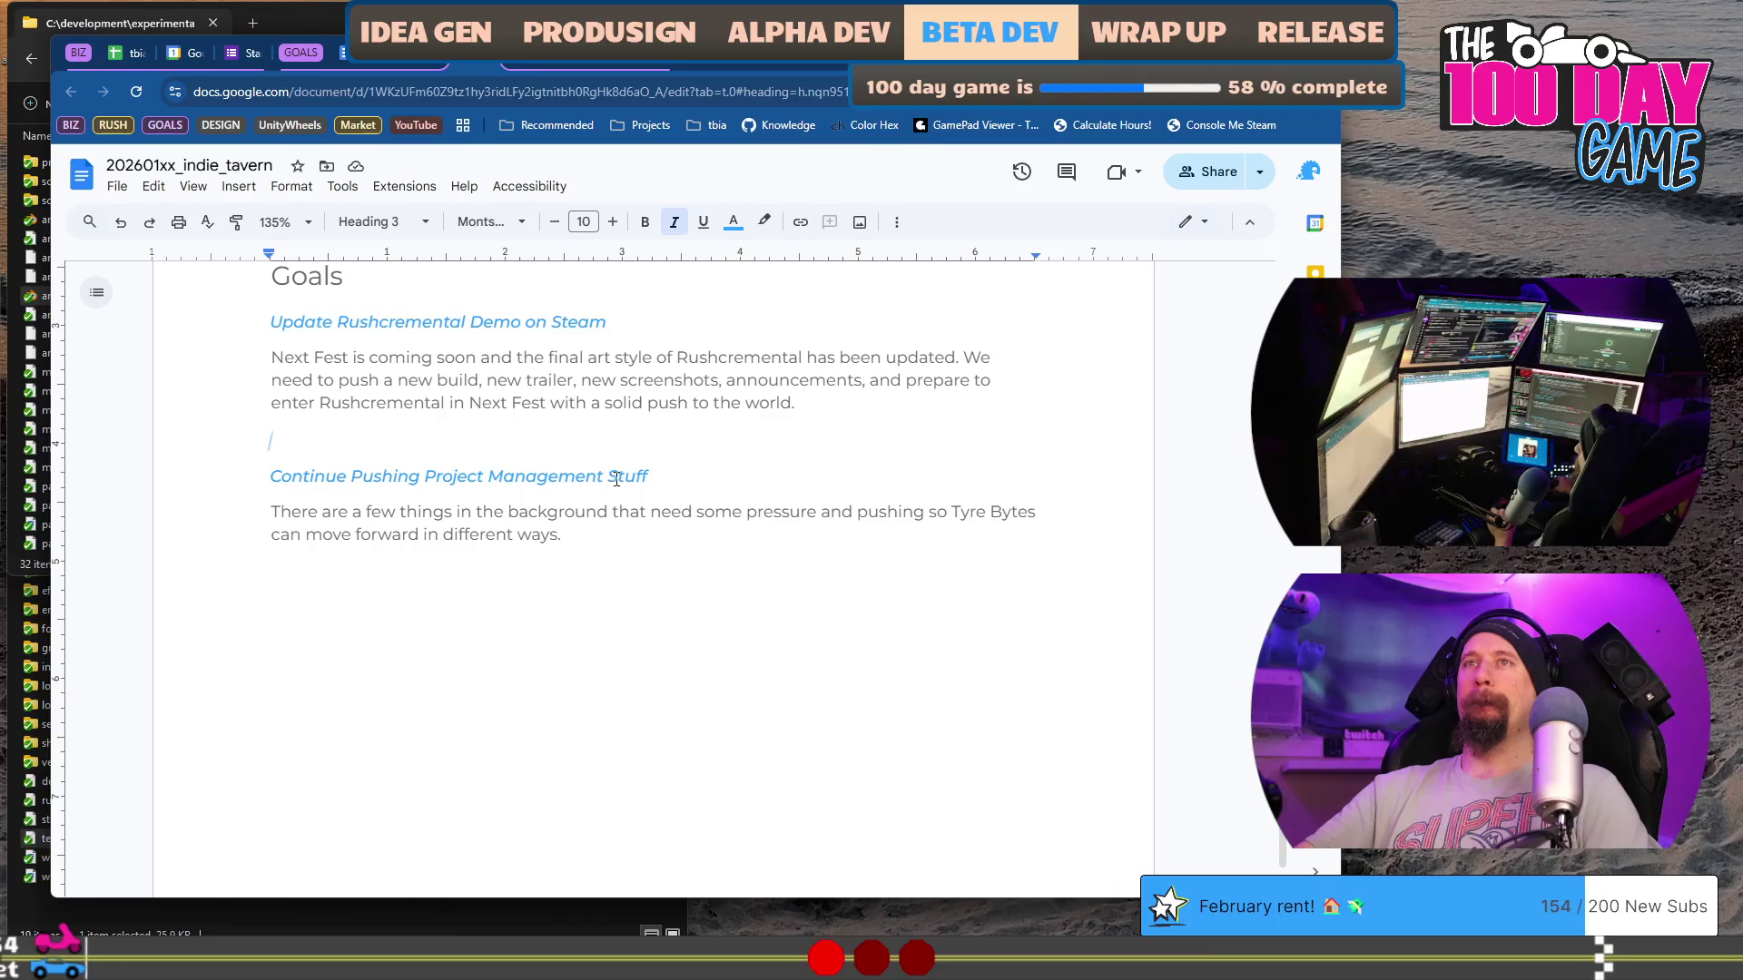
pyautogui.scroll(1, 616, 478)
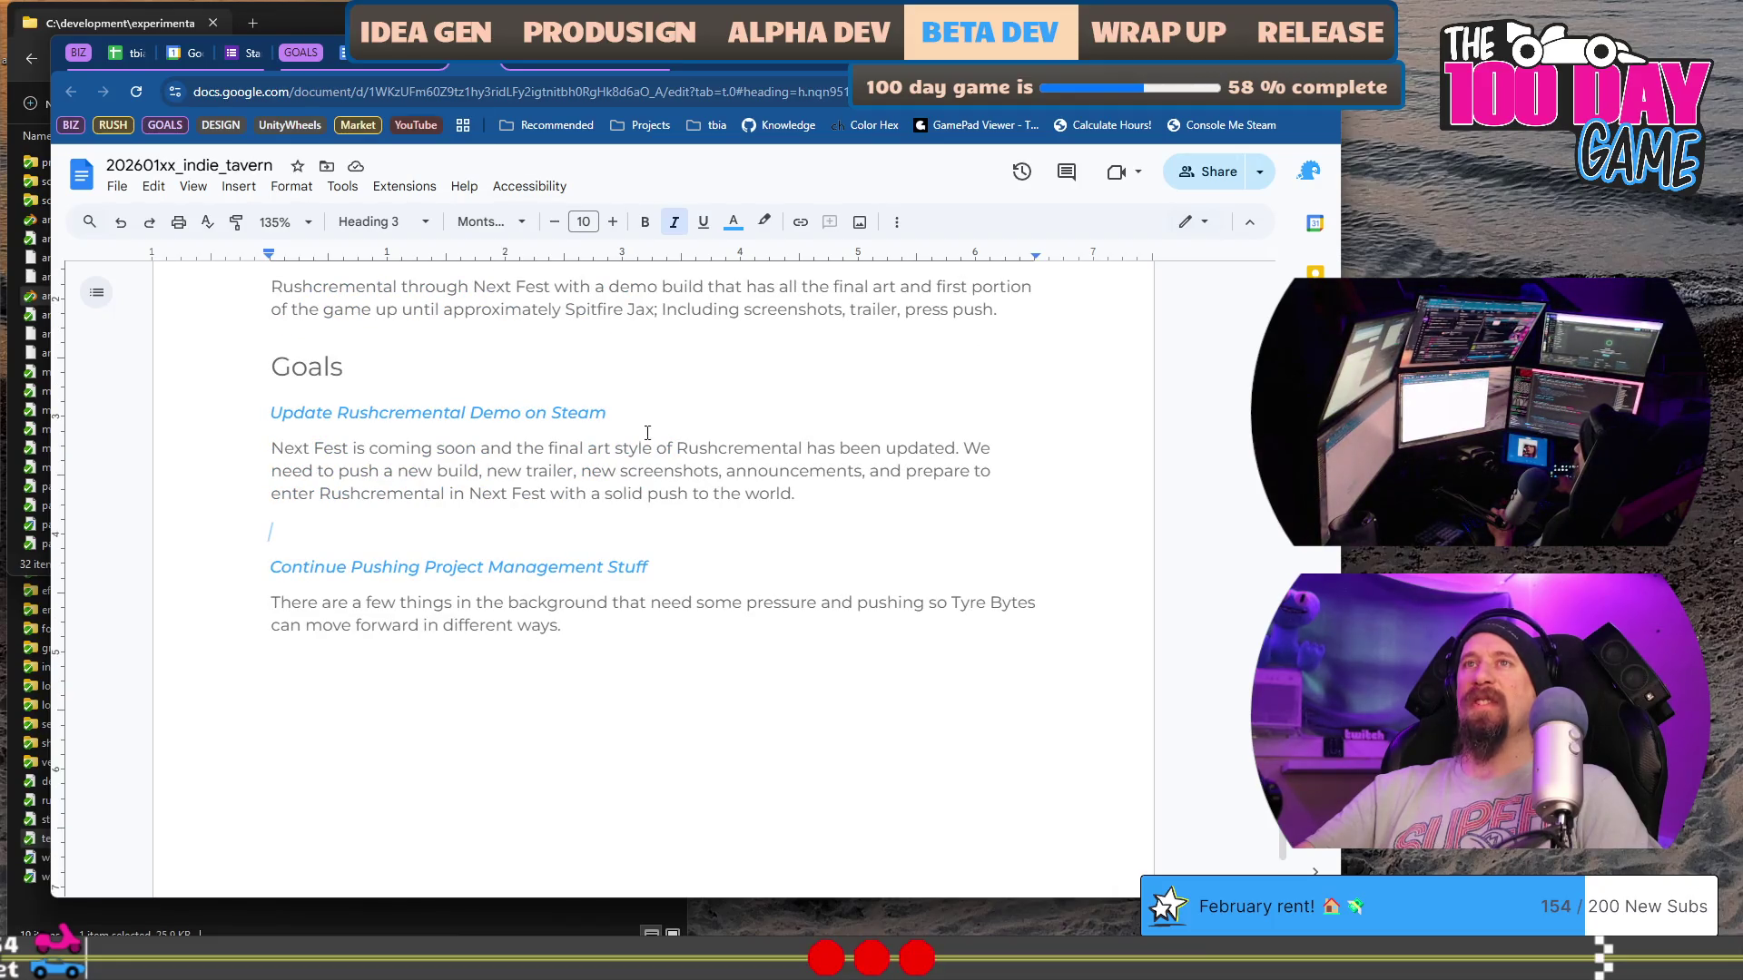
pyautogui.moveTo(508, 402)
pyautogui.mouseDown()
pyautogui.moveTo(215, 388)
pyautogui.moveTo(222, 408)
pyautogui.mouseUp()
pyautogui.click(274, 516)
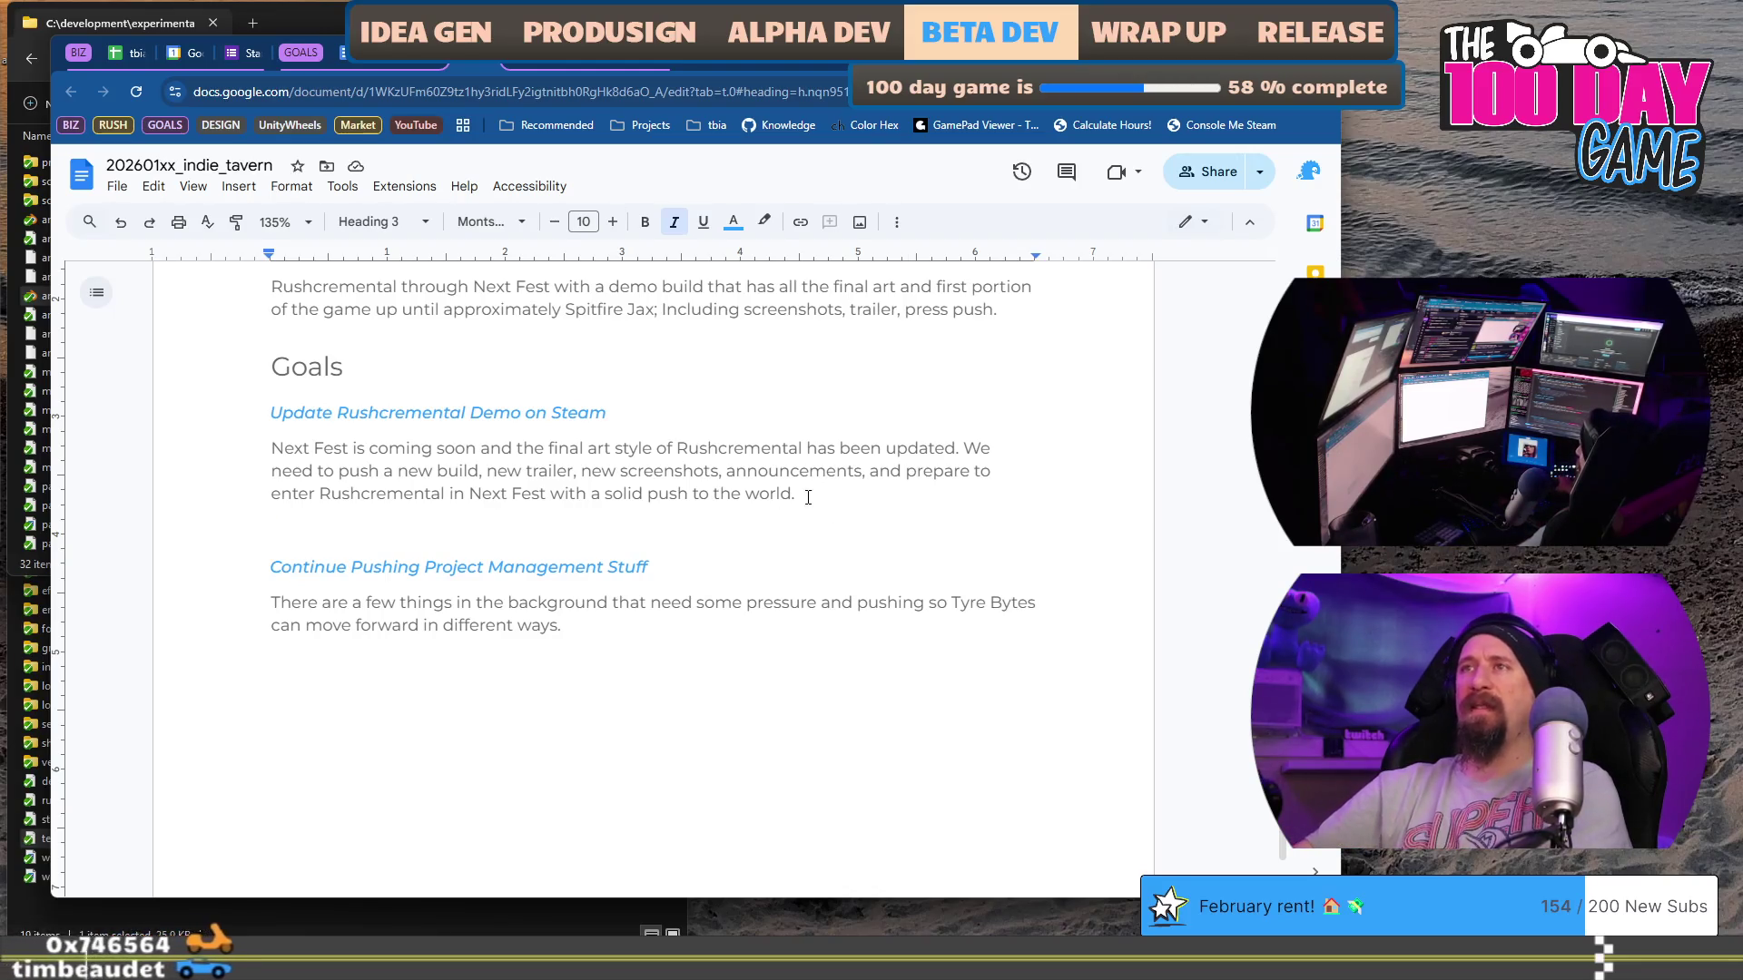
pyautogui.moveTo(797, 495); pyautogui.dragTo(259, 416)
pyautogui.hotkey('ctrl', 'c')
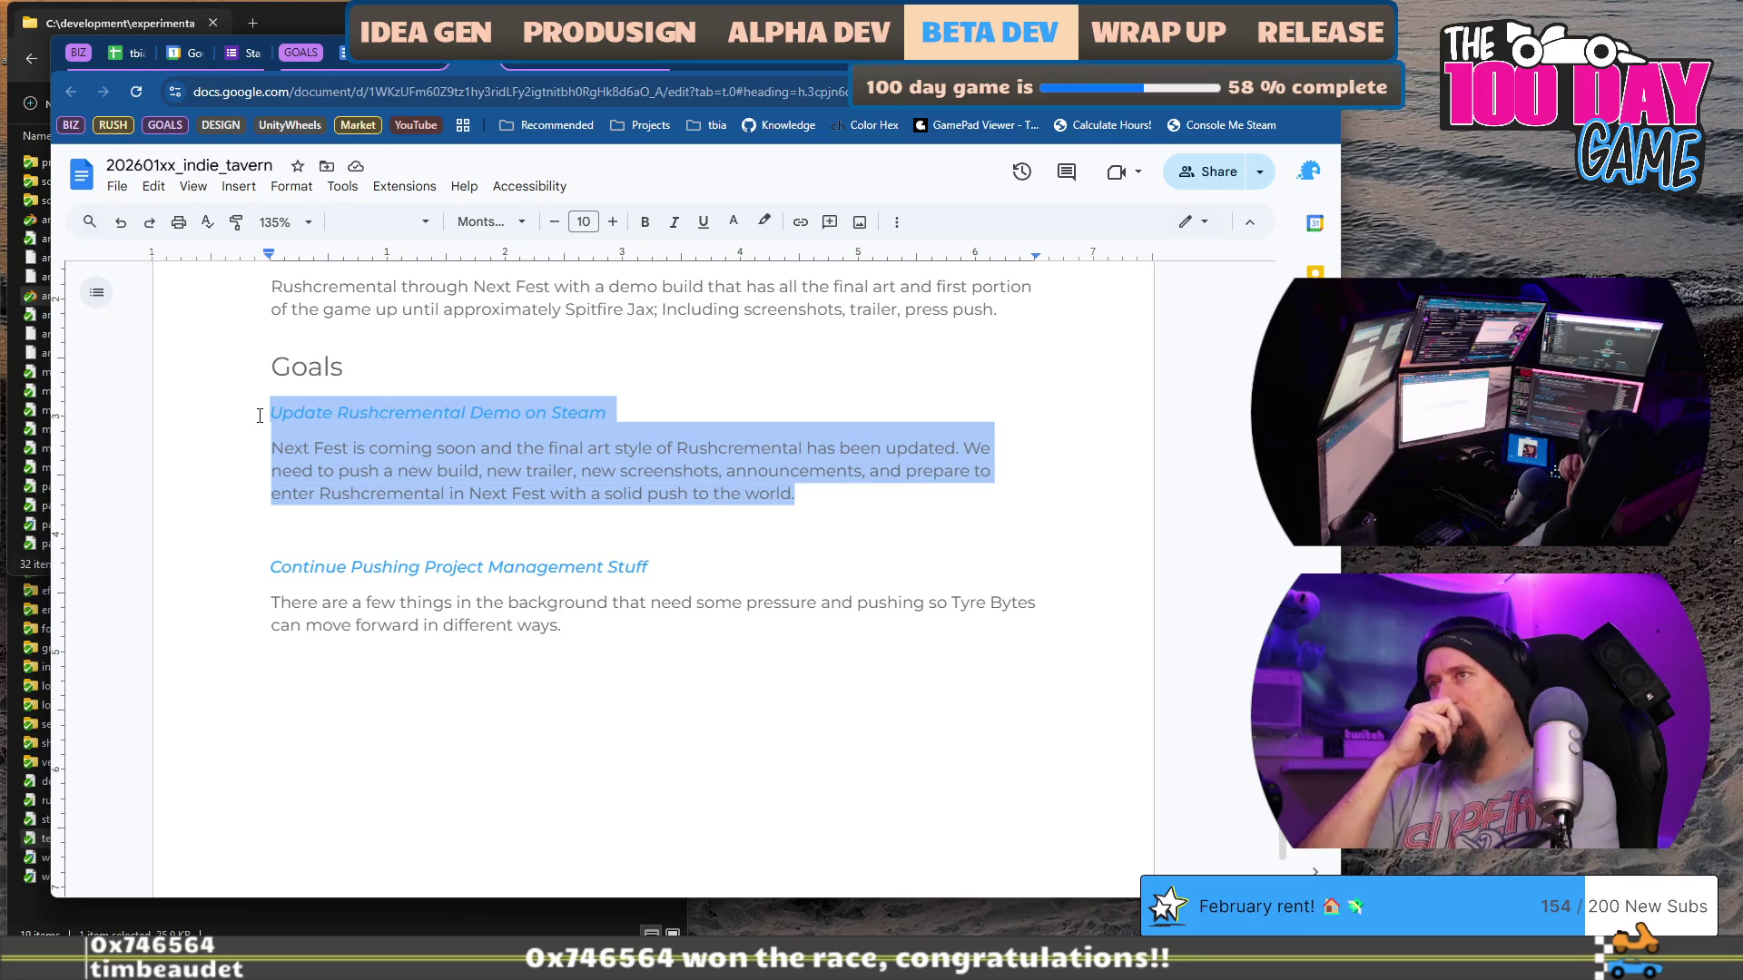
# Step: Paste a copy of the Steam demo heading below it and retitle it 'Finalize the Racing in Rushcremental'
pyautogui.click(606, 447)
pyautogui.press('Down')
pyautogui.press('Down')
pyautogui.press('Down')
pyautogui.hotkey('ctrl', 'v')
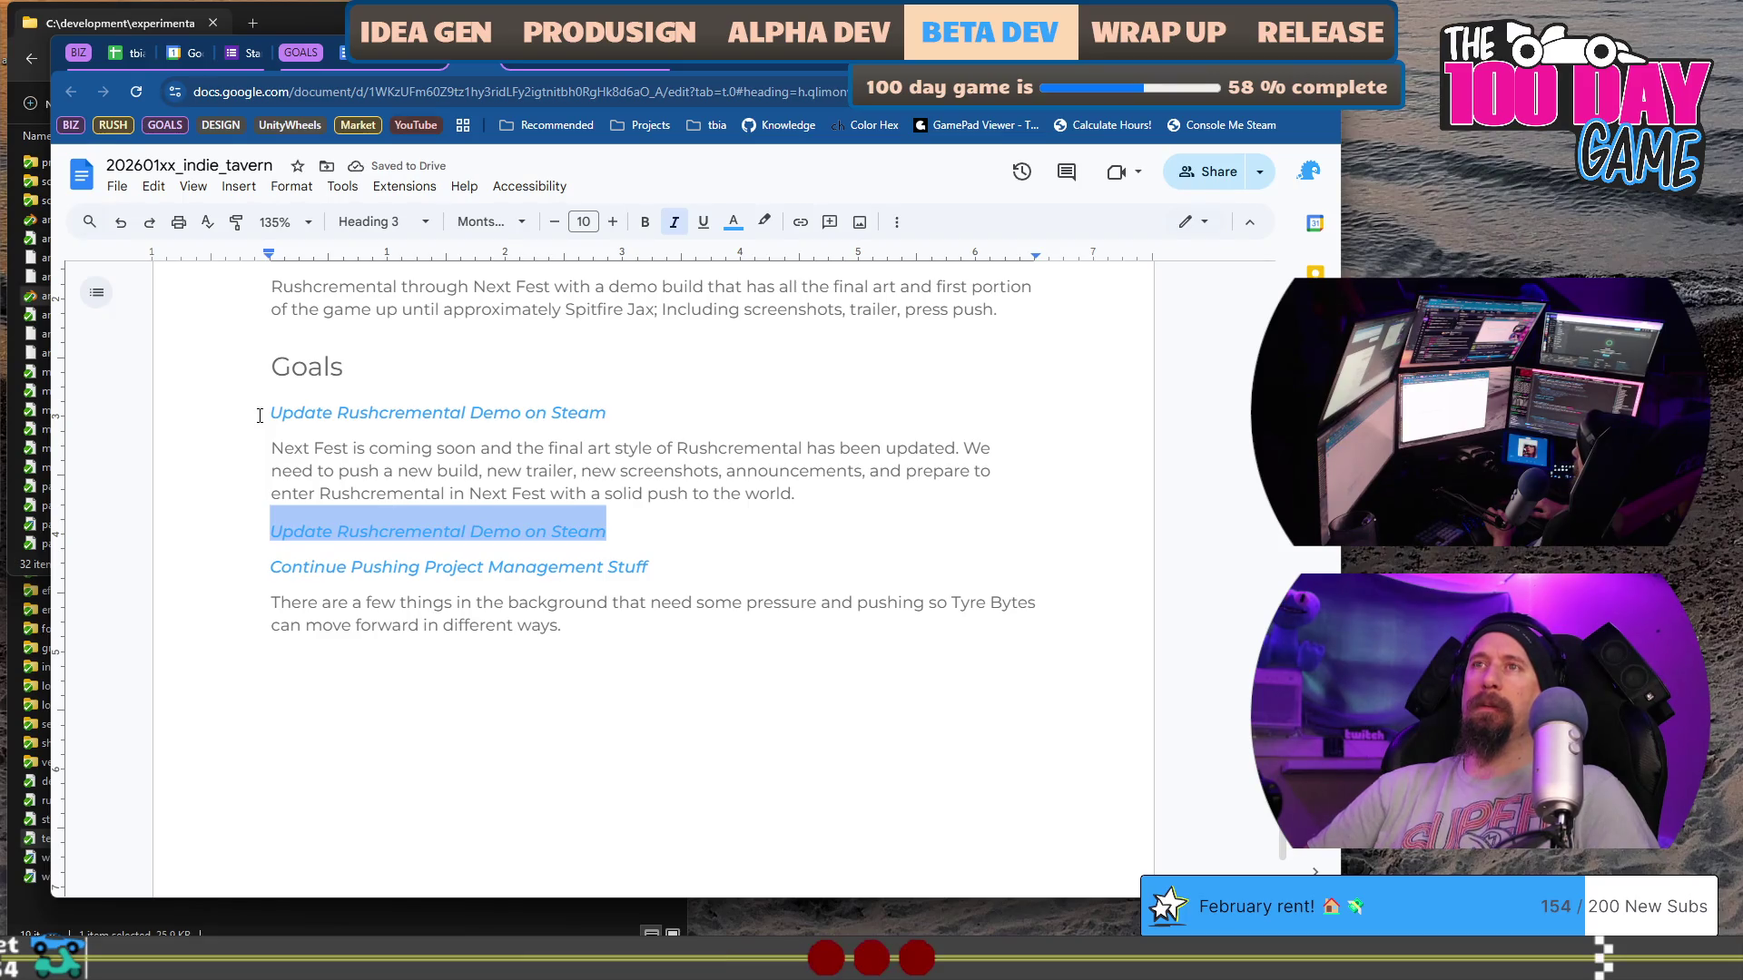
pyautogui.write('Racing')
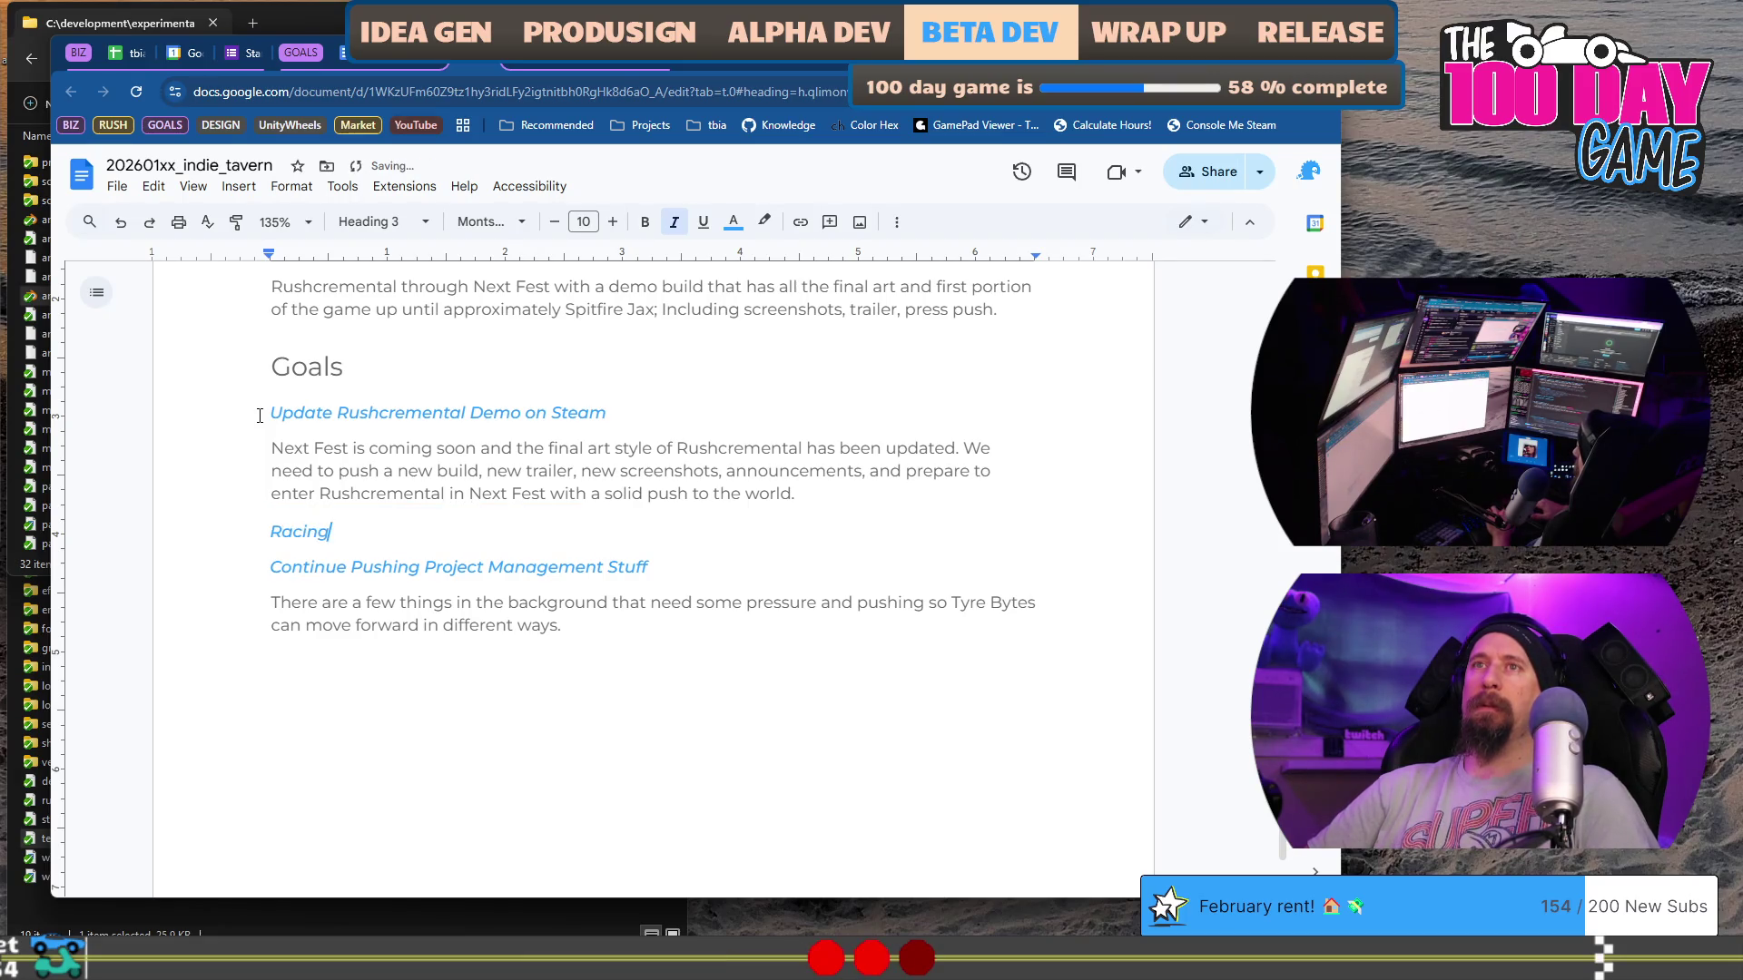
pyautogui.write(' in R')
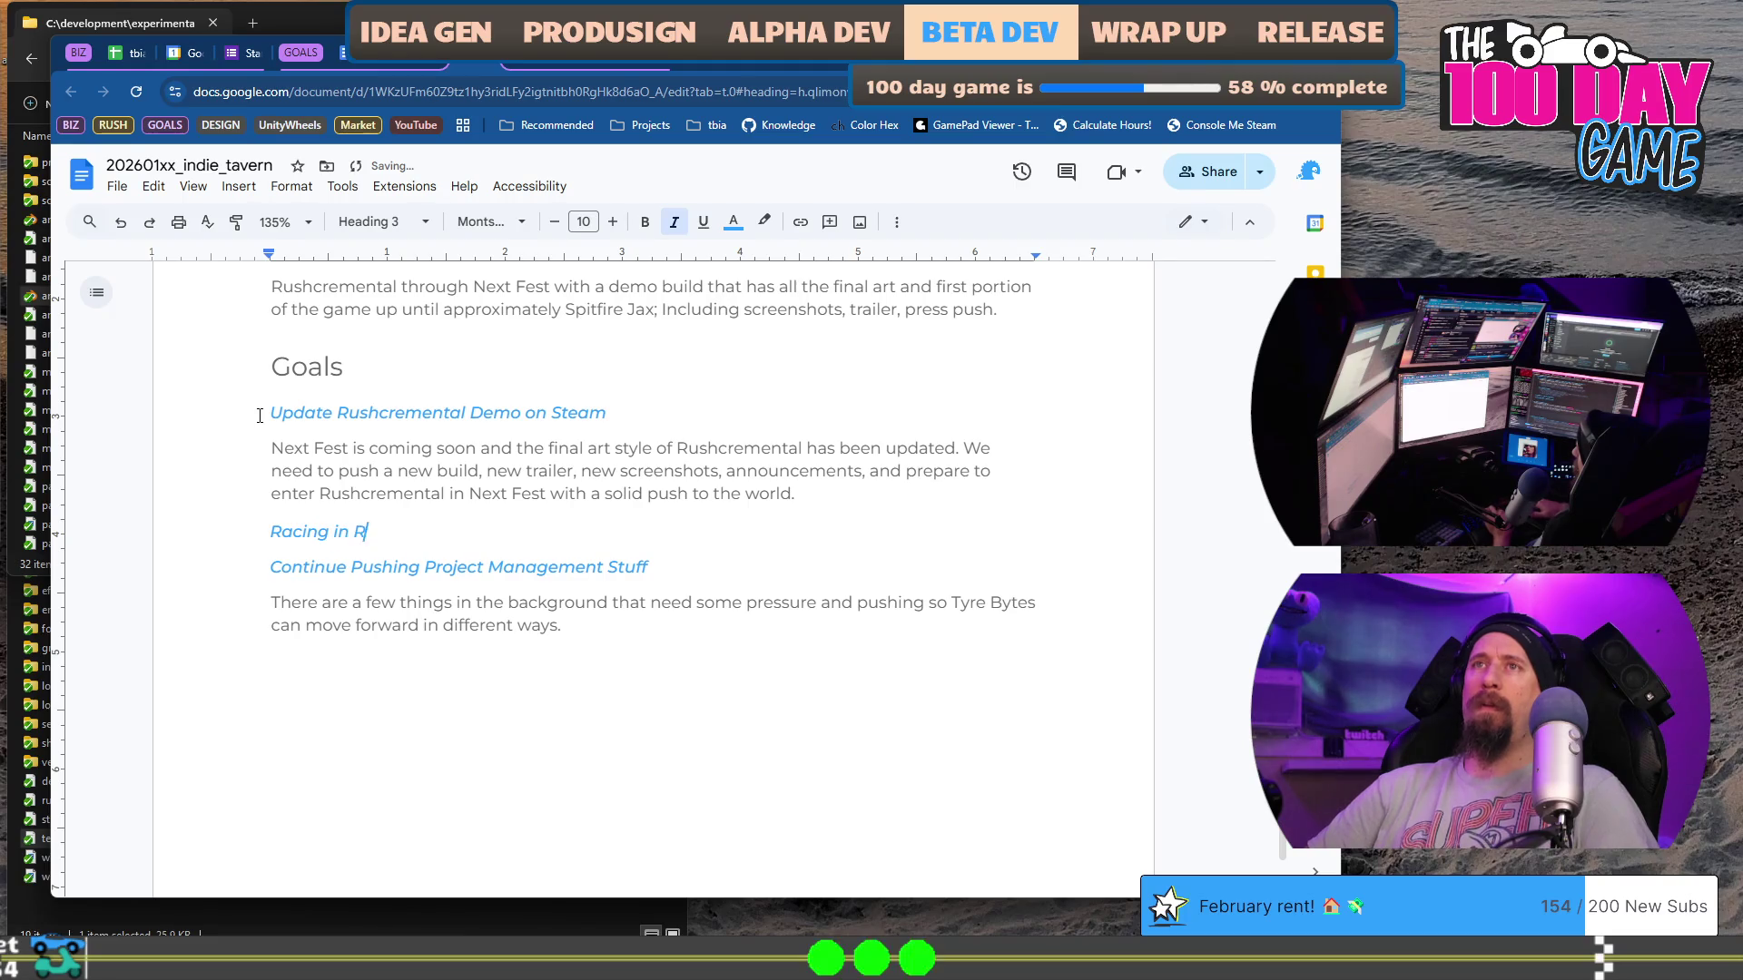
pyautogui.write('ushcremental')
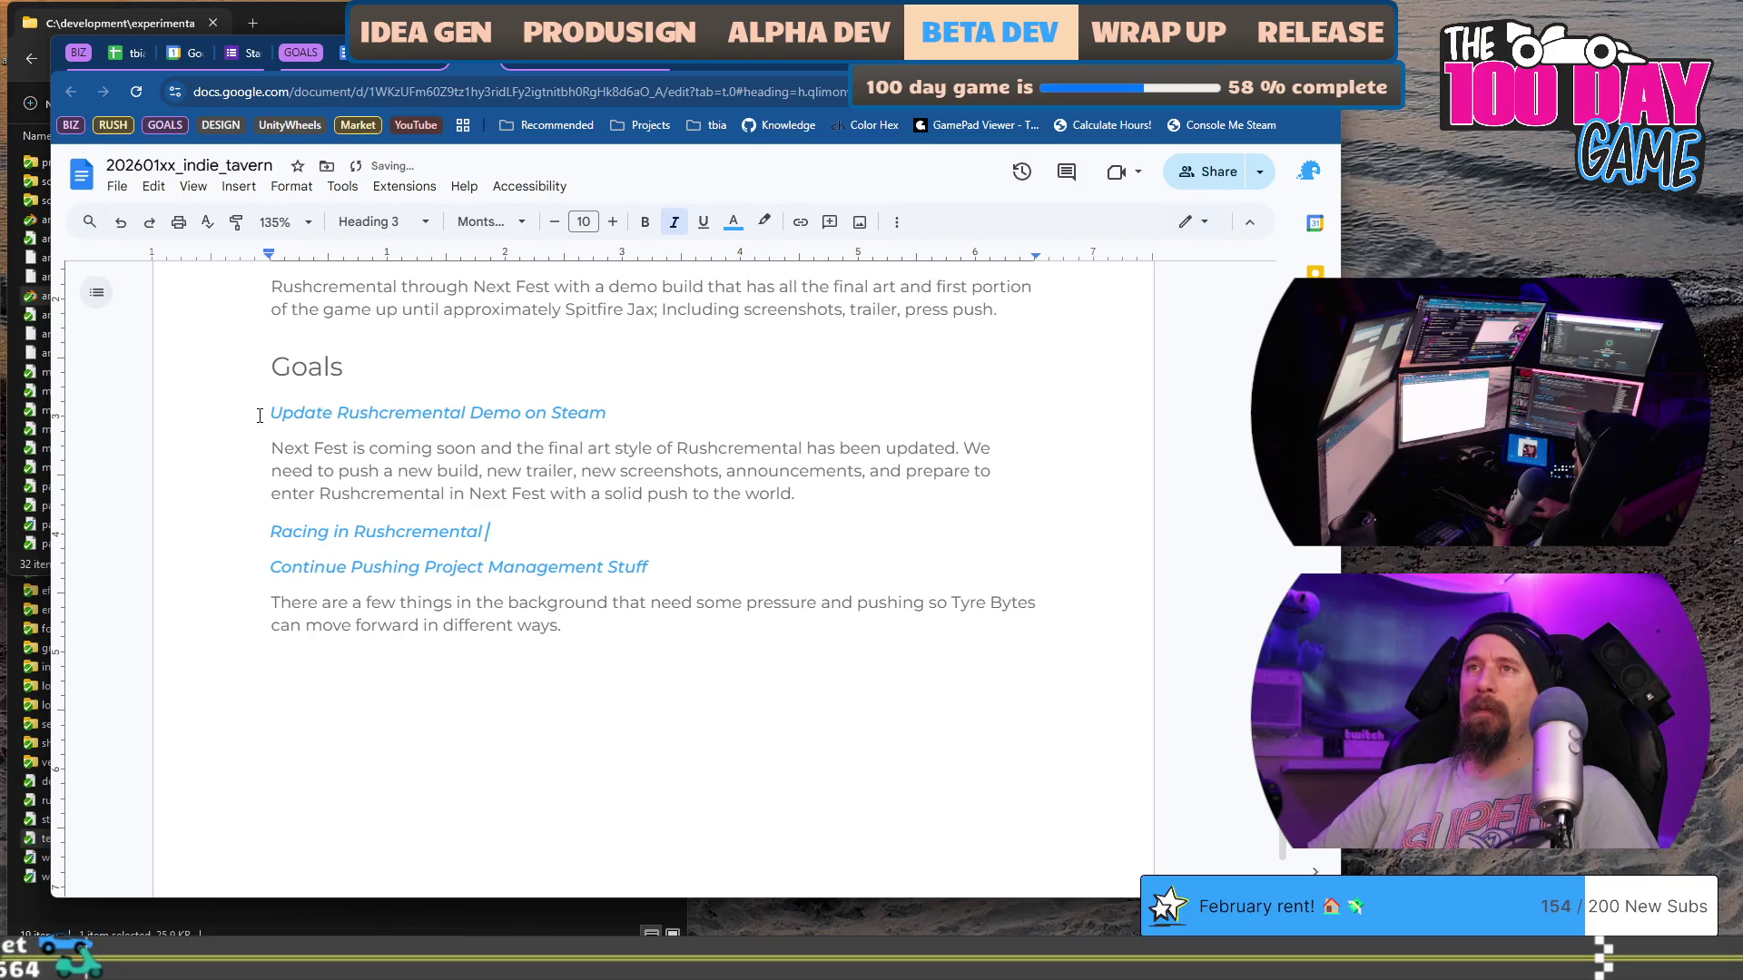
pyautogui.press('Home')
pyautogui.write('Finalize')
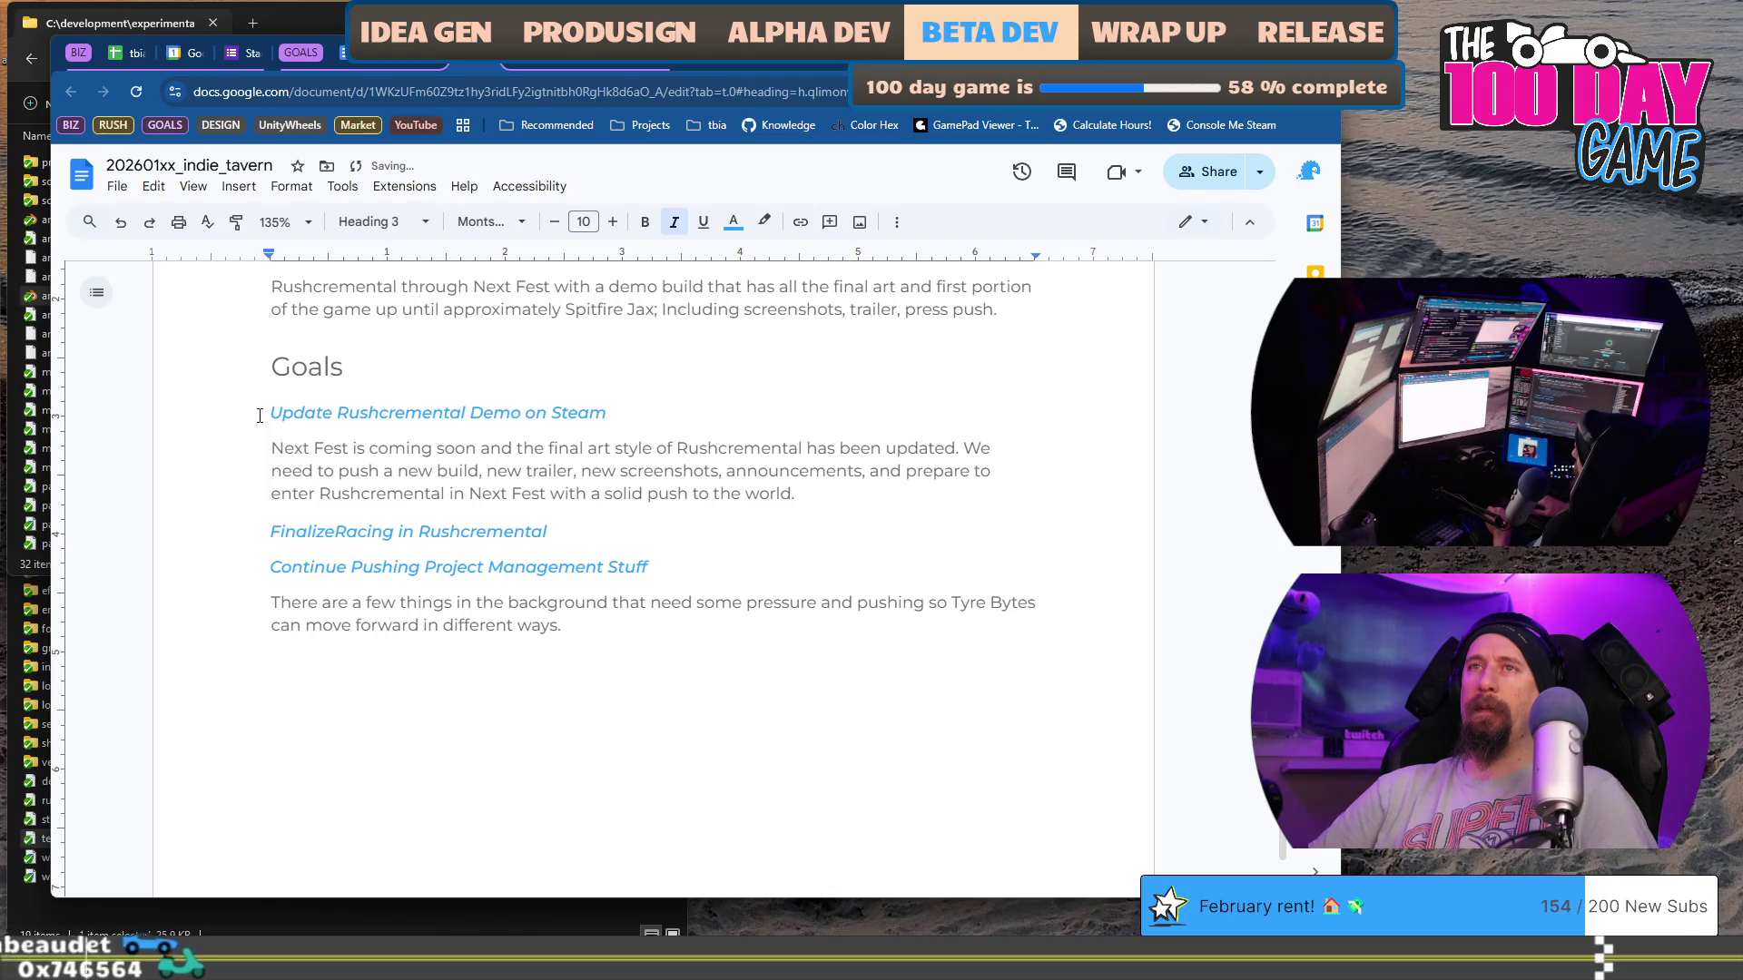
pyautogui.write(' the')
# Step: Add an empty paragraph under the new Finalize heading and place the caret on it
pyautogui.press('End')
pyautogui.press('Return')
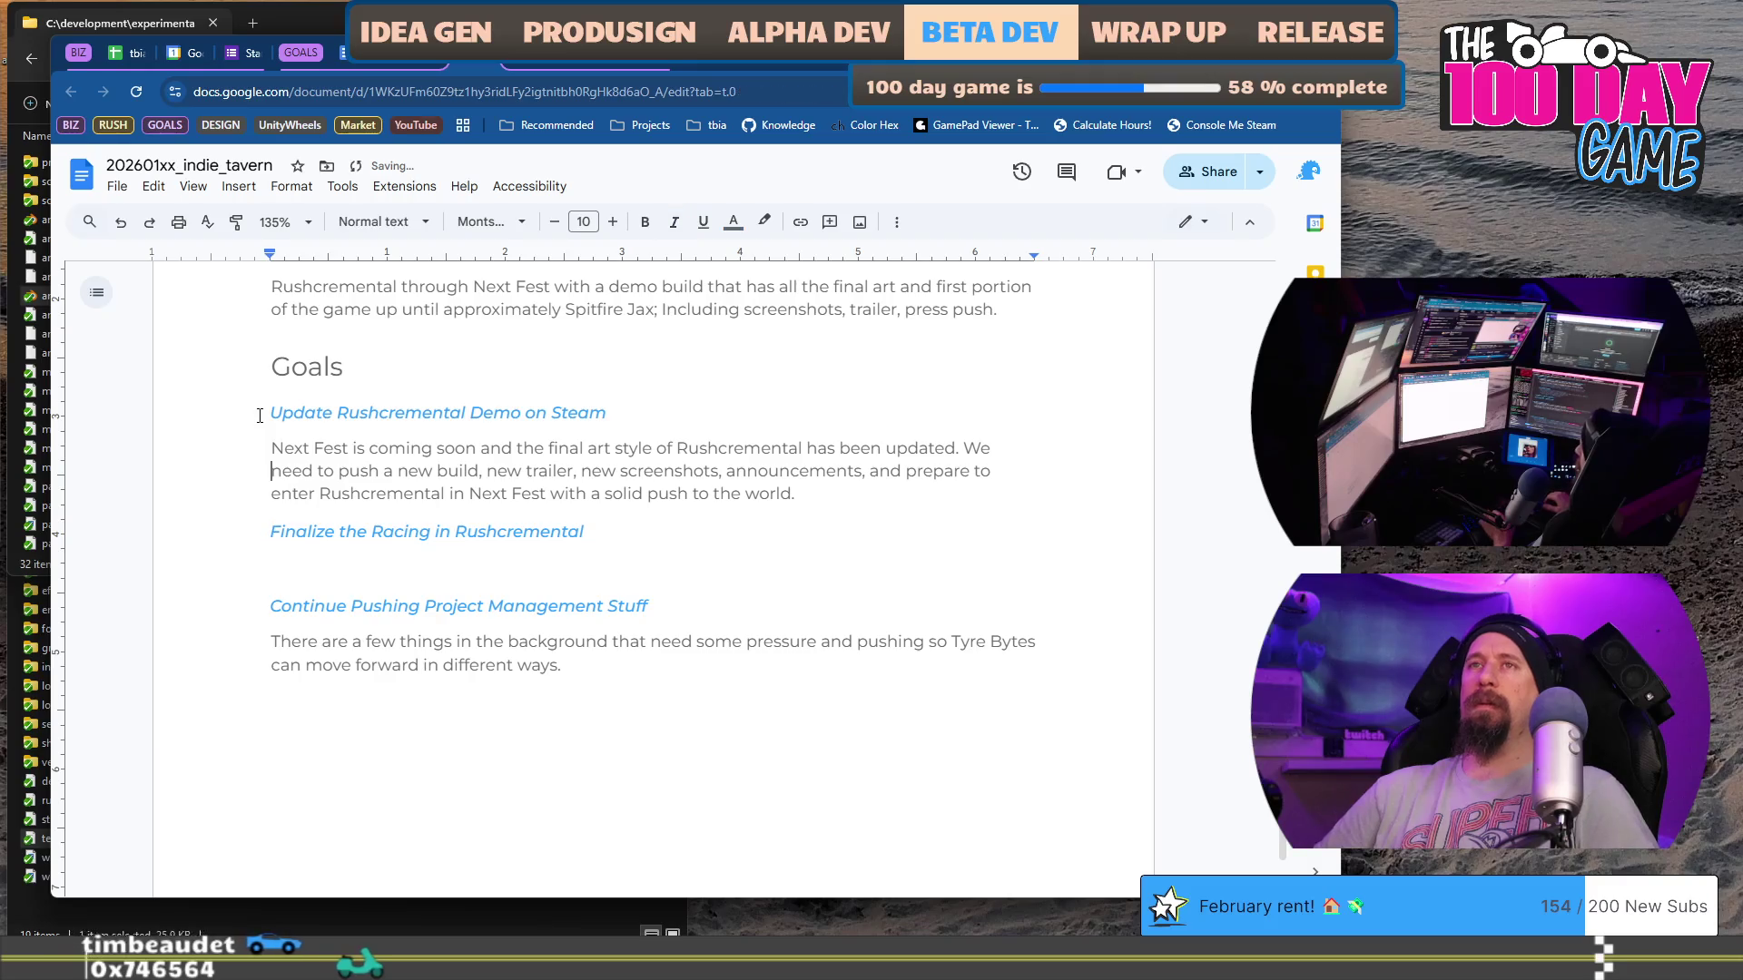
pyautogui.press('Up')
pyautogui.hotkey('ctrl', 'shift', 'Right')
pyautogui.press('Down')
pyautogui.press('Down')
pyautogui.press('Down')
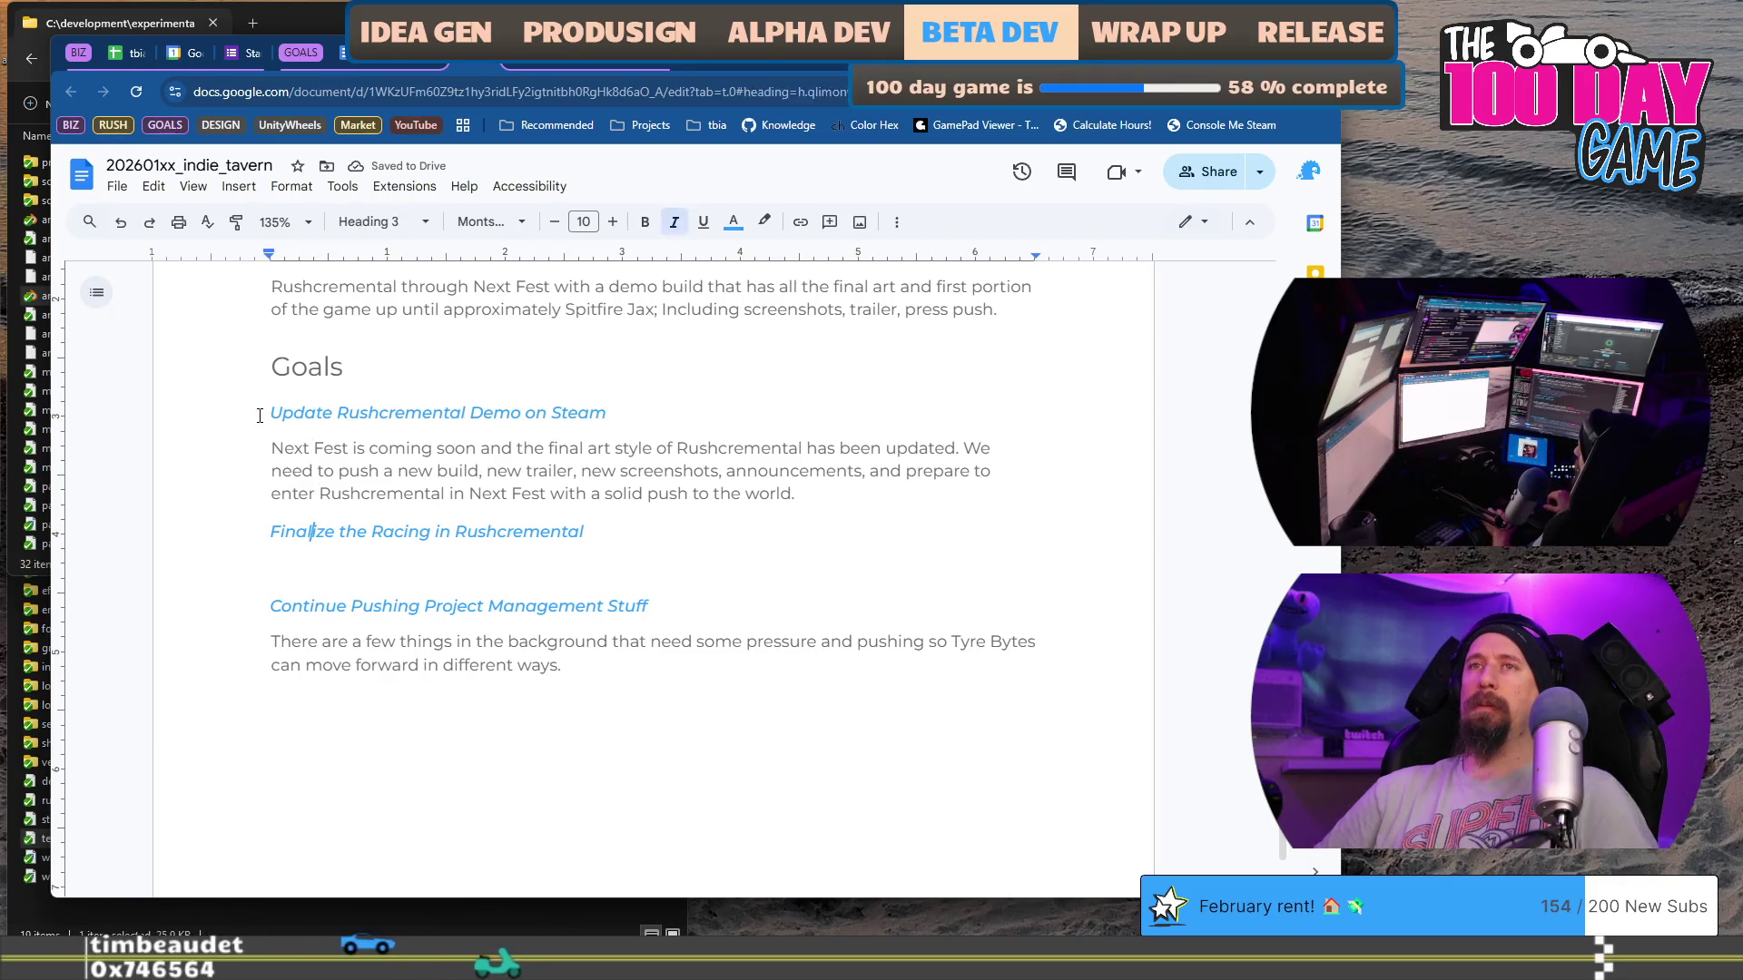
pyautogui.press('Down')
# Step: Type 'Minus any potential Scope Creep ideas on the list' under the Finalize goal, correcting typos
pyautogui.write('Minus any pot')
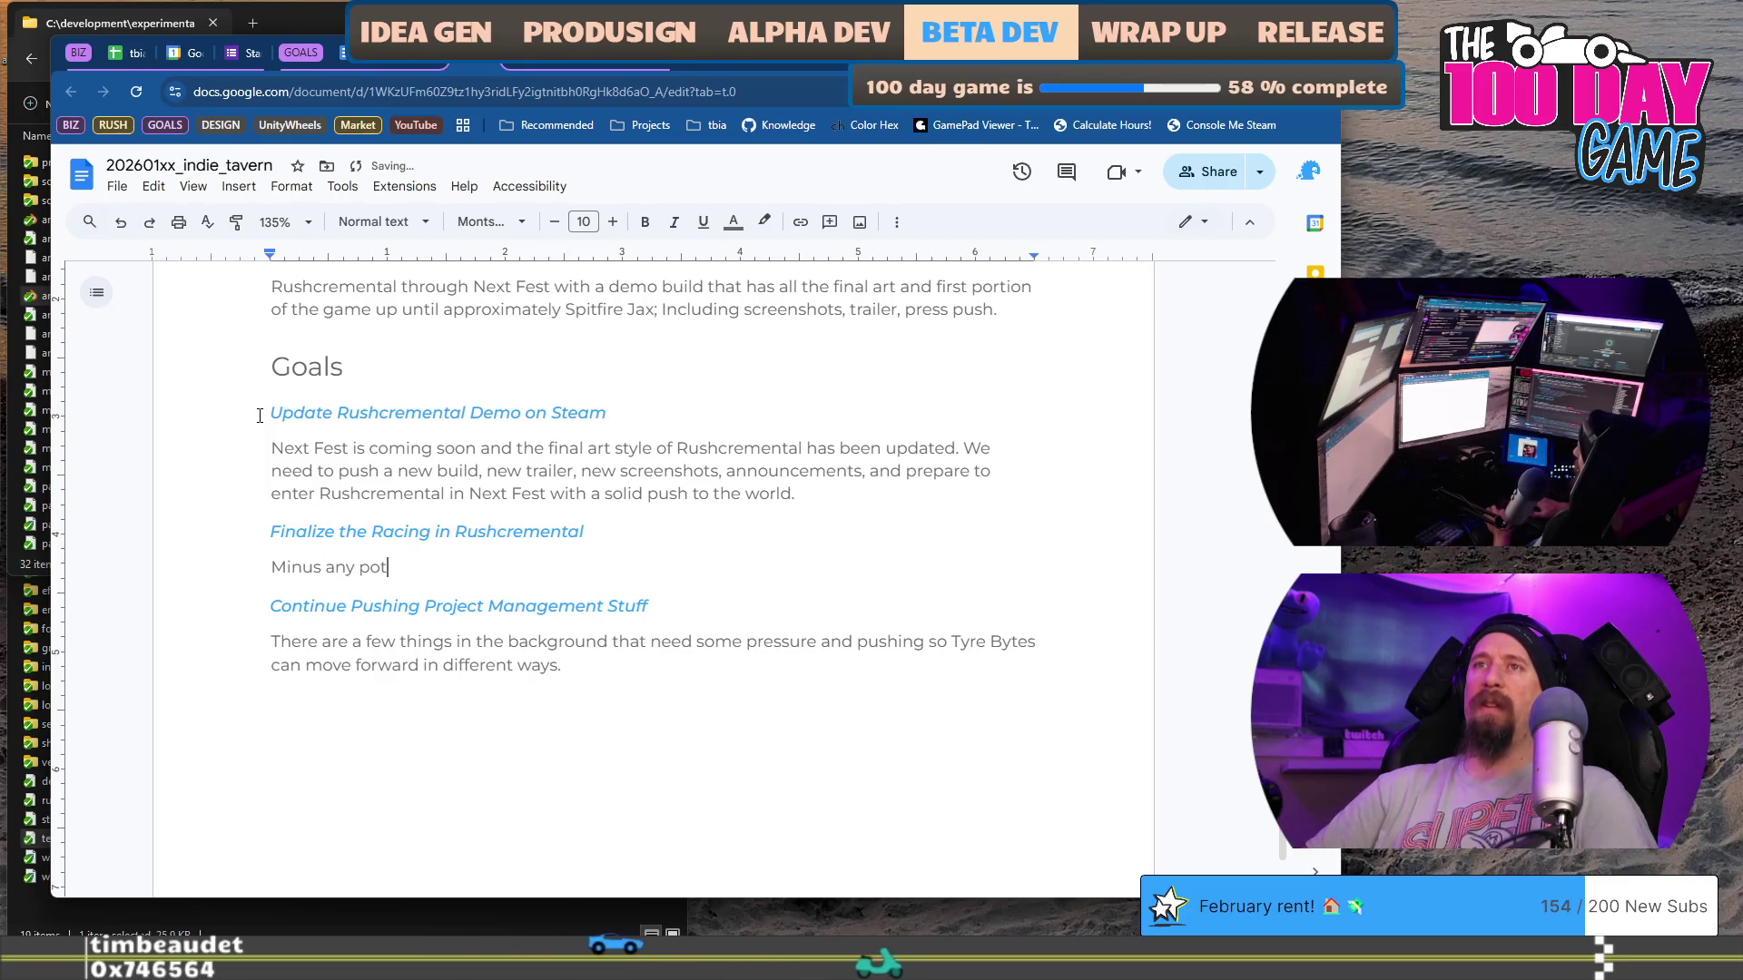
pyautogui.write('ential ')
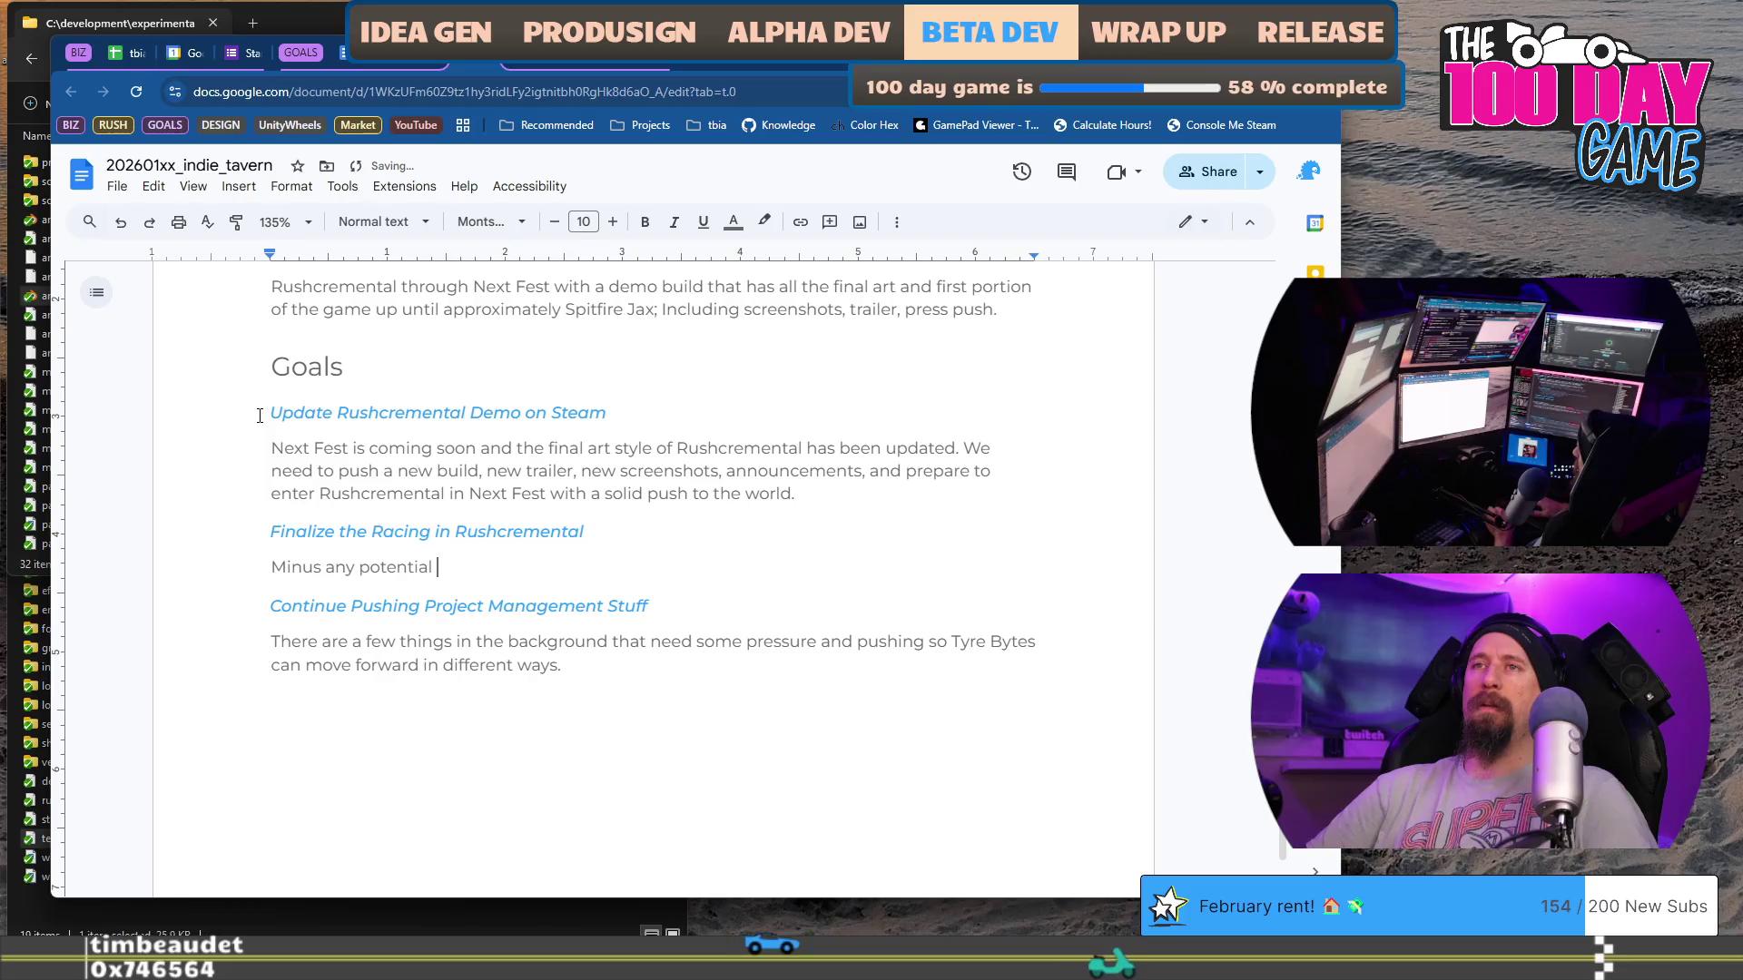
pyautogui.write('Scro')
pyautogui.press('BackSpace')
pyautogui.press('BackSpace')
pyautogui.write('ope Creem ')
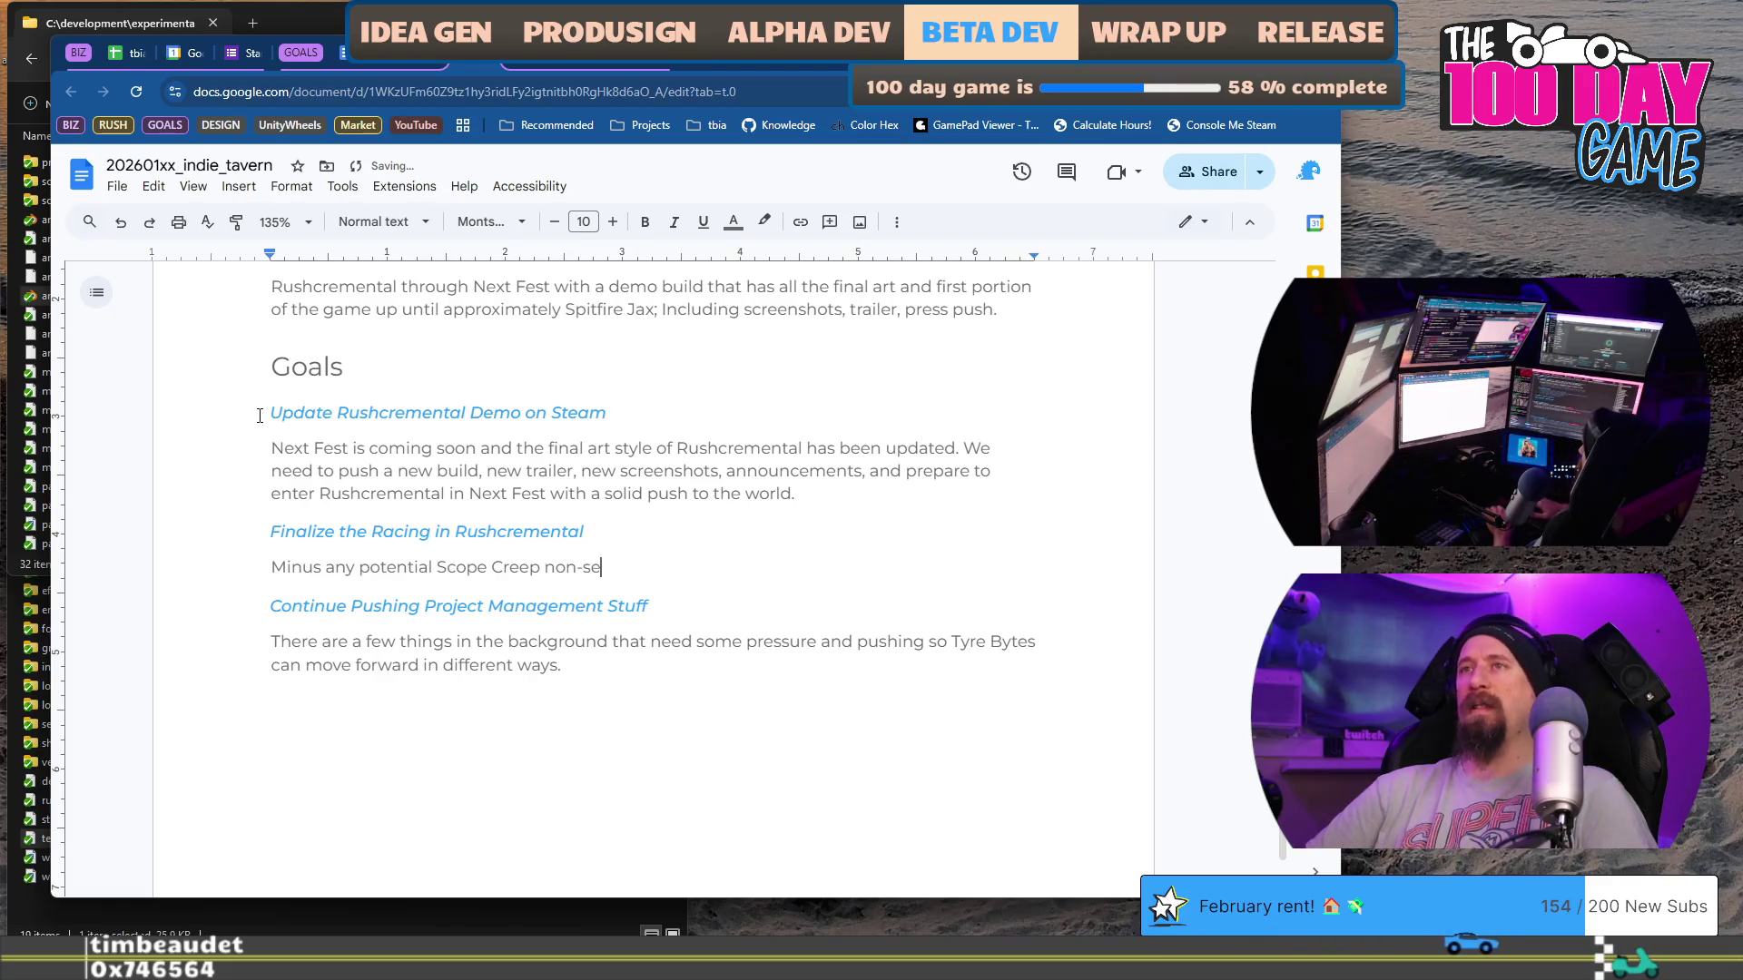
pyautogui.write('as been')
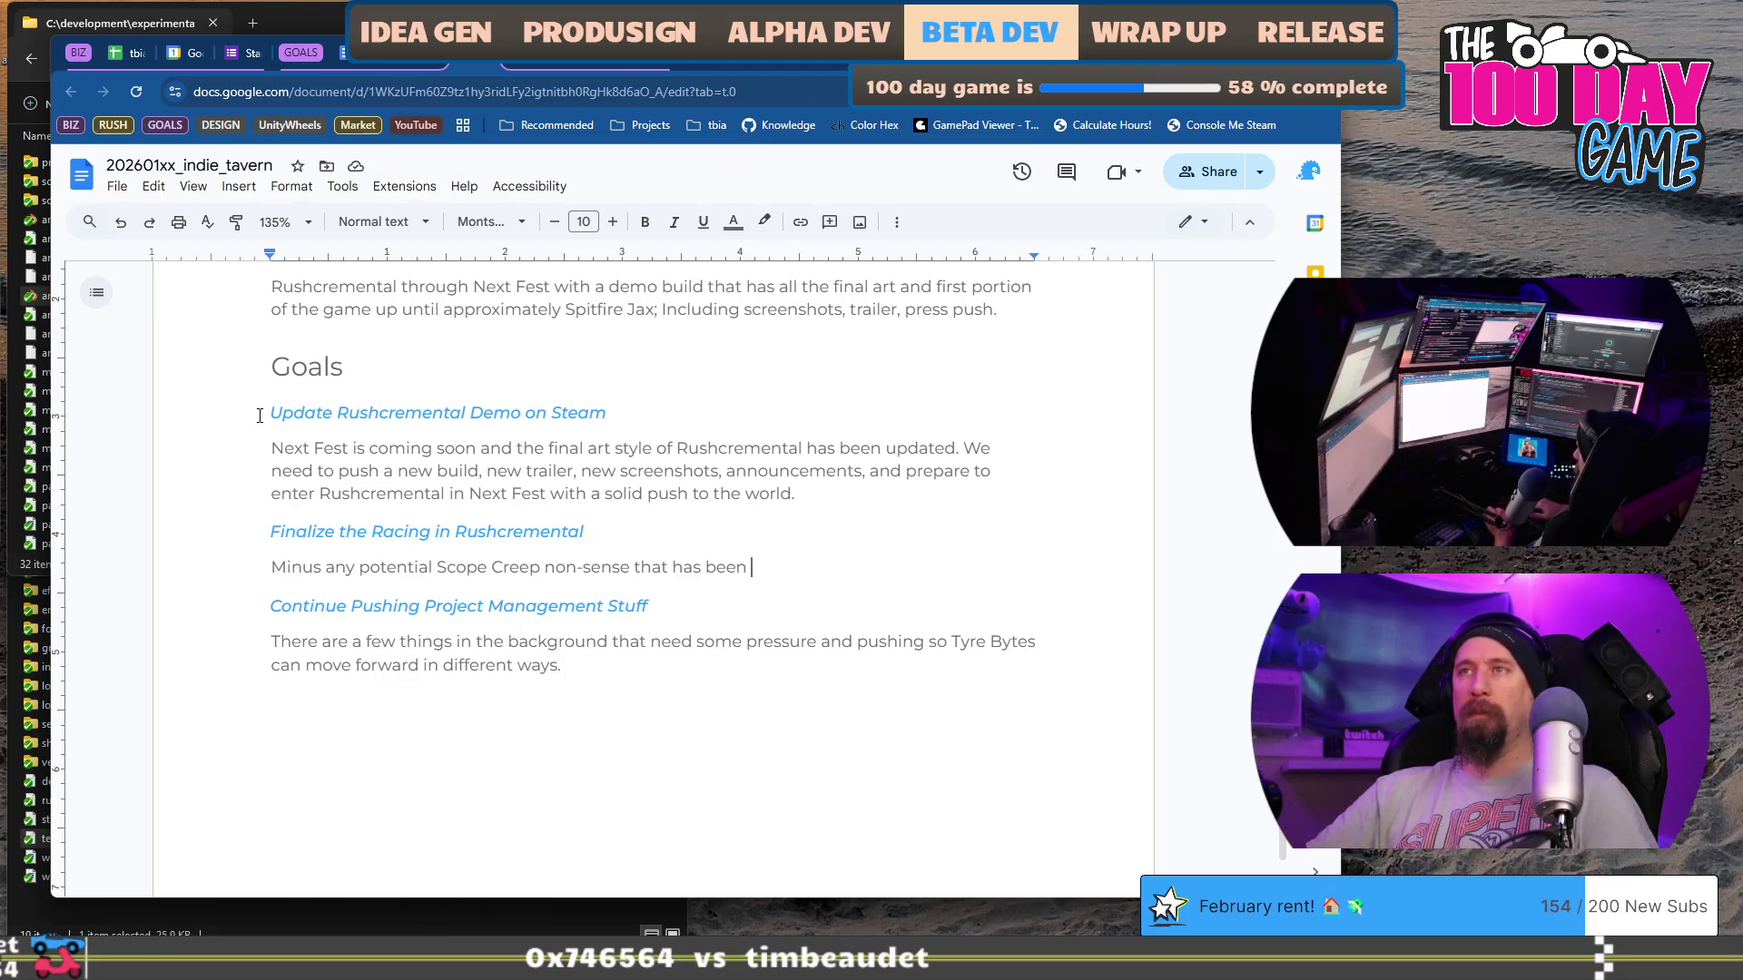
pyautogui.hotkey('ctrl', 'BackSpace')
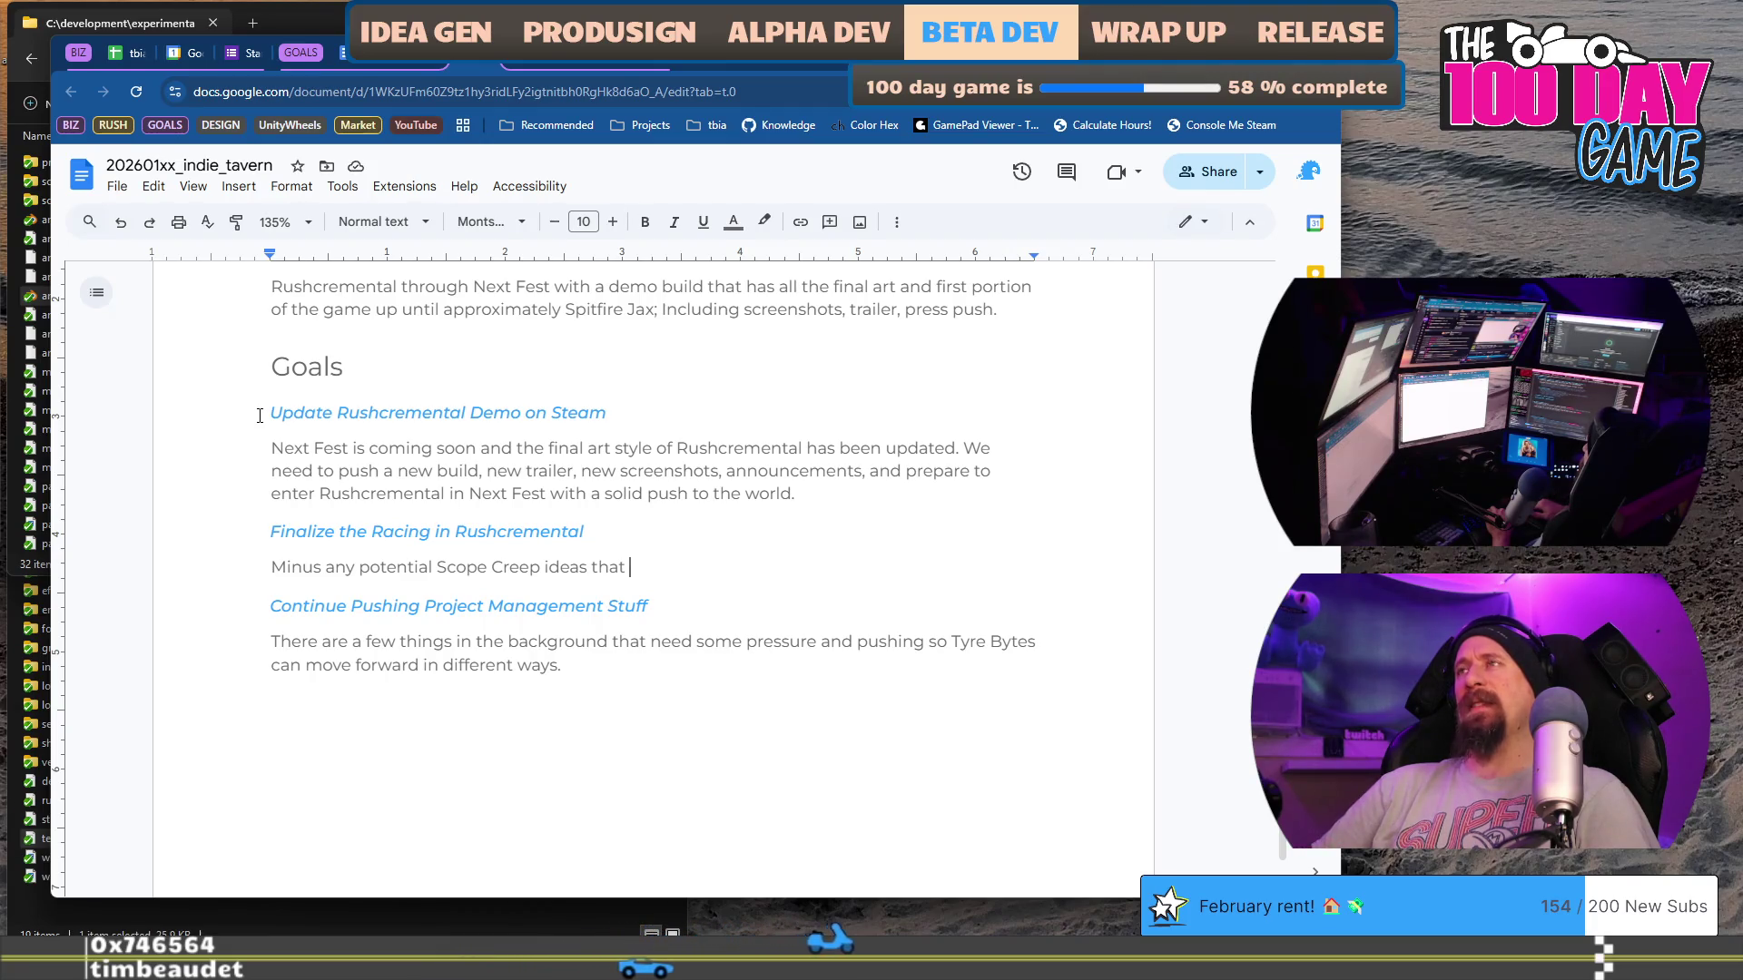
pyautogui.hotkey('shift', 'Home')
pyautogui.press('End')
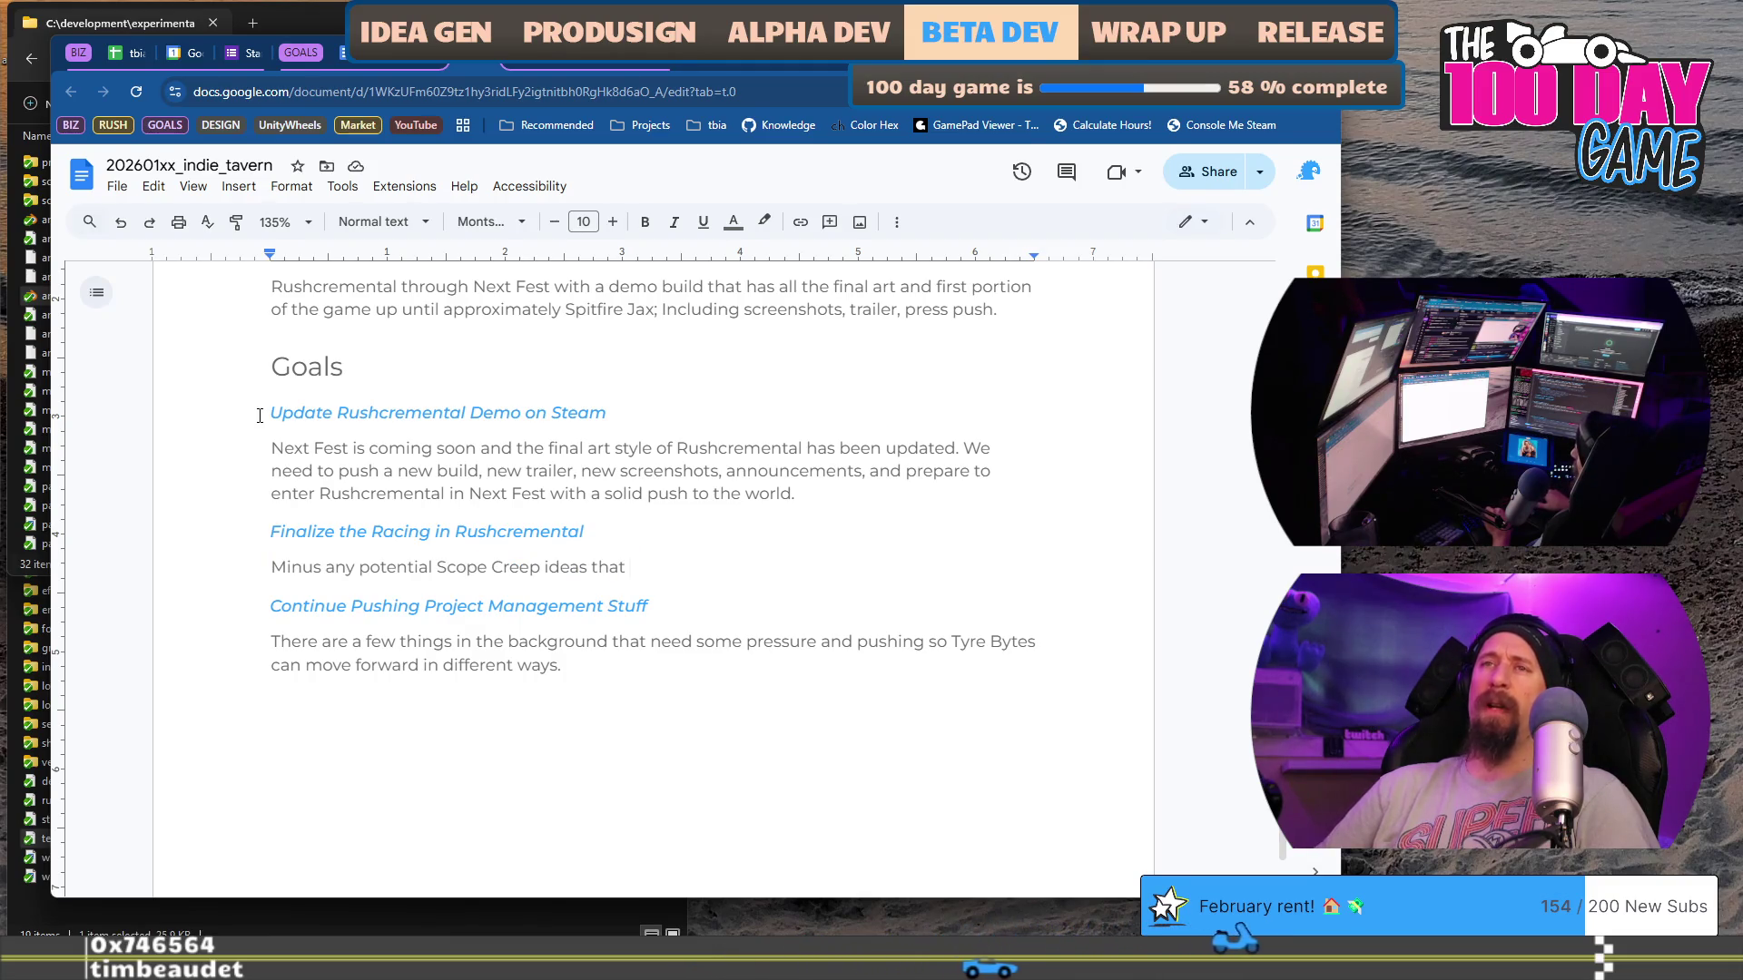
pyautogui.hotkey('shift', 'Home')
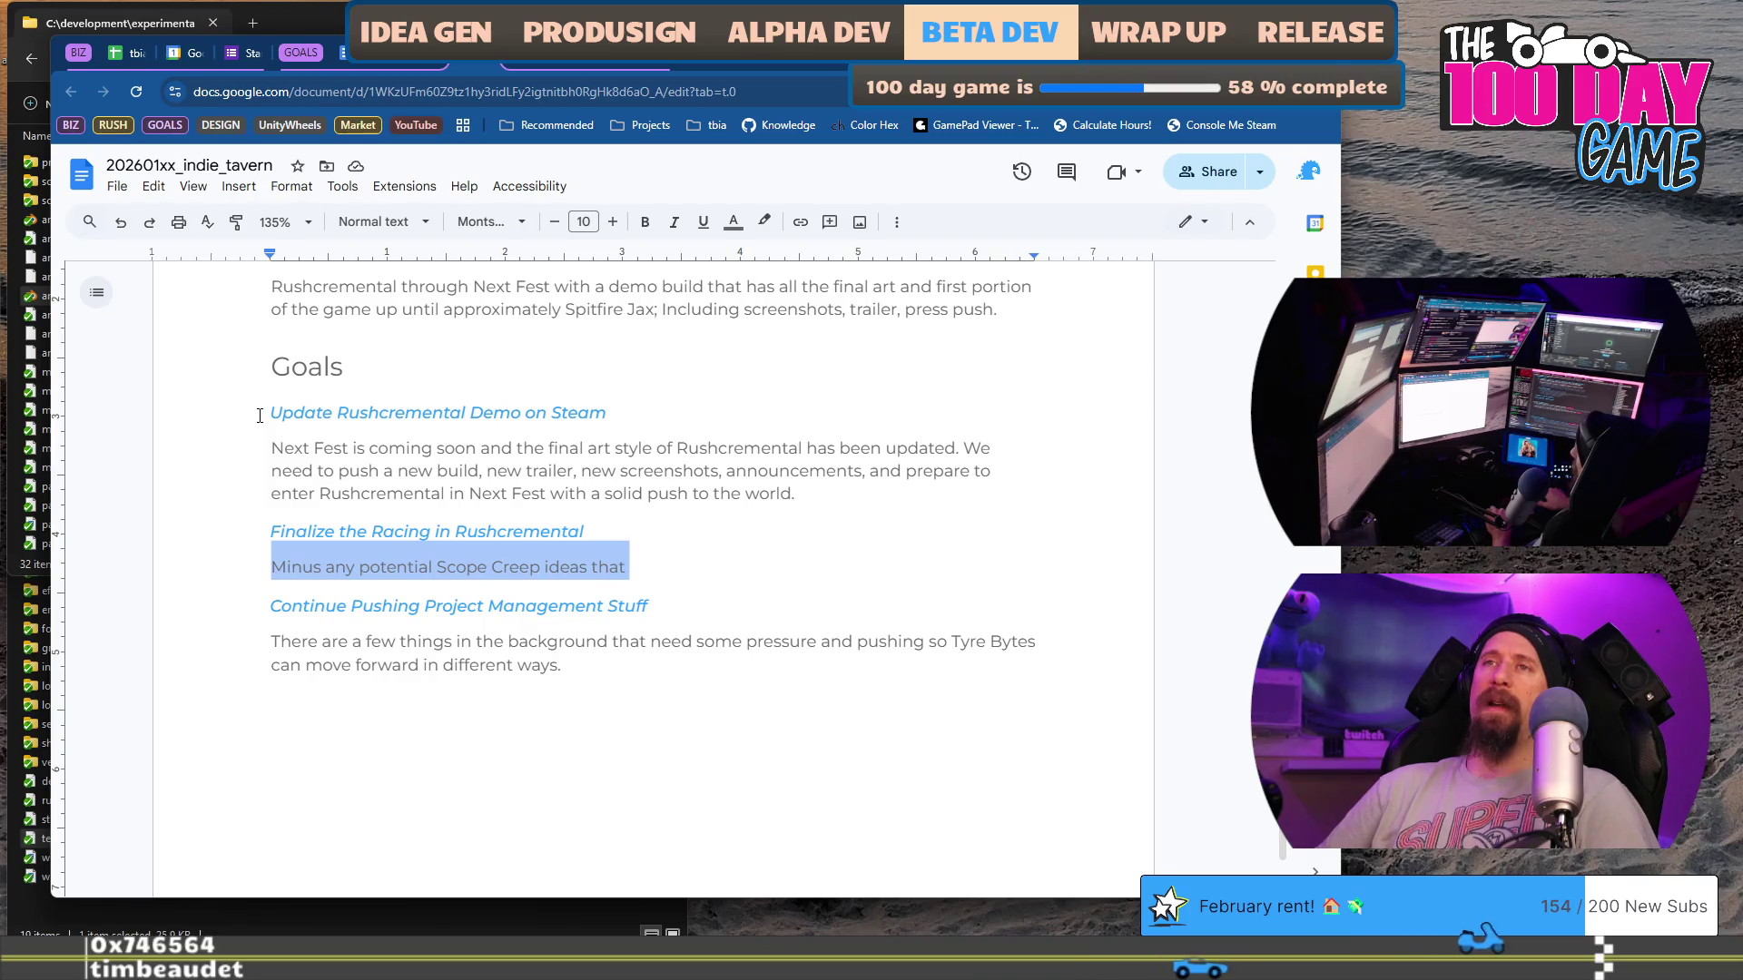
pyautogui.press('End')
pyautogui.press('BackSpace')
pyautogui.press('BackSpace')
pyautogui.write('on the li')
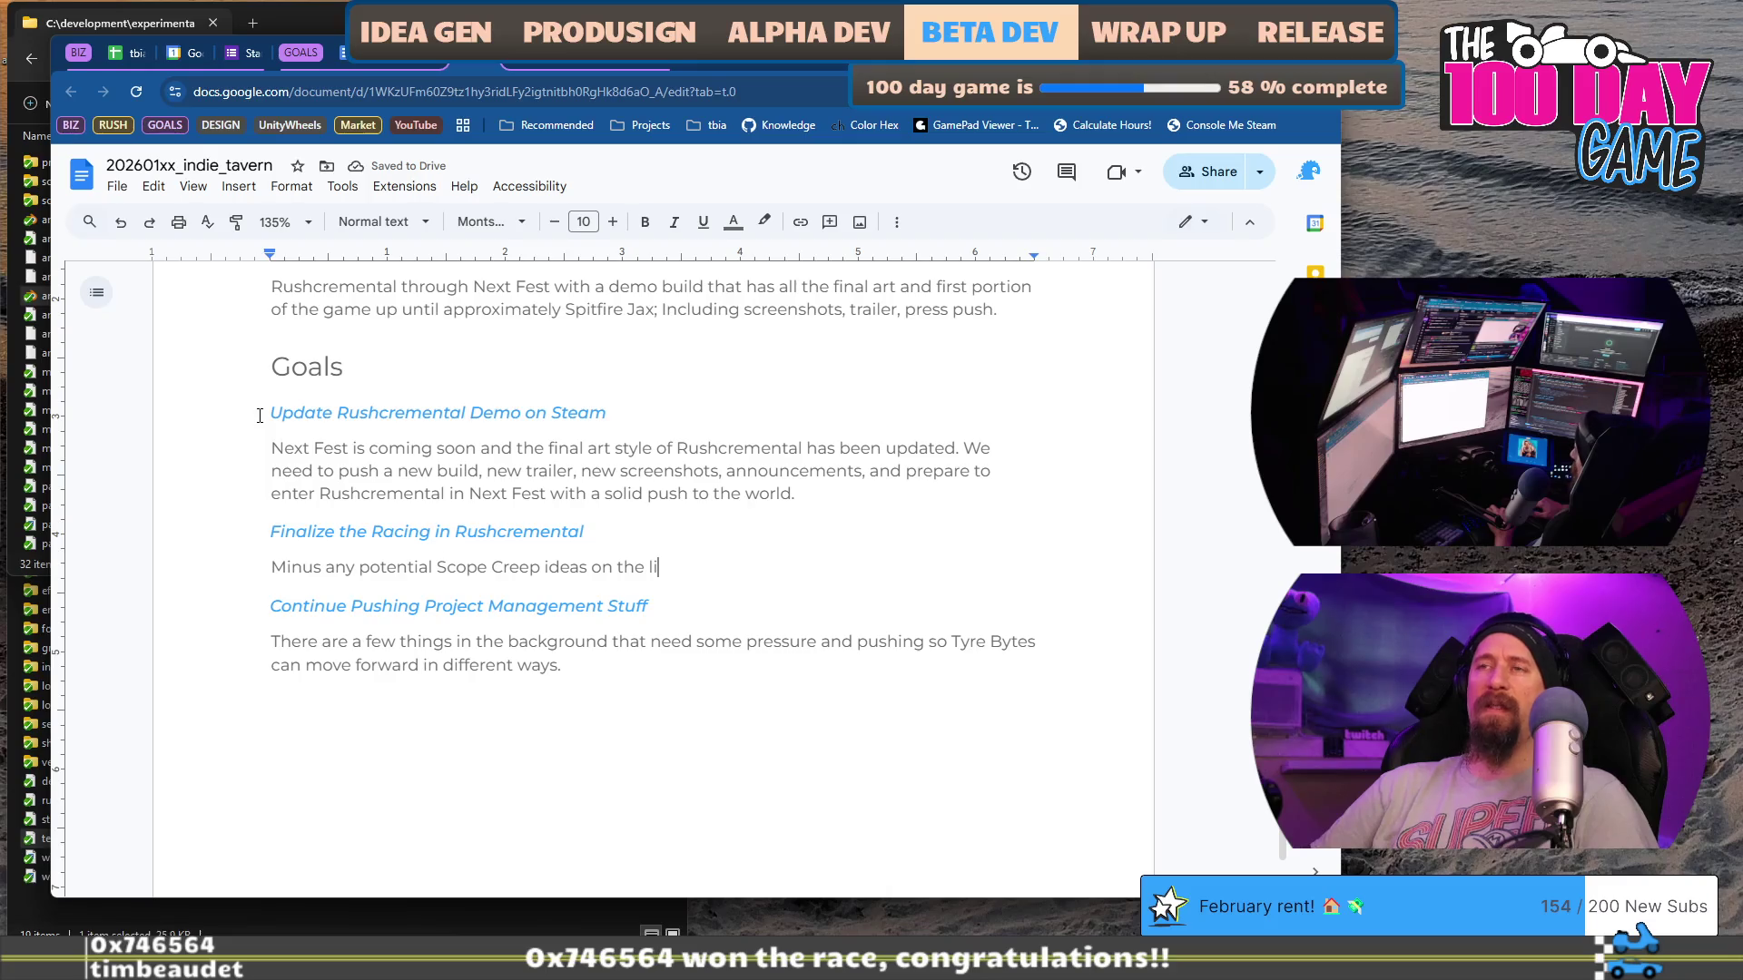
pyautogui.write('st')
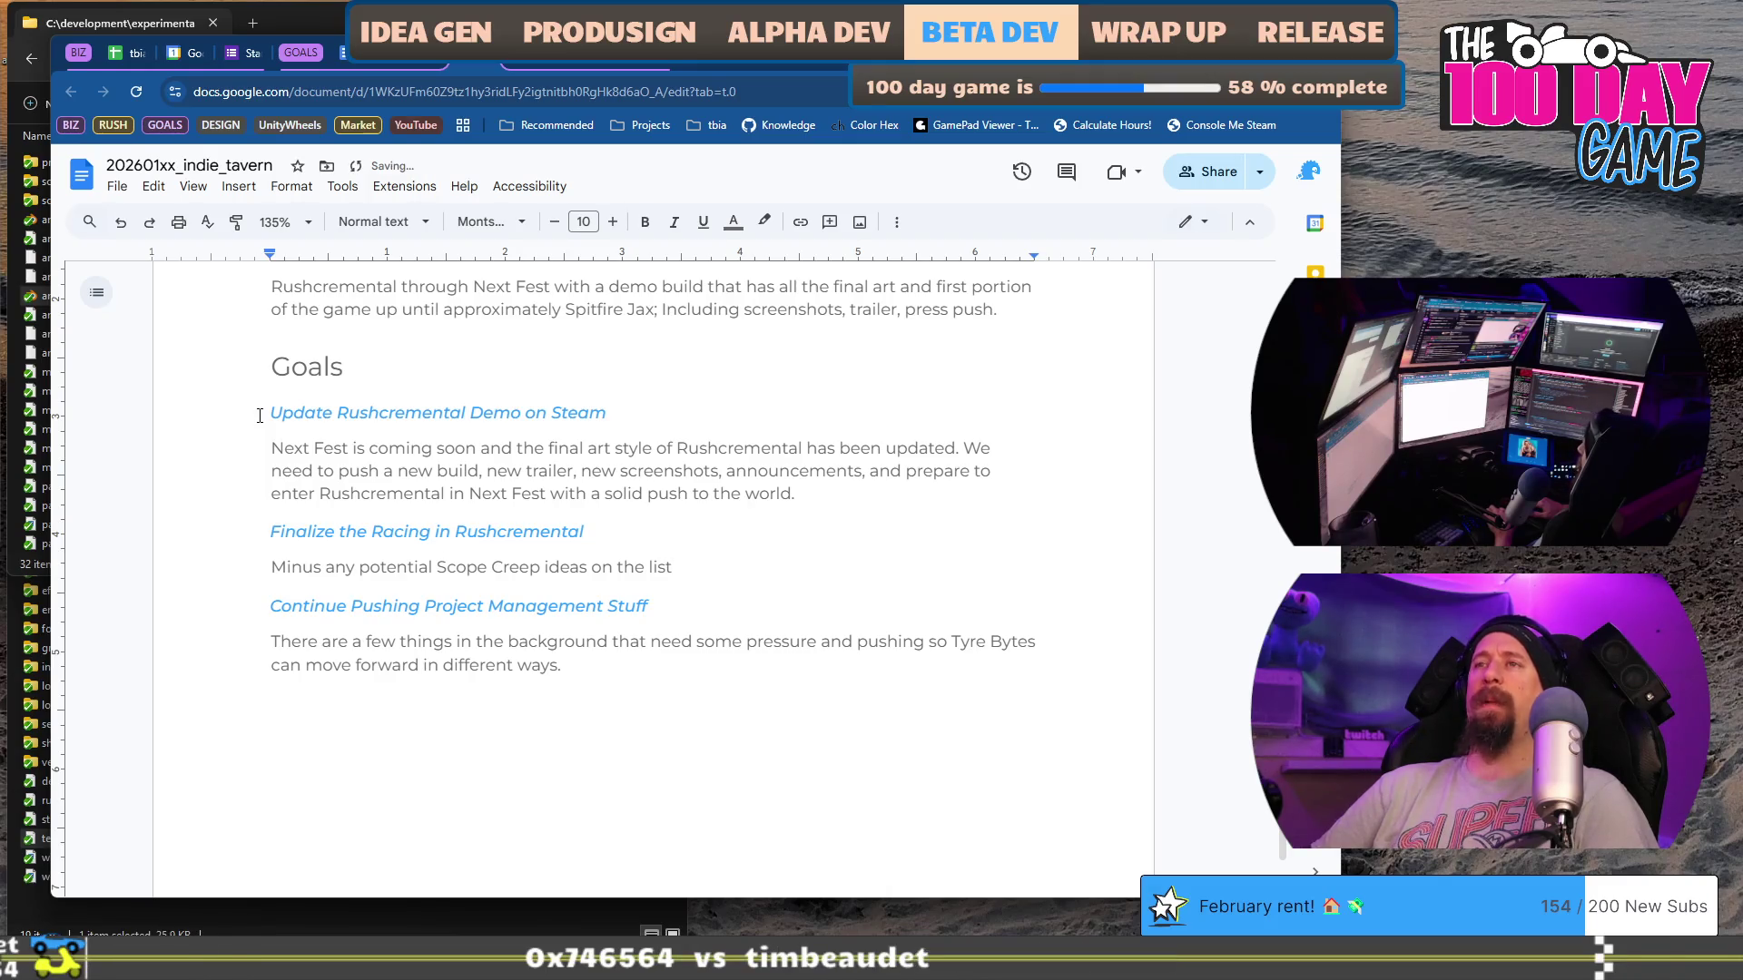